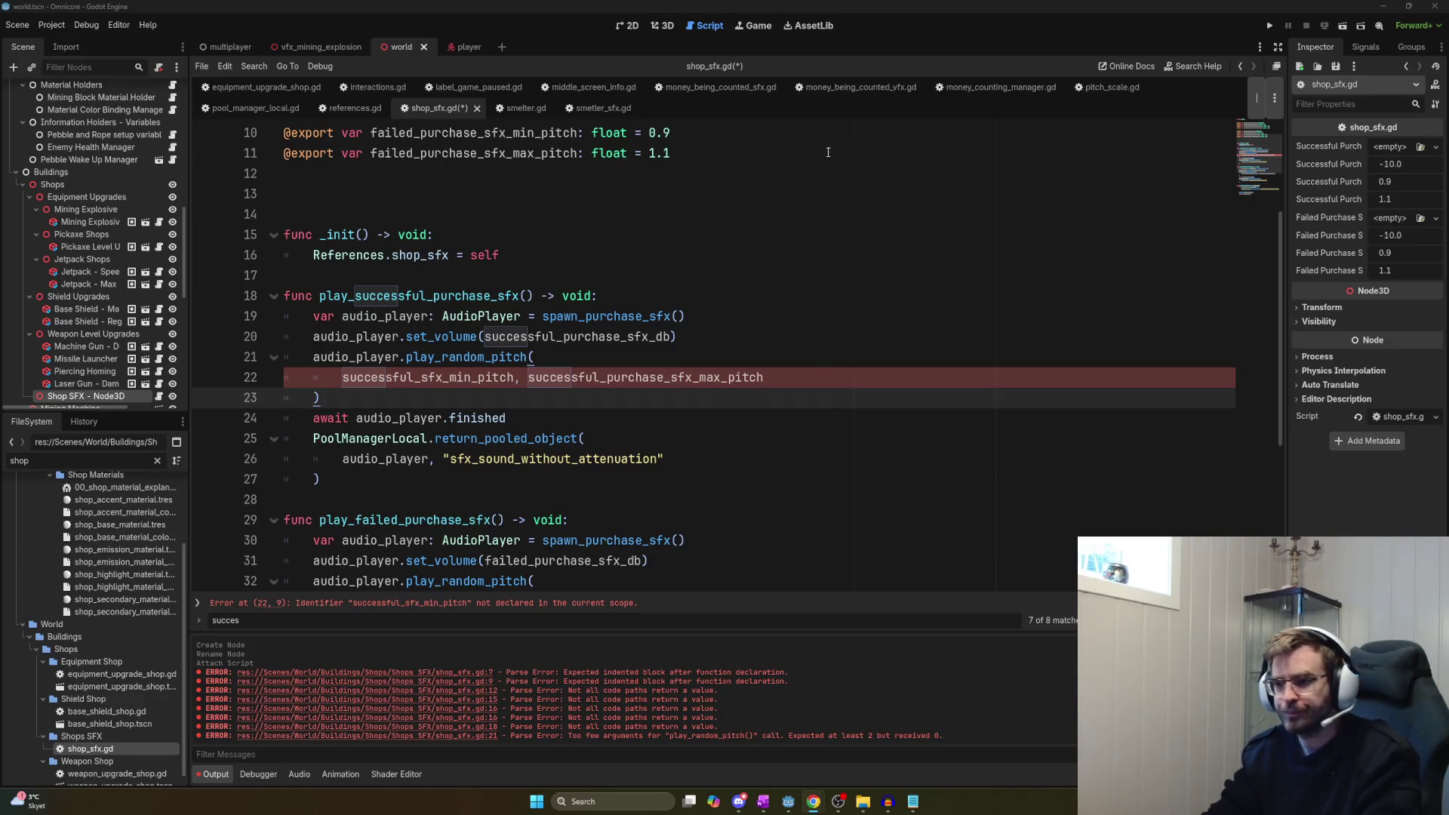
- Change line 22's pitch argument to successful_purchase_sfx_min_pitch and save shop_sfx.gd
left_click(749, 378)
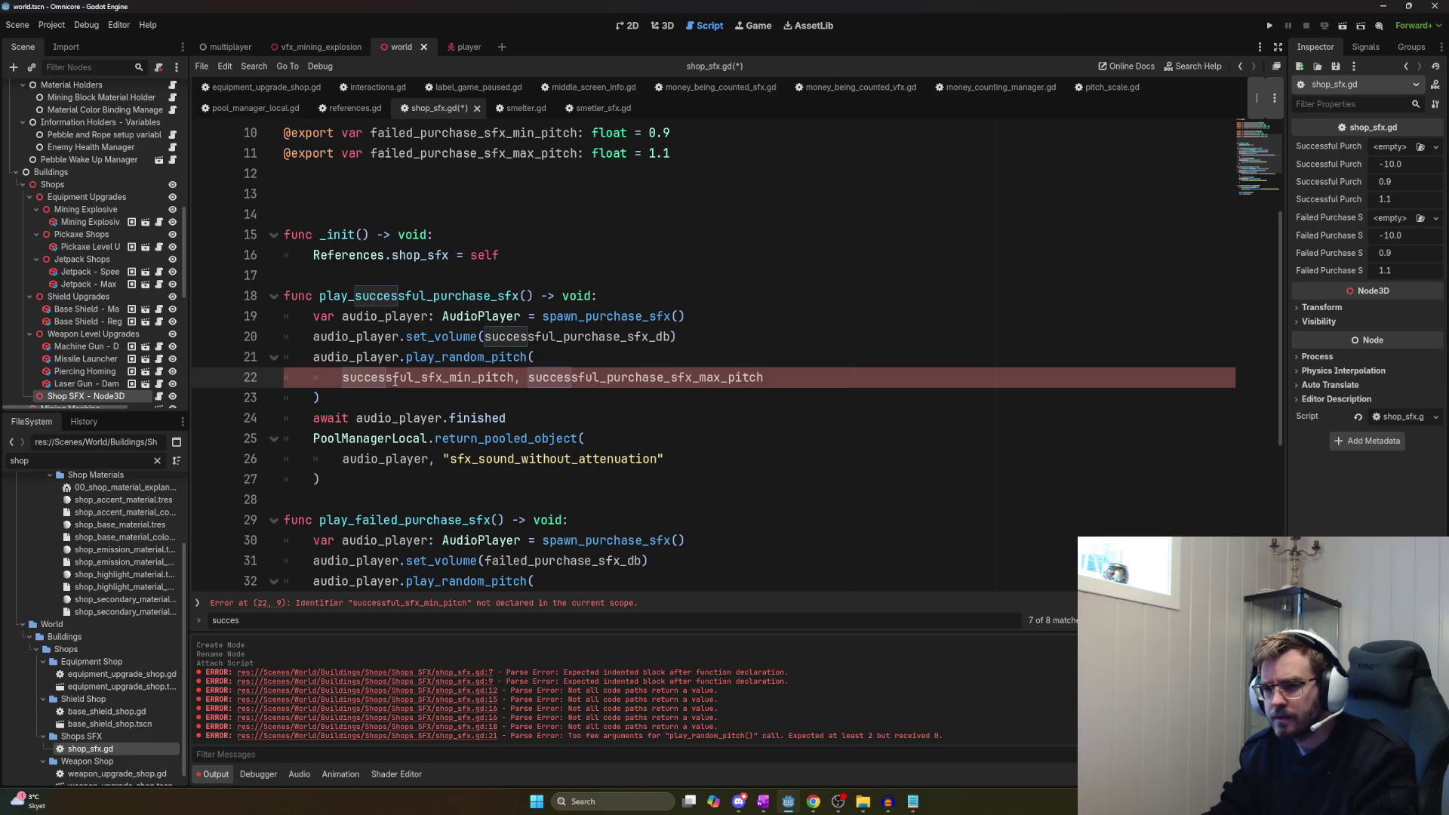
scroll(398, 378, "up", 2)
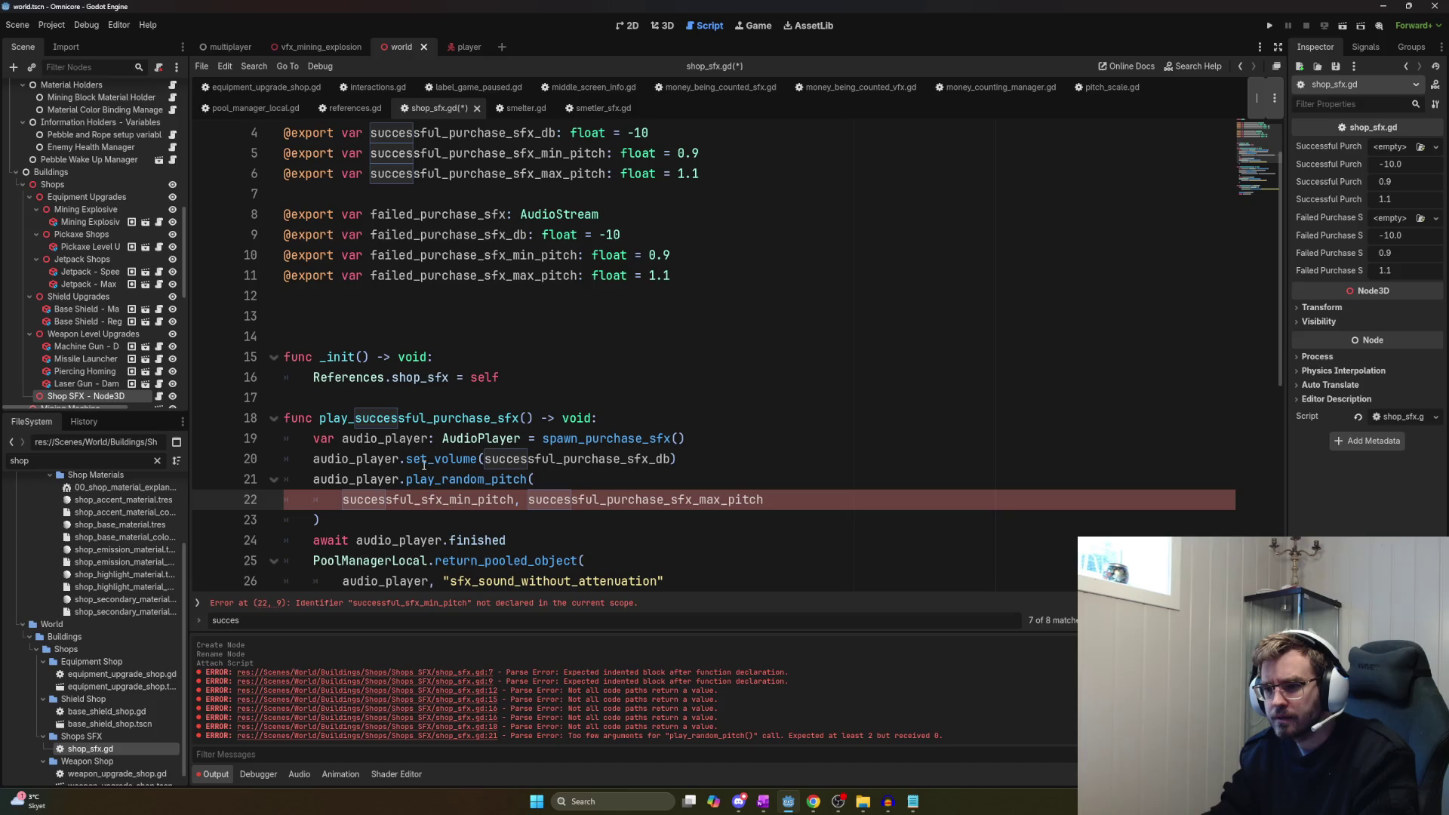
left_click(414, 504)
type("_purc")
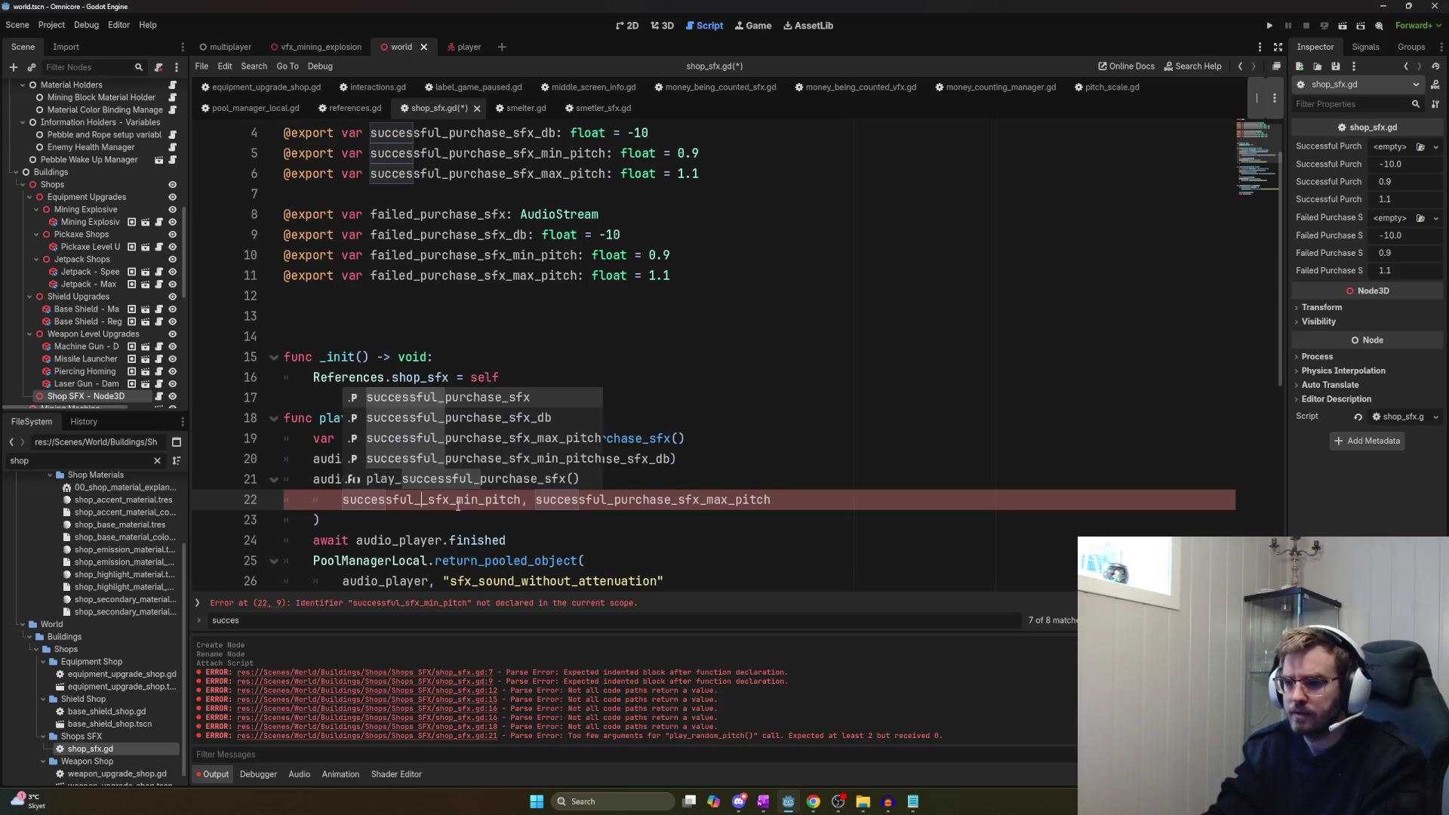
type("hase_")
key("Escape")
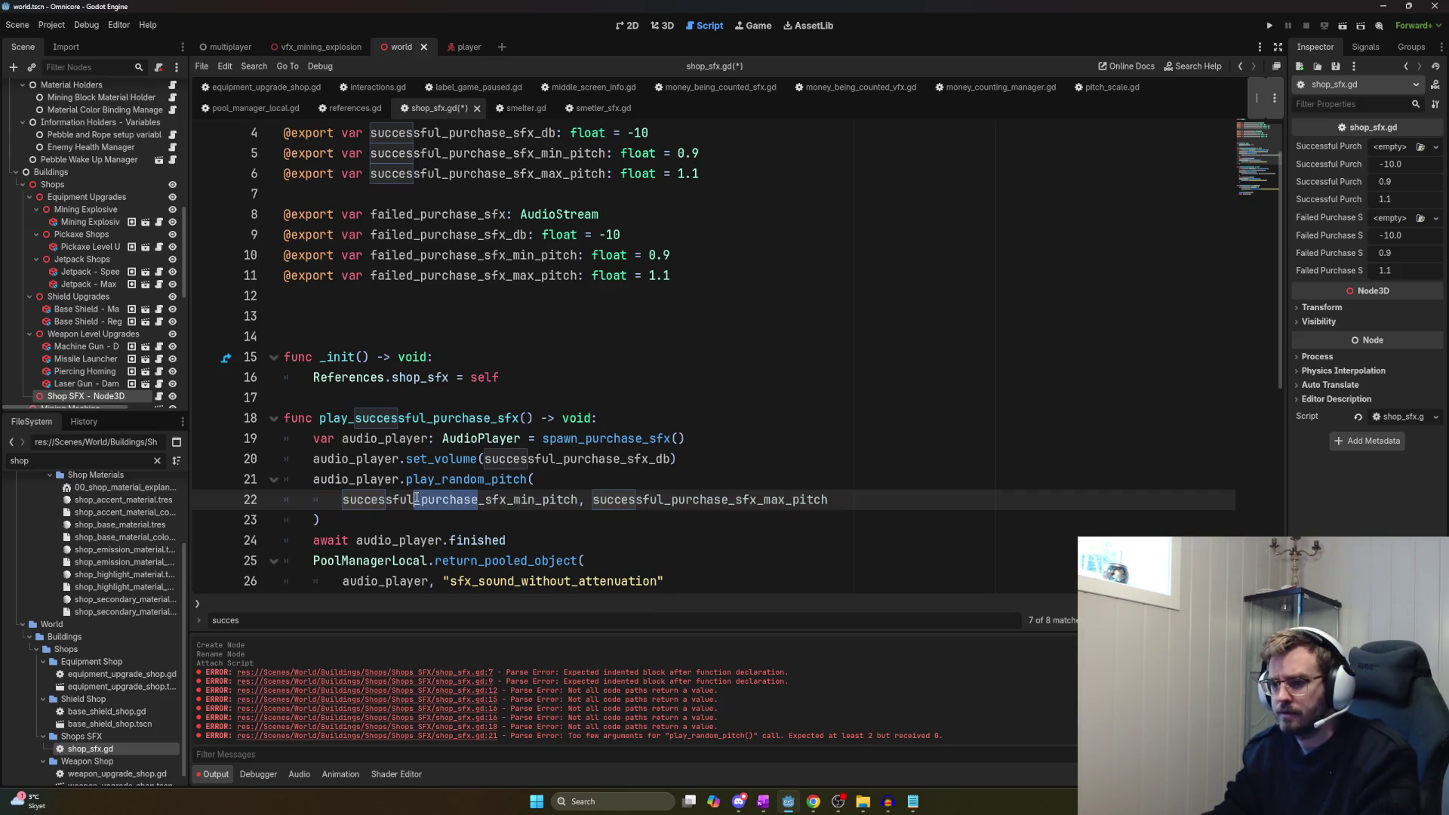
left_click(731, 513)
key("ctrl+s")
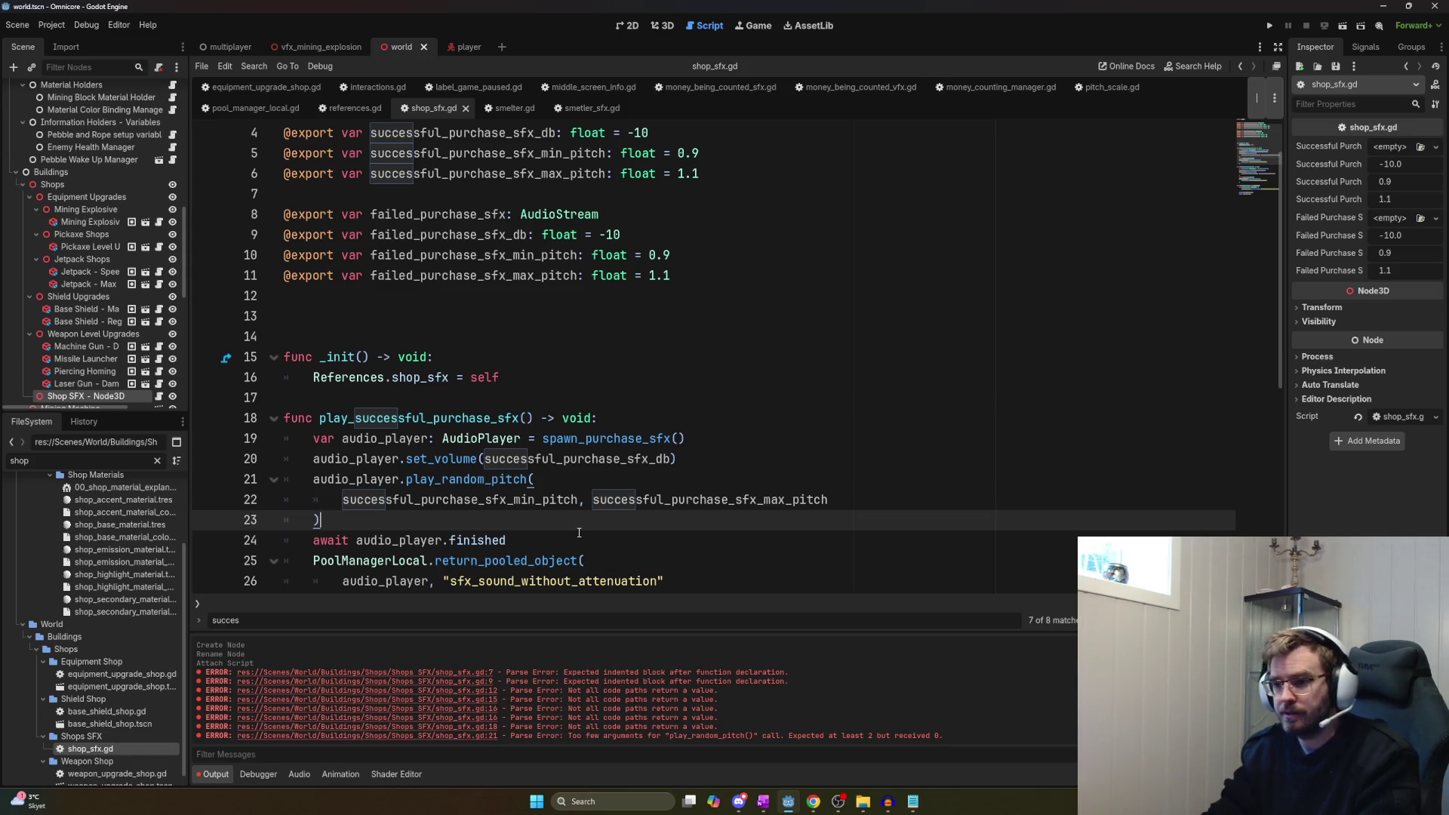
key("Return")
- Add 'audio_player.stream = successful_purchase_sfx' below spawn_purchase_sfx() in the successful purchase function
type("audio_player.")
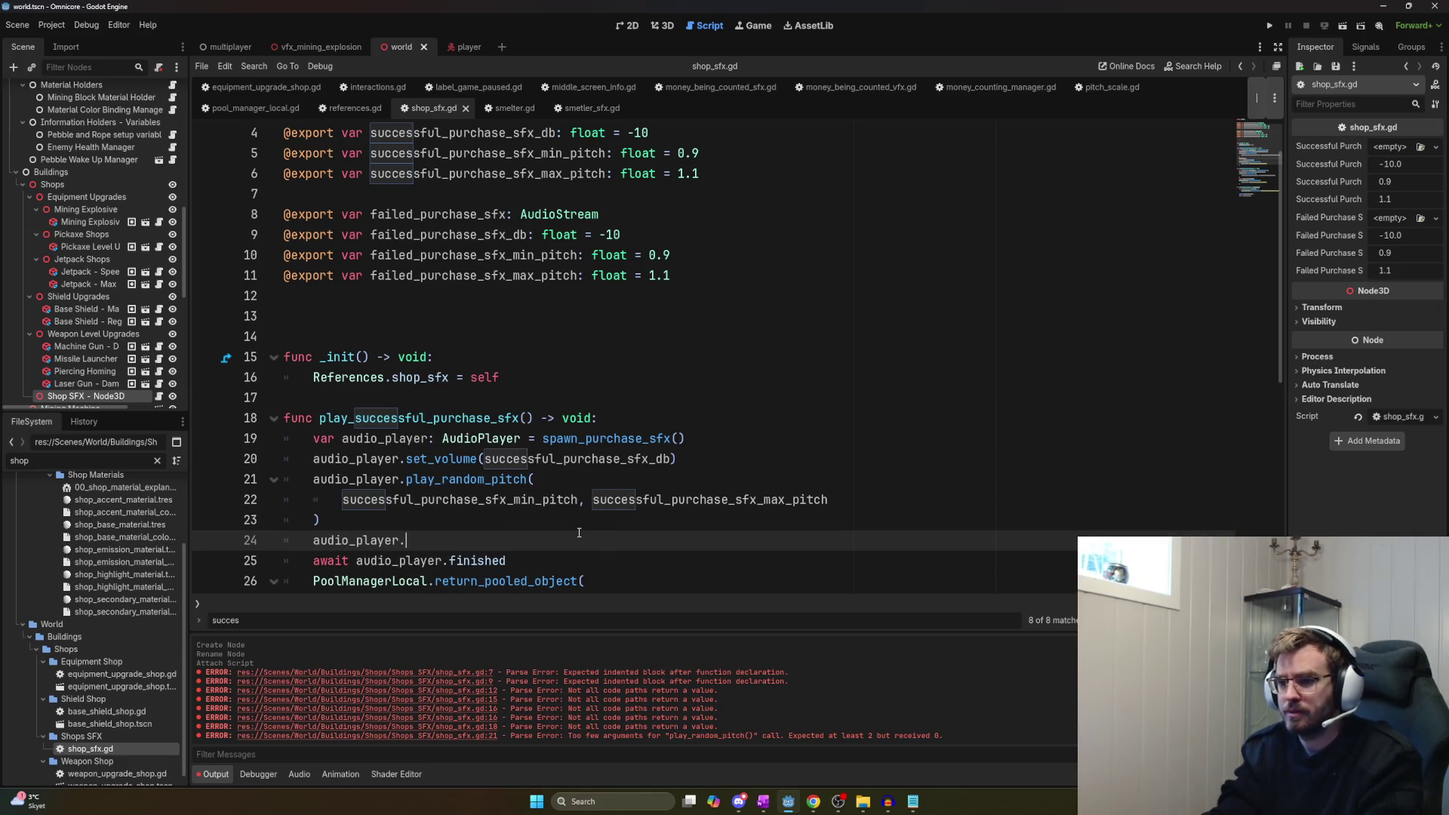
type("stream")
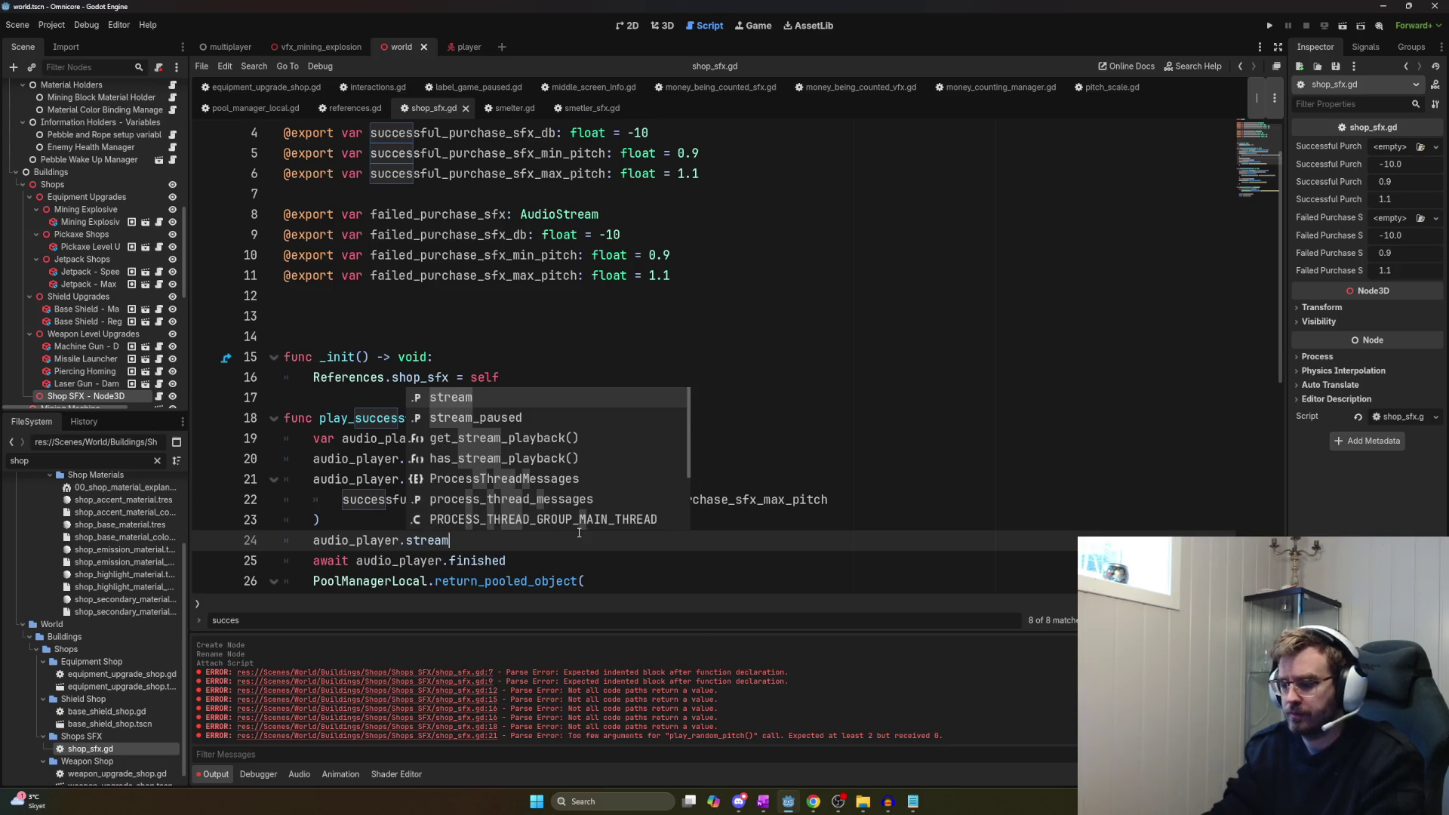
key("shift+Home")
key("ctrl+c")
key("BackSpace")
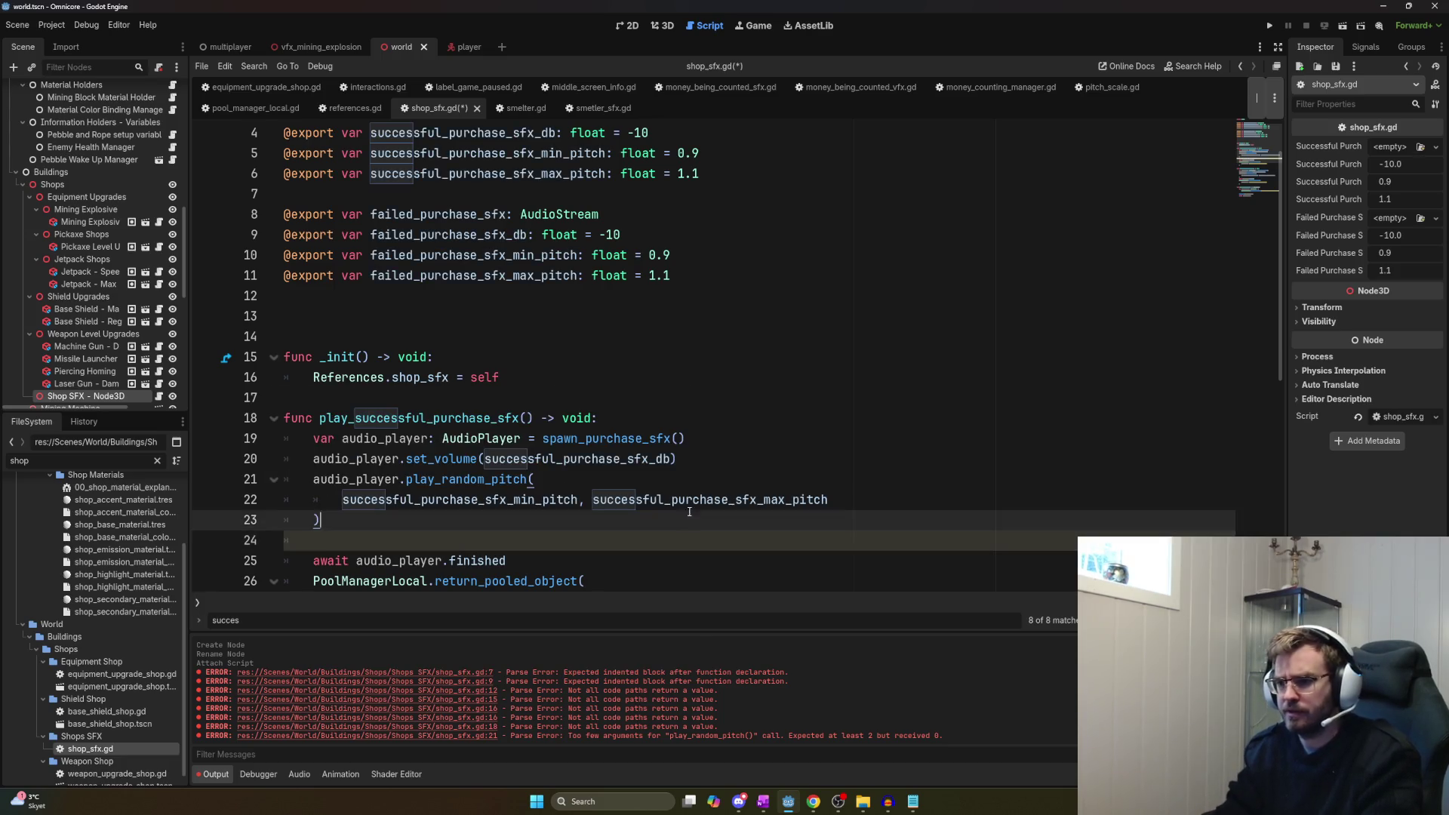
left_click(714, 434)
key("Return")
key("ctrl+v")
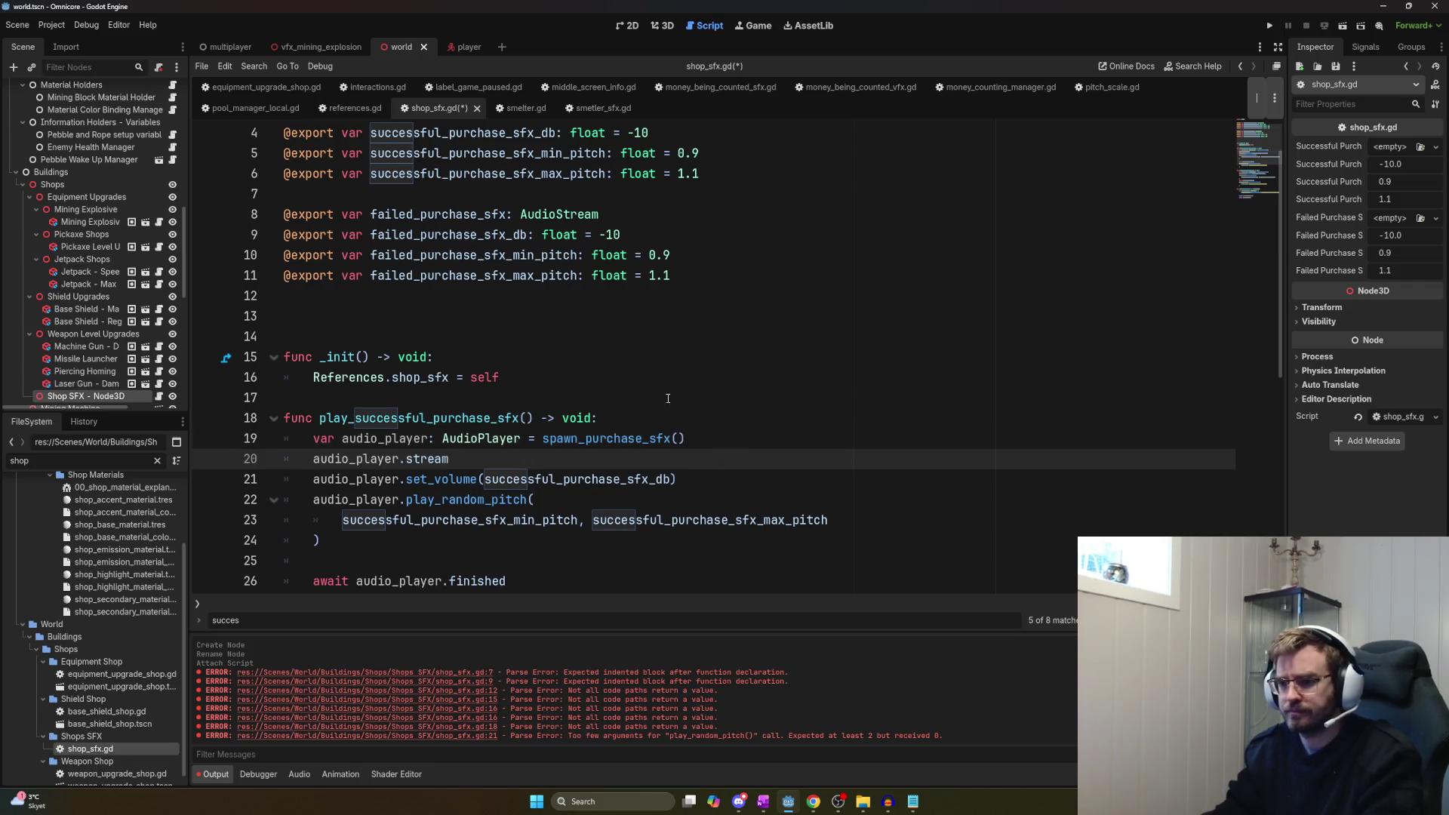
left_click(368, 554)
key("BackSpace")
key("BackSpace")
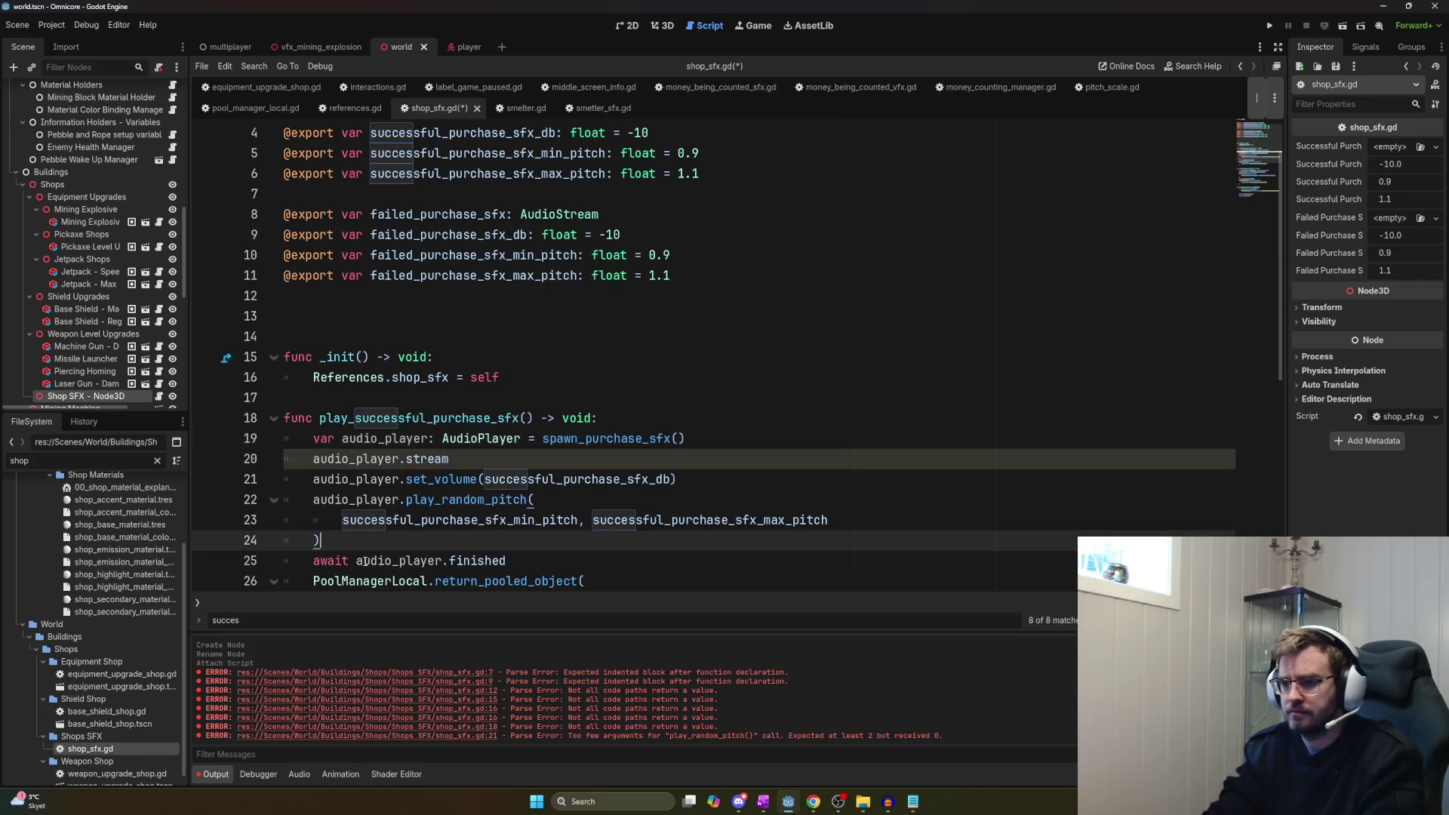
left_click(477, 460)
type("= s")
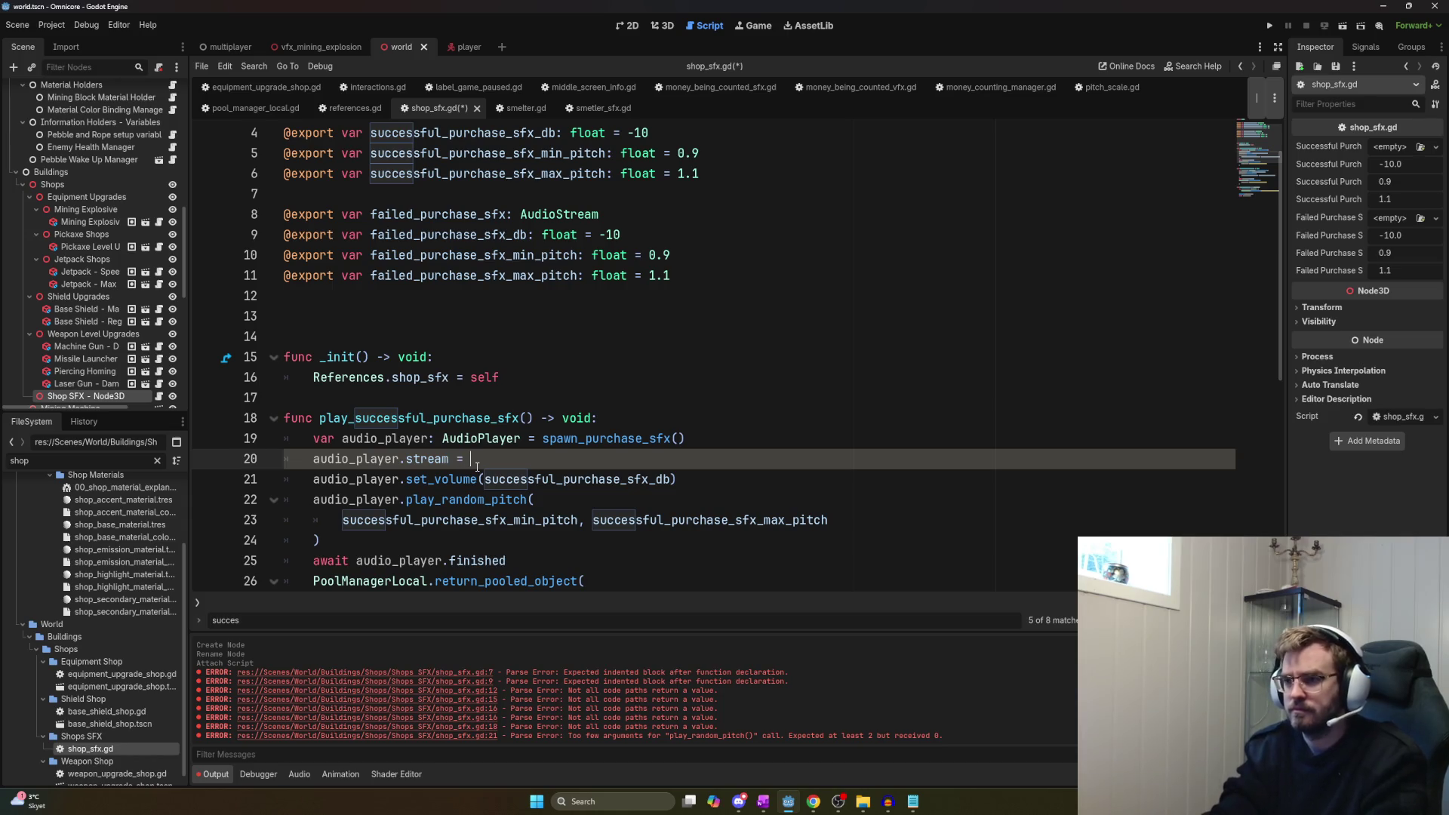
type("ucces")
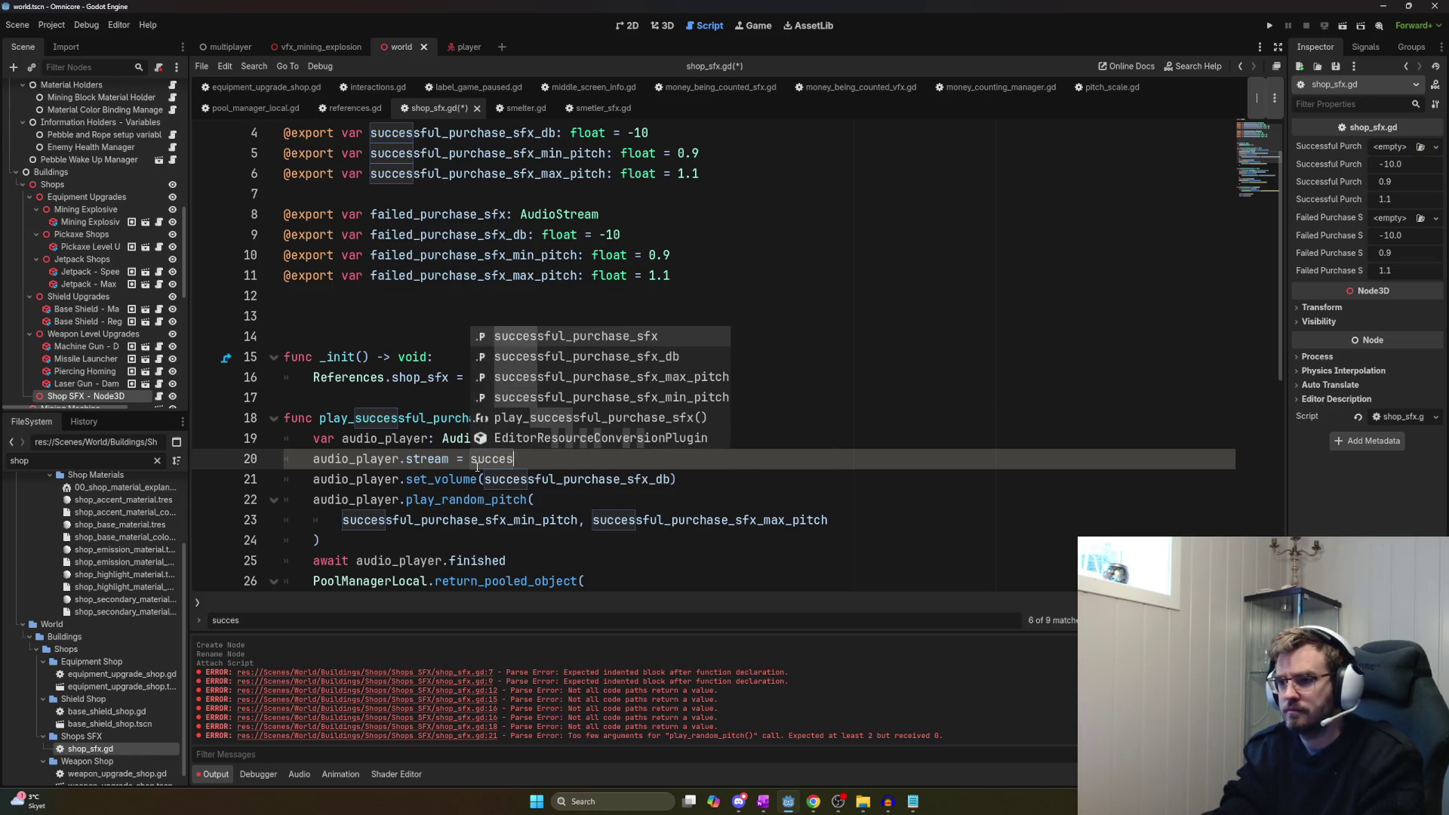
key("Return")
- Copy the stream line into the failed purchase function, changed to failed_purchase_sfx
scroll(598, 249, "up", 2)
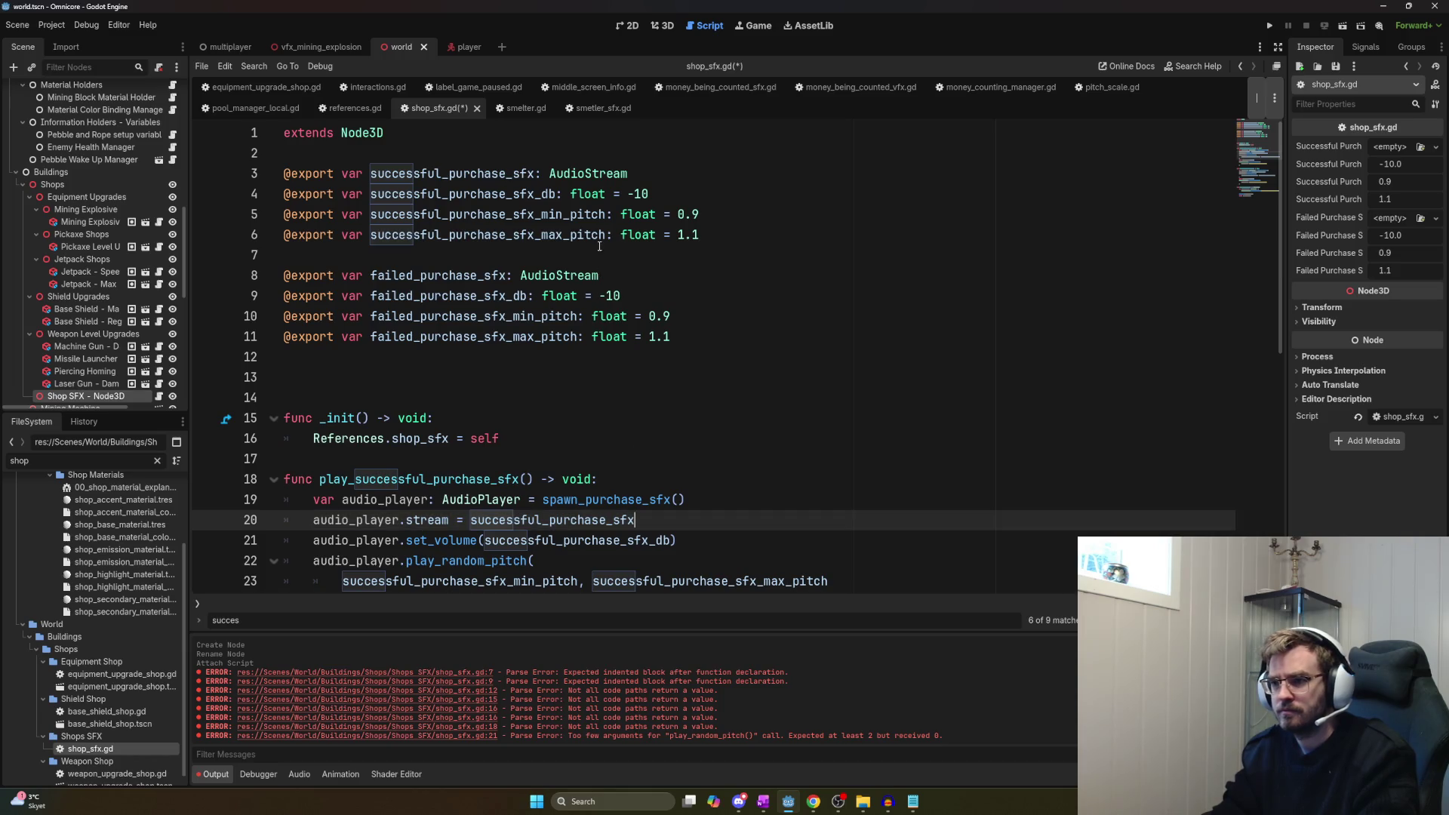
scroll(623, 397, "down", 2)
key("shift+Home")
key("ctrl+c")
scroll(510, 487, "down", 4)
left_click(686, 379)
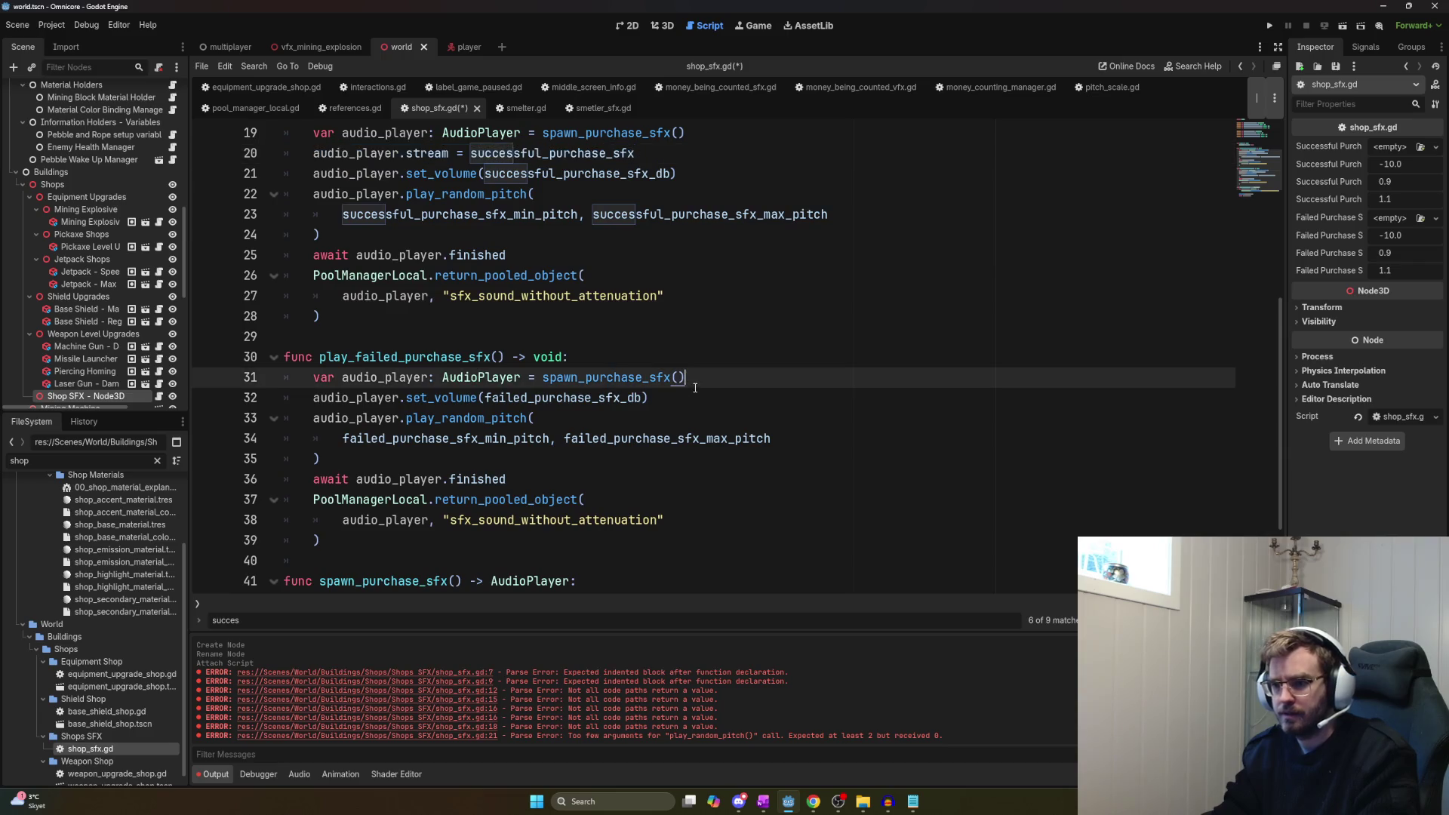
key("Return")
key("ctrl+v")
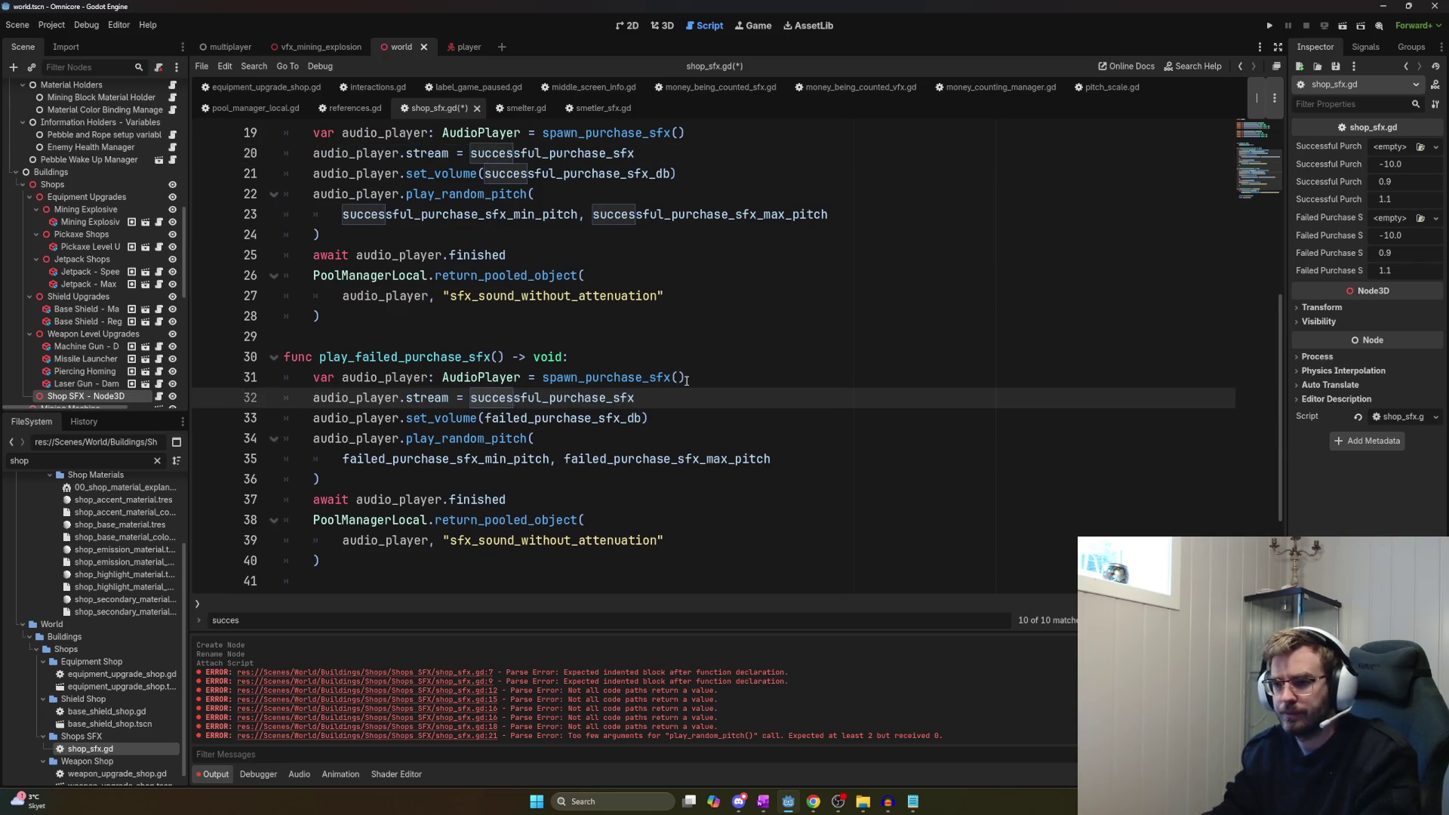
left_click_drag(542, 398, 473, 398)
type("failed")
left_click(452, 315)
- Save shop_sfx.gd with both stream assignments
scroll(714, 504, "down", 3)
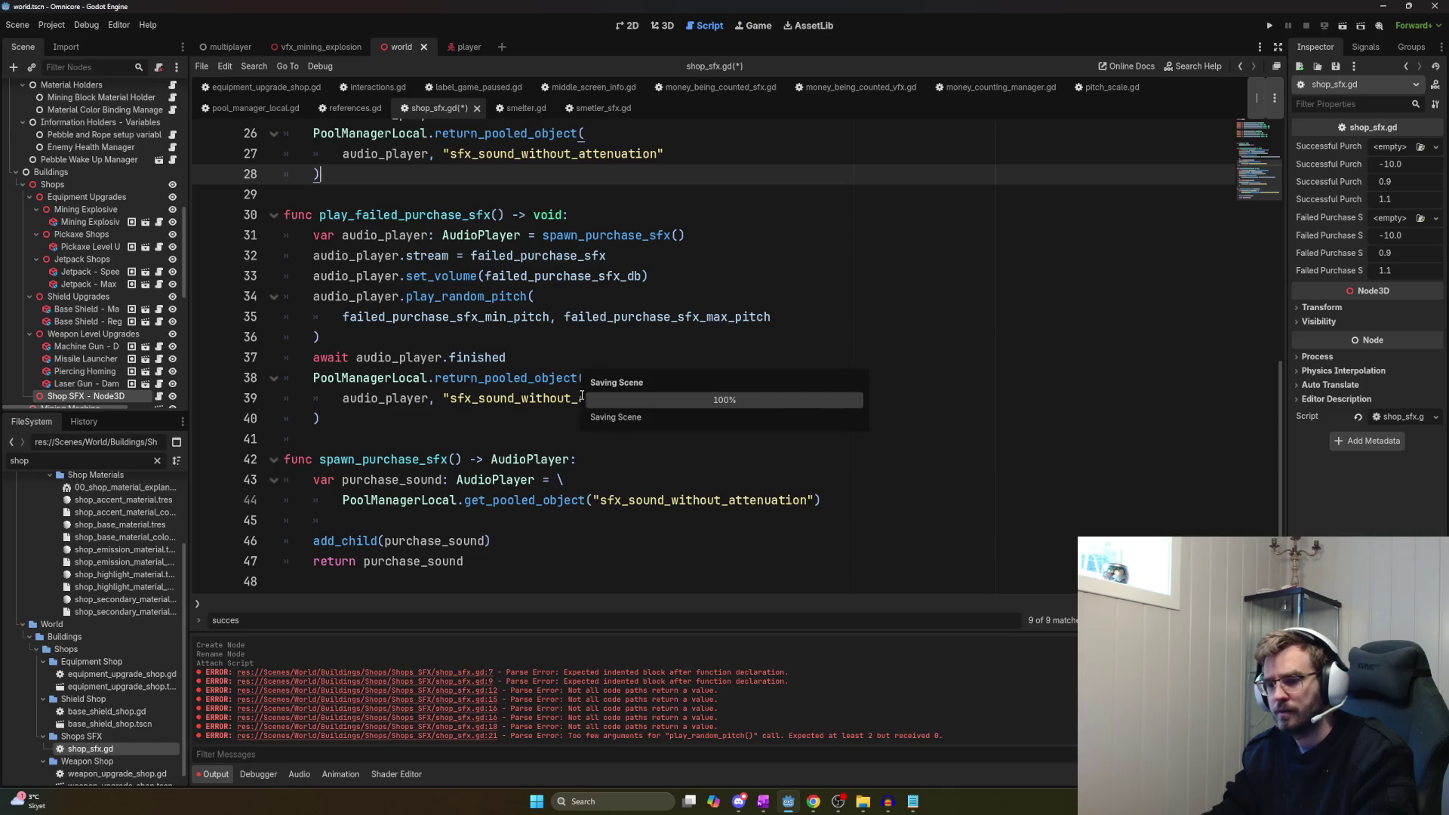
key("ctrl+s")
left_click(498, 400)
left_click(533, 436)
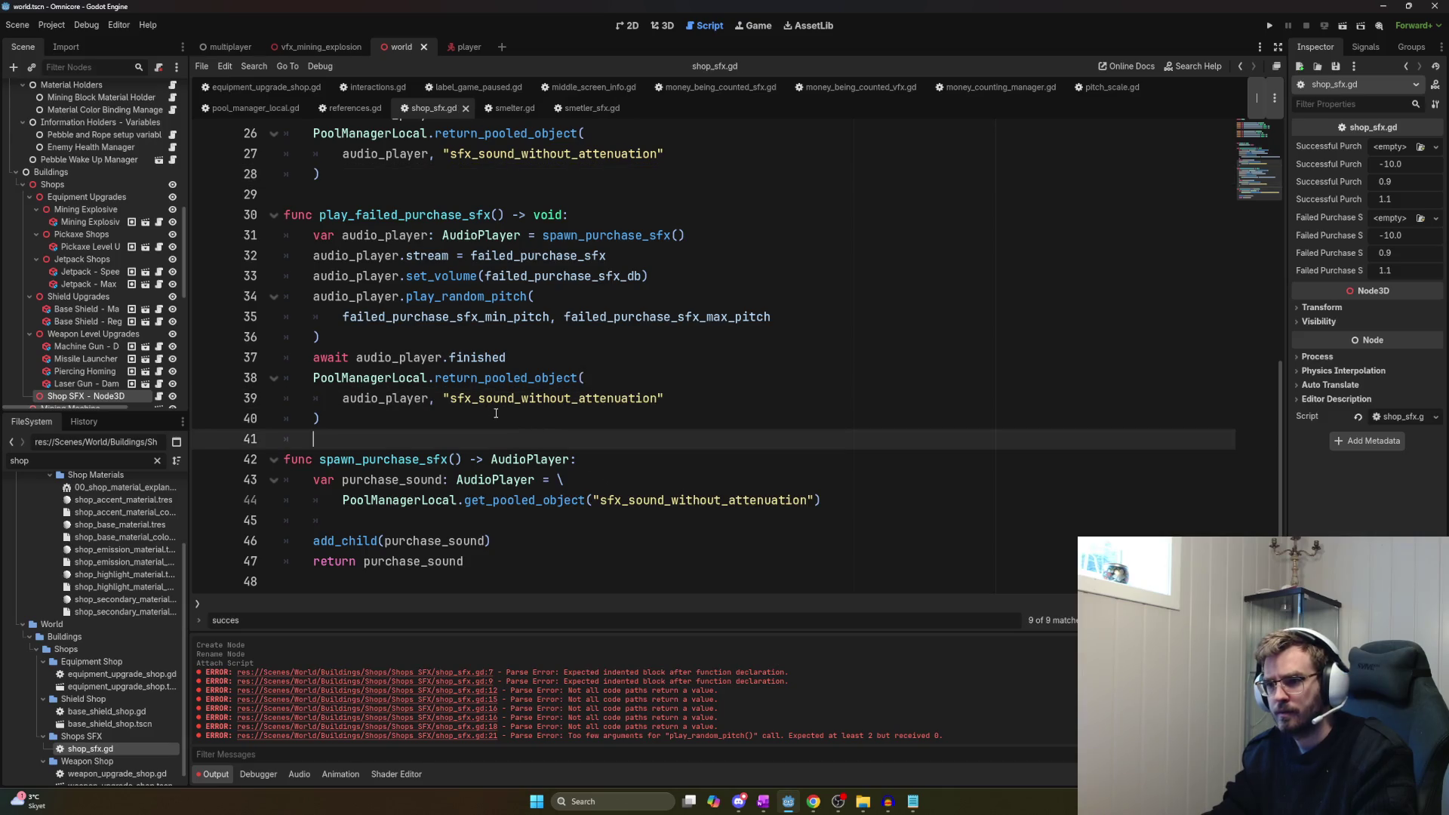
scroll(521, 423, "up", 4)
scroll(528, 436, "down", 2)
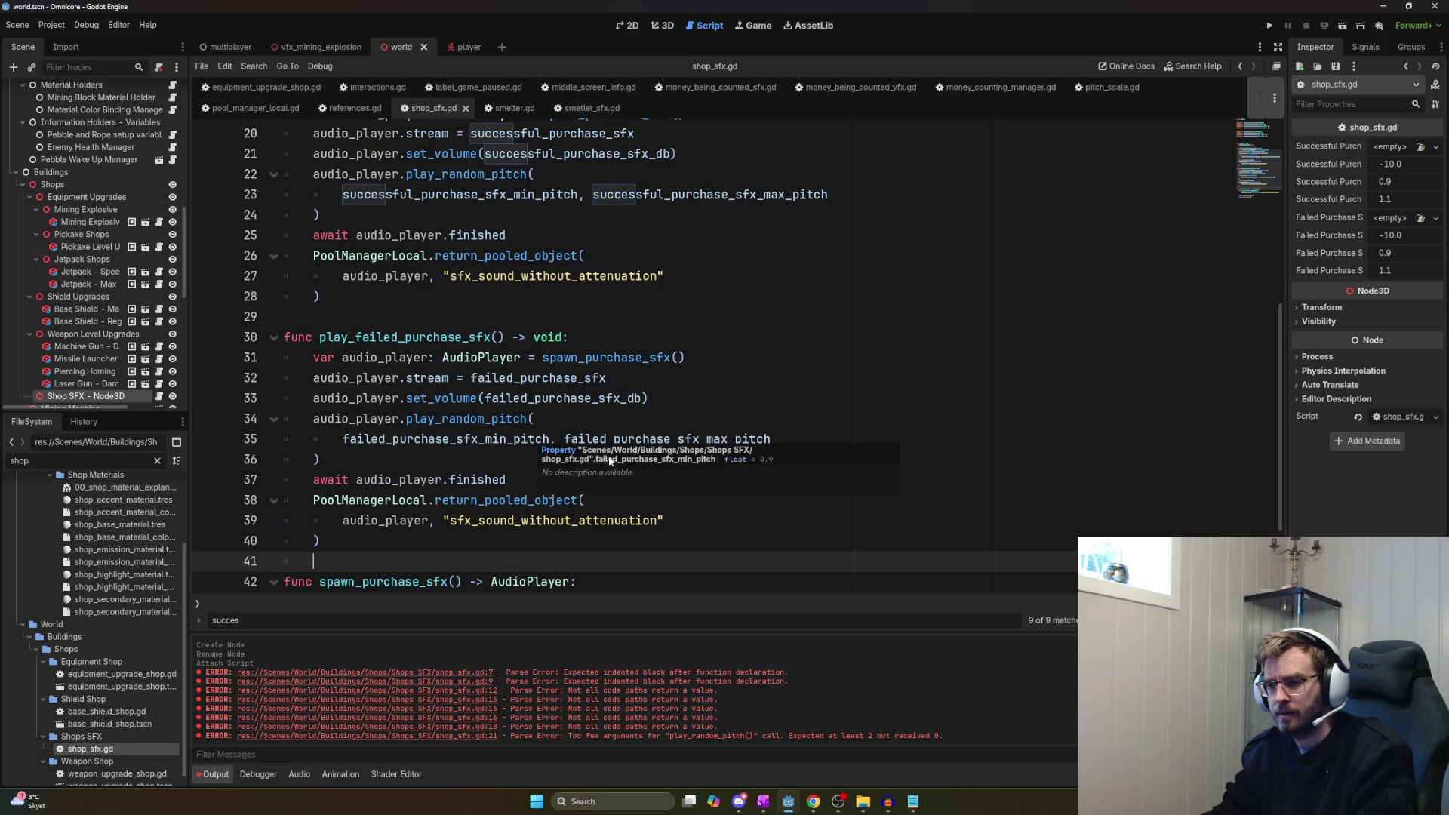
left_click(804, 438)
mouse_move(804, 438)
left_mouse_down()
mouse_move(279, 378)
mouse_move(309, 377)
left_mouse_up()
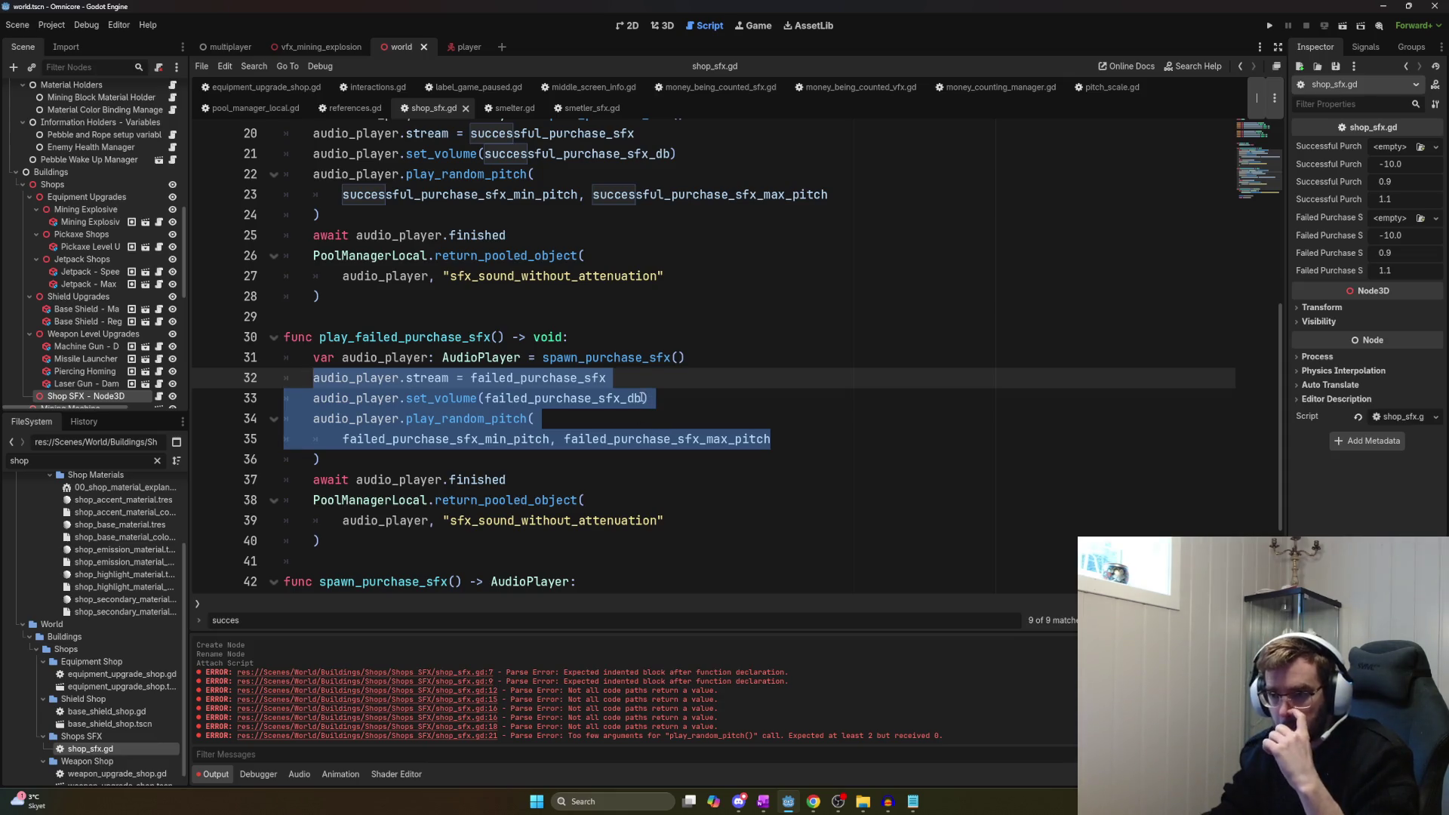
left_click(817, 408)
mouse_move(321, 459)
left_mouse_down()
mouse_move(302, 452)
mouse_move(267, 380)
left_mouse_up()
left_click(603, 419)
left_click_drag(823, 441, 349, 398)
left_click(475, 421)
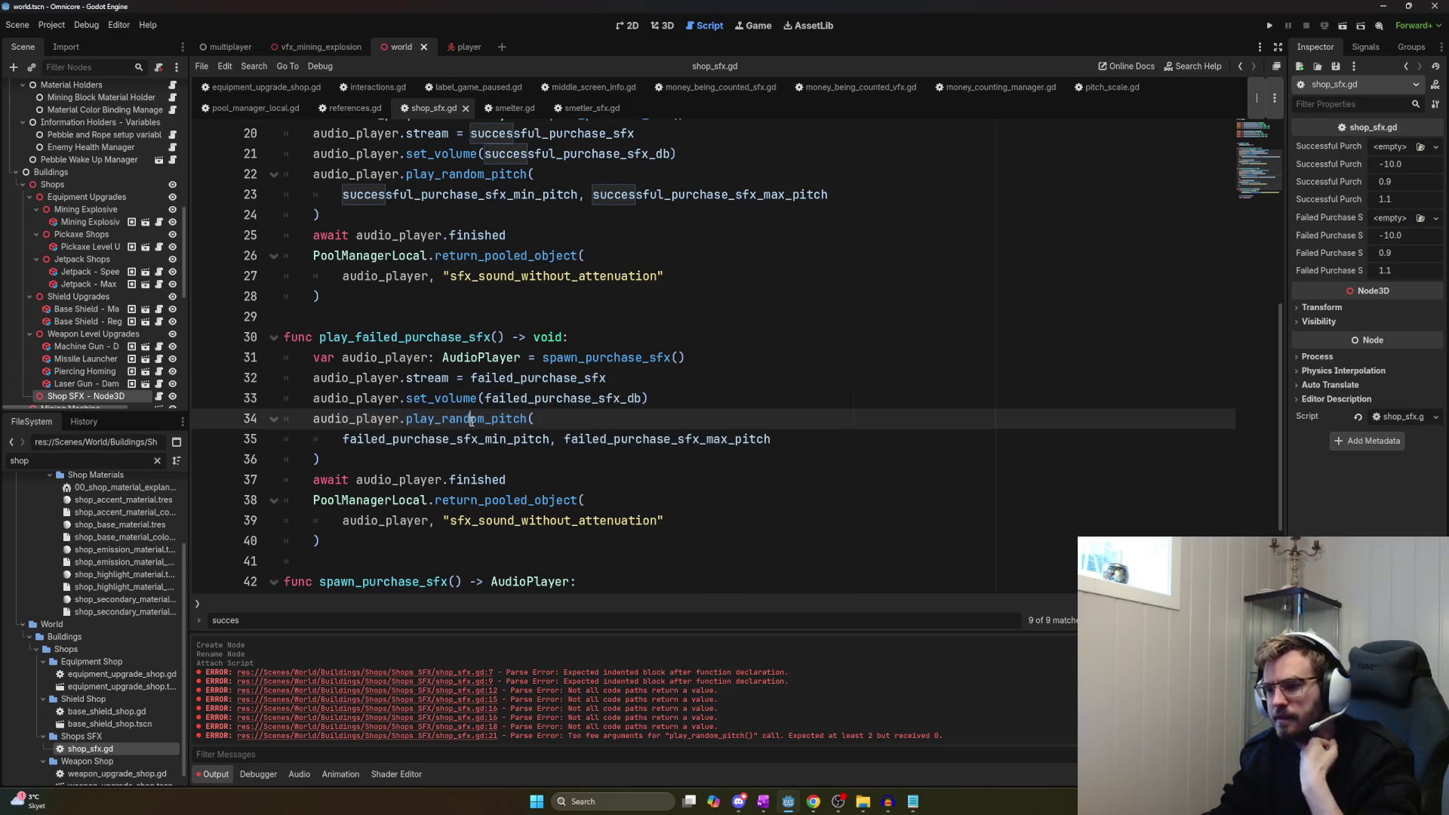
scroll(495, 407, "up", 4)
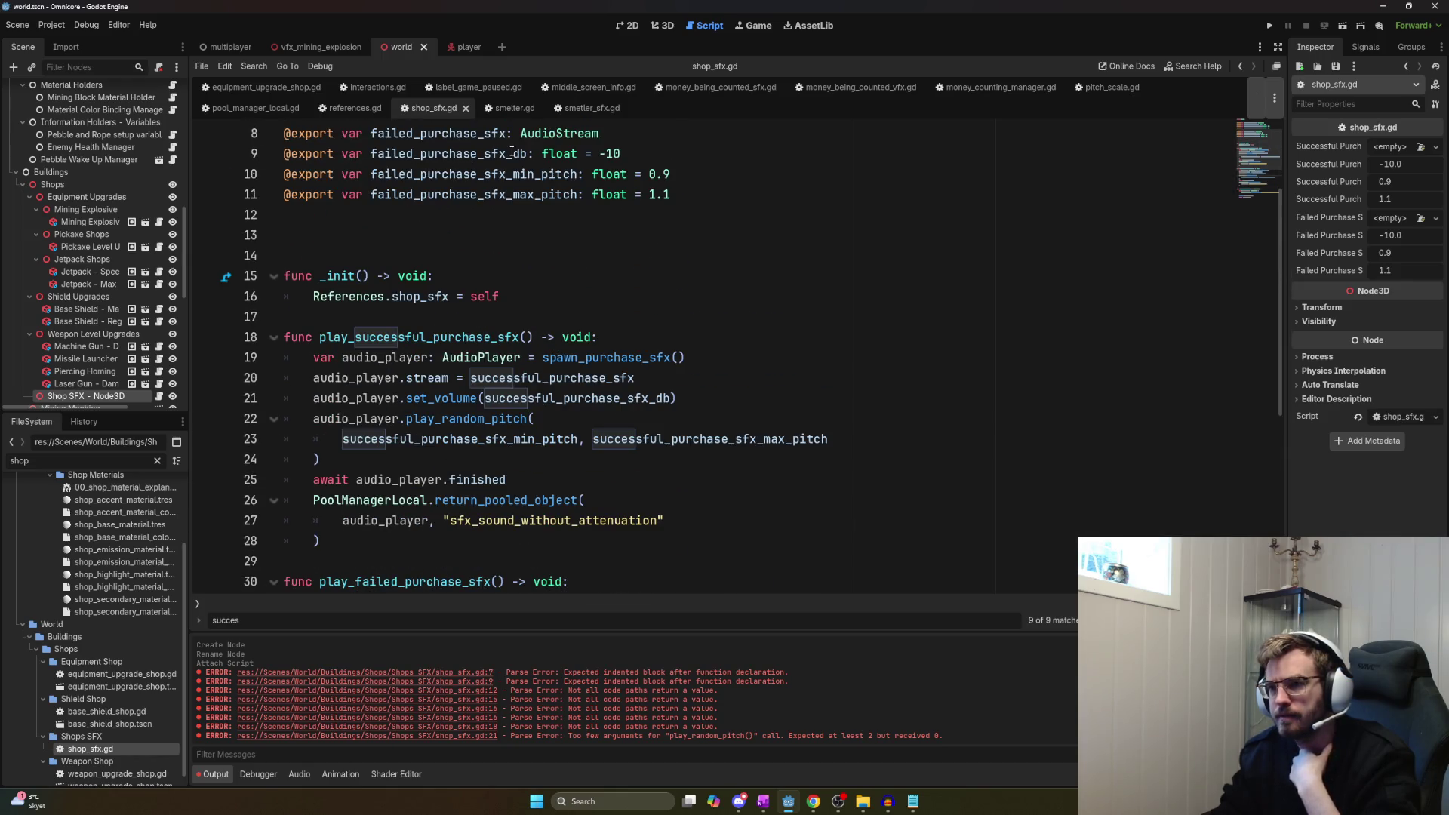
left_click(509, 154)
left_click(534, 175)
left_click(541, 194)
left_click_drag(541, 194, 670, 194)
scroll(610, 301, "up", 3)
key("Up")
left_click(284, 174, "shift")
scroll(664, 452, "down", 4)
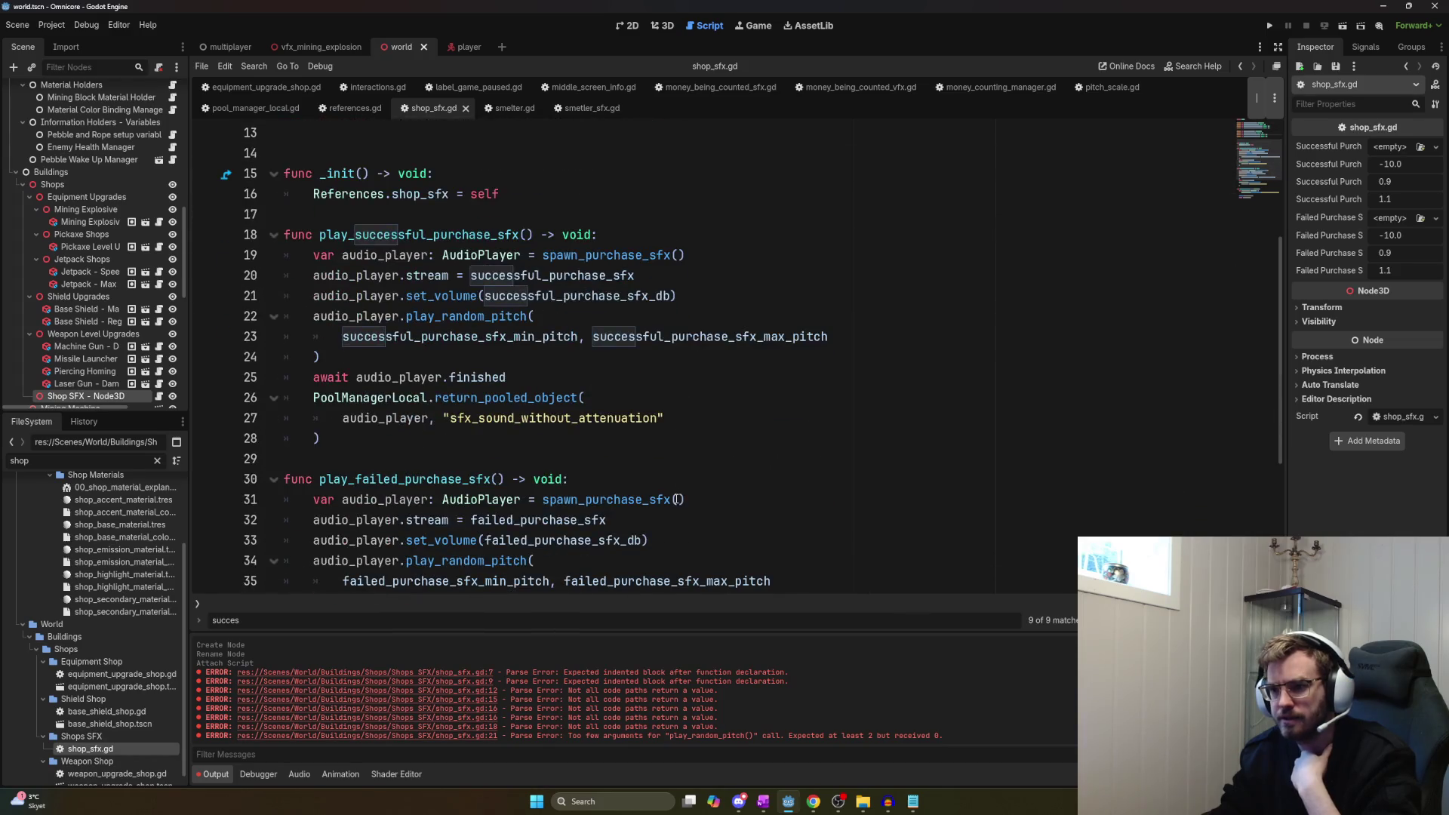
scroll(671, 490, "down", 1)
scroll(652, 455, "down", 2)
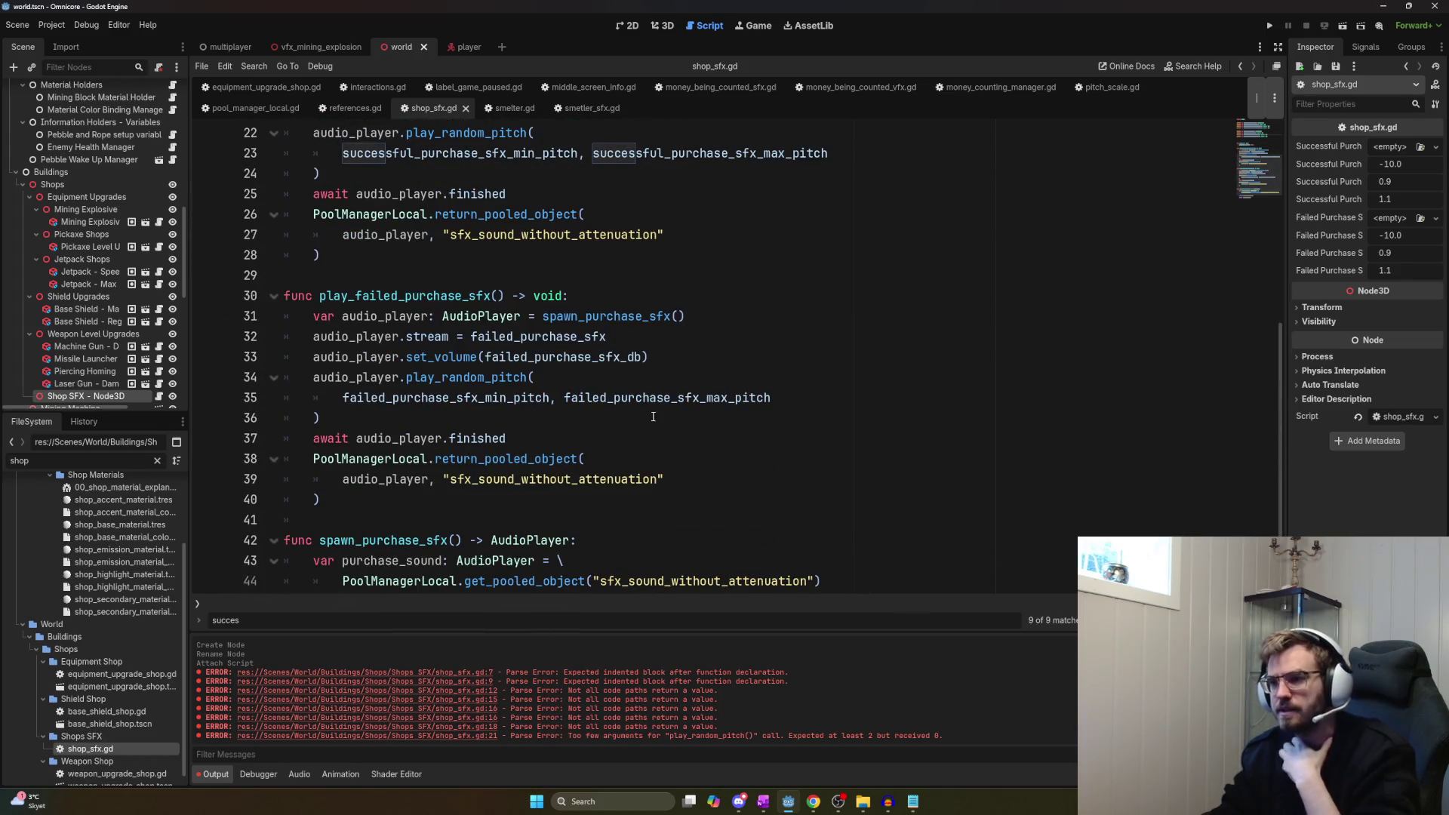
scroll(653, 420, "down", 2)
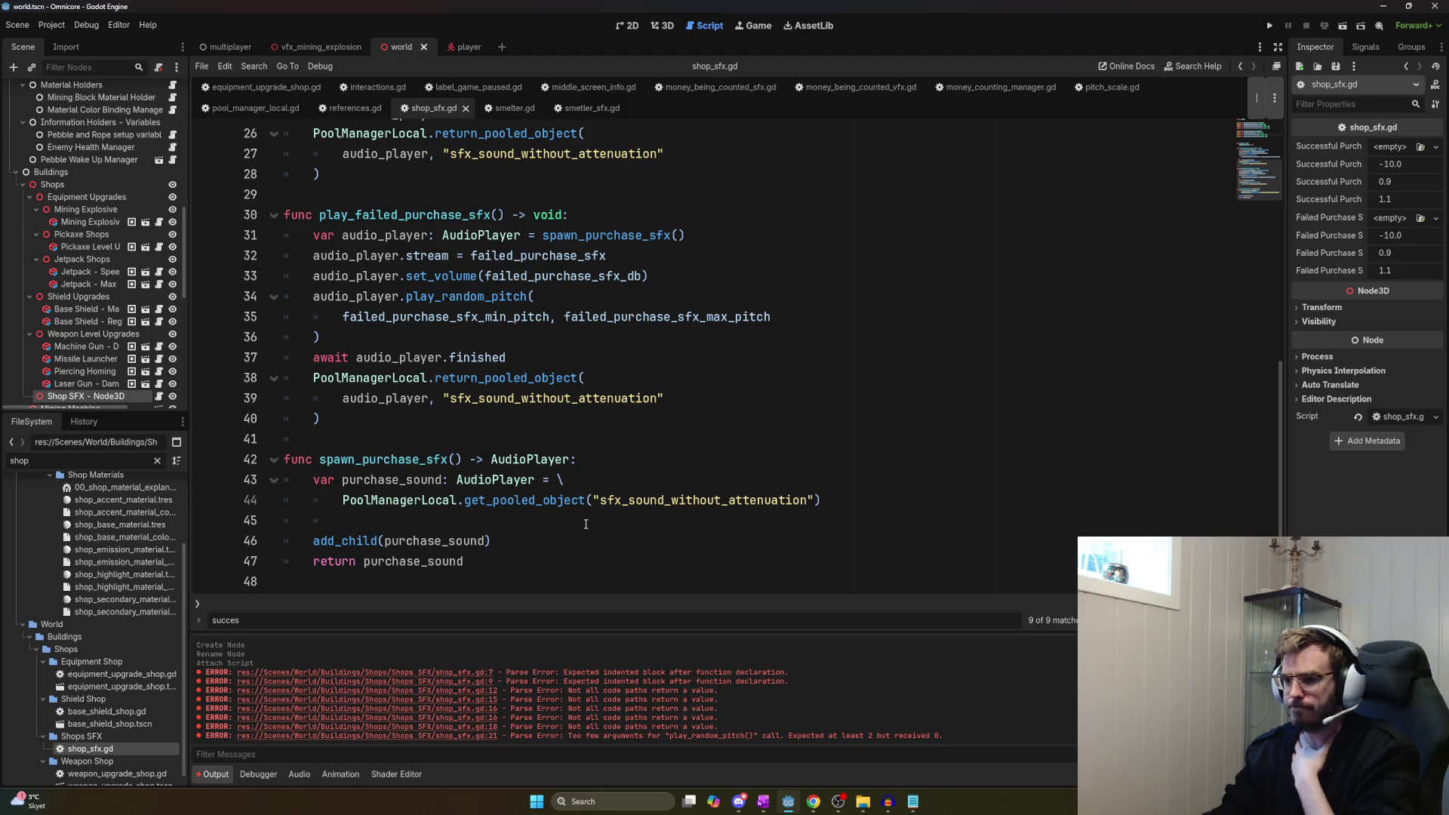
scroll(586, 523, "up", 5)
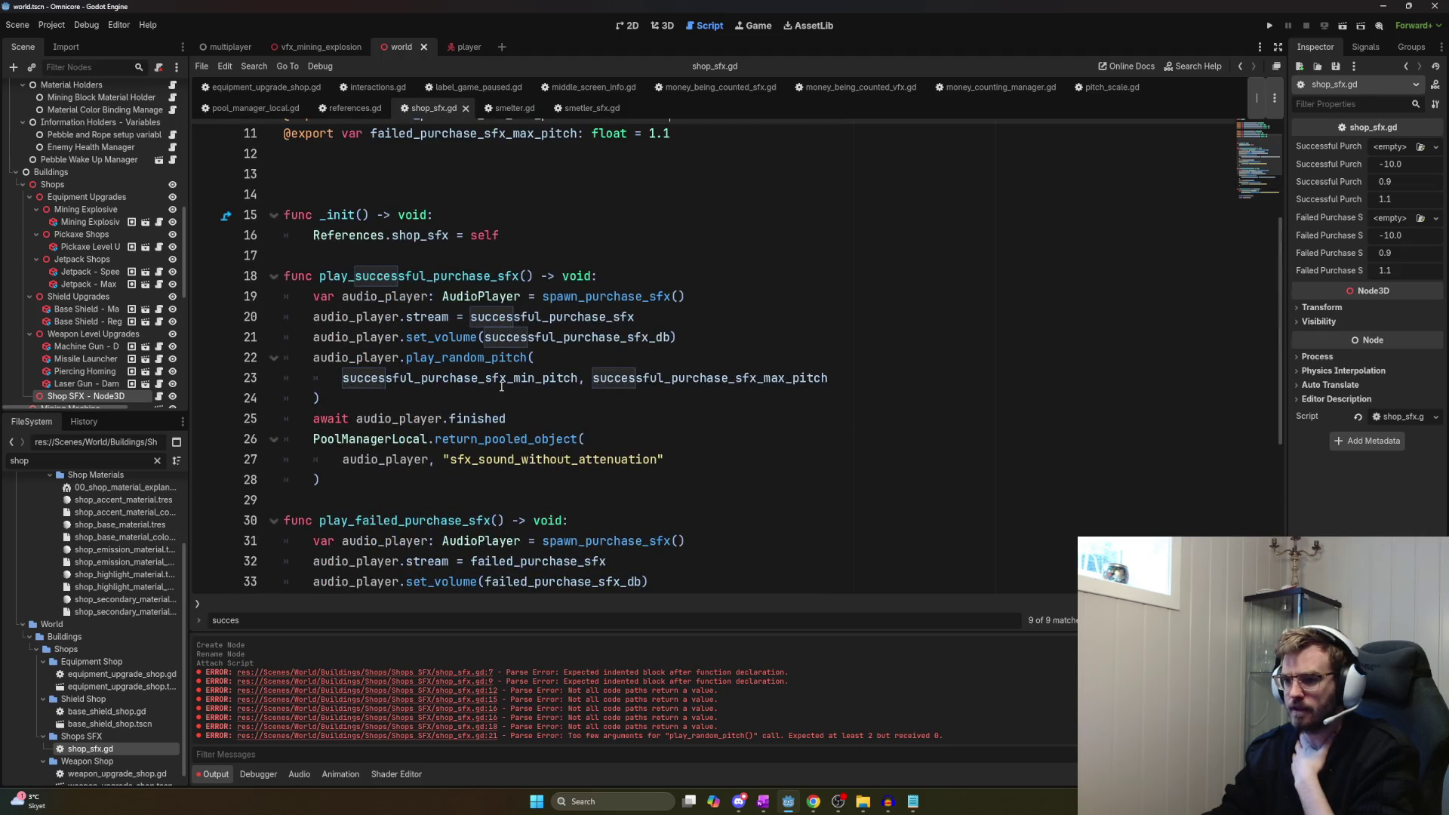
double_click(449, 275)
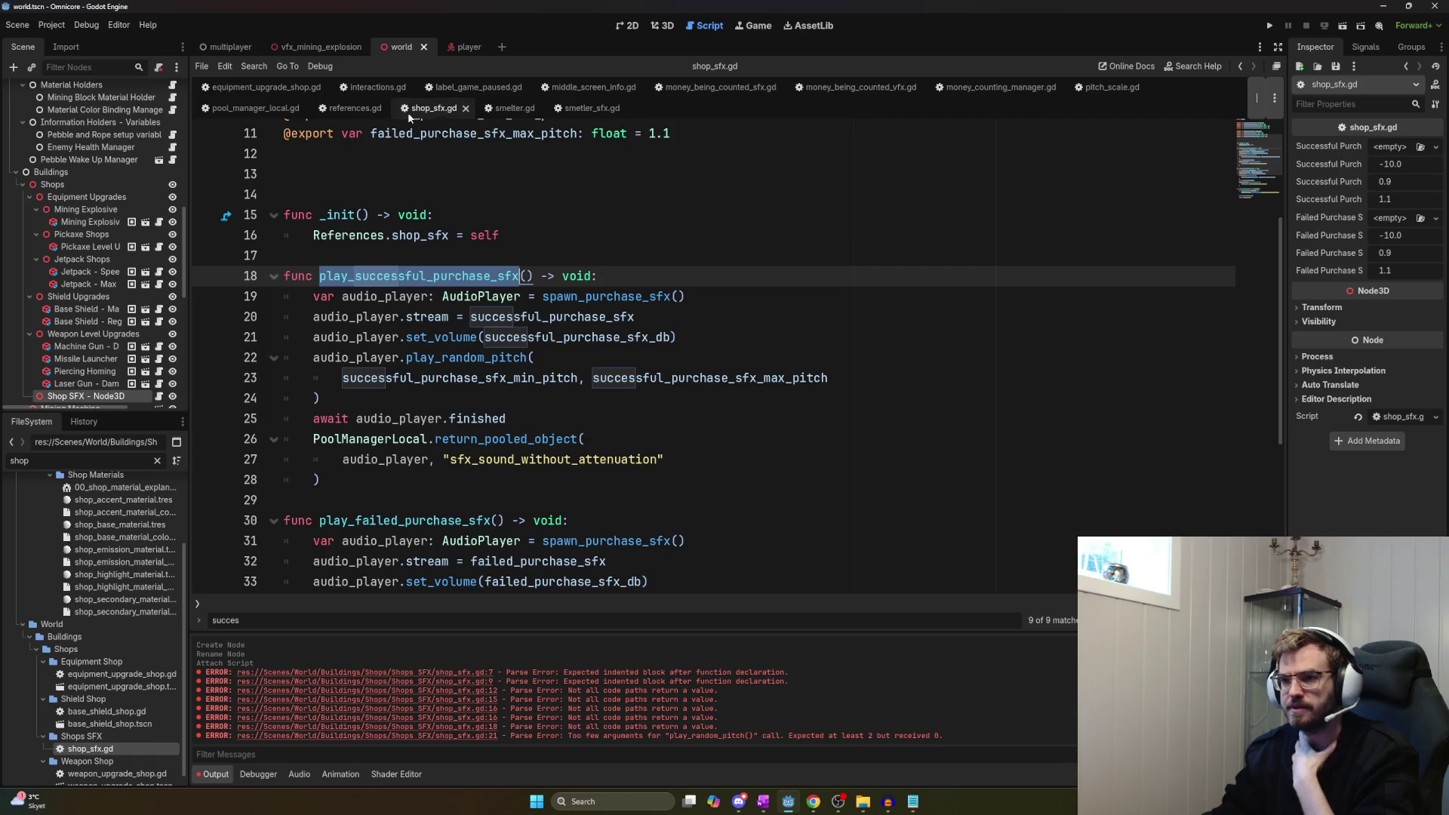
key("alt+Tab")
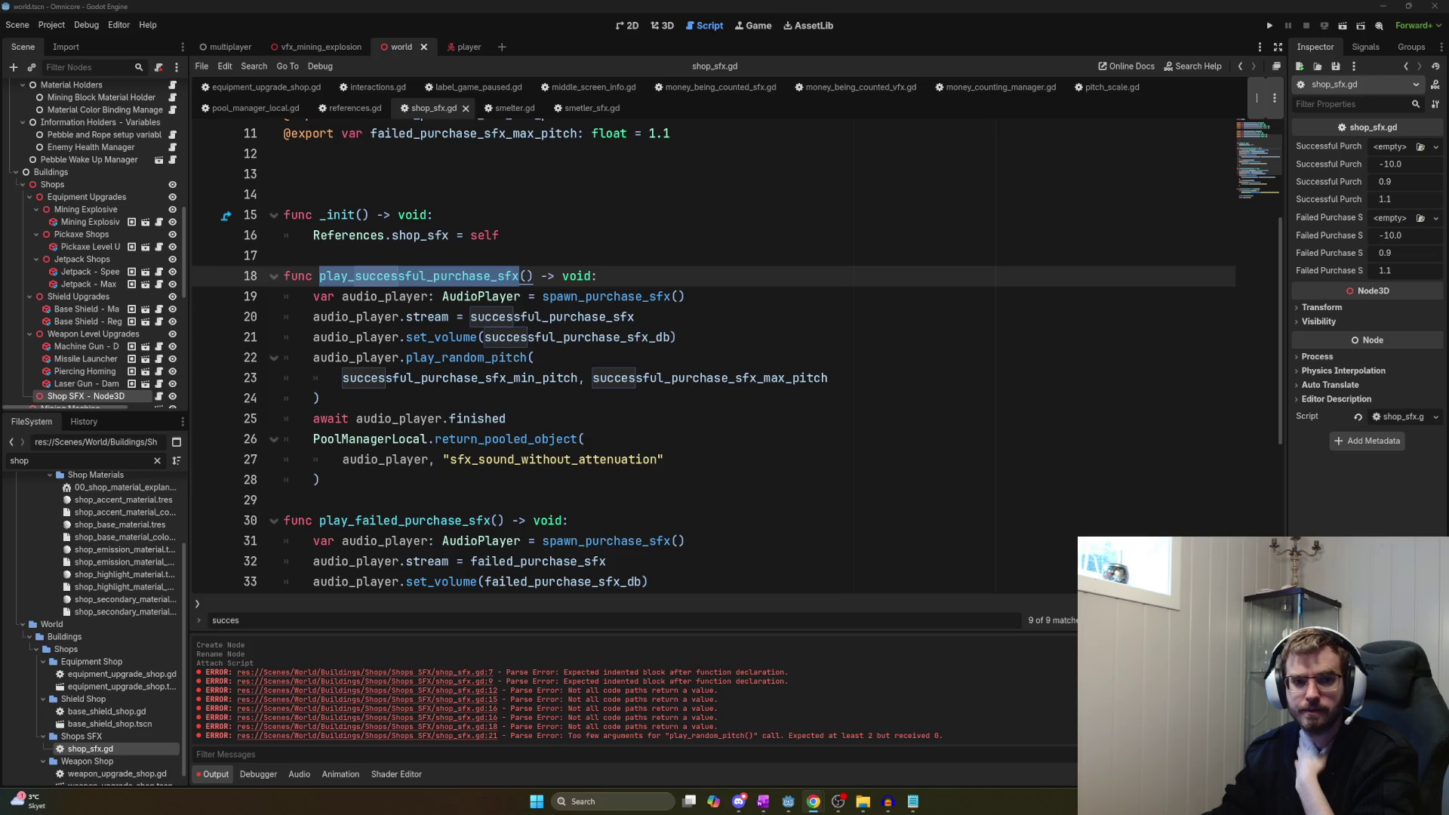
left_click(667, 487)
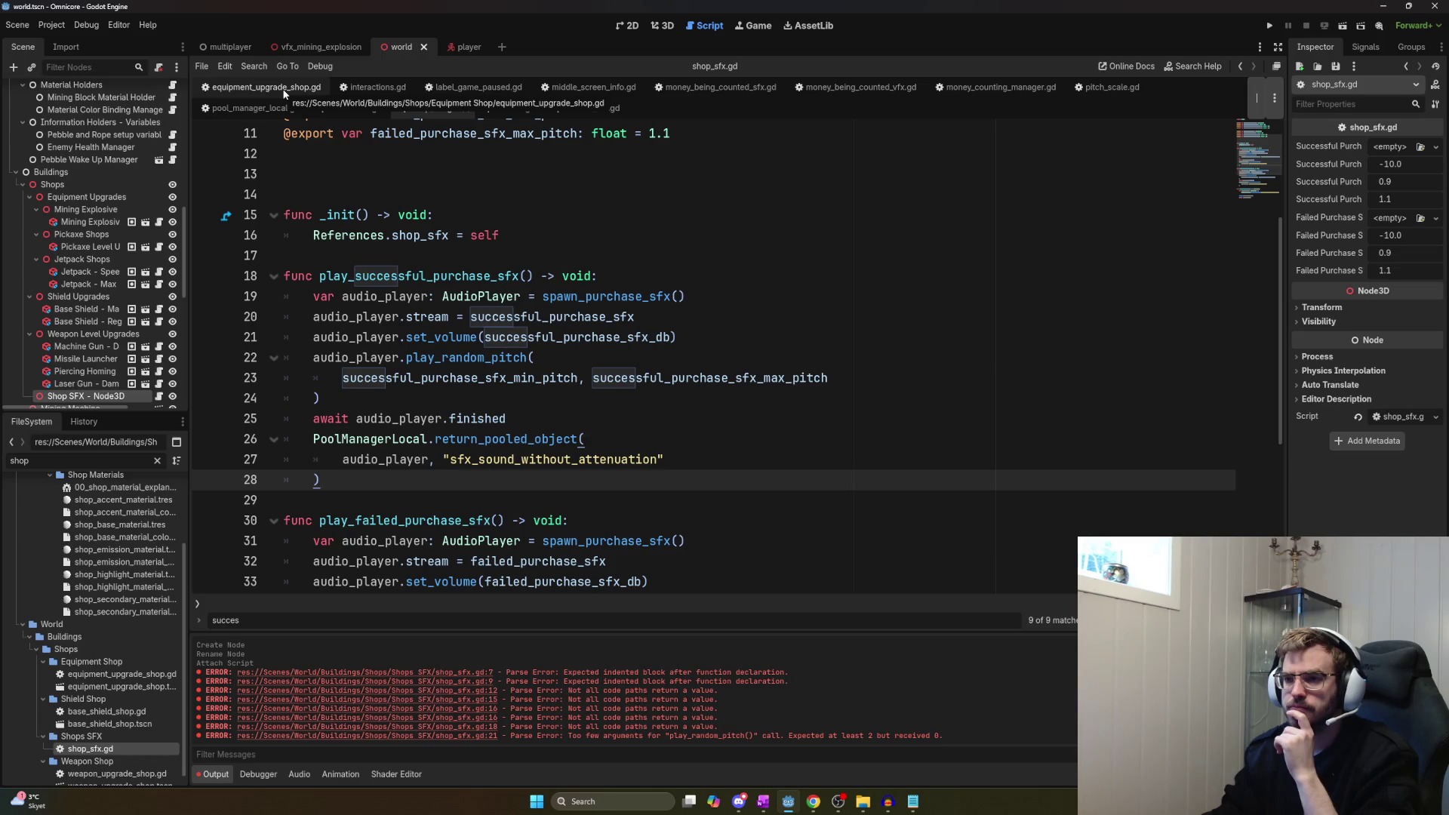
left_click(285, 92)
- Delete the '# play successful purchase' comment line from equipment_upgrade_shop.gd
left_click_drag(500, 397, 300, 393)
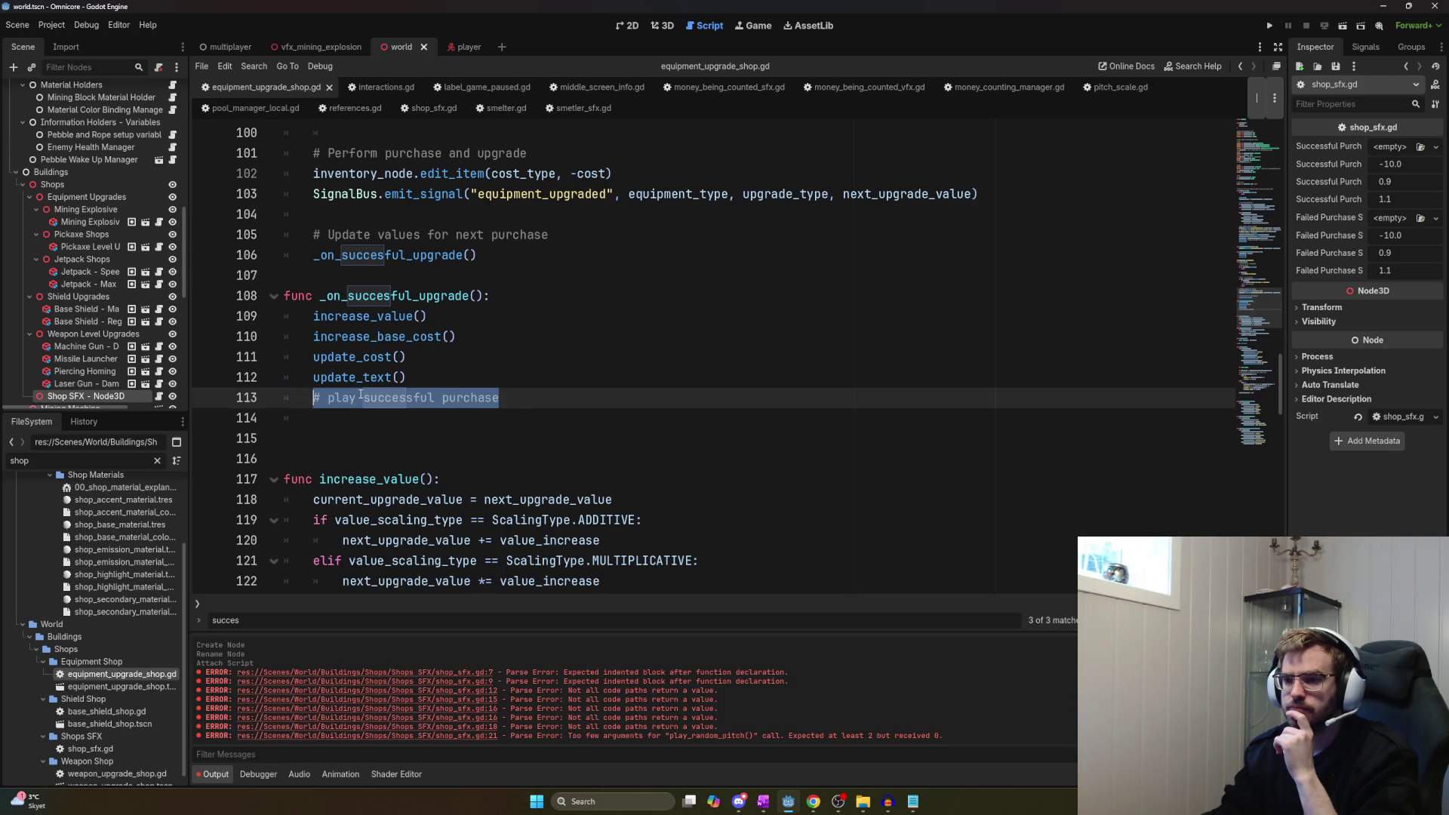
scroll(531, 443, "up", 3)
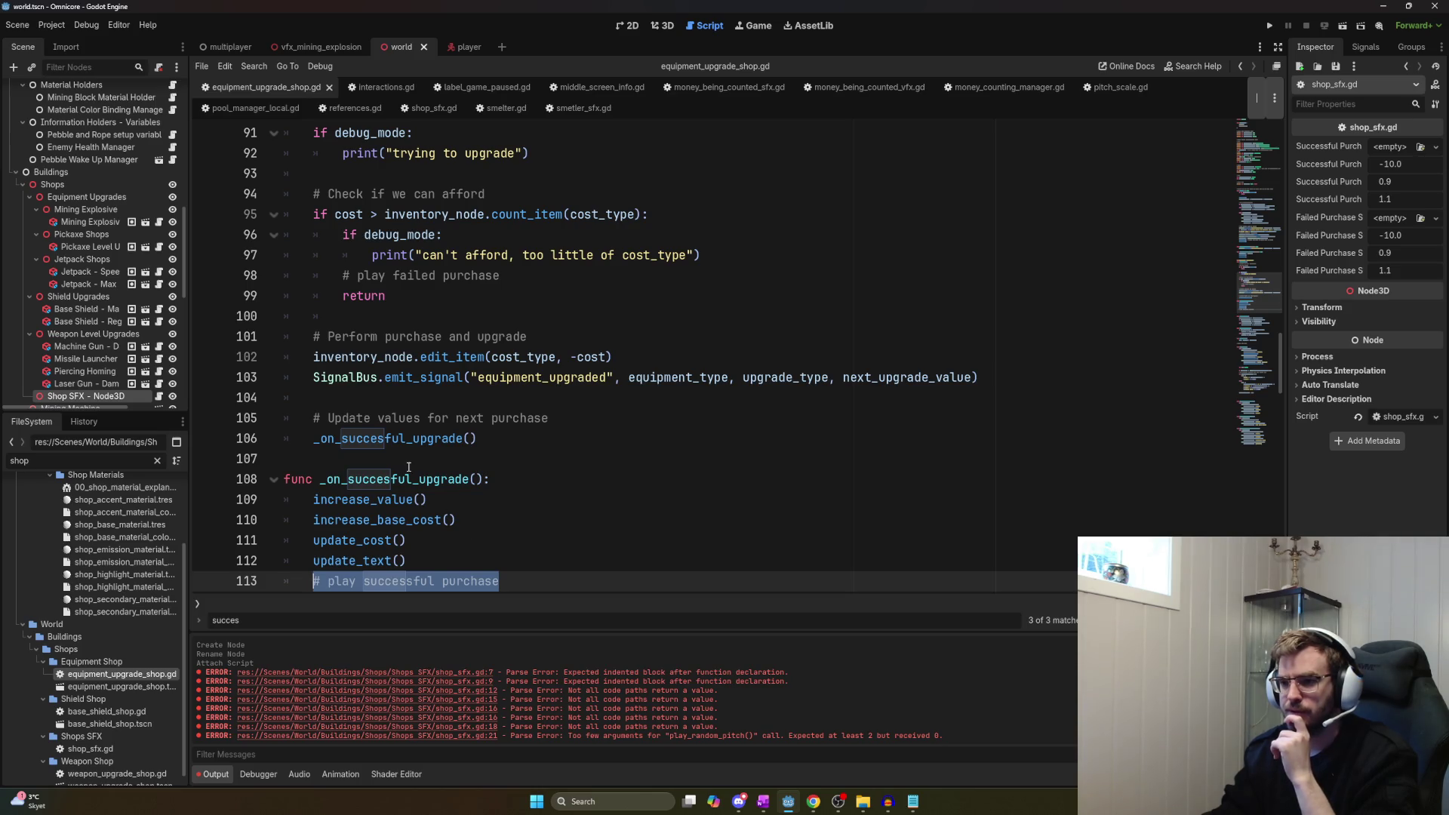
scroll(408, 467, "up", 3)
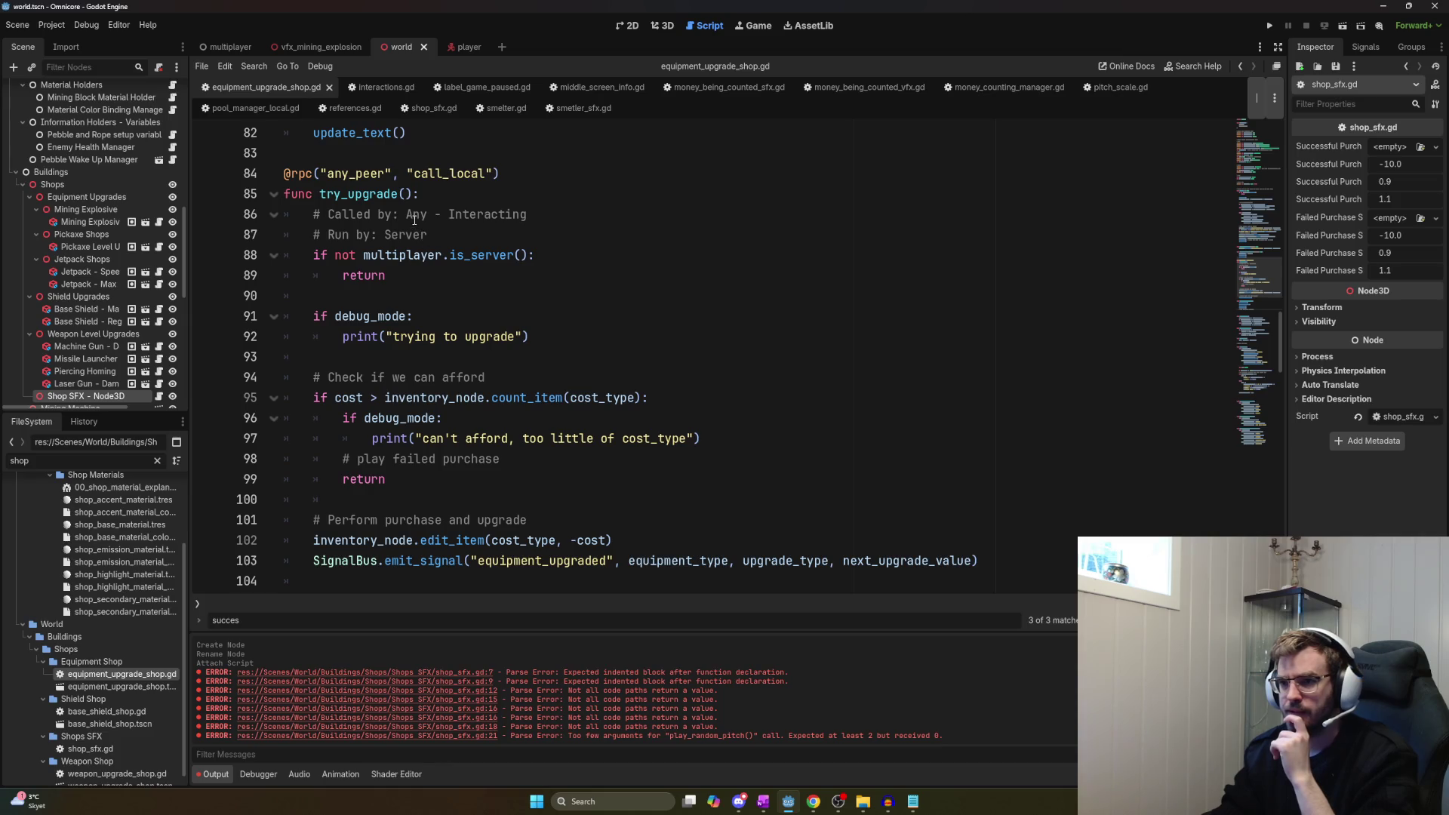
left_click_drag(399, 214, 545, 211)
left_click_drag(428, 235, 313, 234)
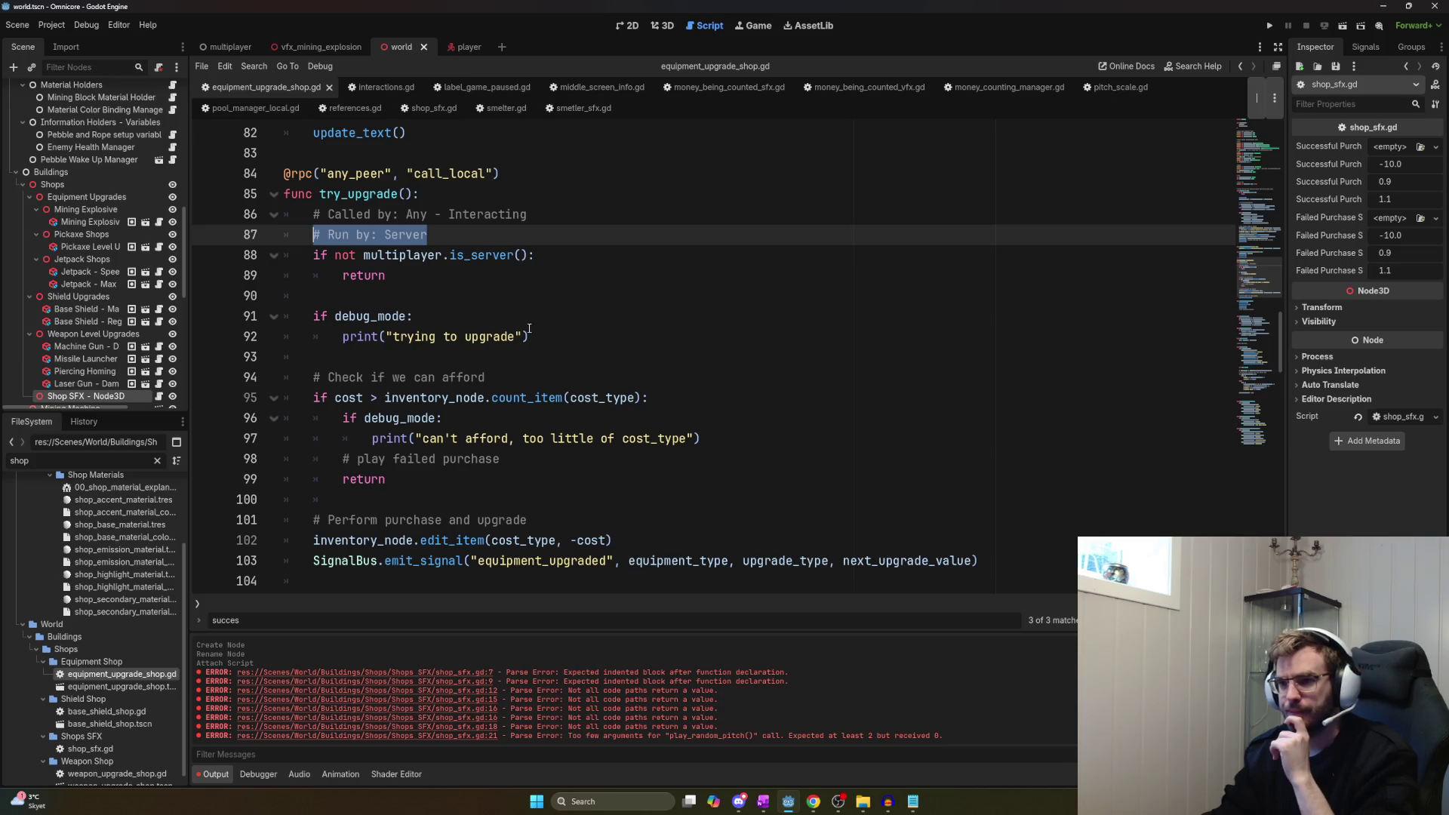
scroll(528, 325, "down", 5)
left_click_drag(499, 459, 279, 466)
key("BackSpace")
key("BackSpace")
- Select the '# play failed purchase' comment in try_upgrade's can't-afford branch
scroll(574, 363, "up", 3)
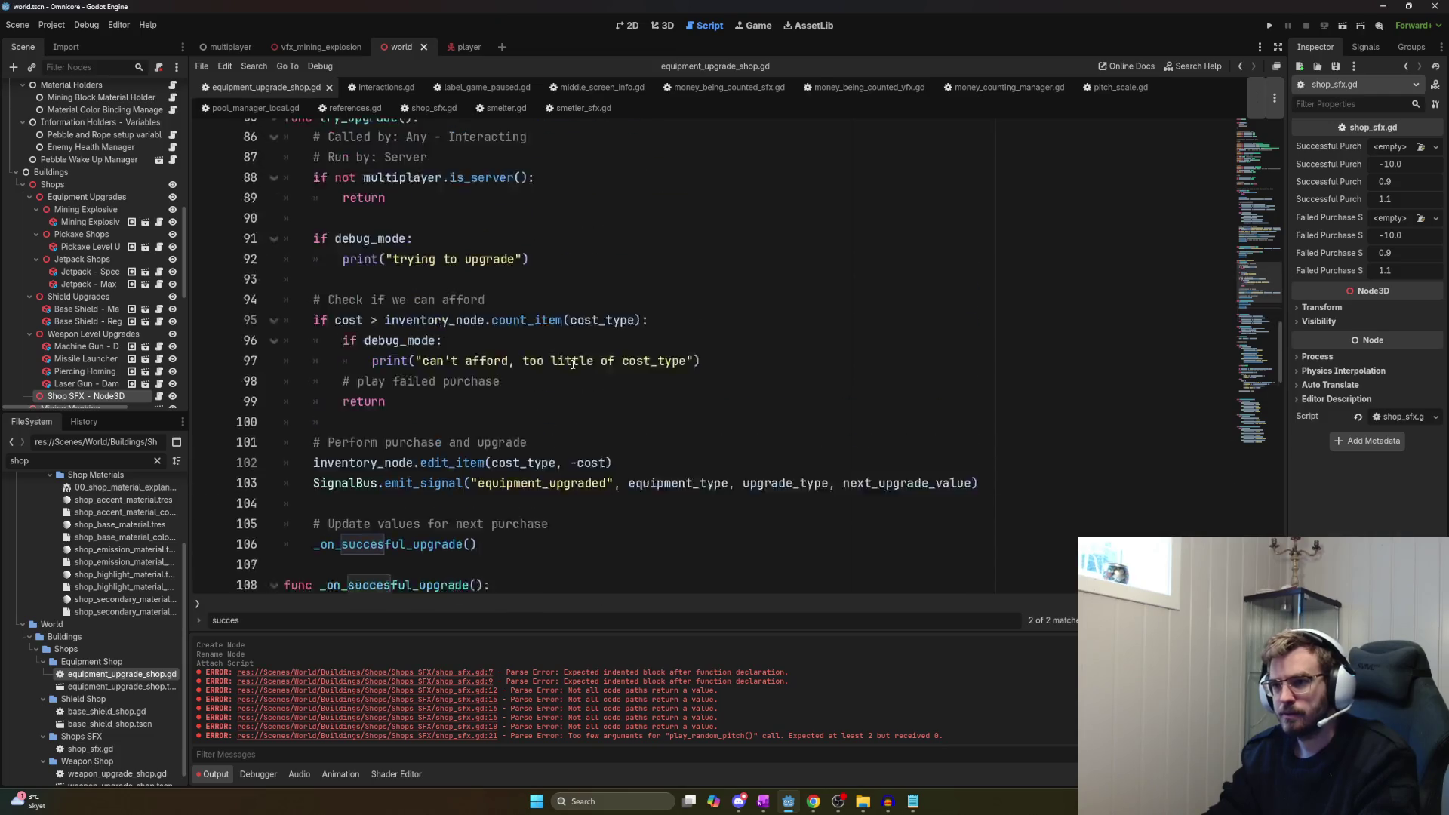
scroll(574, 363, "up", 3)
left_click(420, 255)
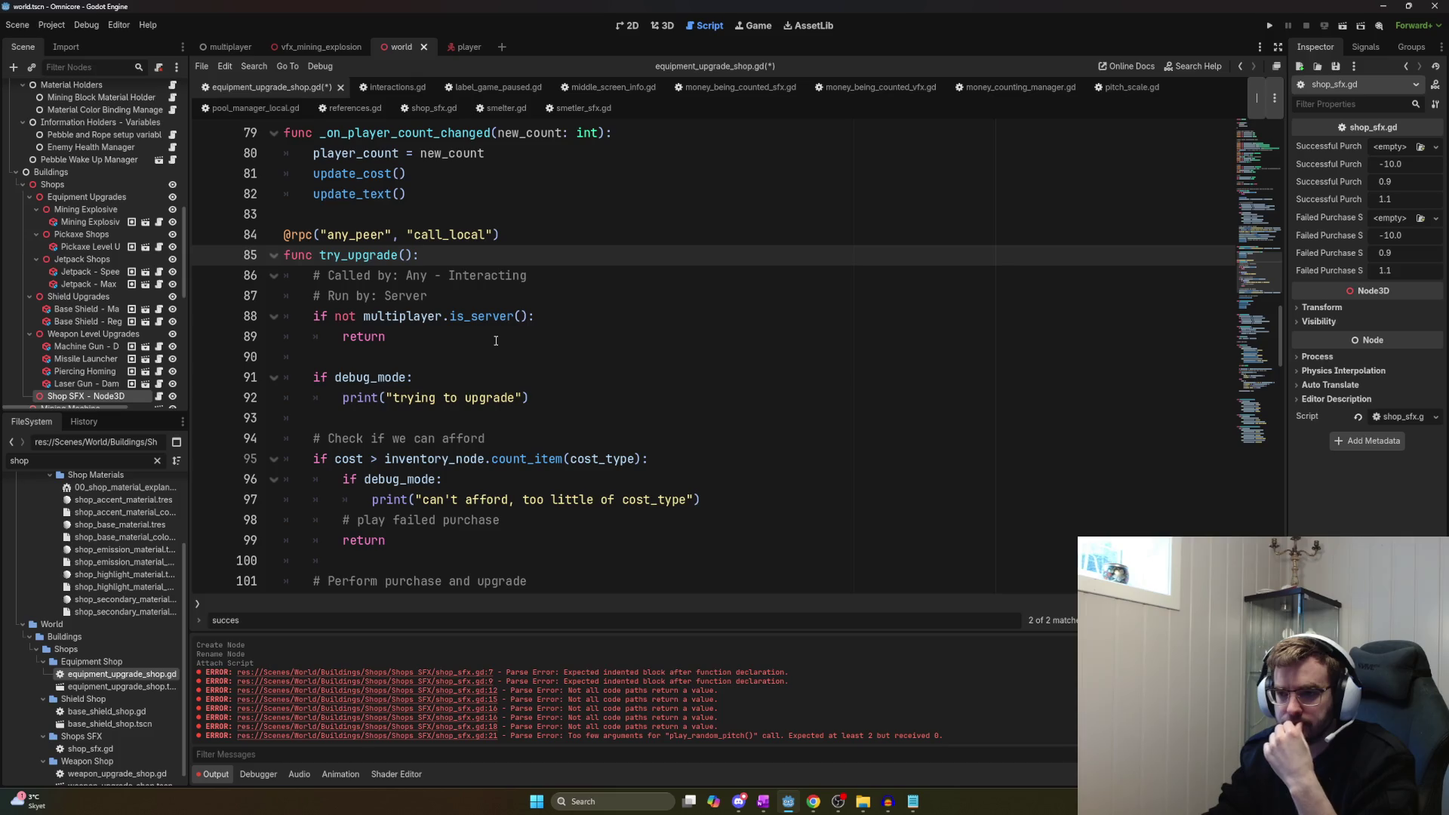
scroll(494, 344, "down", 2)
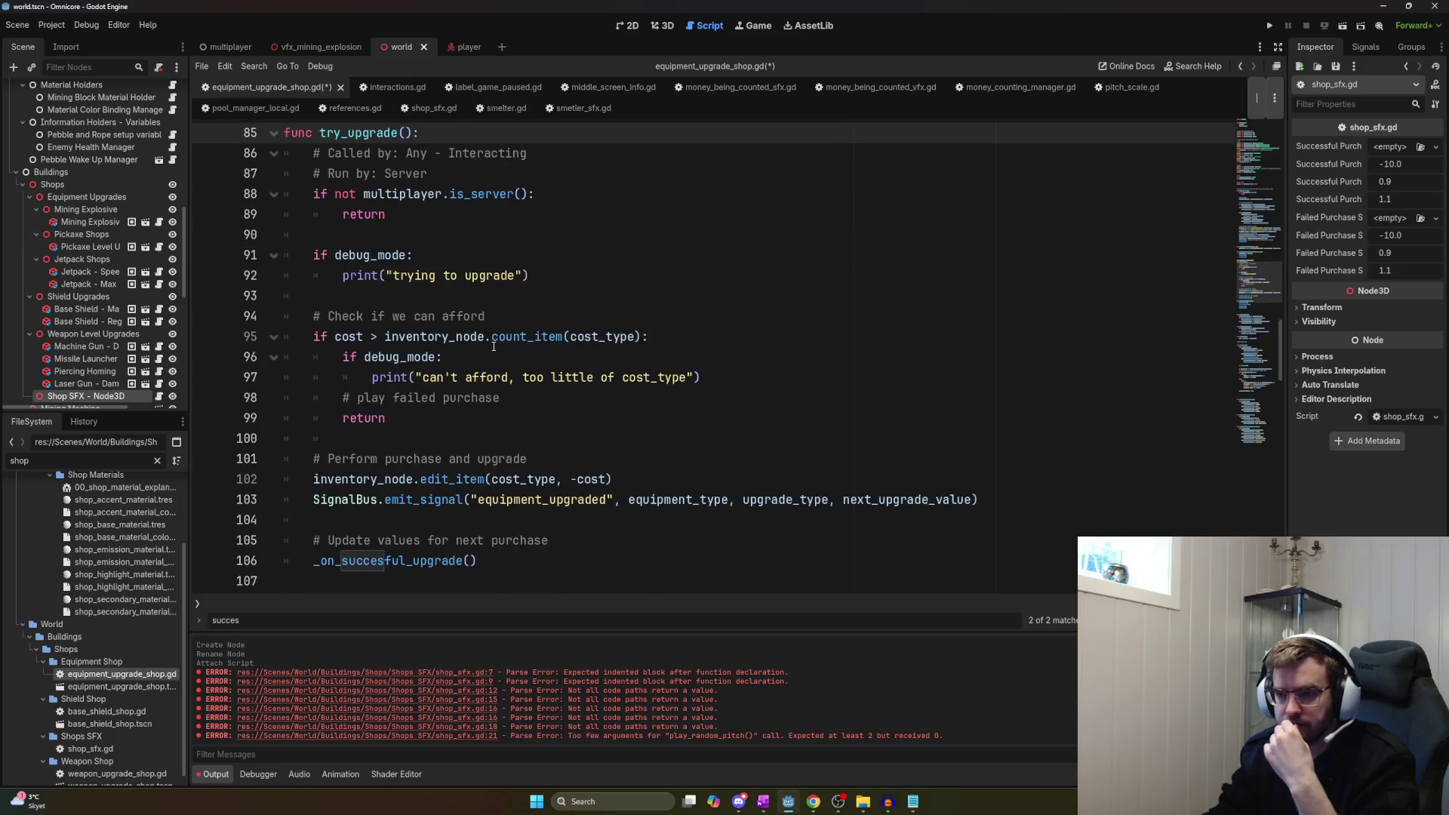
left_click_drag(501, 398, 336, 405)
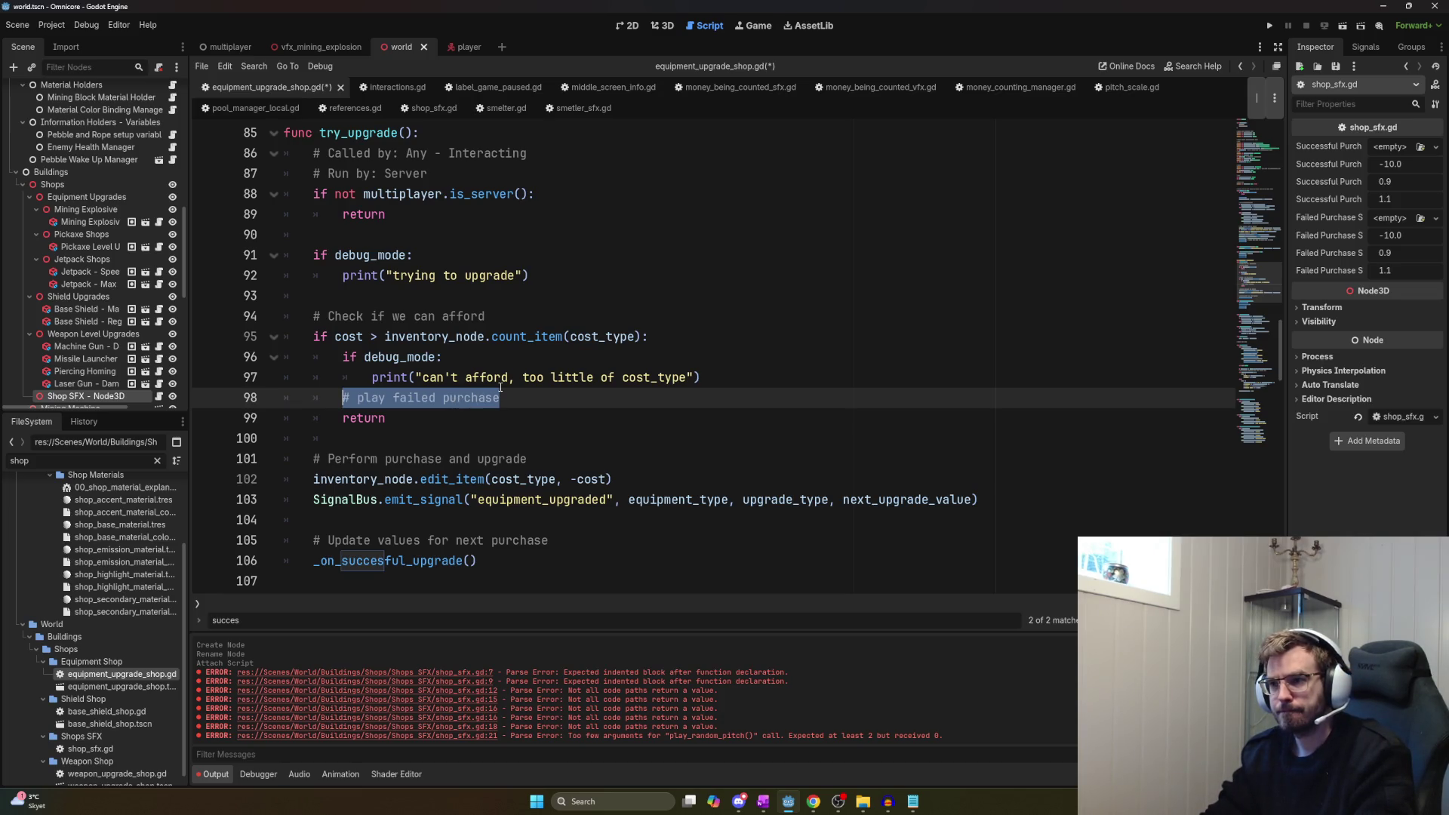
- Save equipment_upgrade_shop.gd and open shop_sfx.gd via the script filter ('sf')
key("ctrl+s")
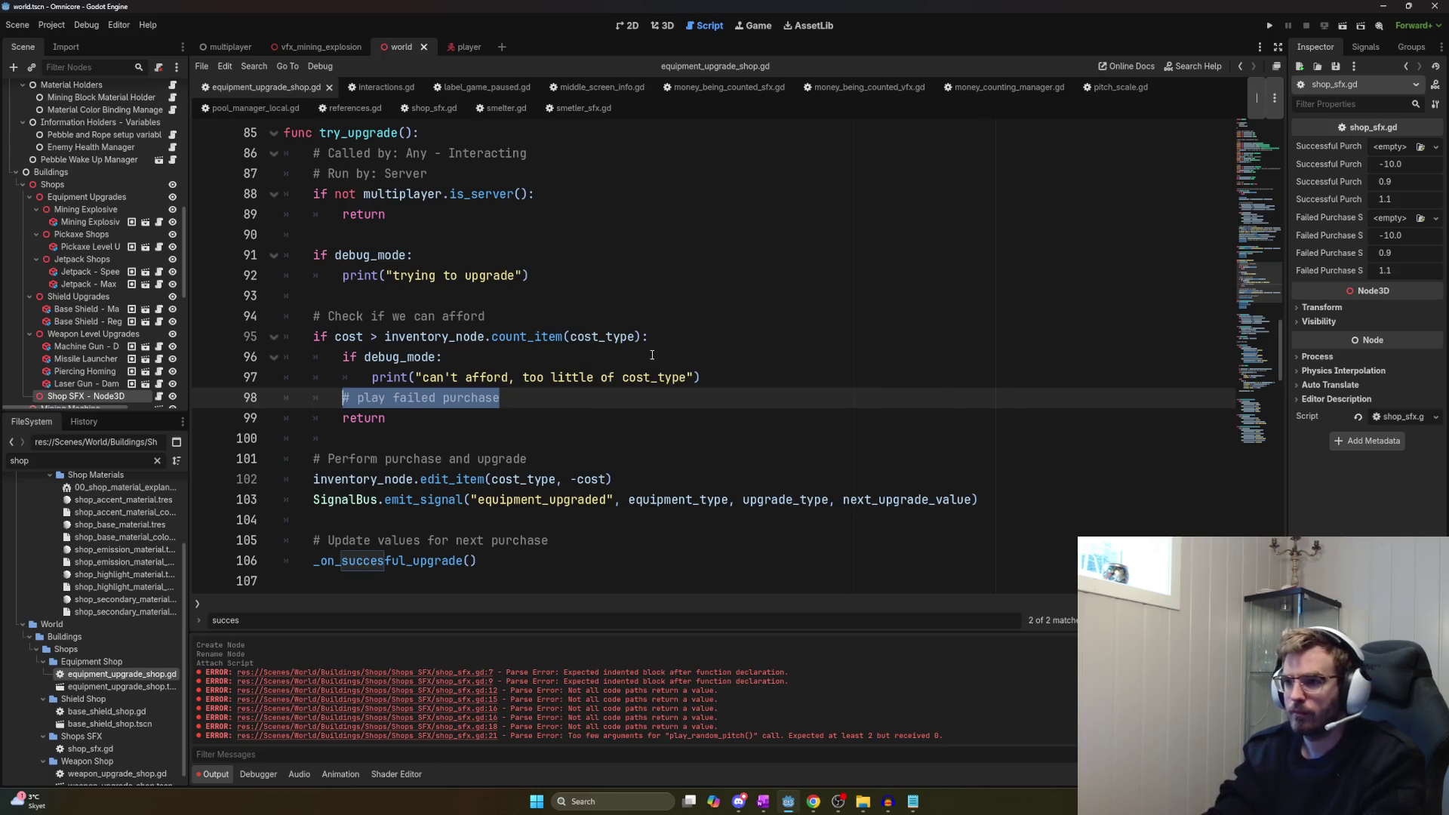
key("ctrl+backslash")
type("sf")
key("Return")
key("ctrl+backslash")
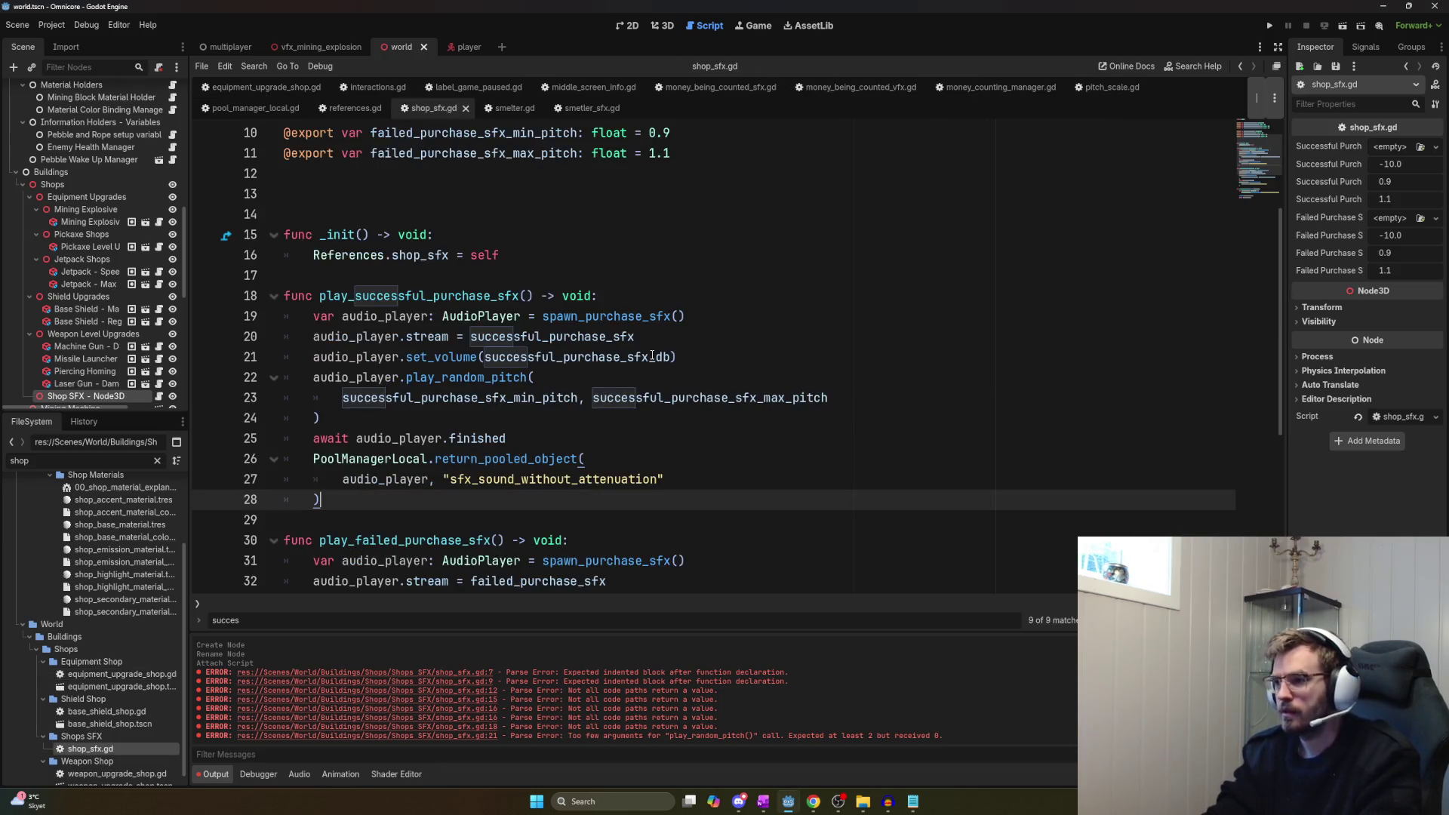
left_click(400, 286)
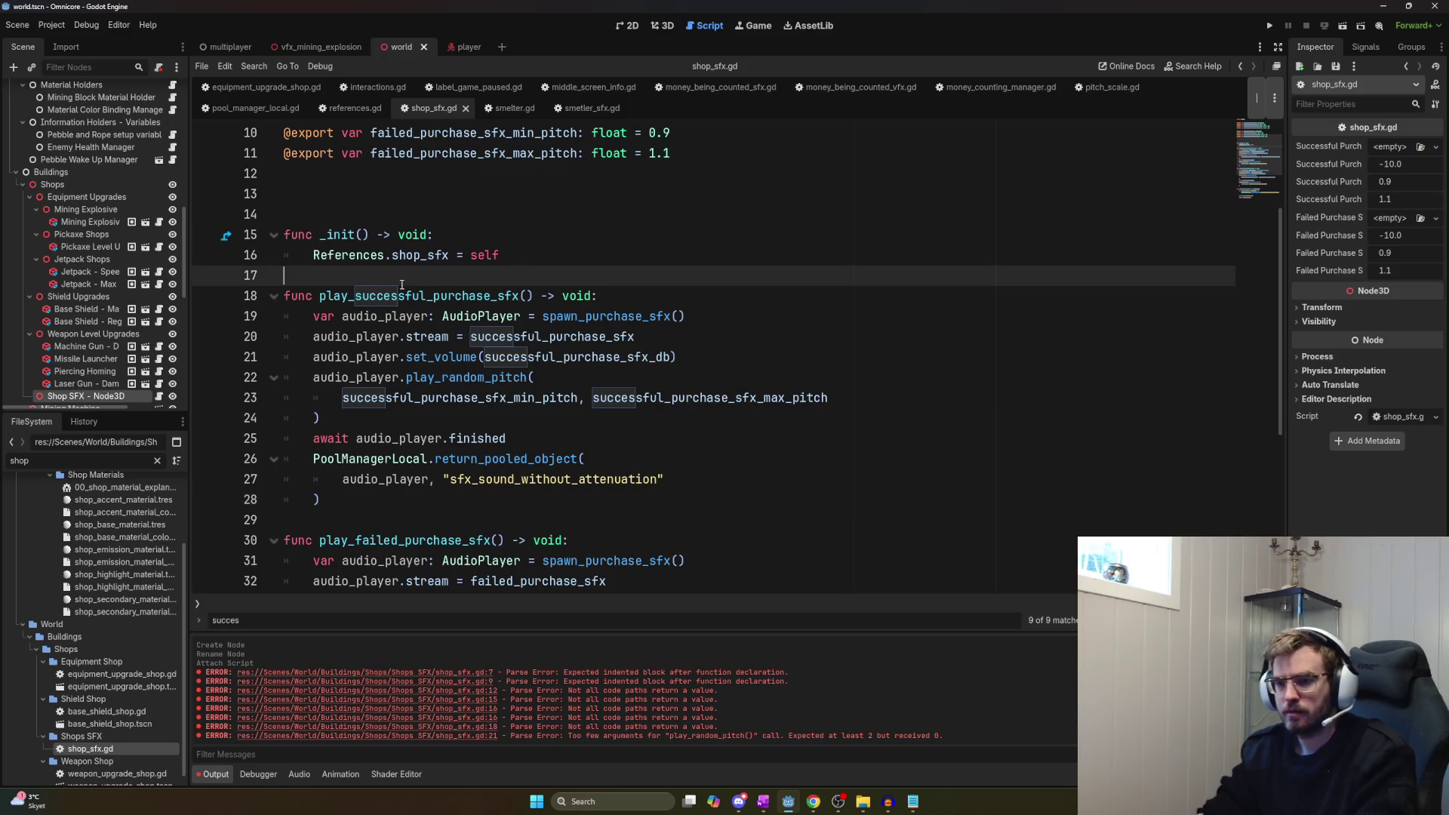
key("Return")
type("@rpc(\"authority\", \"call_local\", \"reliable\")")
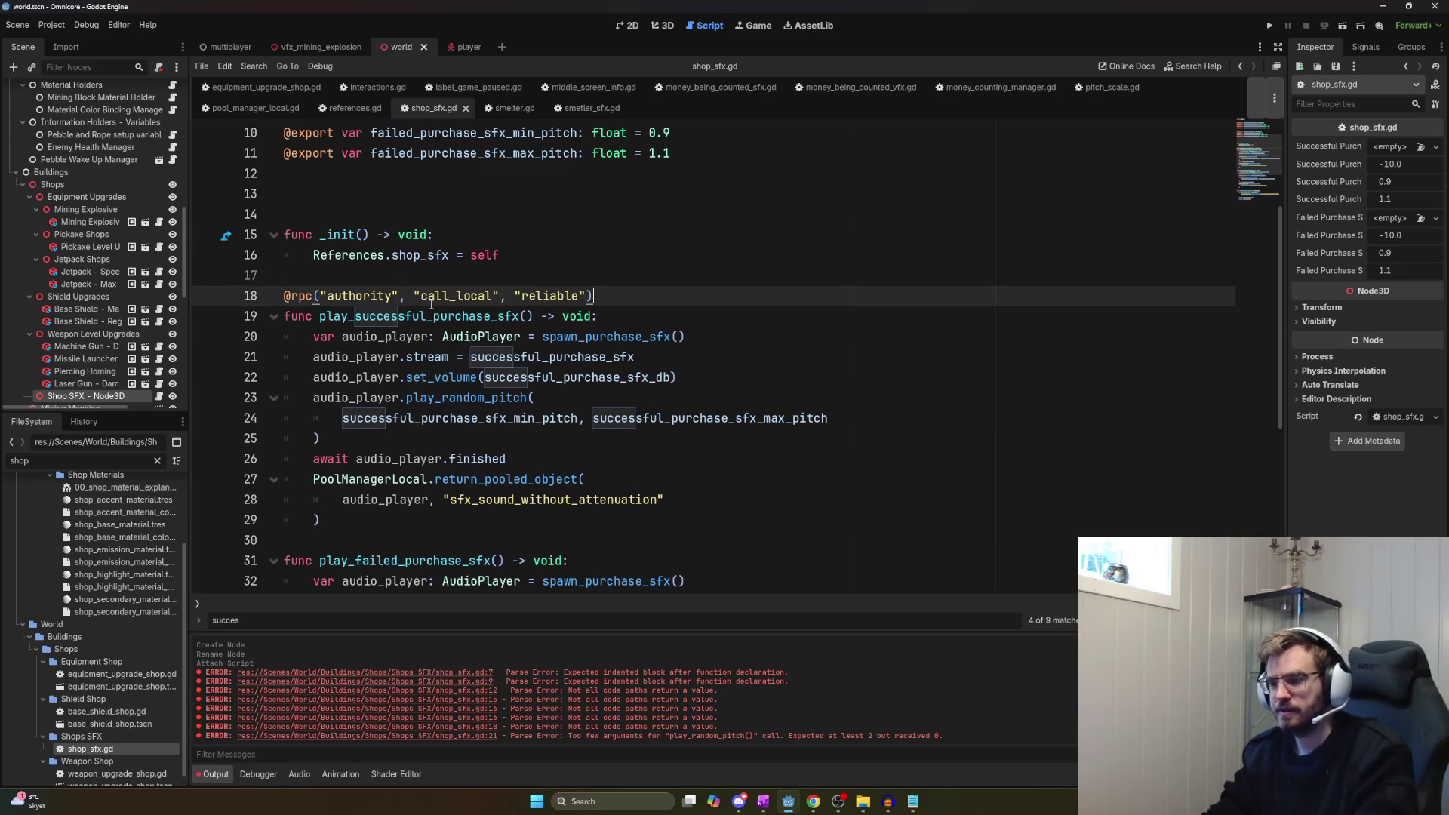
scroll(393, 324, "down", 3)
left_click(379, 357)
key("Return")
type("@rpc(\"authority\", \"call_local\", \"reliable\")")
key("ctrl+s")
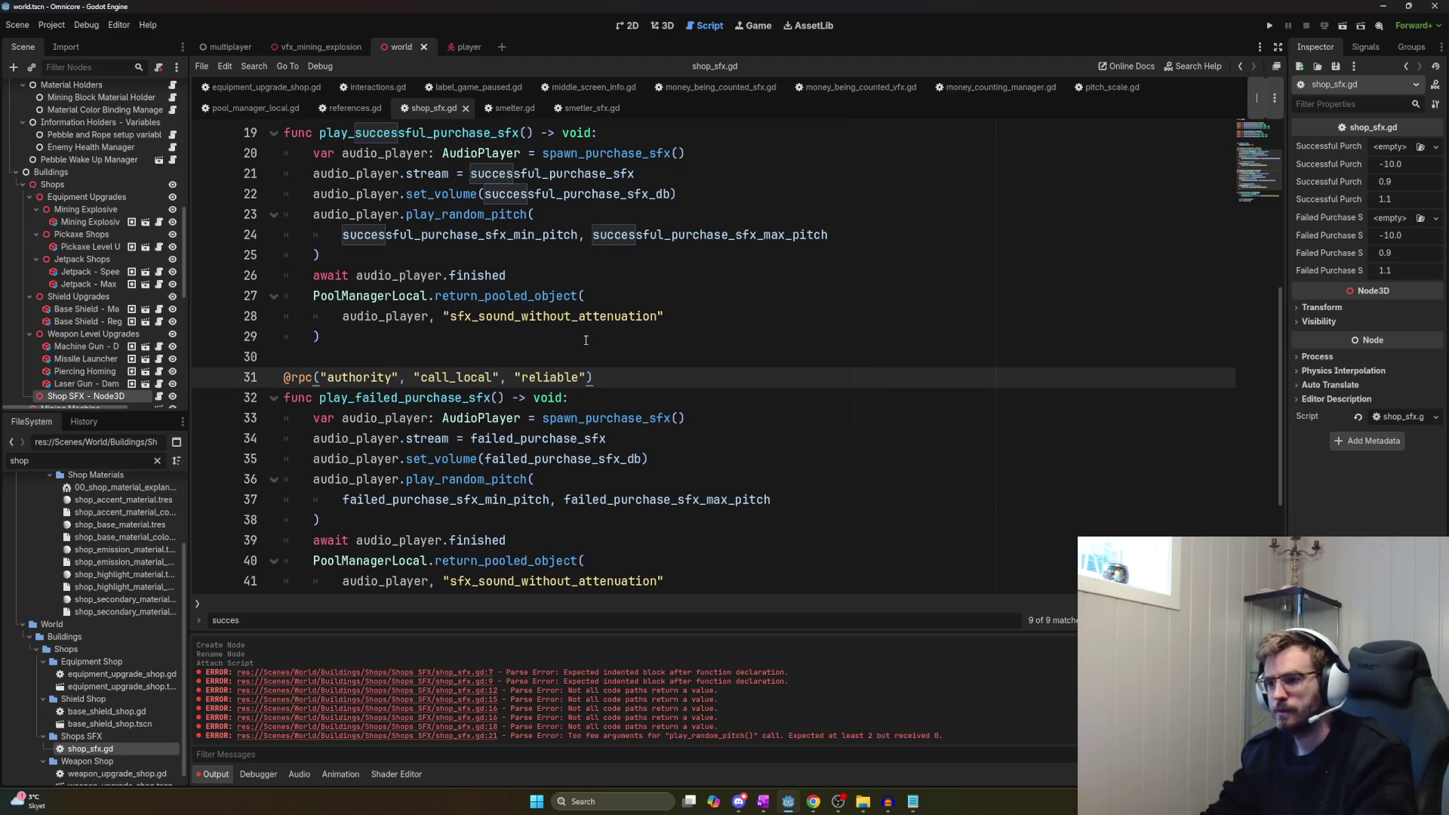
scroll(581, 340, "up", 3)
scroll(604, 363, "down", 2)
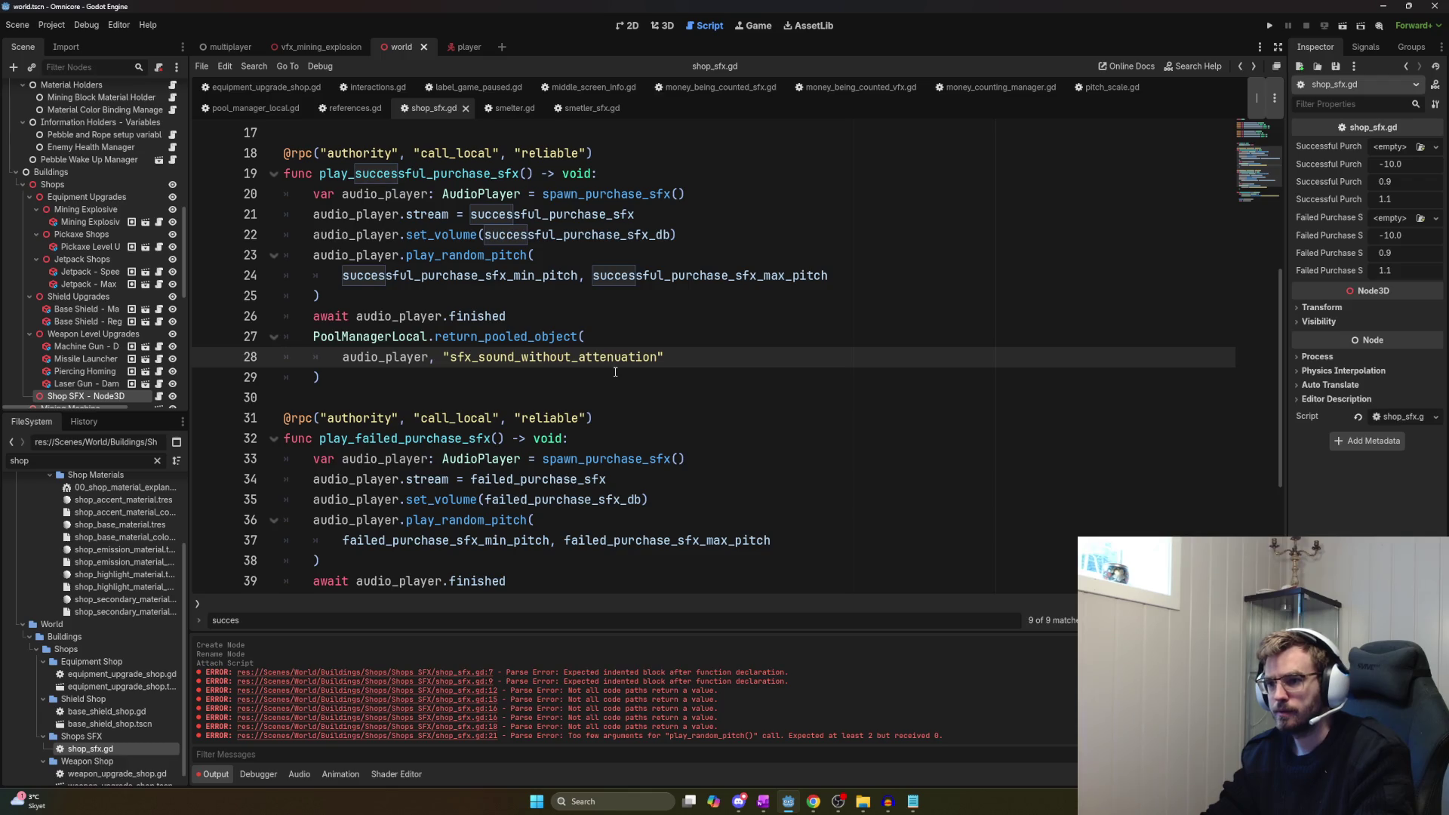
key("alt+Left")
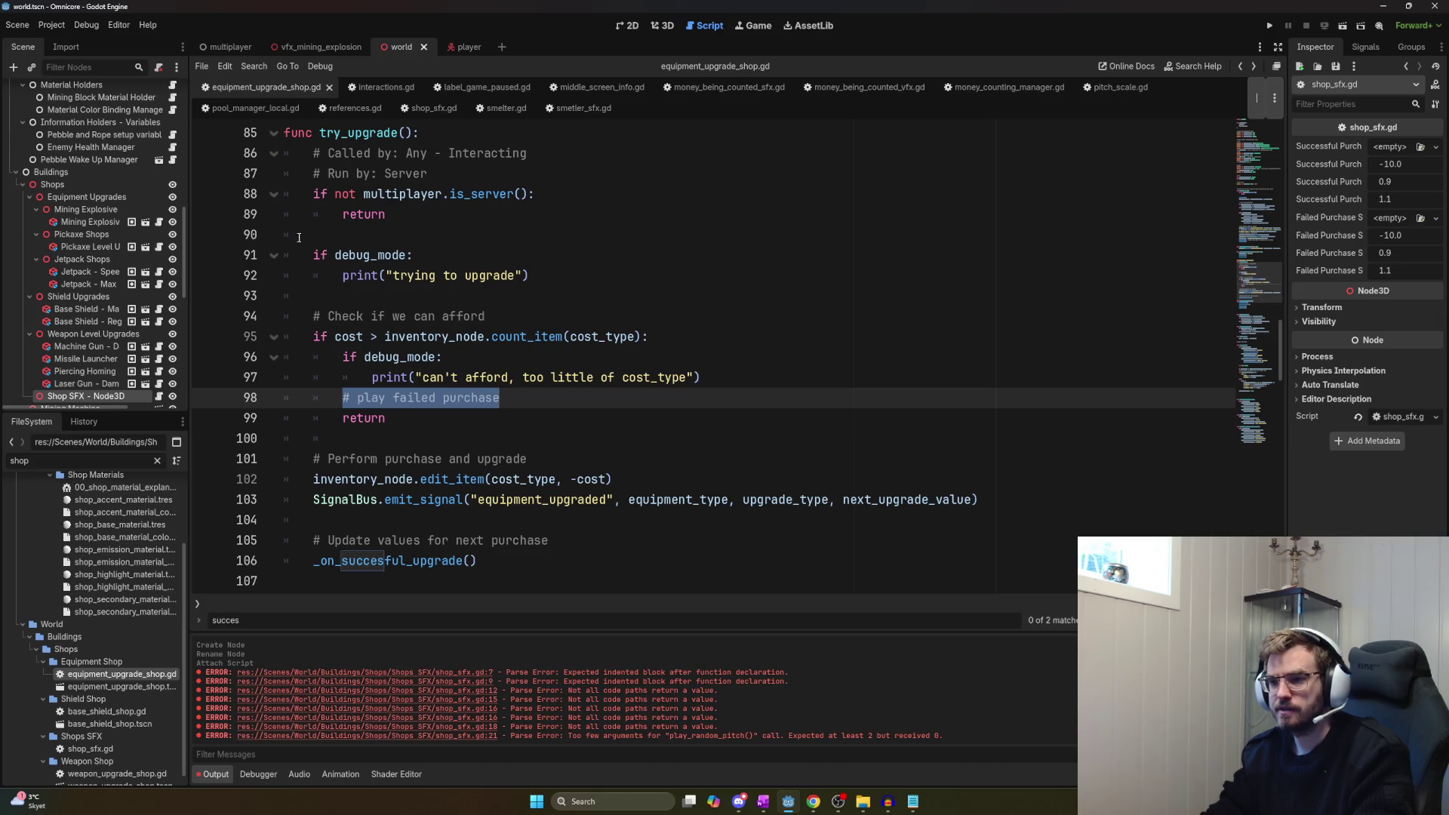
- Switch from Godot to the OneNote 'Current task' window with Alt+Tab
key("alt+Tab")
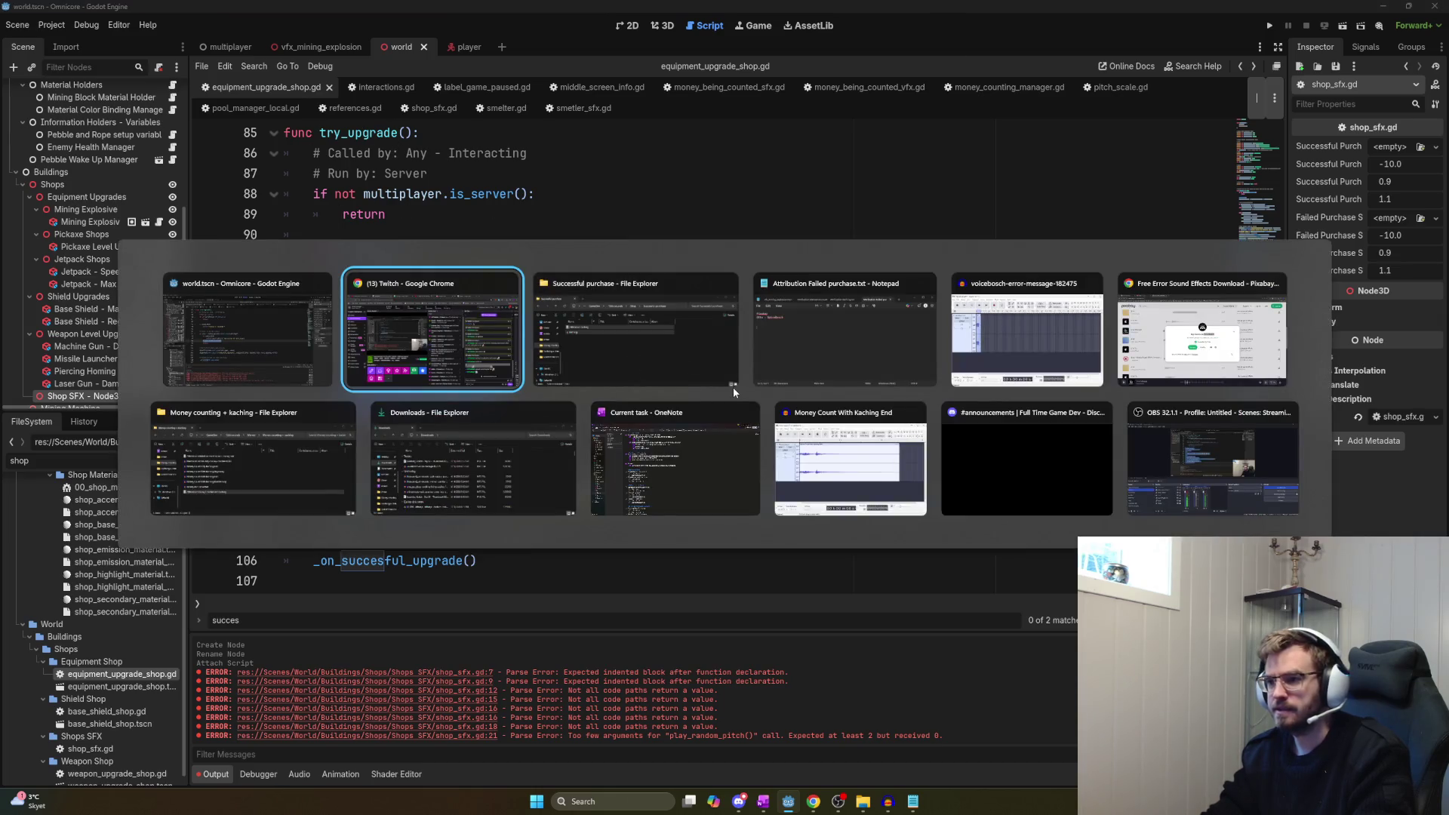
key("Tab")
key("Tab")
key("shift+Tab")
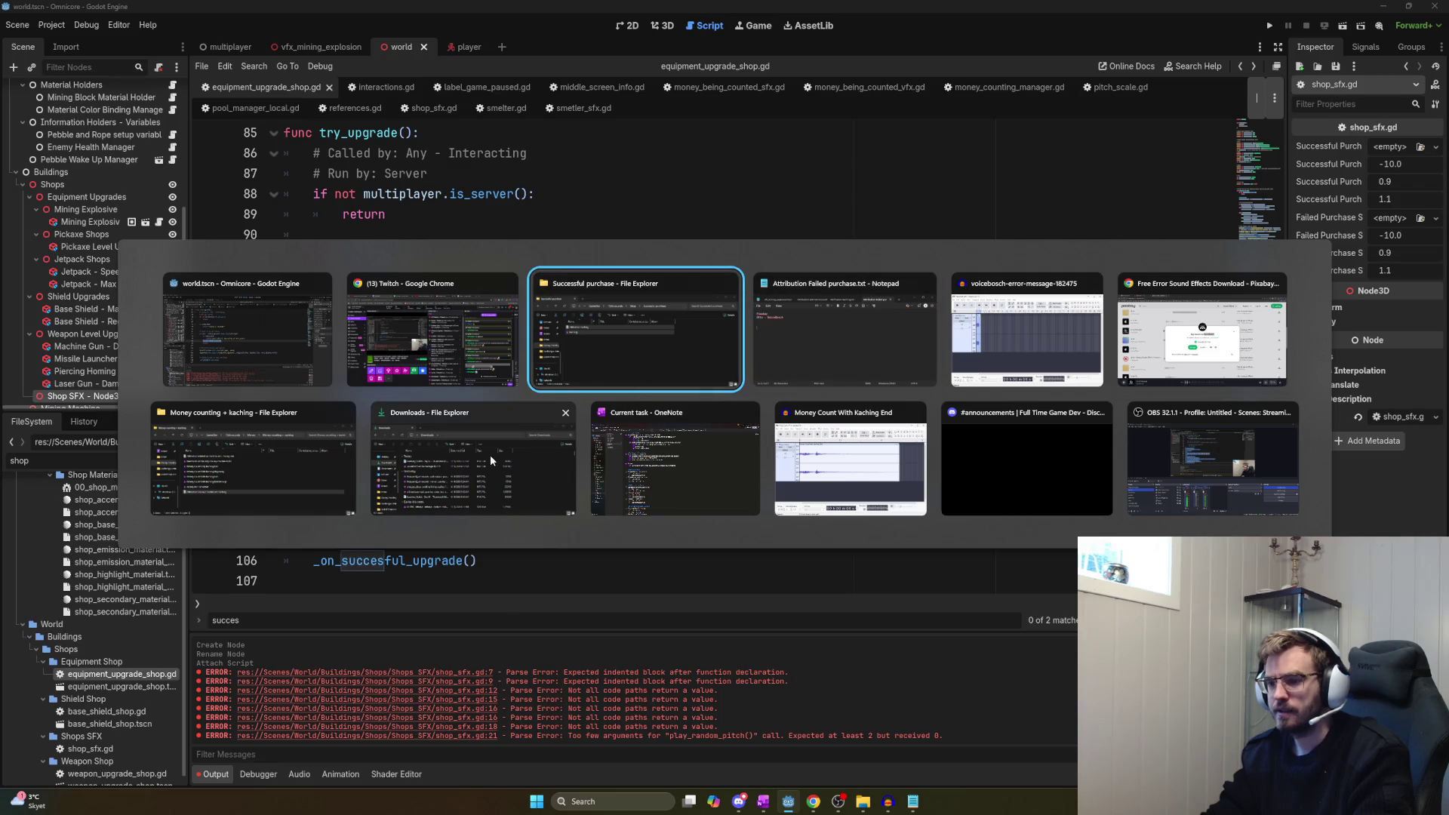
key("Tab")
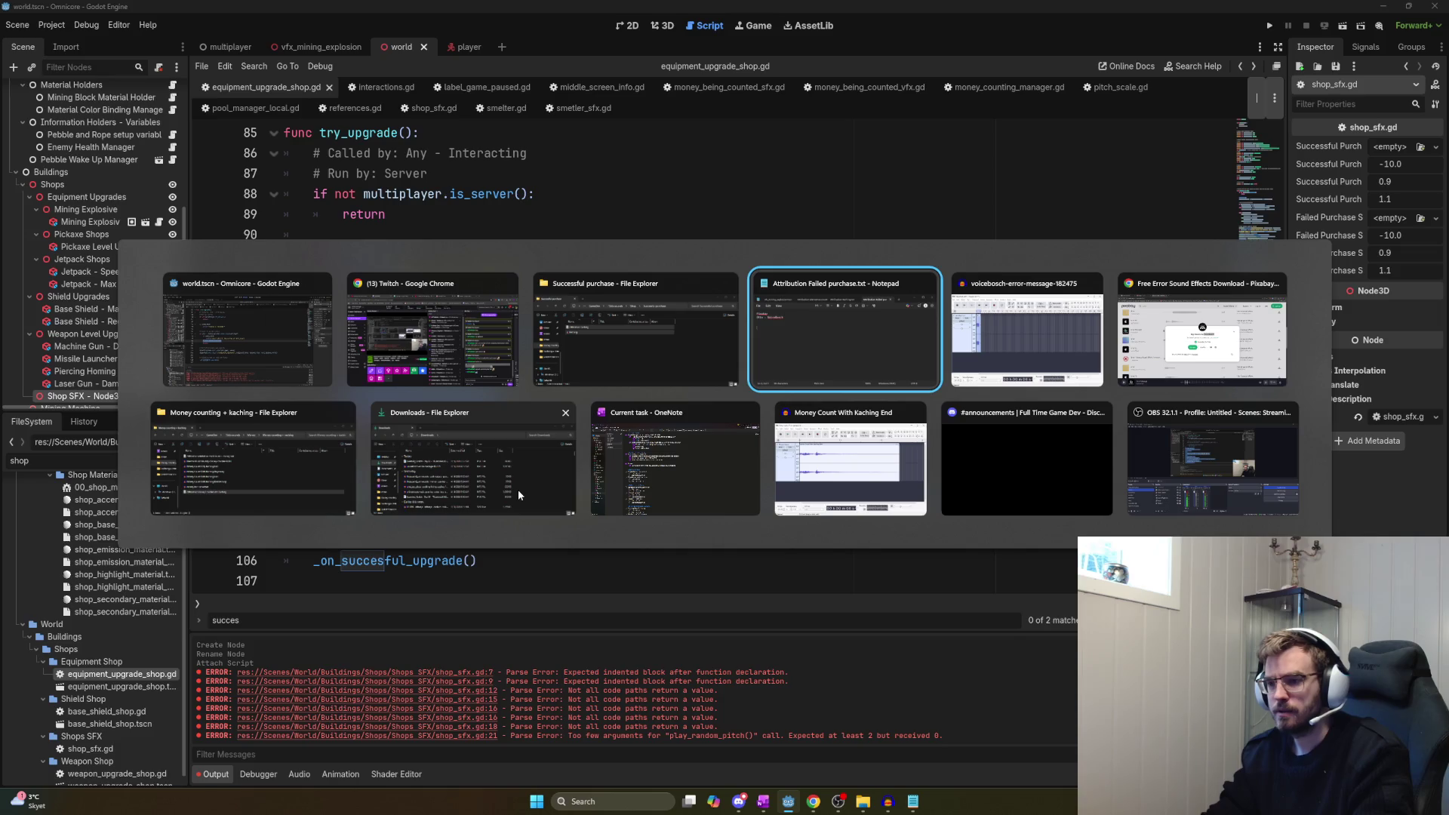
left_click(635, 469)
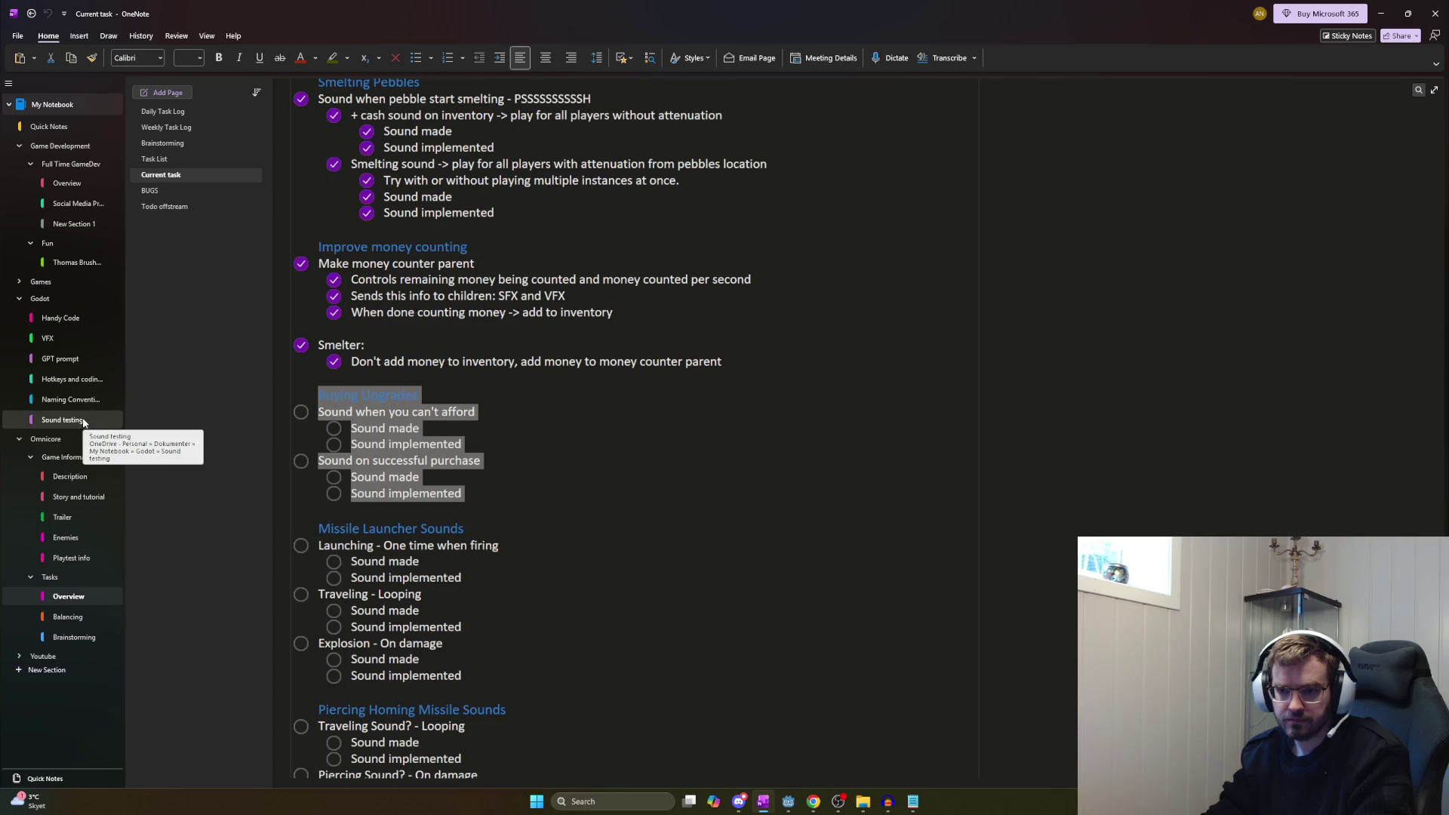
- Go to Handy Code > Multiplayer > RPC calls and read through the page
left_click(73, 320)
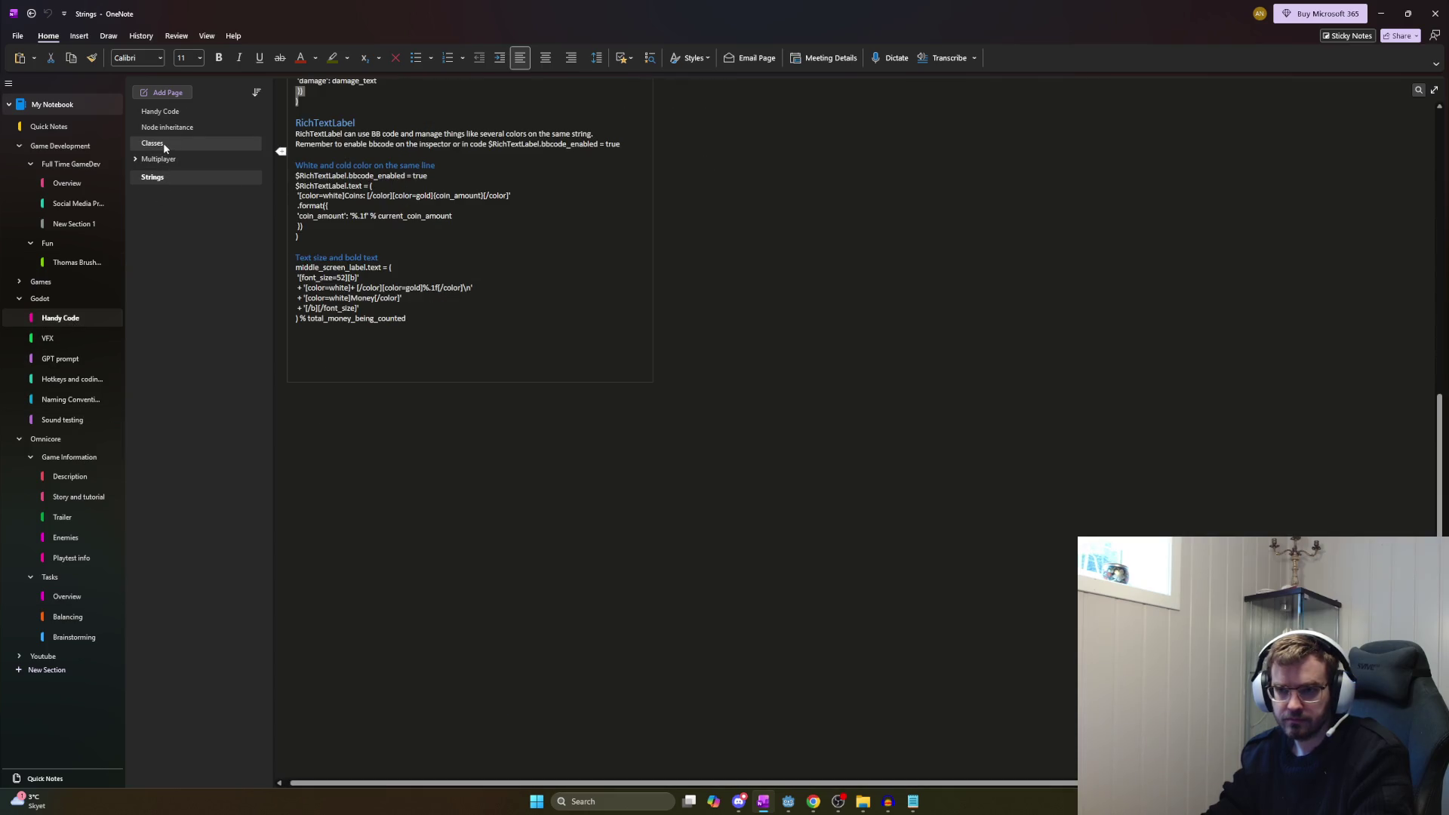
left_click(159, 159)
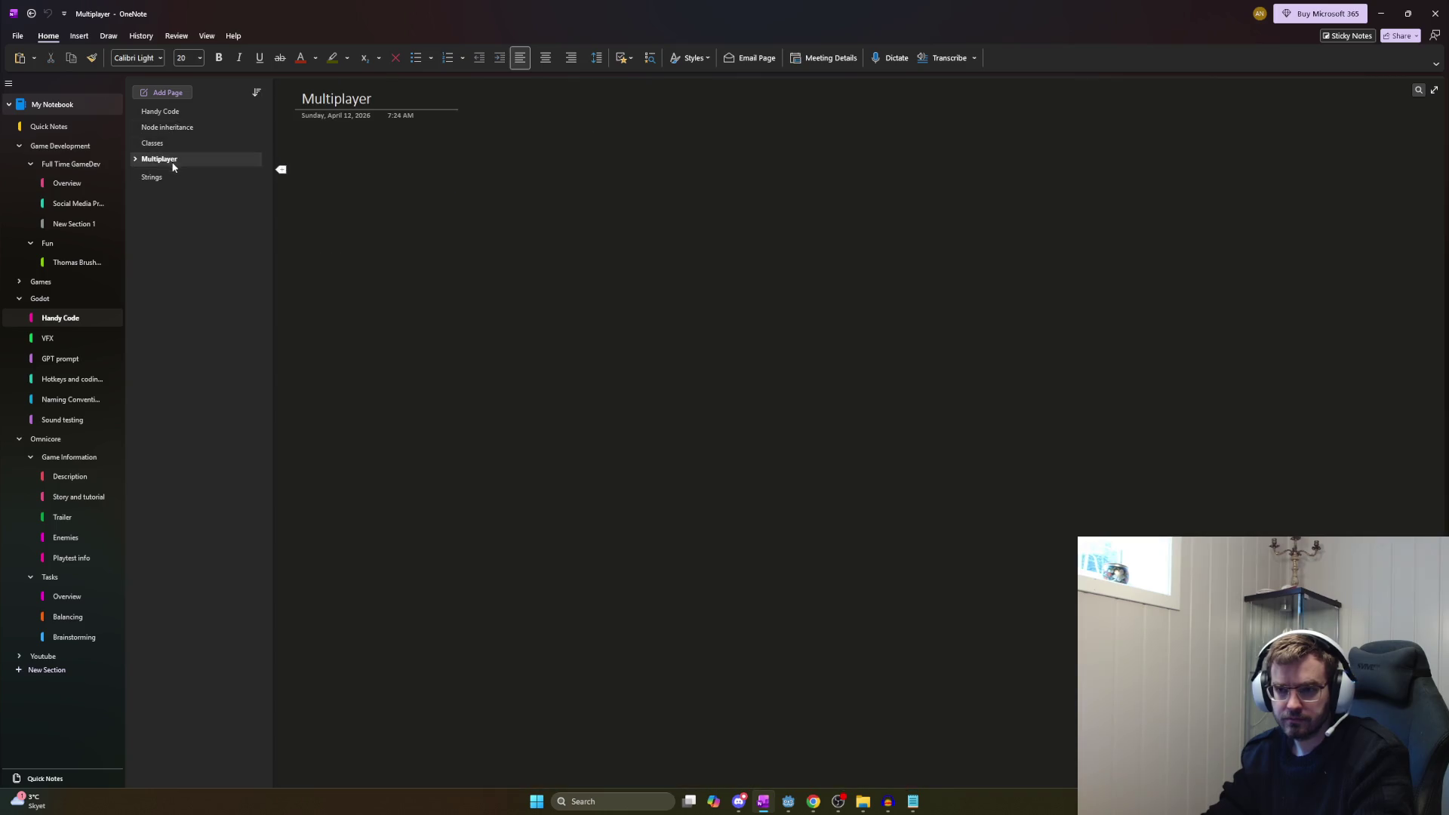
left_click(136, 159)
left_click(190, 175)
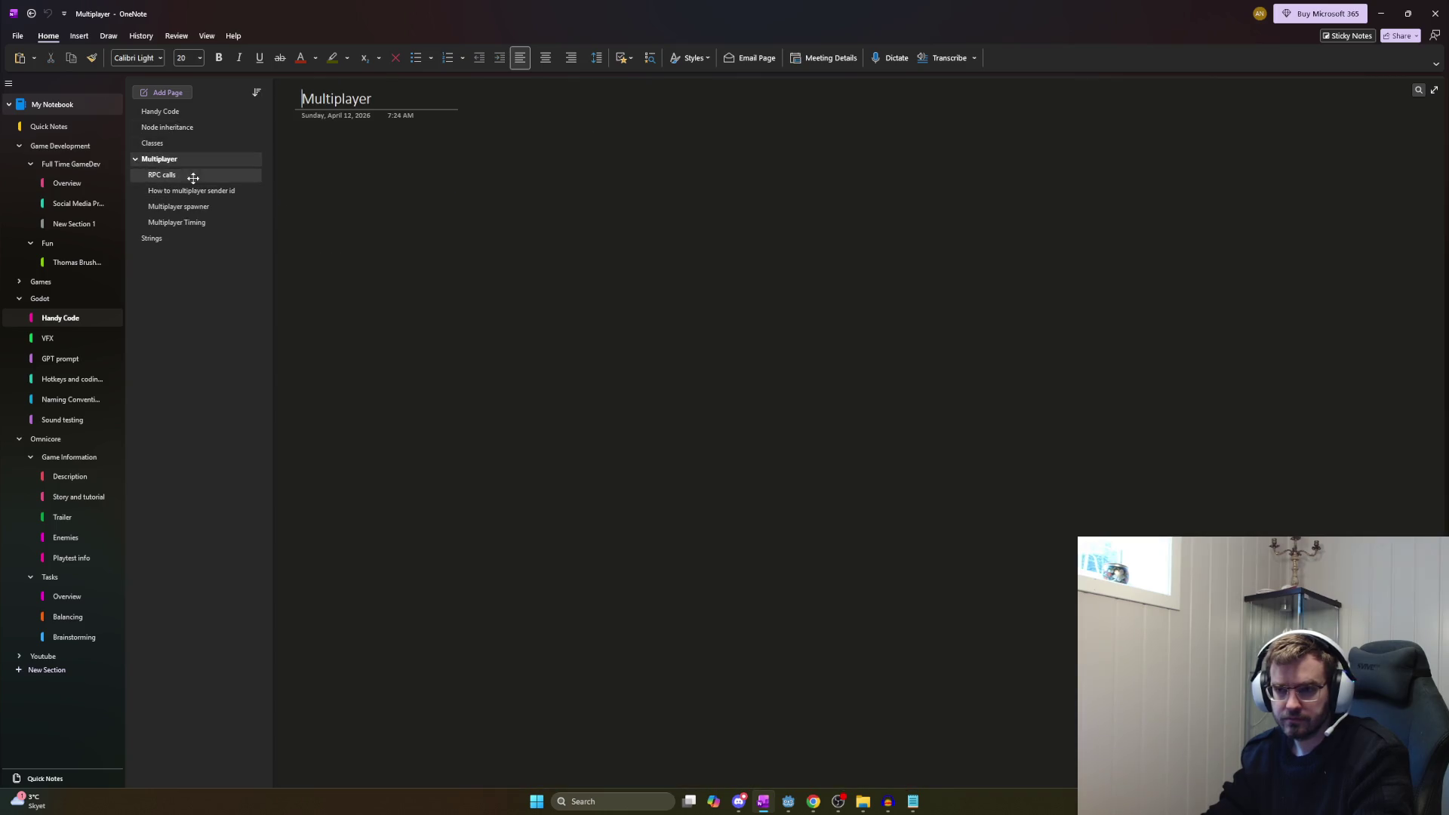
key("ctrl+f")
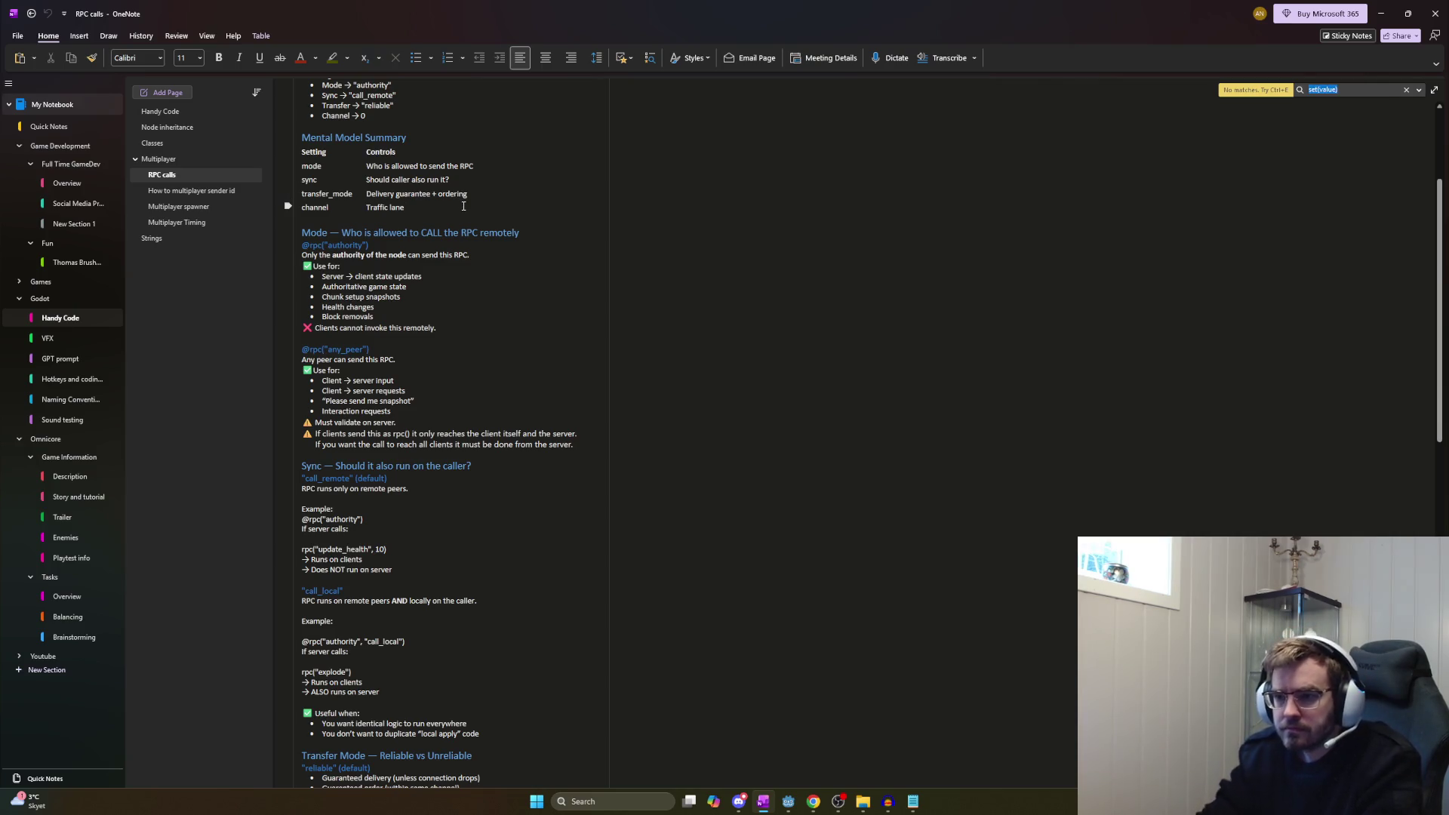
scroll(464, 206, "up", 3)
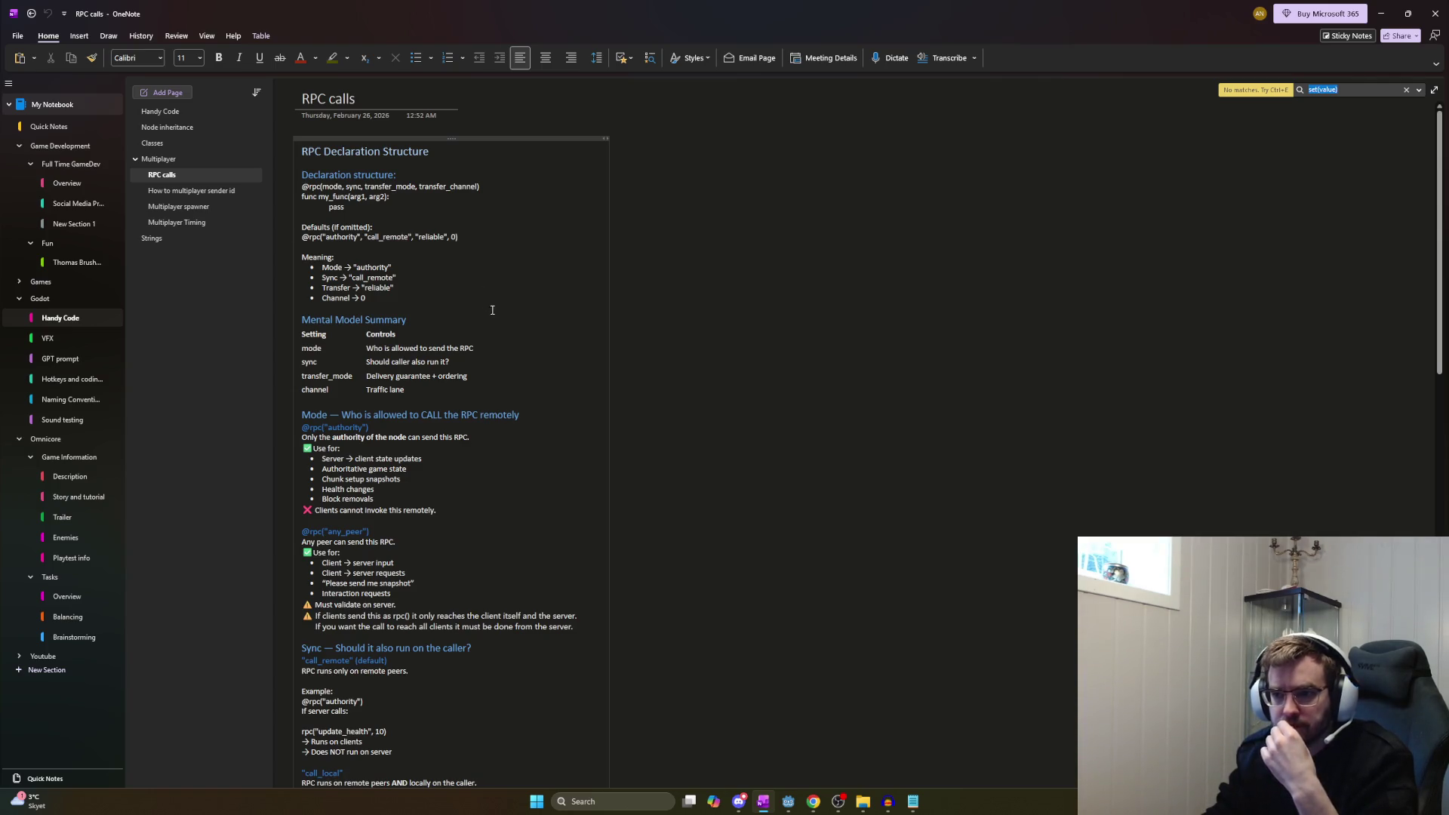
scroll(514, 333, "down", 5)
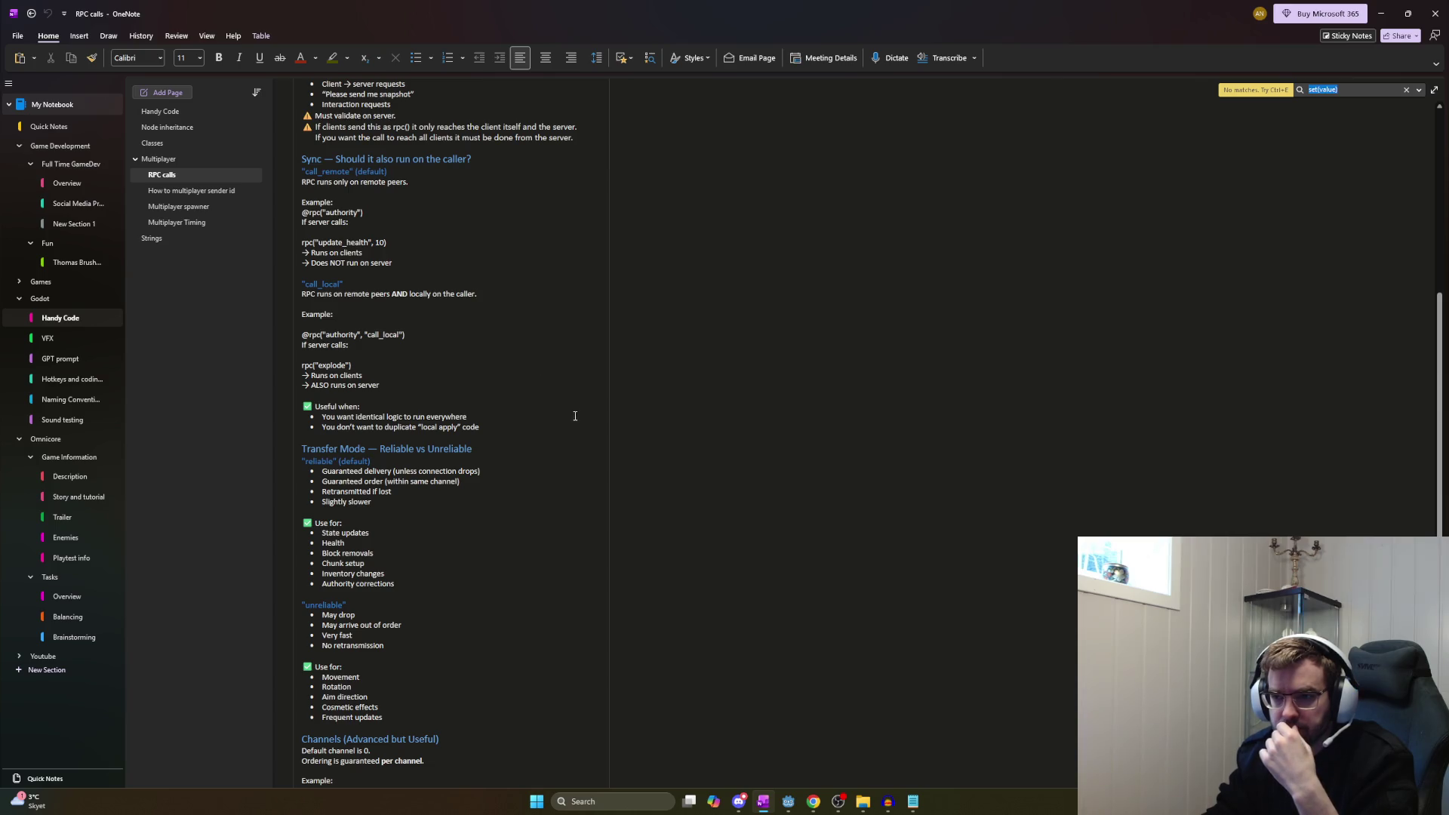
scroll(574, 415, "down", 7)
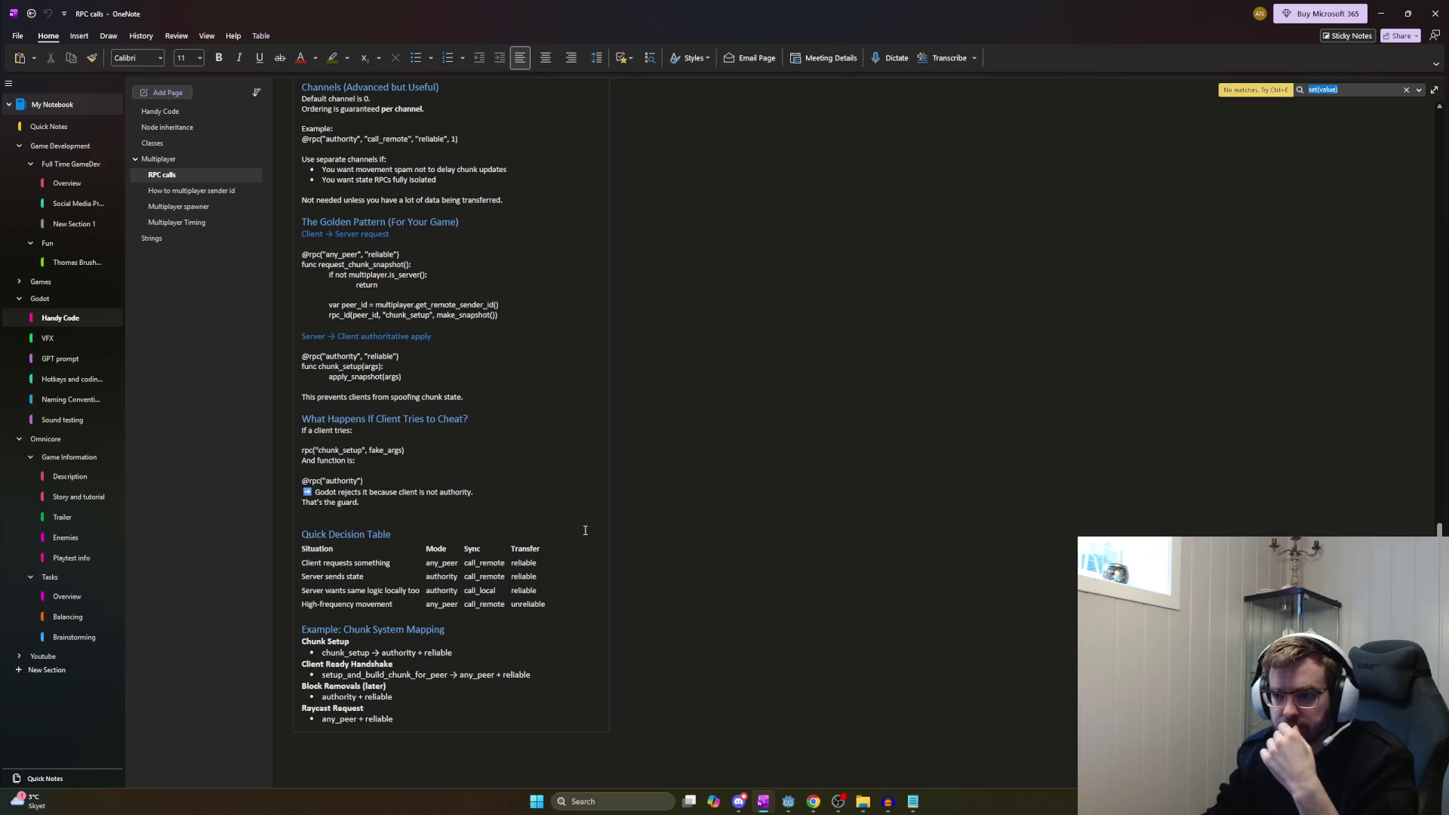
scroll(587, 528, "down", 4)
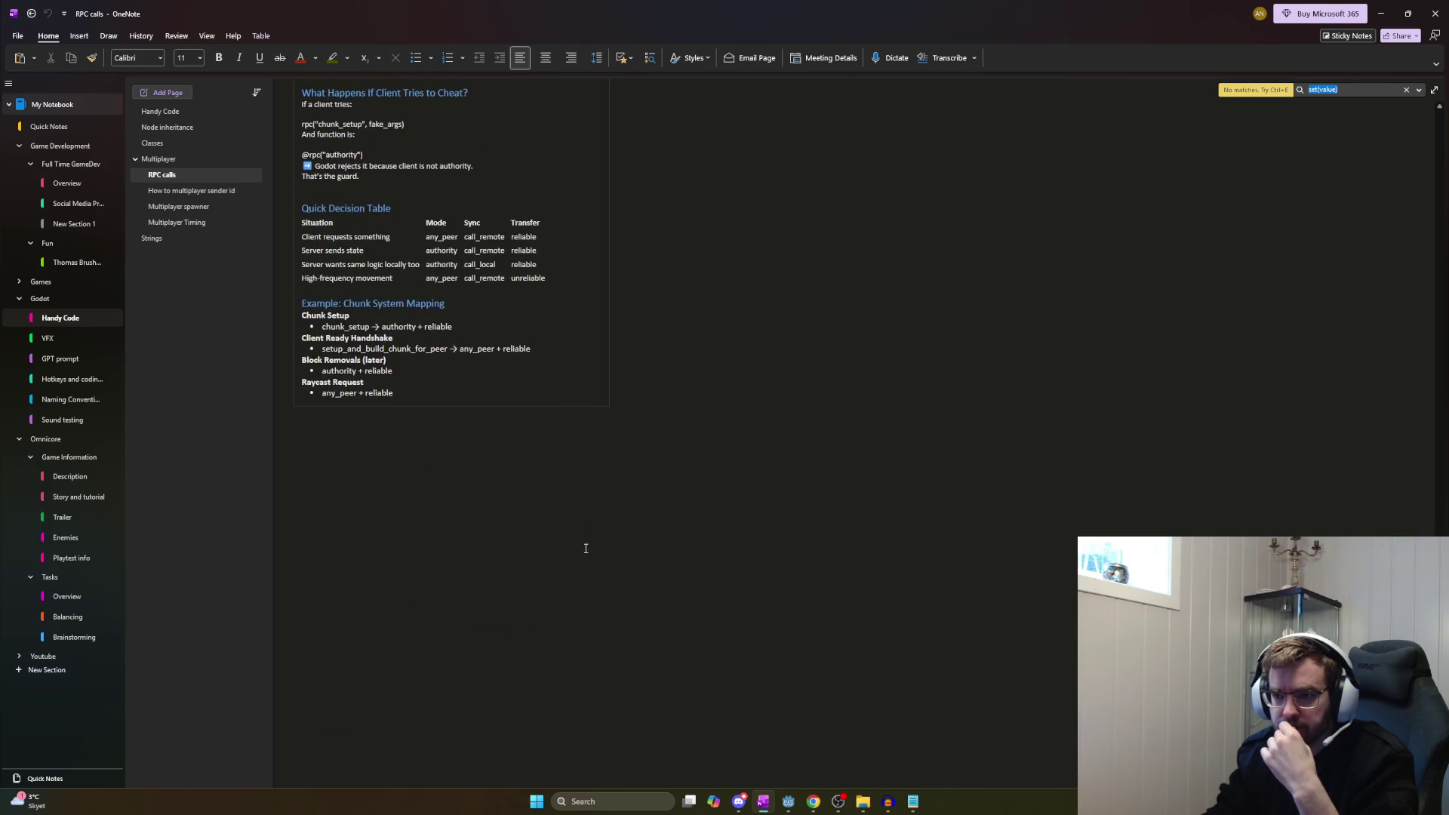
- Open 'How to multiplayer sender id' and select its get_remote_sender_id() var line
left_click(225, 190)
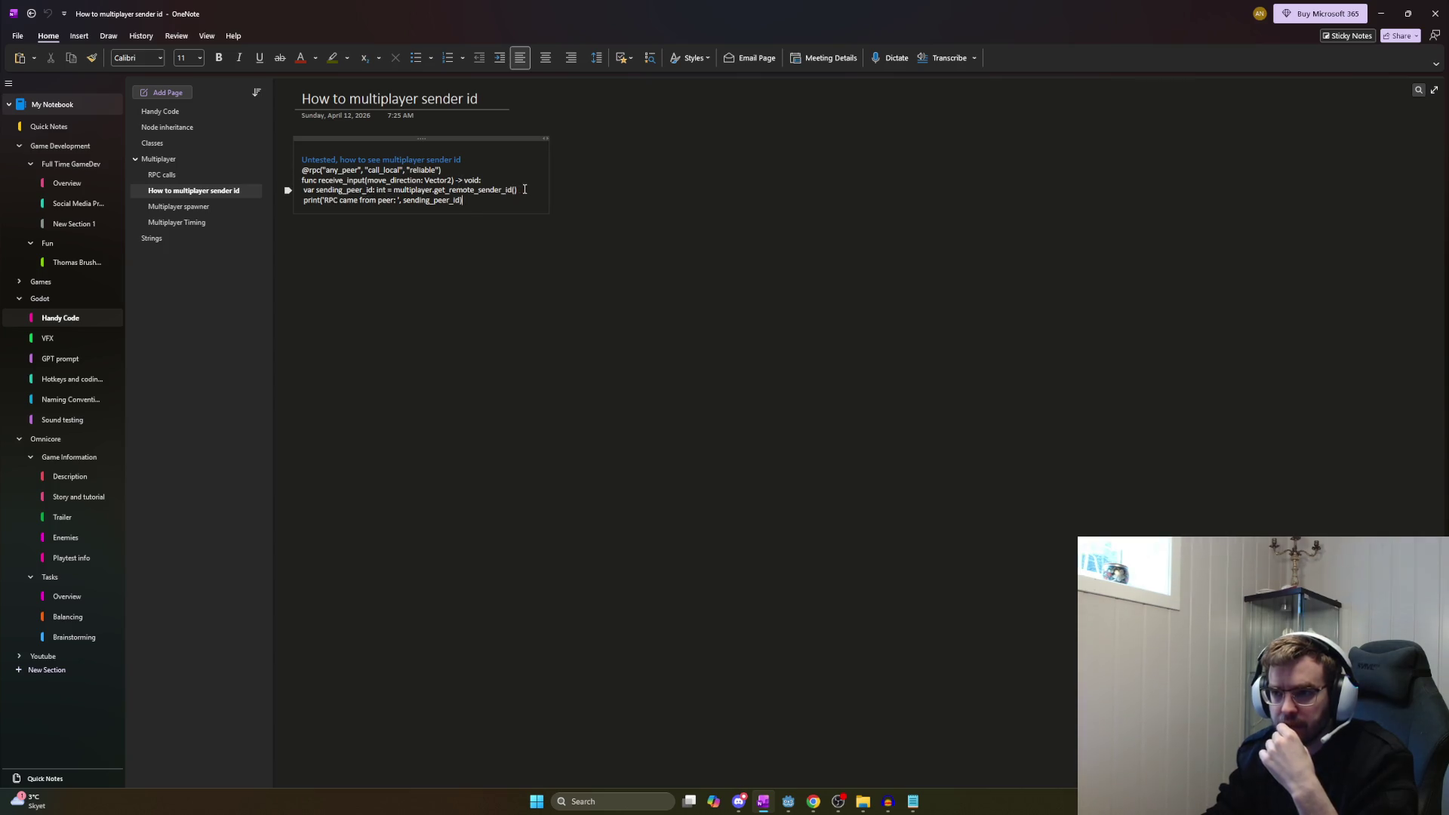
left_click_drag(524, 190, 369, 190)
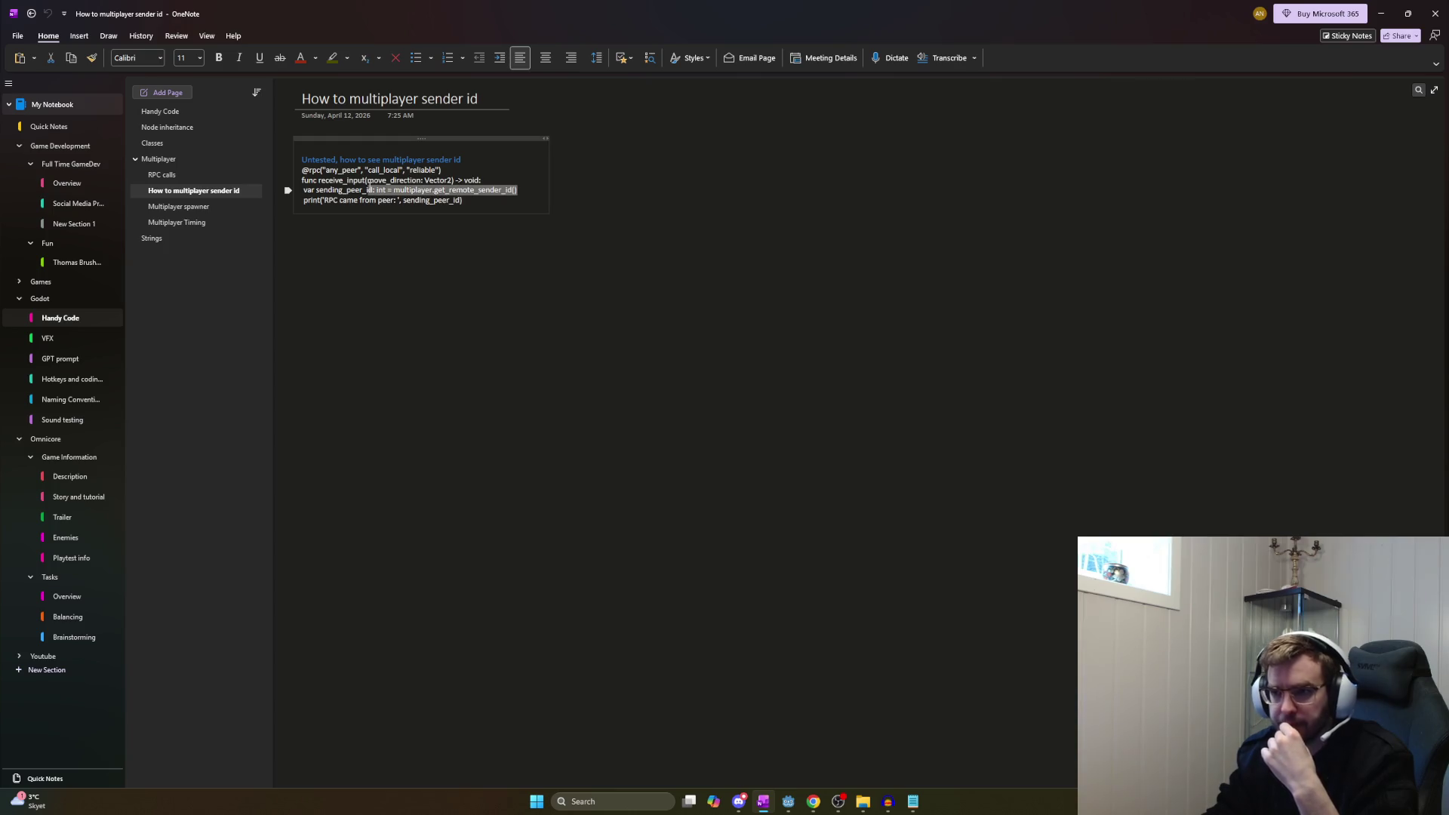
mouse_move(370, 186)
left_mouse_down()
mouse_move(300, 185)
mouse_move(560, 197)
left_mouse_up()
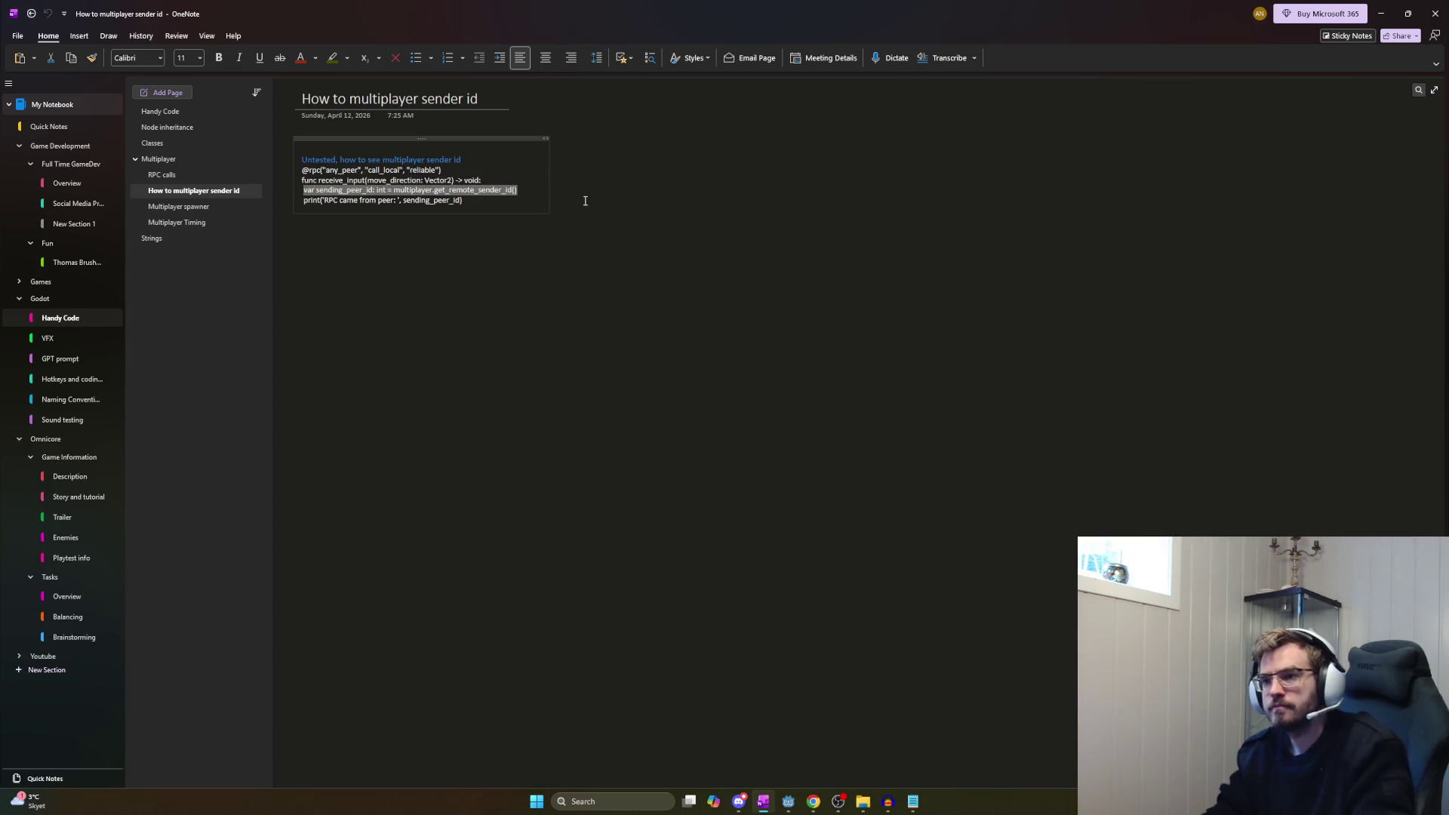
- Paste the sending_peer_id line into try_upgrade's can't-afford branch, removing the stray 'var shop_sfx:' text
key("ctrl+c")
key("alt+Tab")
key("ctrl+v")
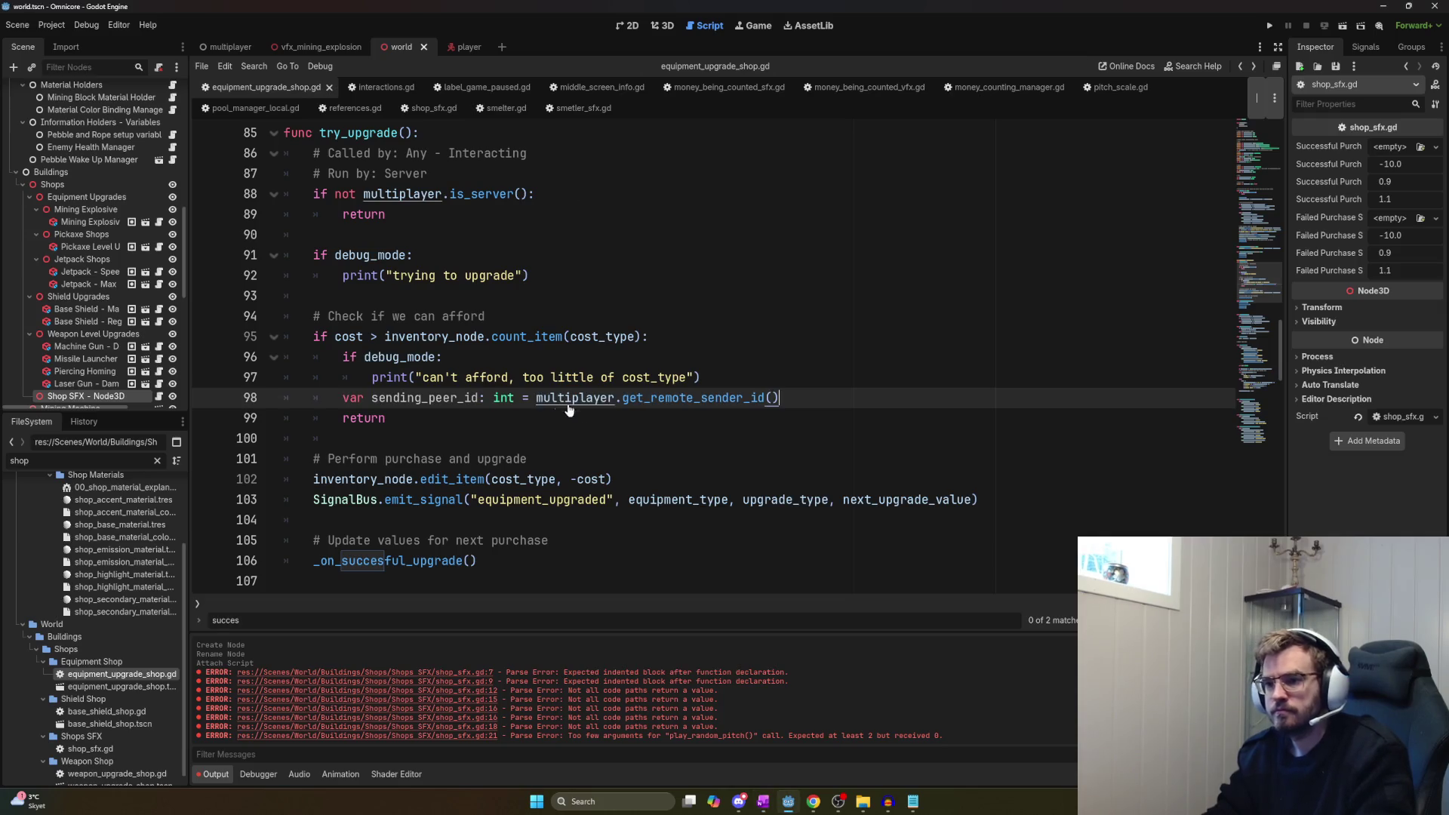
key("ctrl+v")
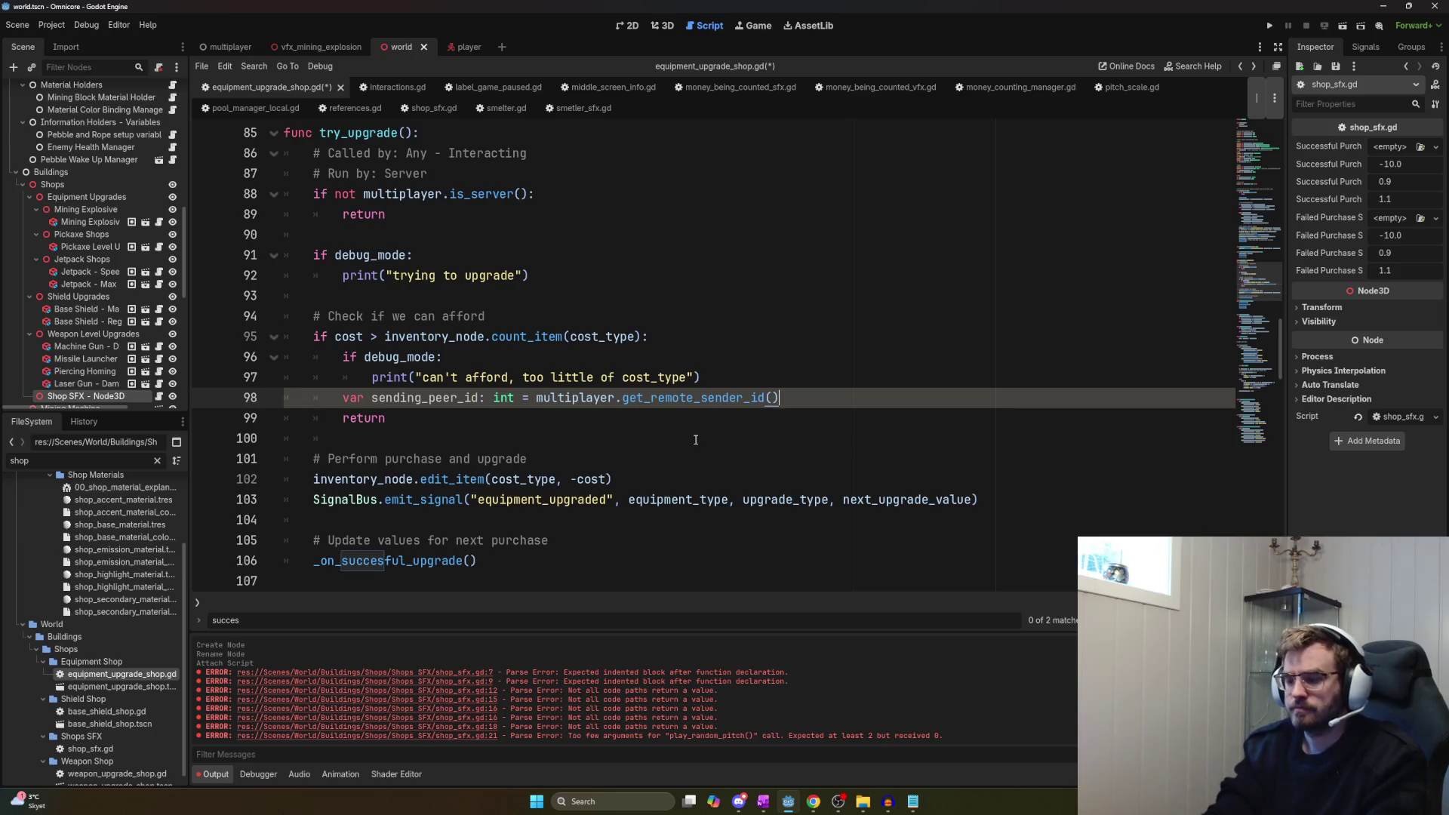
key("Return")
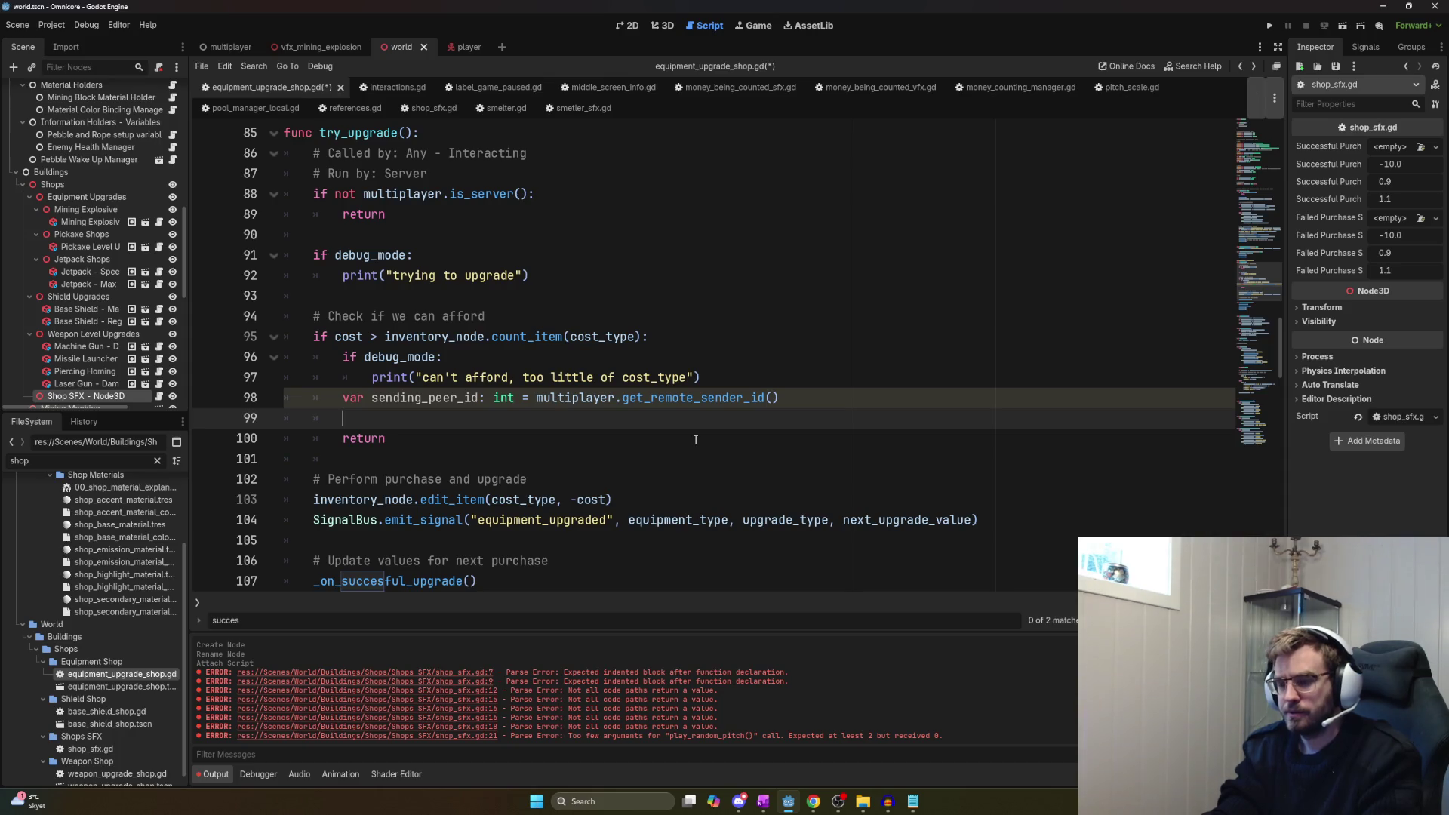
type("var ")
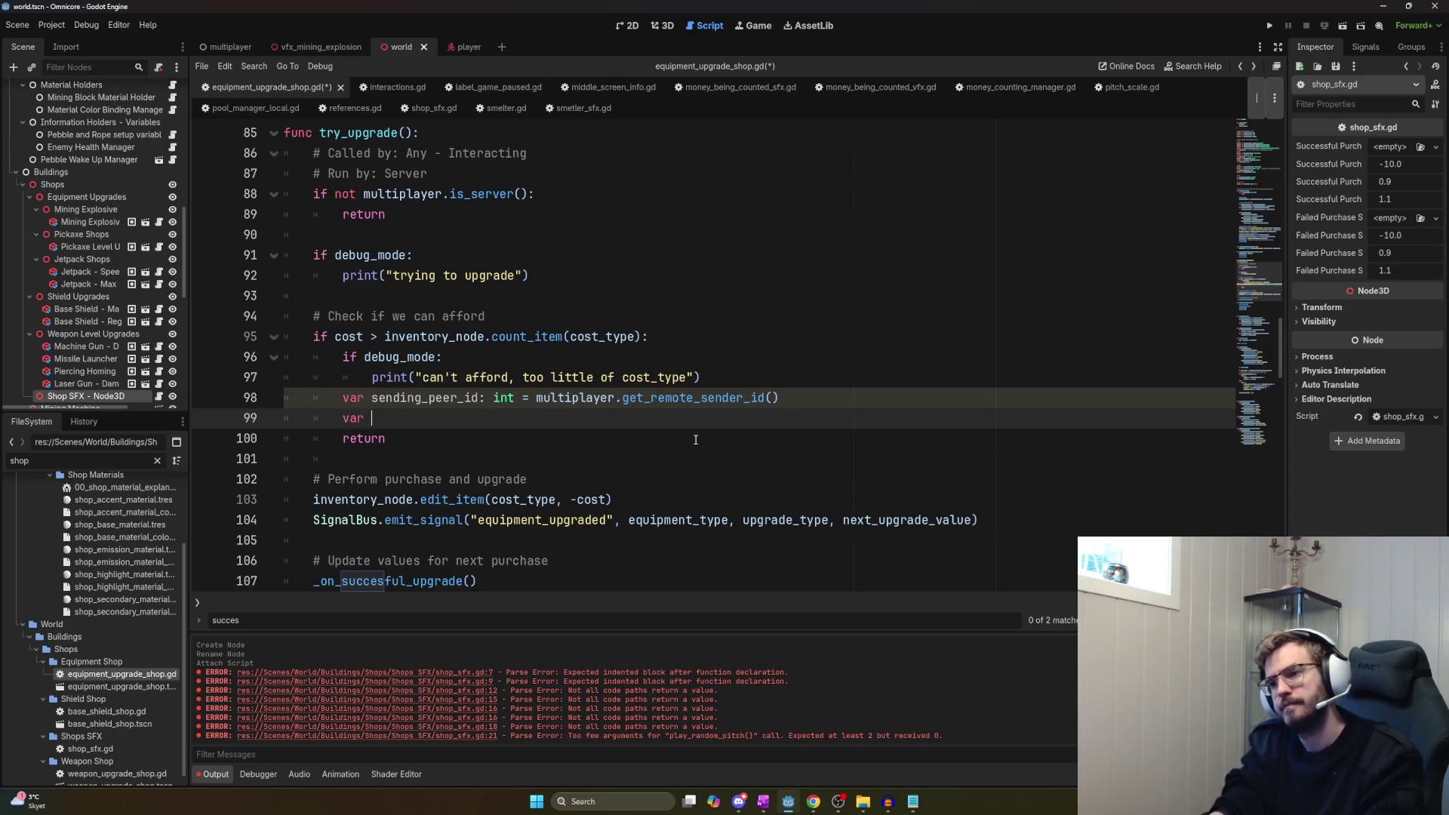
type("shop_sfx:")
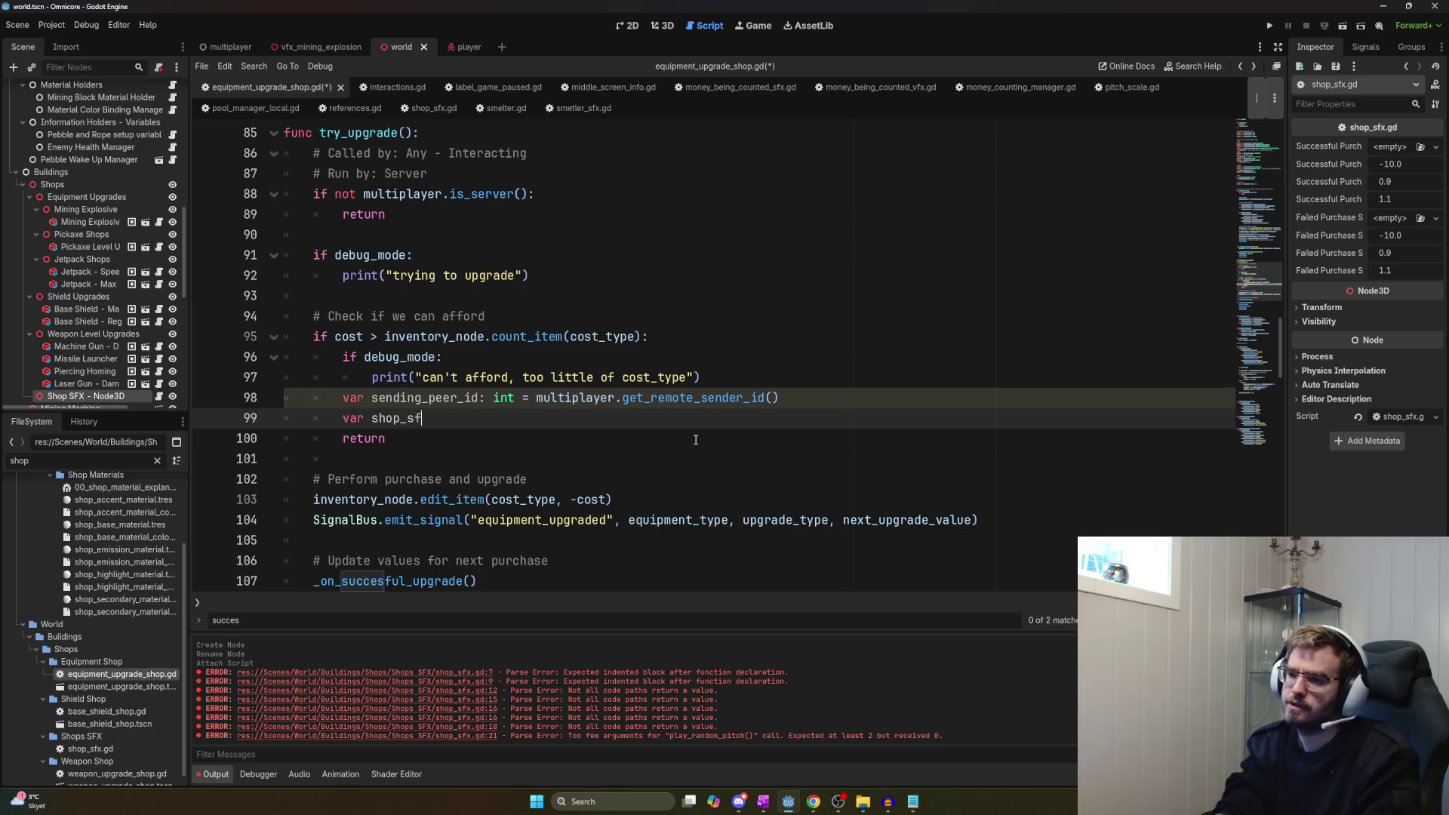
key("BackSpace")
key("BackSpace")
key("BackSpace")
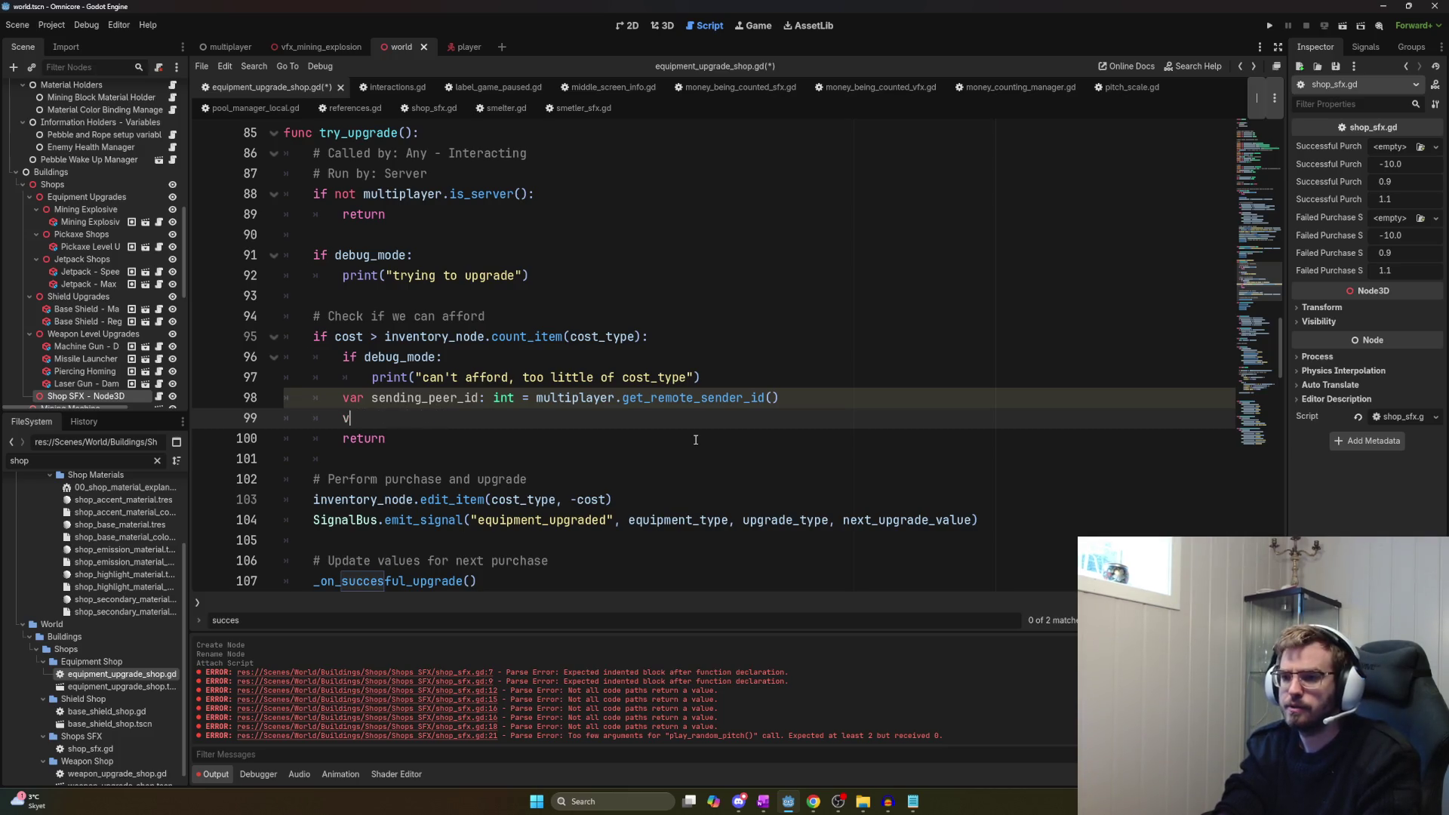
key("BackSpace")
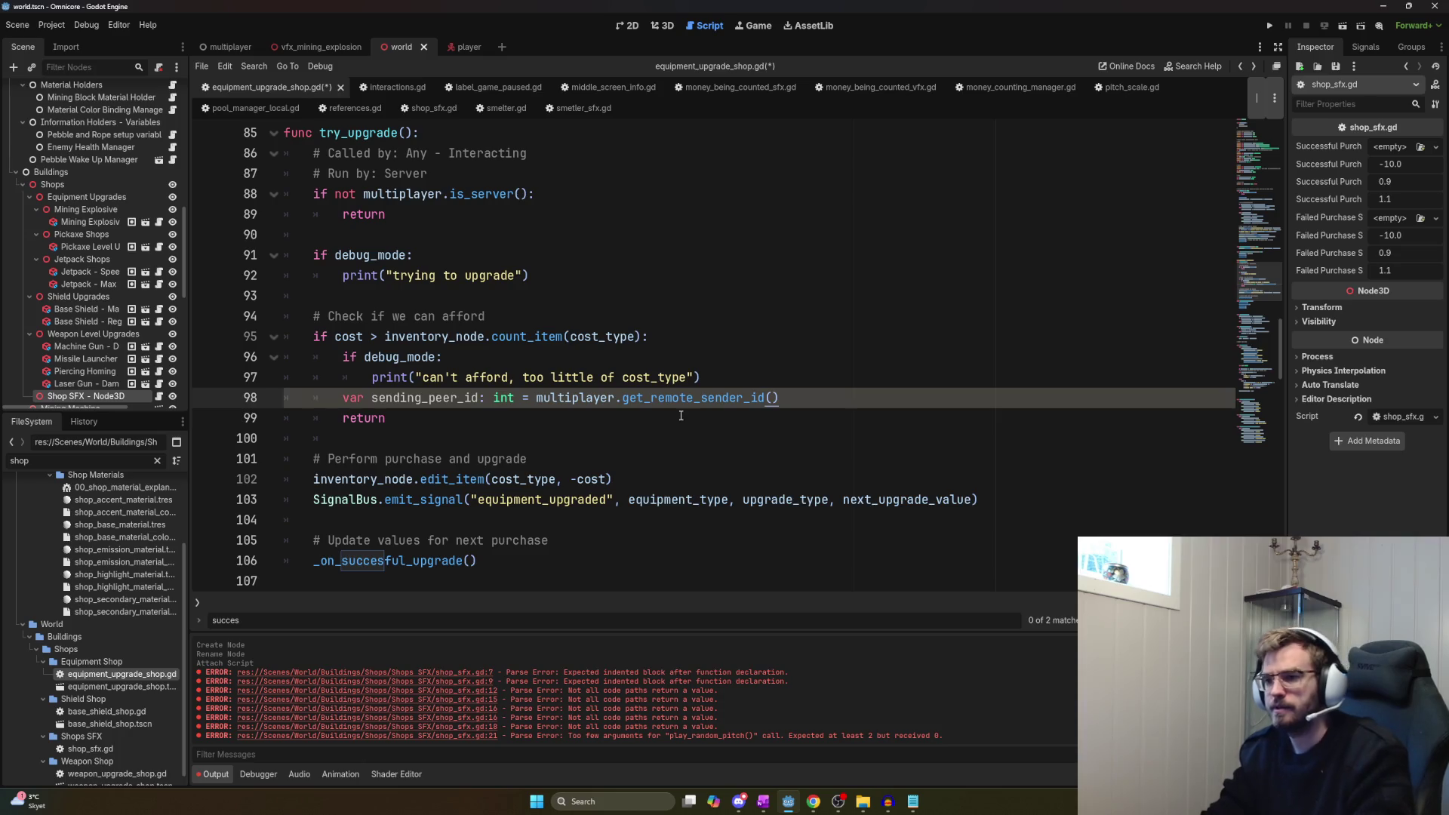
- Add blank lines in _ready above update_text() after the server check
scroll(682, 415, "up", 6)
scroll(623, 381, "up", 11)
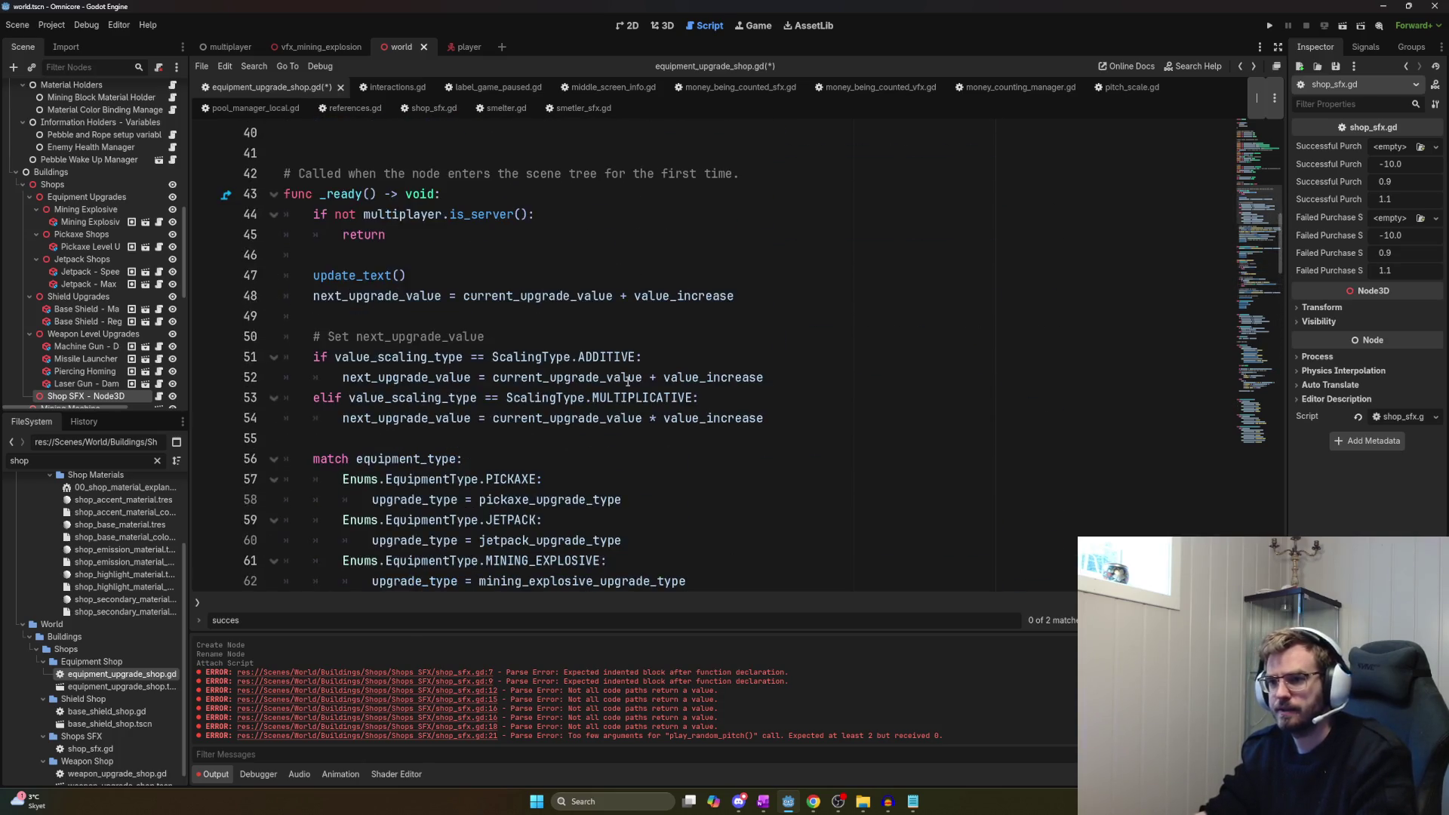
left_click(498, 377)
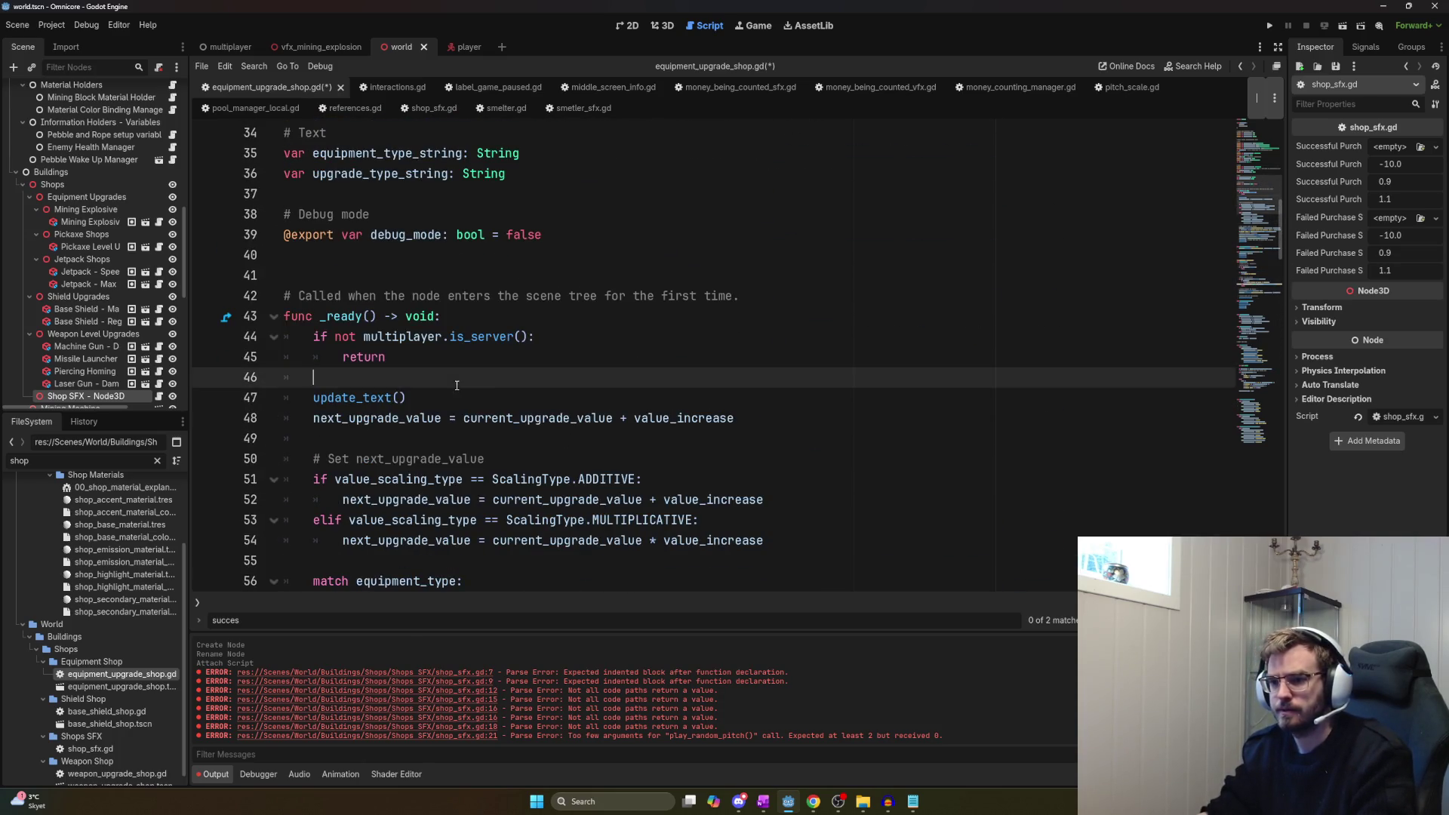
key("Return")
key("Return")
left_click(494, 397)
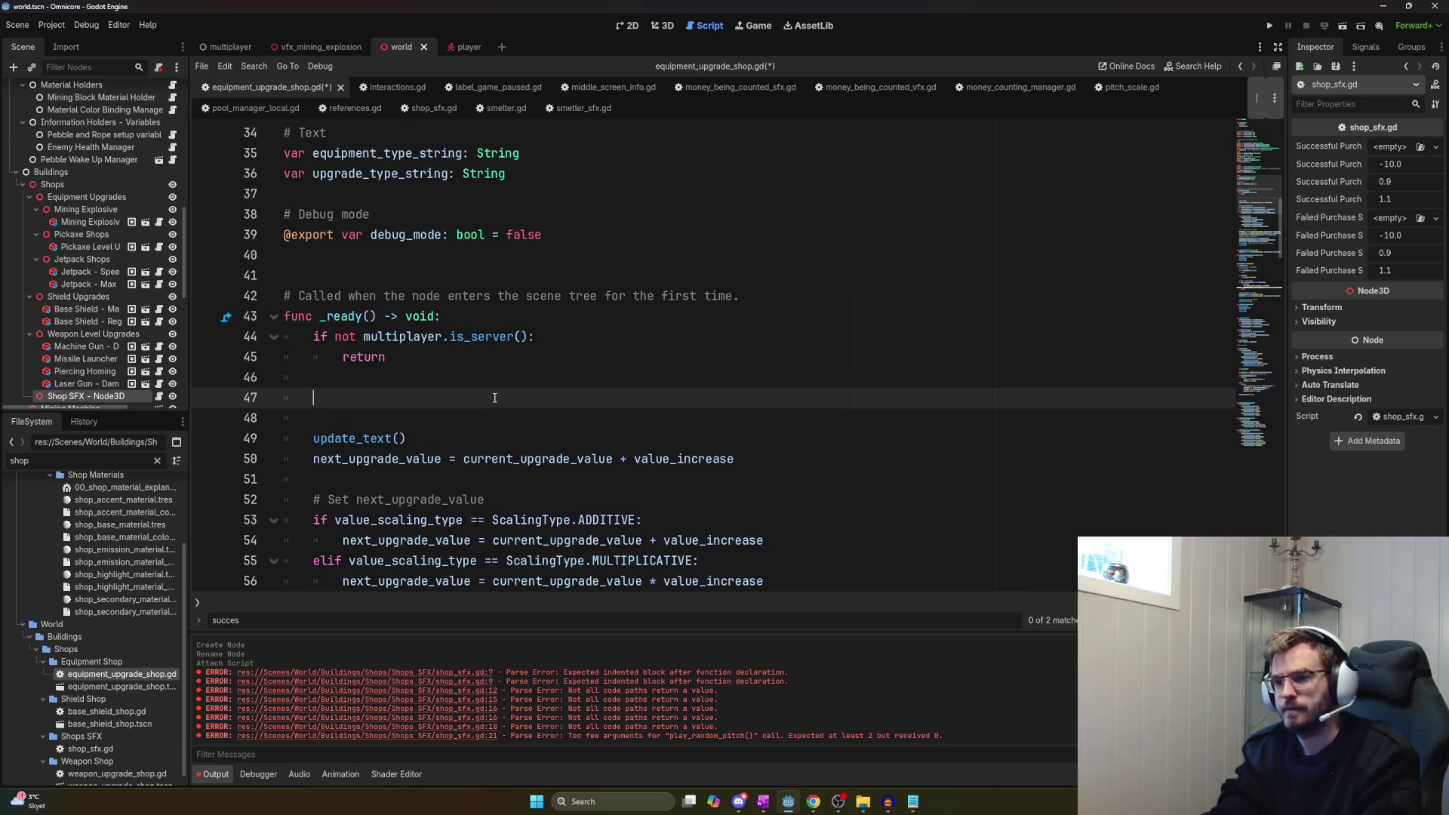
scroll(495, 398, "up", 3)
- Draft a '# SFX node' comment and var line under the debug mode variable, then delete them
left_click(484, 453)
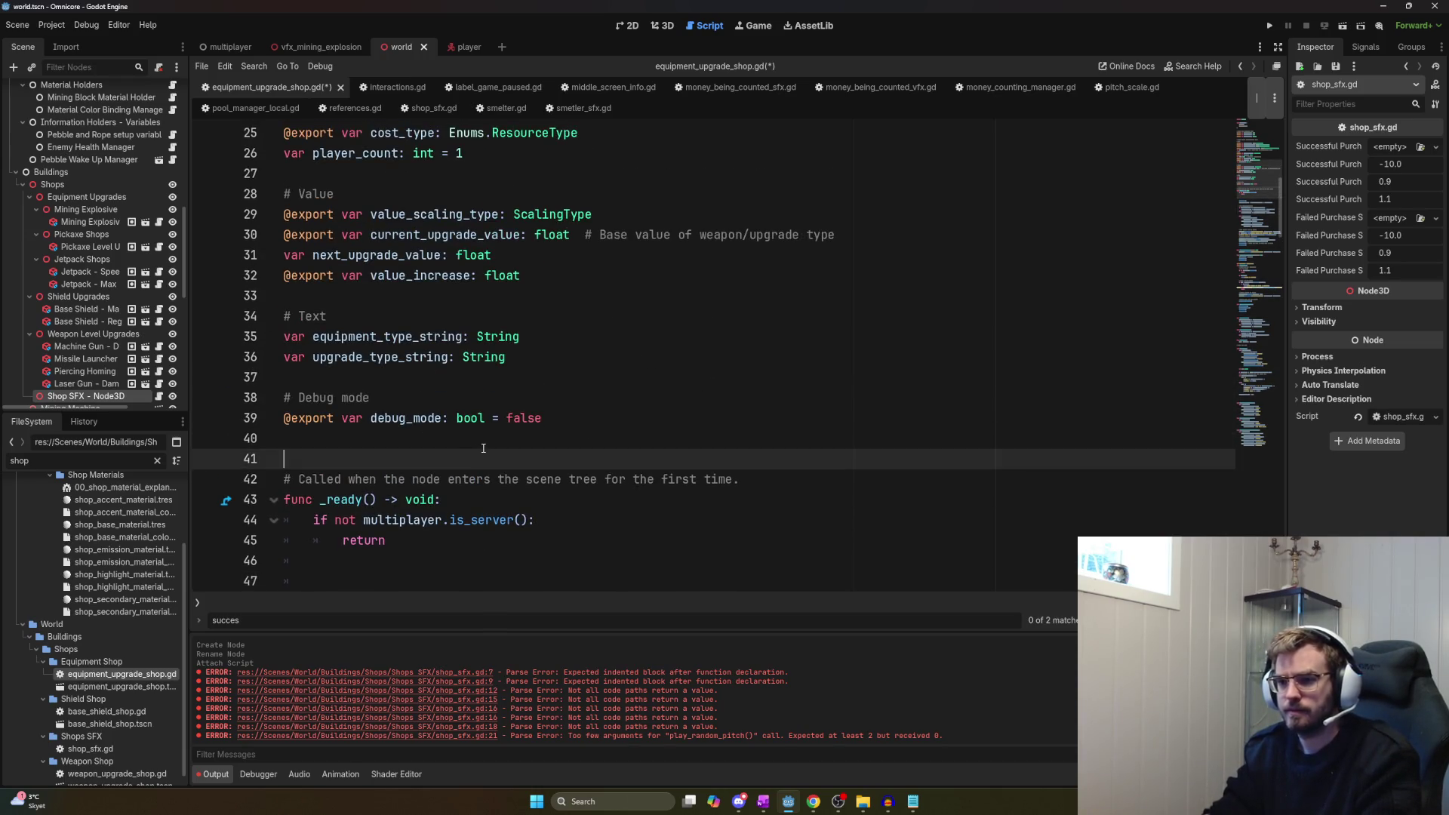
key("Return")
key("Up")
type("# SFX node")
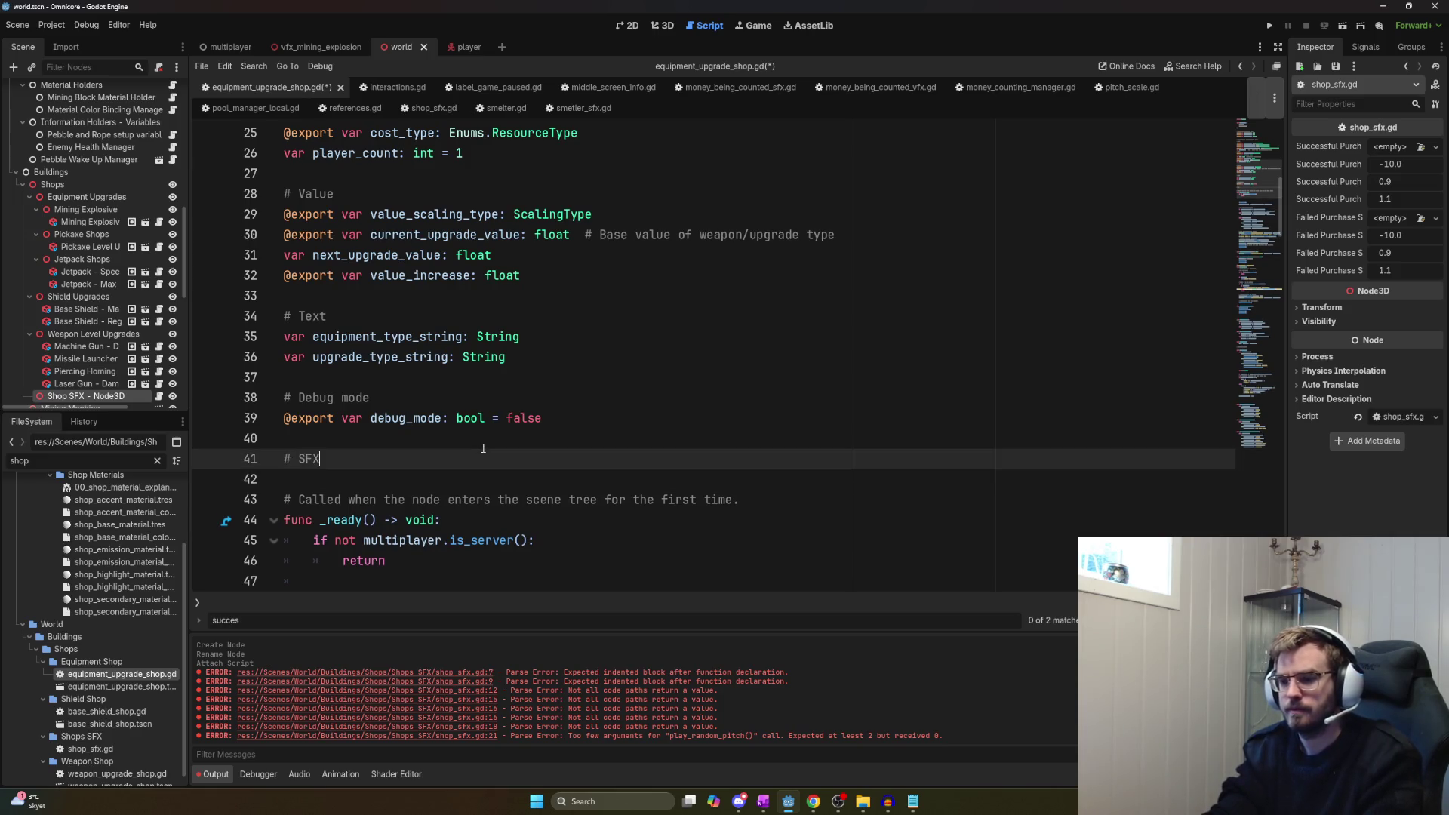
key("Return")
type("var sho")
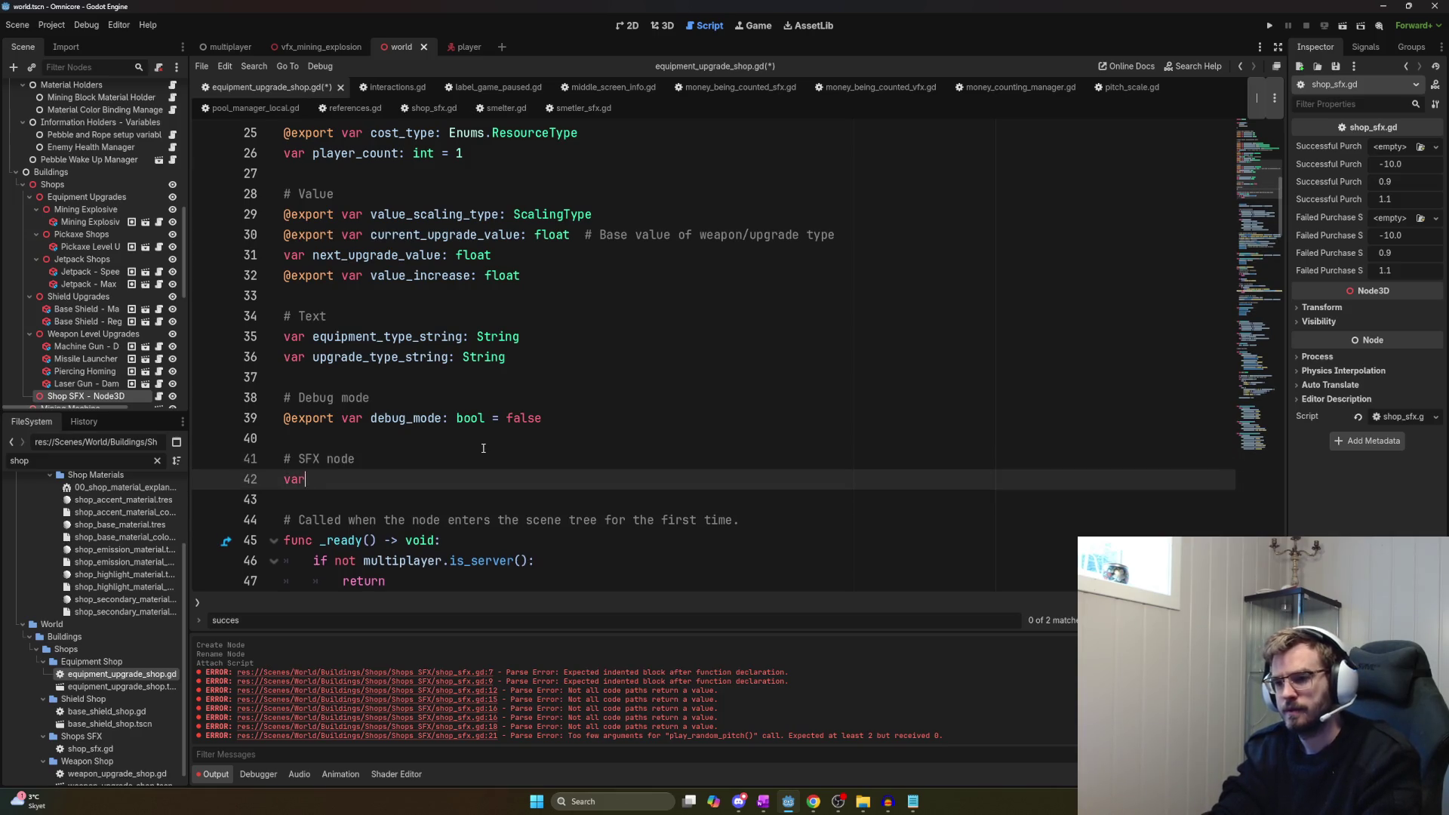
key("BackSpace")
type("p")
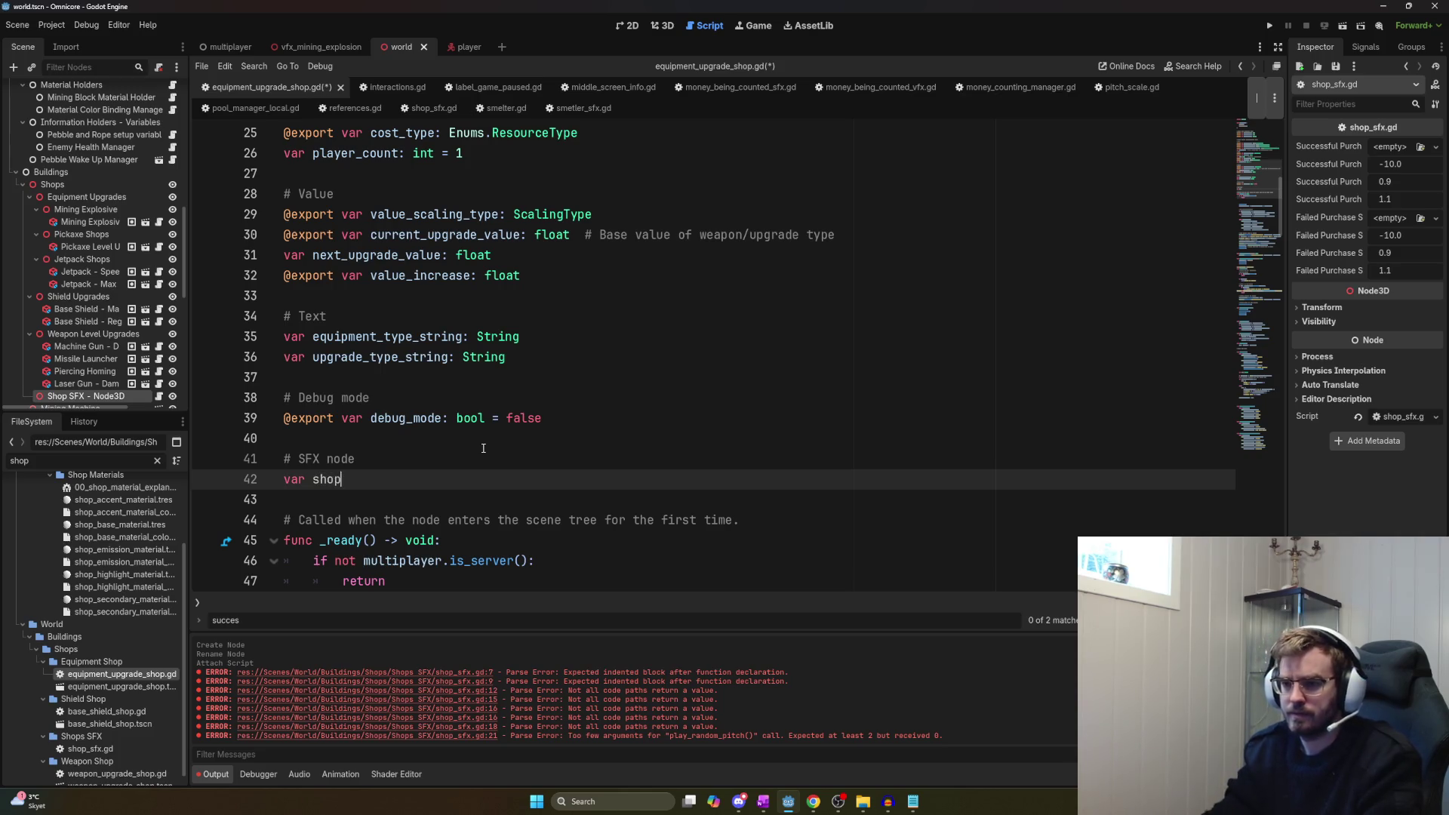
key("shift+Up")
key("shift+Home")
key("BackSpace")
scroll(550, 418, "up", 4)
scroll(549, 419, "up", 5)
- Declare 'var shop_sfx:' on line 12 under the node references and save the script
left_click(562, 351)
key("Return")
key("Up")
type("var shop_sfx:")
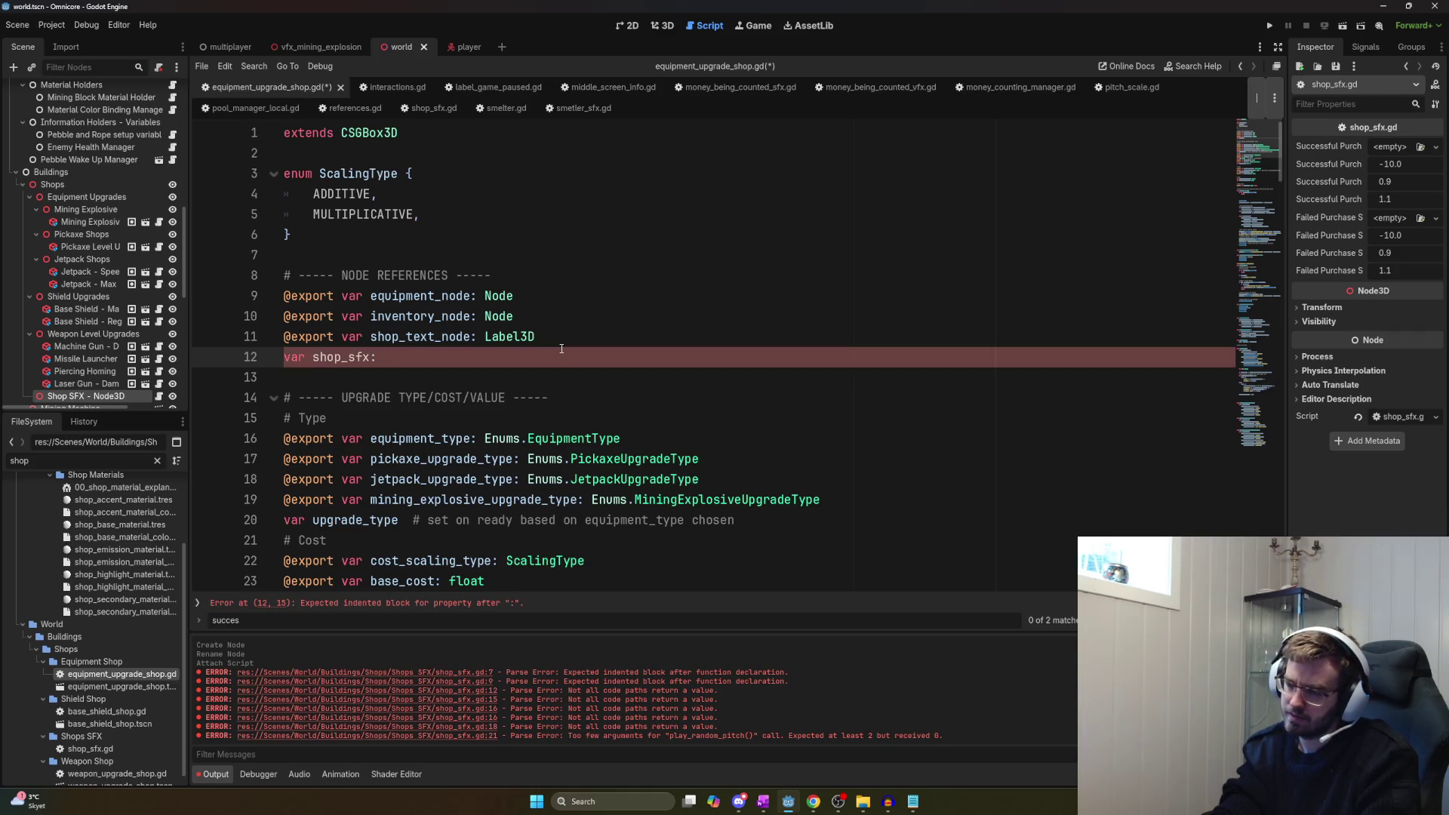
key("ctrl+s")
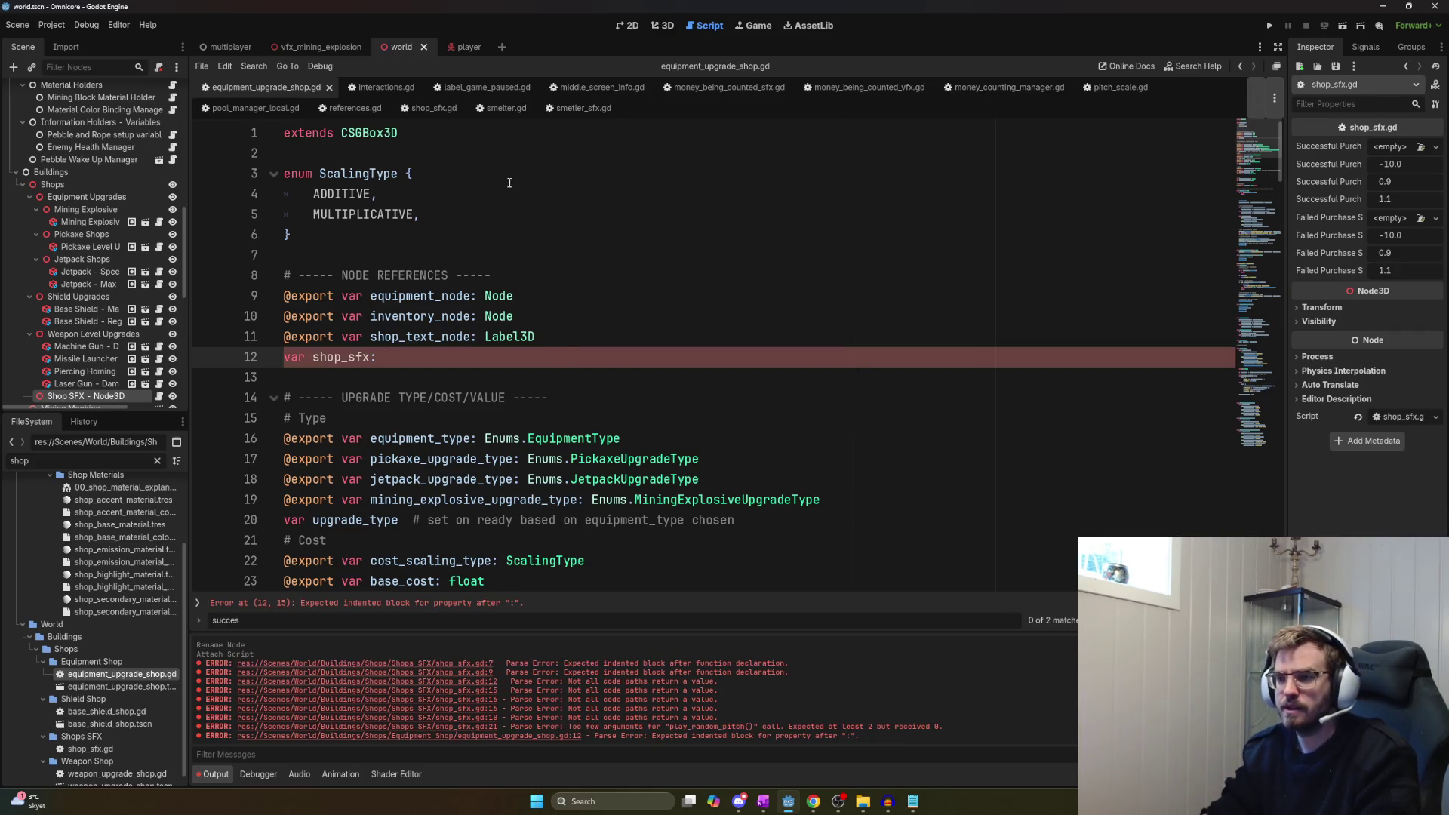
key("alt+Left")
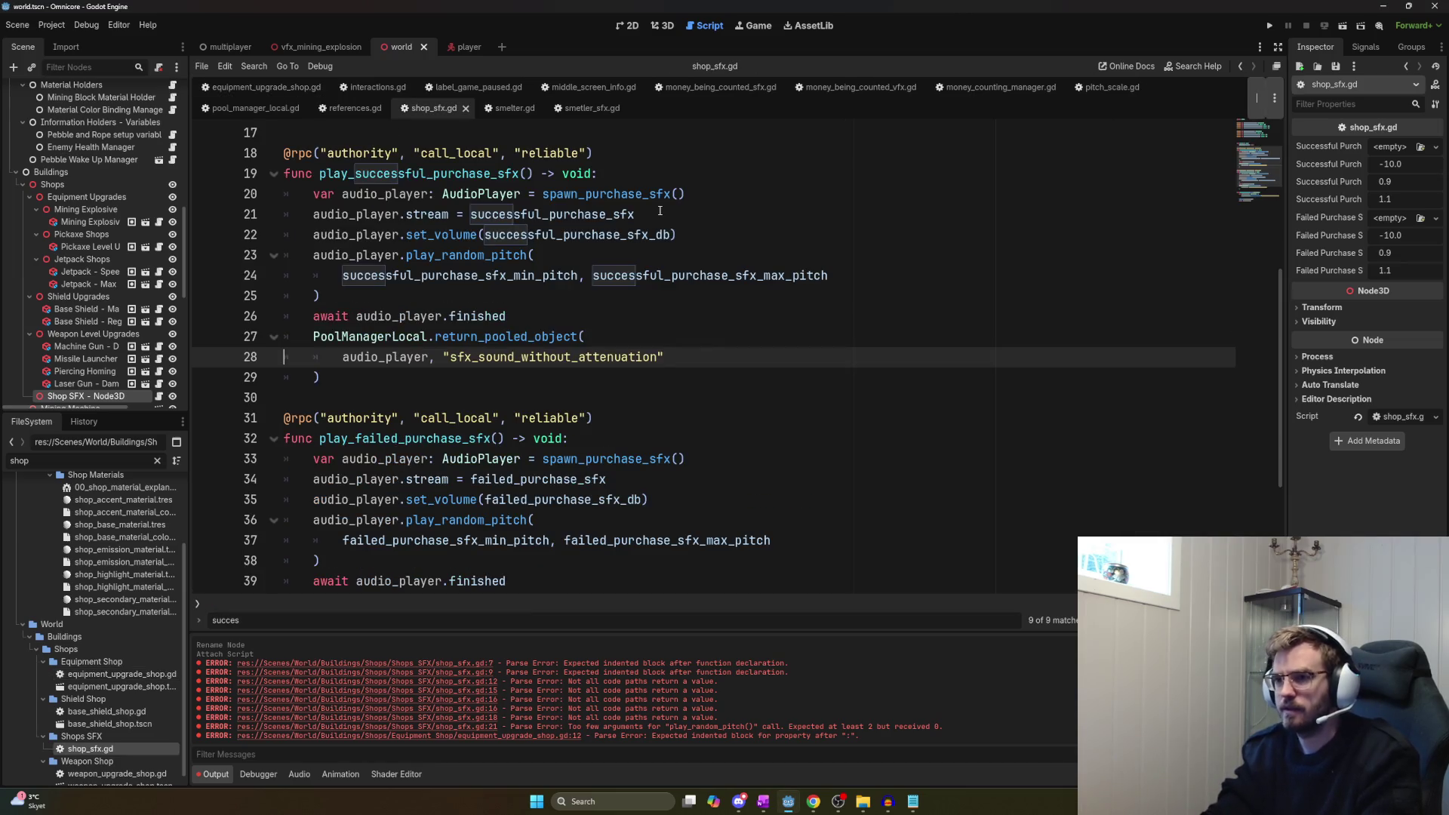
- Add 'class_name ShopSFX' below extends Node3D in shop_sfx.gd and copy the name
scroll(1271, 309, "up", 5)
left_click(571, 132)
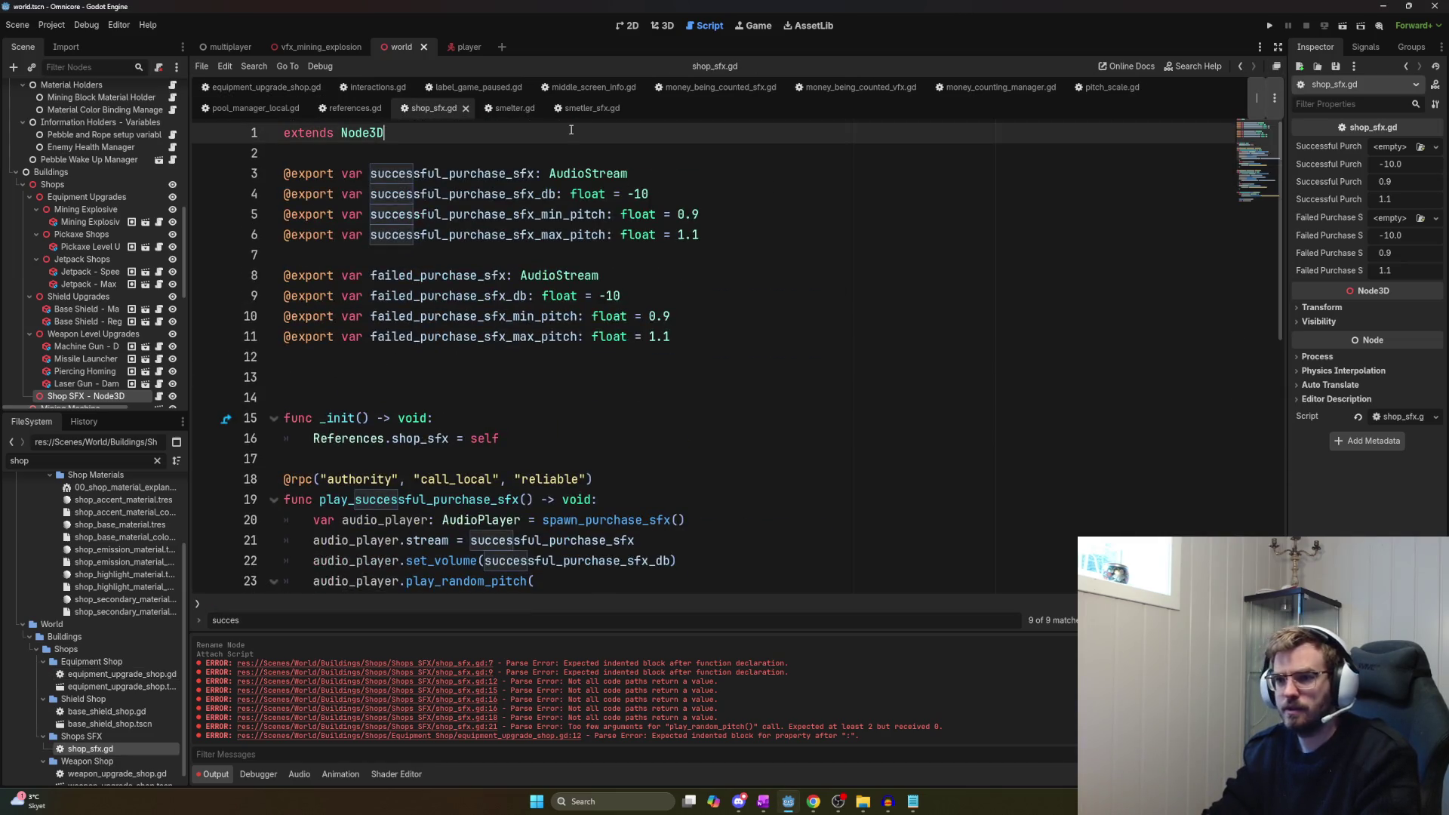
key("Return")
type("class_")
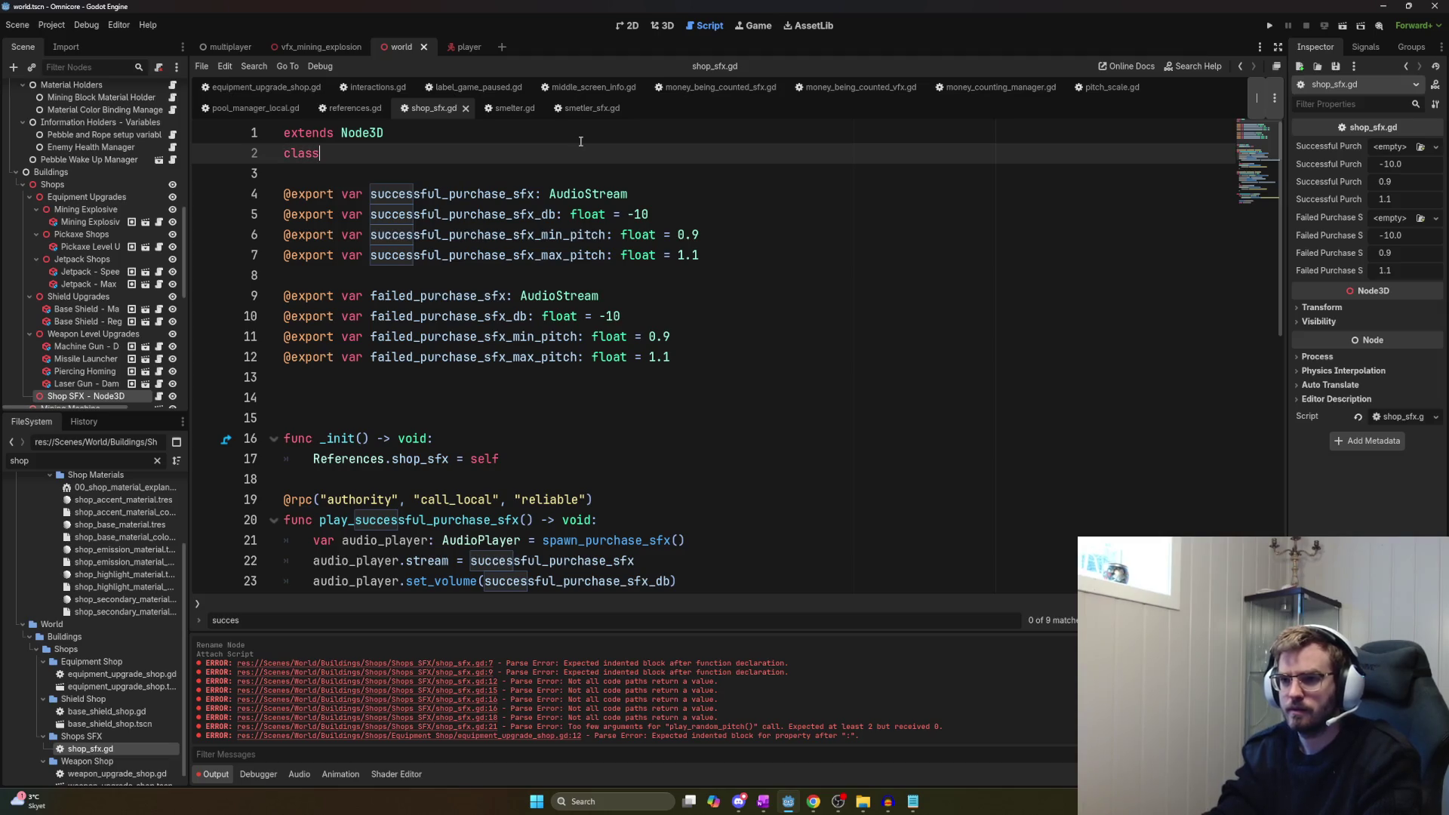
type("name shop_")
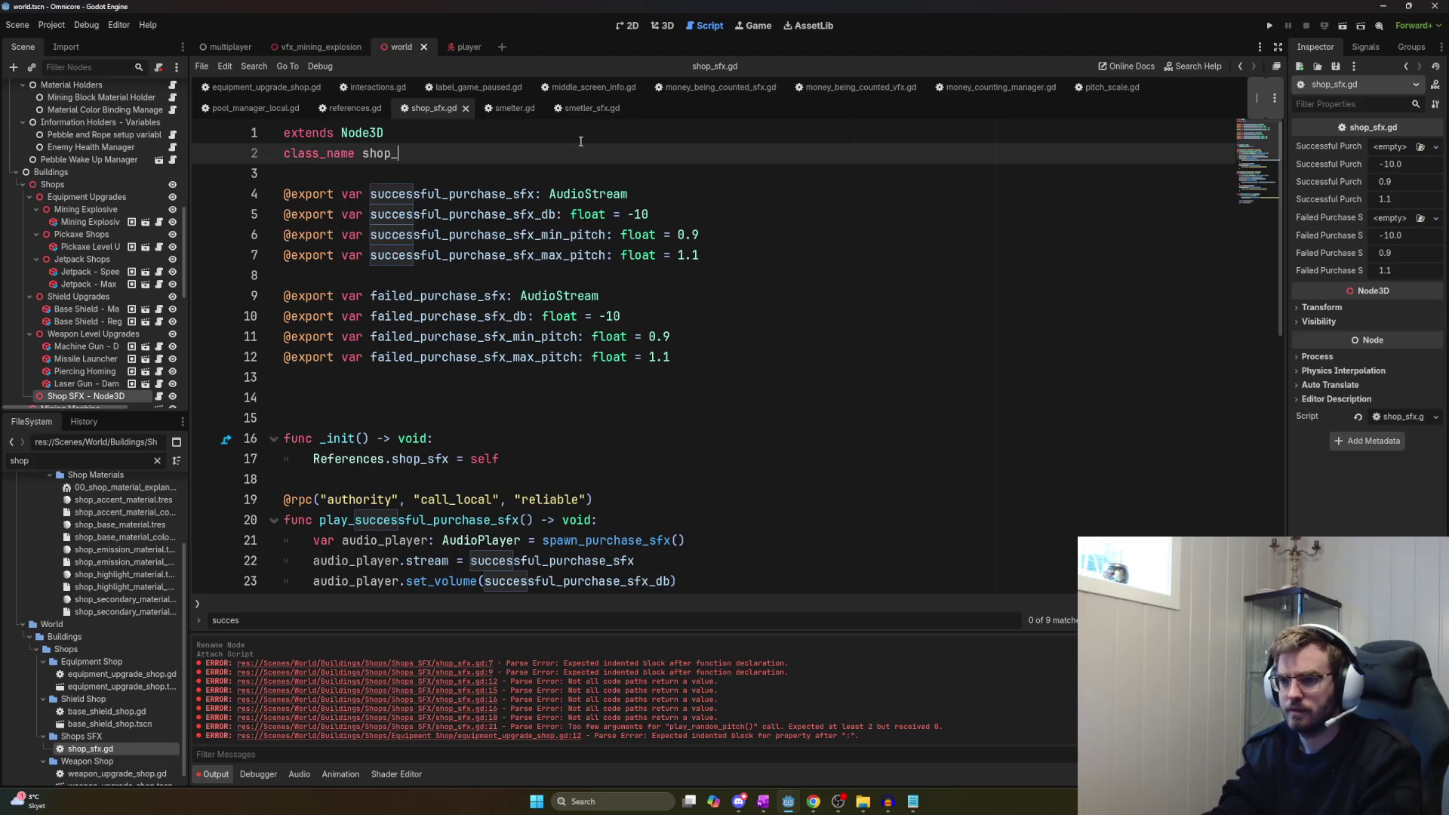
key("BackSpace")
key("BackSpace")
key("BackSpace")
type("ShopSFX")
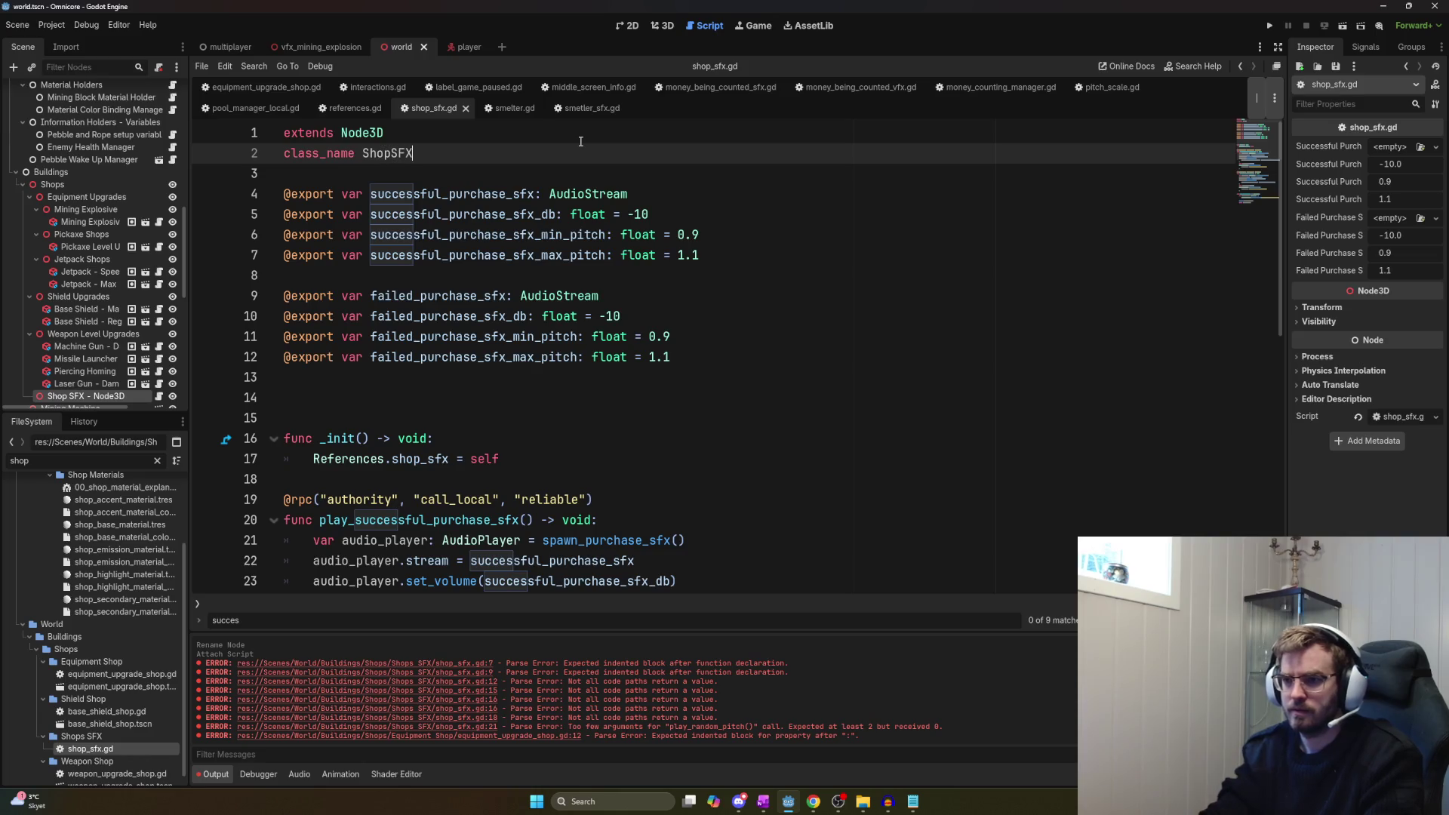
double_click(429, 145)
key("ctrl+c")
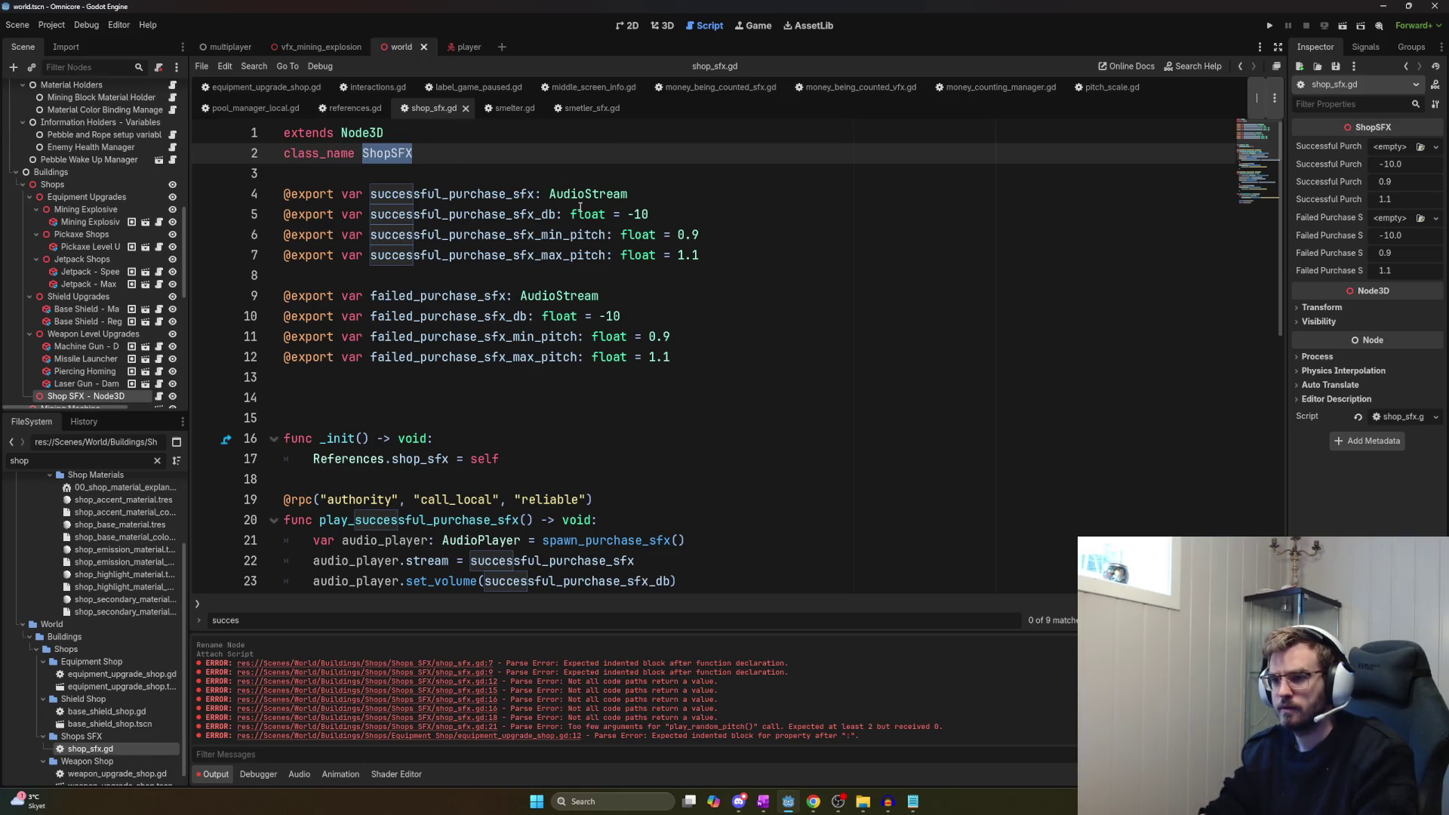
- Type var shop_sfx as ShopSFX in equipment_upgrade_shop.gd and begin a shop_sfx line in _ready
scroll(602, 220, "down", 5)
key("alt+Left")
key("ctrl+v")
double_click(341, 356)
scroll(575, 445, "down", 3)
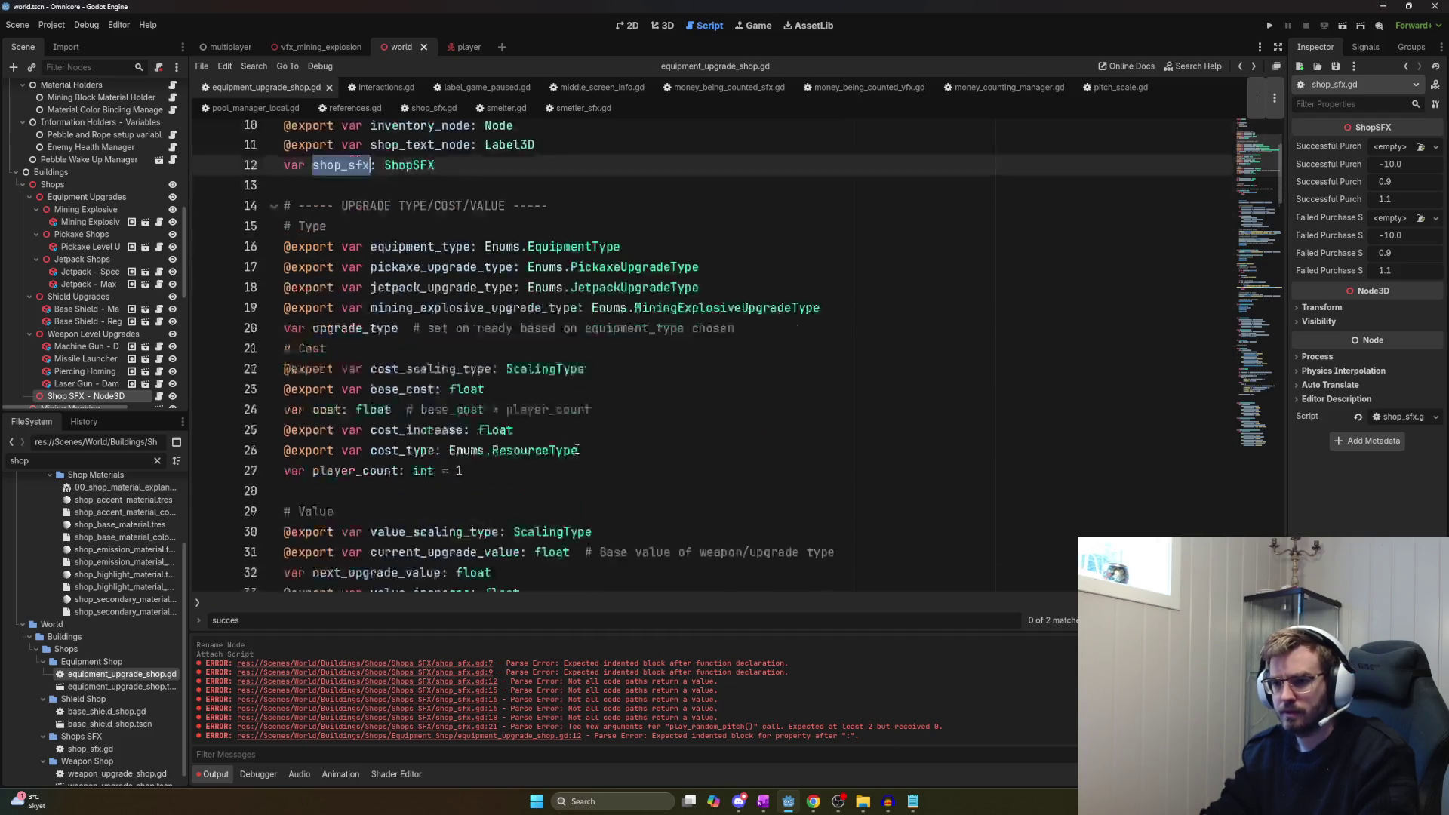
scroll(575, 444, "down", 8)
left_click(413, 385)
left_click(395, 393)
type("shop_sfx")
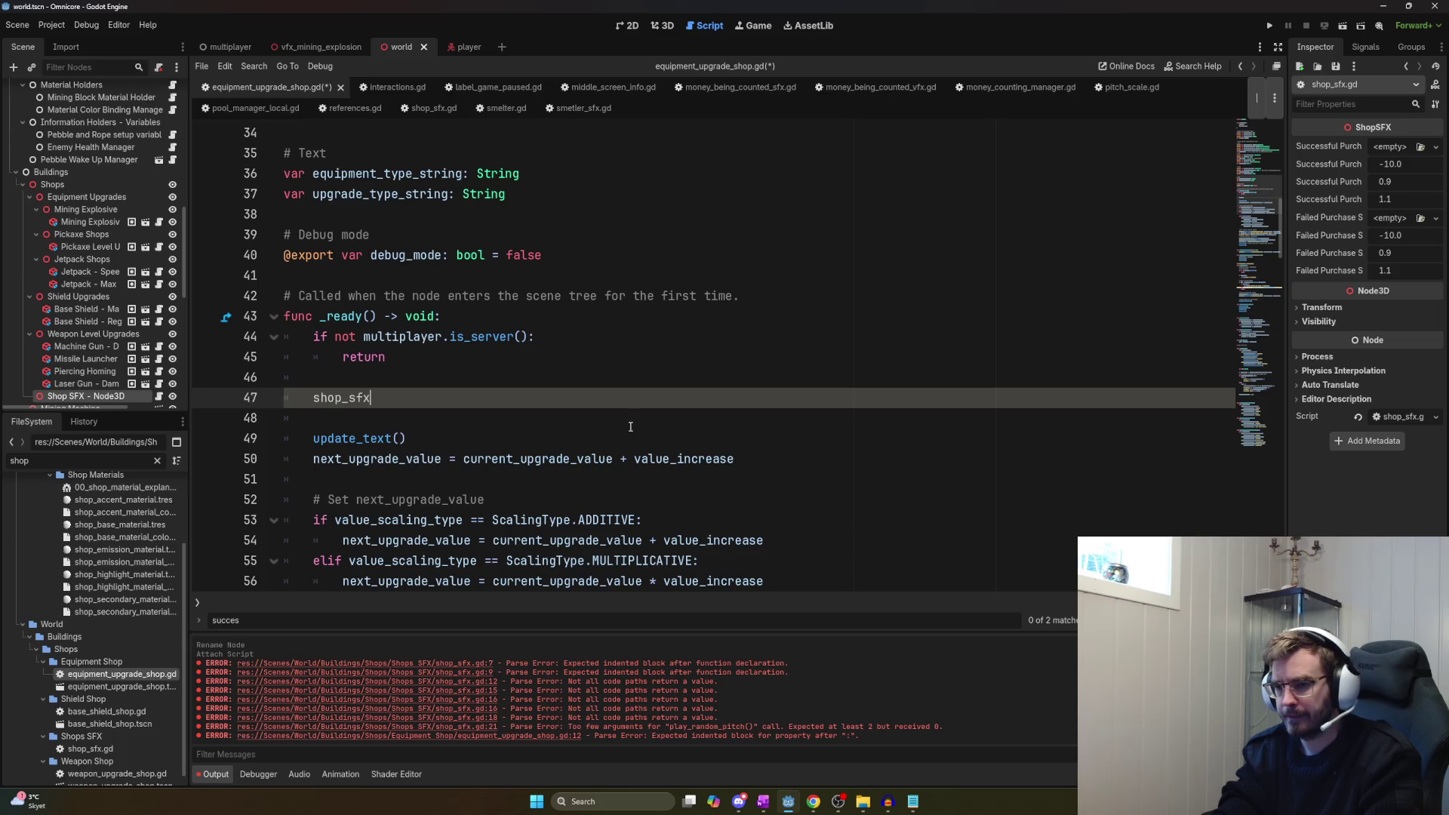
type(".")
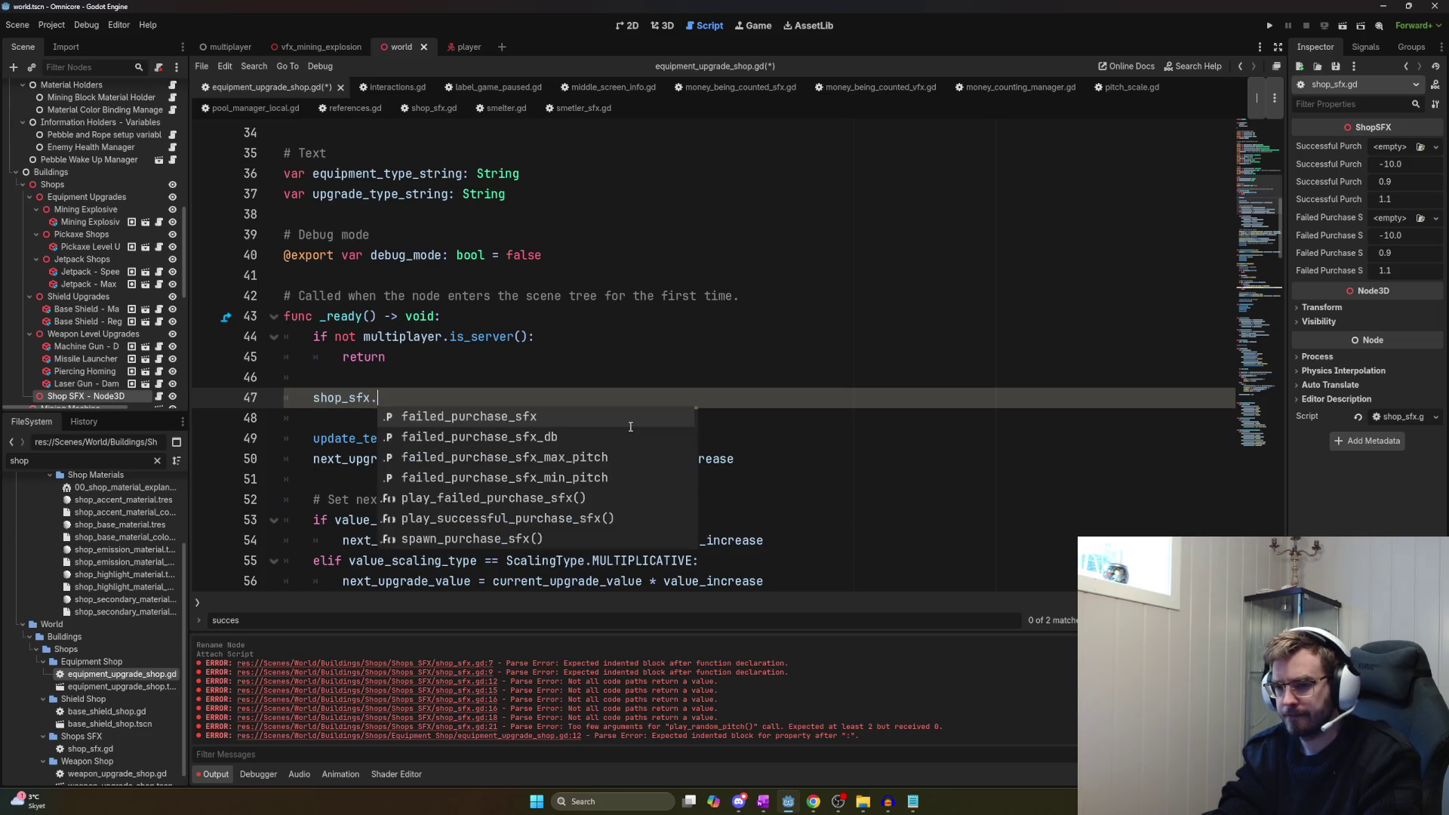
- Write 'shop_sfx = References.shop_sfx' on line 47 of _ready and save equipment_upgrade_shop.gd
key("BackSpace")
key("BackSpace")
key("BackSpace")
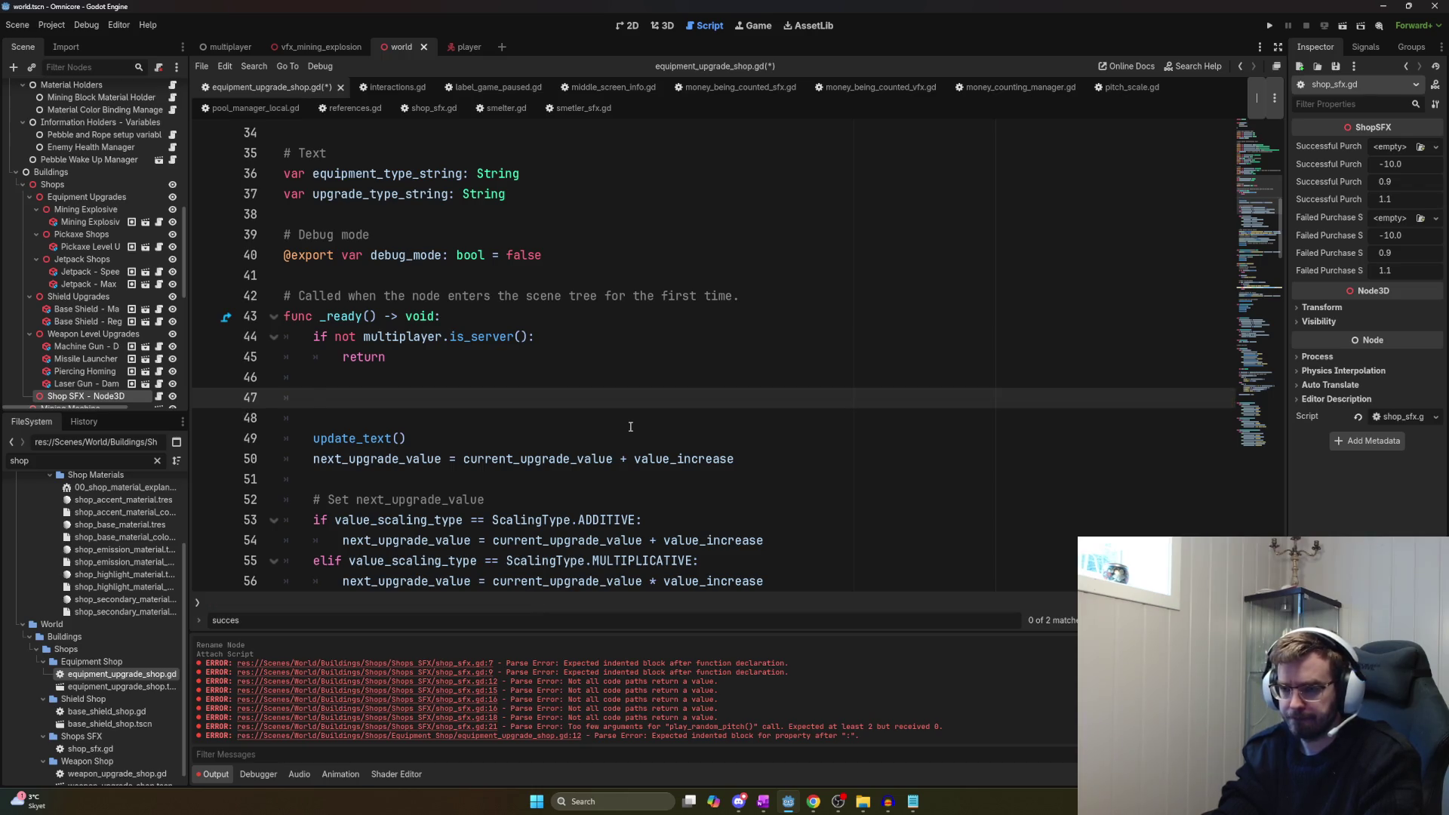
type("shop_sf")
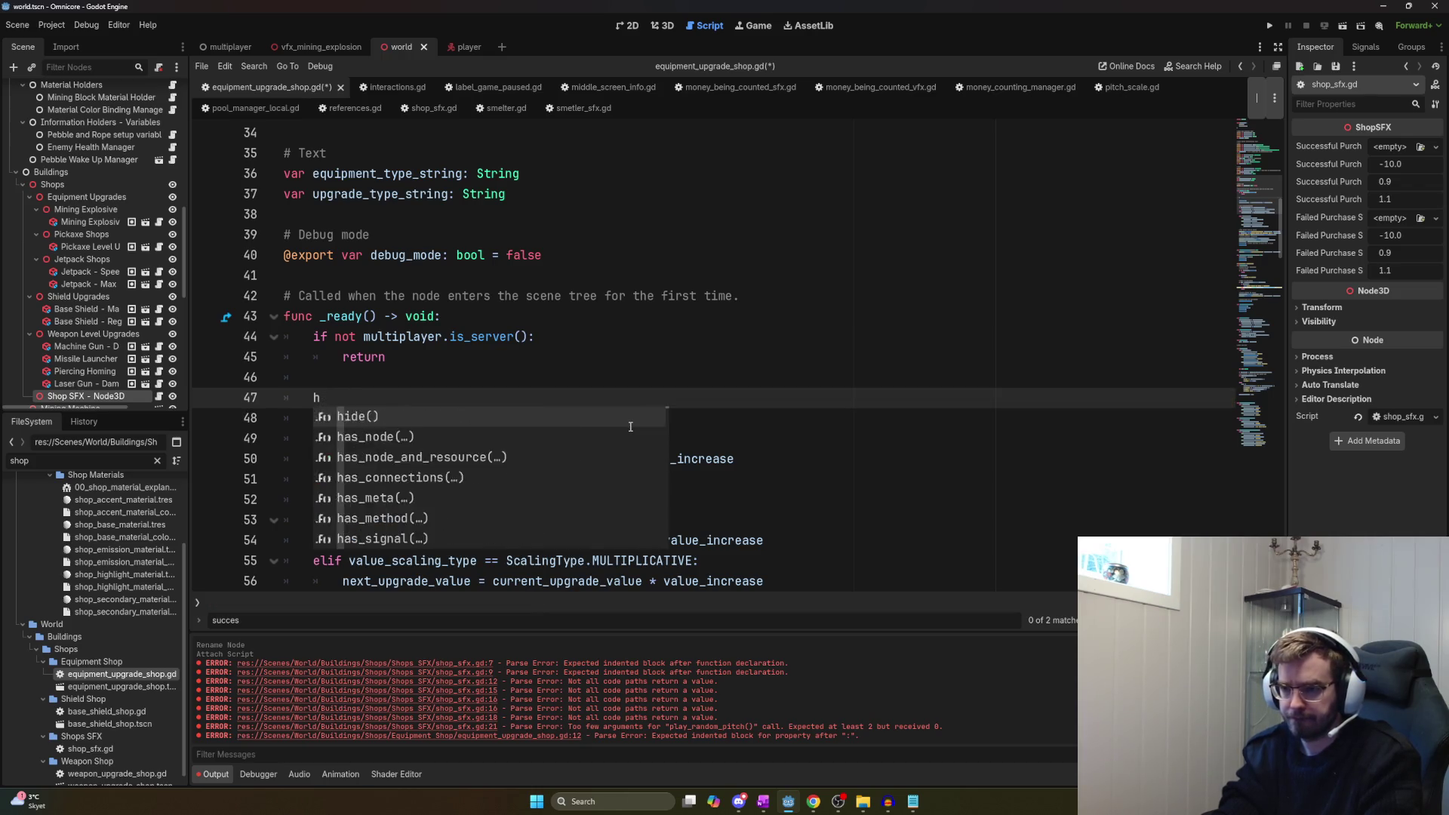
type("x = Refere")
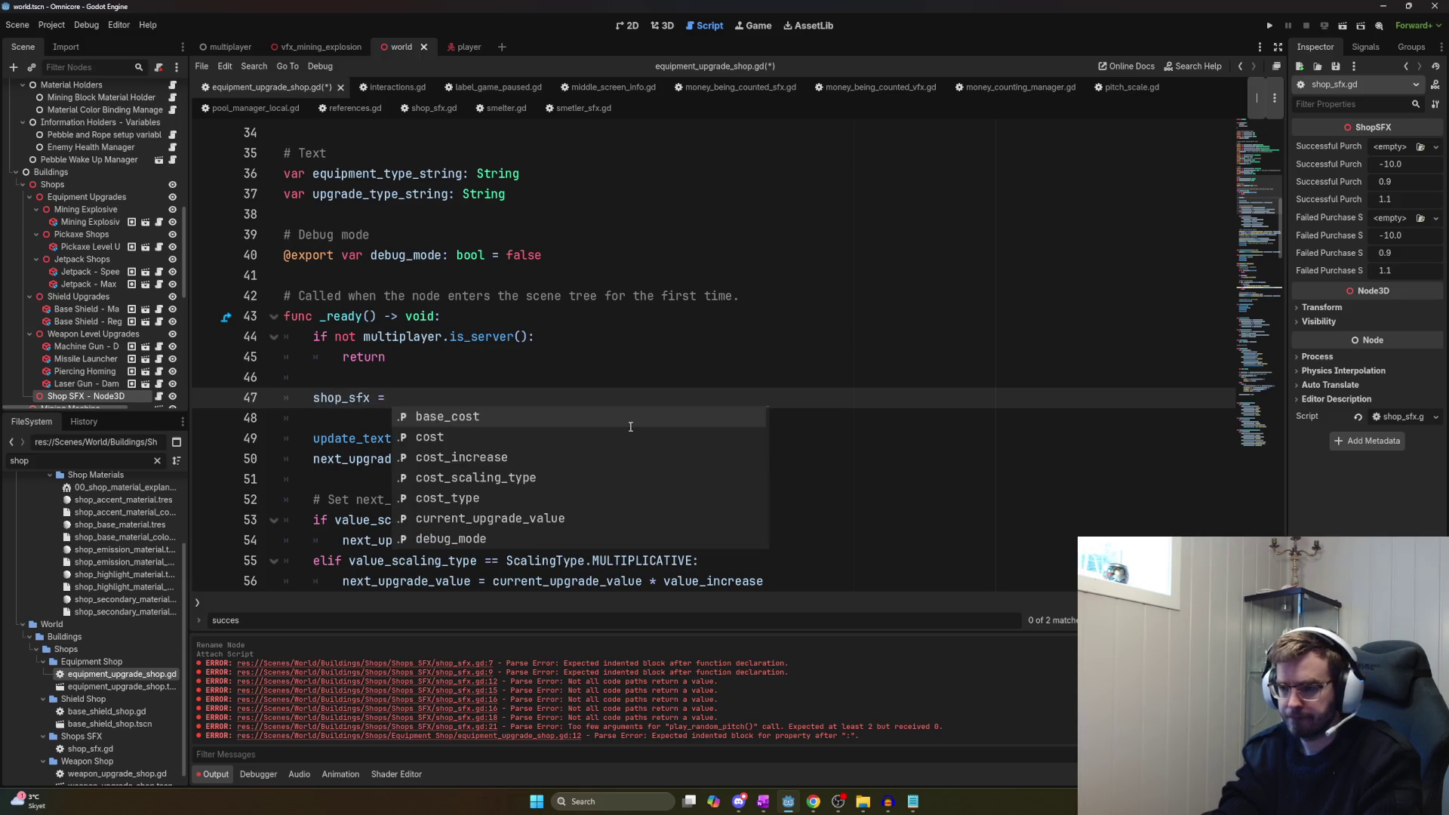
key("Down")
key("Return")
type(".shop_sfx")
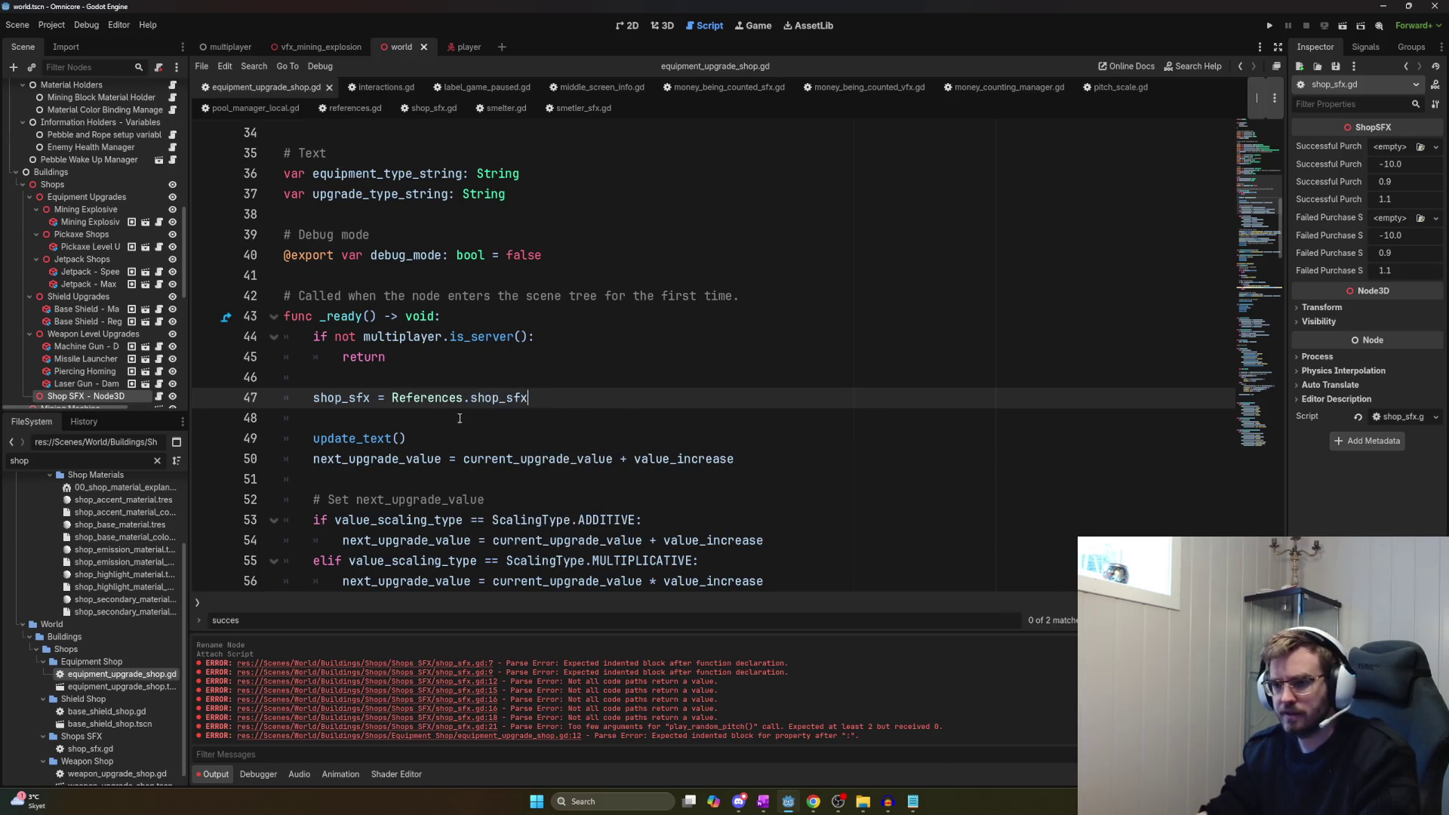
key("Home")
key("ctrl+shift+Right")
key("ctrl+s")
scroll(606, 412, "down", 10)
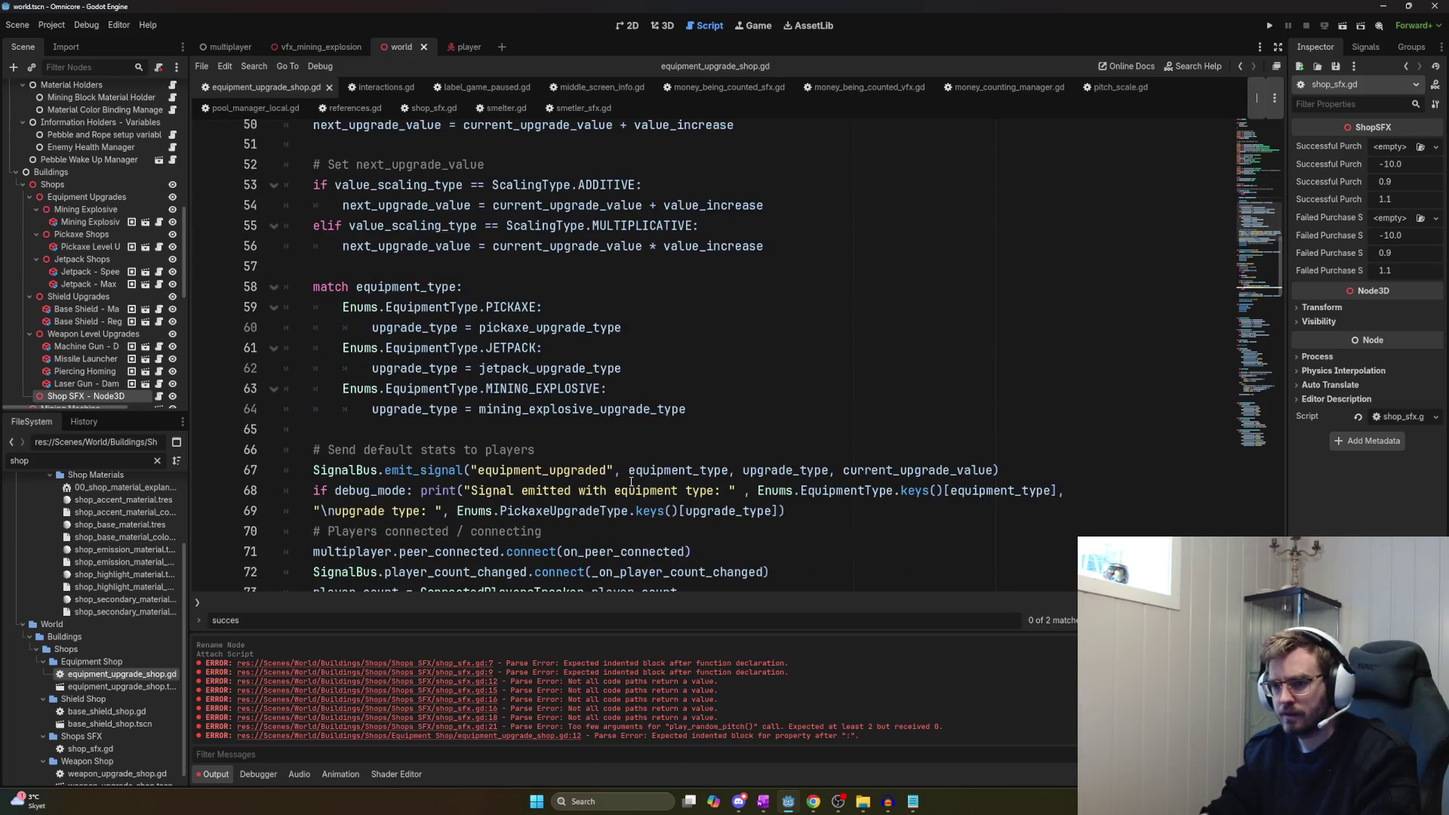
- Add a shop_sfx.rpc("play_successful_purchase_sfx" call below the sending_peer_id line, copying the name from shop_sfx.gd
scroll(632, 485, "down", 5)
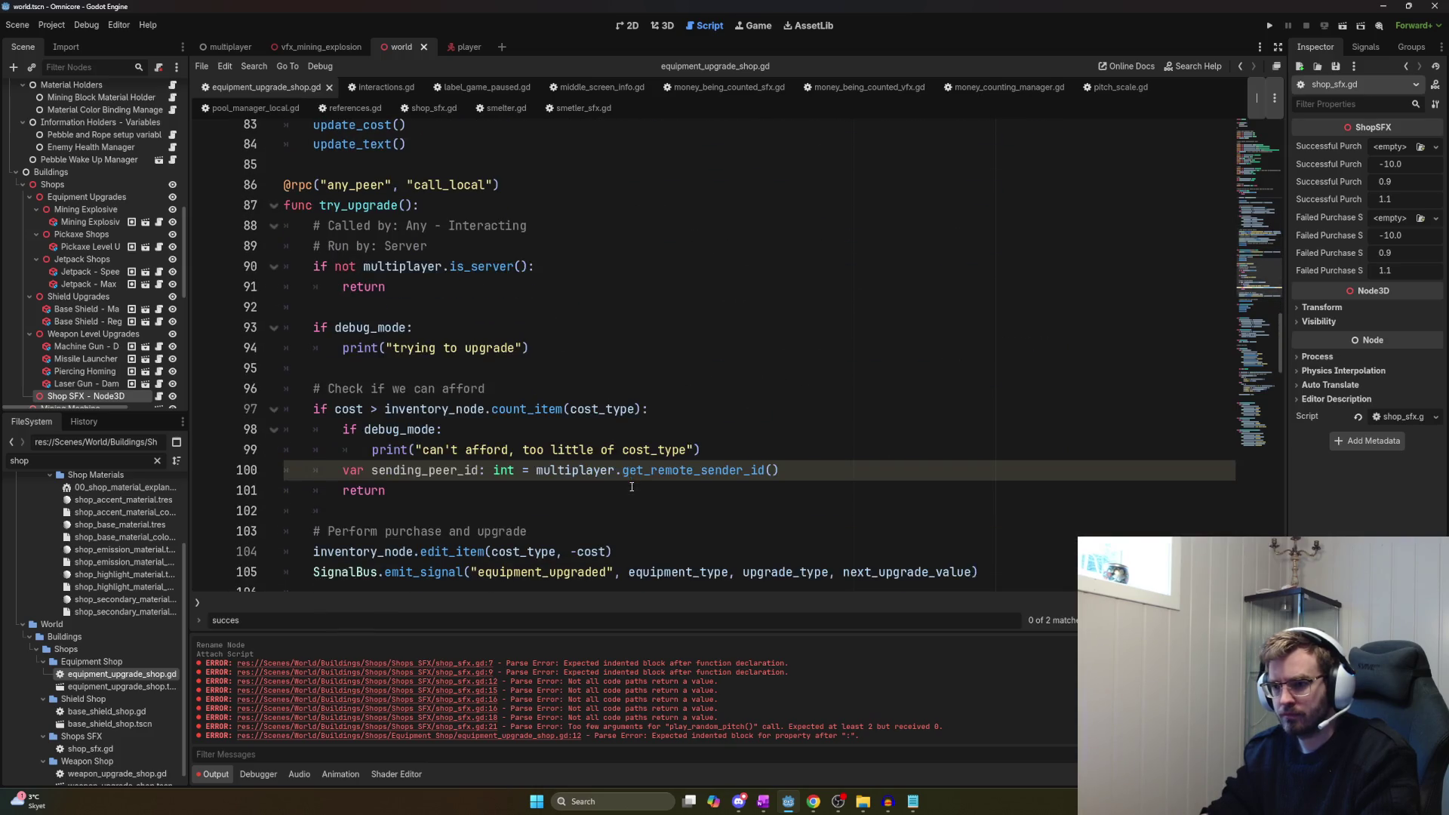
key("Return")
type("shop_sfx.")
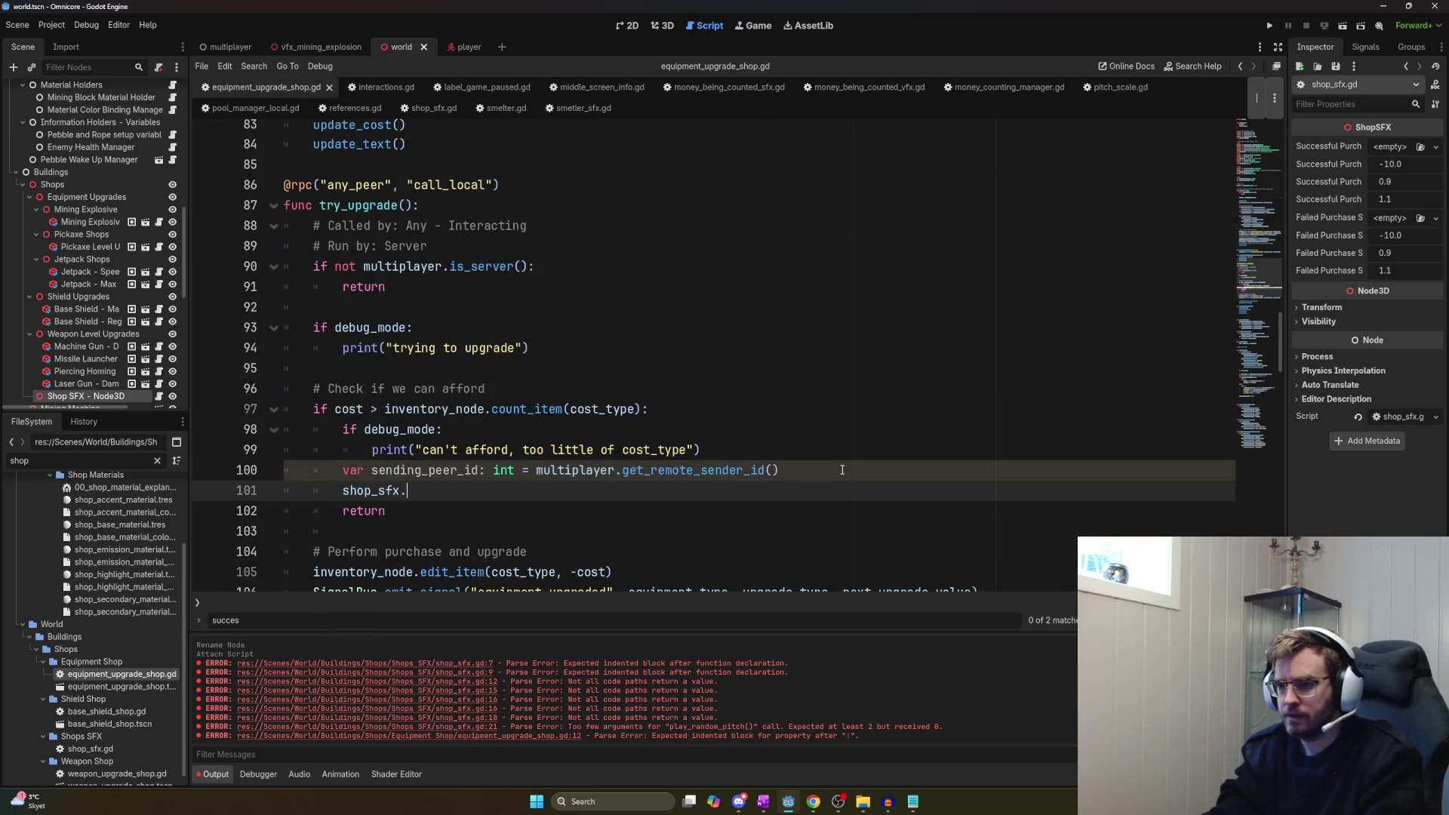
type("rpc(")
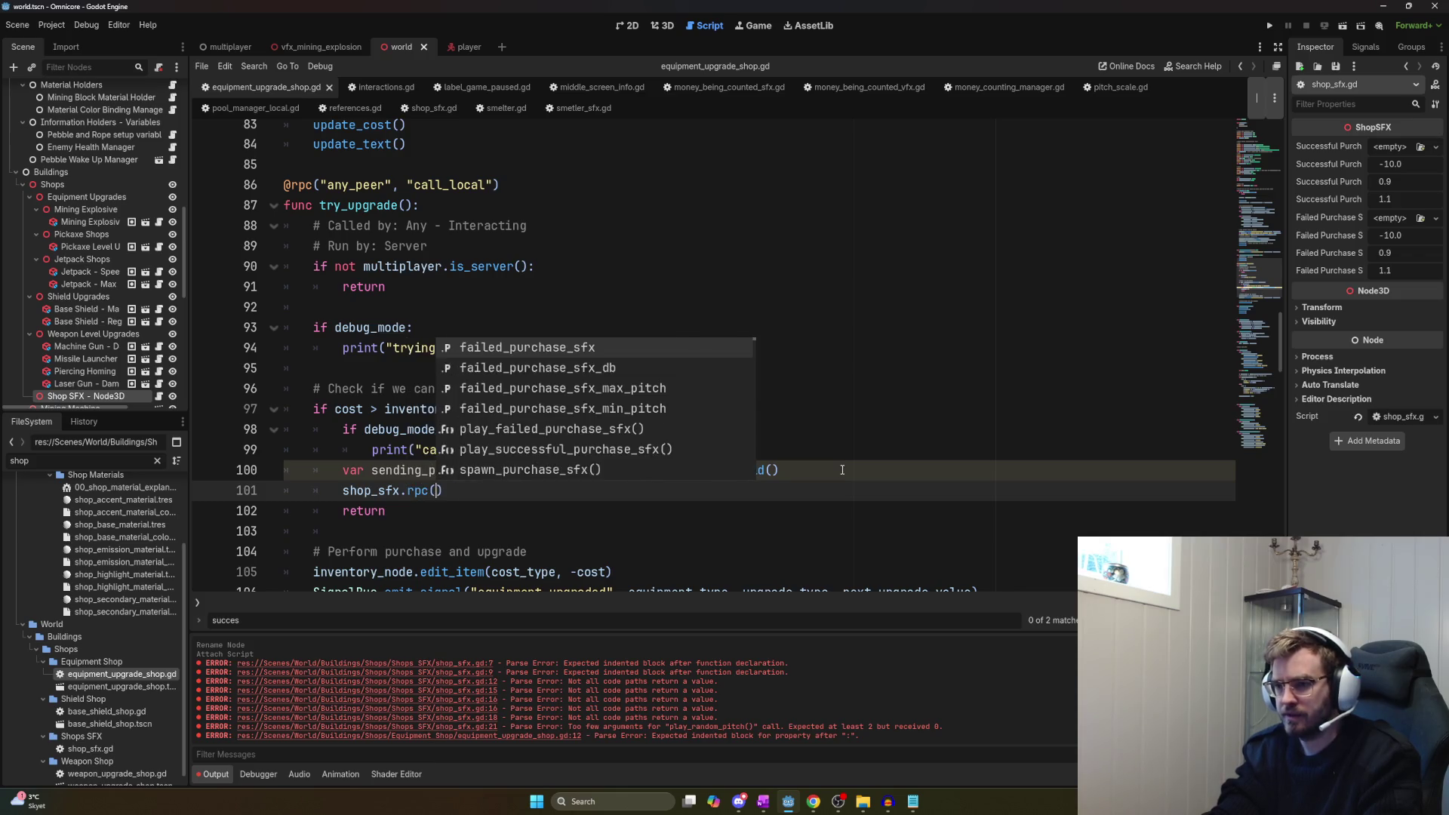
type("\"")
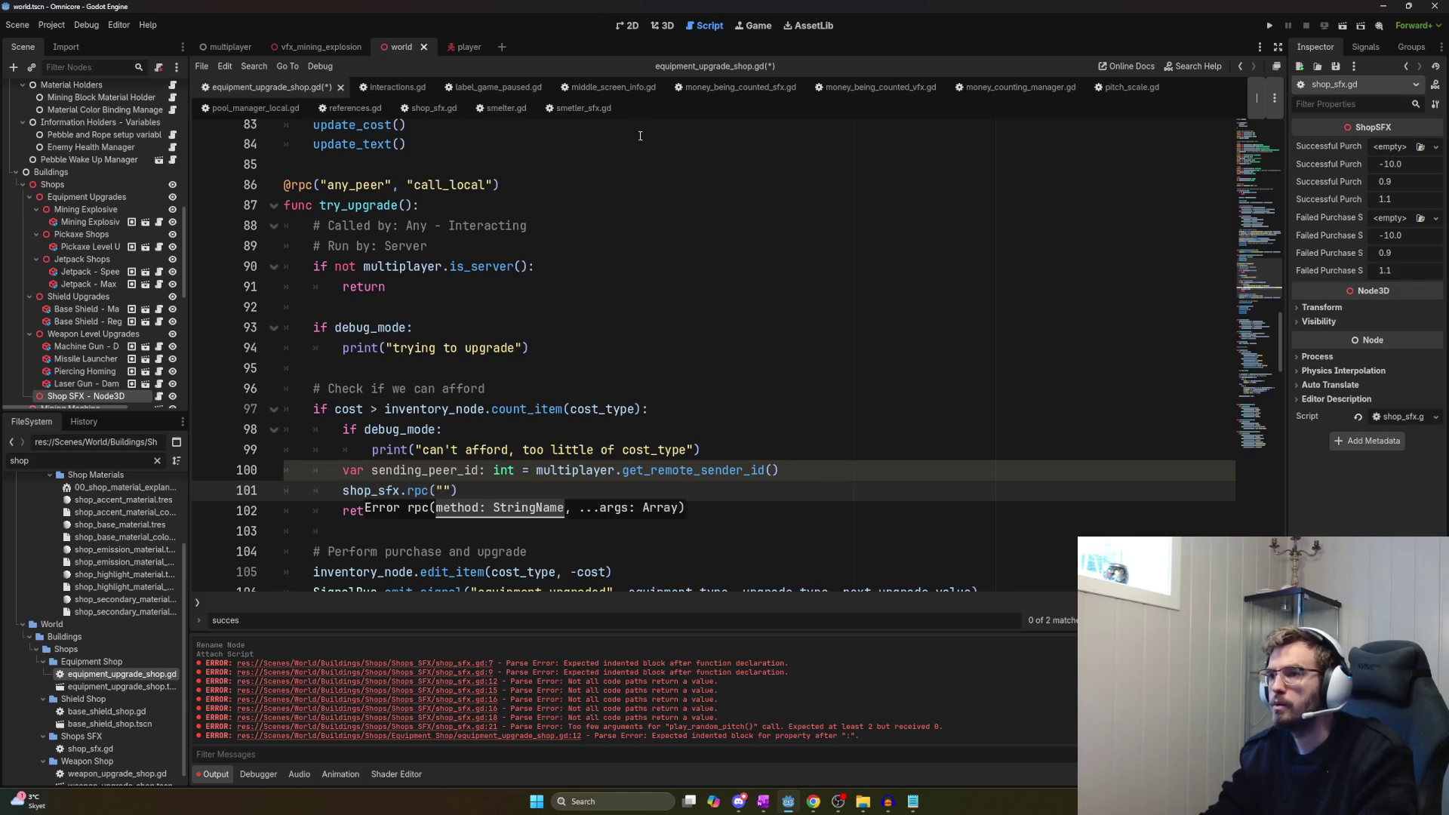
key("alt+Left")
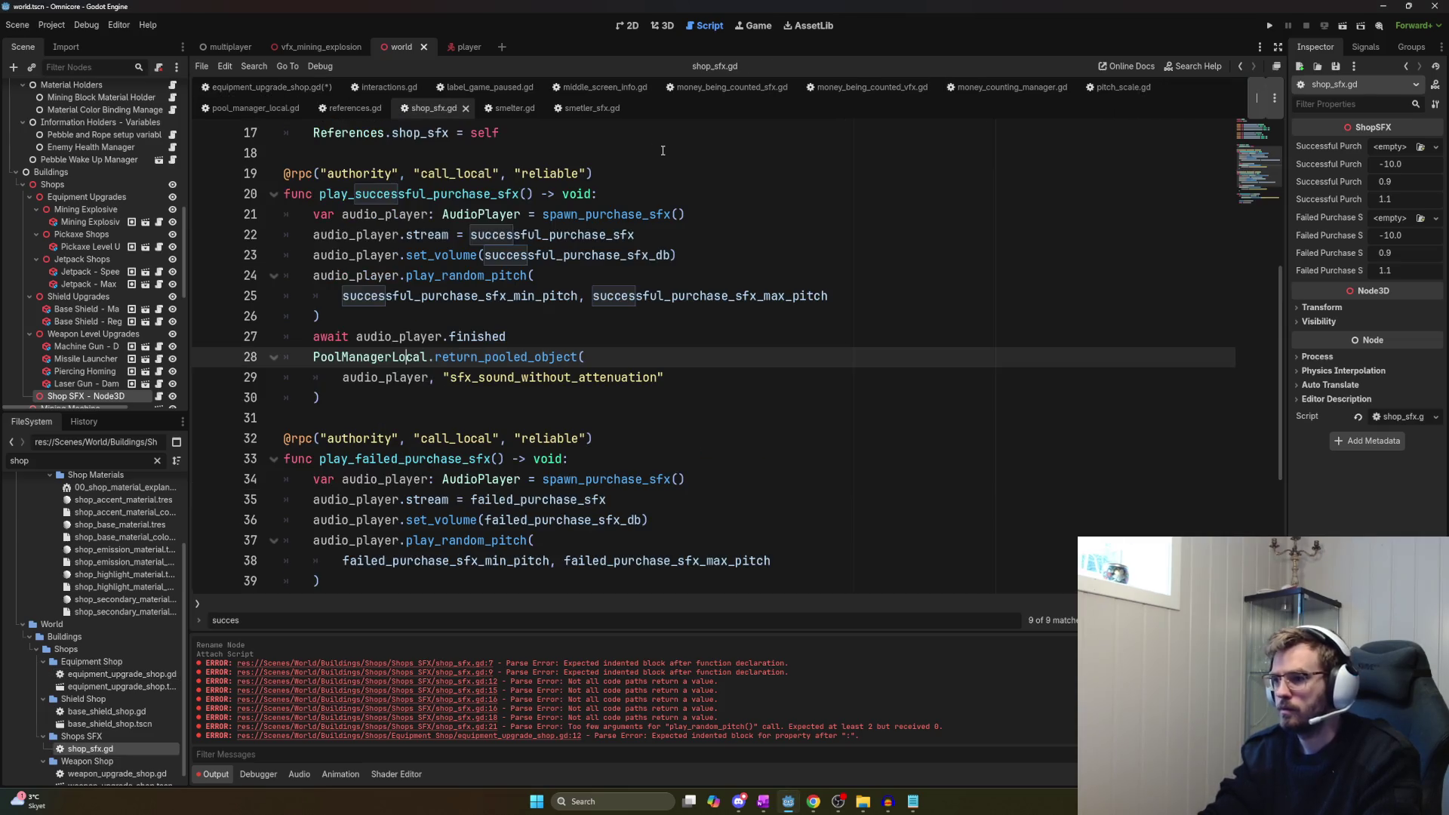
double_click(346, 194)
key("ctrl+c")
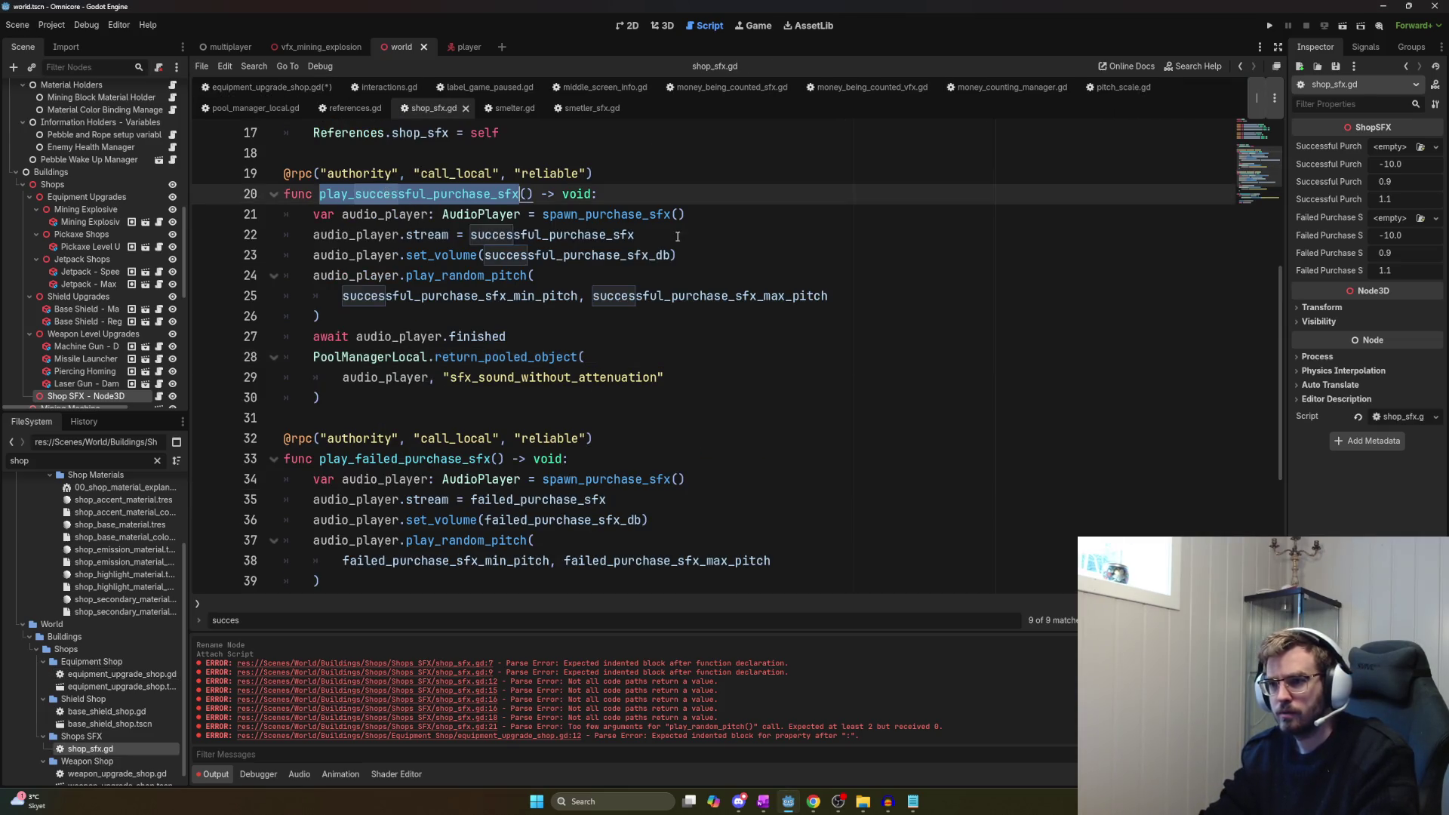
key("alt+Right")
key("ctrl+v")
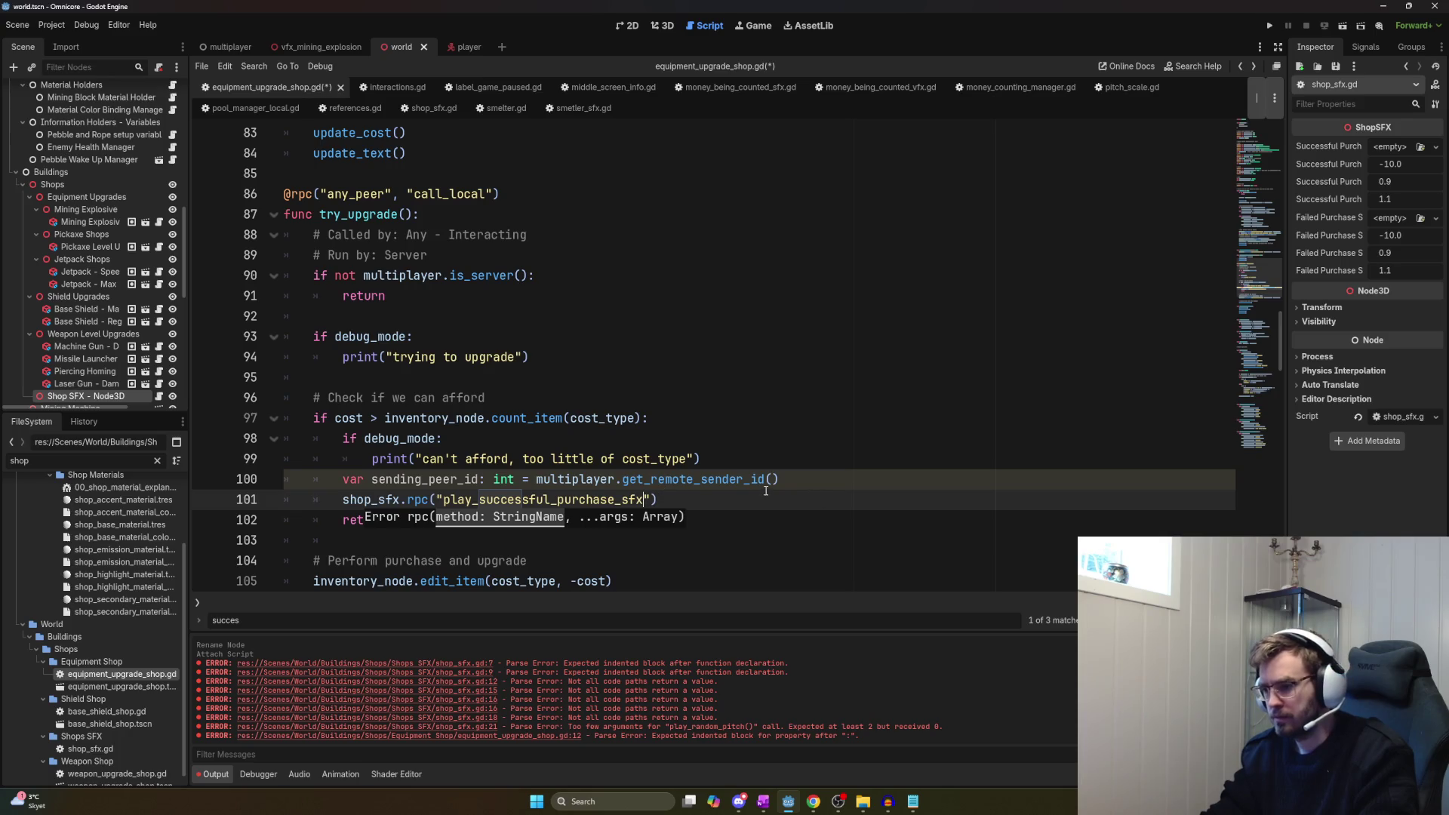
- Change rpc to rpc_id and pass sending_peer_id as its first argument
left_click(654, 499)
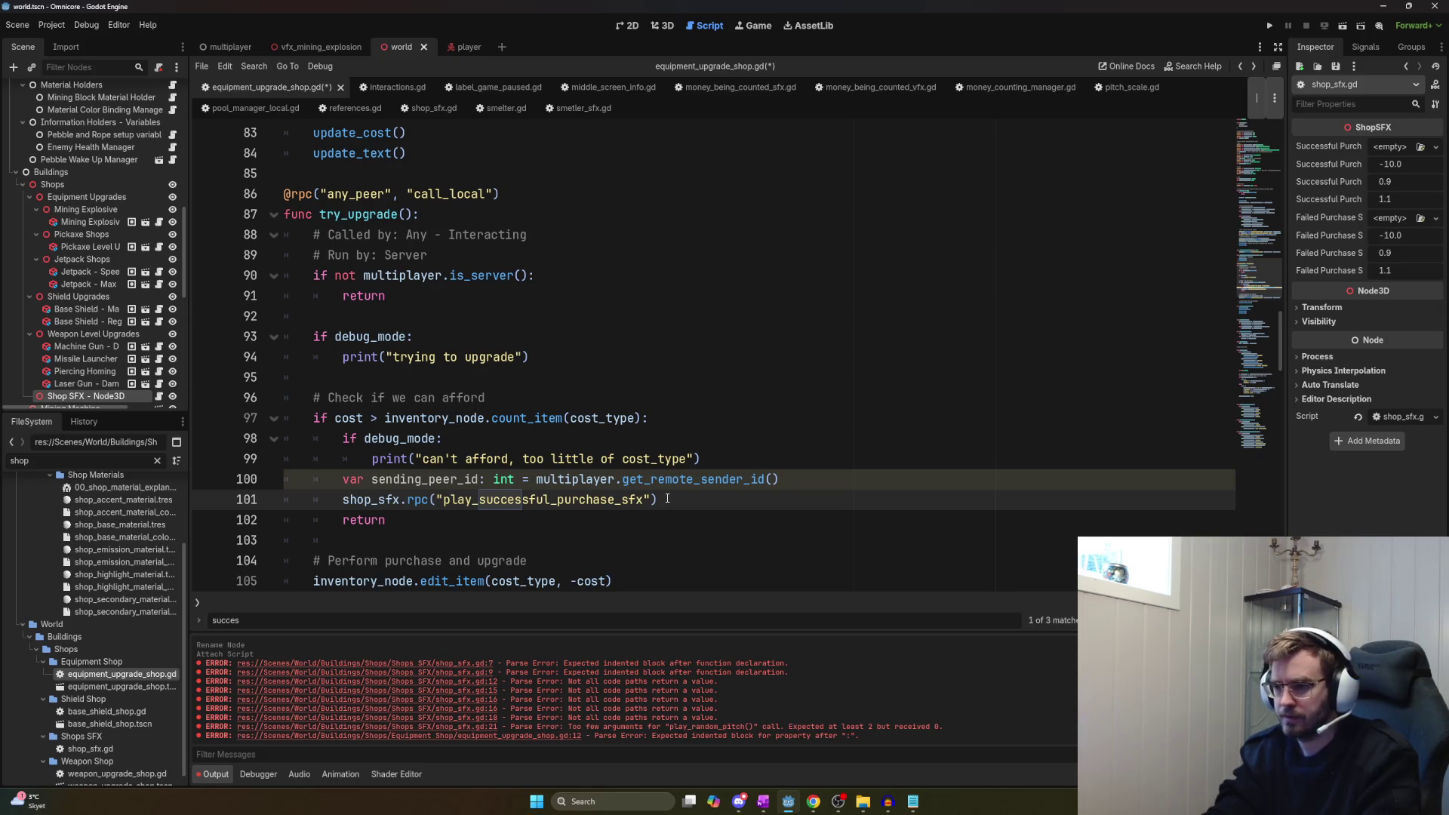
left_click(438, 497)
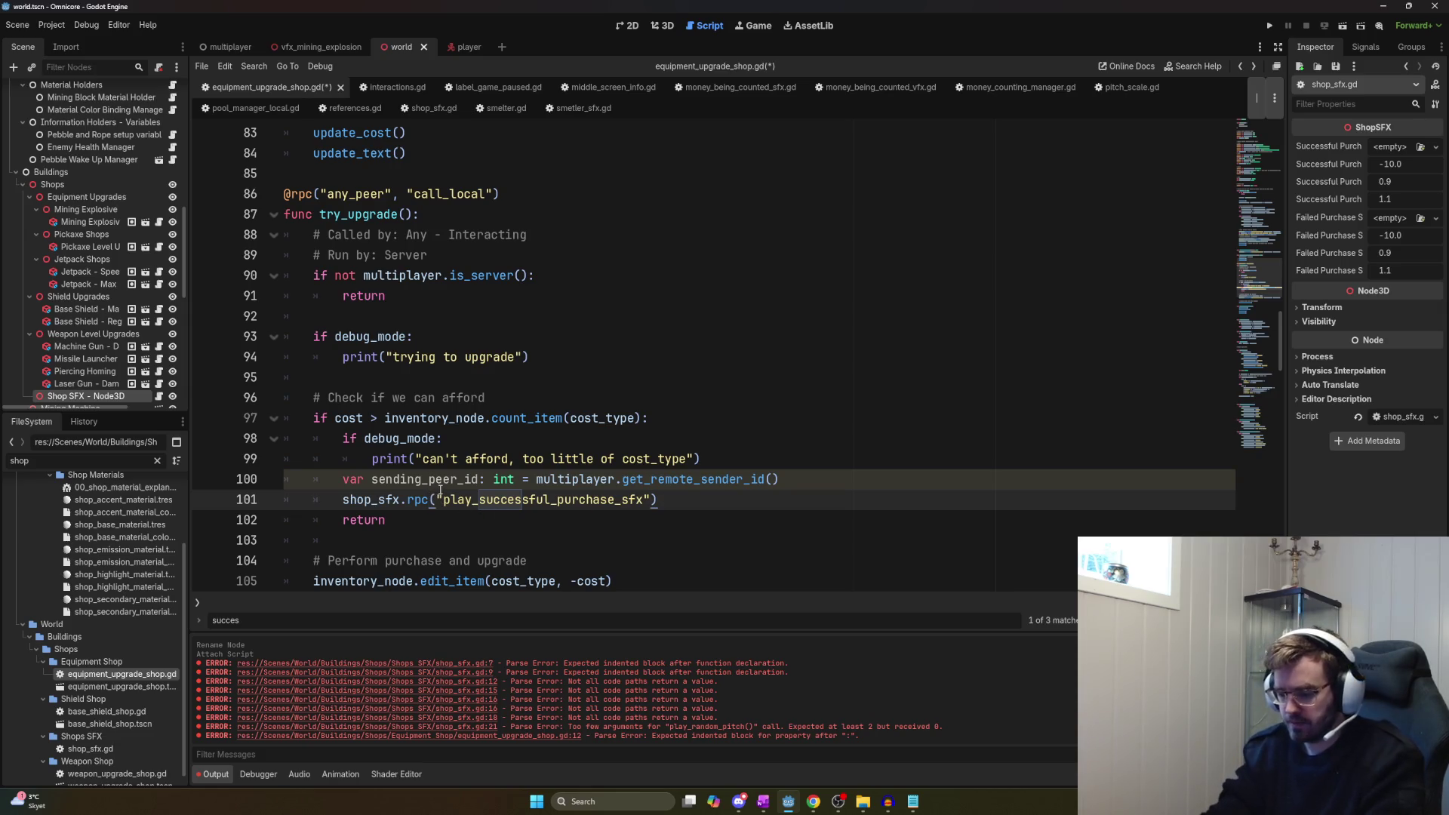
type("_id")
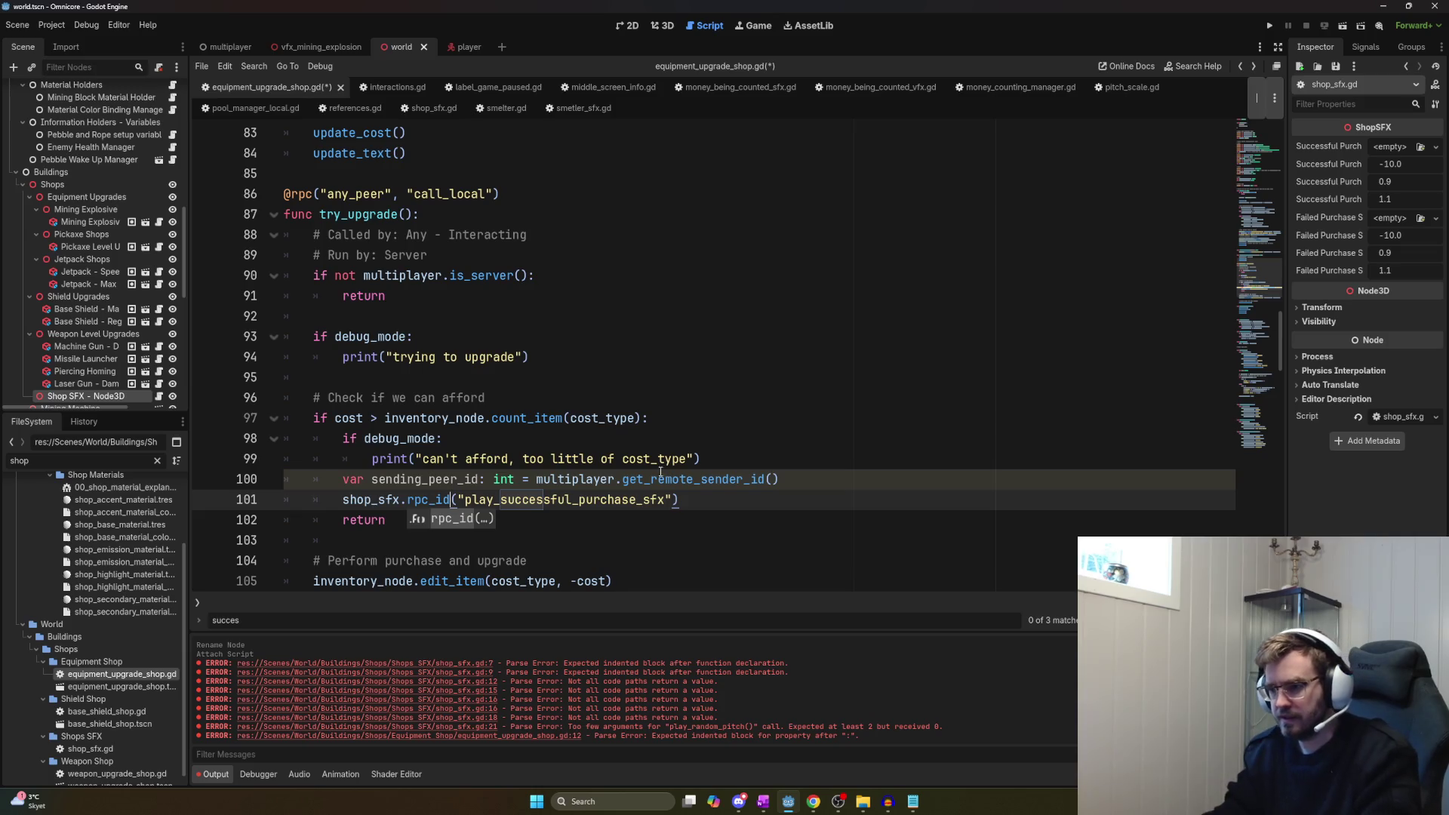
double_click(422, 479)
key("ctrl+c")
left_click(457, 499)
key("ctrl+v")
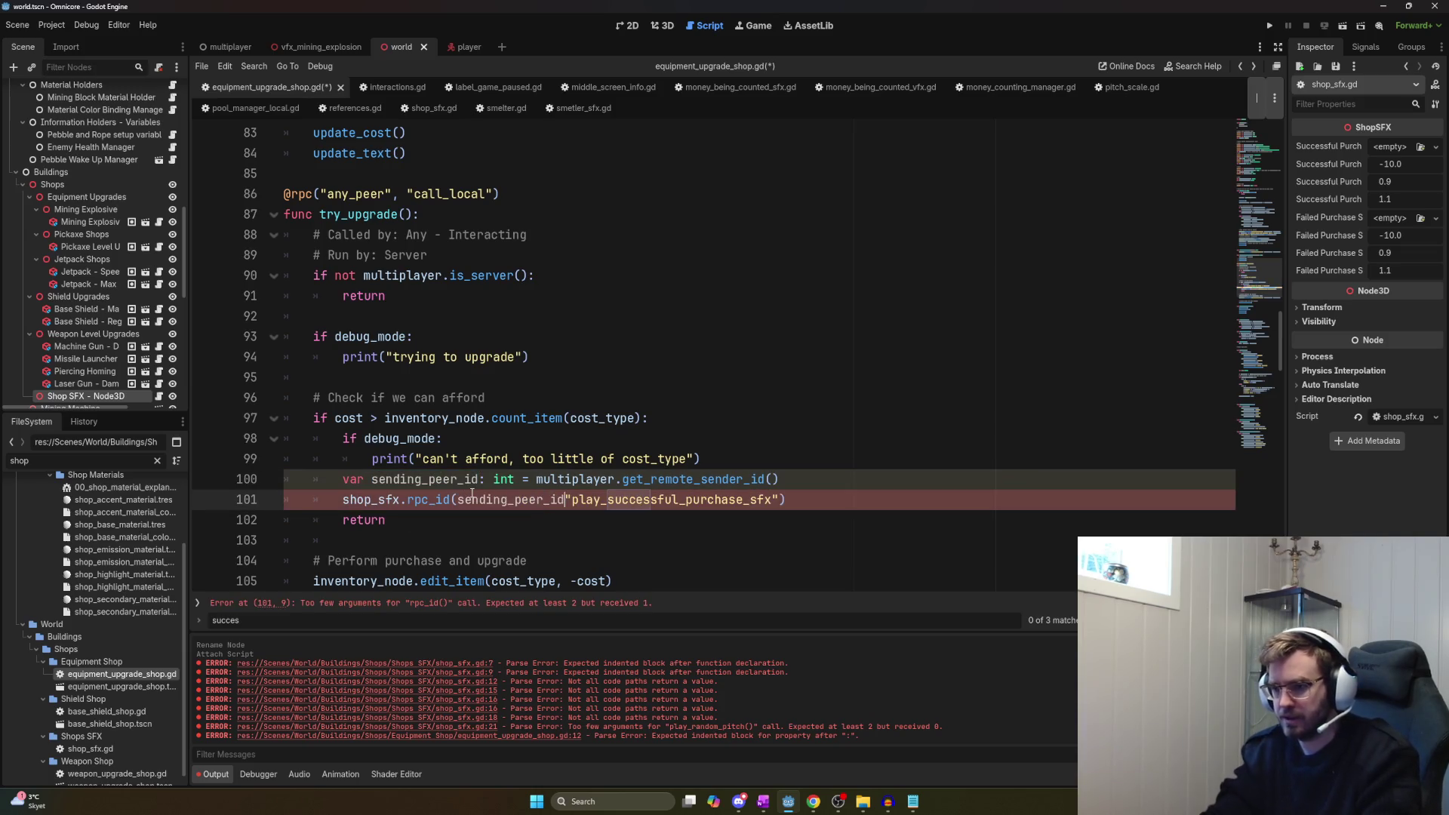
type(",")
- Copy the finished shop_sfx.rpc_id call line
left_click(797, 500)
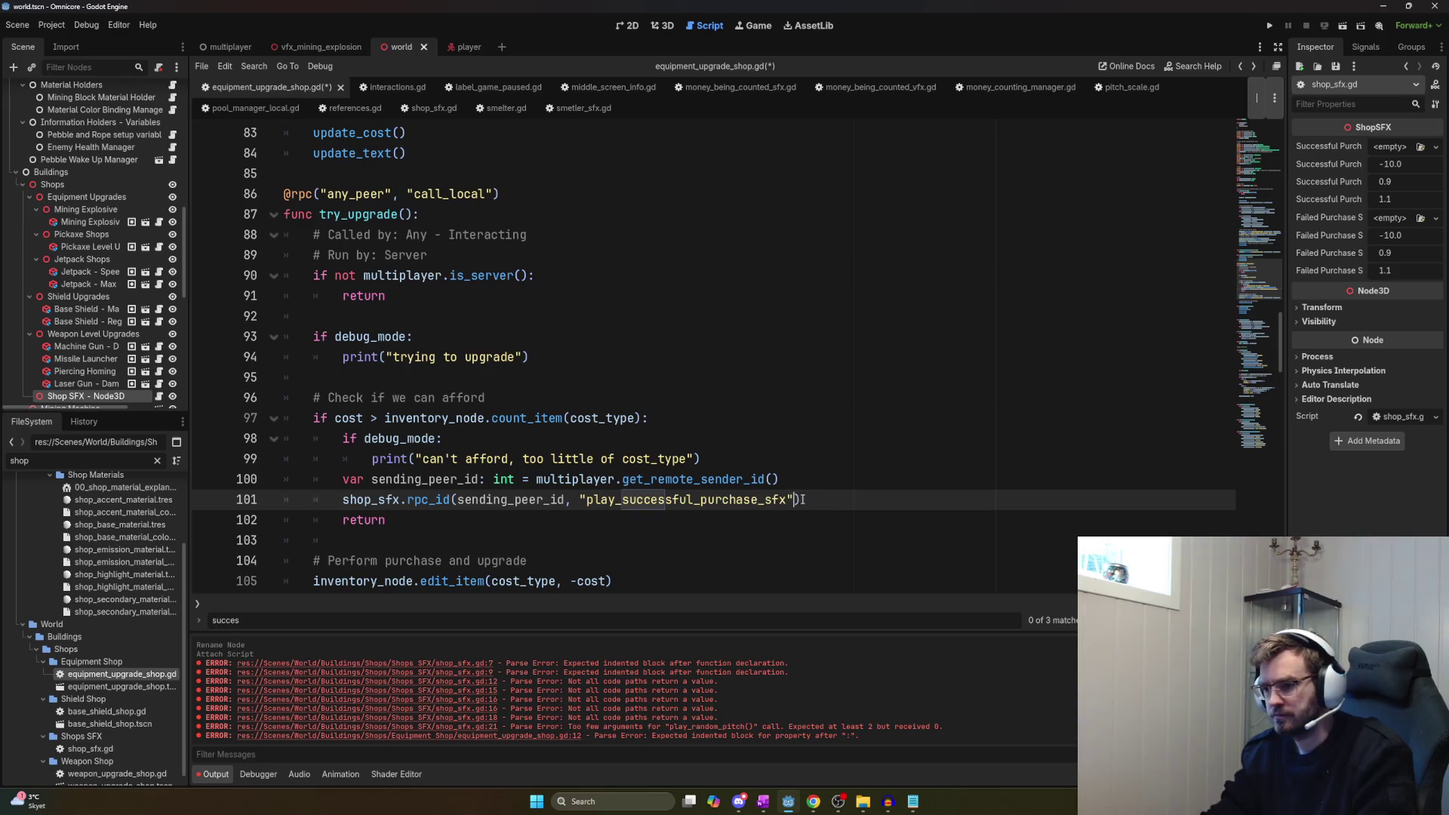
key("shift+Home")
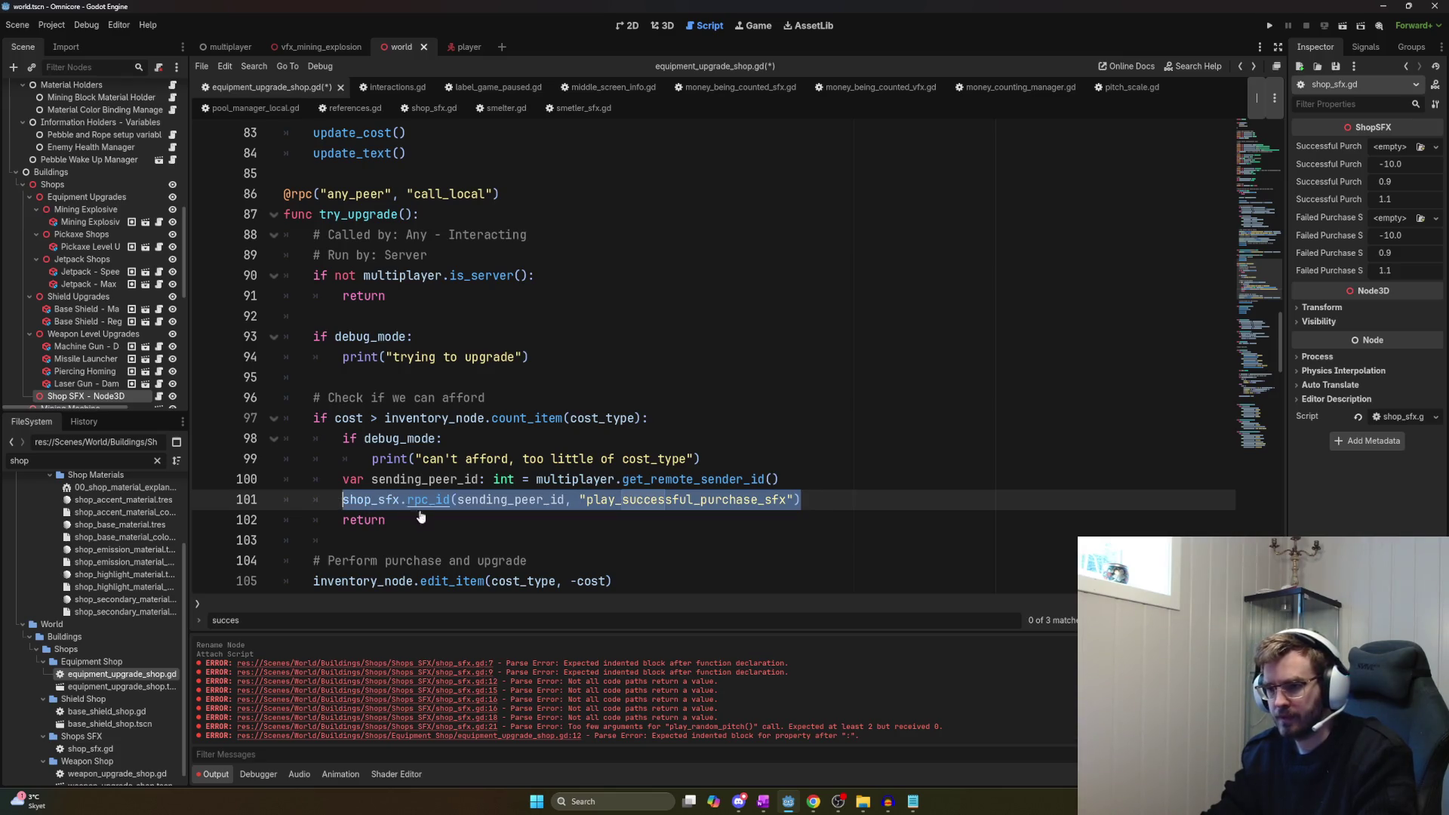
scroll(492, 444, "down", 4)
key("ctrl+c")
left_click(506, 410)
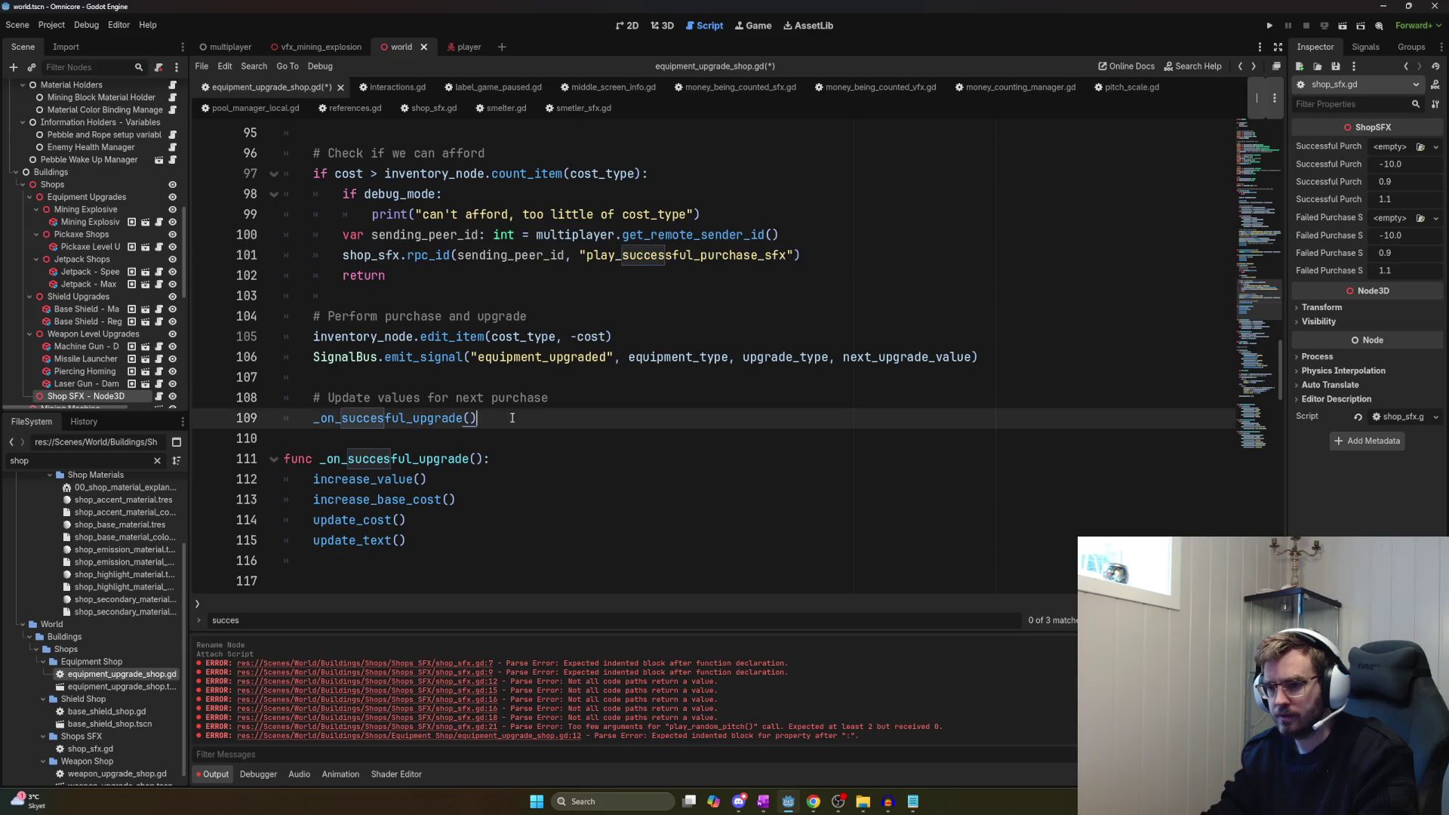
- Paste the rpc_id purchase-sound call below _on_succesful_upgrade() and check where sending_peer_id is used
key("Return")
key("ctrl+v")
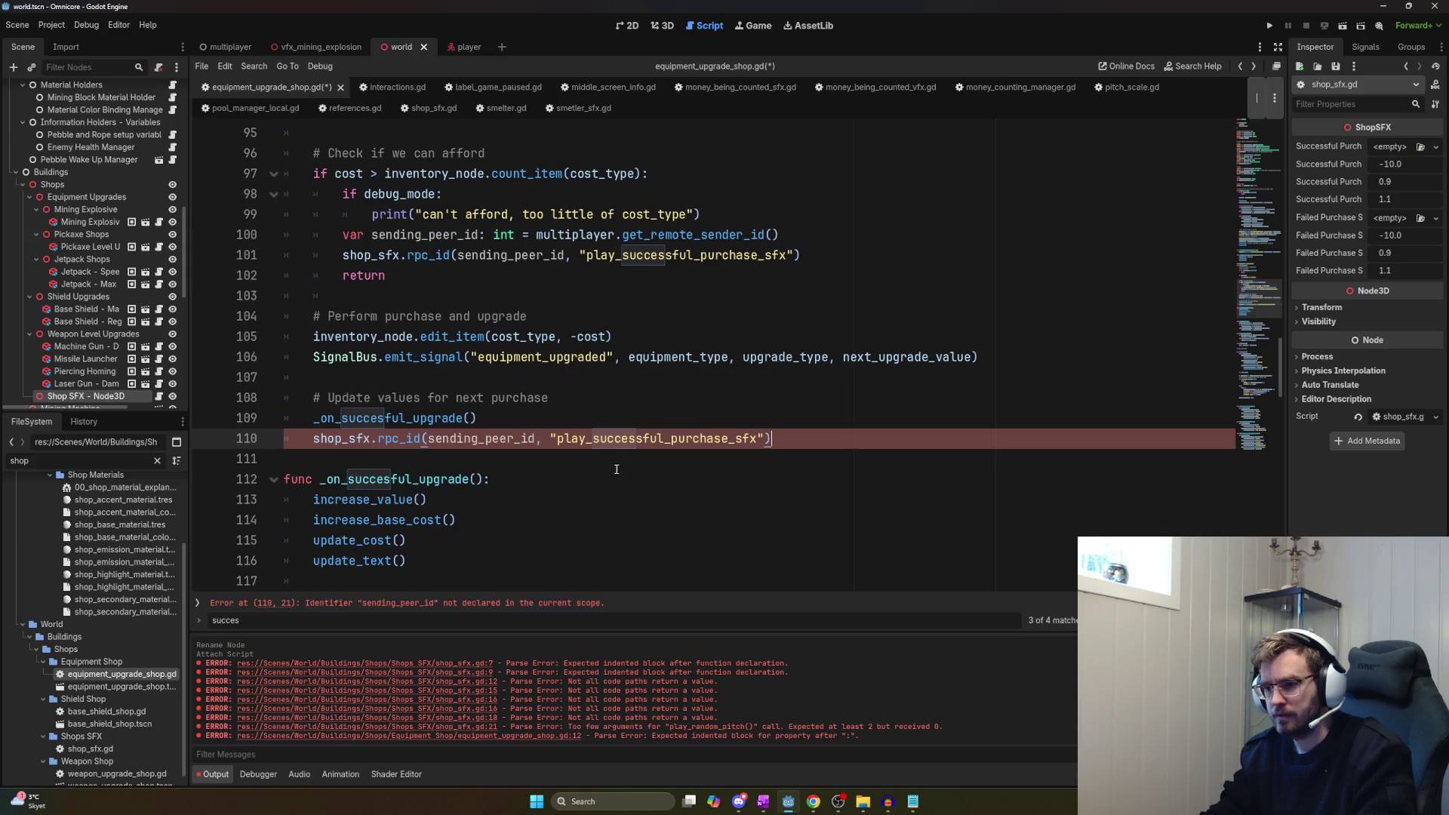
double_click(531, 446)
scroll(672, 452, "up", 5)
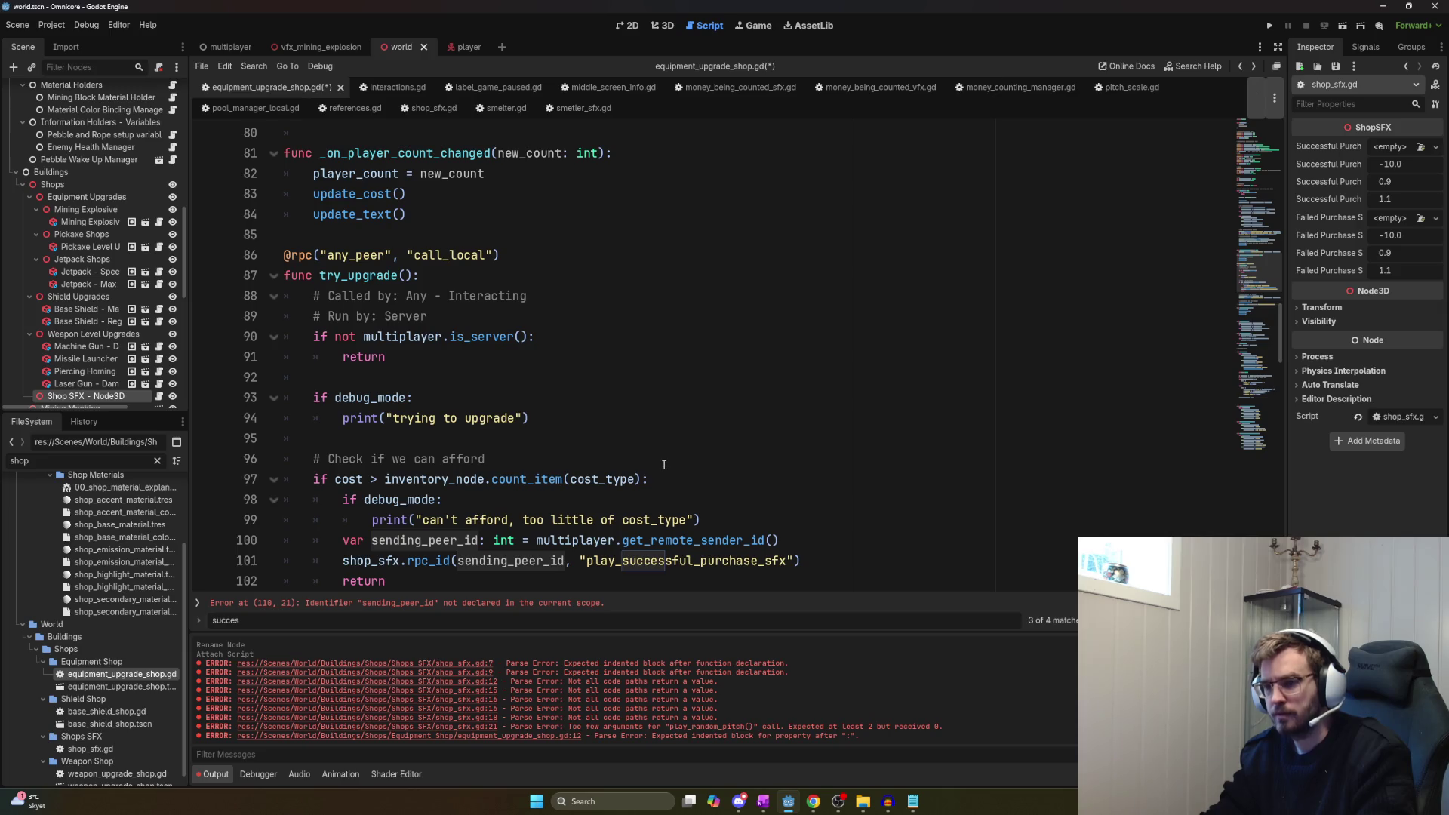
scroll(664, 468, "down", 3)
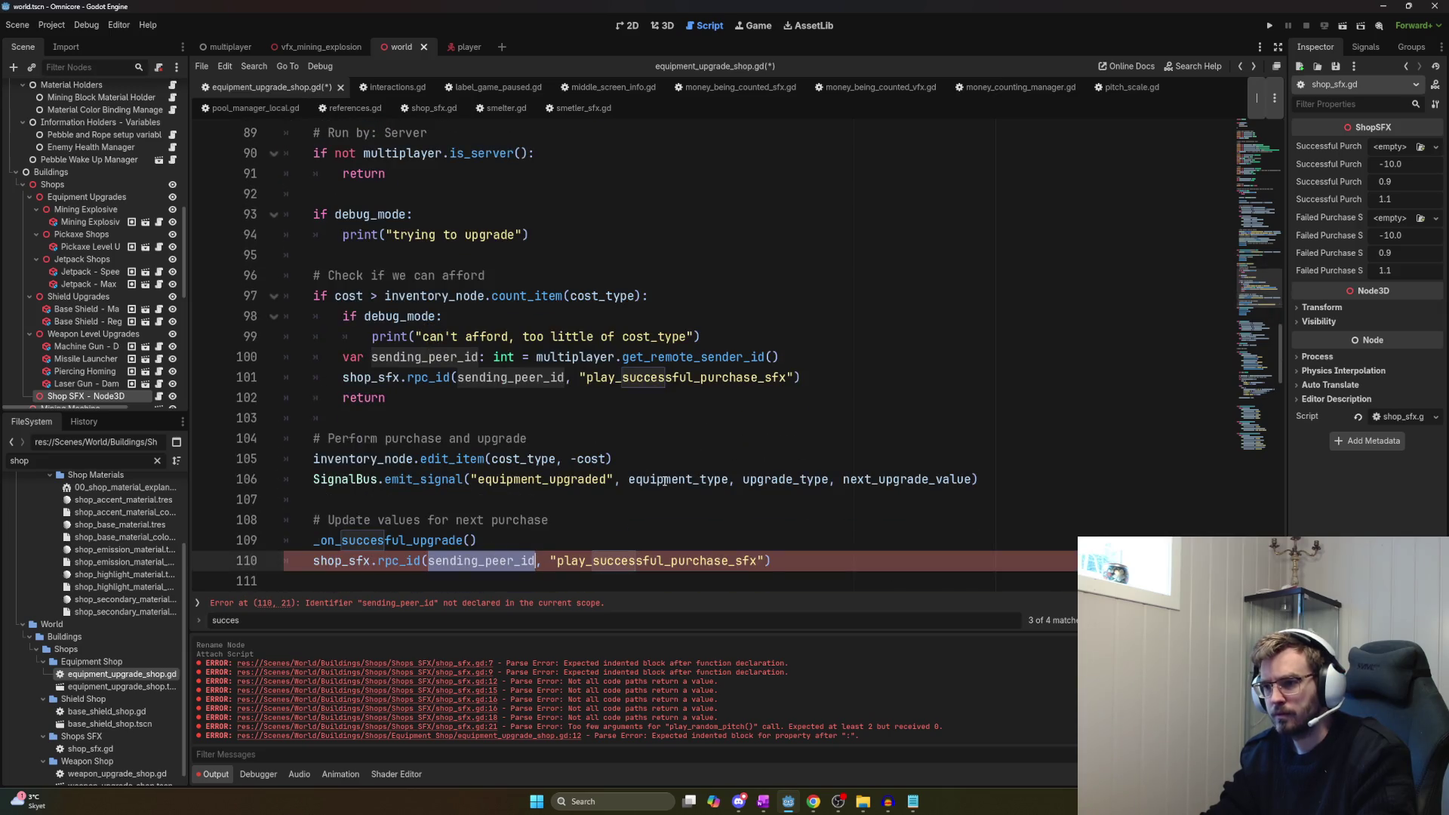
scroll(408, 231, "up", 3)
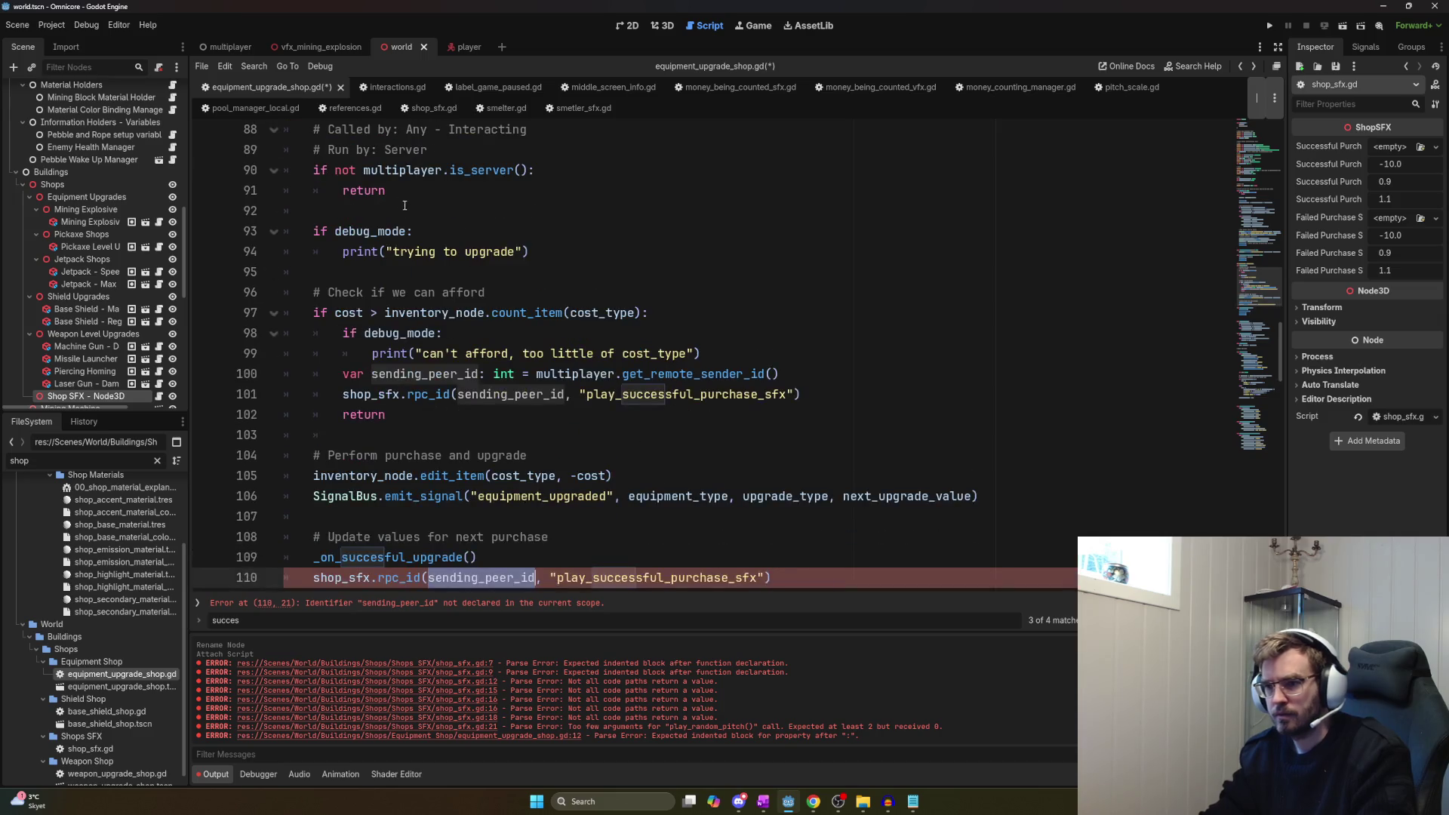
- Cut the var sending_peer_id declaration out of the can't-afford branch
left_click(409, 231)
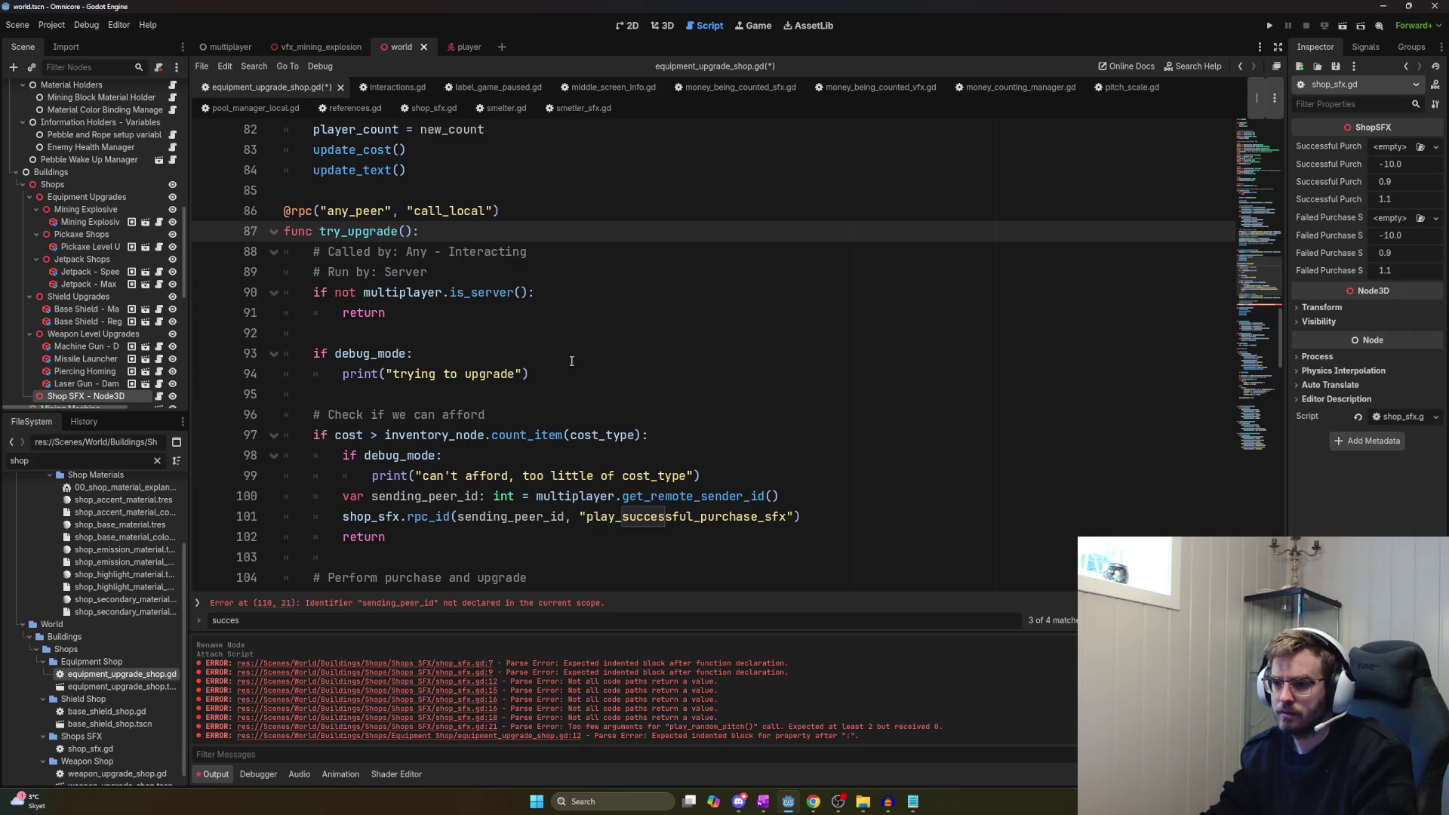
scroll(634, 432, "down", 3)
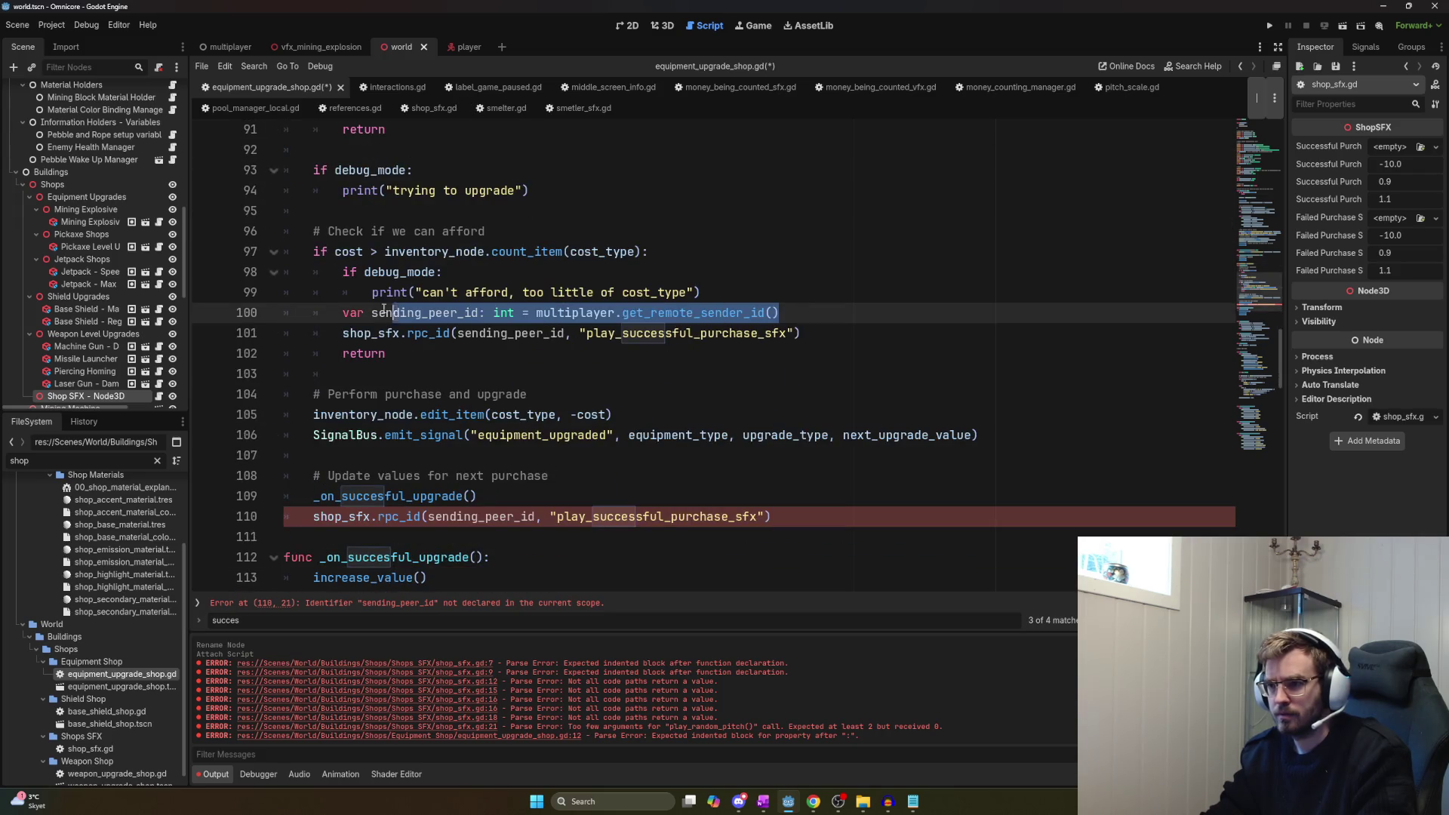
left_click_drag(779, 312, 342, 312)
key("ctrl+c")
key("BackSpace")
scroll(422, 336, "up", 4)
- Paste the sending_peer_id declaration after the is_server check and save equipment_upgrade_shop.gd
left_click(457, 295)
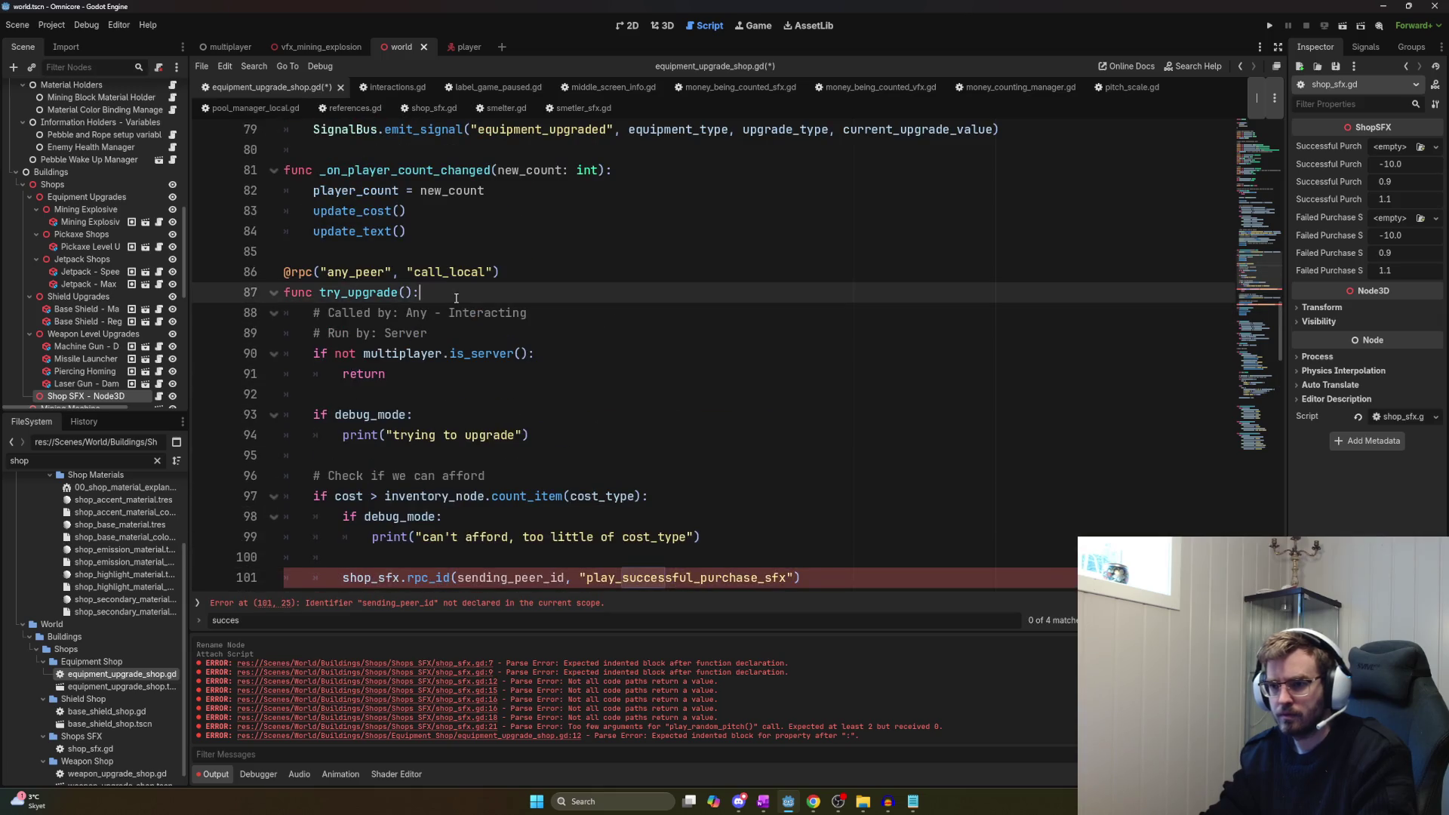
left_click(463, 333)
key("Return")
key("Return")
key("BackSpace")
key("BackSpace")
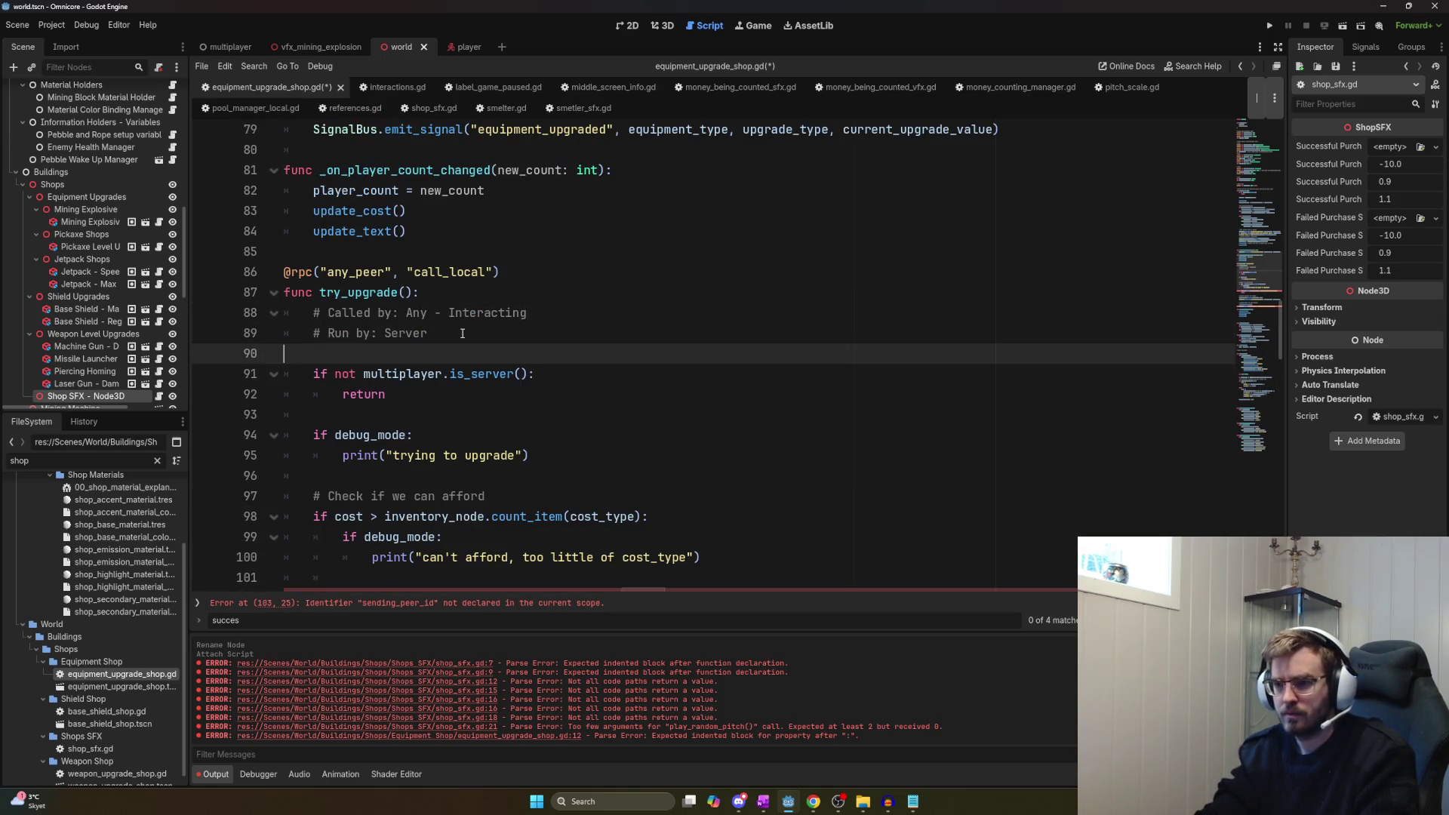
key("Down")
key("Down")
key("Down")
key("Return")
key("ctrl+v")
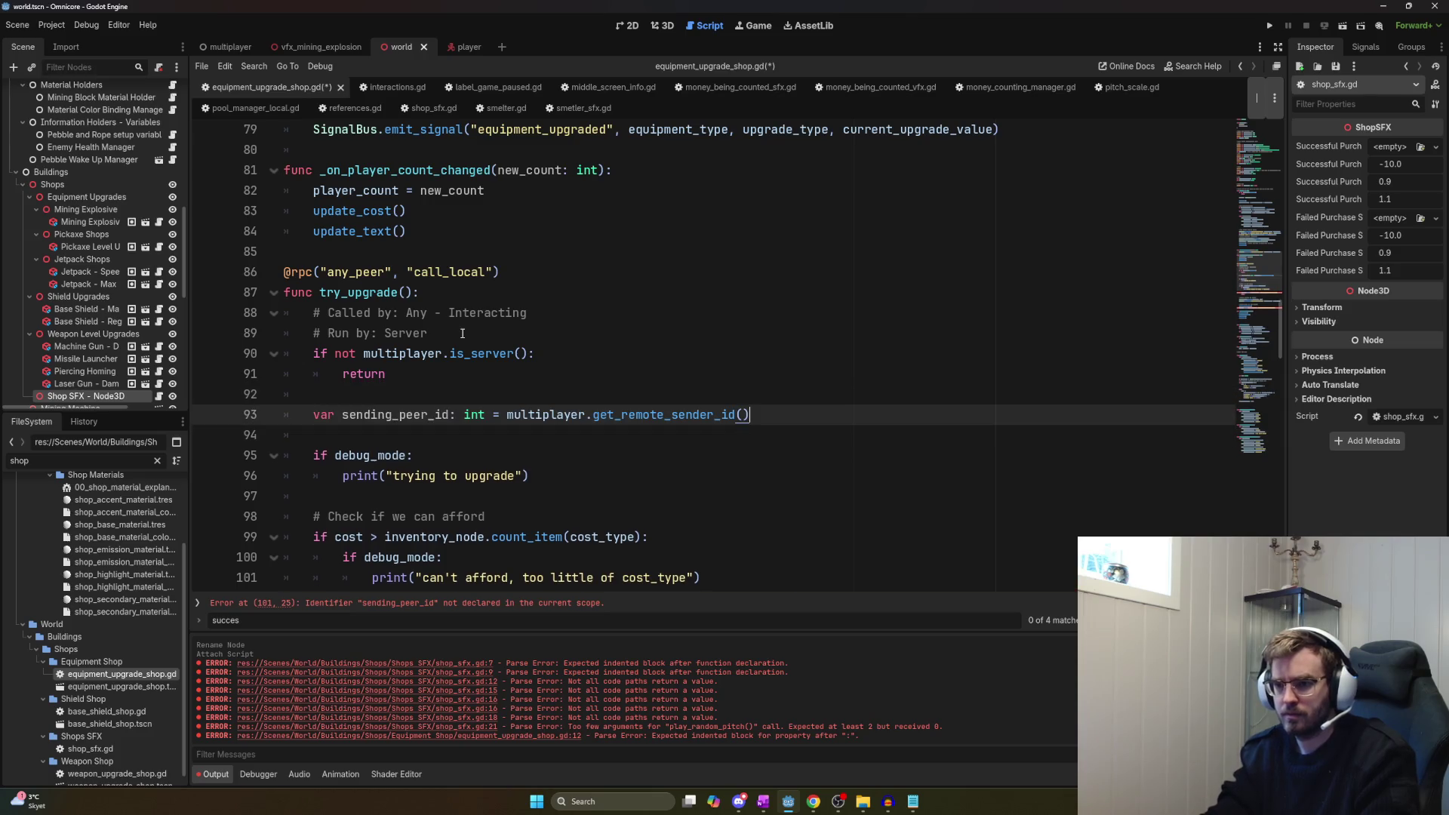
key("ctrl+s")
scroll(676, 381, "down", 5)
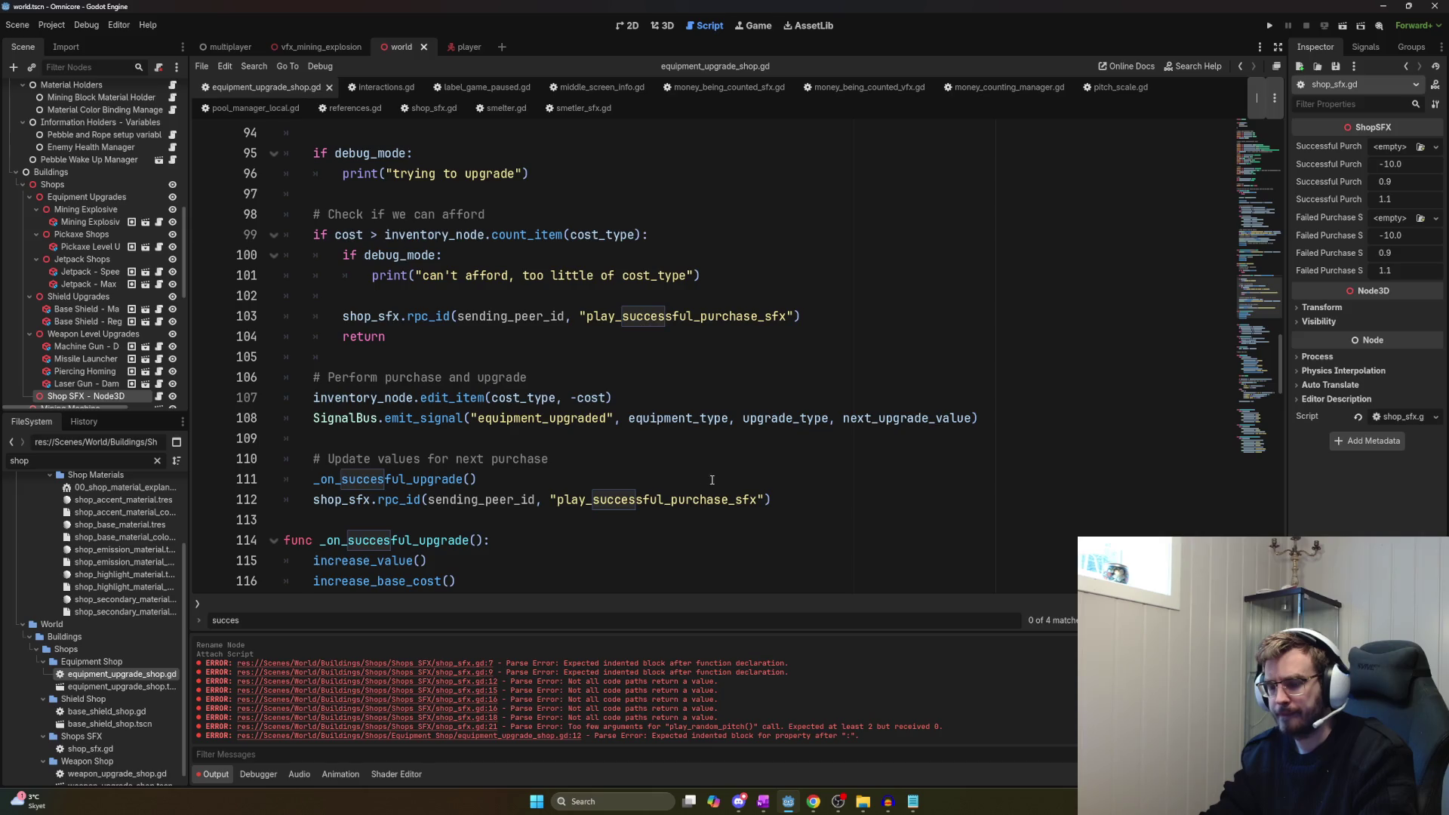
- Replace 'successful' with 'failed' in the line 103 rpc_id string, then select the Shop SFX node
scroll(711, 480, "up", 3)
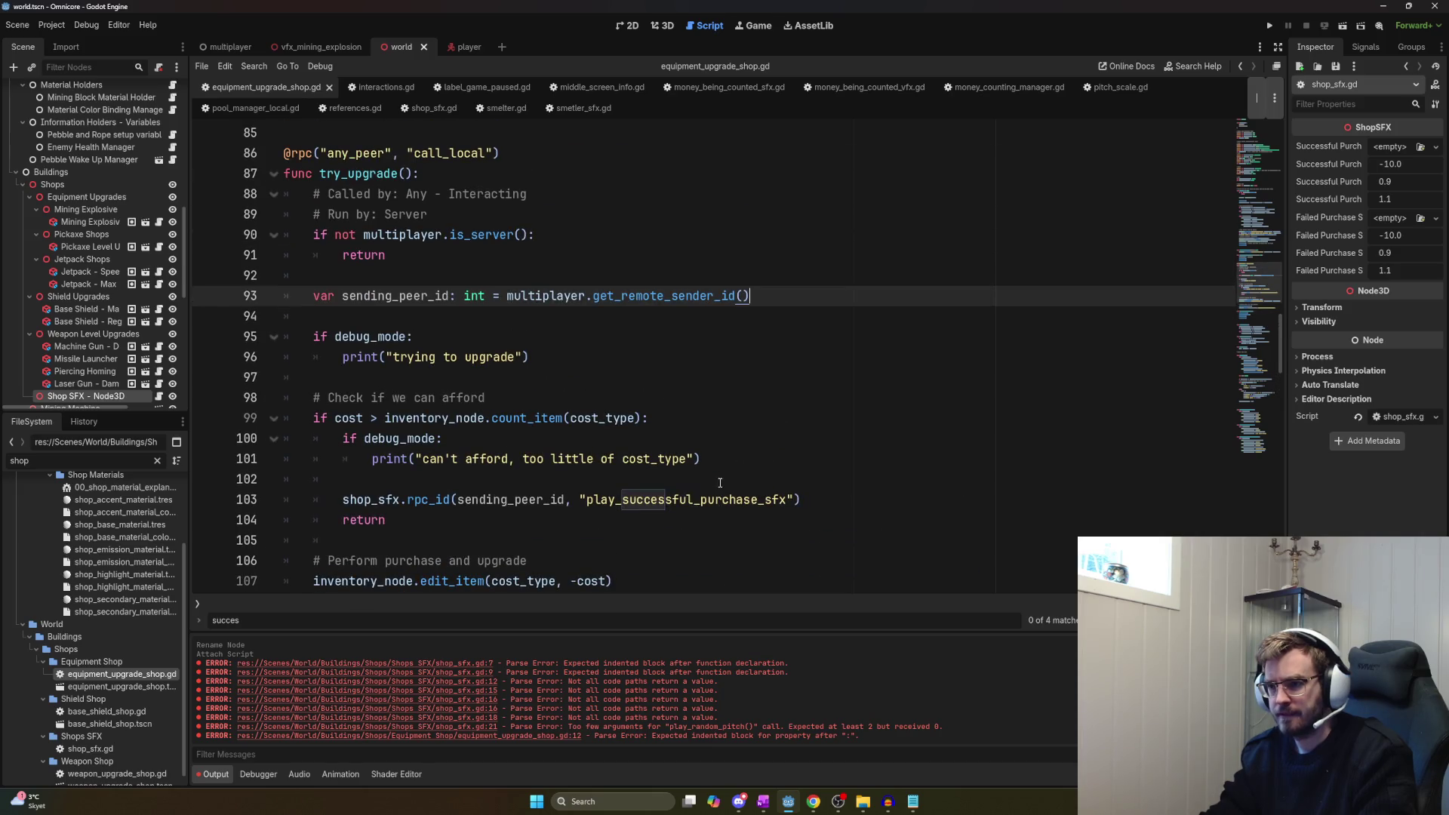
scroll(719, 484, "down", 3)
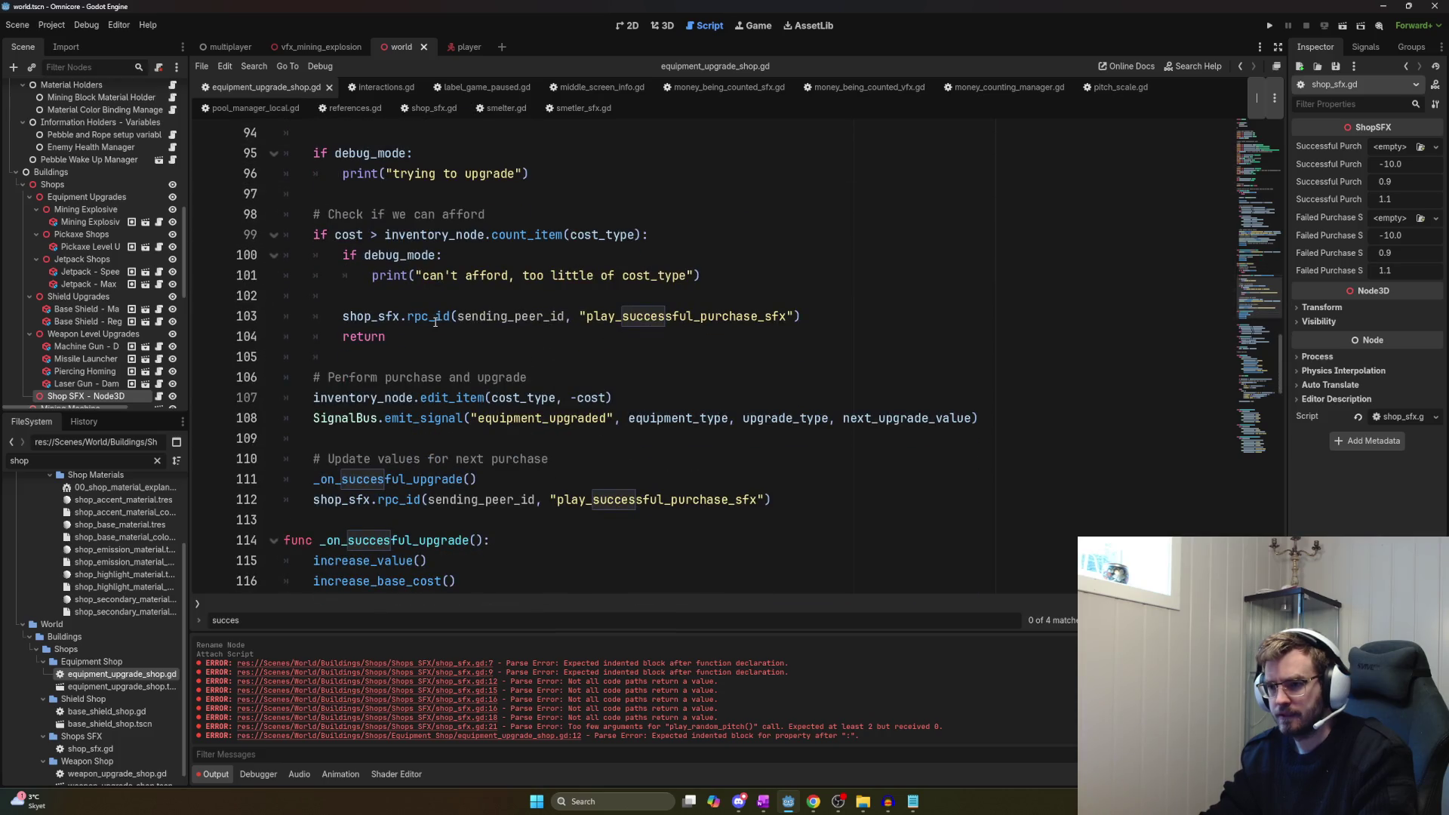
left_click_drag(618, 316, 587, 316)
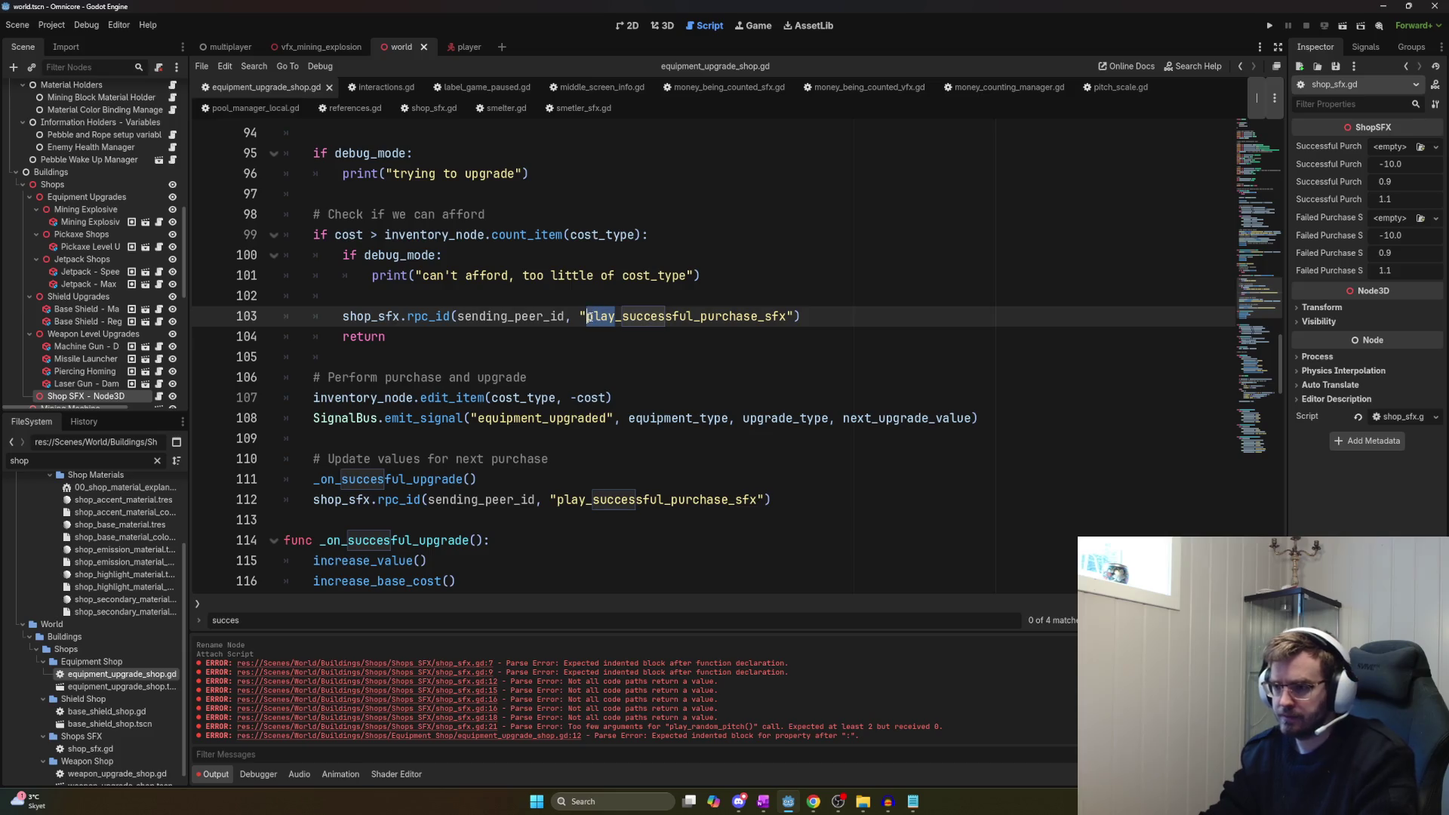
type("fail")
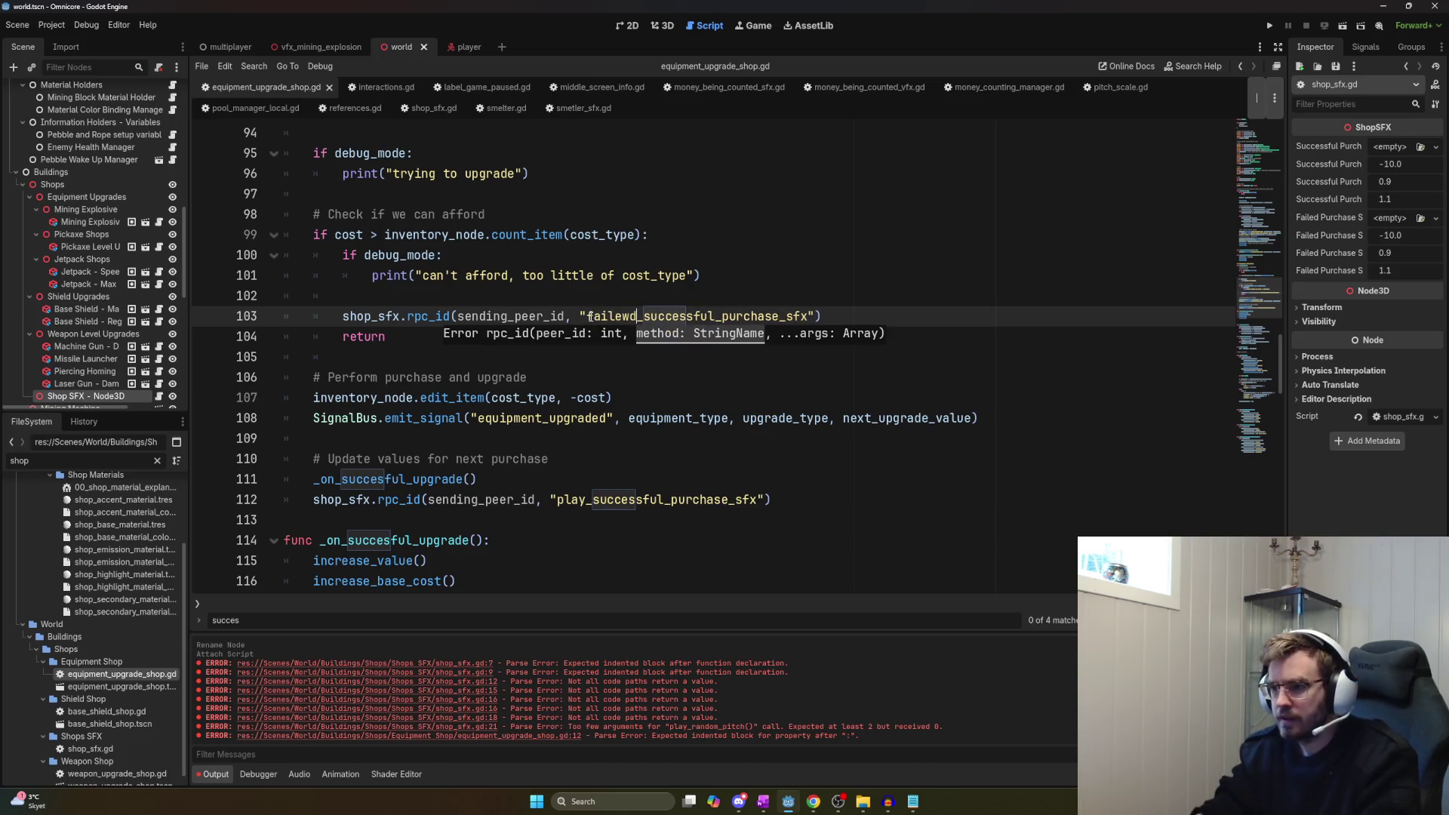
type("ewd")
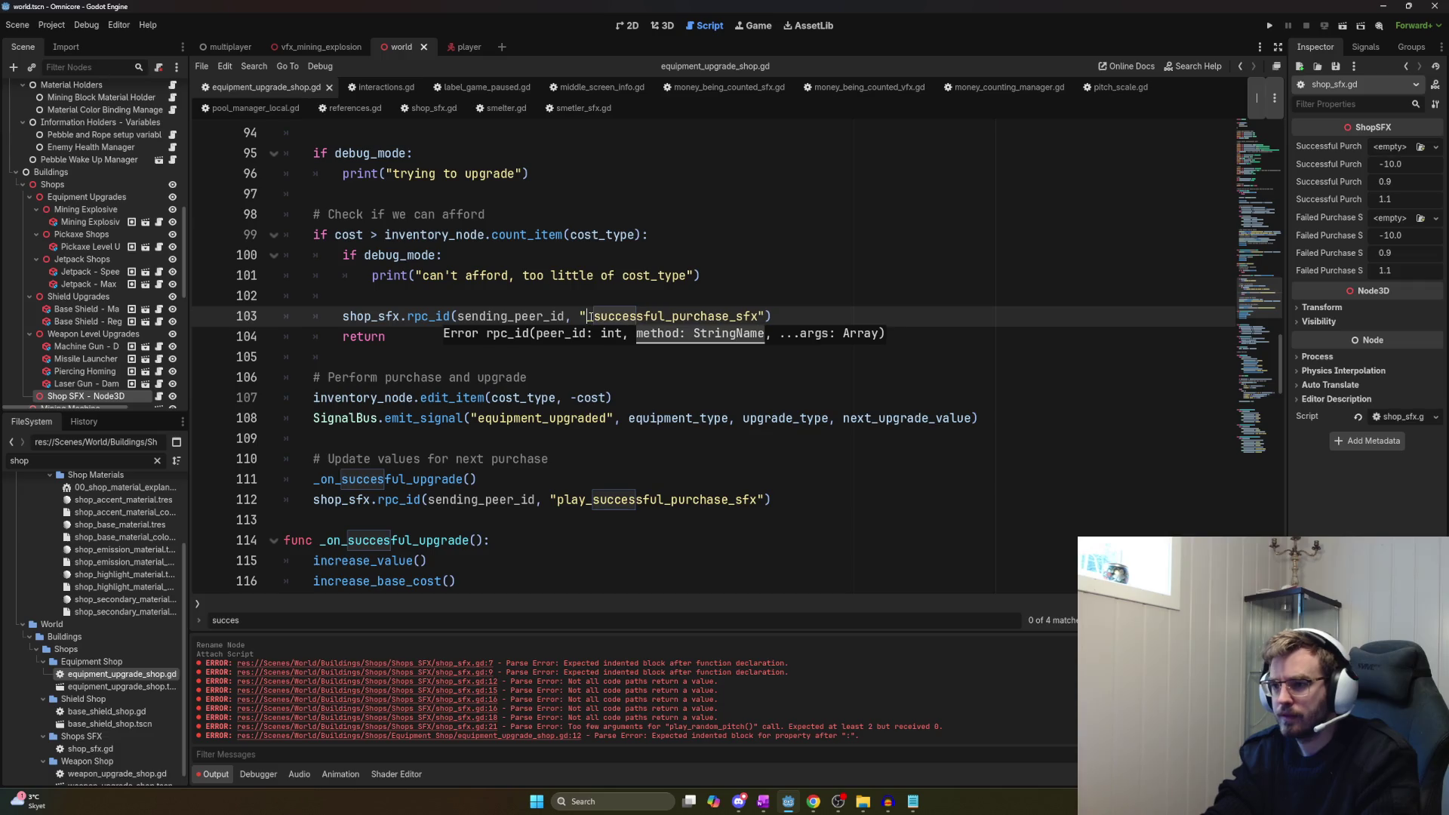
key("ctrl+z")
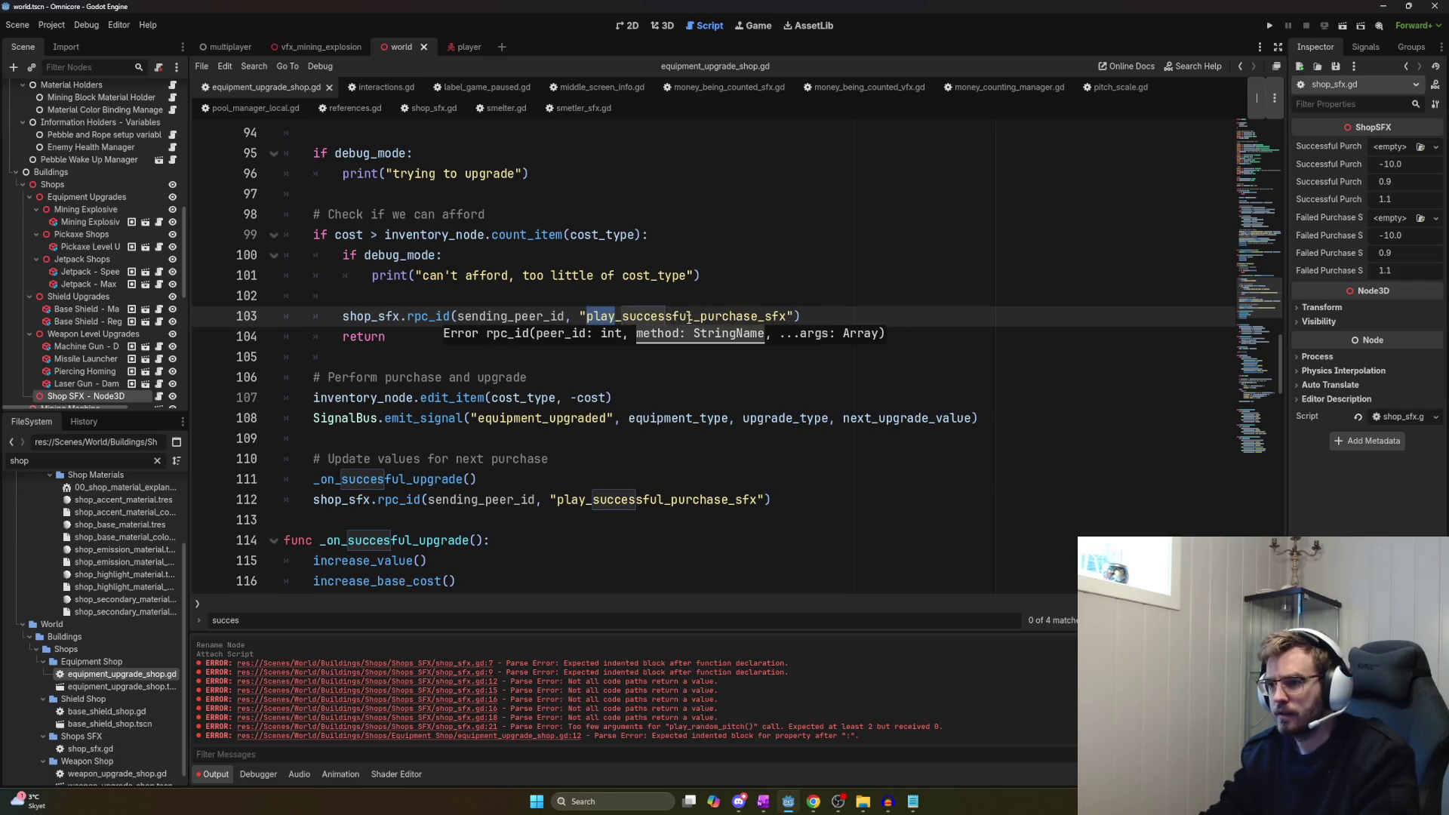
left_click_drag(689, 317, 626, 316)
type("failed")
key("Up")
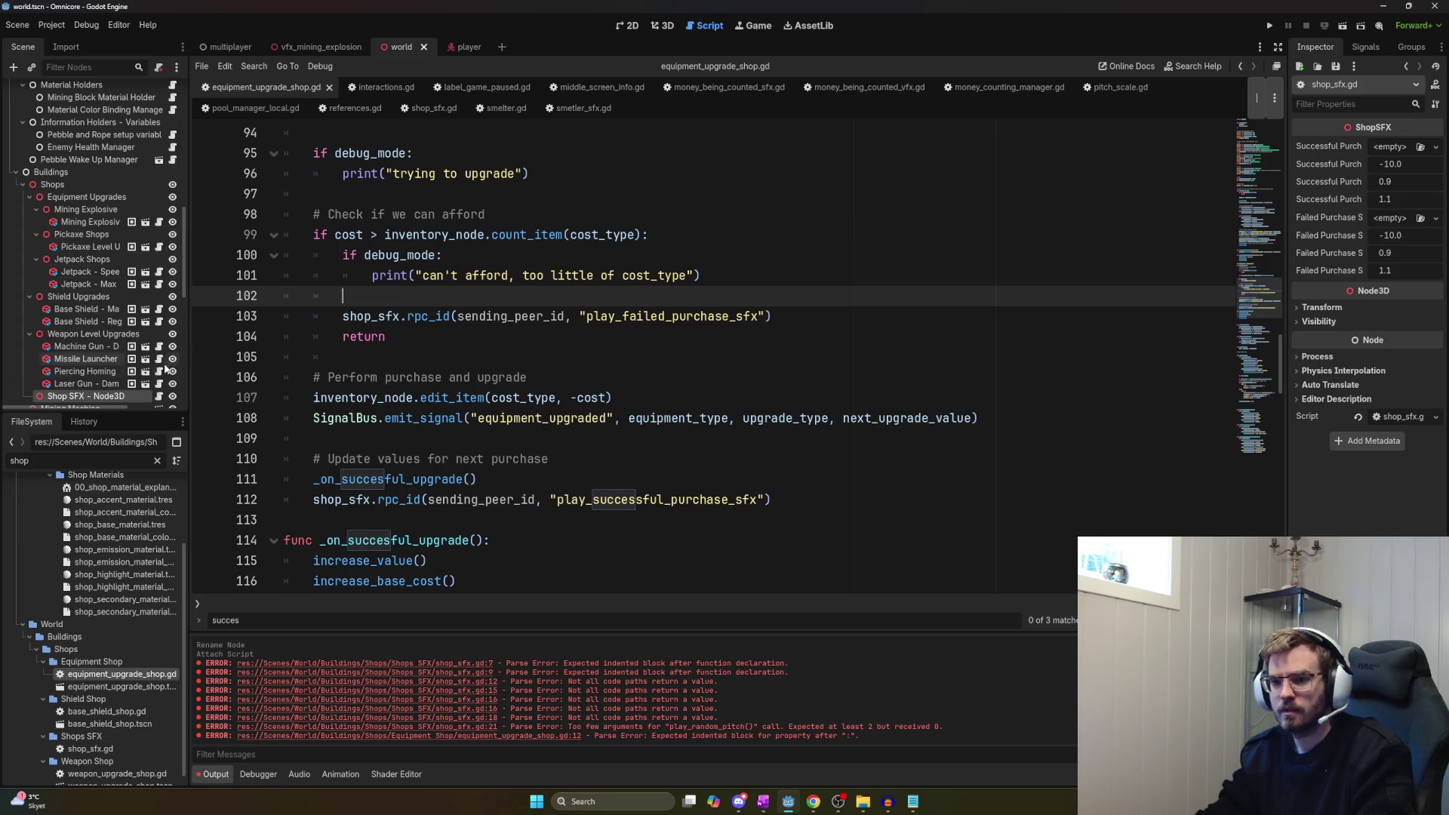
scroll(98, 392, "down", 1)
left_click(89, 357)
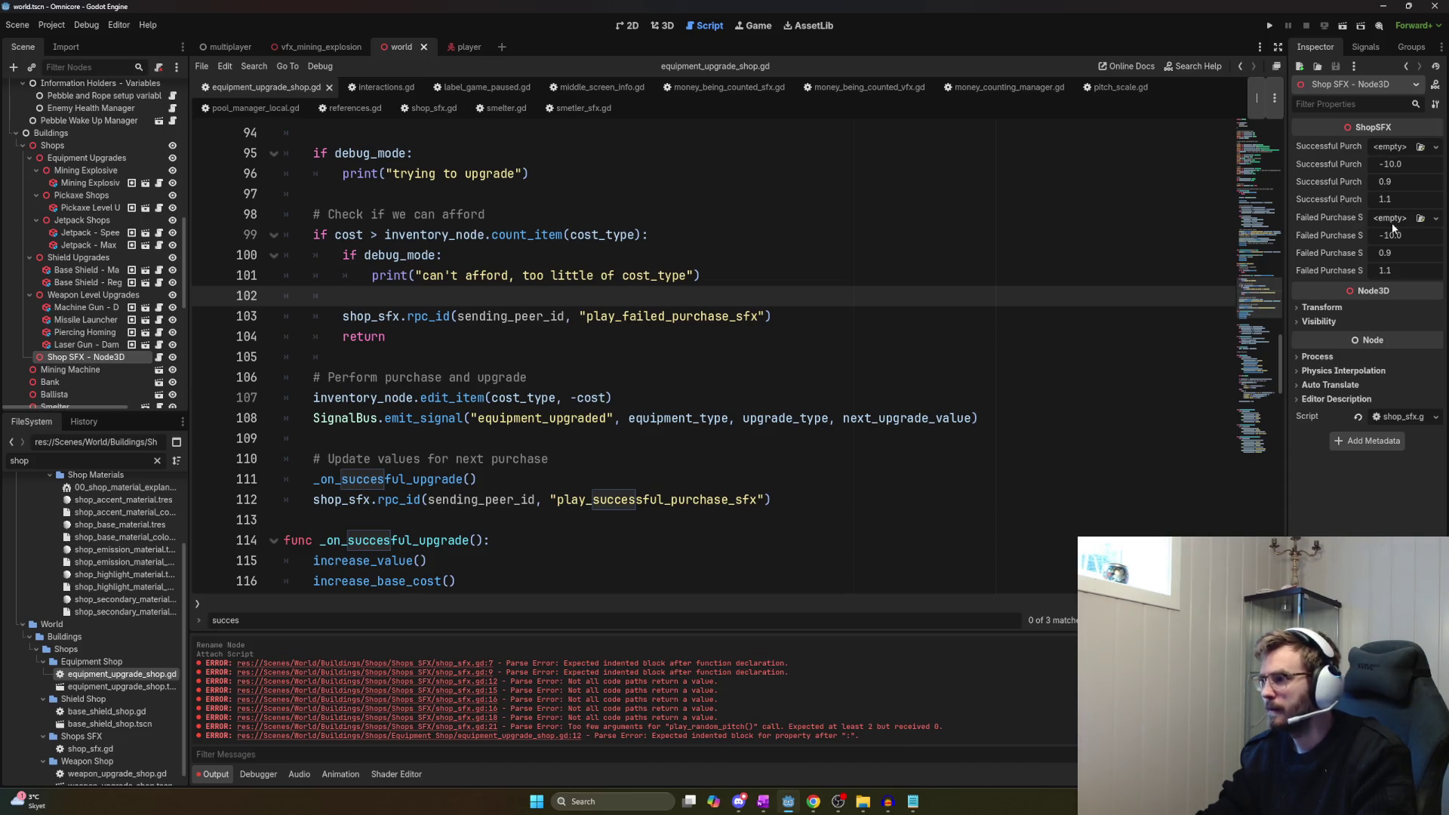
- Assign Failed purchase.wav as ShopSFX's Failed Purchase Sound
double_click(103, 462)
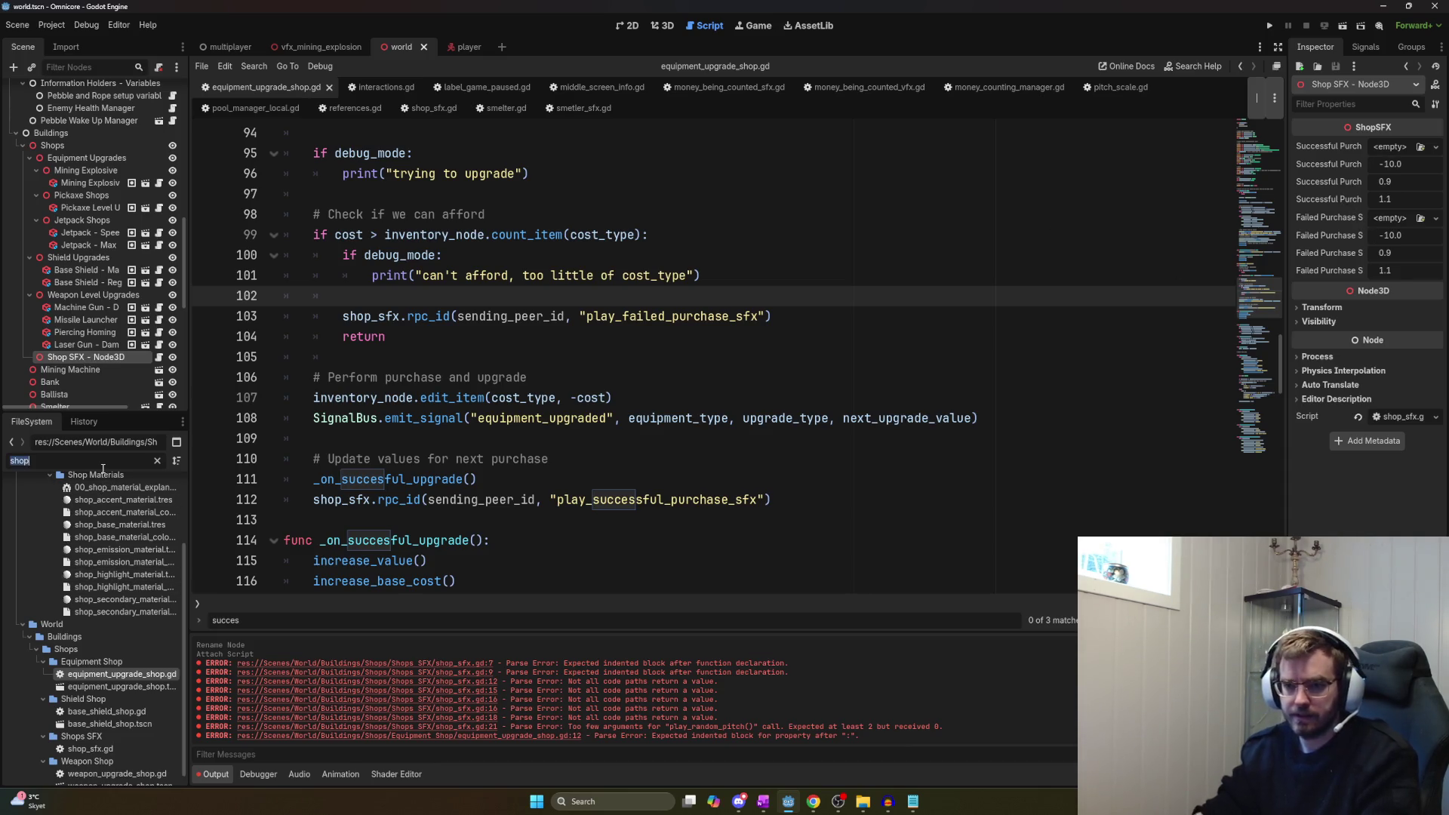
type("sound")
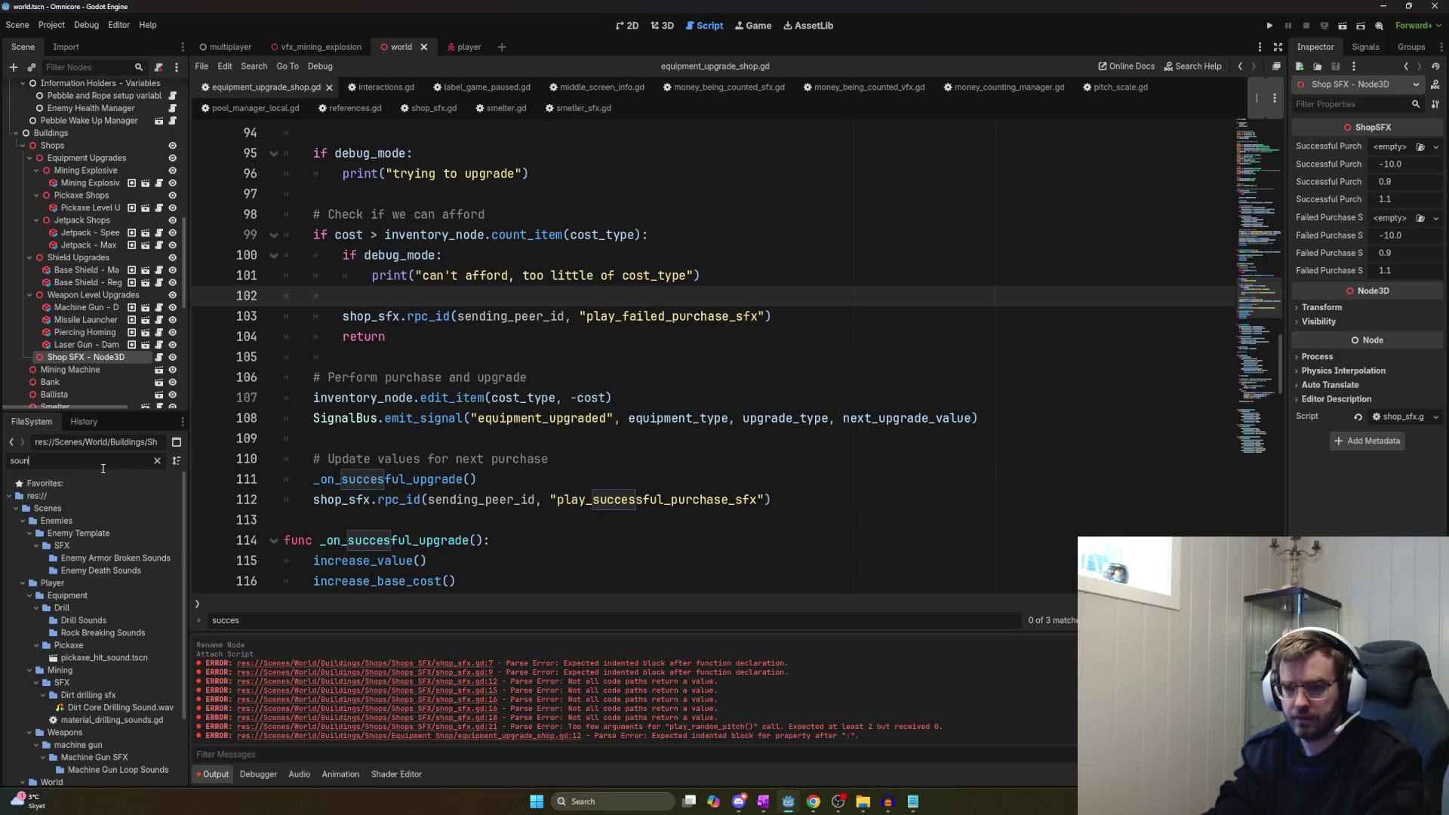
double_click(103, 469)
type("failed")
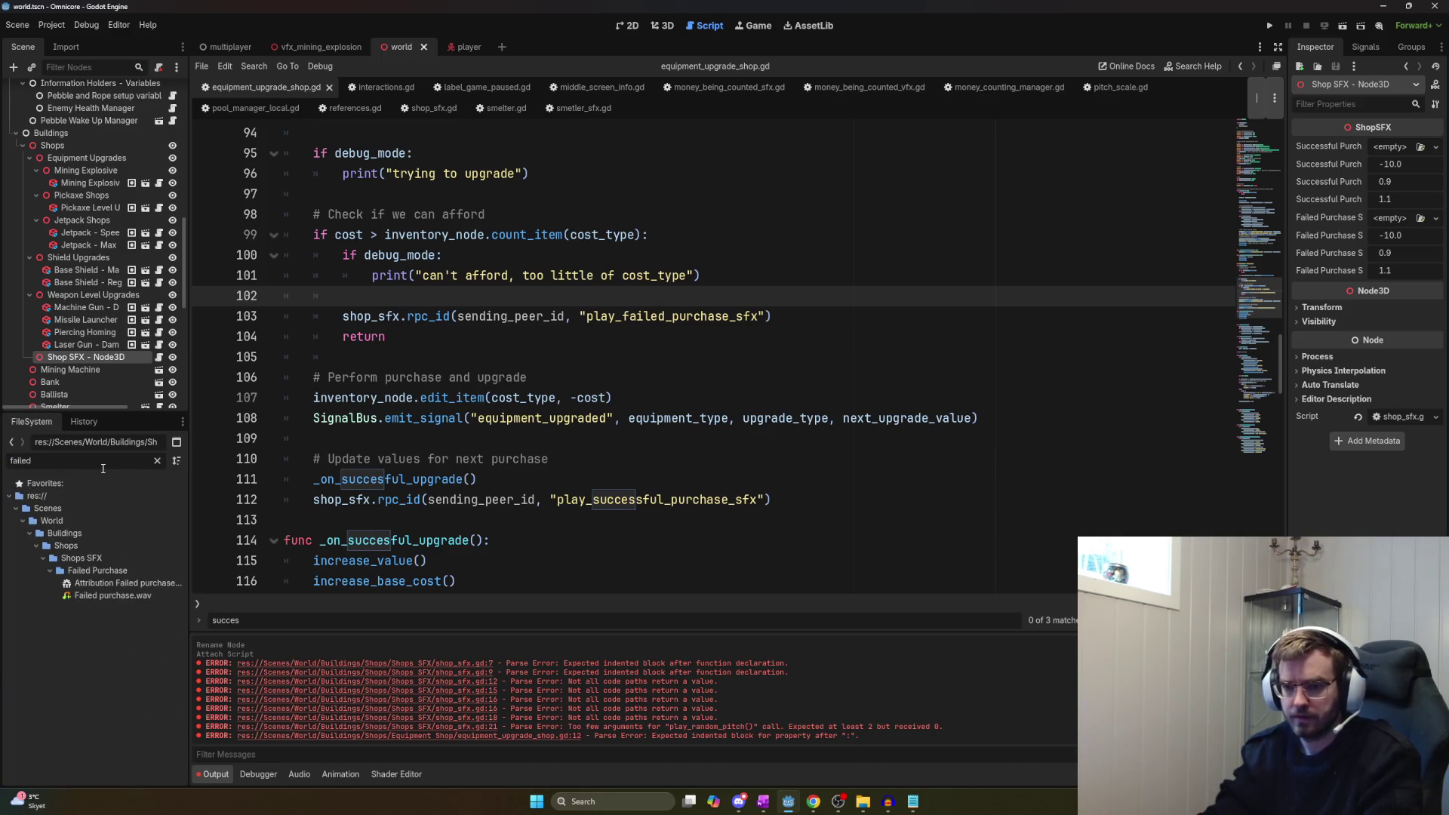
mouse_move(113, 595)
left_mouse_down()
mouse_move(528, 581)
mouse_move(1383, 200)
mouse_move(1389, 224)
left_mouse_up()
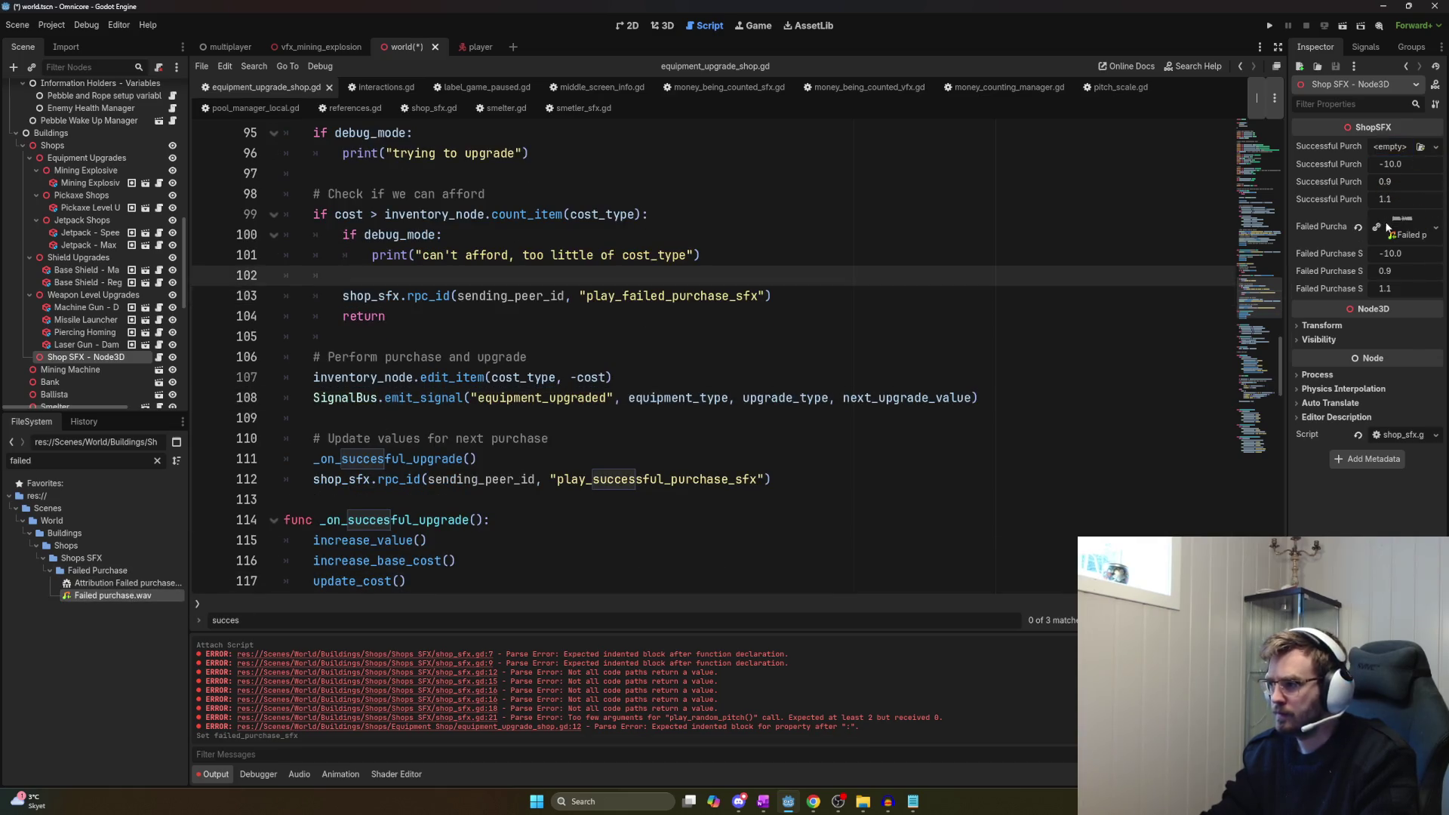
- Assign Kaching.wav as ShopSFX's successful purchase sound
double_click(21, 460)
type("s")
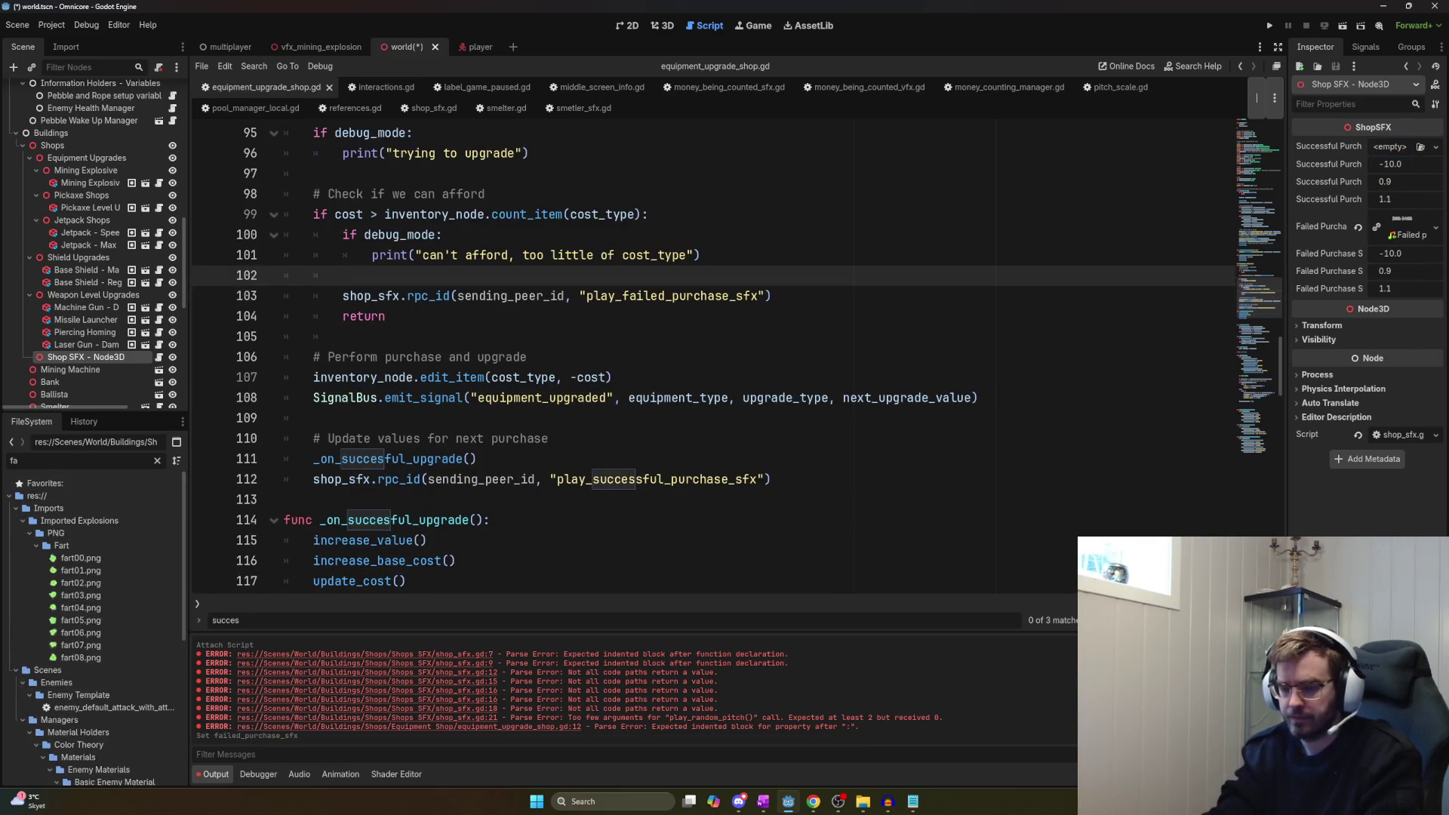
type("ucces")
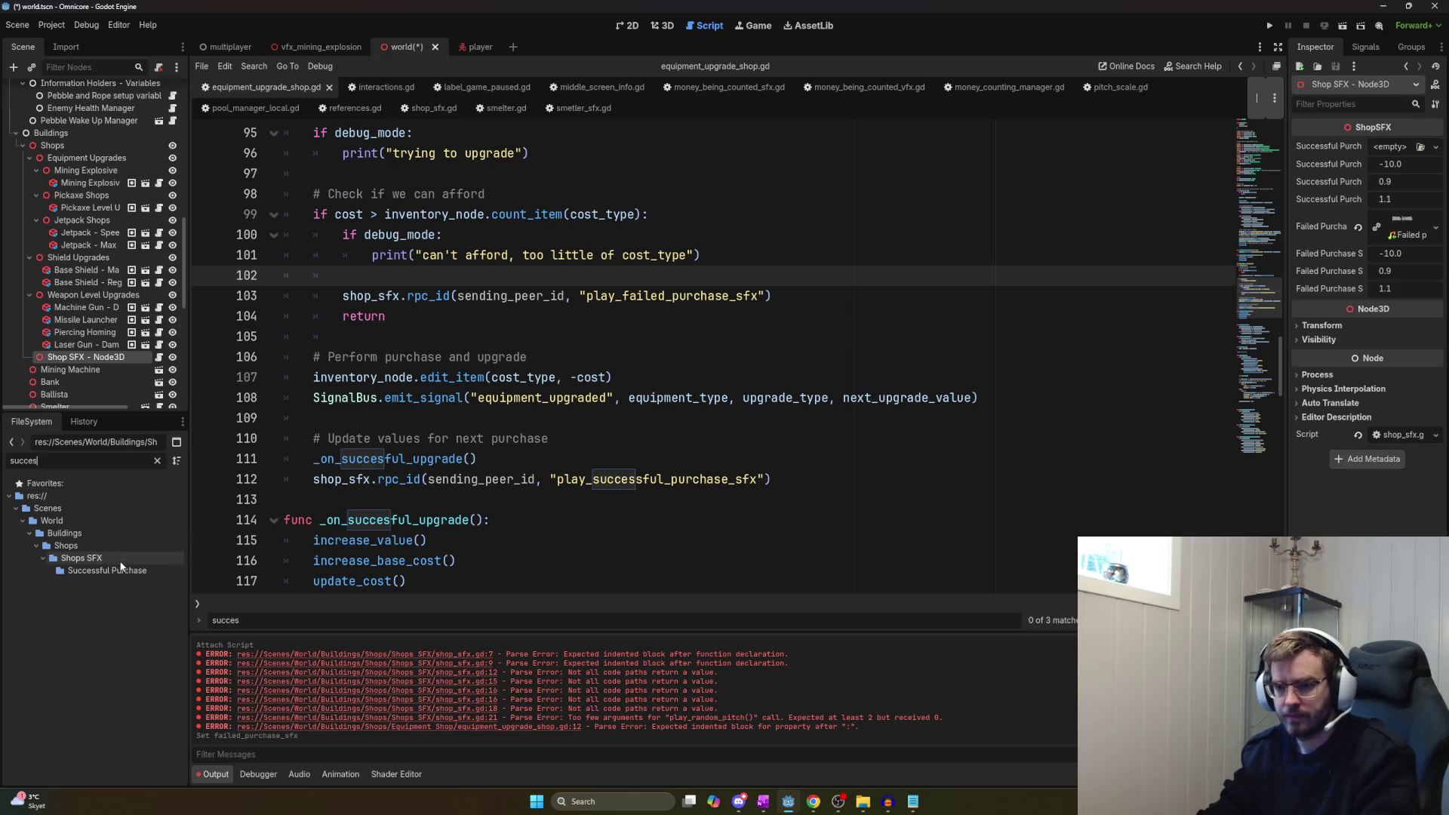
double_click(38, 466)
key("BackSpace")
scroll(126, 727, "down", 3)
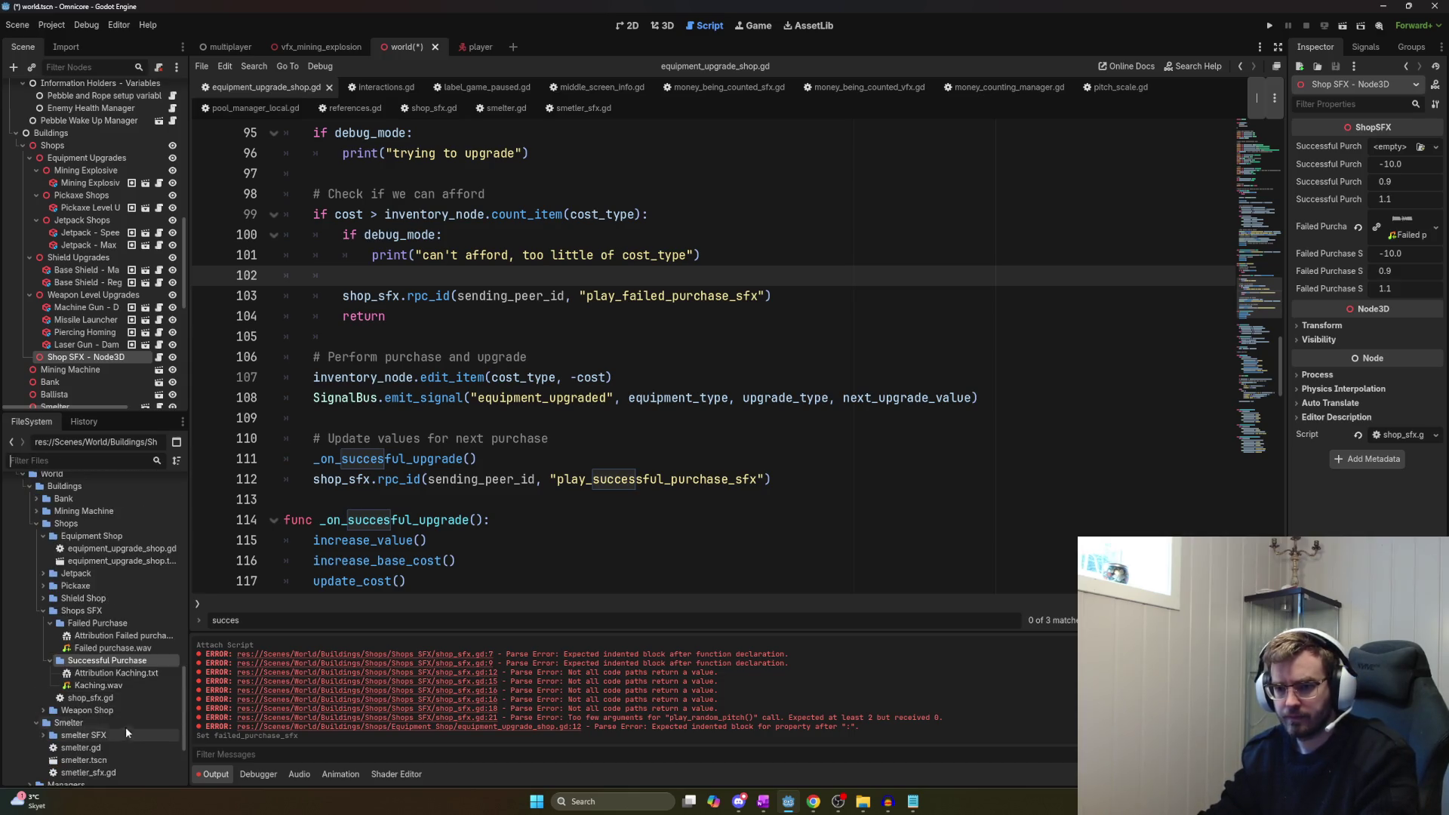
mouse_move(98, 683)
left_mouse_down()
mouse_move(1403, 227)
mouse_move(1404, 147)
left_mouse_up()
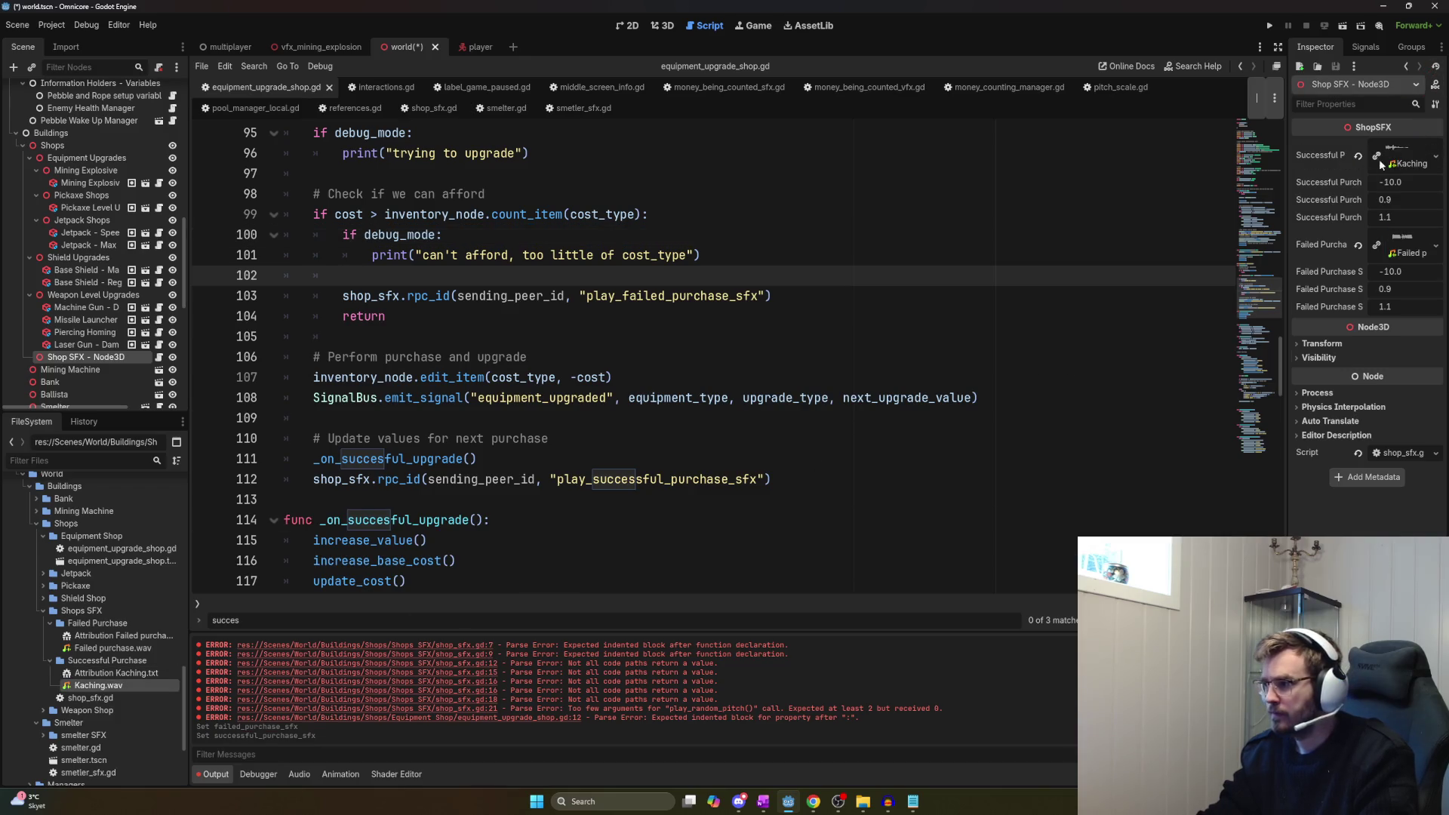
- Rename Kaching.wav to Successful purchase.wav and its attribution file to match, then save world.tscn
left_click(134, 685)
key("F2")
type("Succes")
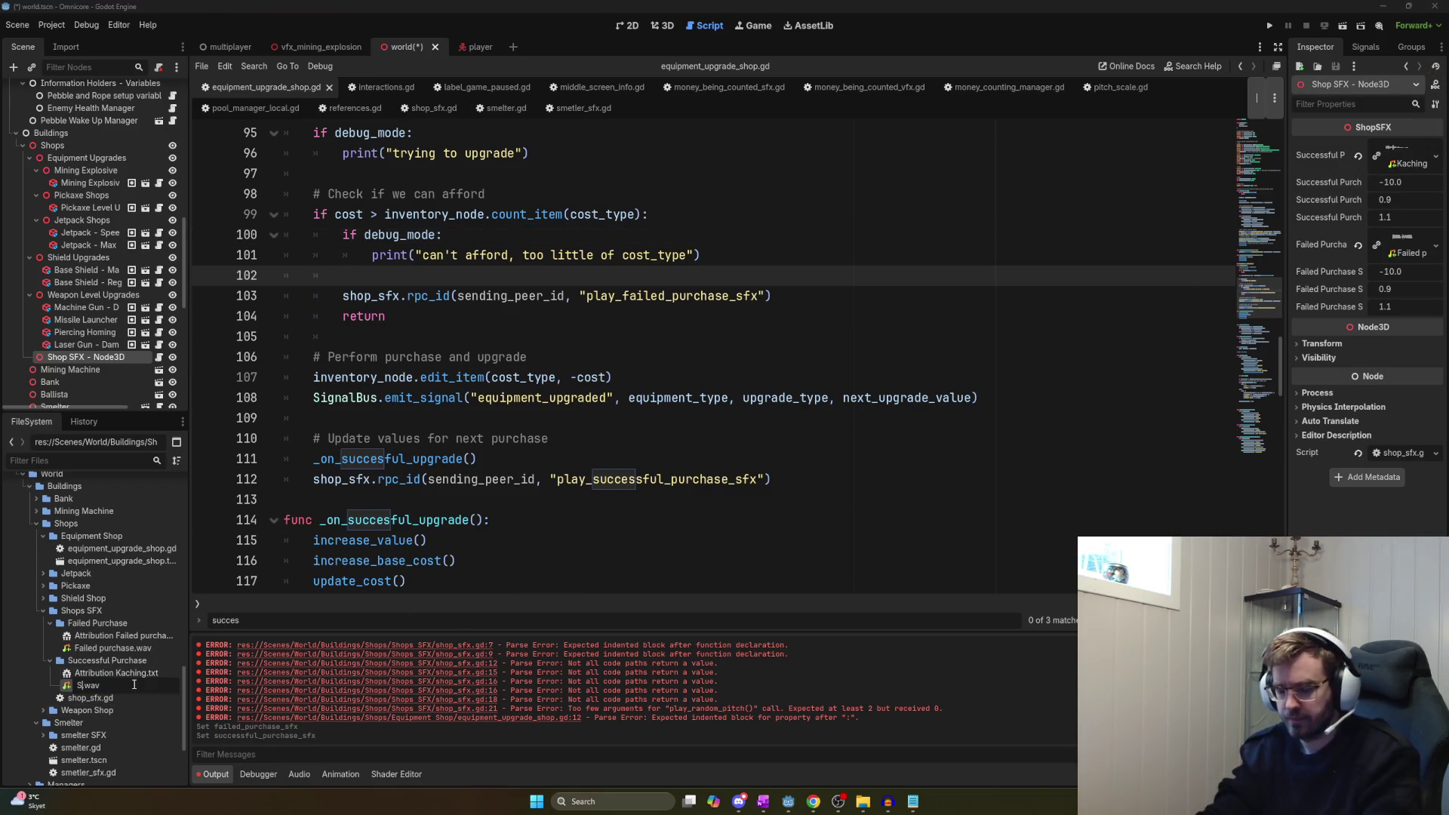
type("ase")
key("Return")
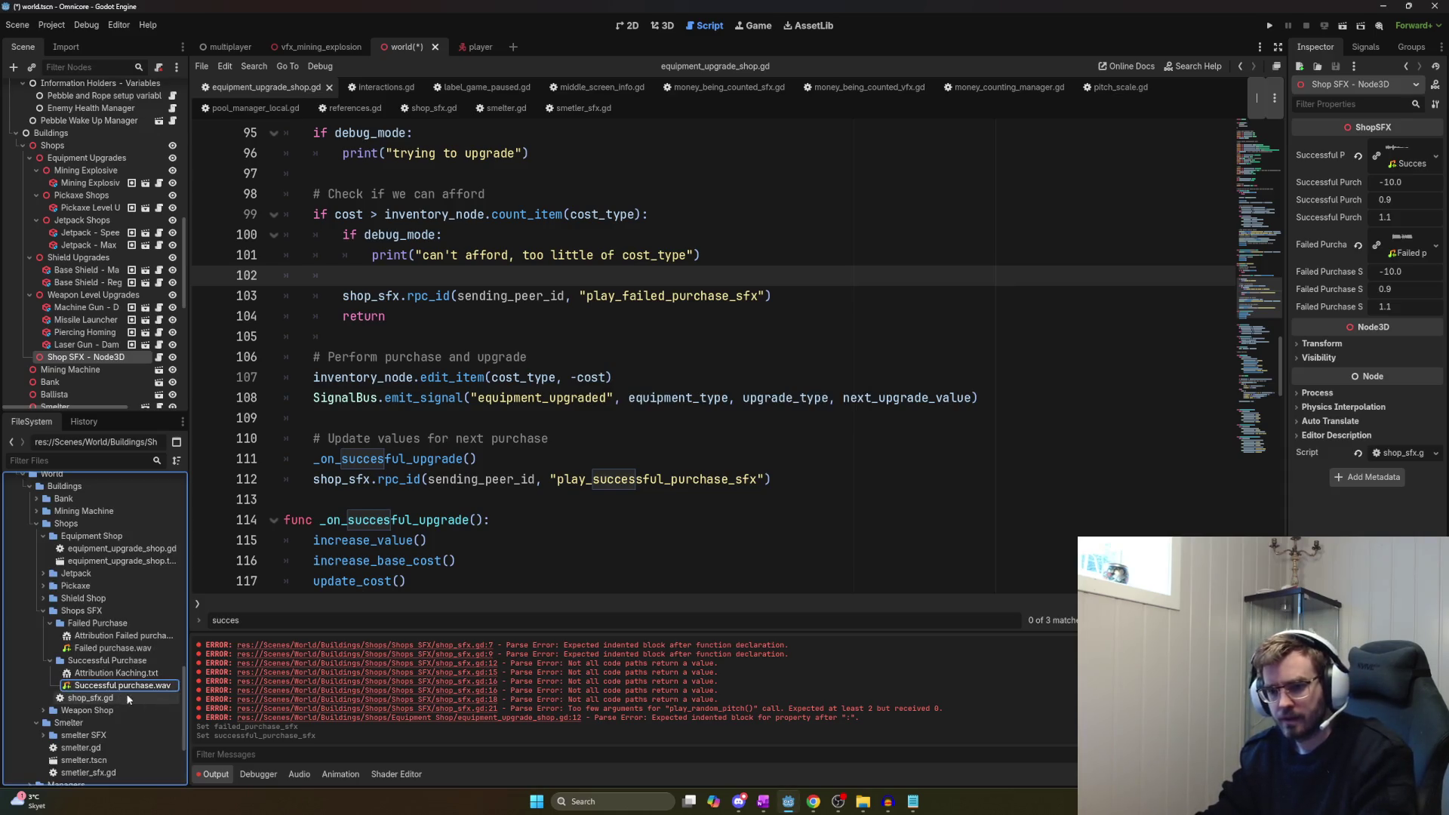
left_click(114, 672)
key("F2")
double_click(140, 674)
type("Suc.txt")
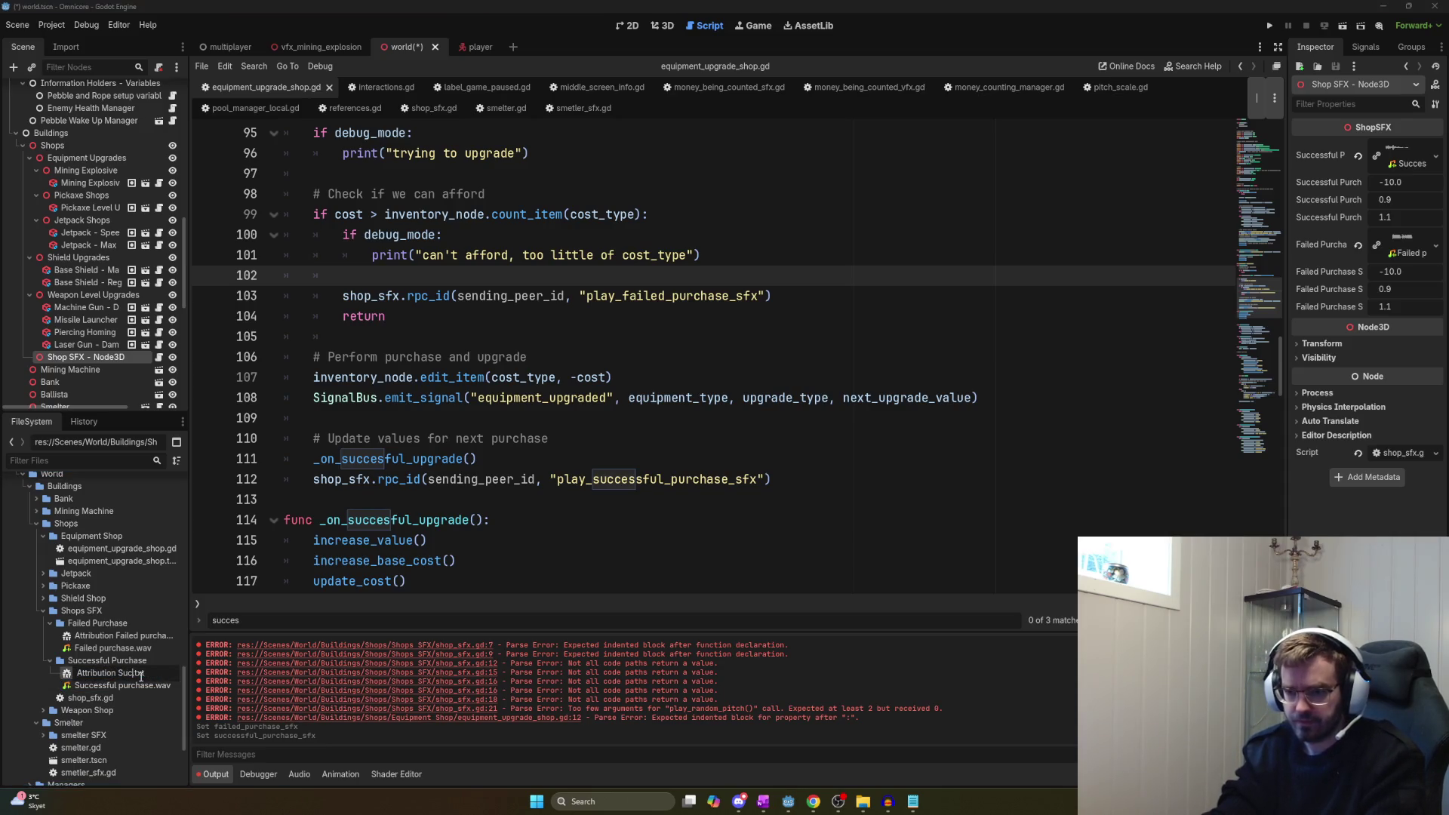
type("chase")
key("Return")
key("ctrl+s")
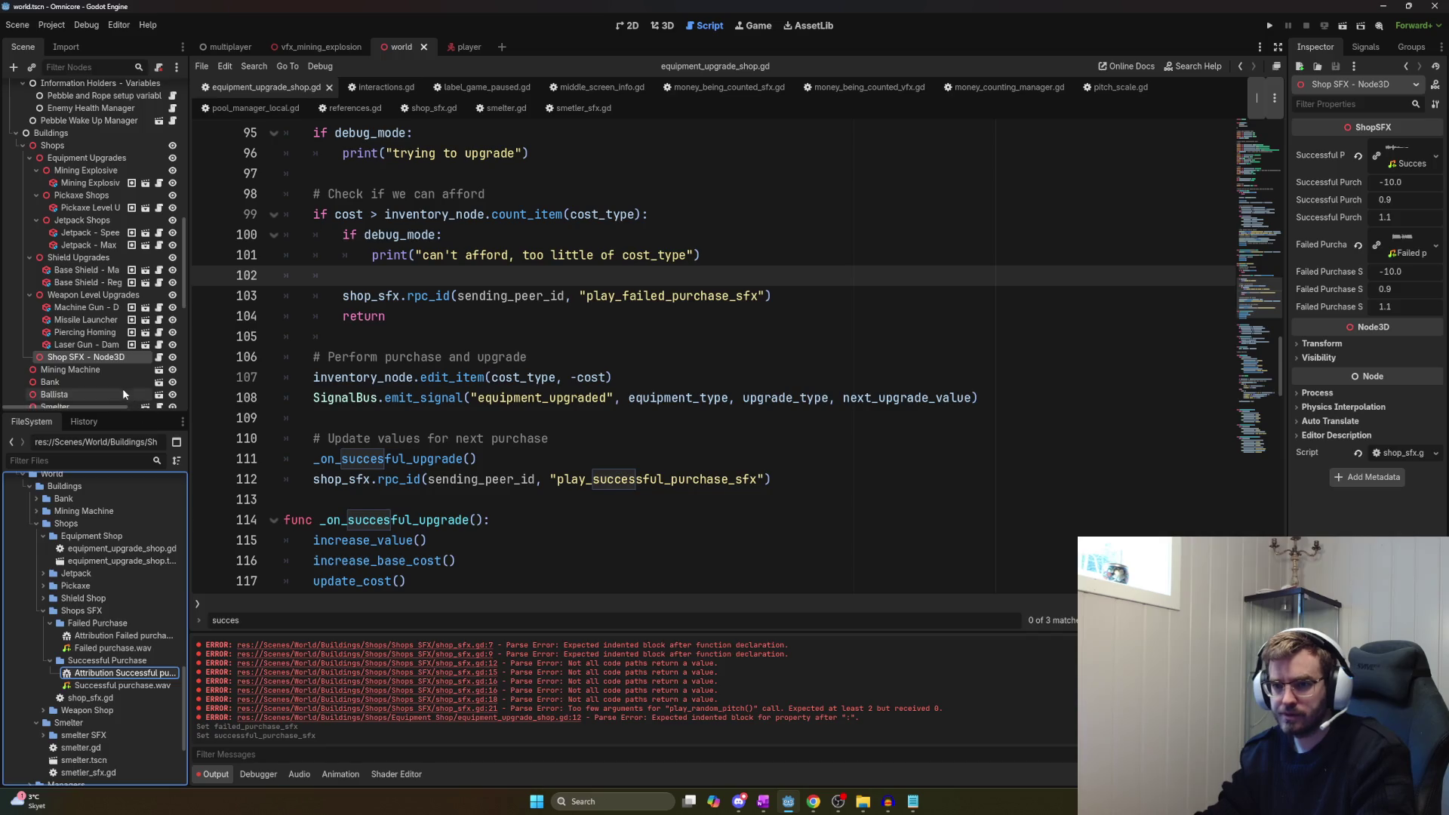
- Filter the FileSystem to 'shop', select line 103, and open equipment_upgrade_shop.tscn
left_click(96, 461)
type("shop")
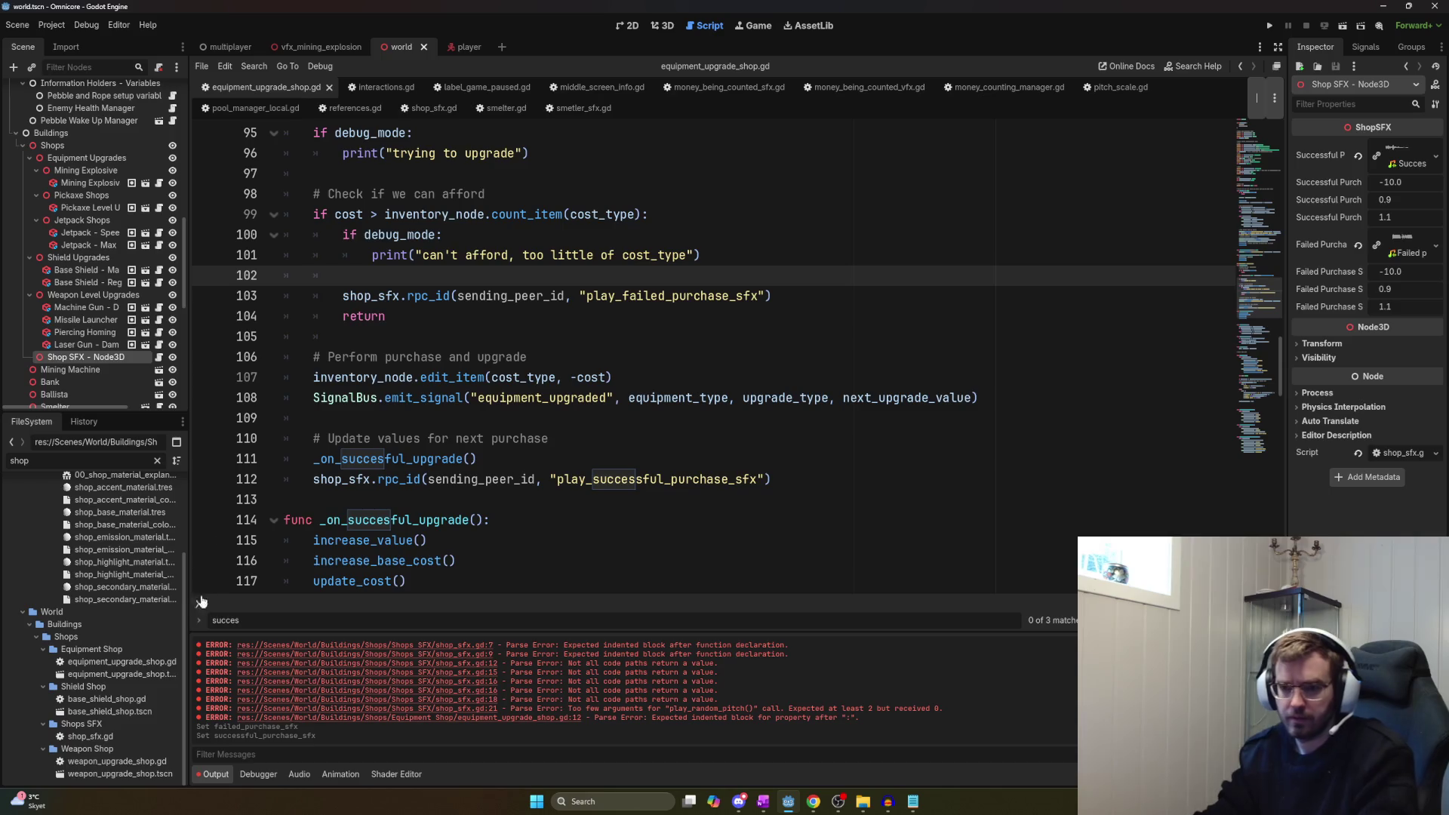
scroll(692, 319, "up", 1)
left_click_drag(771, 357, 338, 357)
key("ctrl+c")
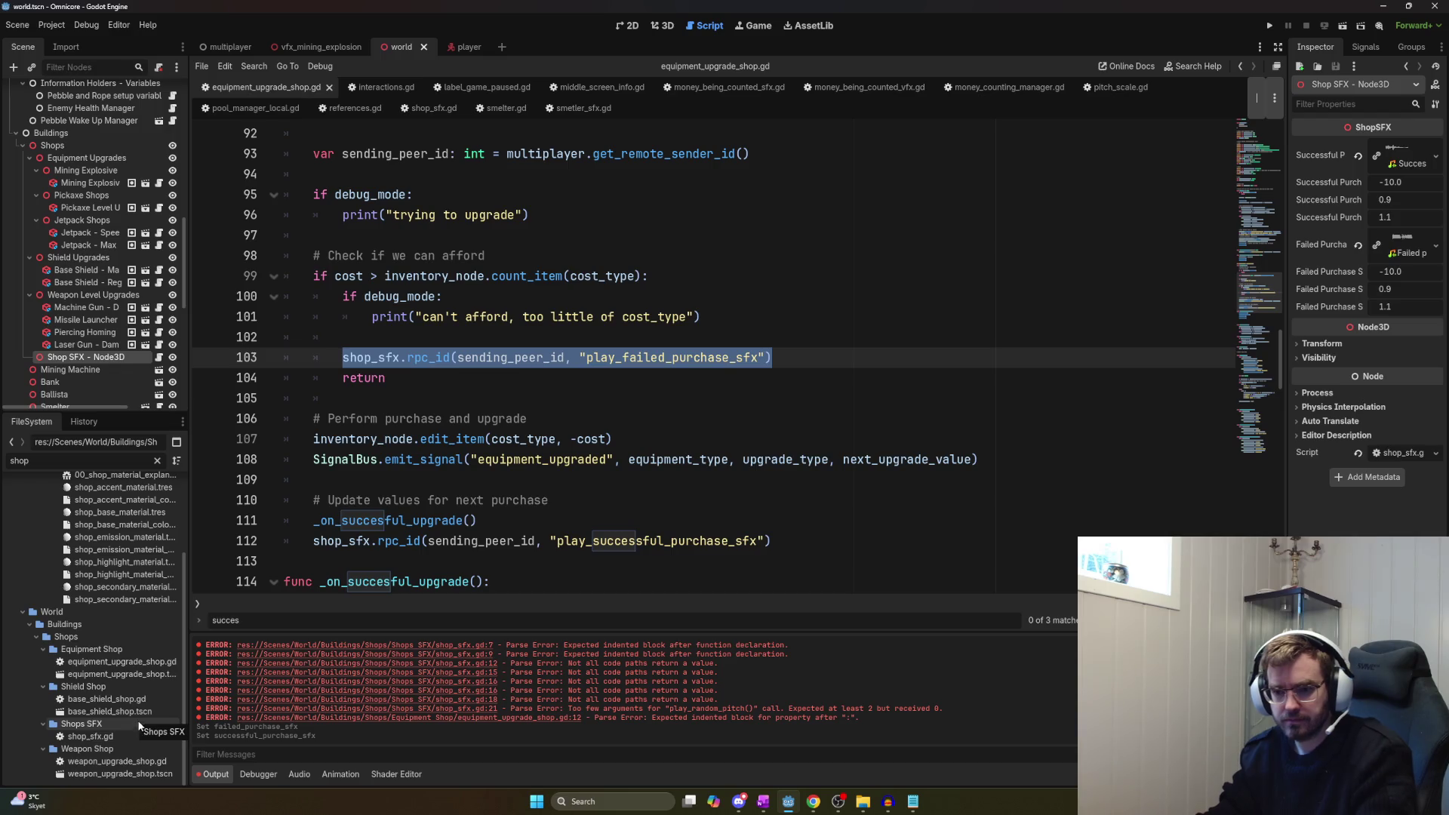
double_click(141, 676)
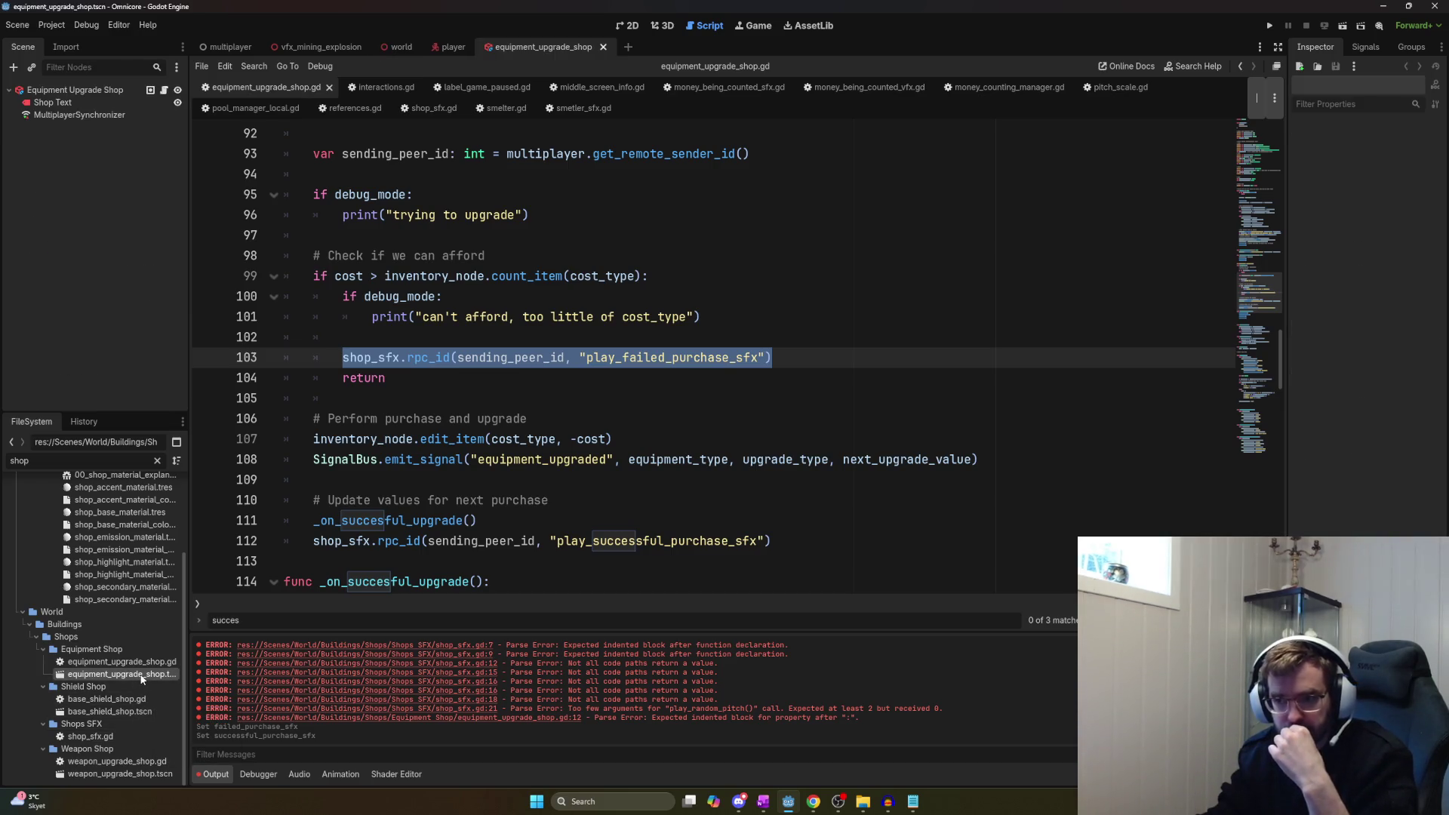
left_click(147, 664)
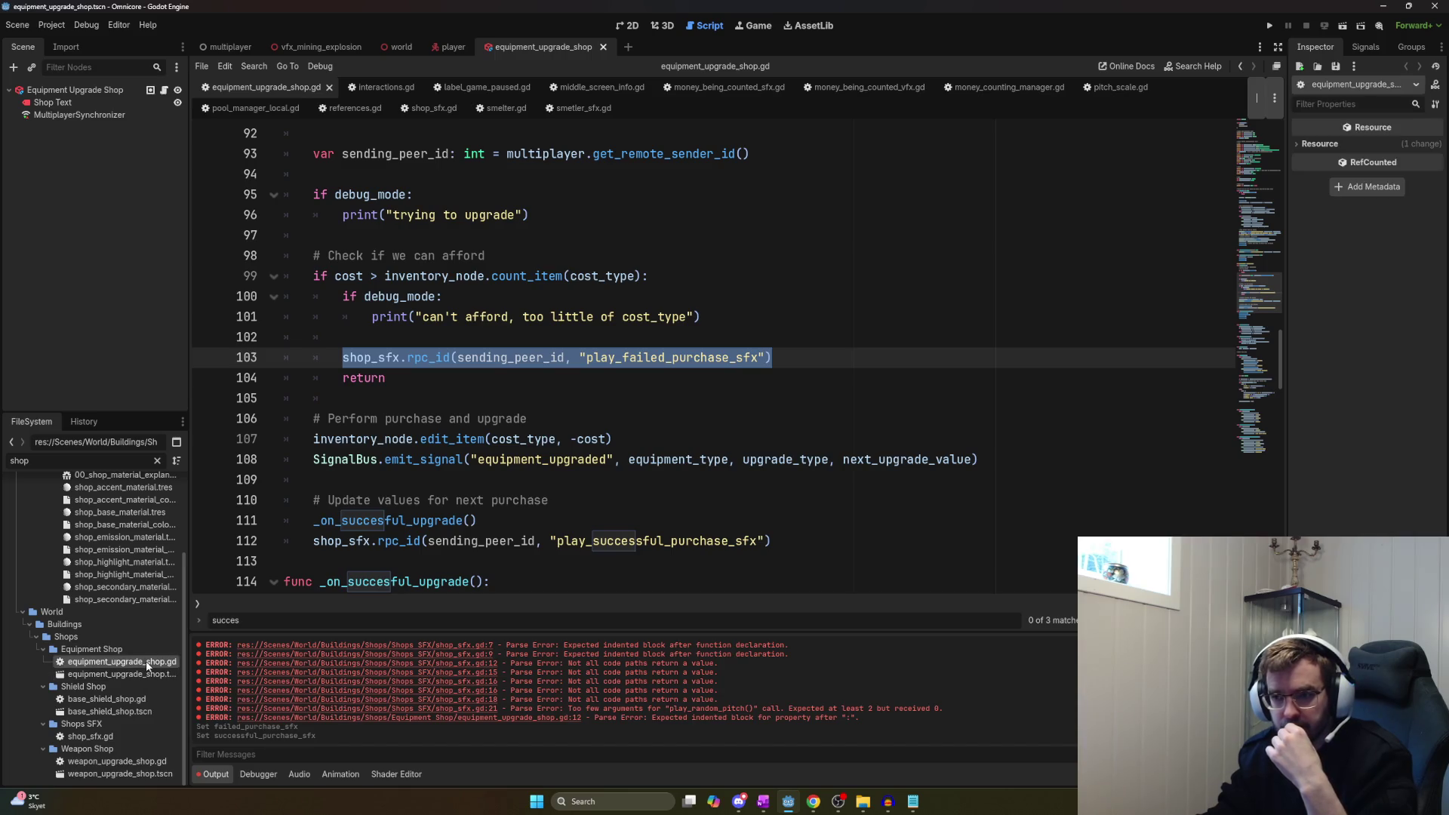
- Open base_shield_shop.gd and paste the failed-purchase rpc_id call under the afford check
double_click(135, 700)
scroll(596, 540, "down", 11)
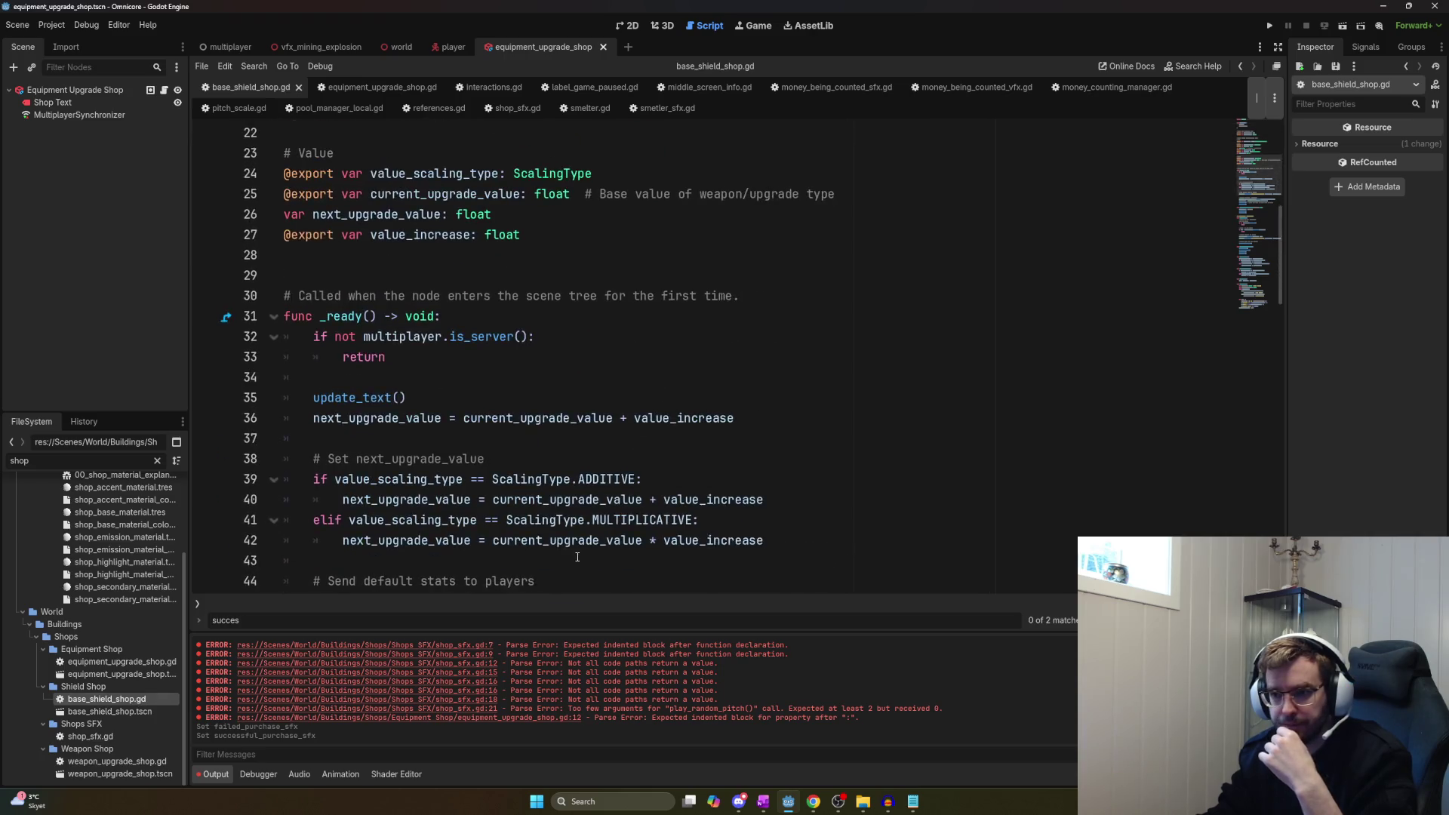
scroll(573, 555, "down", 2)
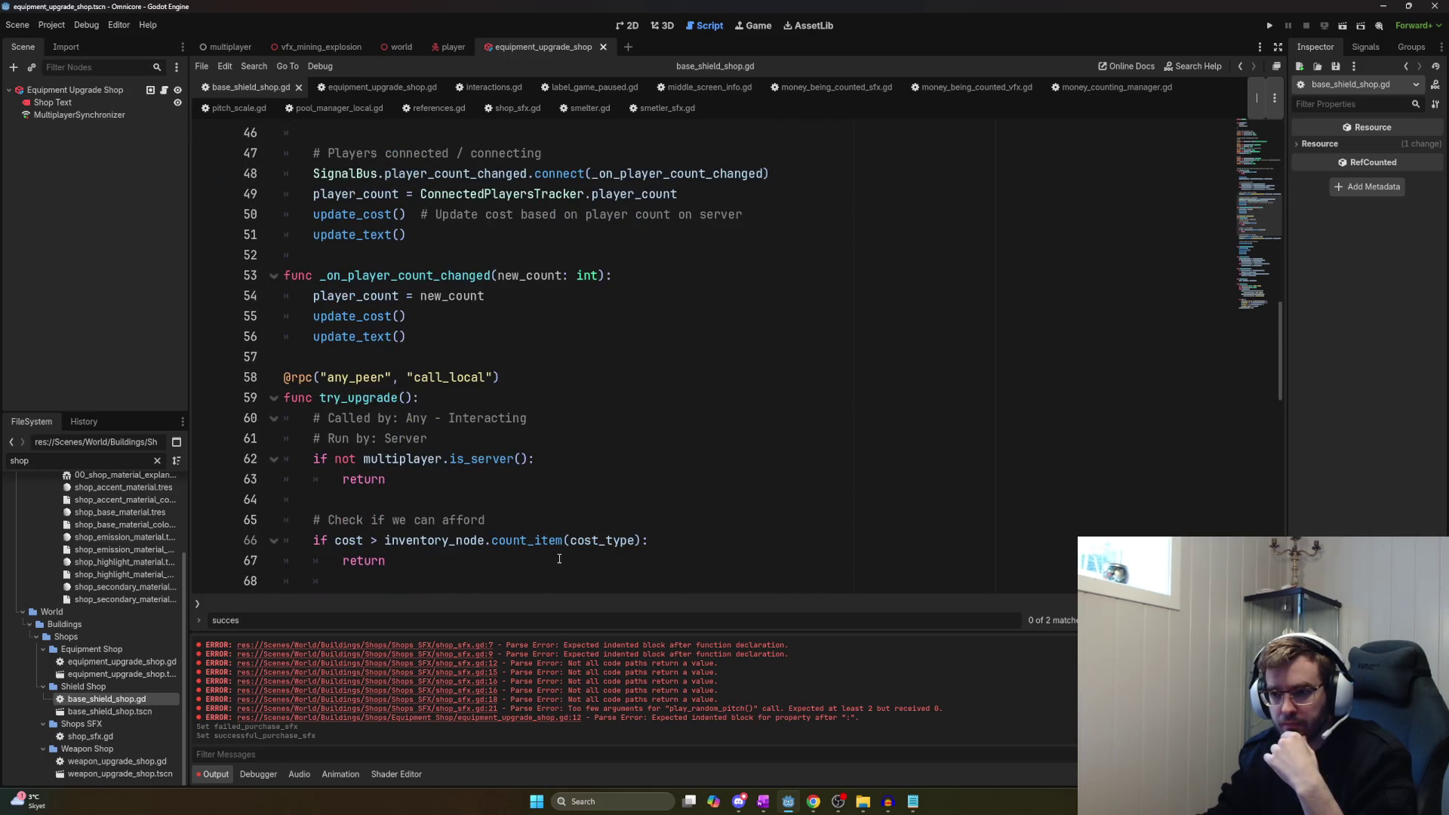
scroll(559, 559, "down", 3)
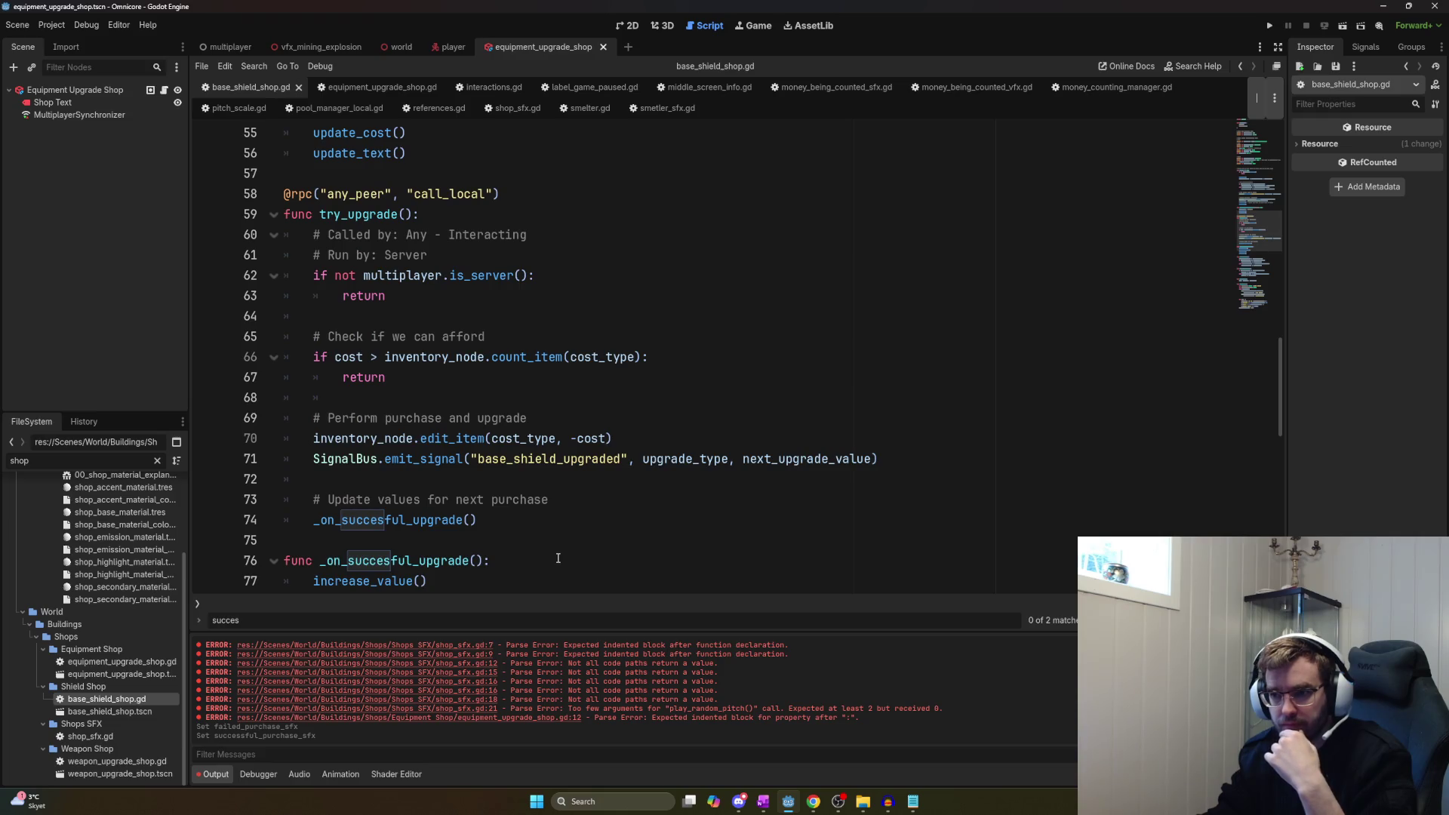
scroll(558, 559, "down", 2)
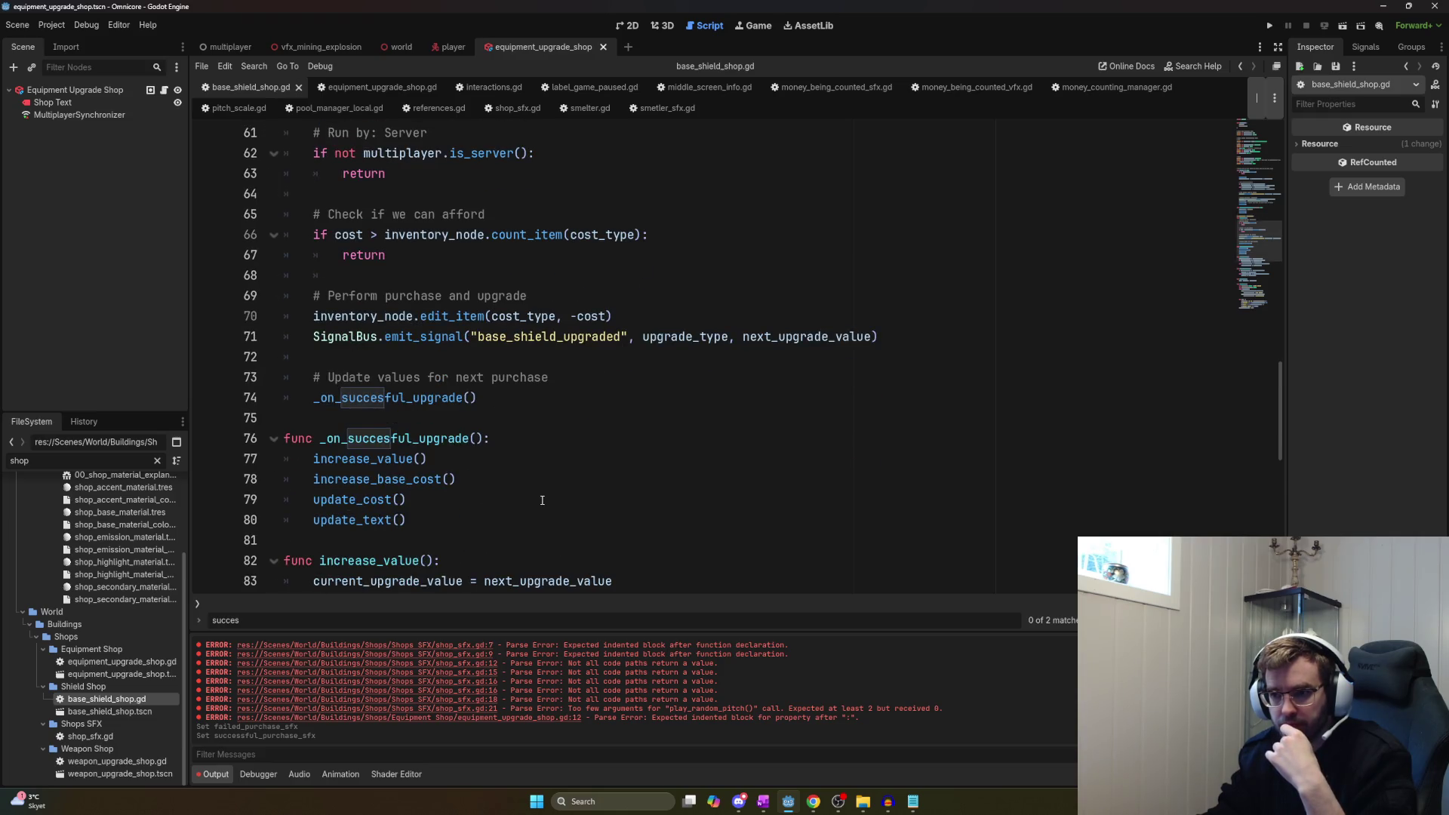
scroll(541, 500, "up", 1)
left_click(671, 296)
key("Return")
key("ctrl+v")
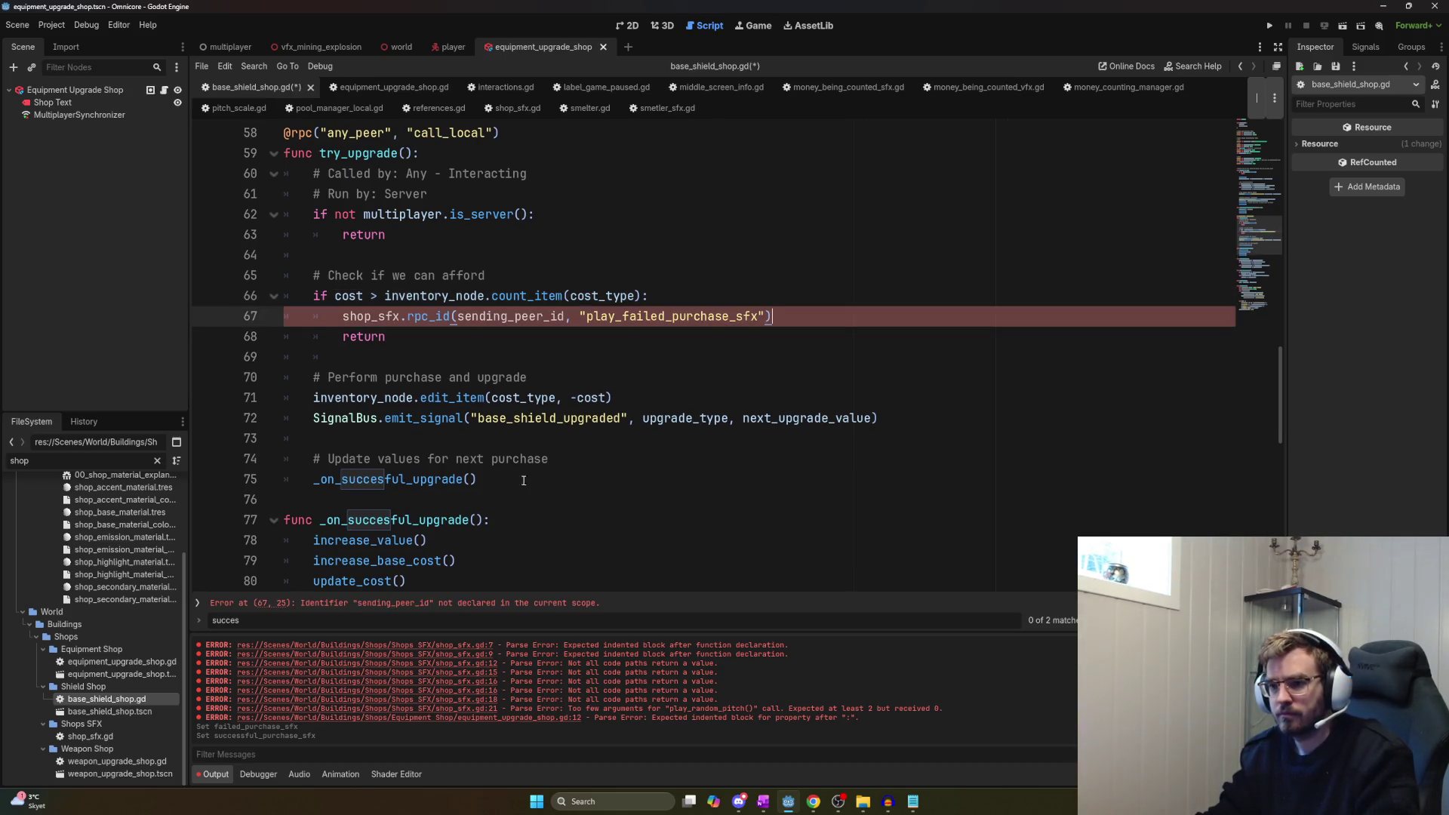
- Add a second copy of the call, change 'failed' to 'successful', and cut that line
left_click(499, 464)
key("Return")
key("ctrl+v")
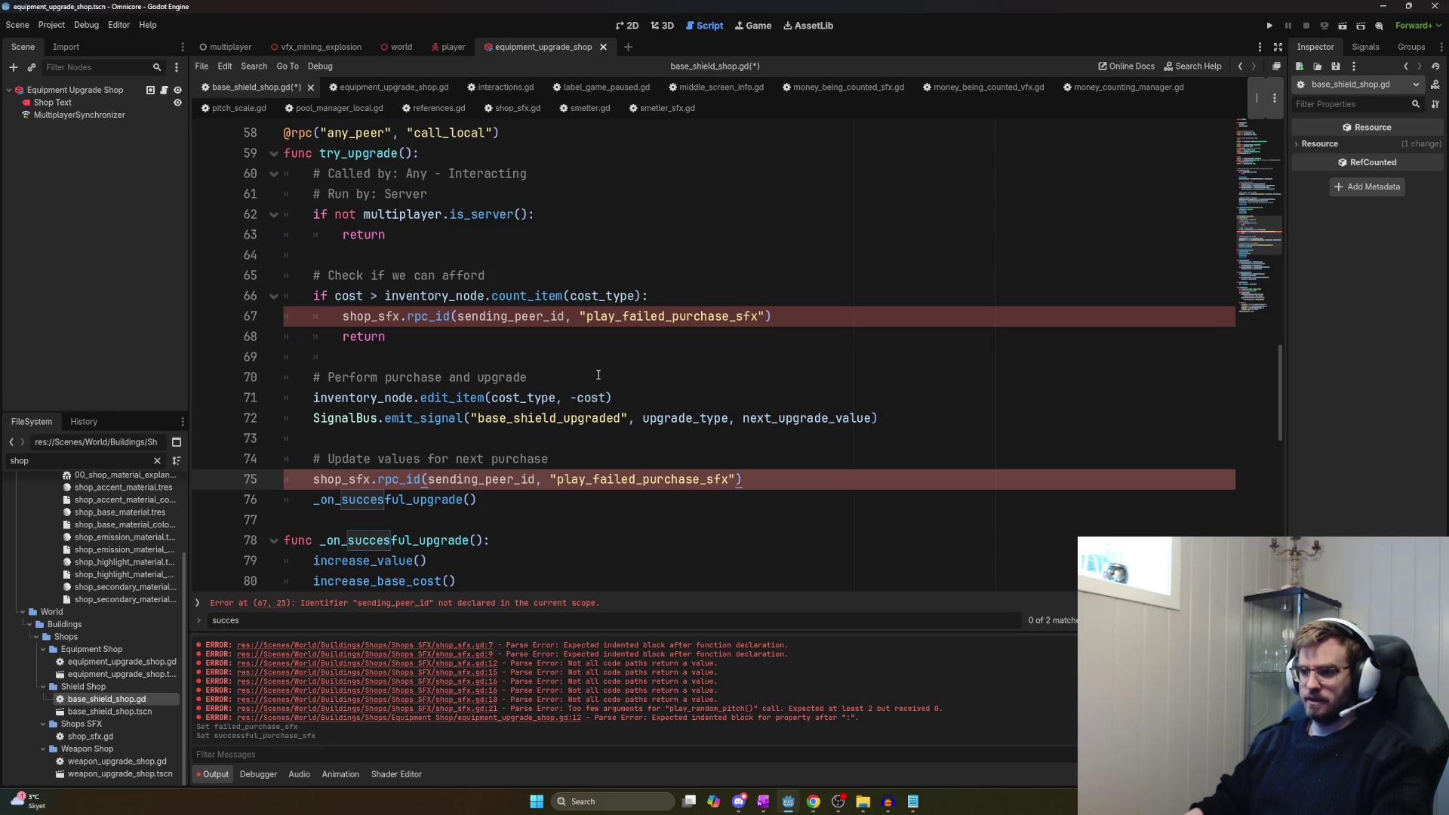
left_click(497, 238)
key("Return")
key("Return")
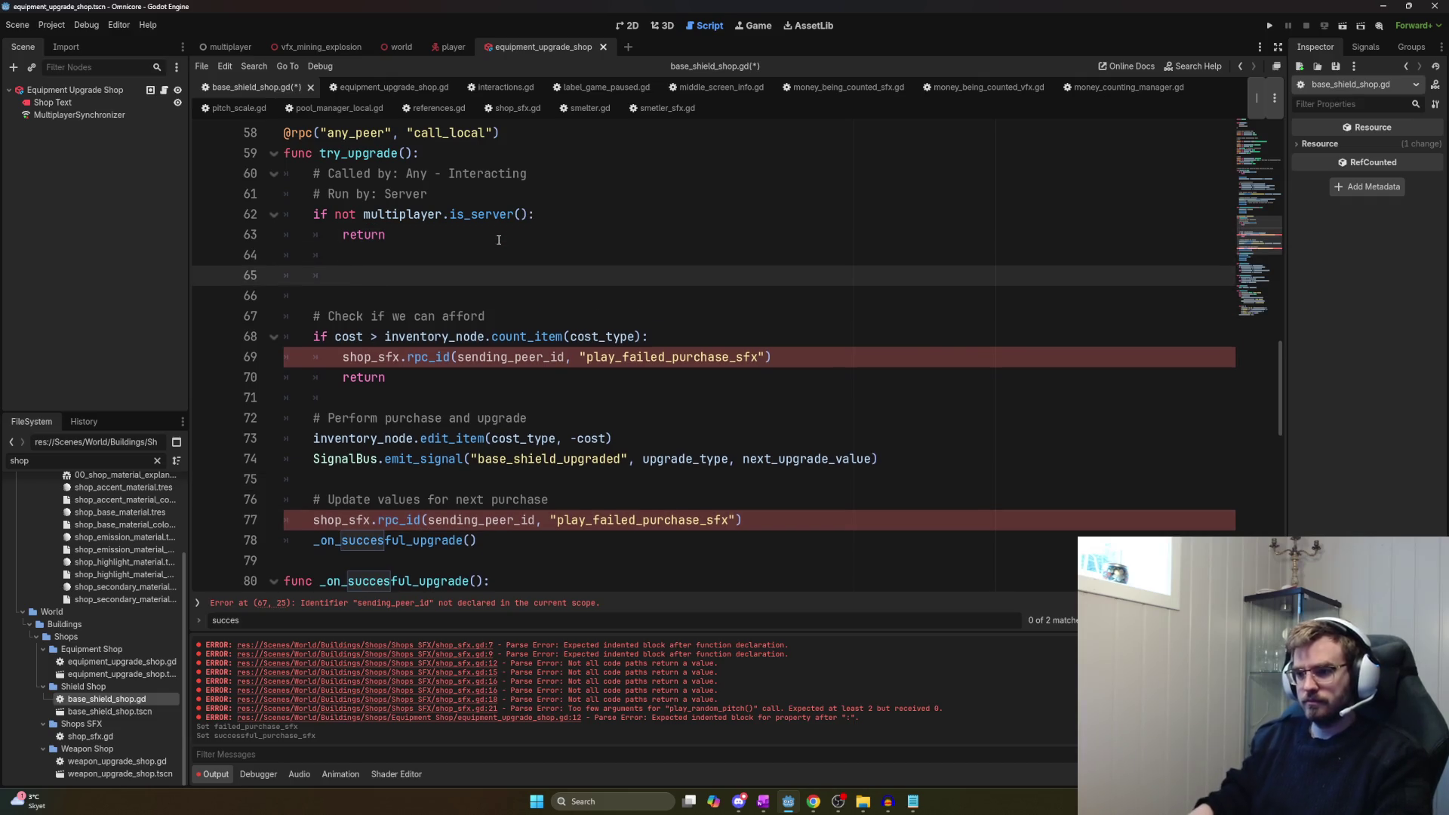
left_click(634, 520)
double_click(600, 519)
key("BackSpace")
type("successfuøl")
key("Left")
key("BackSpace")
mouse_move(771, 519)
left_mouse_down()
mouse_move(371, 505)
mouse_move(313, 520)
left_mouse_up()
key("ctrl+x")
- Paste the successful-purchase call right after _on_succesful_upgrade() and remove leftover blank lines
left_click(476, 540)
key("Return")
key("ctrl+v")
key("Up")
key("Up")
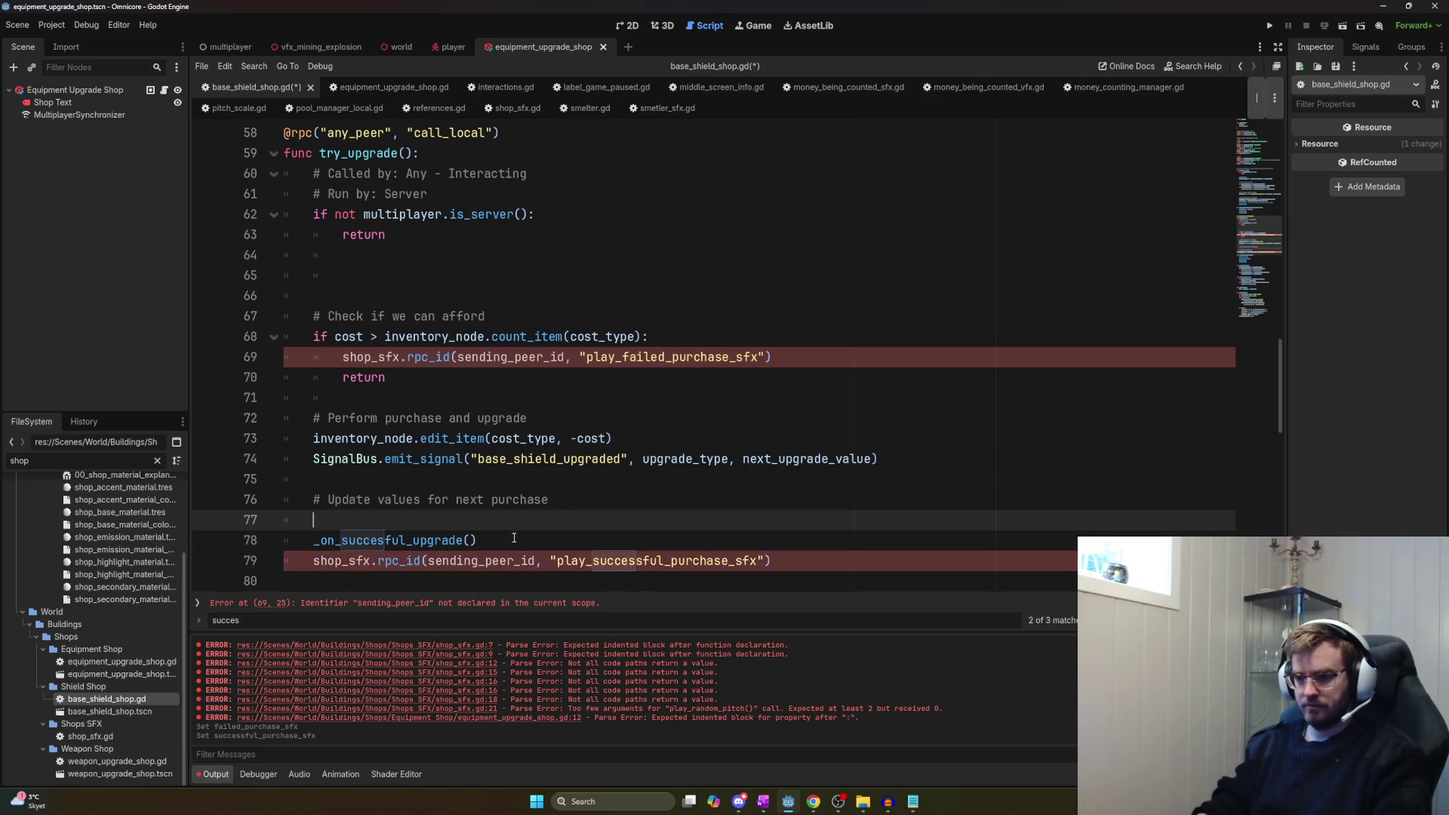
key("BackSpace")
key("BackSpace")
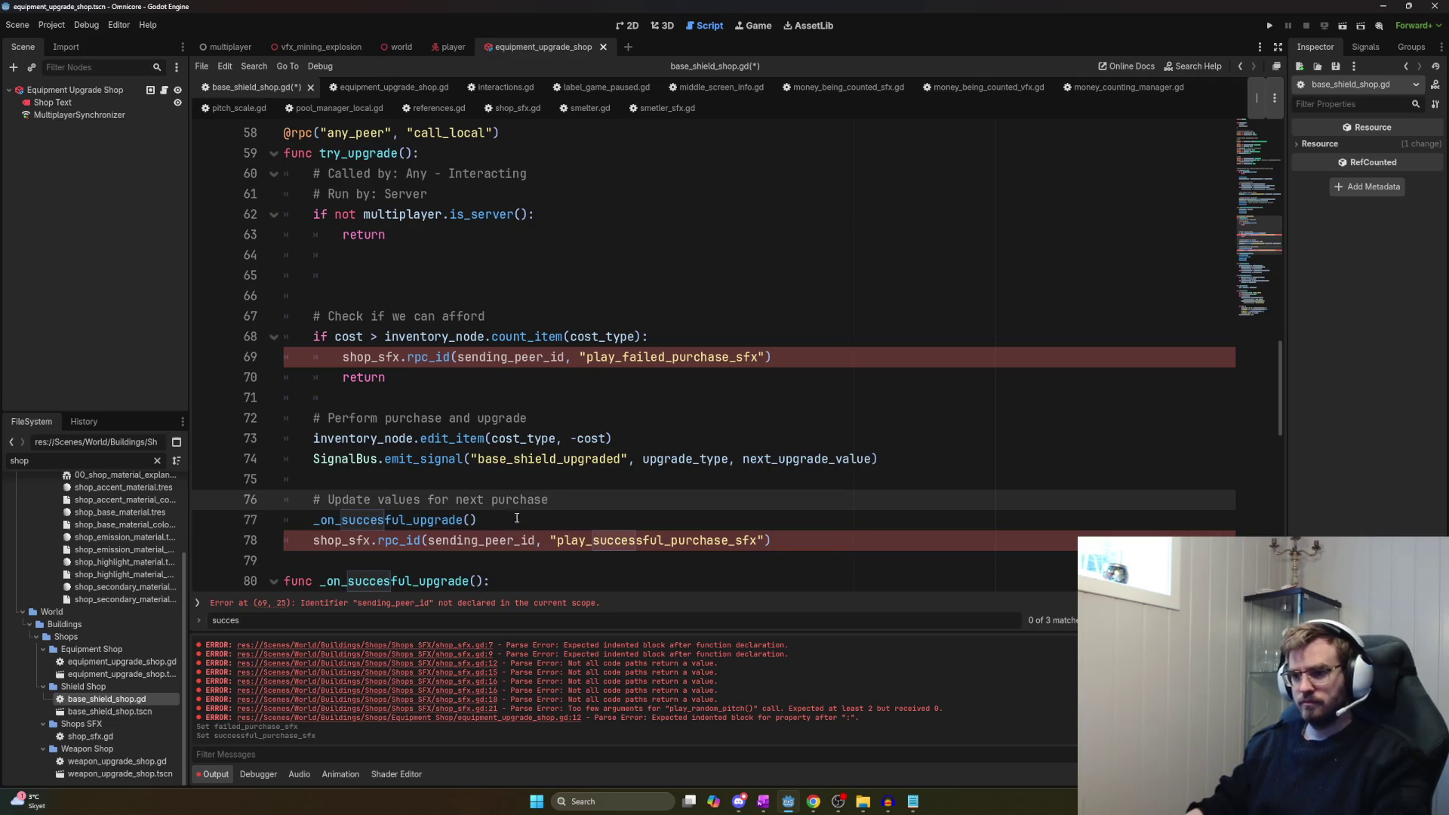
scroll(429, 422, "up", 2)
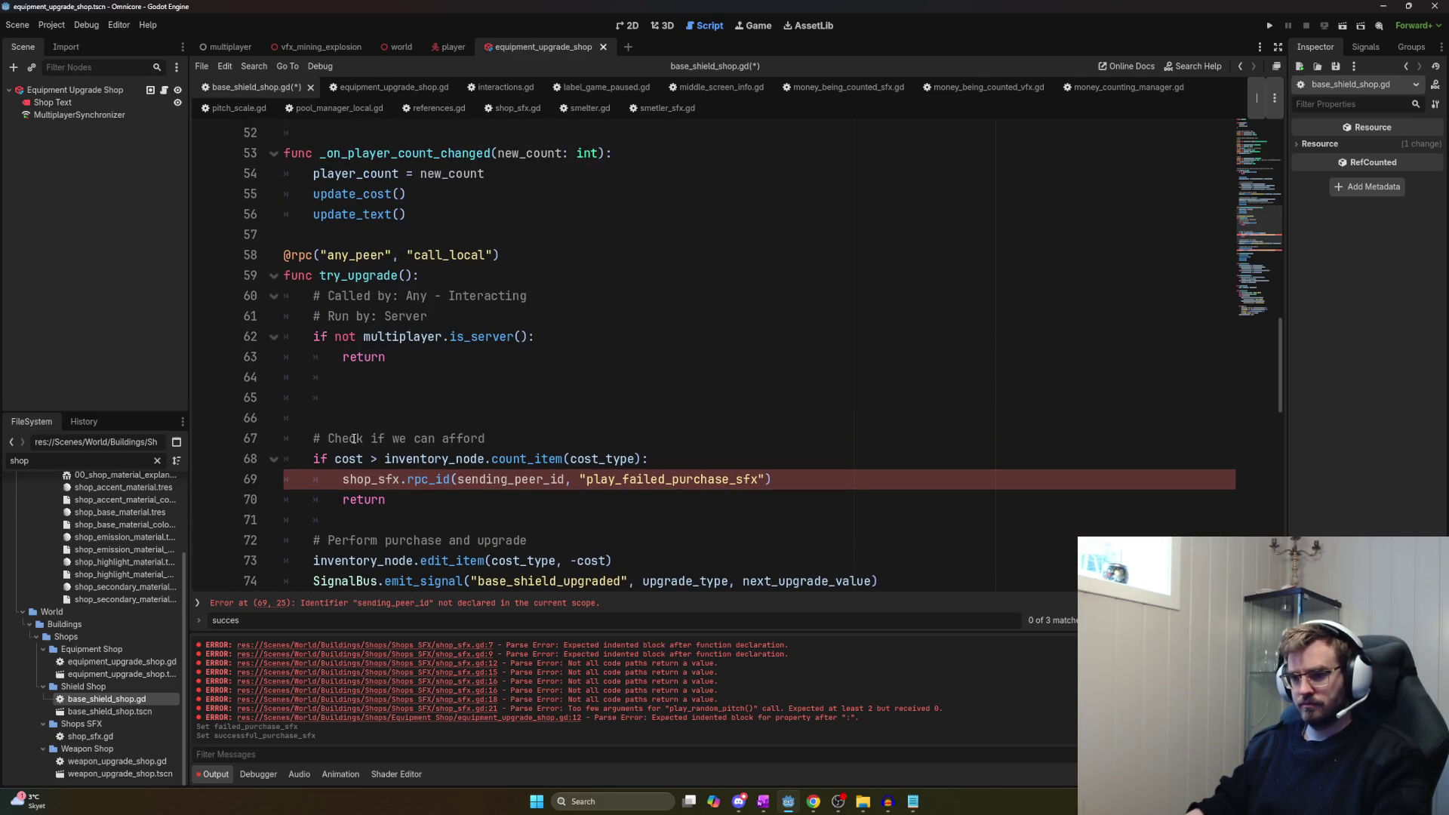
left_click(344, 417)
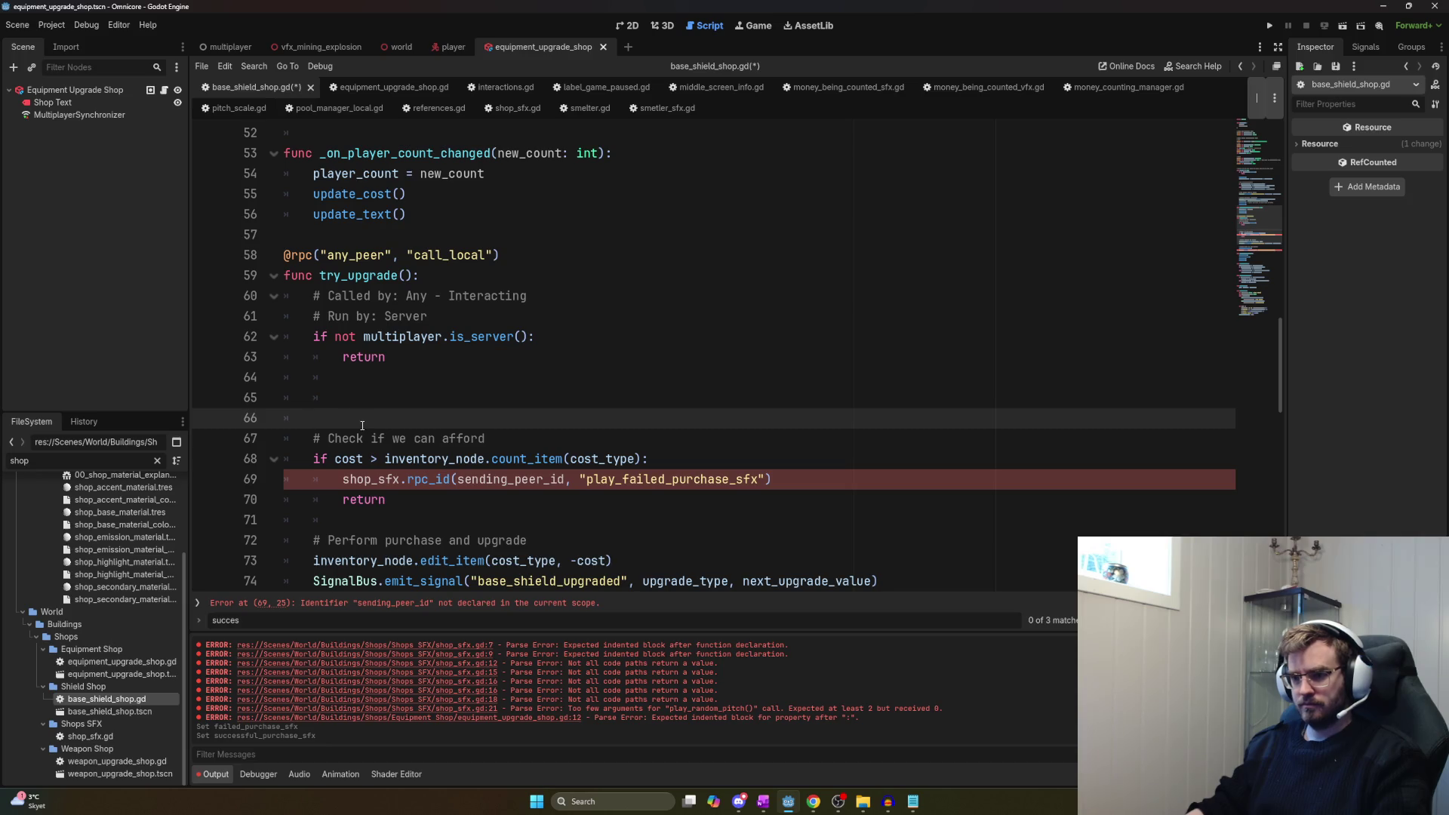
key("BackSpace")
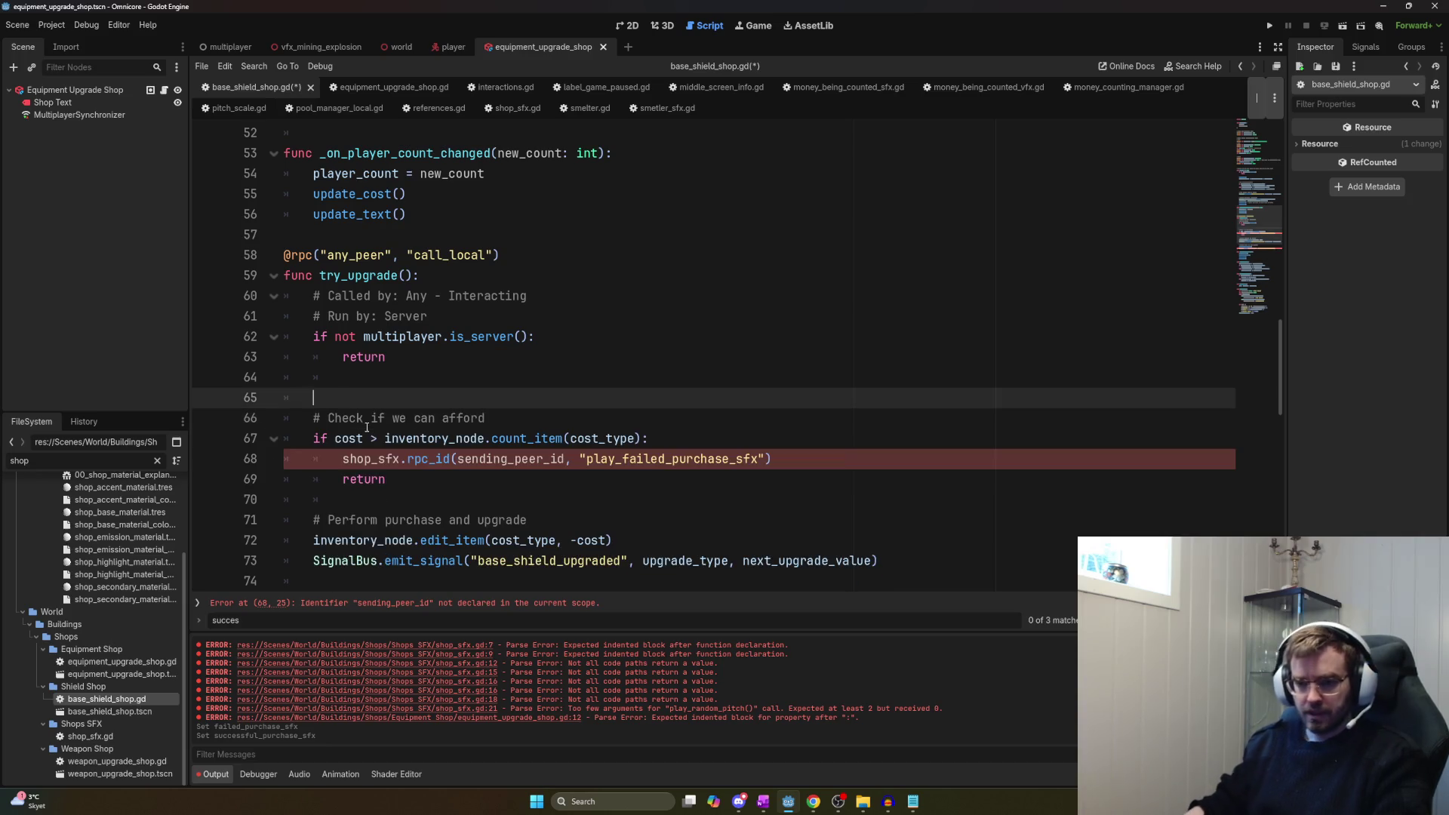
- Open weapon_upgrade_shop.gd and paste the sound call under the afford check, replacing 'play' with 'failed'
double_click(127, 764)
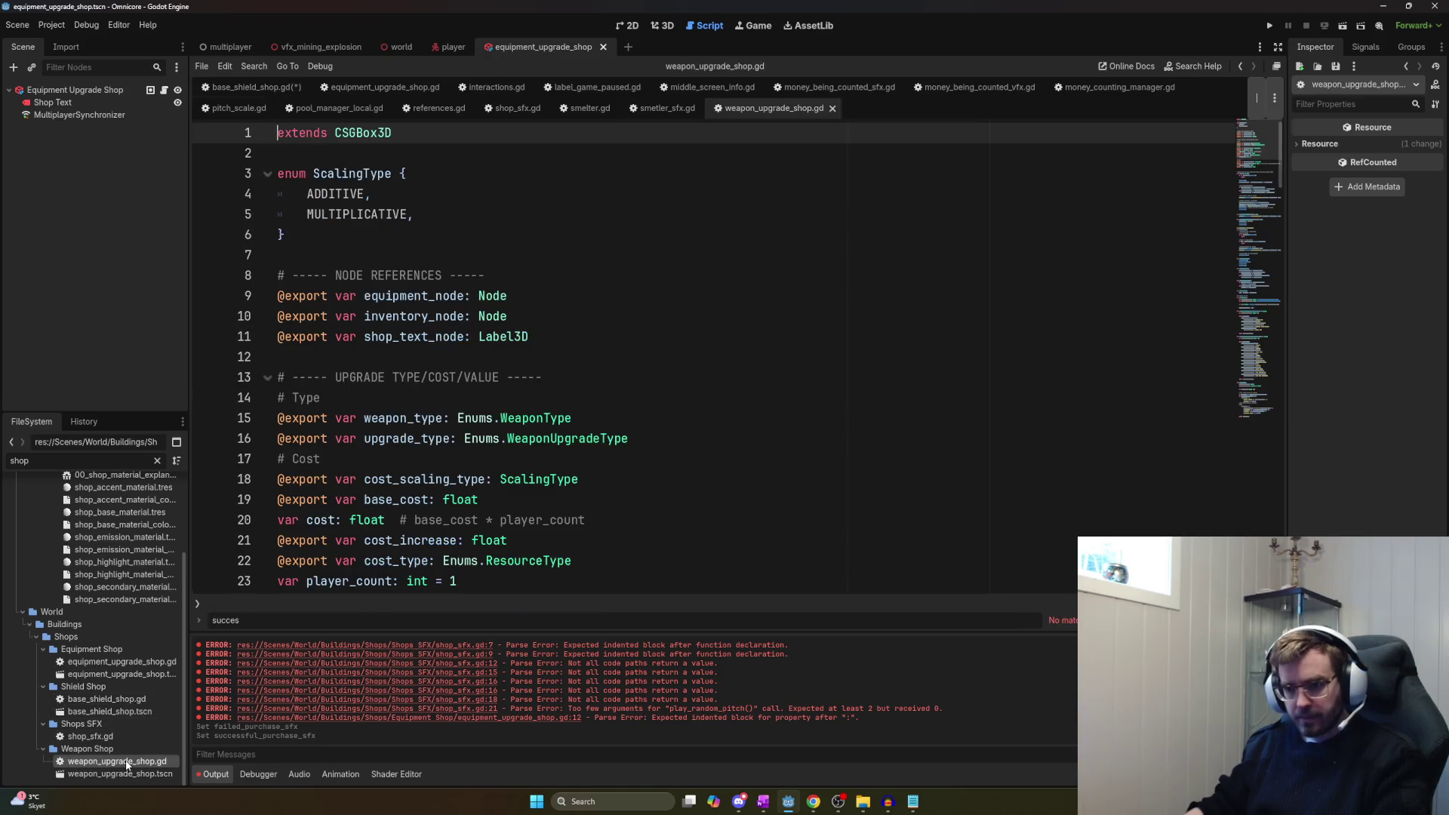
scroll(465, 419, "down", 20)
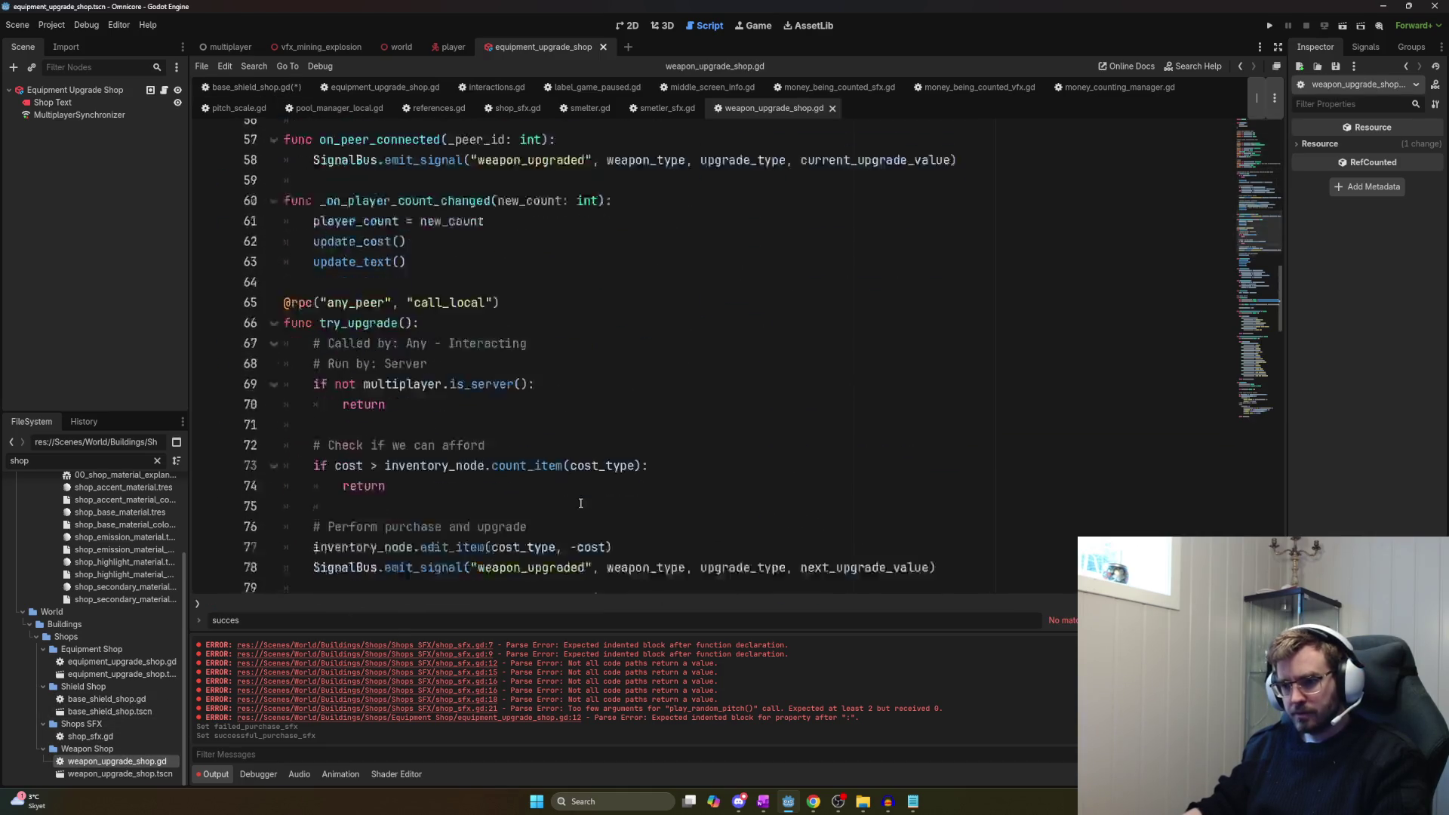
scroll(582, 495, "up", 1)
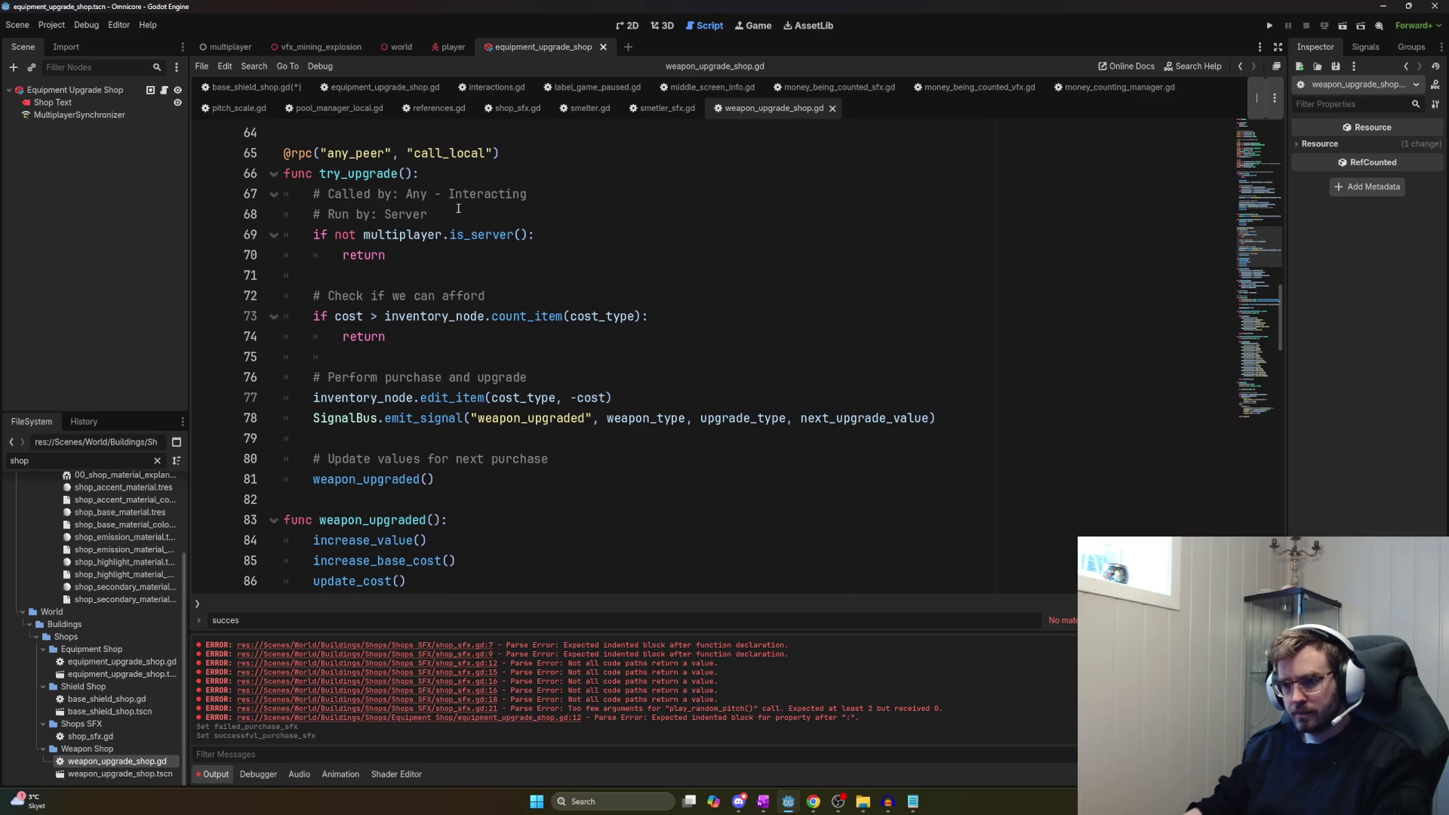
left_click(484, 257)
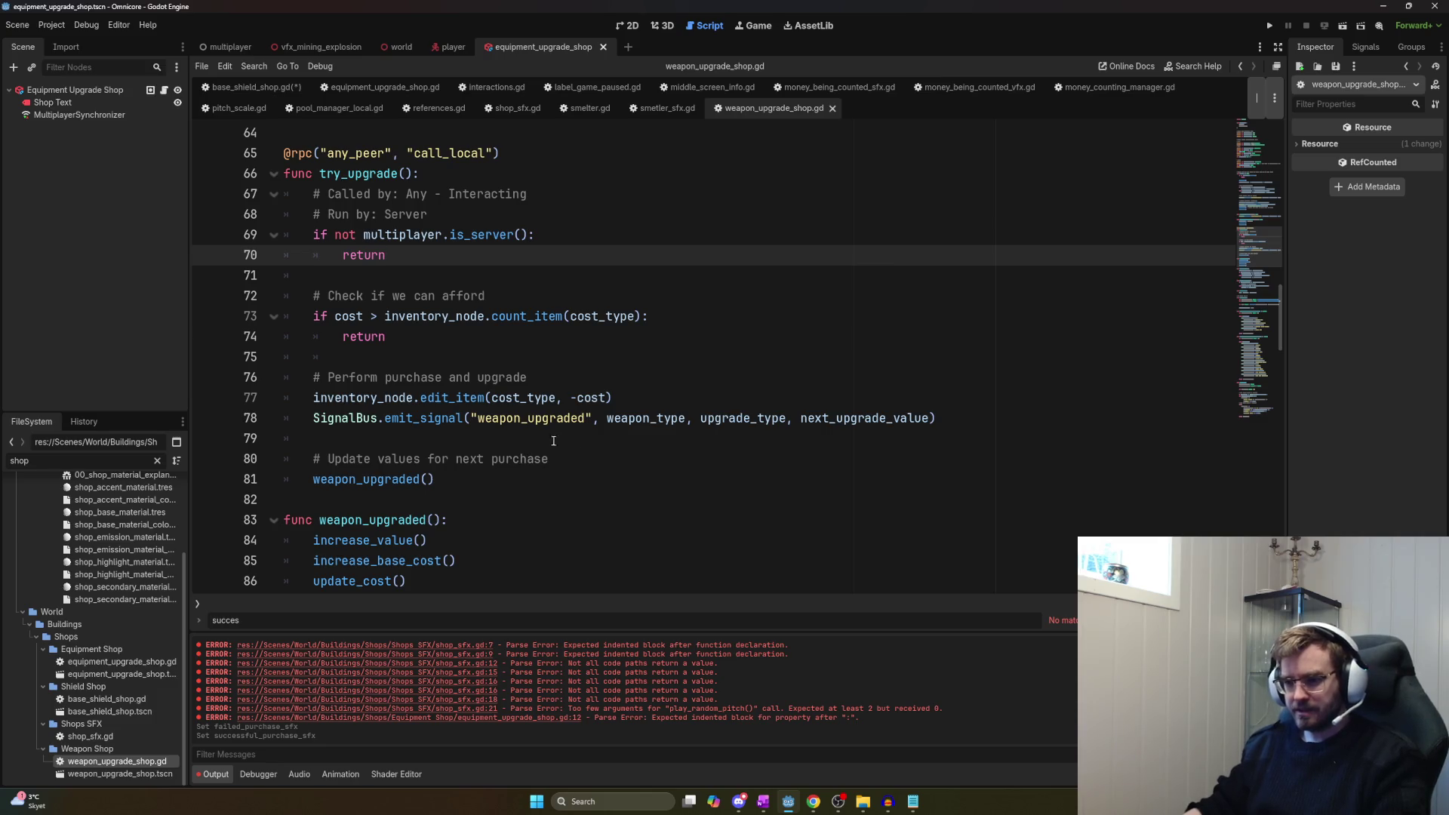
left_click(650, 316)
key("Return")
type("shop_sfx.rpc_id(sending_peer_id, \"play_successful_purchase_sfx\")")
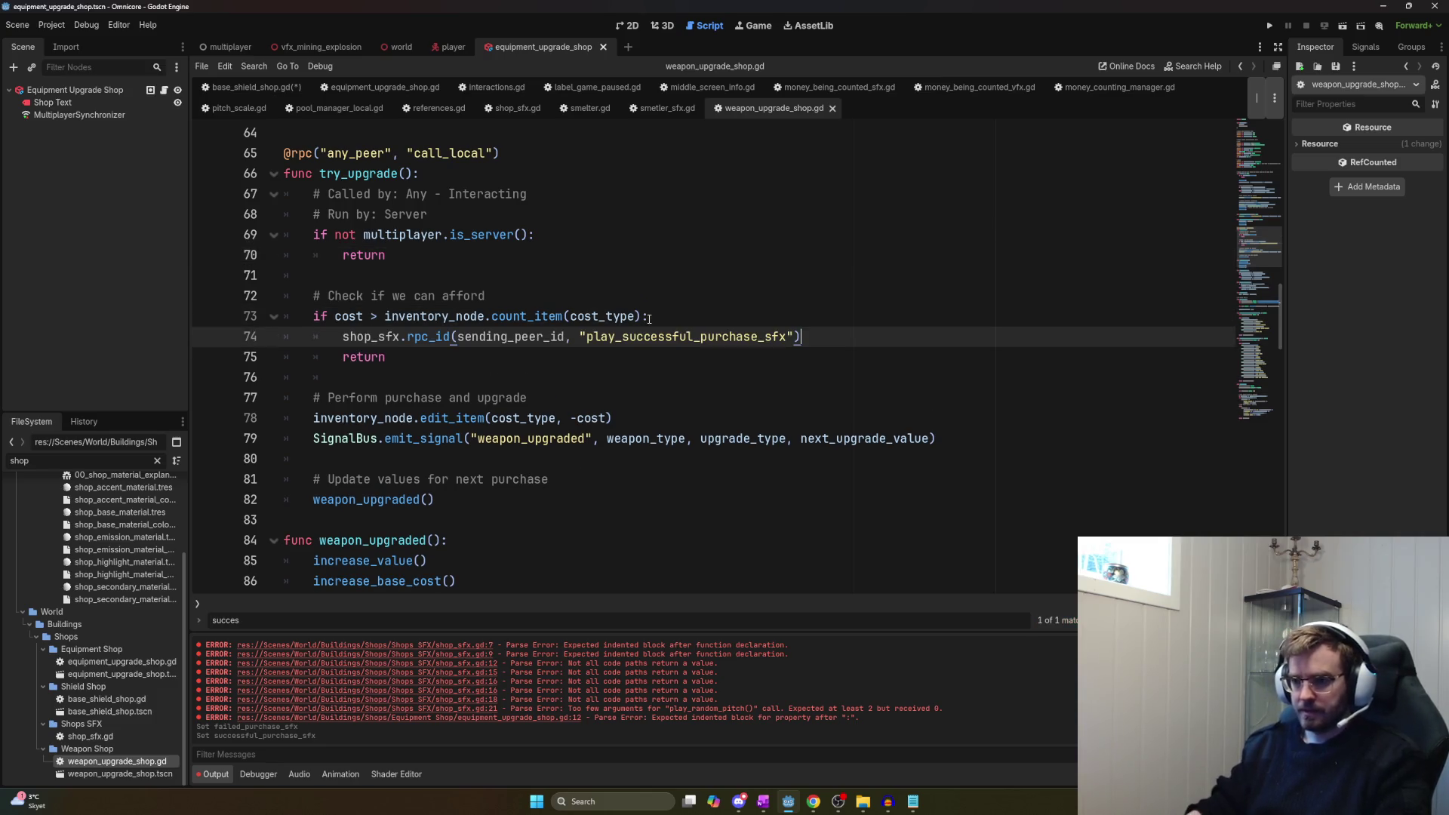
left_click_drag(612, 337, 588, 337)
type("failed")
- Paste the play_successful_purchase_sfx call after weapon_upgraded() and save weapon_upgrade_shop.gd
left_click(501, 479)
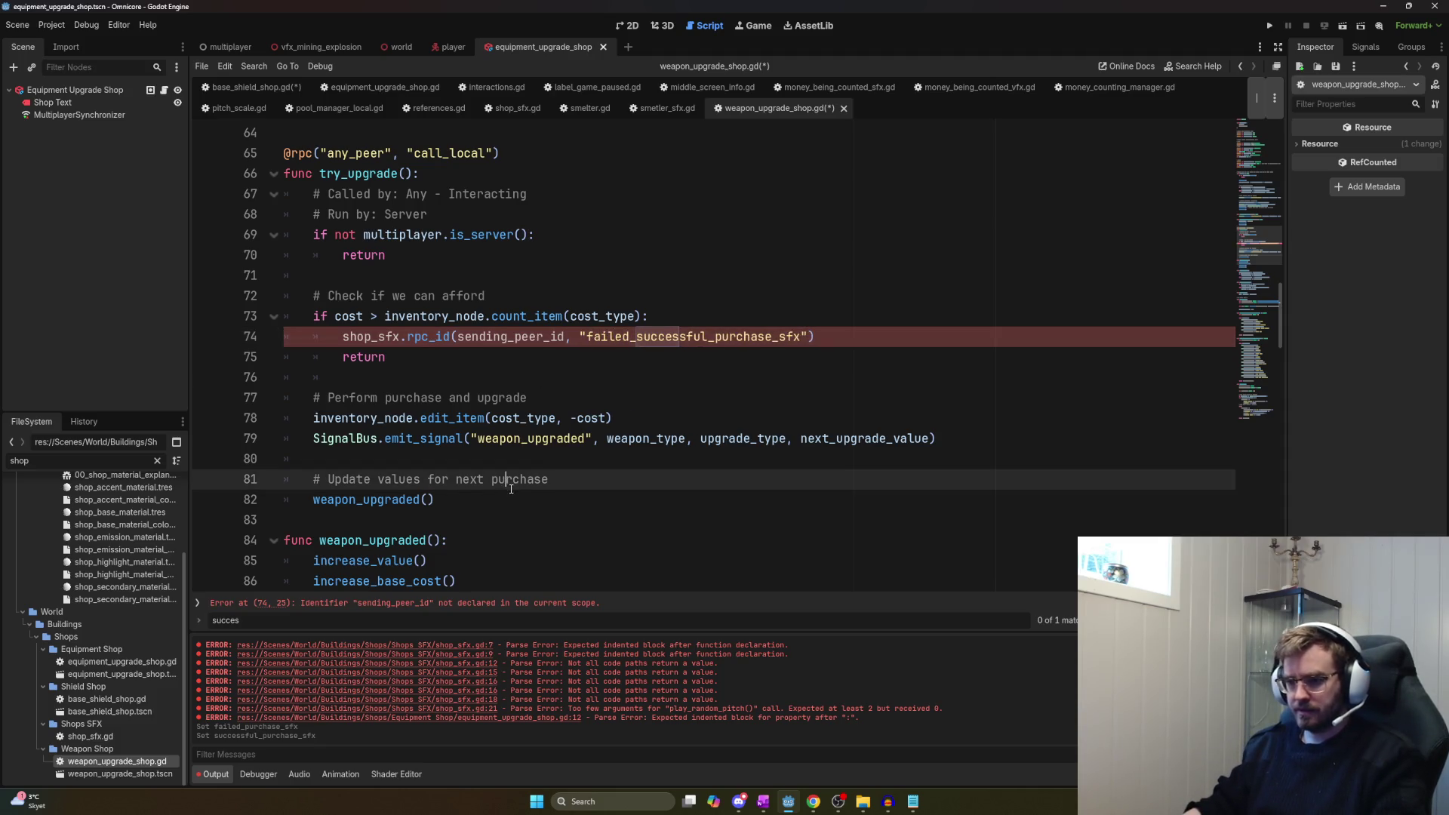
left_click(520, 489)
key("Return")
type("shop_sfx.rpc_id(sending_peer_id, \"play_successful_purchase_sfx\")")
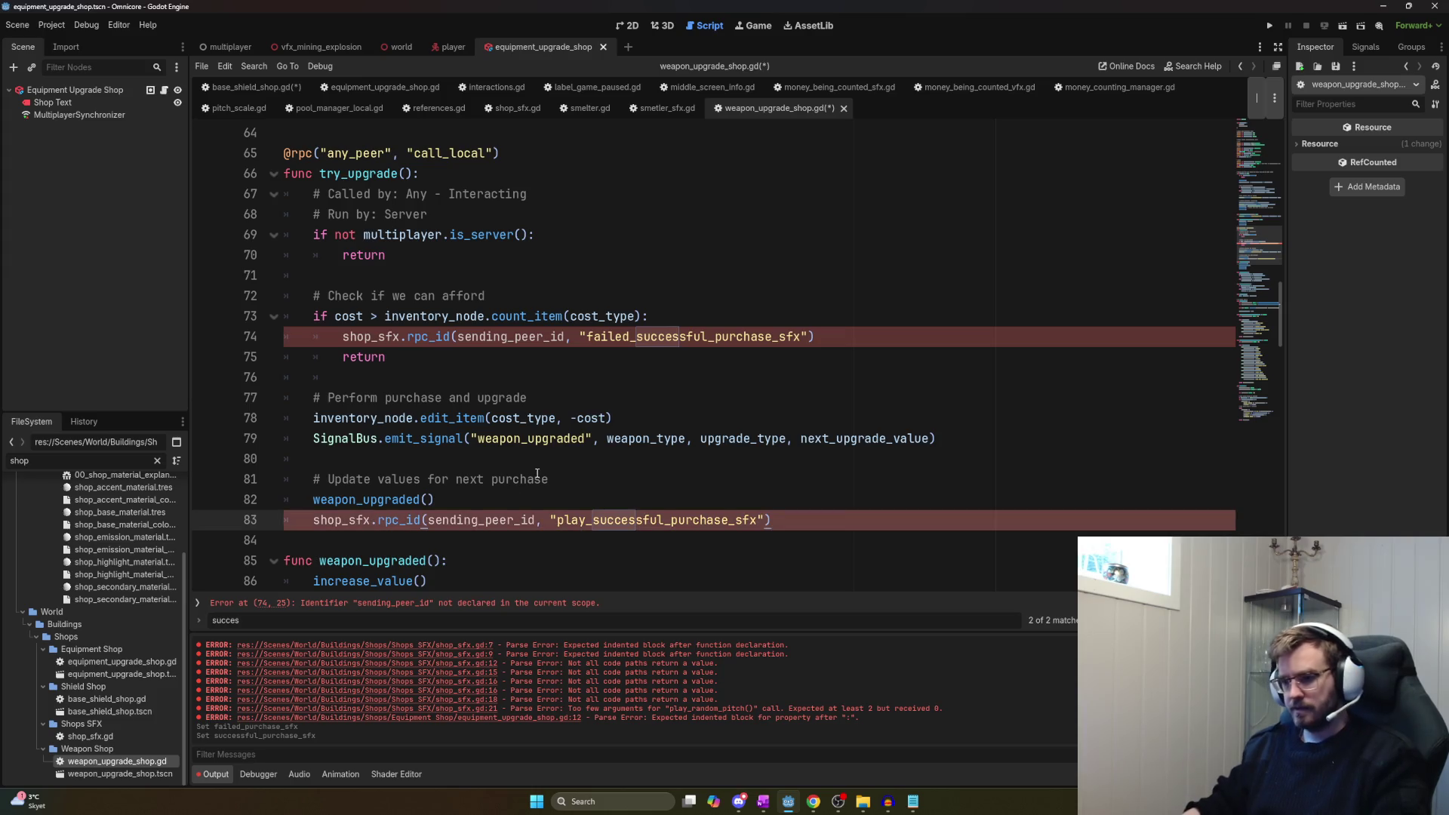
key("ctrl+s")
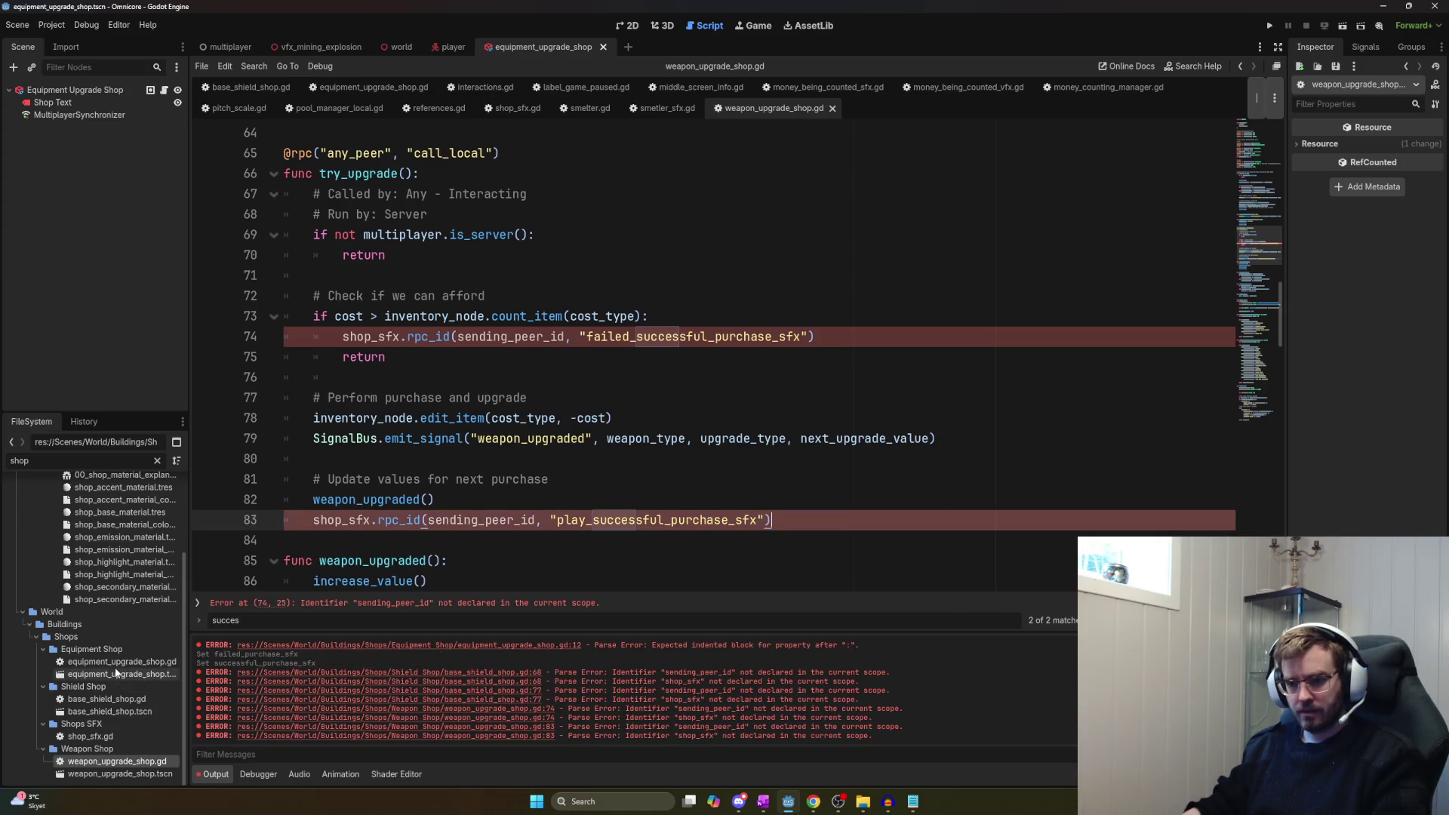
double_click(121, 664)
- Copy the sending_peer_id declaration into base_shield_shop.gd's try_upgrade and save it
scroll(512, 351, "up", 4)
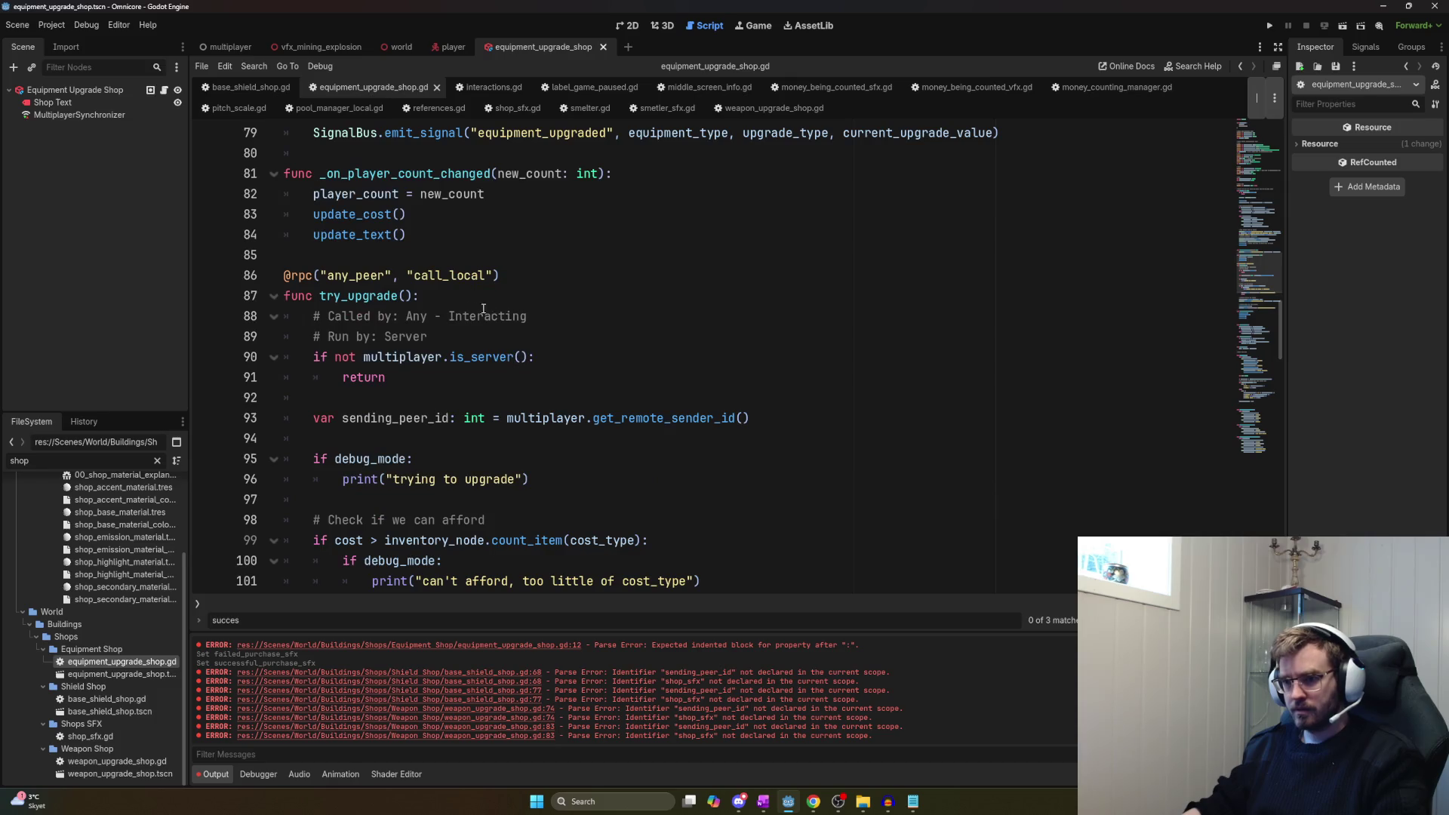
left_click_drag(749, 418, 311, 420)
key("ctrl+c")
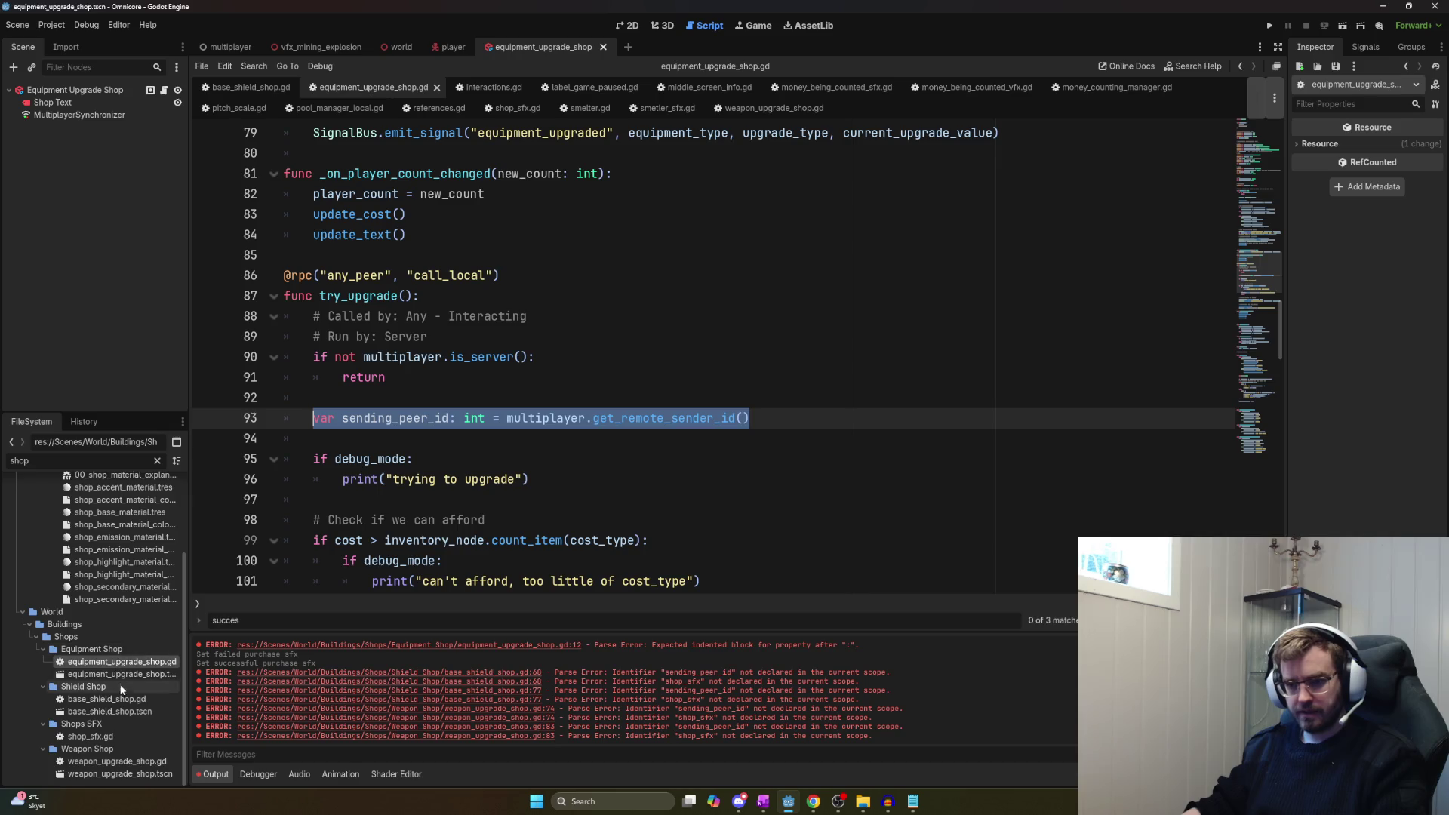
double_click(122, 701)
key("ctrl+v")
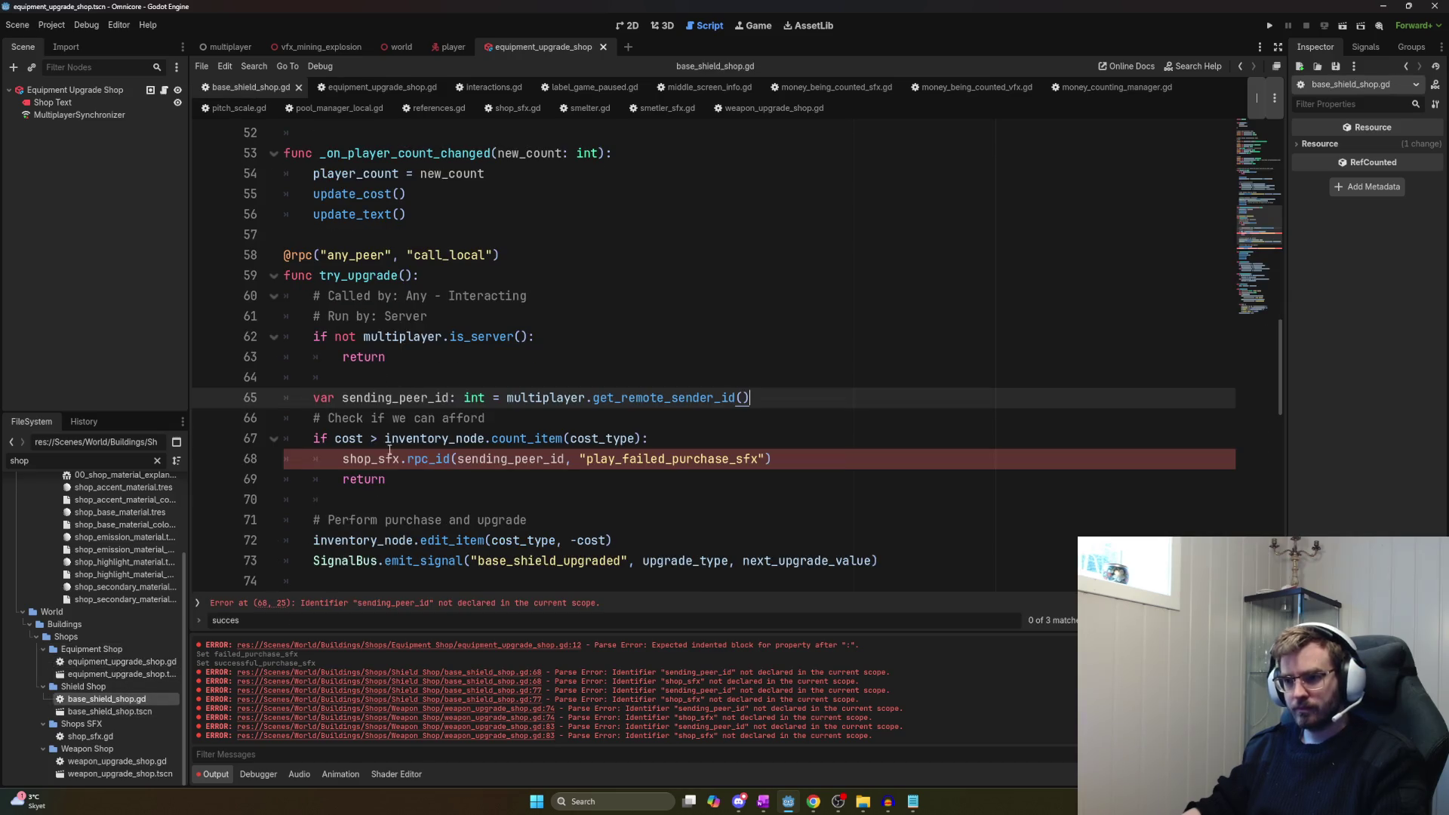
key("Return")
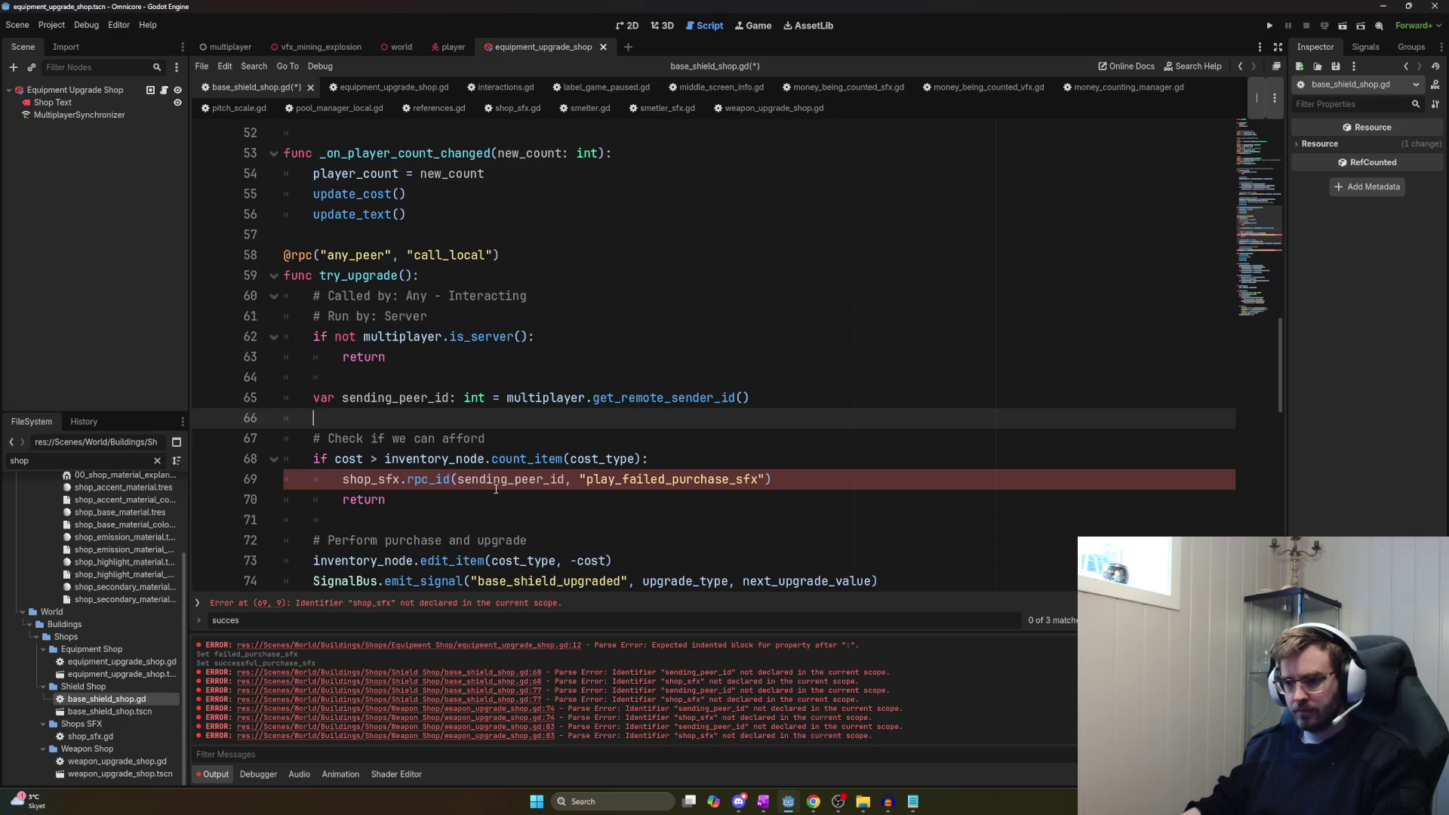
key("ctrl+s")
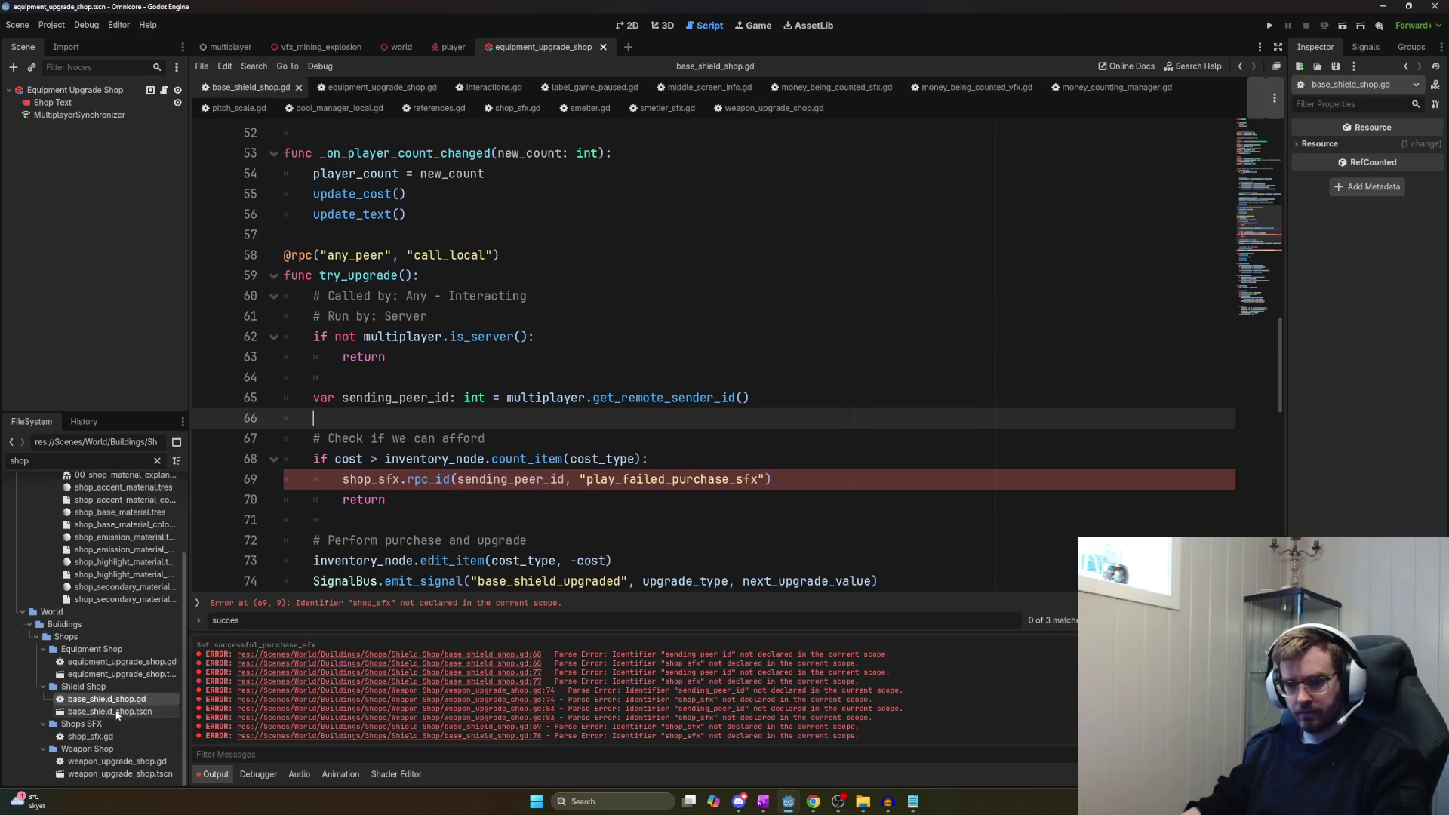
- Paste the sending_peer_id declaration after the server check in weapon_upgrade_shop.gd
left_click(111, 762)
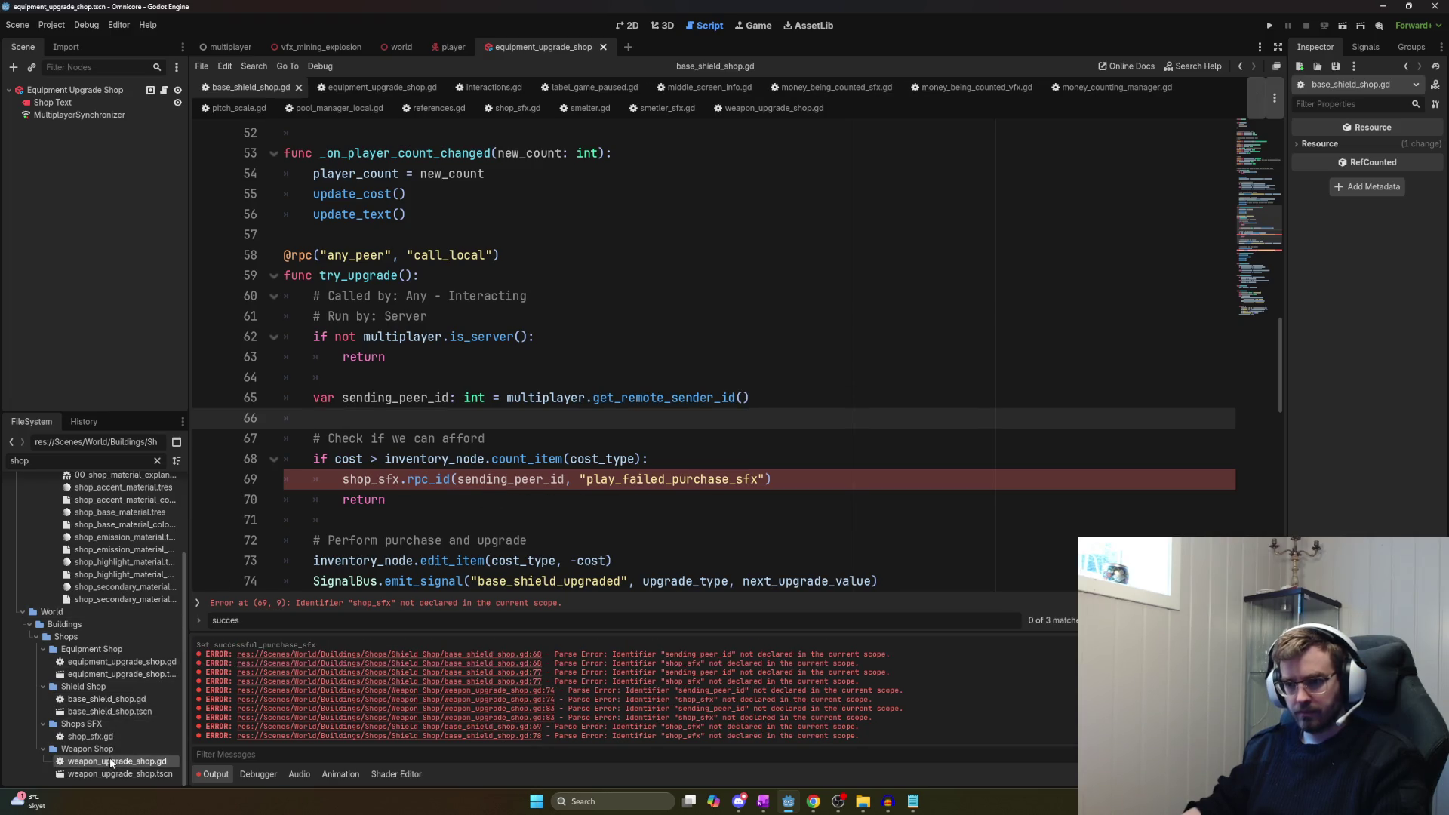
double_click(111, 763)
left_click(385, 275)
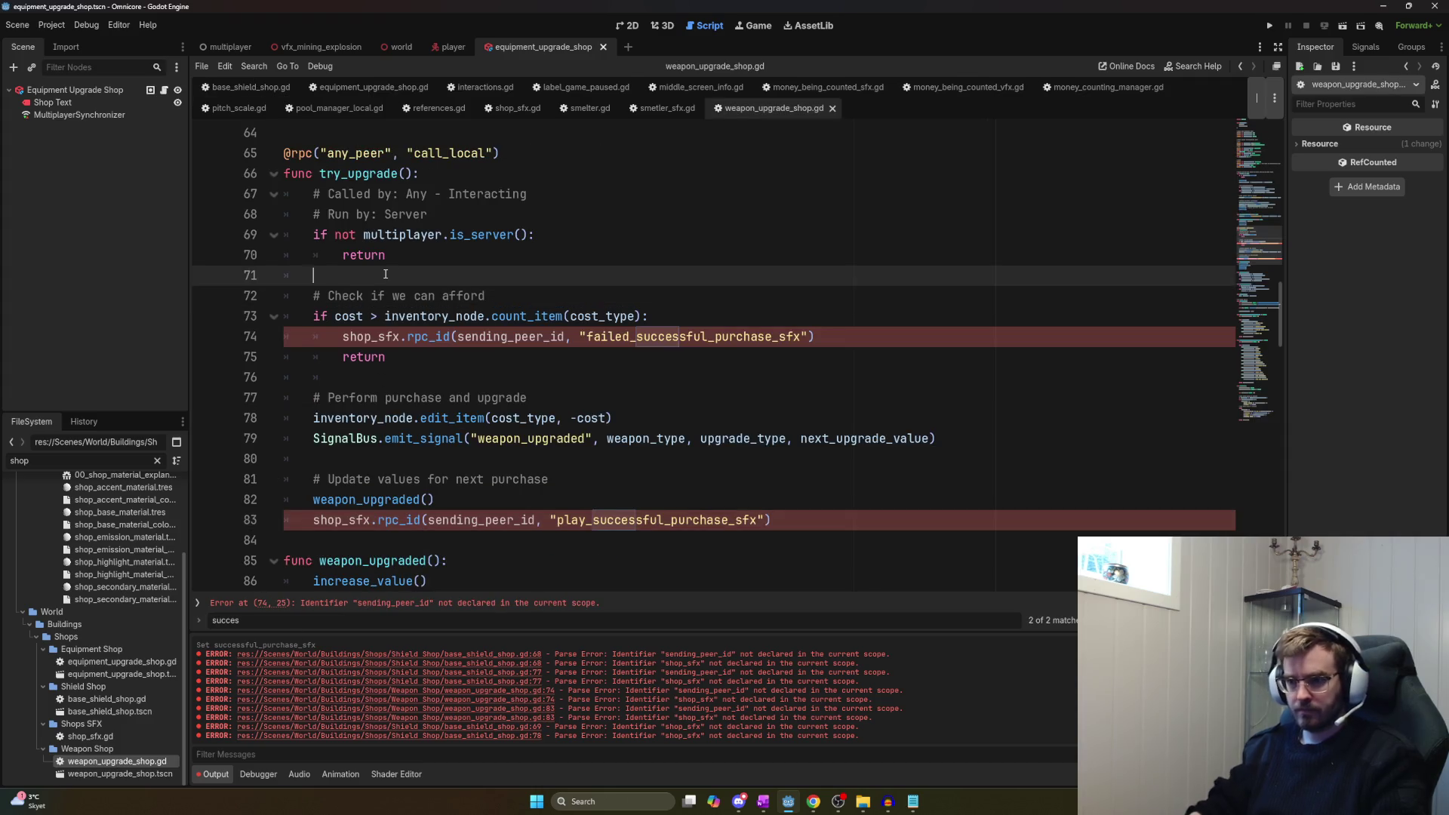
key("ctrl+v")
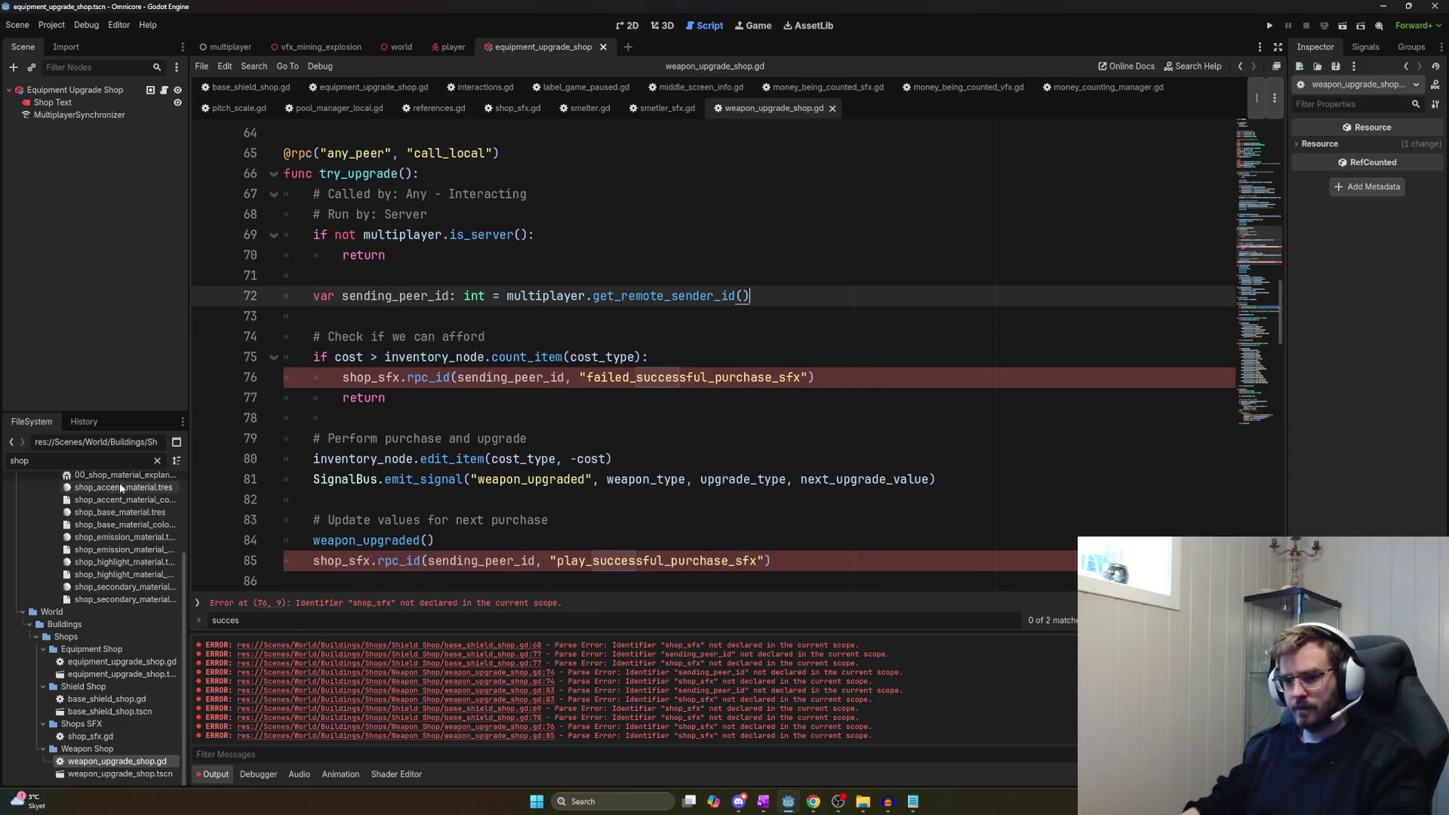
- Copy 'shop_sfx = References.shop_sfx' from equipment_upgrade_shop.gd into _ready of base_shield_shop.gd after the return
double_click(103, 661)
scroll(664, 453, "up", 15)
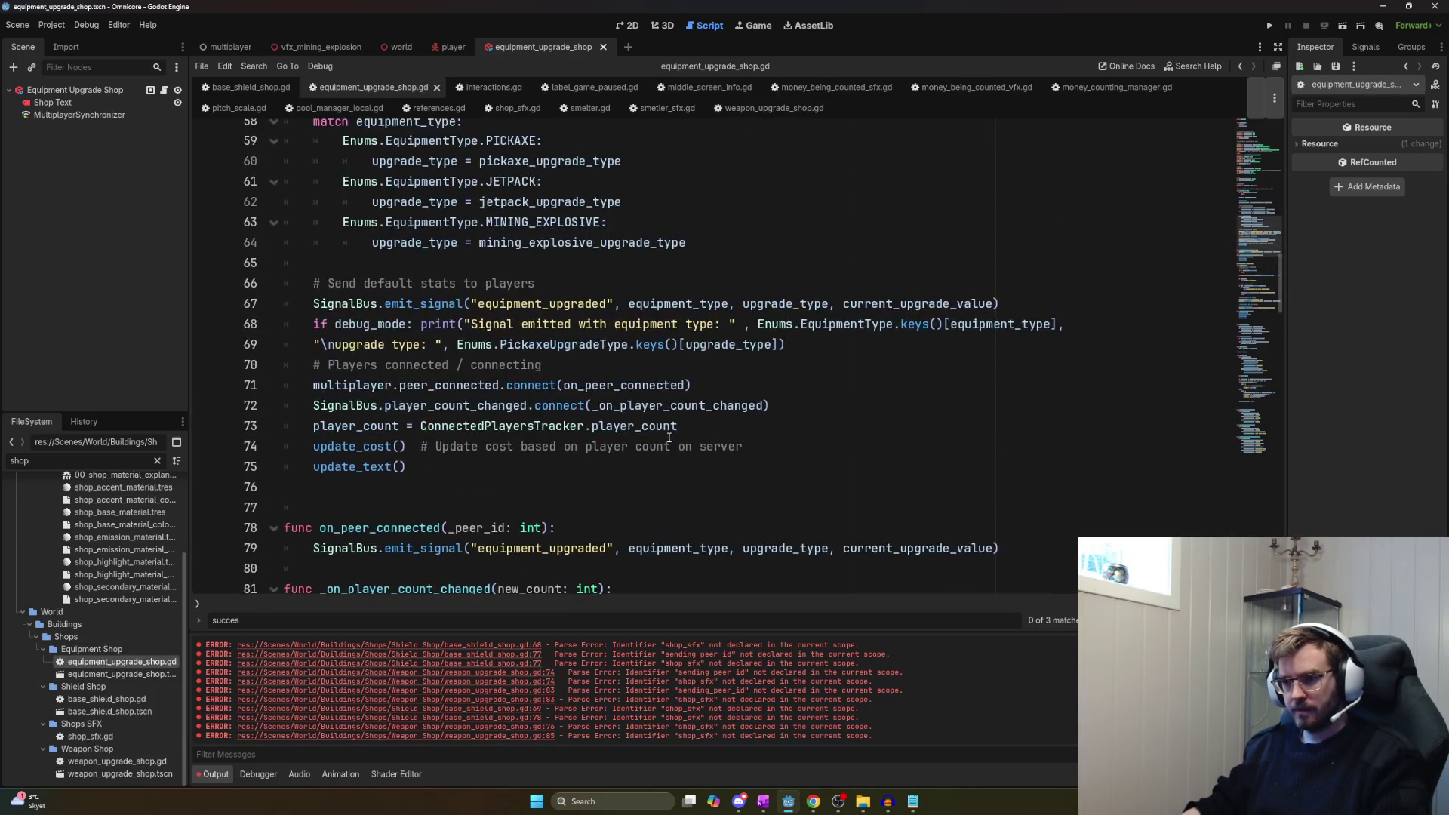
scroll(667, 436, "up", 1)
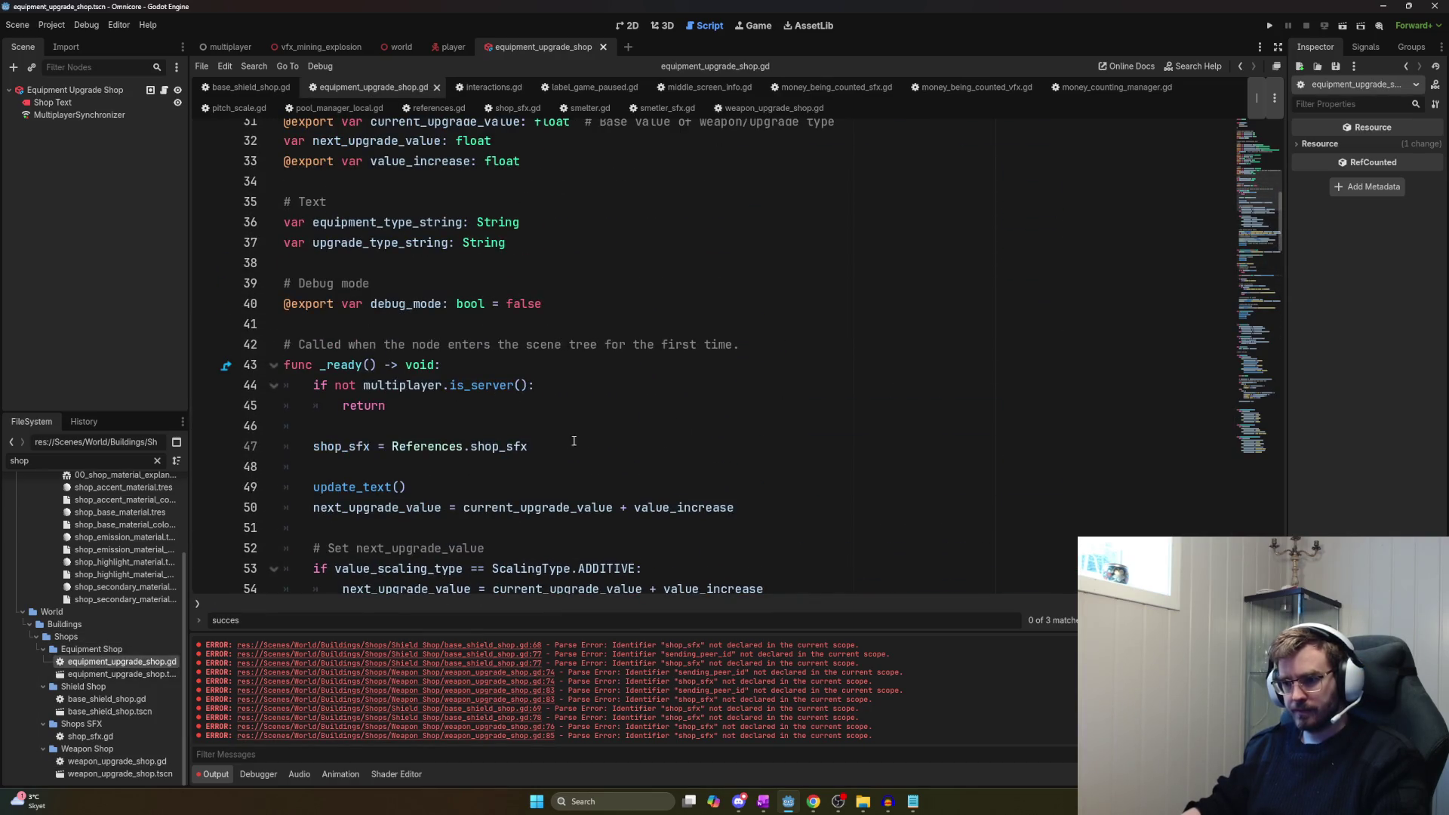
left_click_drag(527, 446, 310, 445)
key("ctrl+c")
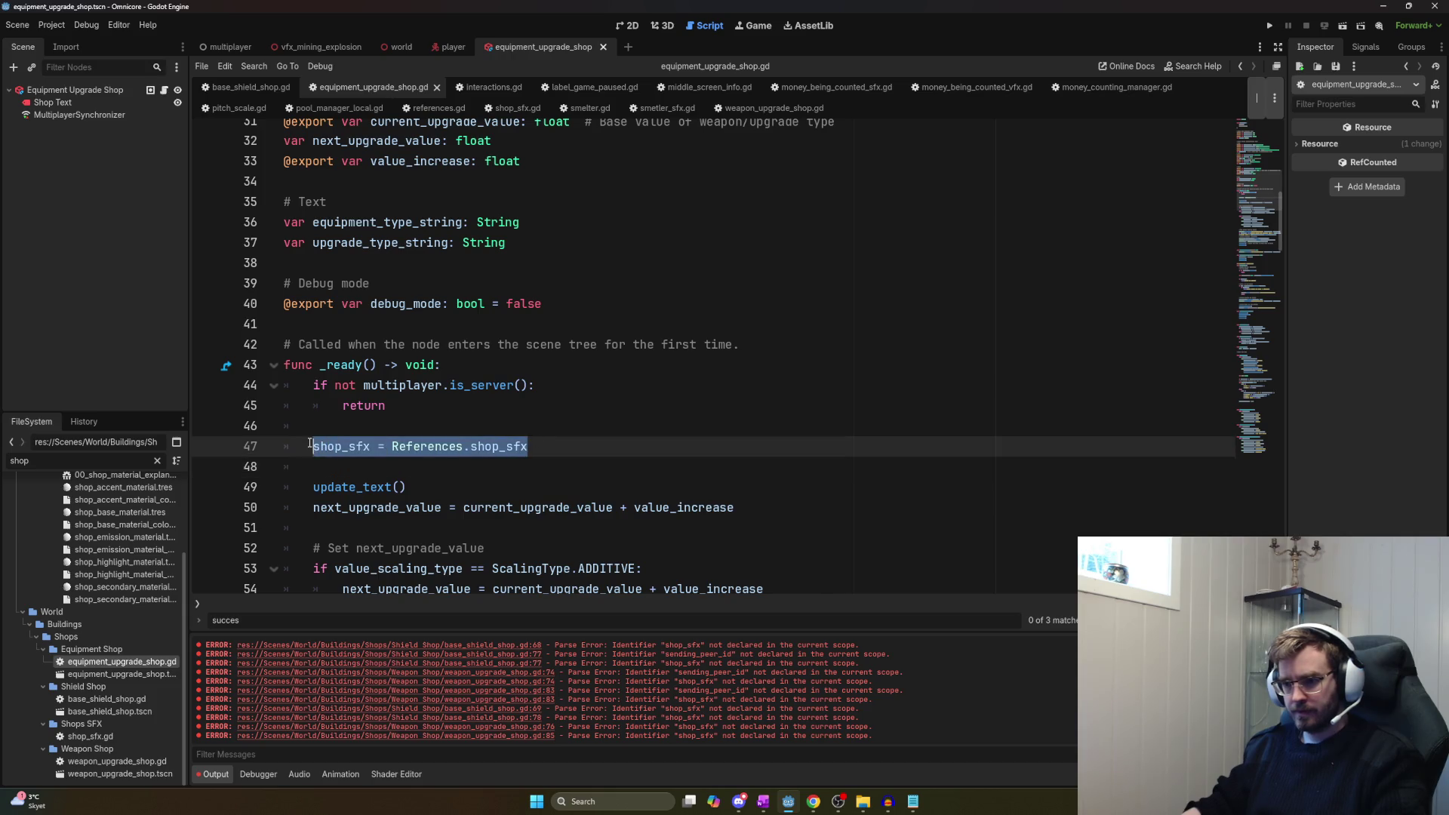
double_click(131, 701)
scroll(396, 423, "up", 10)
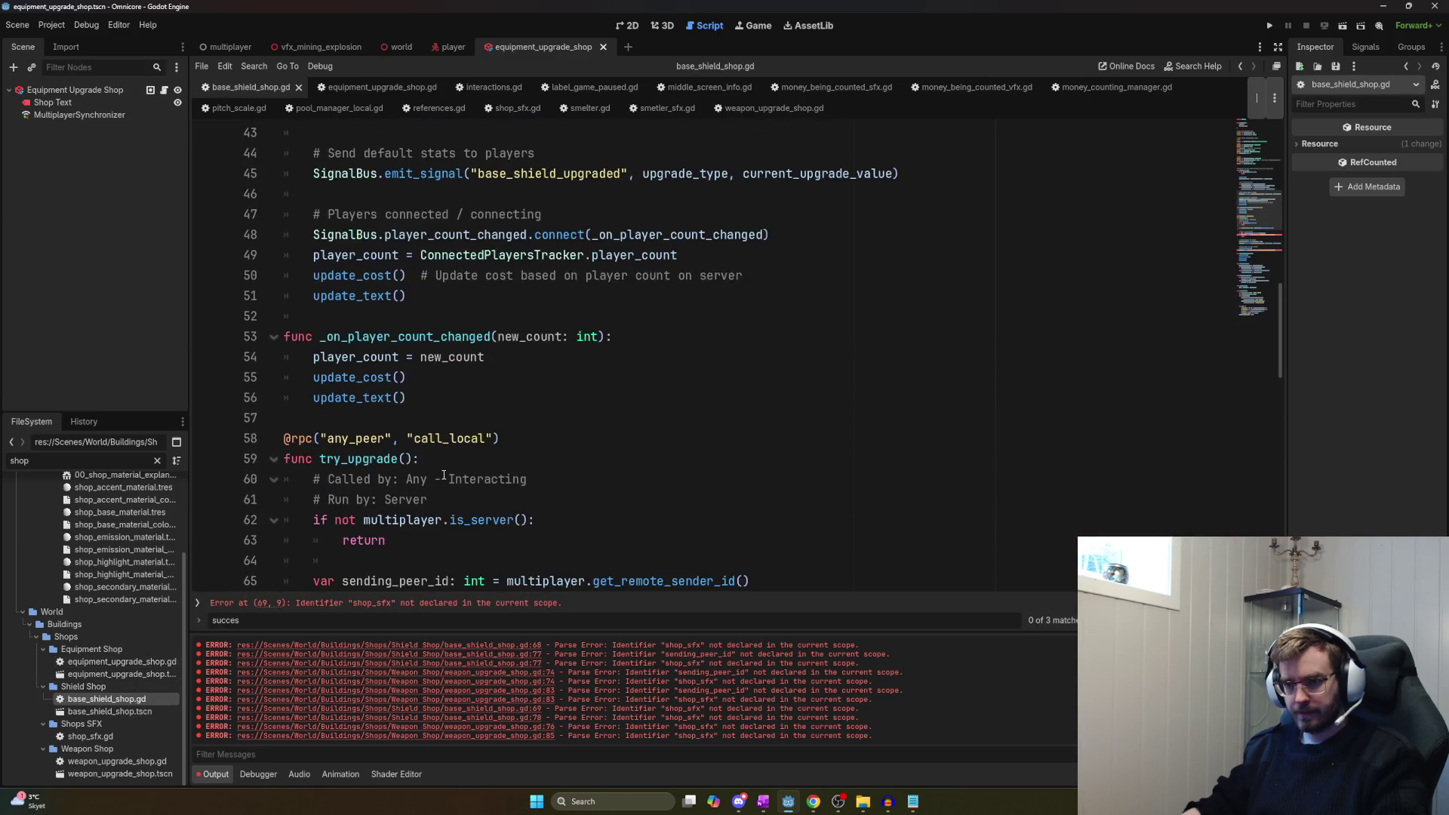
left_click(436, 355)
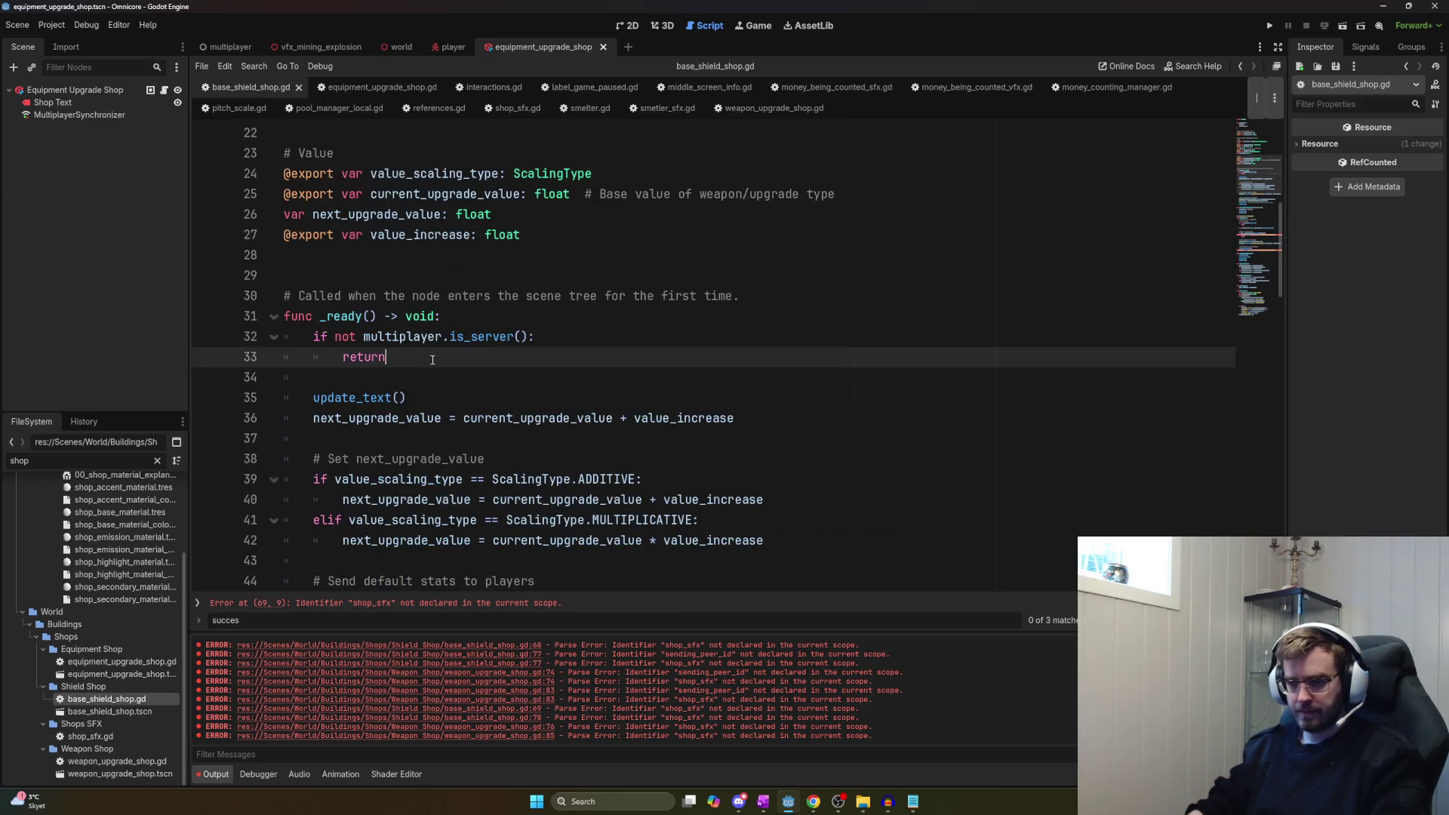
key("Return")
key("Return")
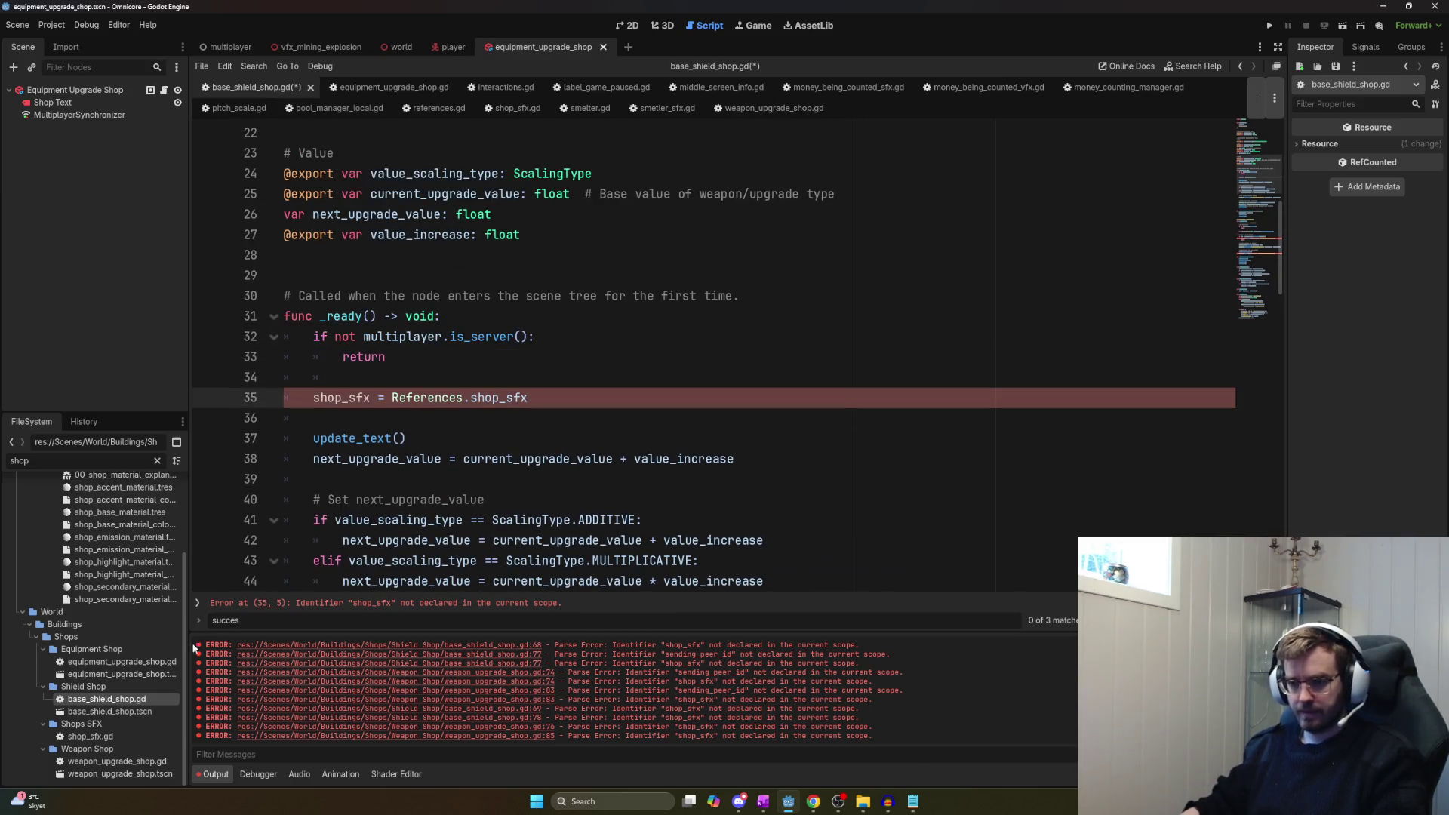
- Paste 'shop_sfx = References.shop_sfx' below the return in weapon_upgrade_shop.gd's _ready
double_click(107, 762)
scroll(467, 473, "up", 5)
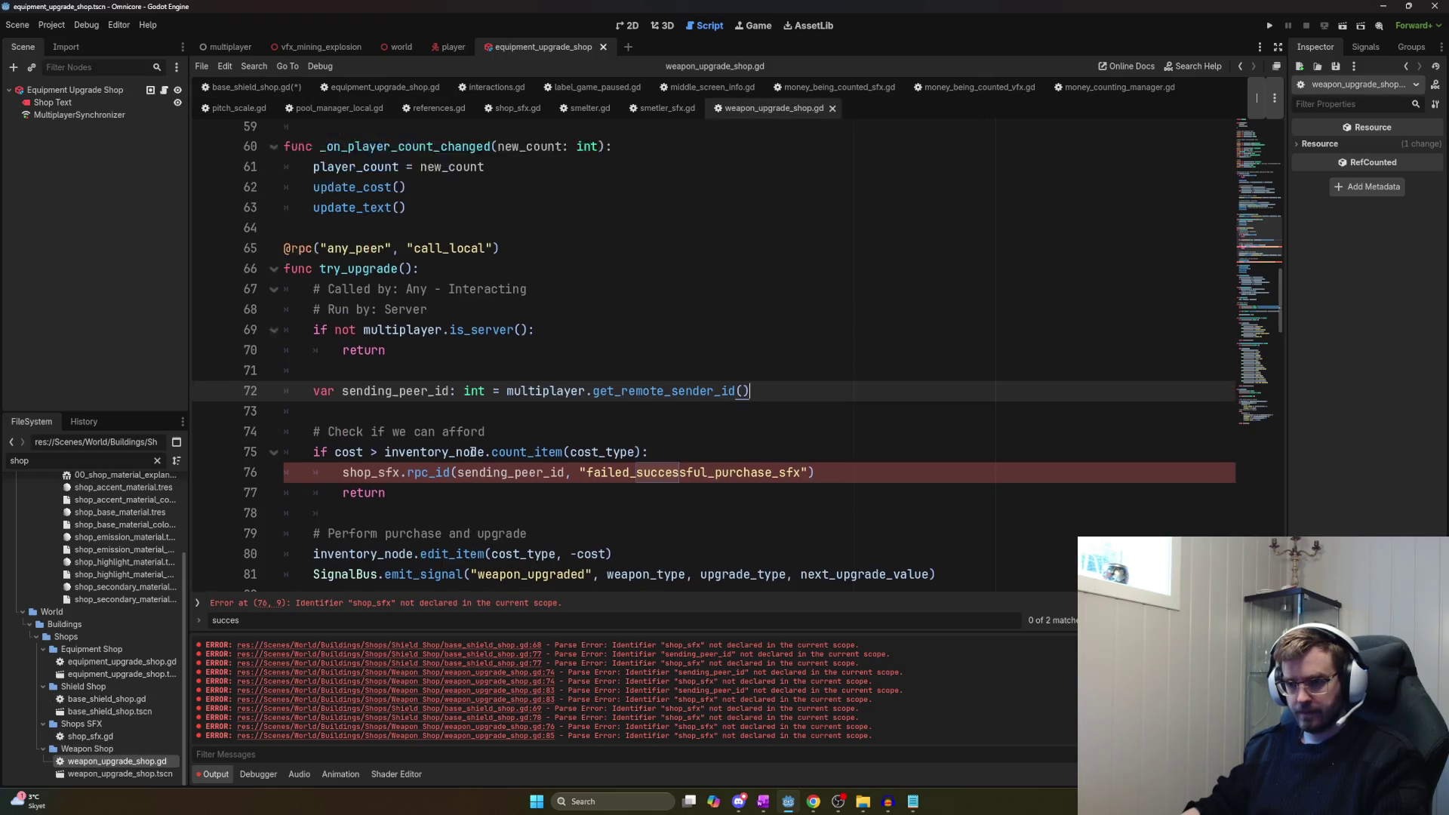
scroll(478, 458, "up", 10)
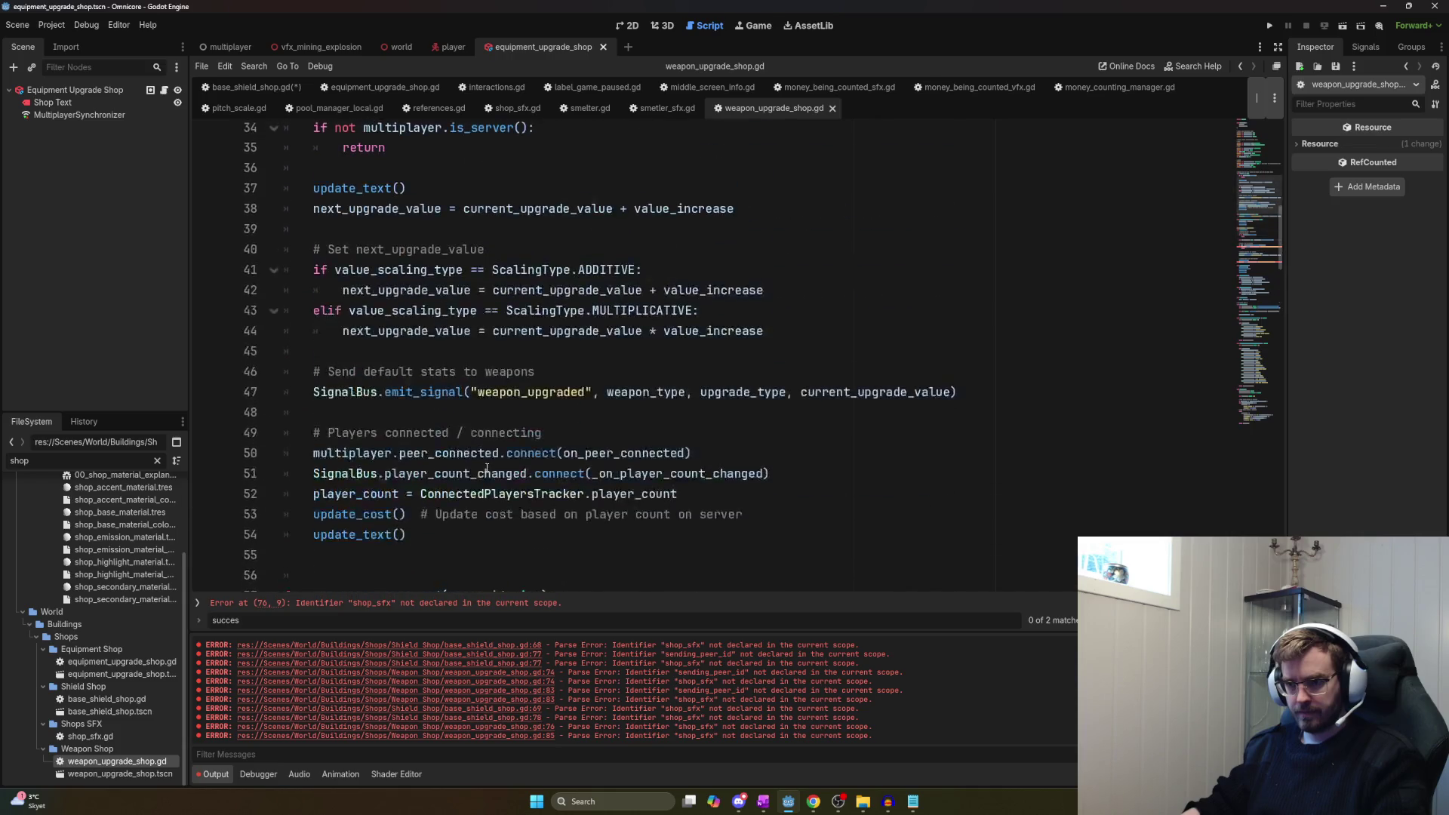
left_click(469, 460)
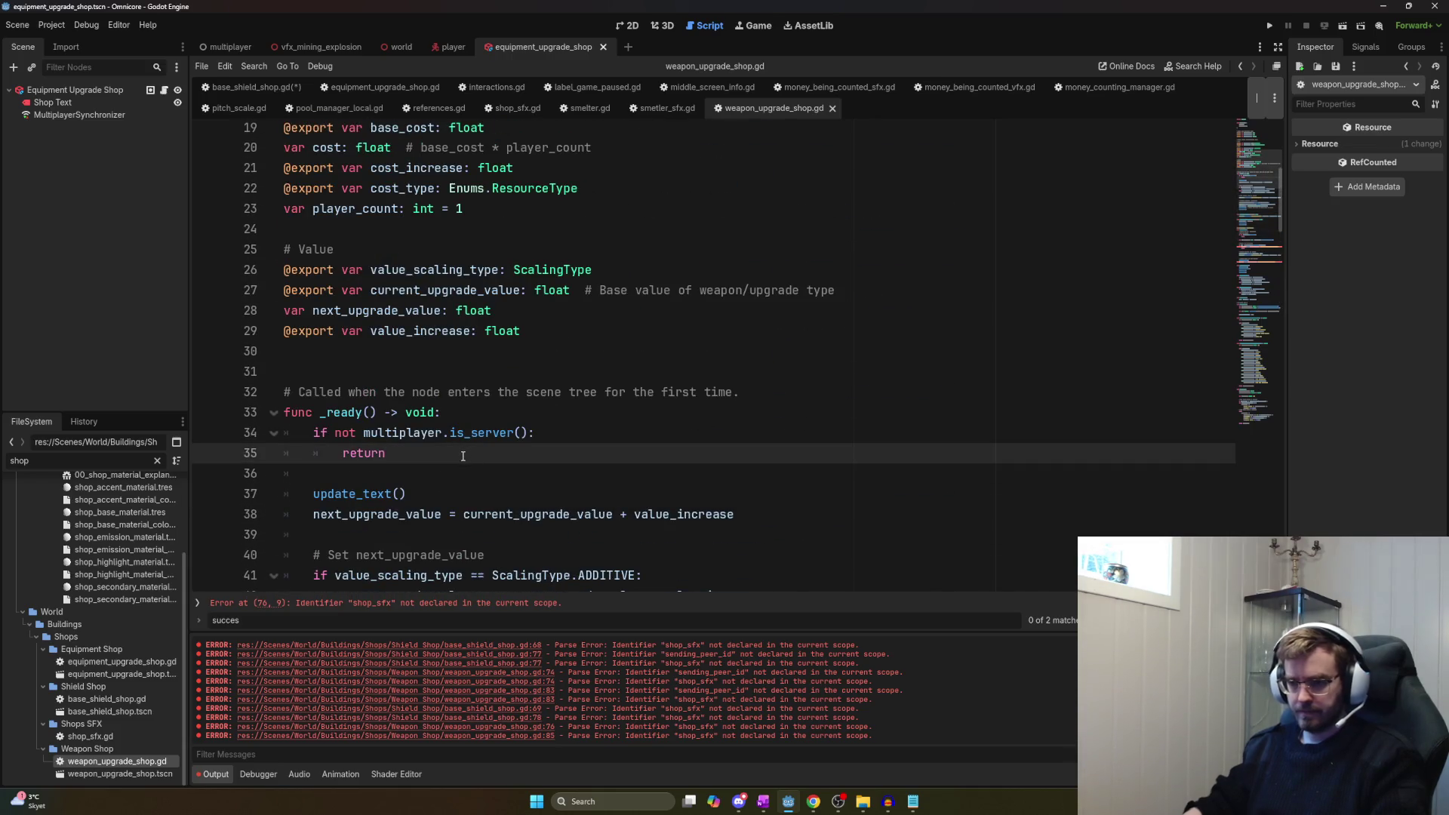
key("Return")
key("Return")
key("ctrl+v")
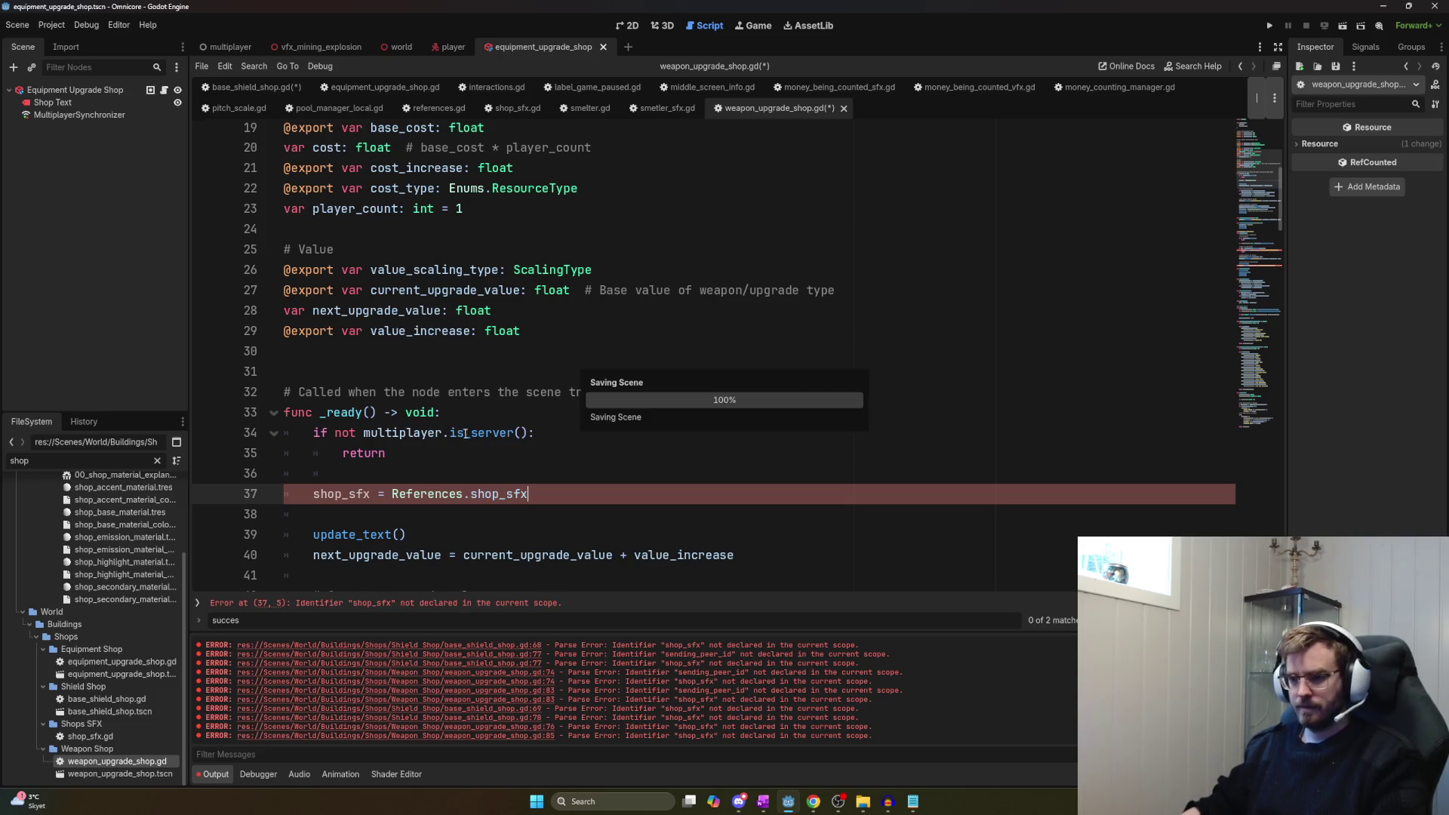
- Start a new line under shop_text_node in weapon_upgrade_shop.gd for the shop_sfx variable
left_click(457, 333)
left_click(469, 351)
key("Return")
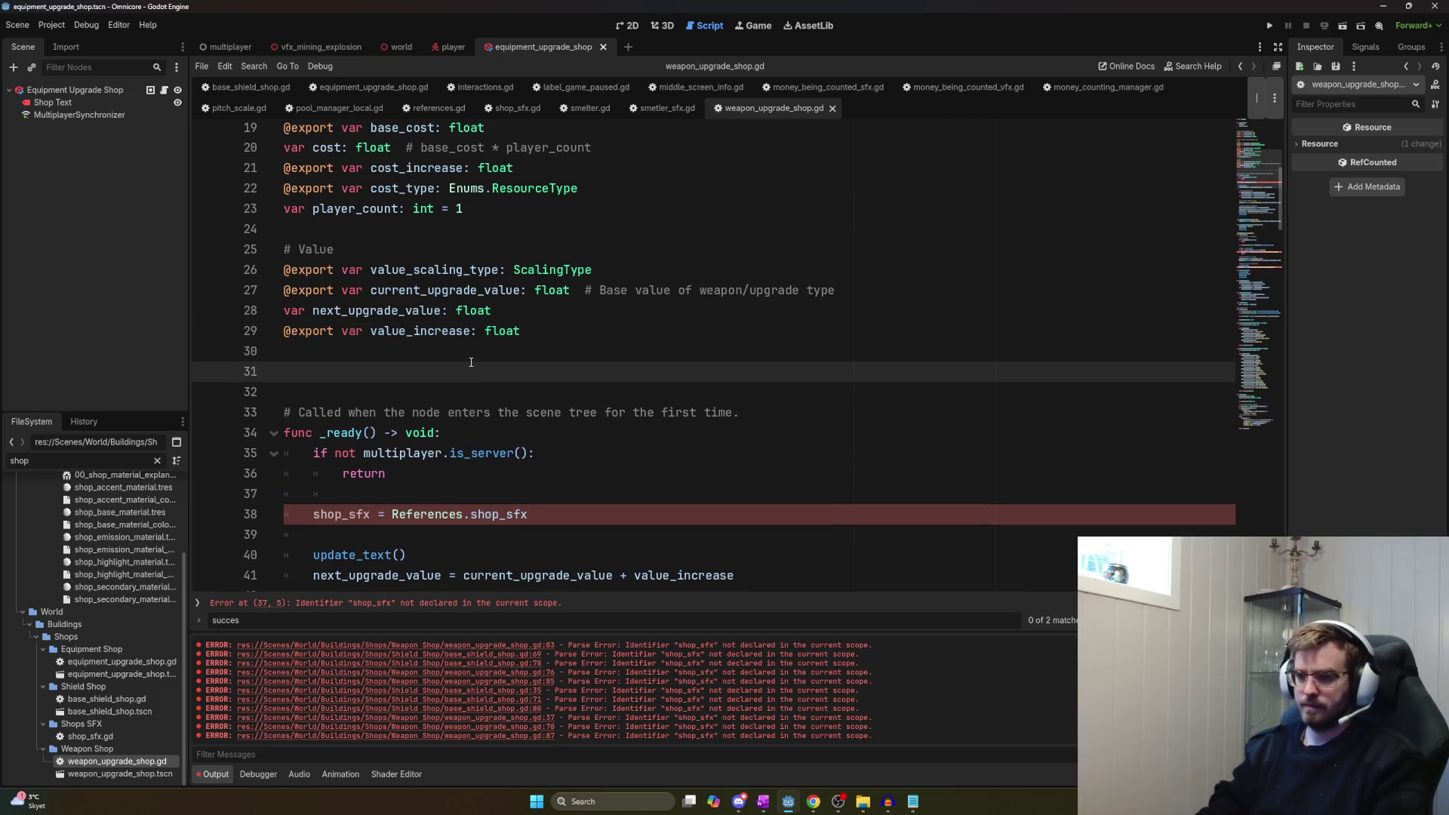
key("BackSpace")
key("BackSpace")
key("BackSpace")
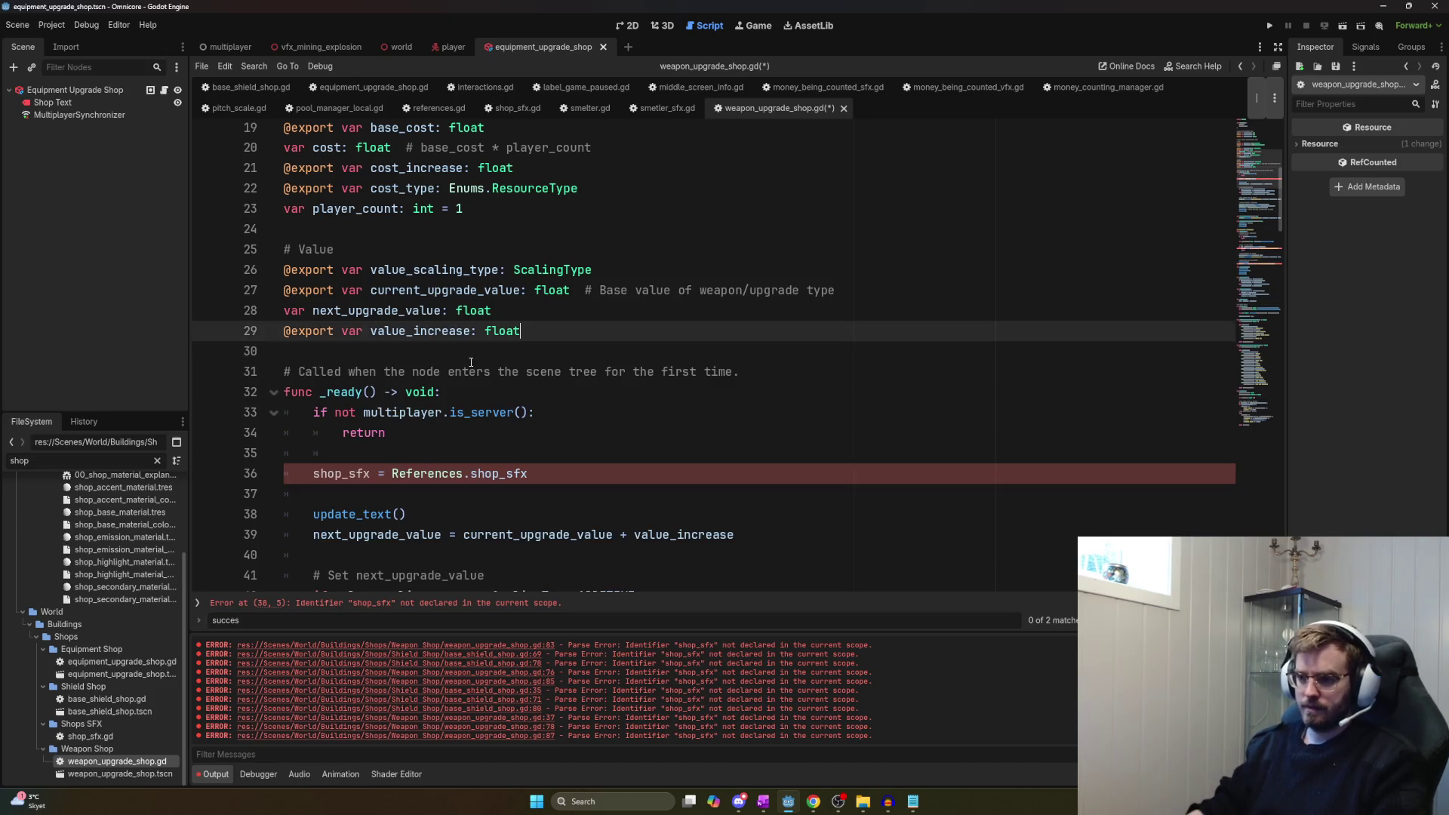
scroll(474, 361, "up", 6)
left_click(544, 340)
key("Return")
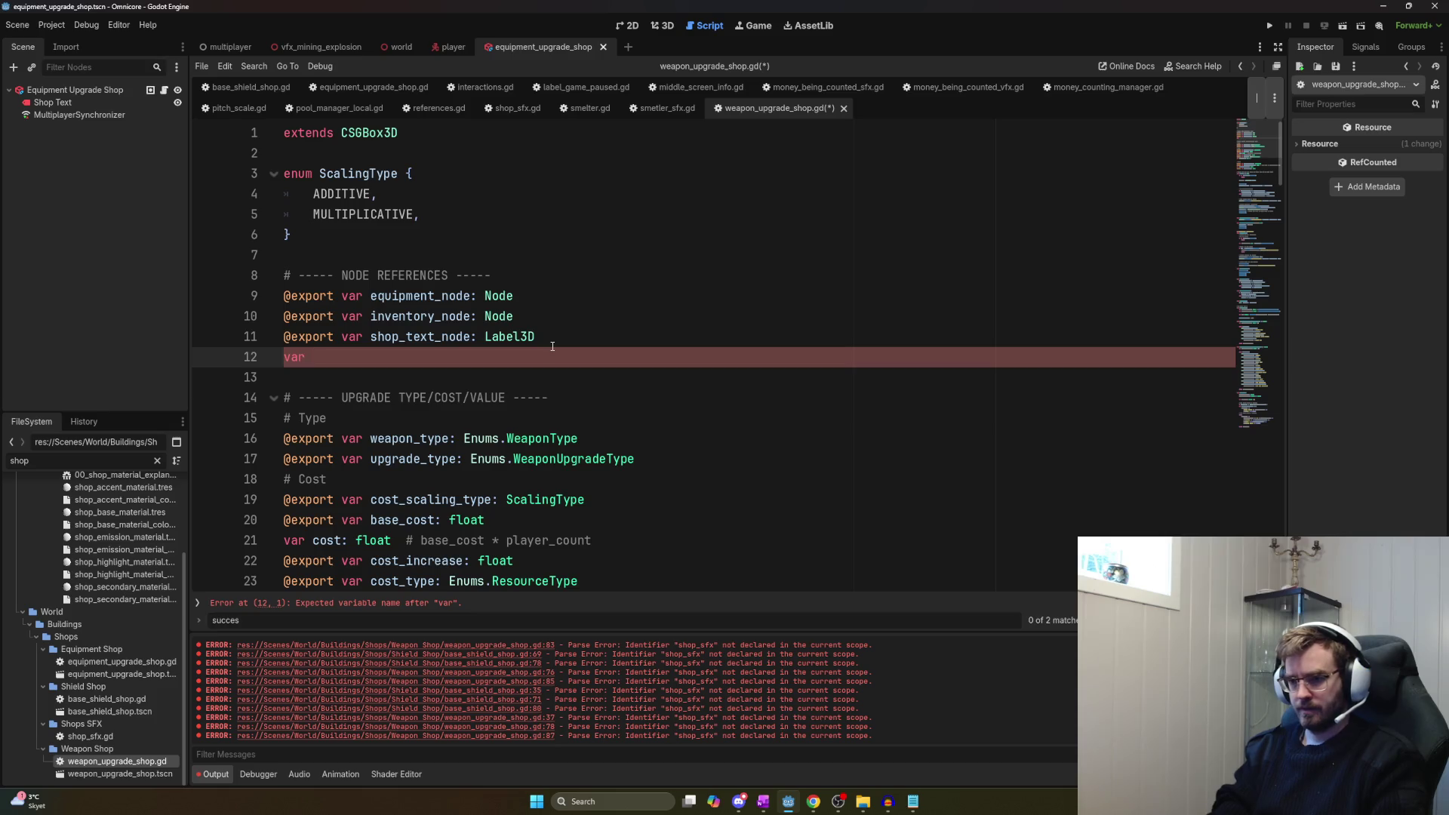
- Declare 'var shop_sfx: ShopSFX' in weapon_upgrade_shop.gd and base_shield_shop.gd, then run the game with F5
type("_sfx: ")
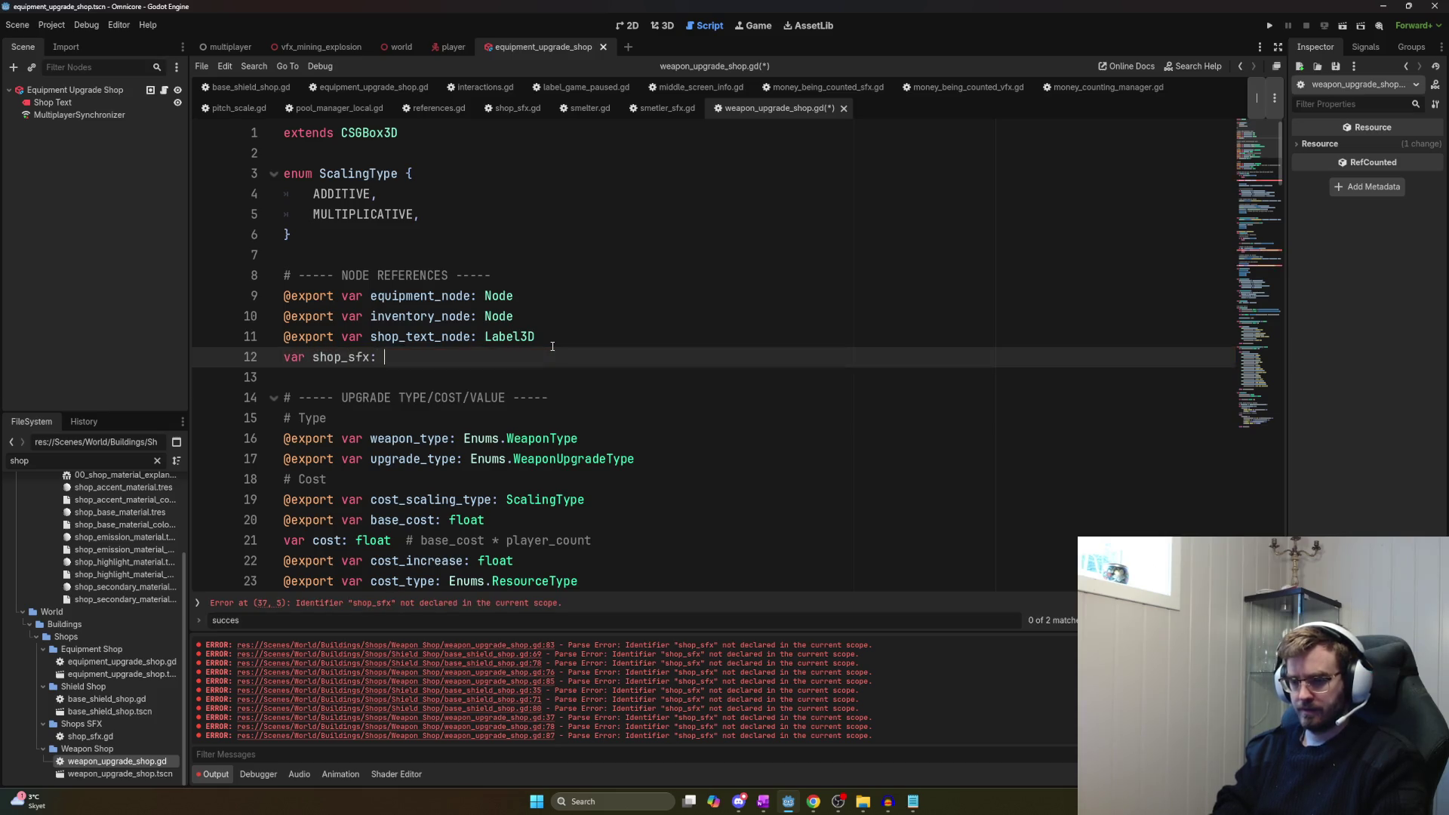
type("ShopSFX")
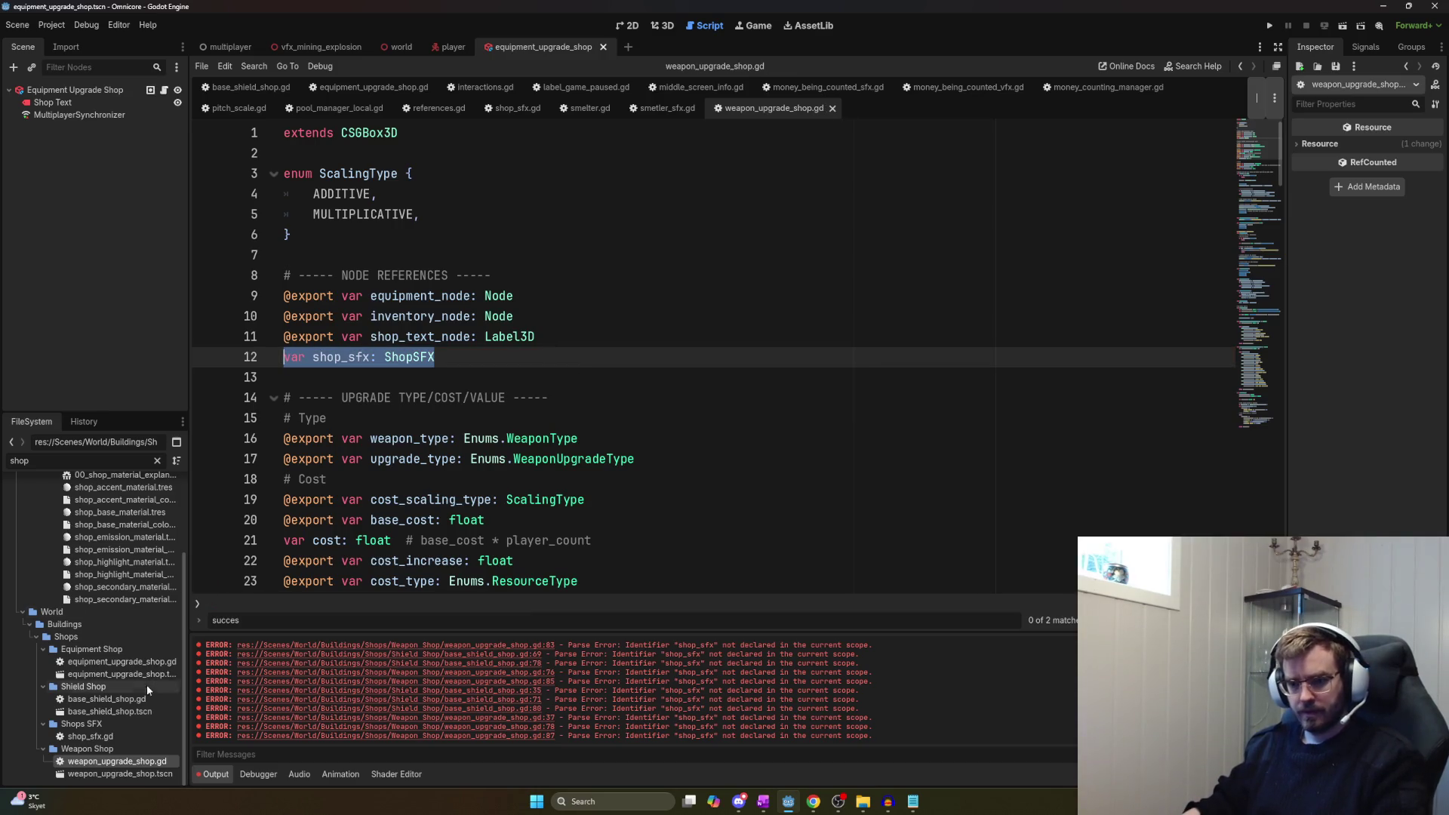
double_click(151, 699)
scroll(415, 466, "up", 7)
left_click(564, 315)
key("Return")
type("var shop_sfx: ShopSFX")
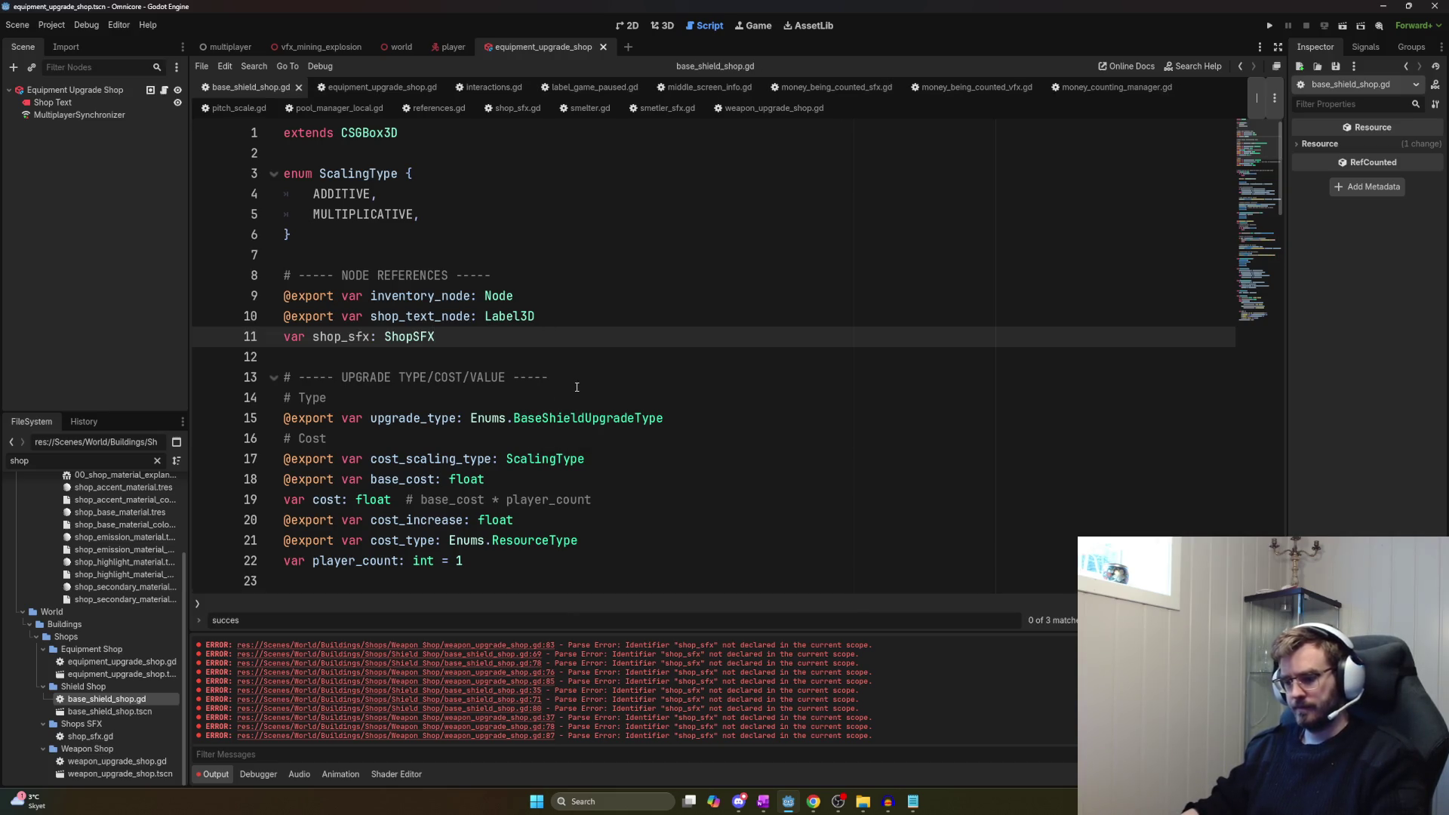
key("F5")
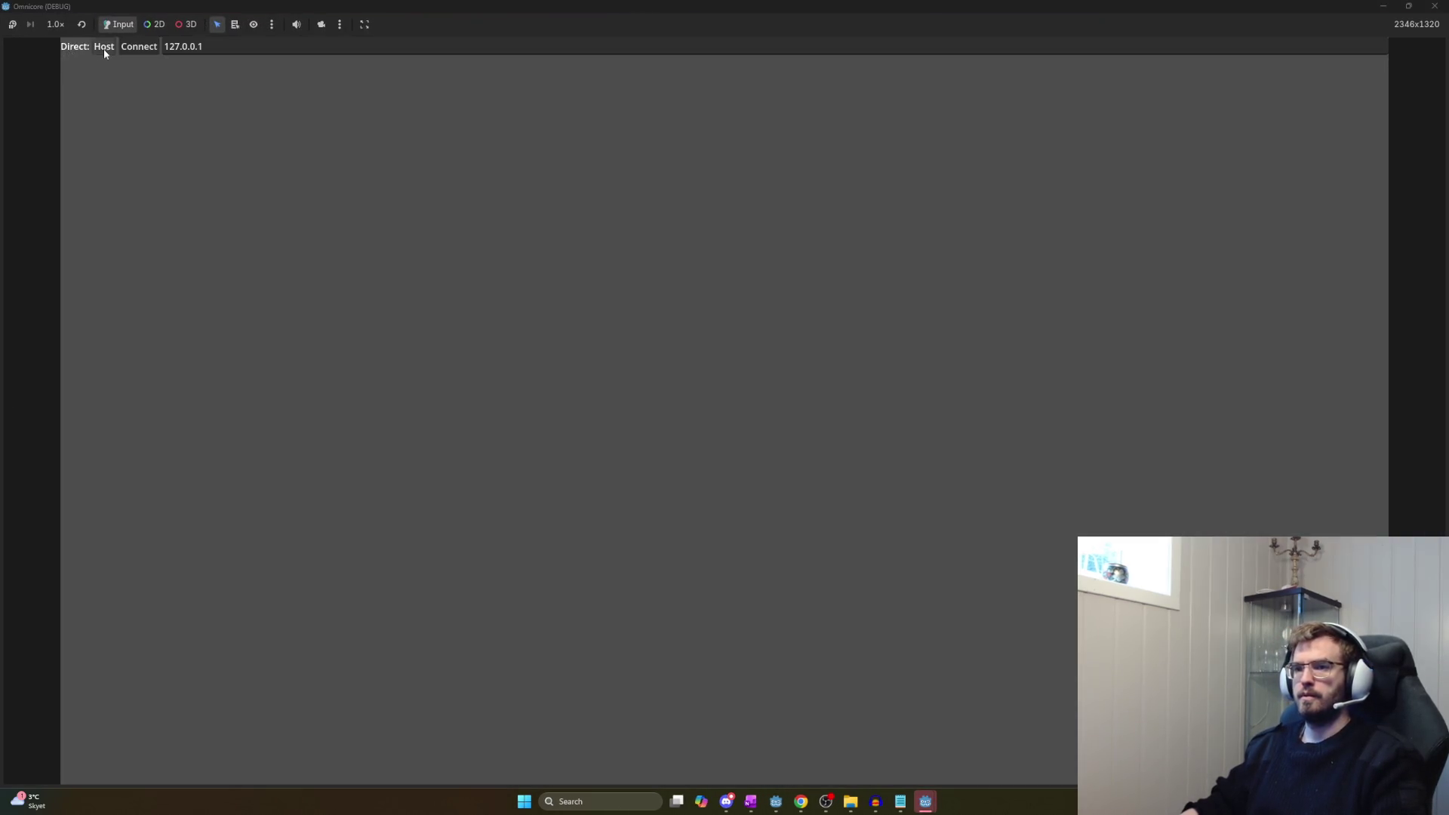
- Host a game and buy the Pickaxe, Mining Explosive, Jetpack Max Carry Weight and Jetpack Speed upgrades
left_click(104, 48)
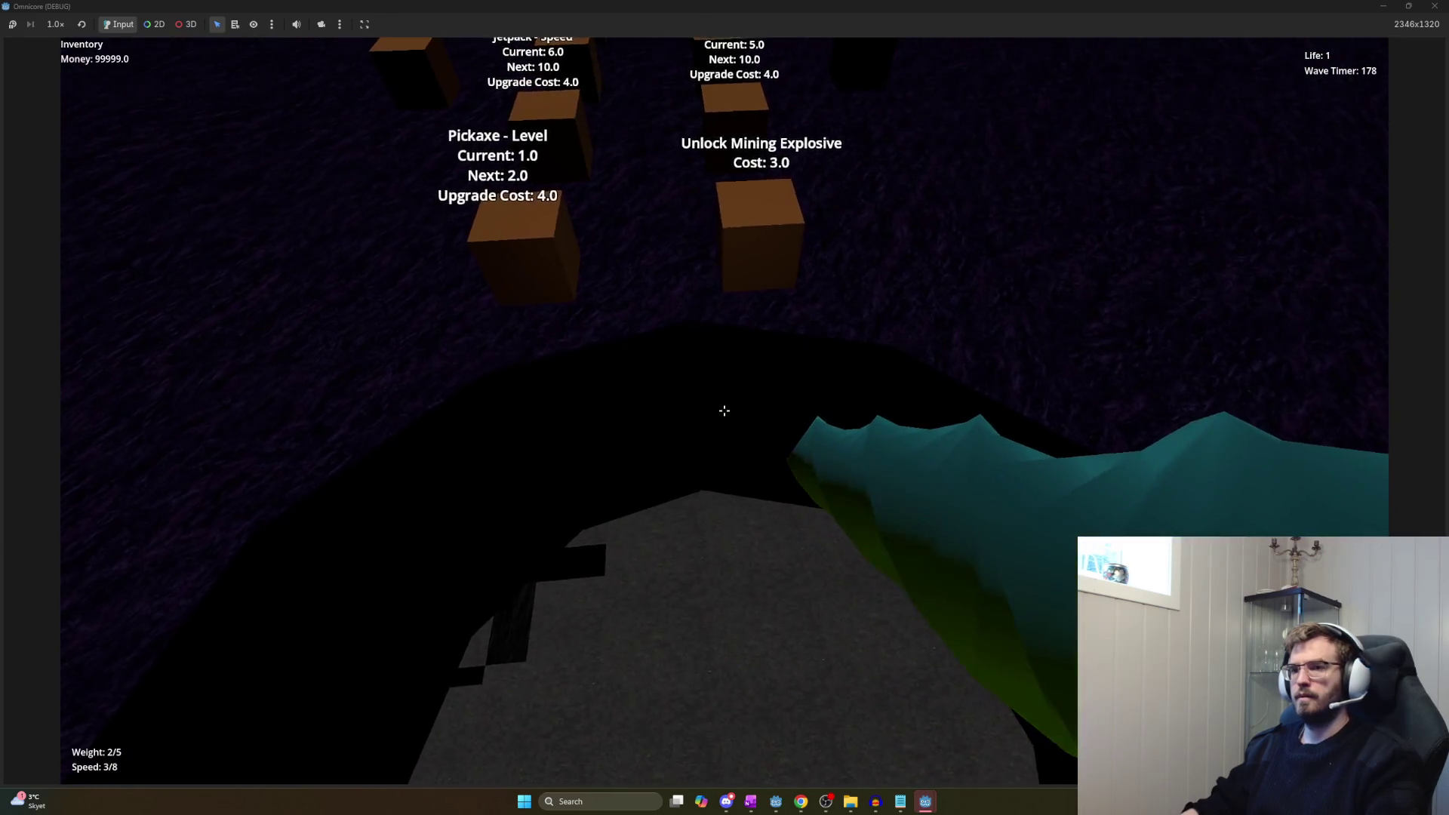
key("w")
left_click(724, 411)
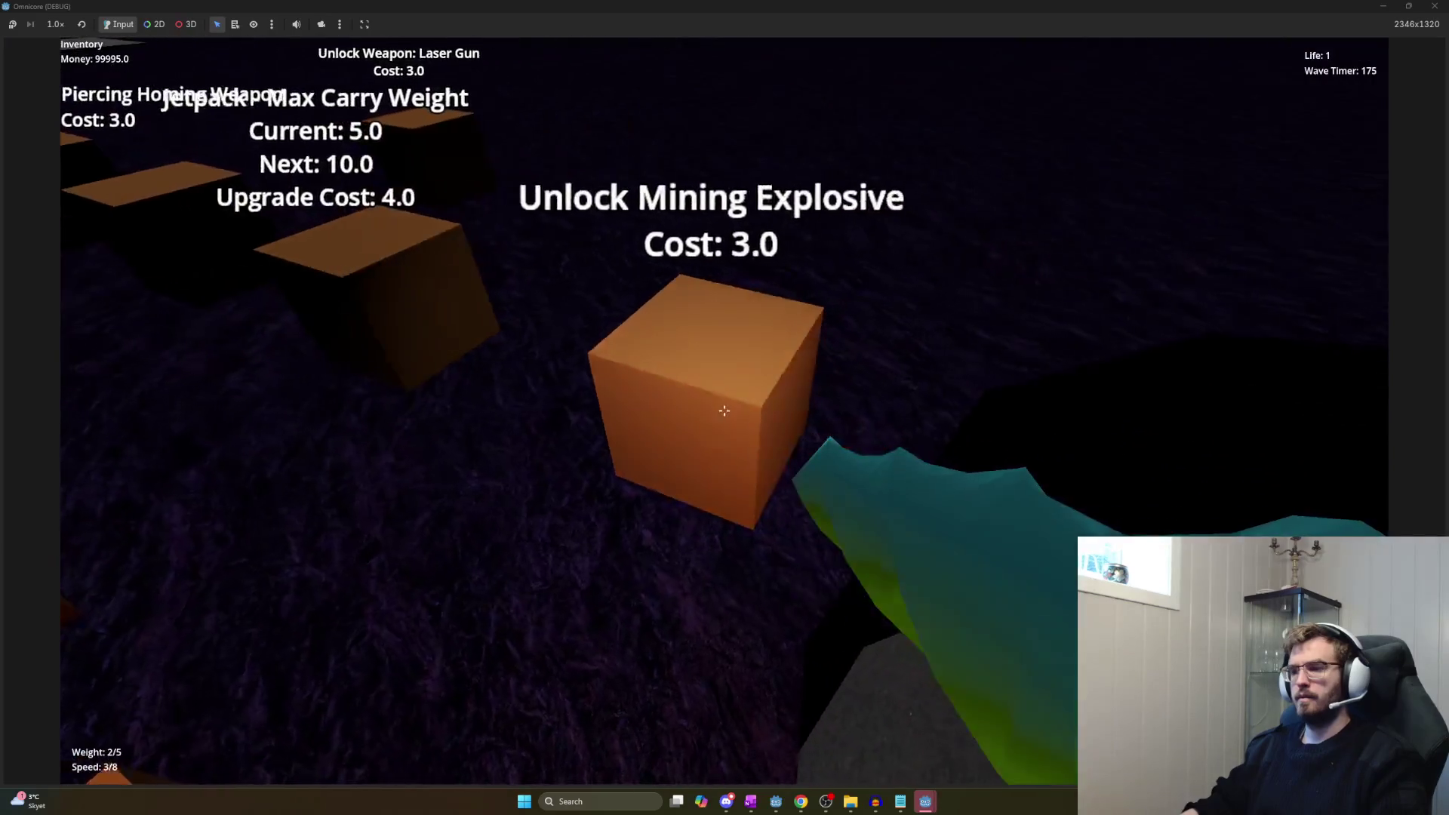
left_click(724, 411)
key("s")
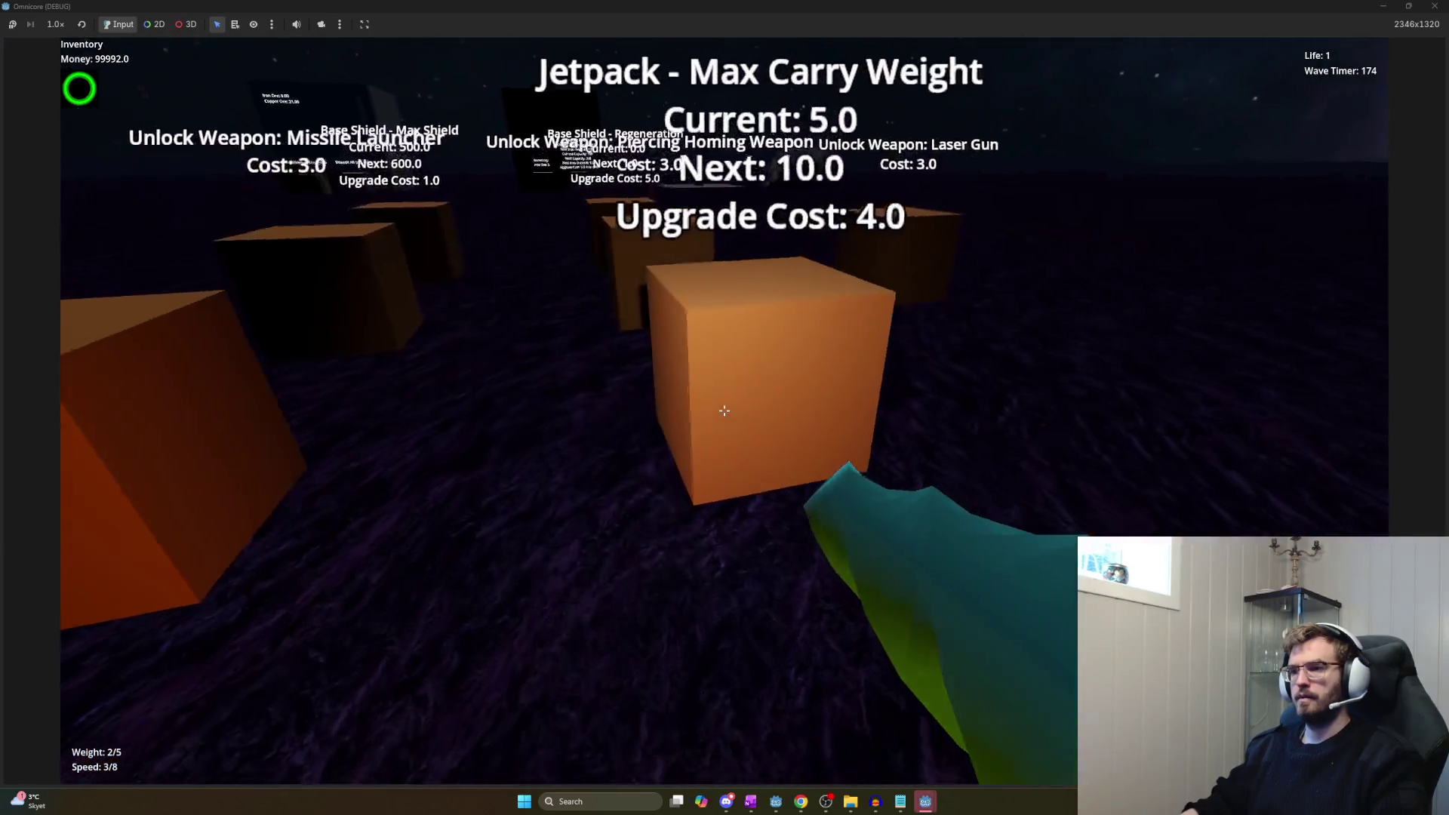
left_click(724, 411)
left_click(725, 410)
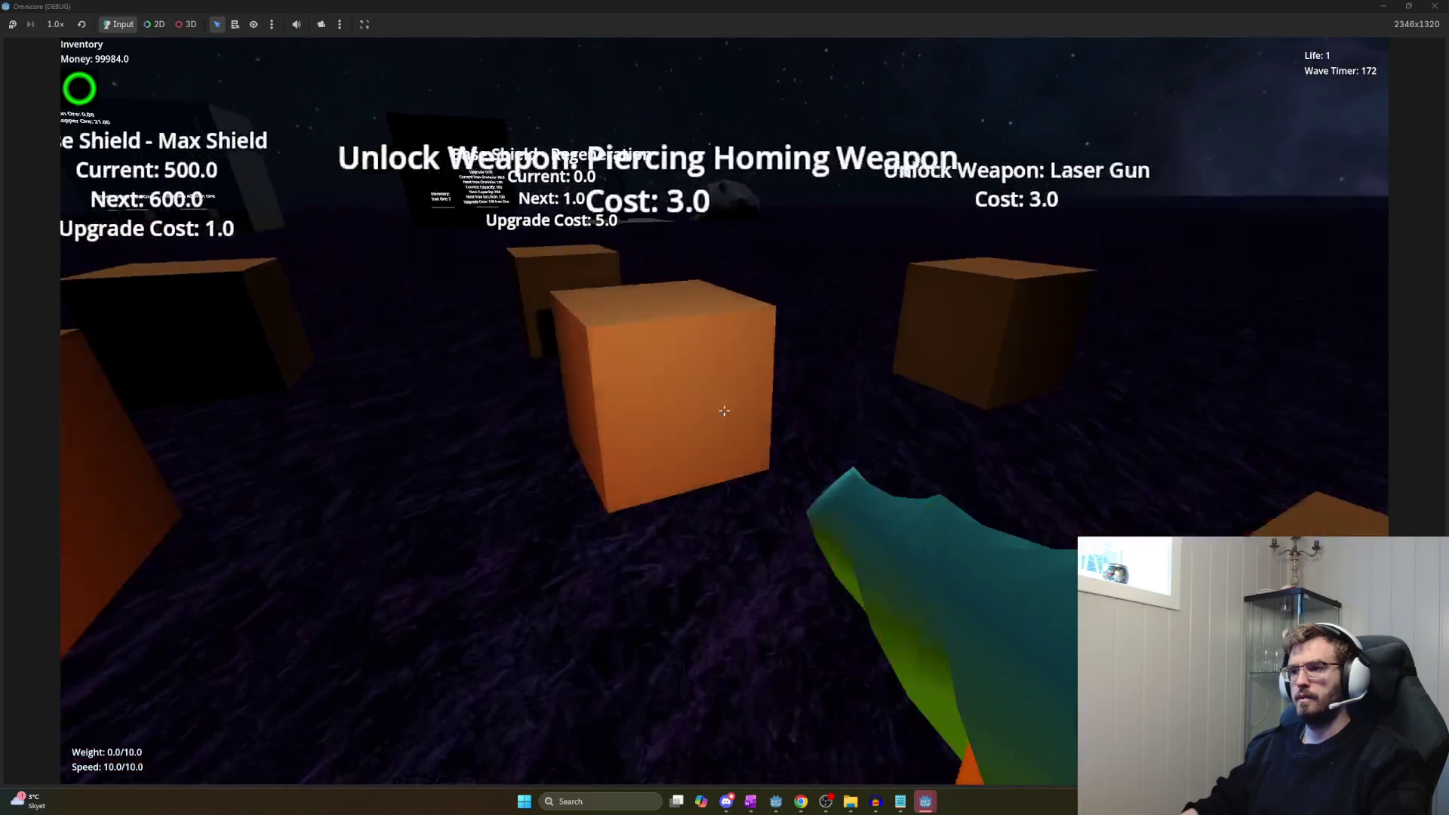
- Unlock the Piercing Homing Weapon, Laser Gun, Missile Launcher and Machine Gun at the weapon stands
key("w")
left_click(724, 410)
left_click(724, 411)
left_click(725, 411)
left_click(725, 411)
key("s")
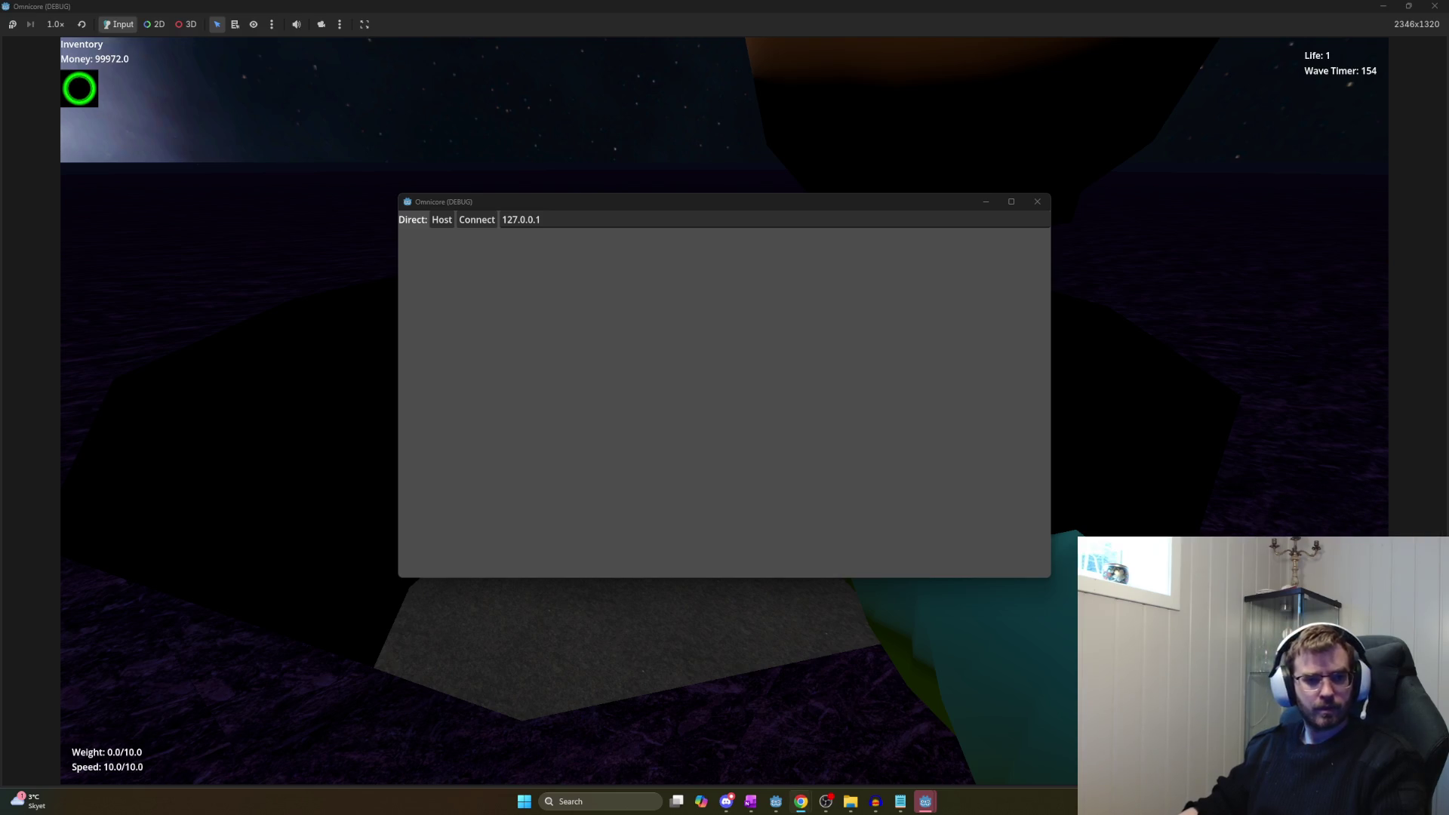
- Buy assorted upgrades: Pickaxe to level 5, Mining Explosive, Jetpack, Base Shield, and weapon upgrades
left_click(342, 459)
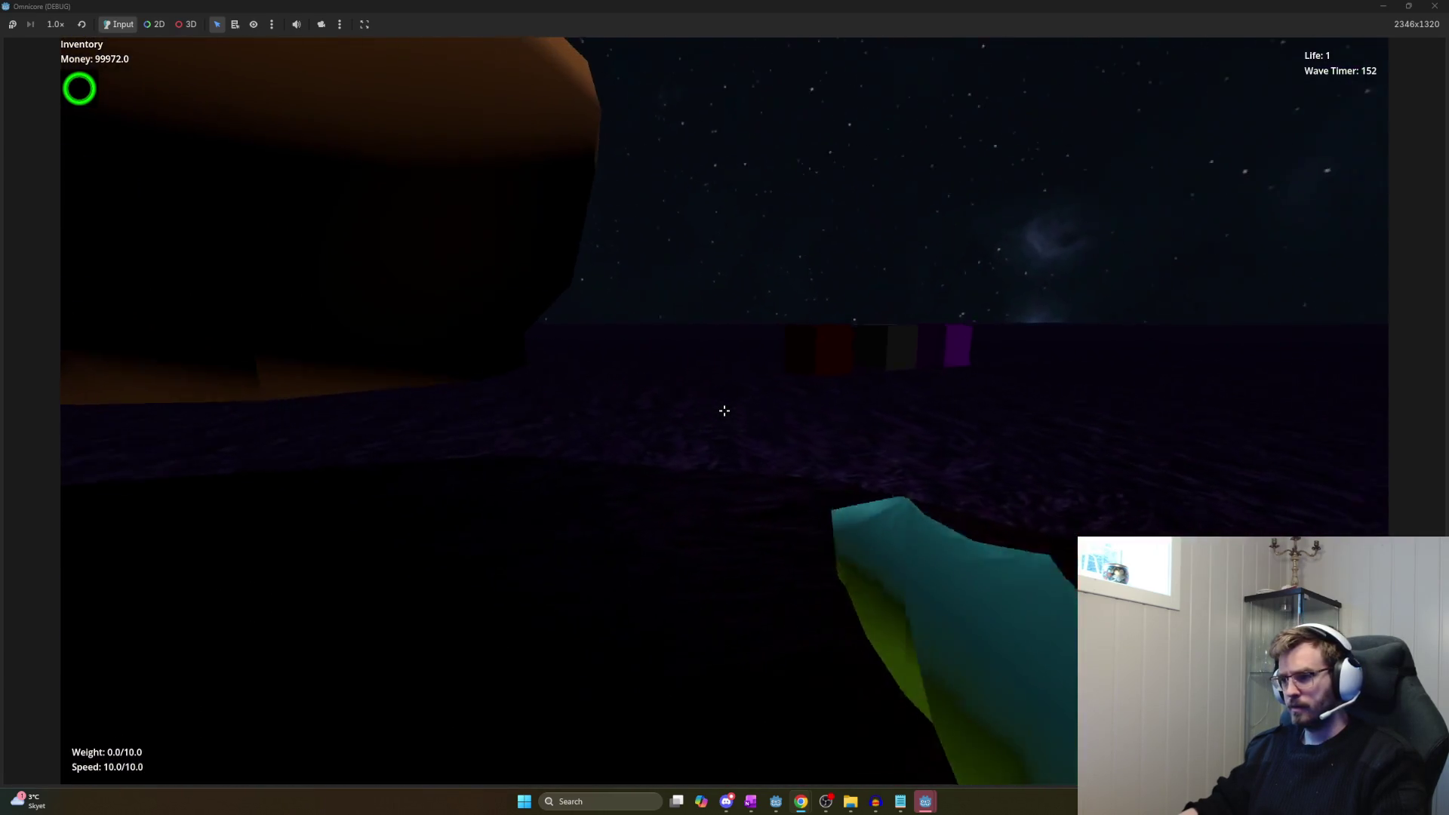
key("w")
left_click(725, 410)
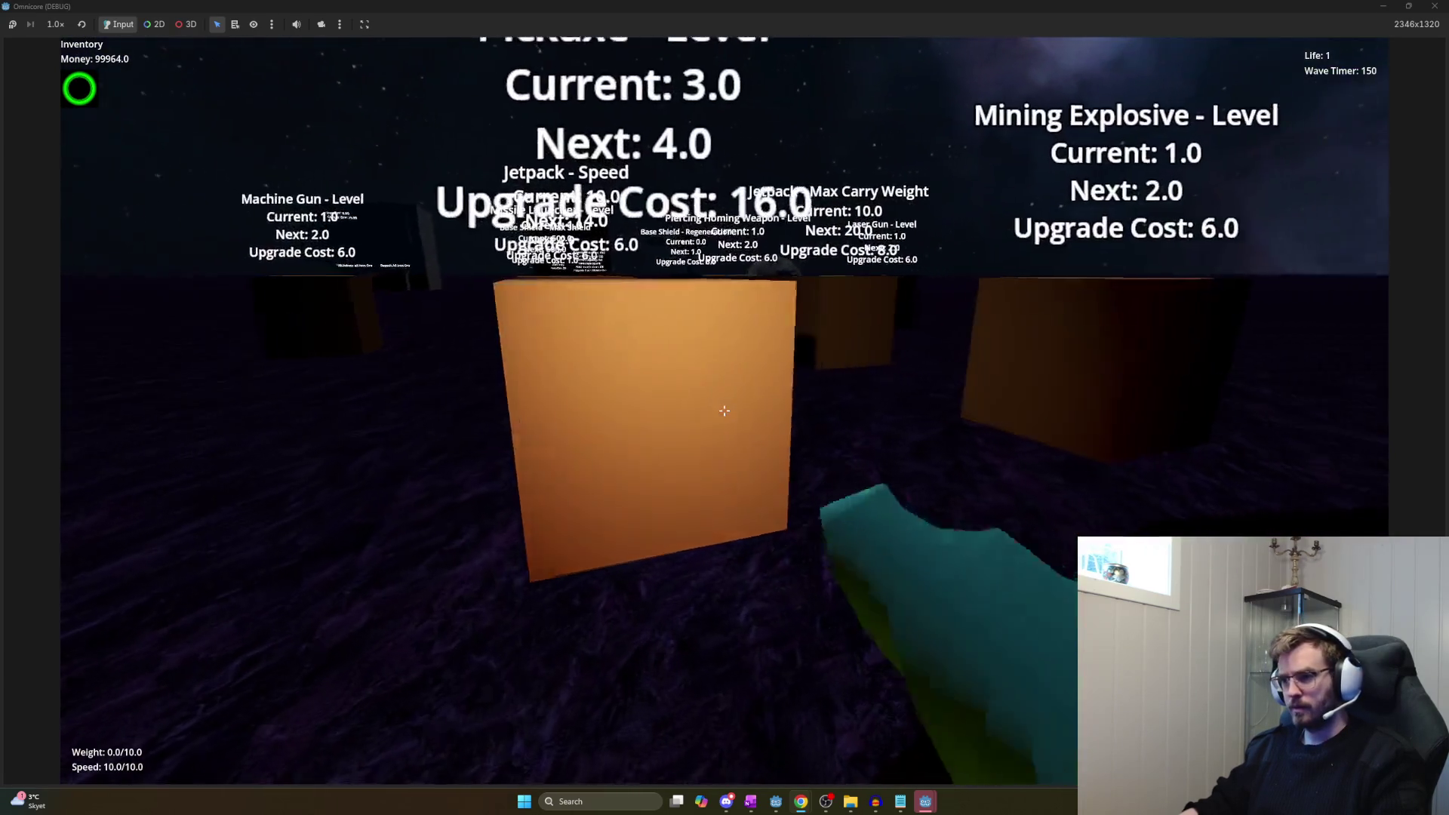
left_click(724, 411)
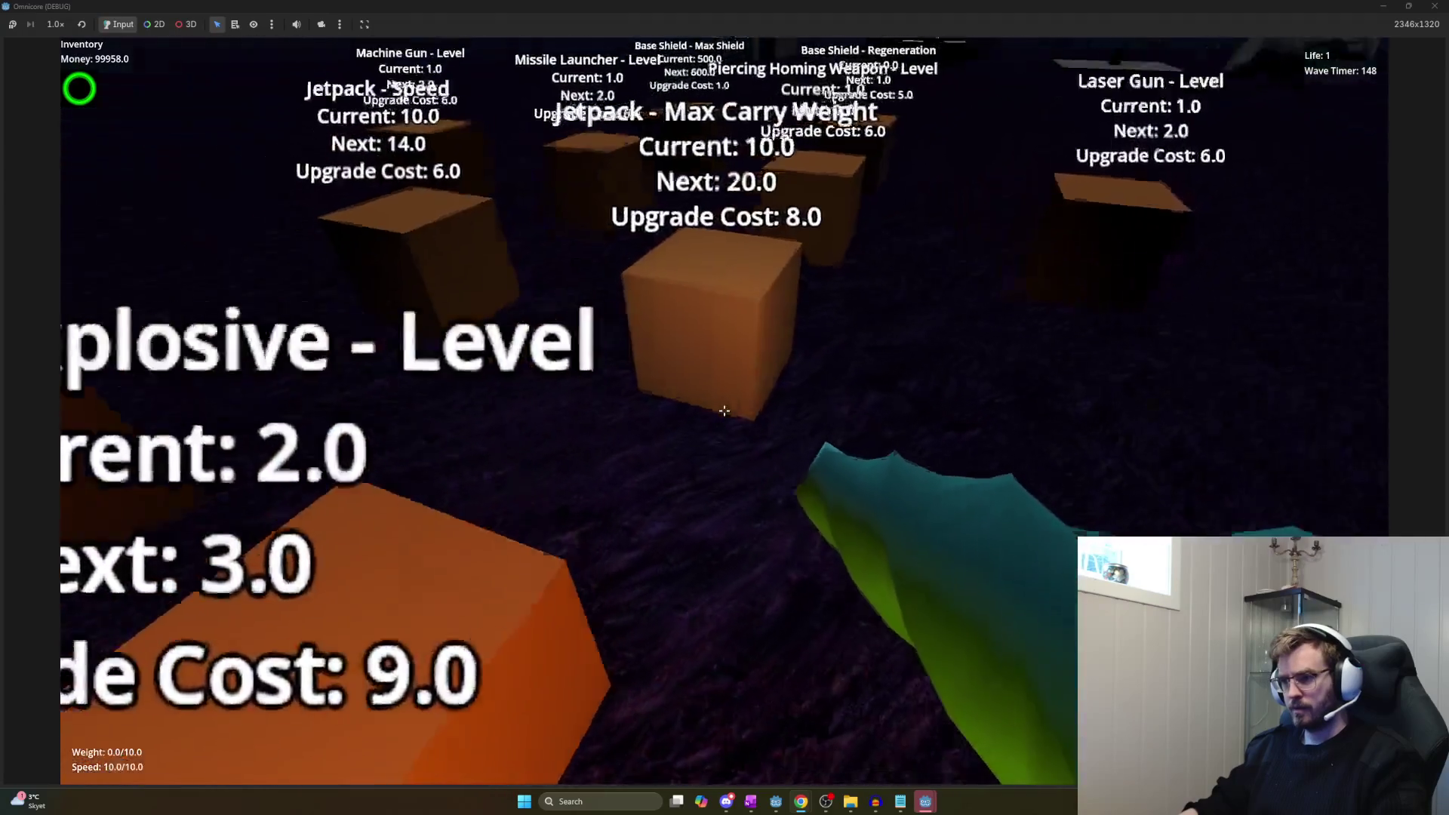
left_click(724, 411)
left_click(724, 411)
left_click(725, 410)
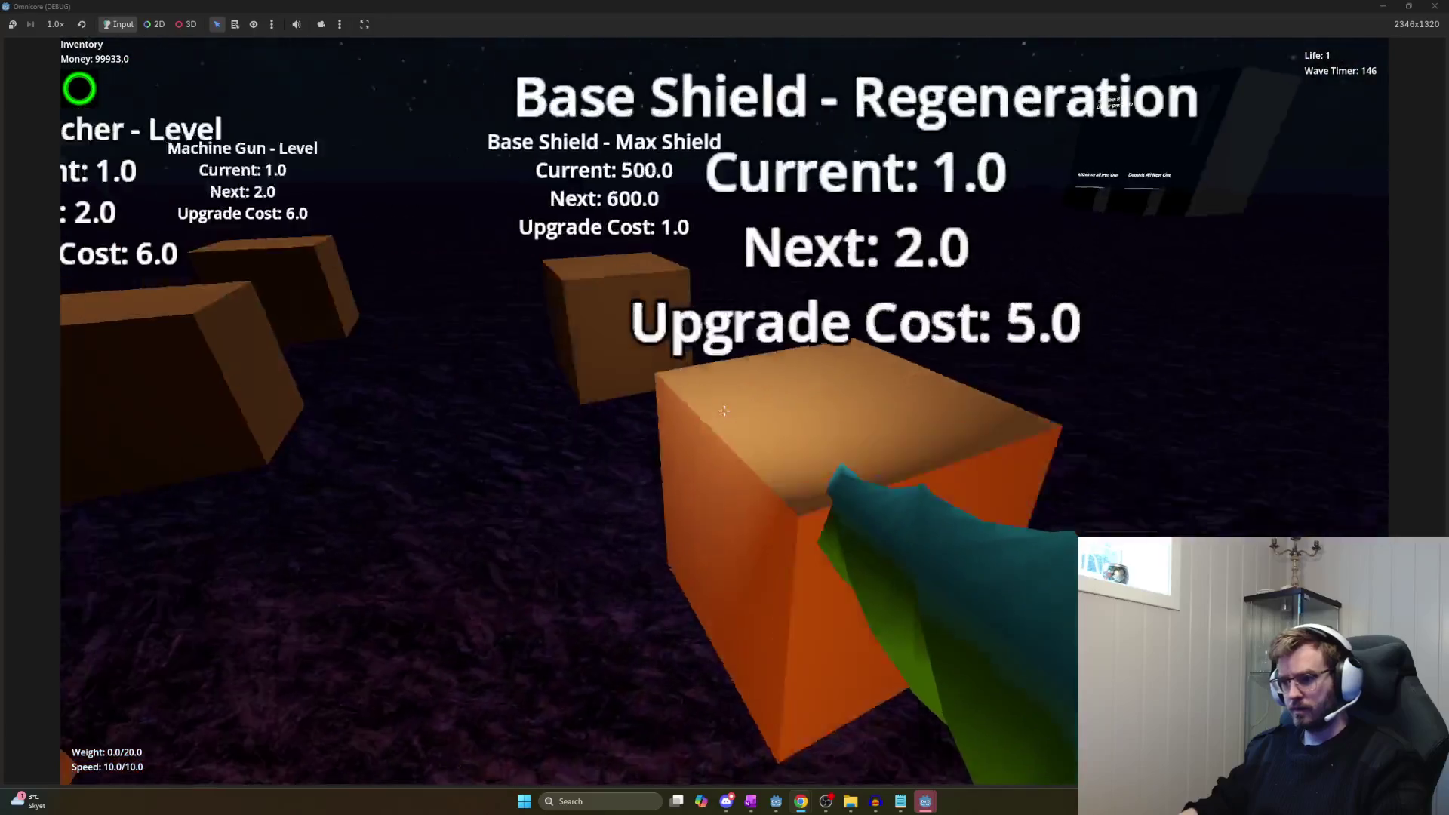
left_click(724, 410)
left_click(724, 410)
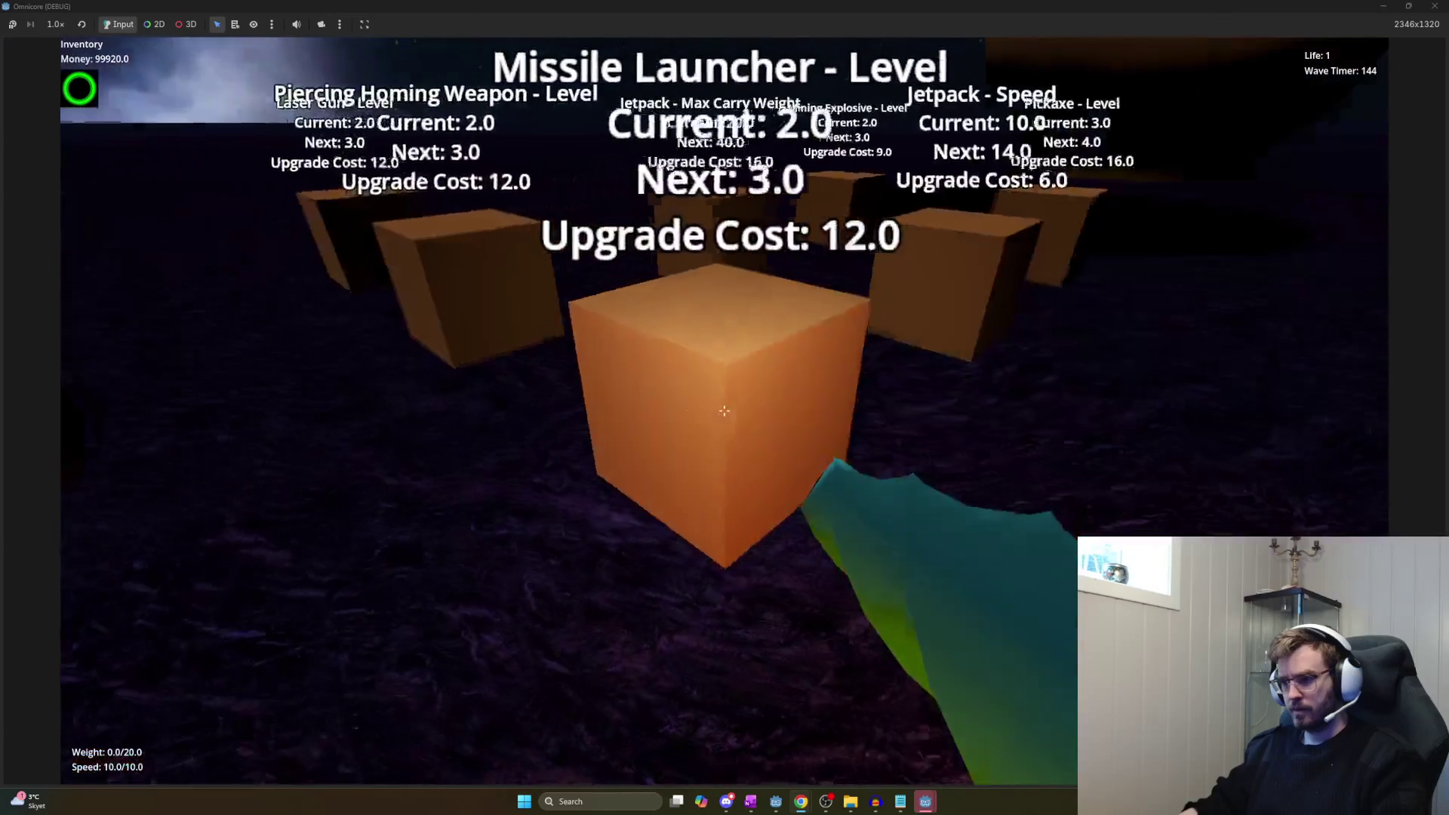
left_click(724, 410)
left_click(724, 411)
left_click(724, 411)
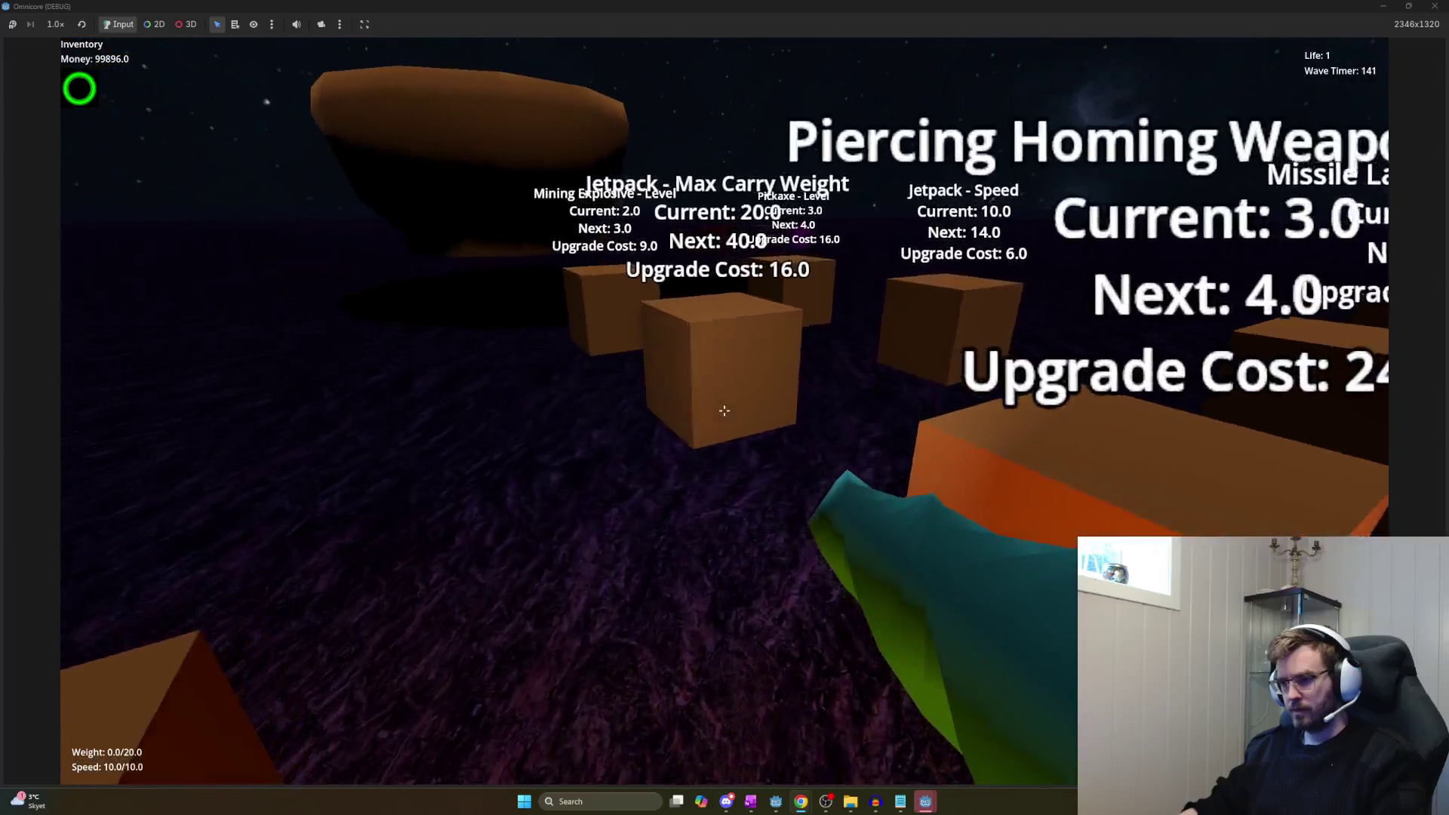
left_click(724, 411)
left_click(724, 411)
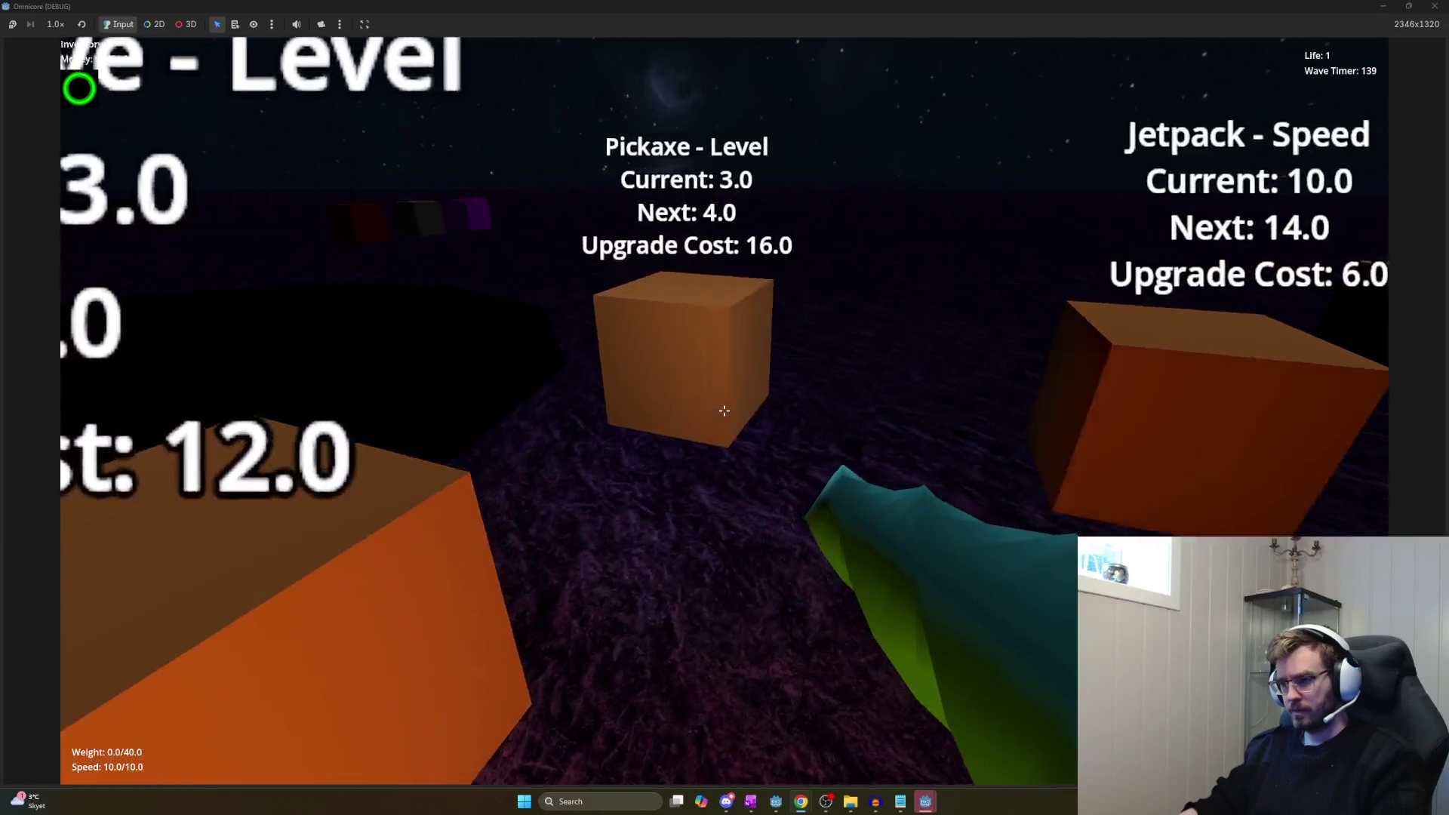
left_click(724, 410)
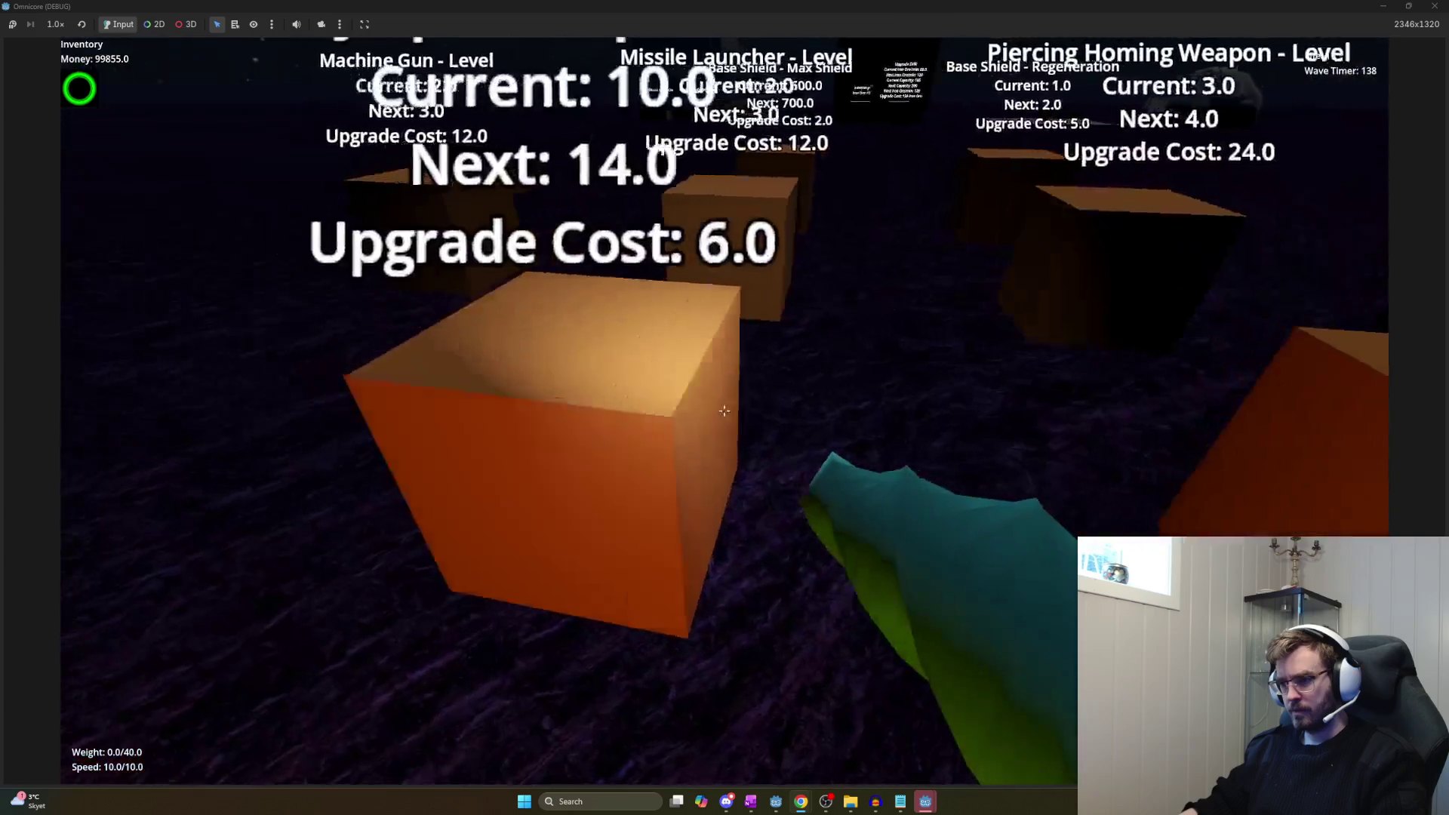
left_click(724, 410)
left_click(724, 410)
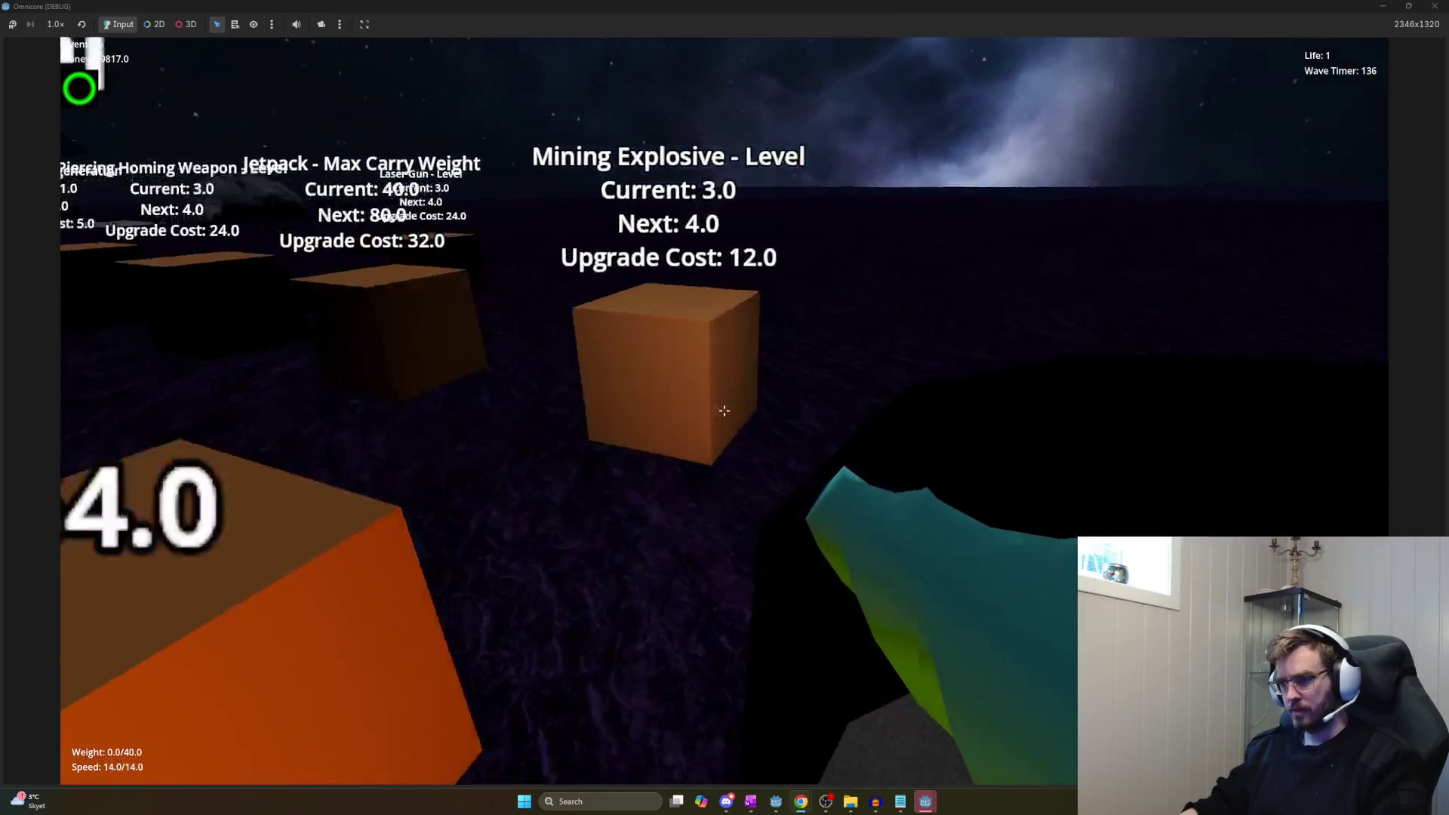
left_click(724, 410)
- Raise Mining Explosive to level 5 and Pickaxe to level 15, then stop the game with F8
key("s")
key("w")
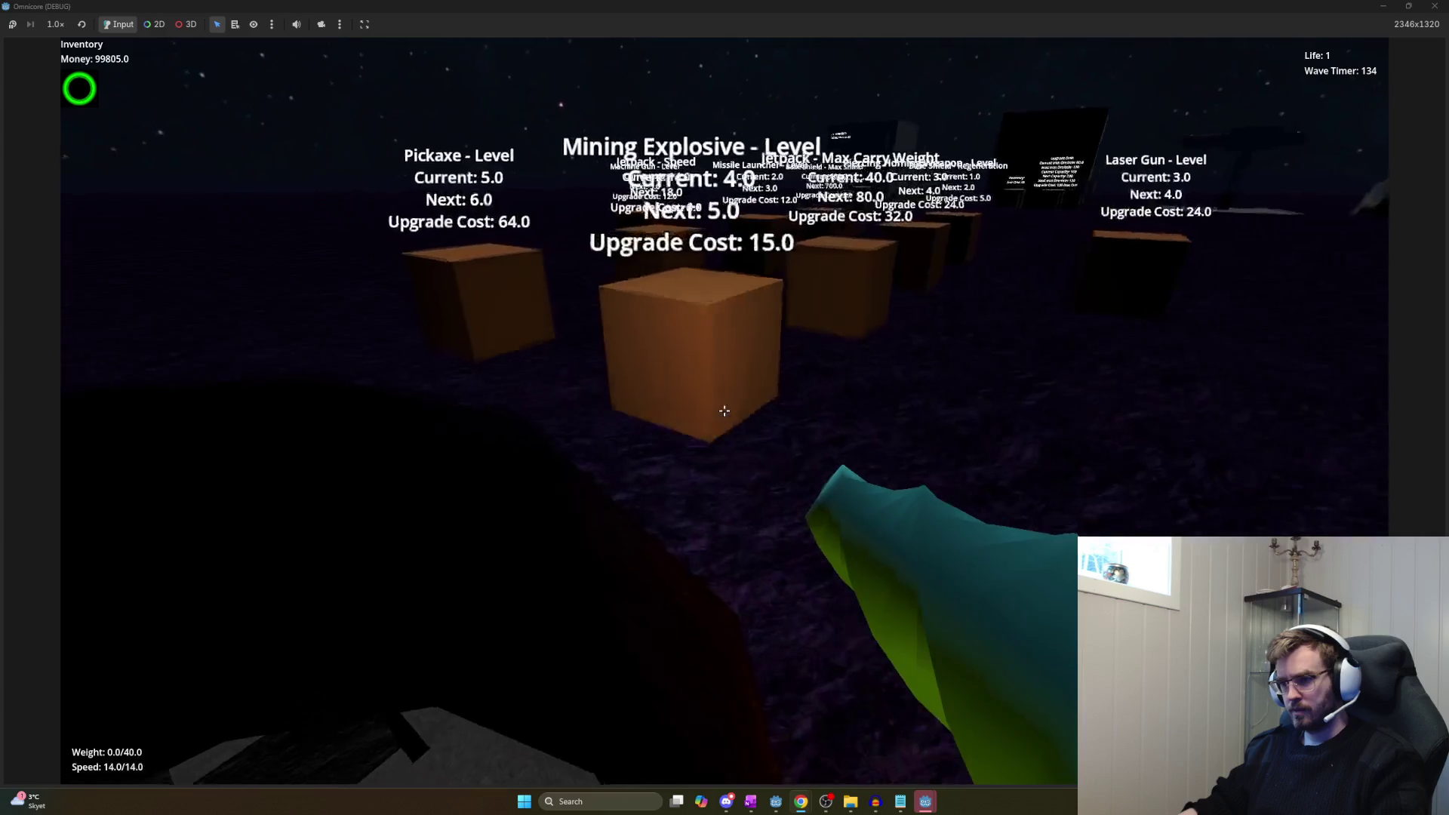
left_click(725, 411)
left_click(724, 410)
left_click(724, 410)
left_click(724, 411)
key("s")
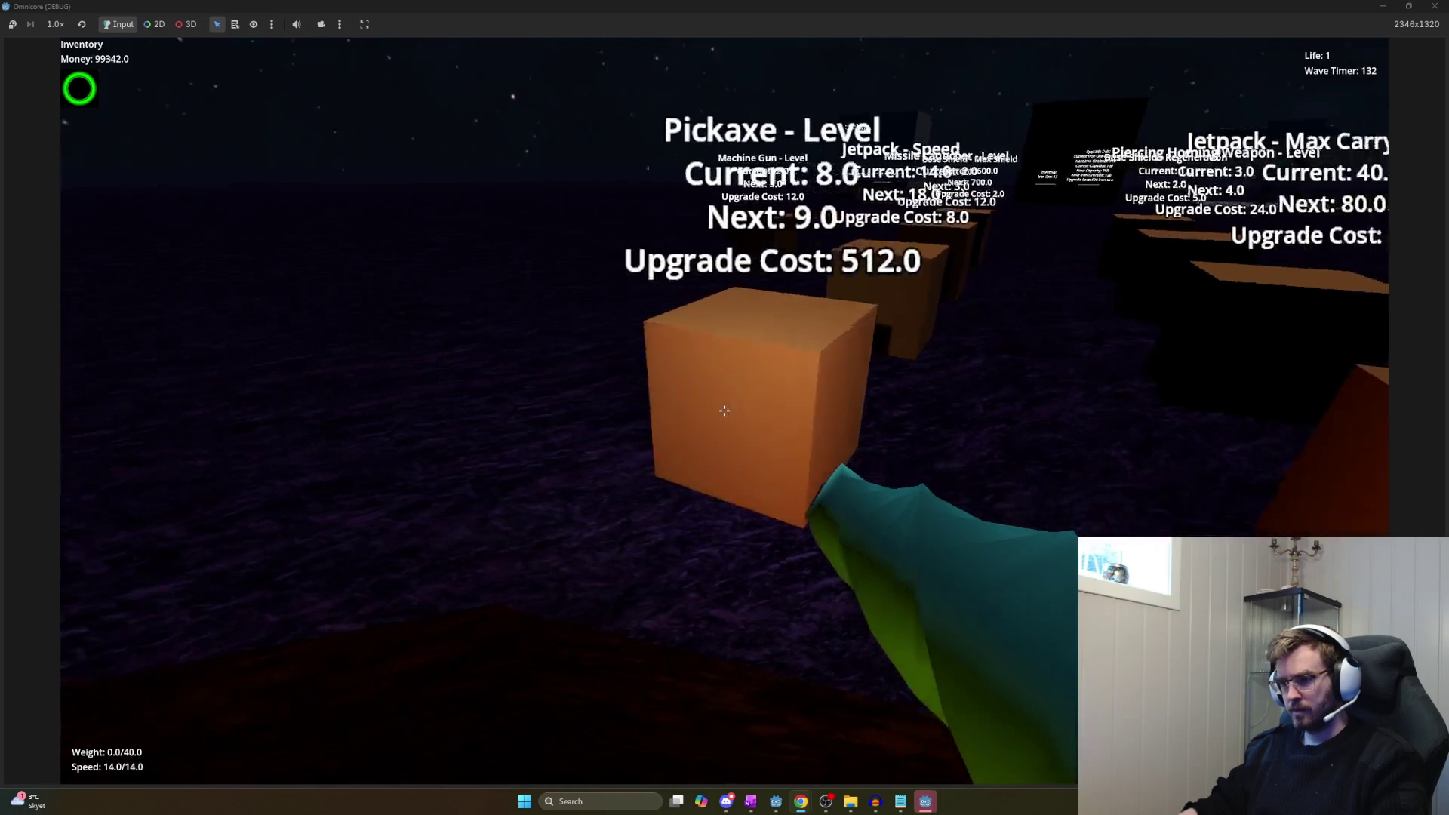
key("w")
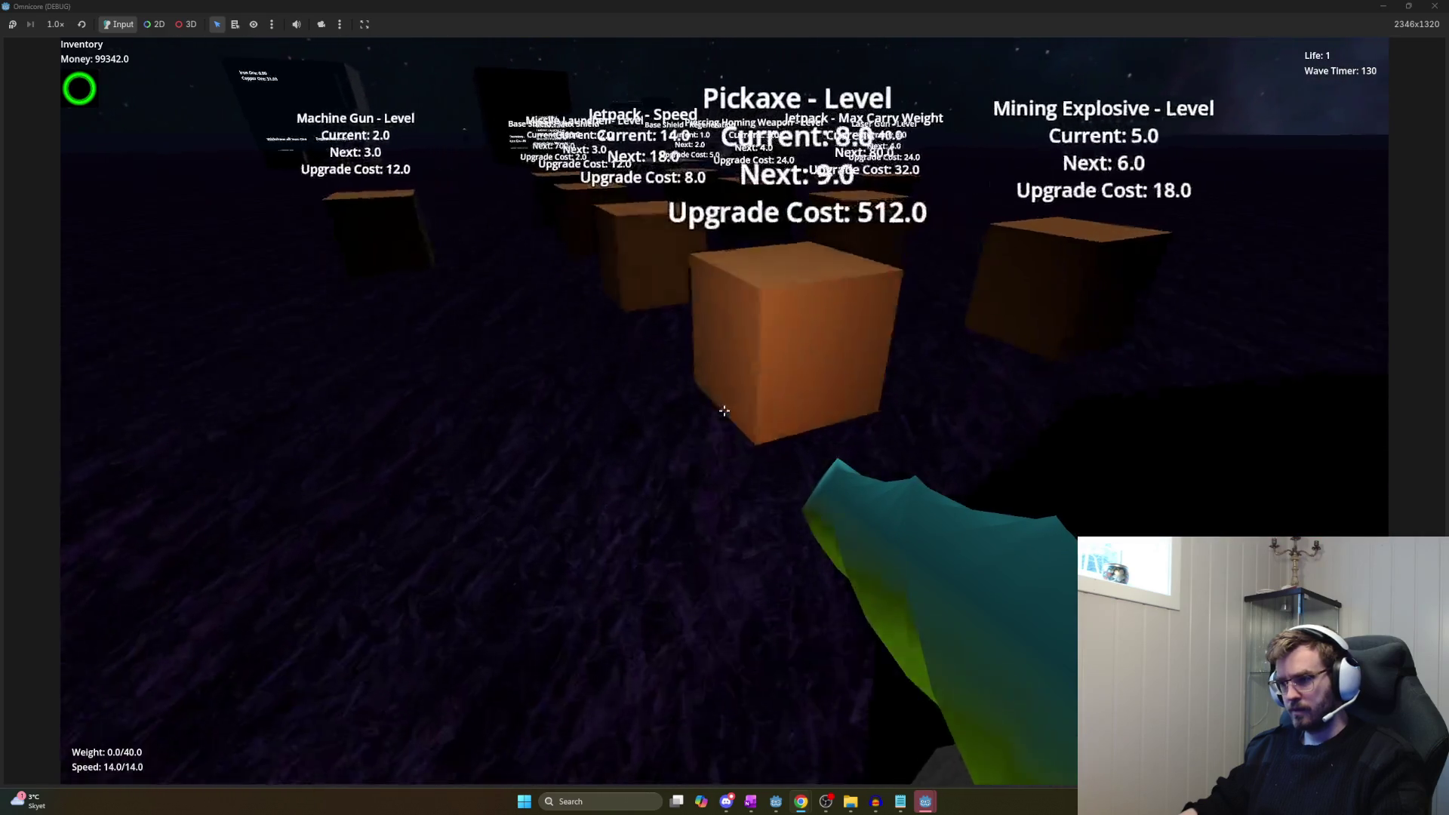
left_click(724, 411)
left_click(725, 411)
left_click(725, 411)
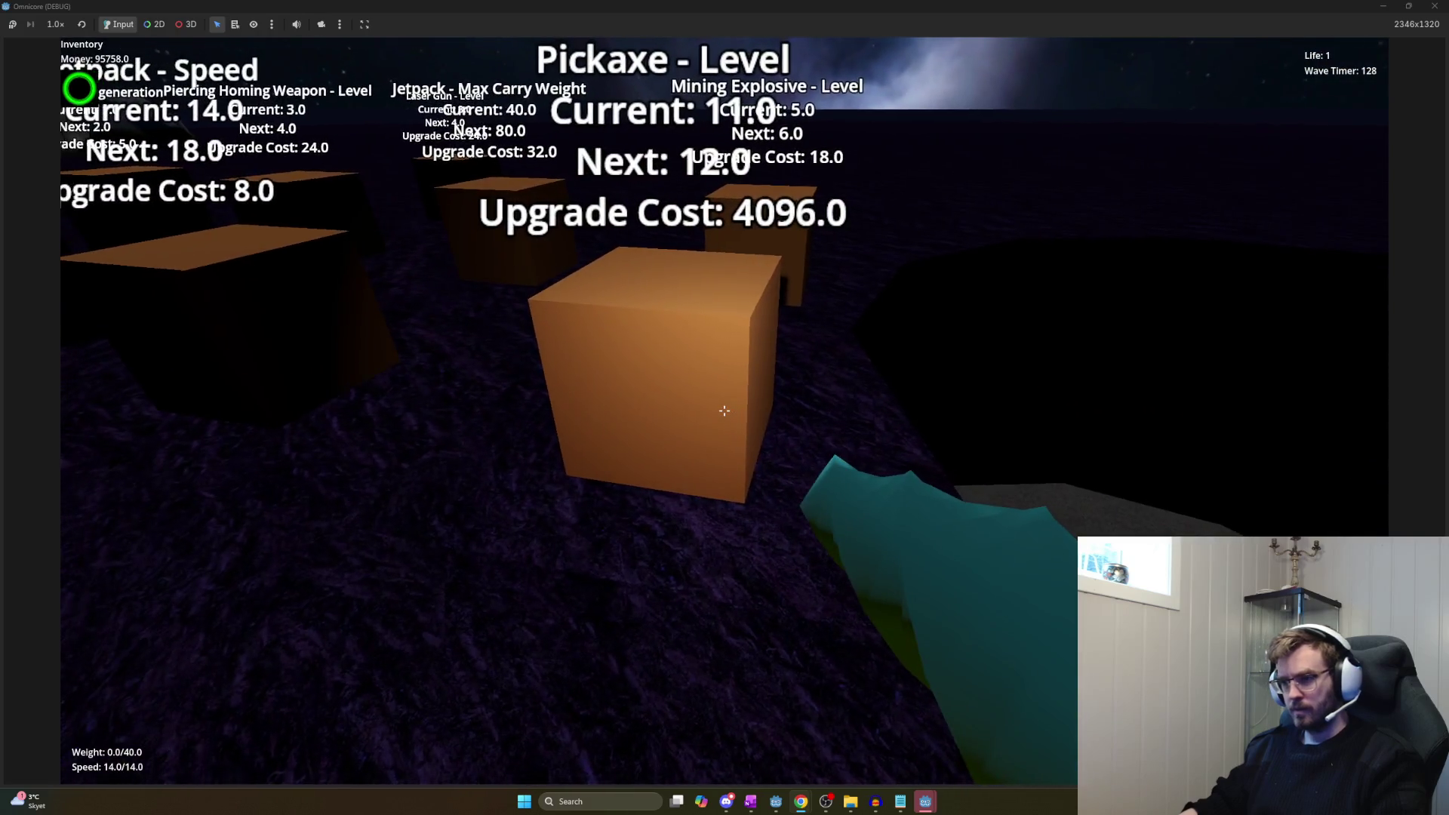
left_click(725, 411)
left_click(724, 411)
left_click(725, 411)
left_click(725, 410)
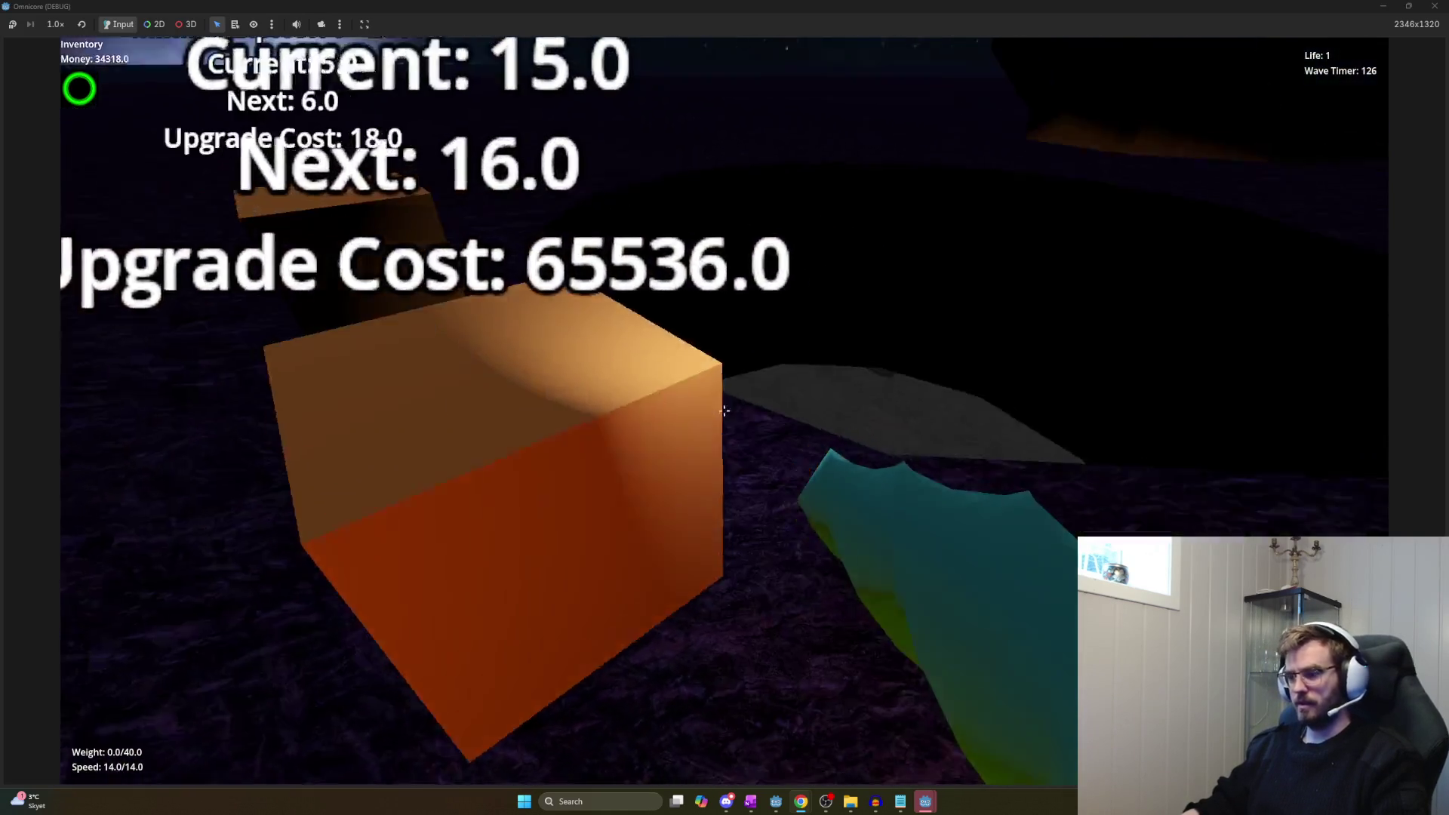
key("F8")
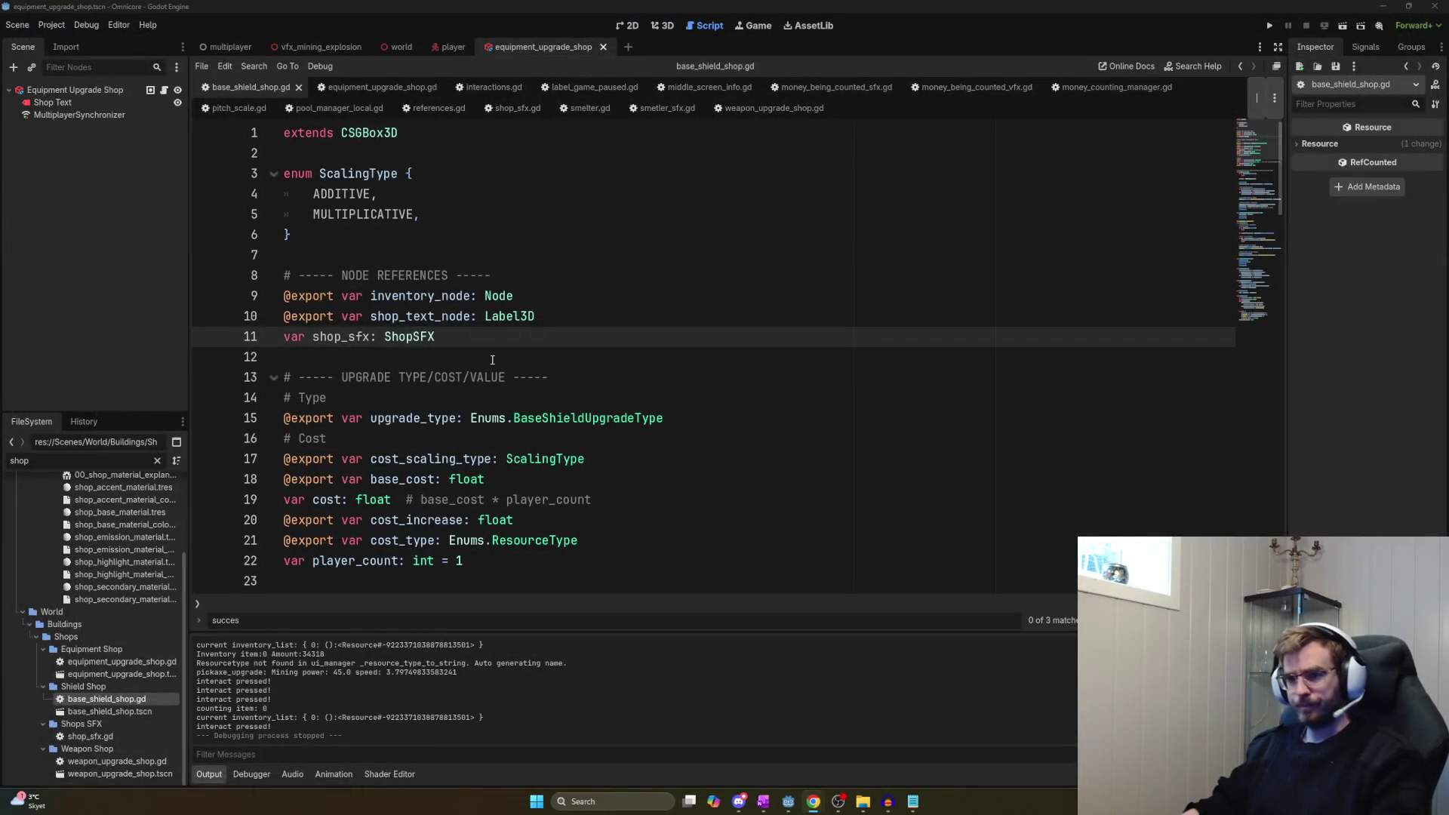
- Return to shop_sfx.gd and select the decimal of the 0.9 minimum pitch value
left_click(491, 358)
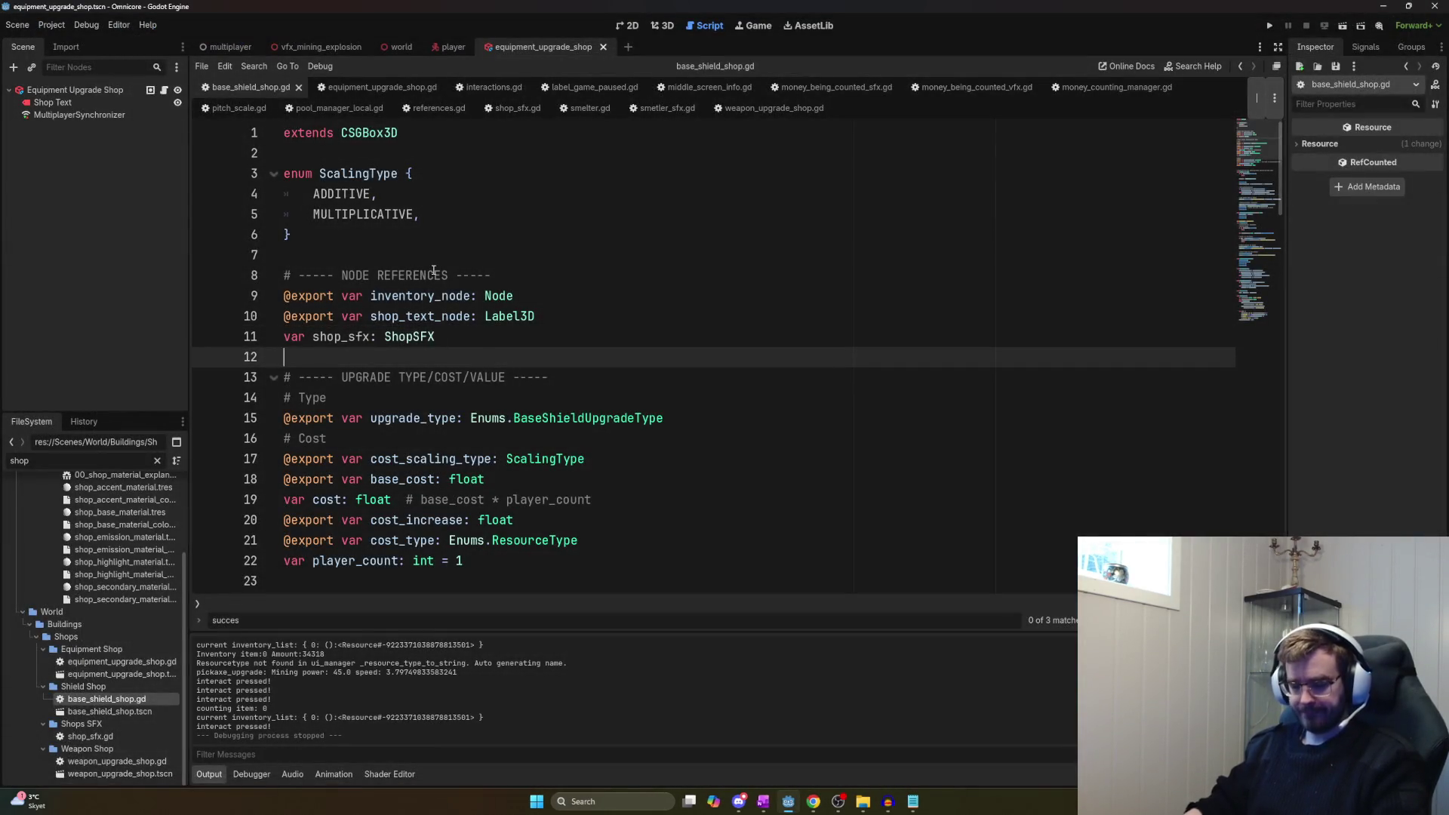
key("alt+Left")
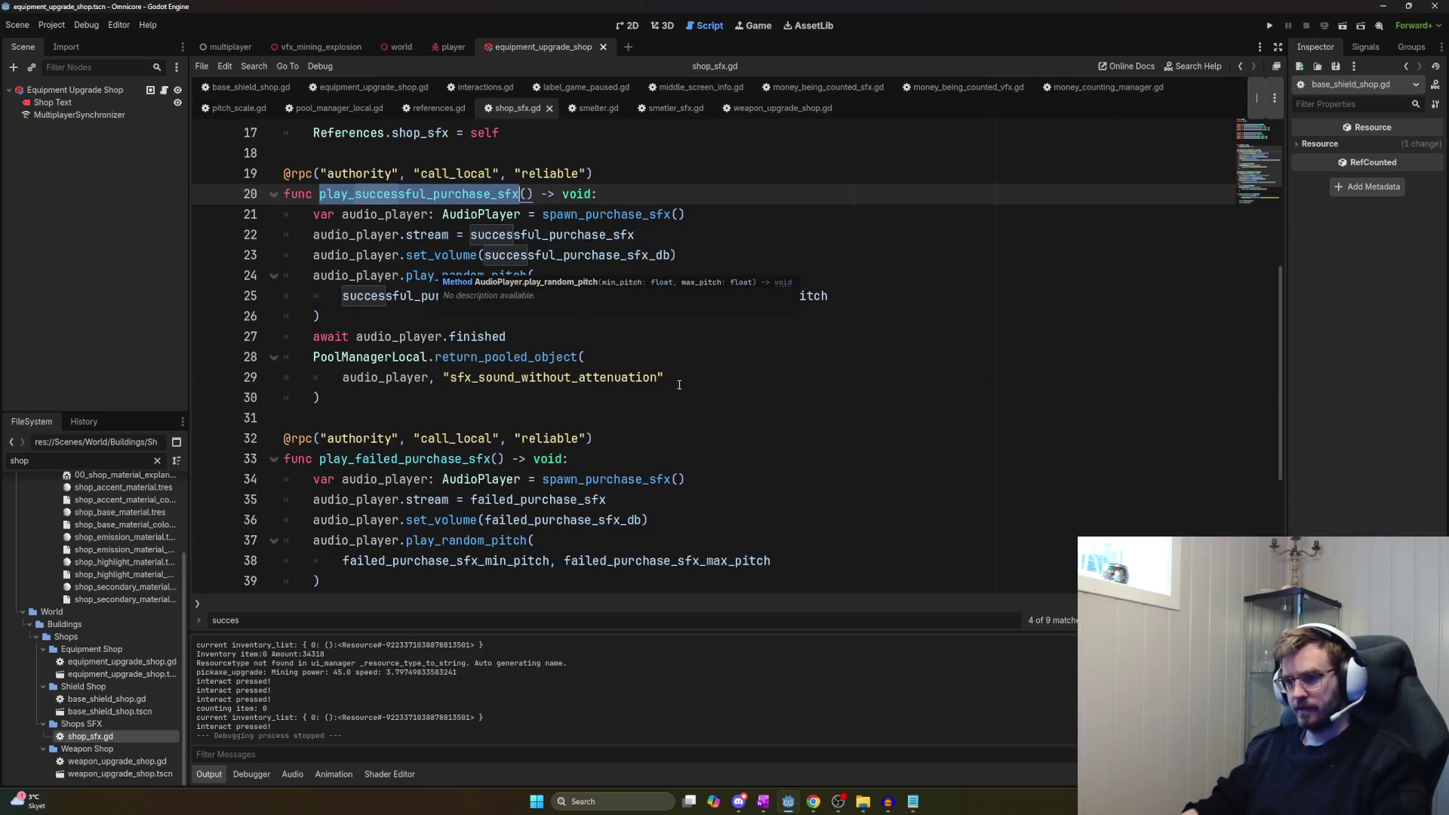
scroll(676, 383, "up", 5)
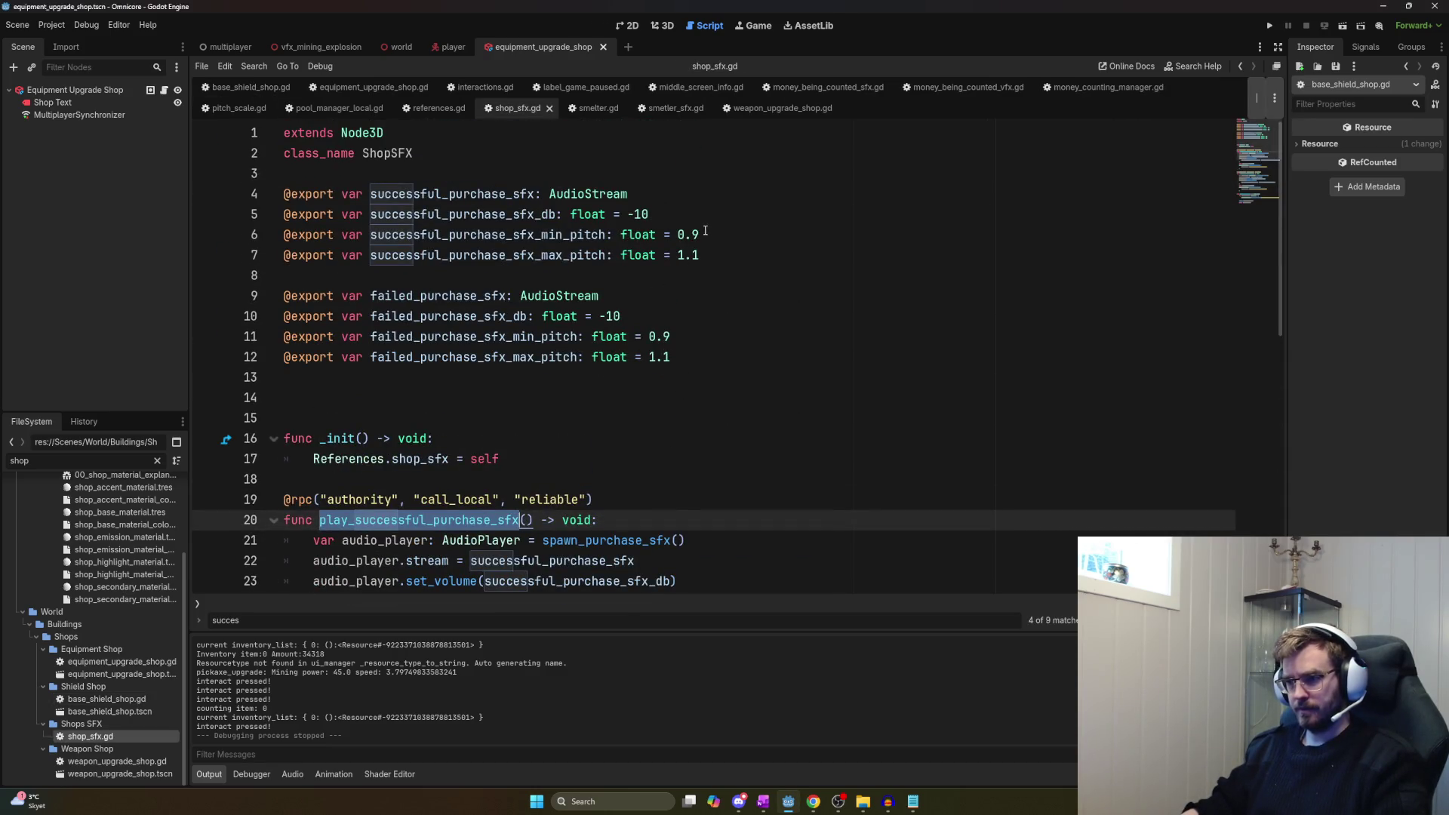
left_click_drag(705, 234, 683, 235)
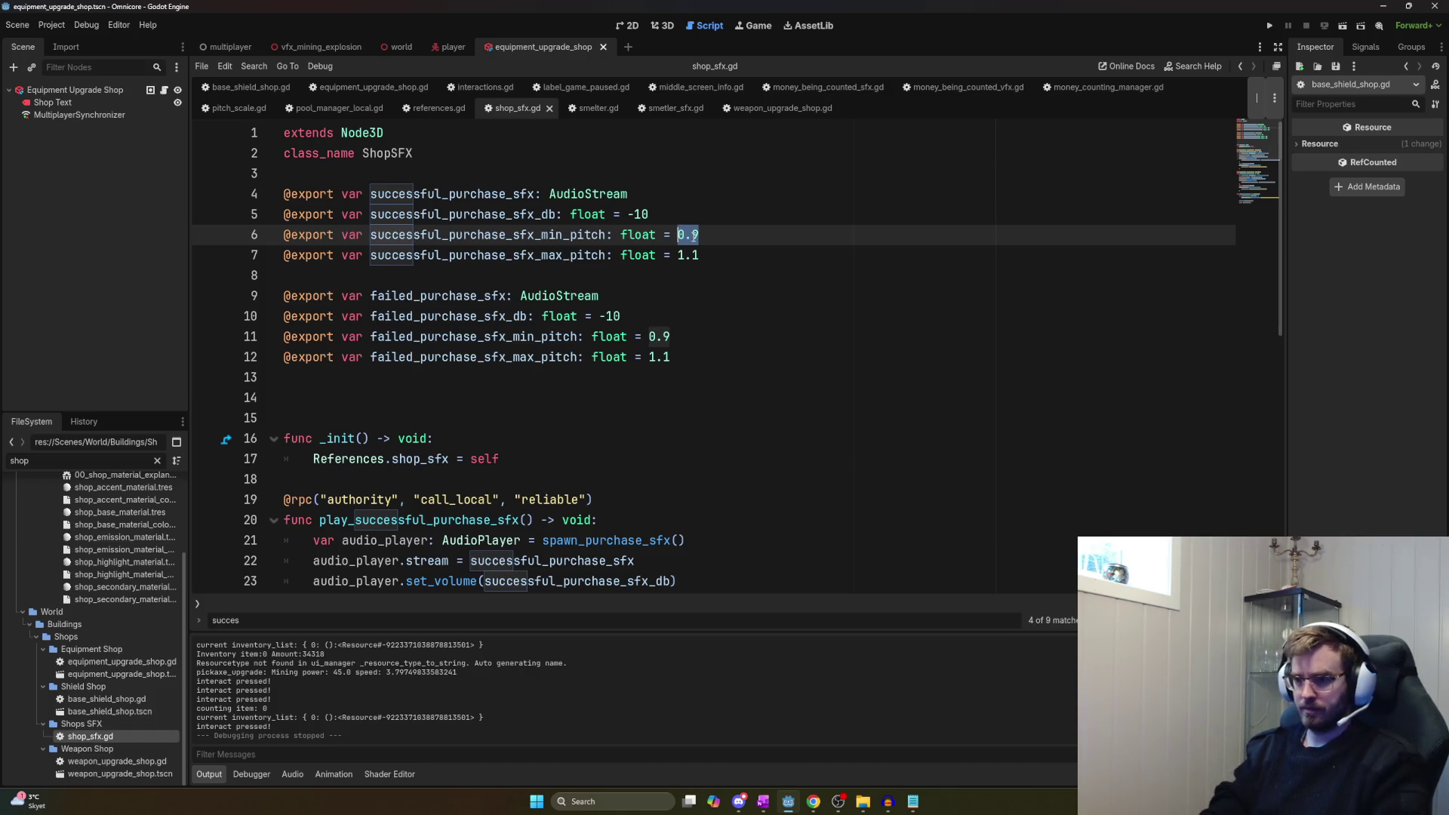
- Run the game, host a session in the full-screen window after dismissing the server alert, and enter the world
key("F5")
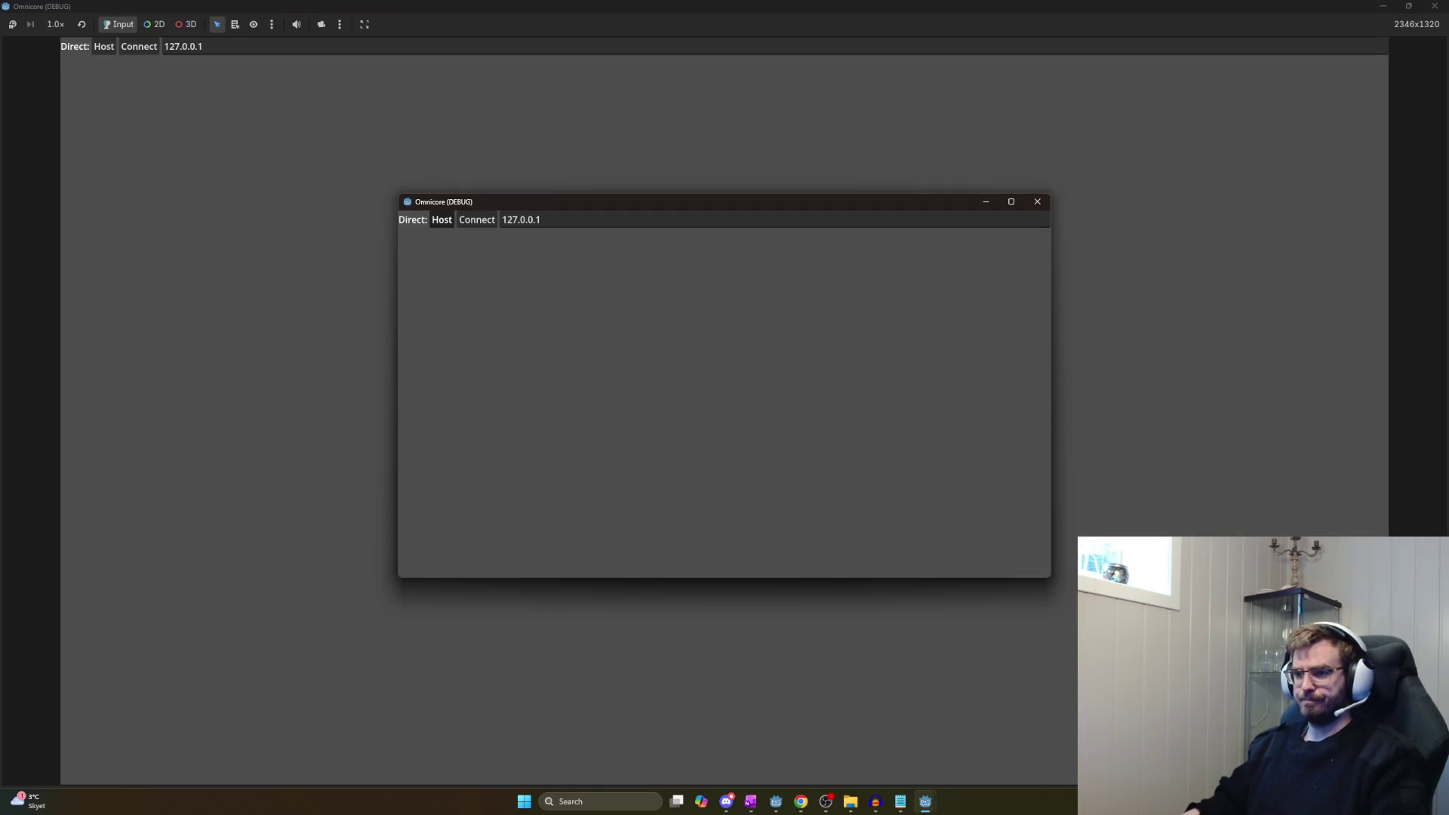
left_click(442, 220)
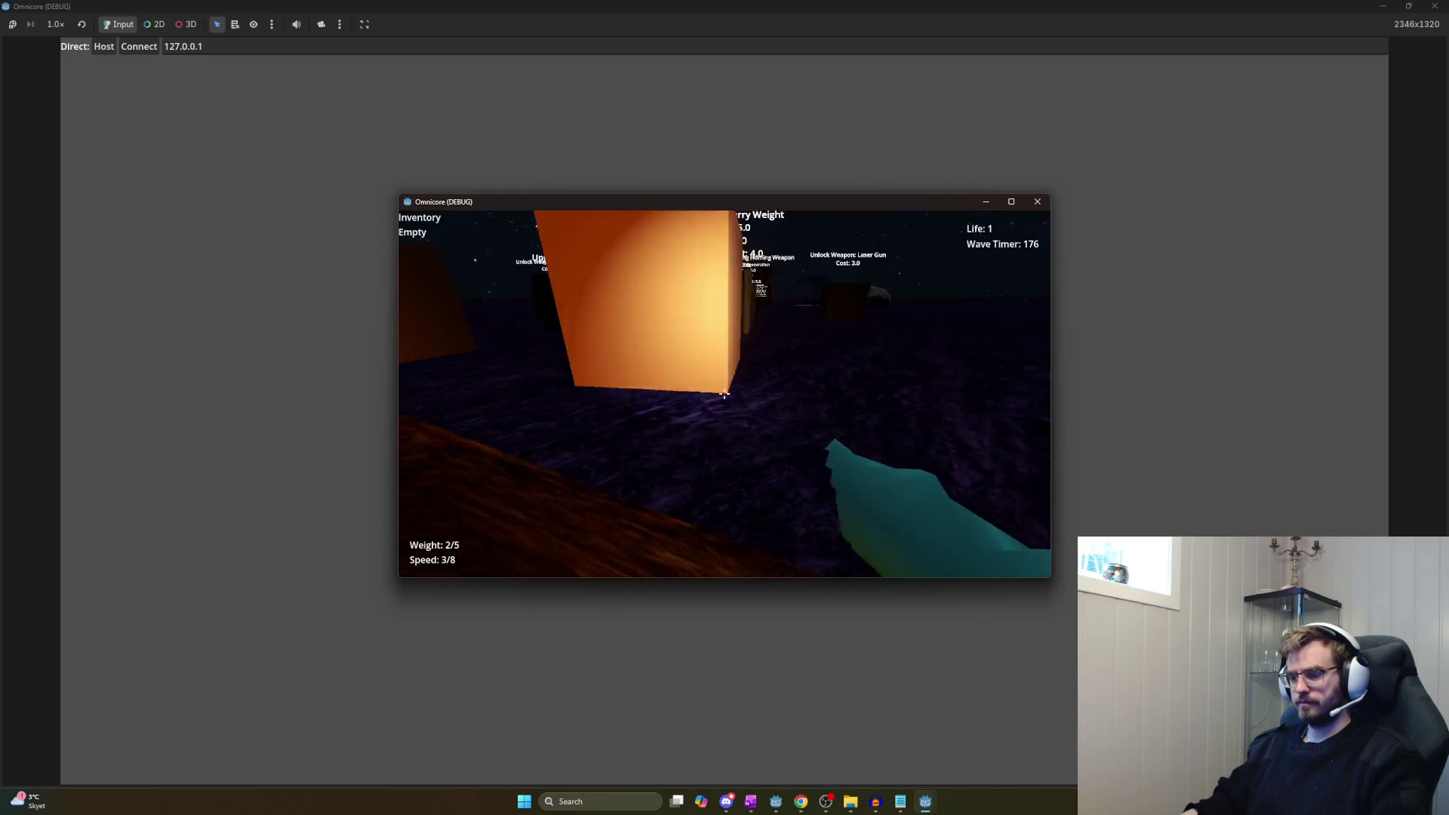
key("w")
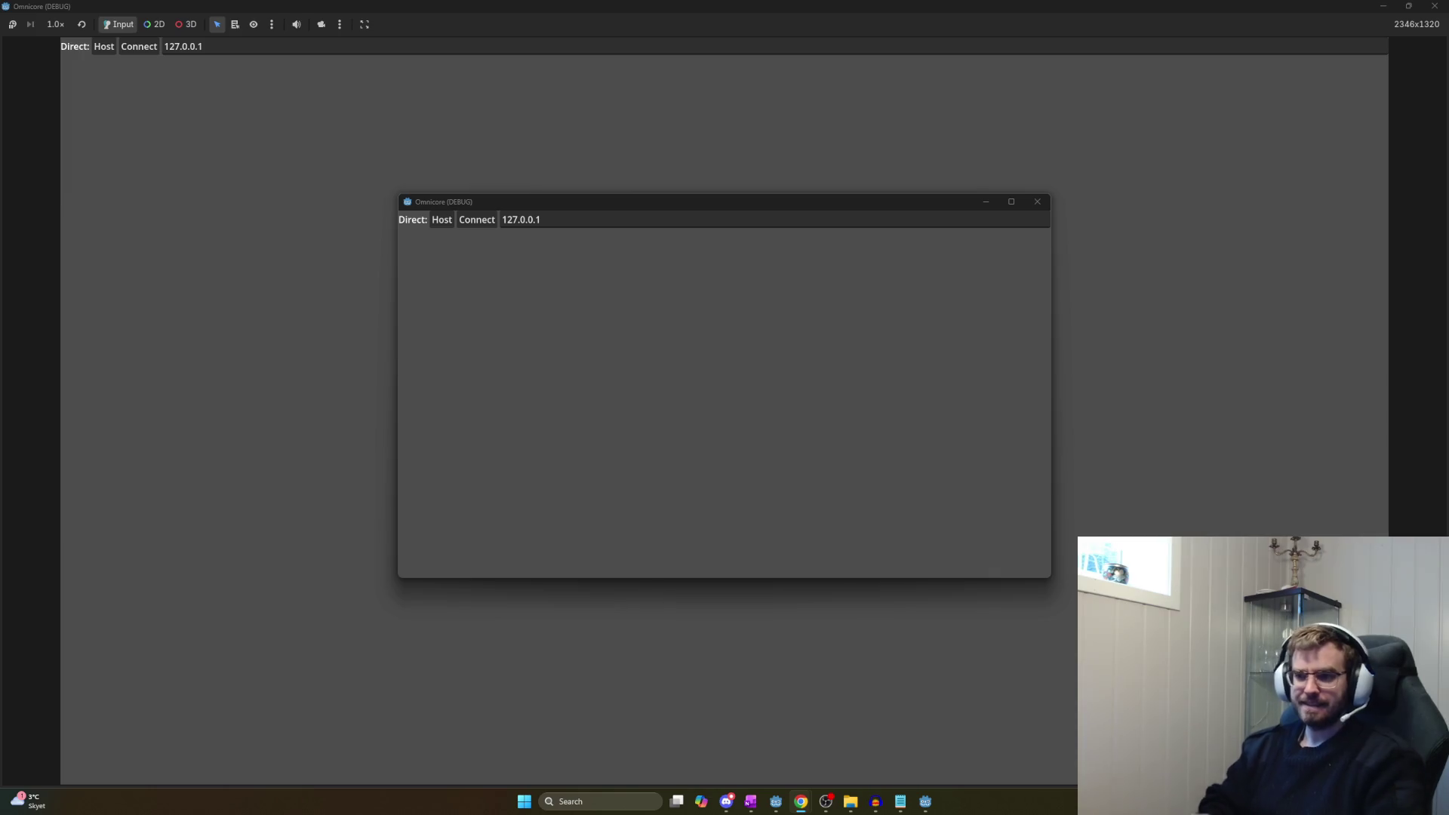
left_click(307, 188)
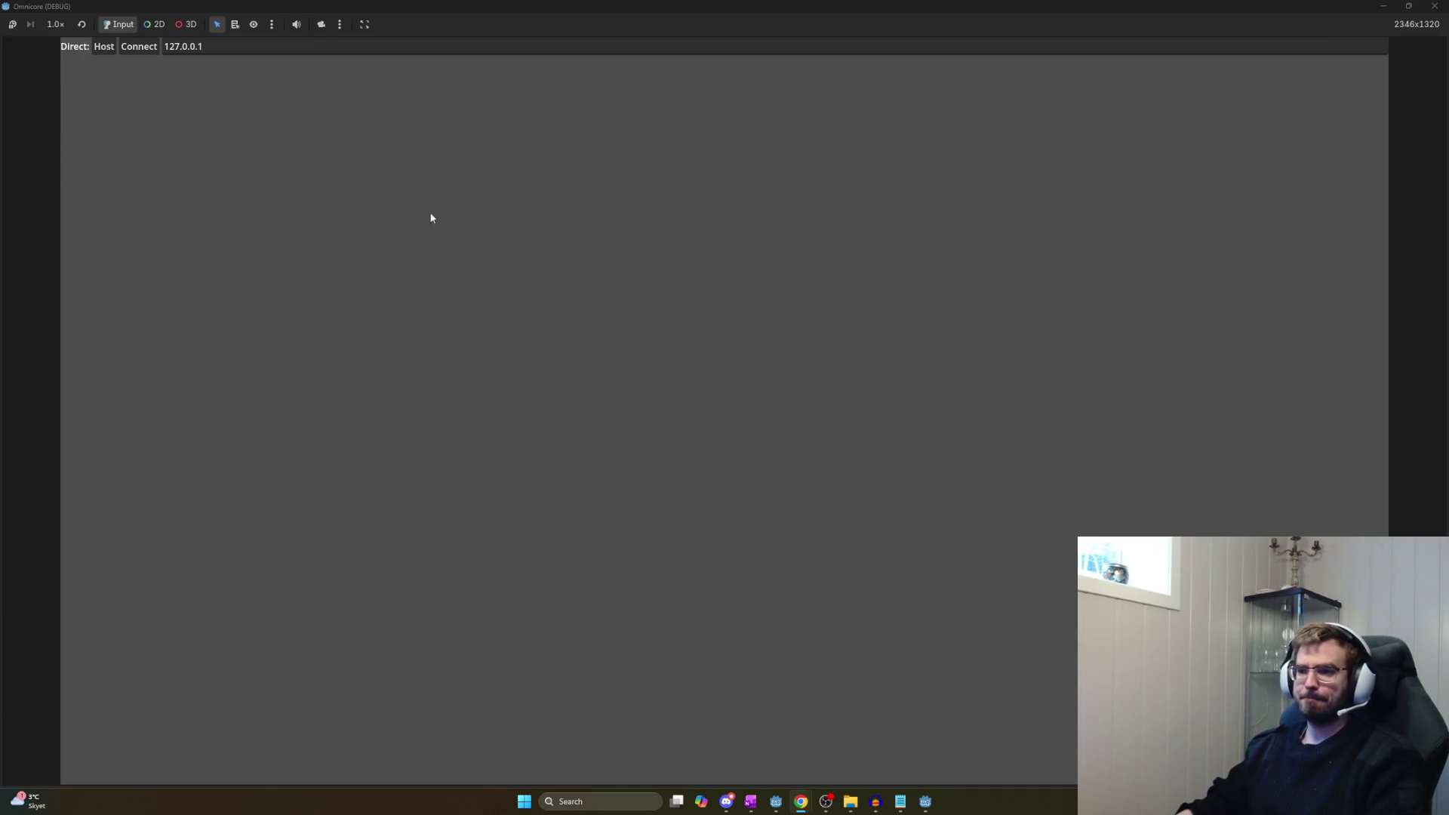
key("super+Tab")
left_click(455, 249)
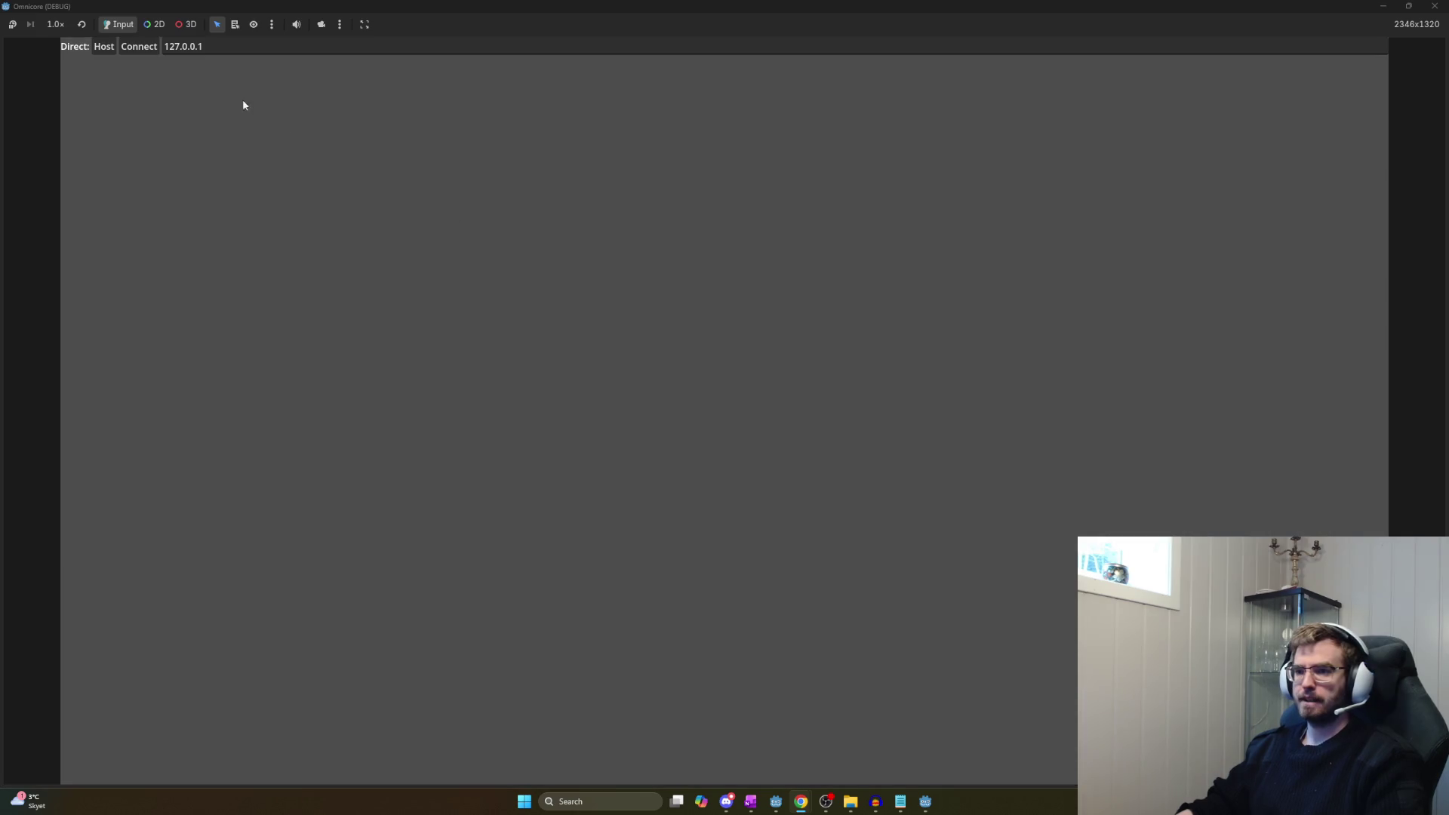
left_click(103, 47)
left_click(767, 436)
left_click(139, 46)
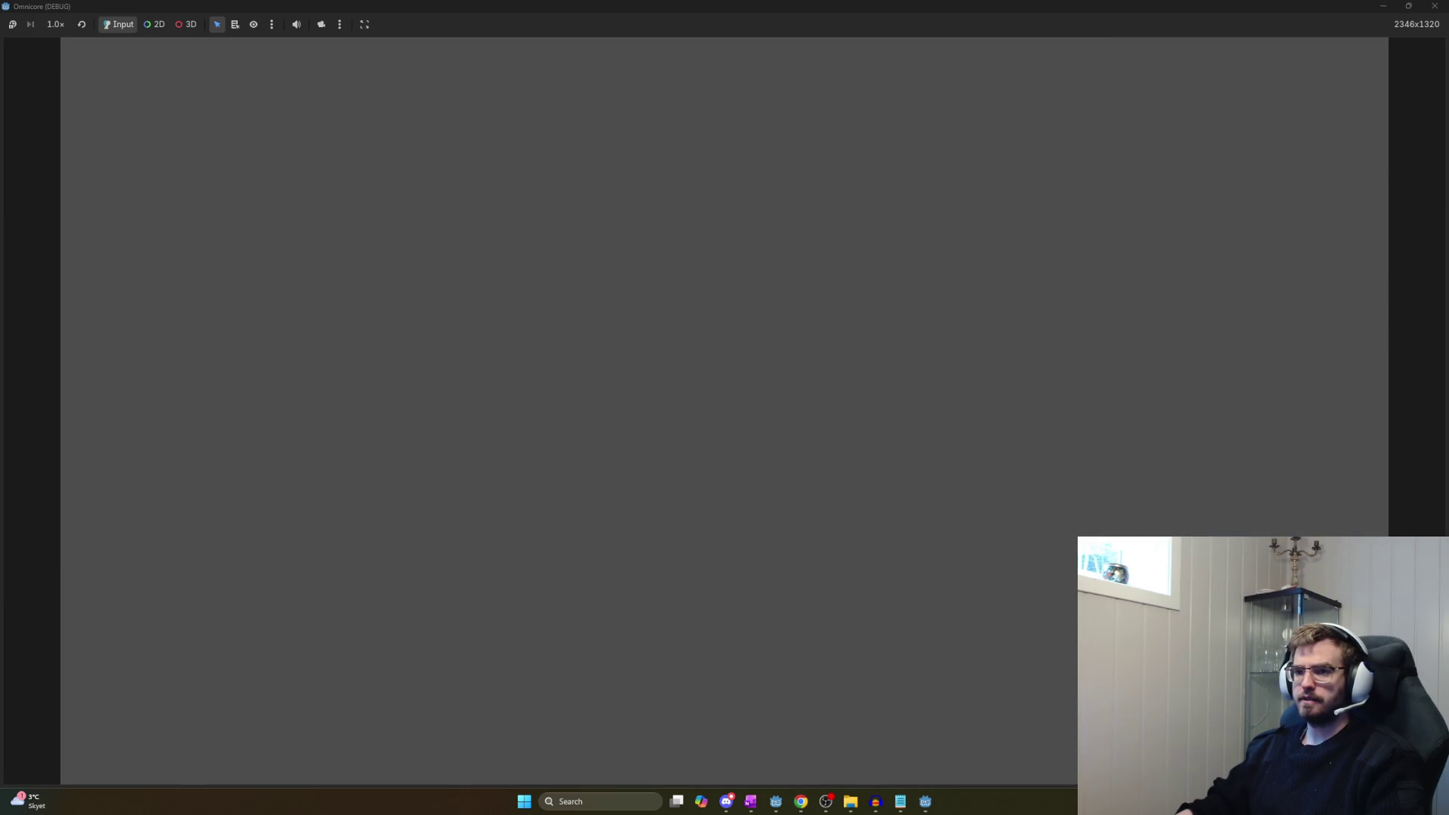
- Walk to the upgrade blocks, buy Mining Explosive and Jetpack Max Carry Weight, then close the game
key("w")
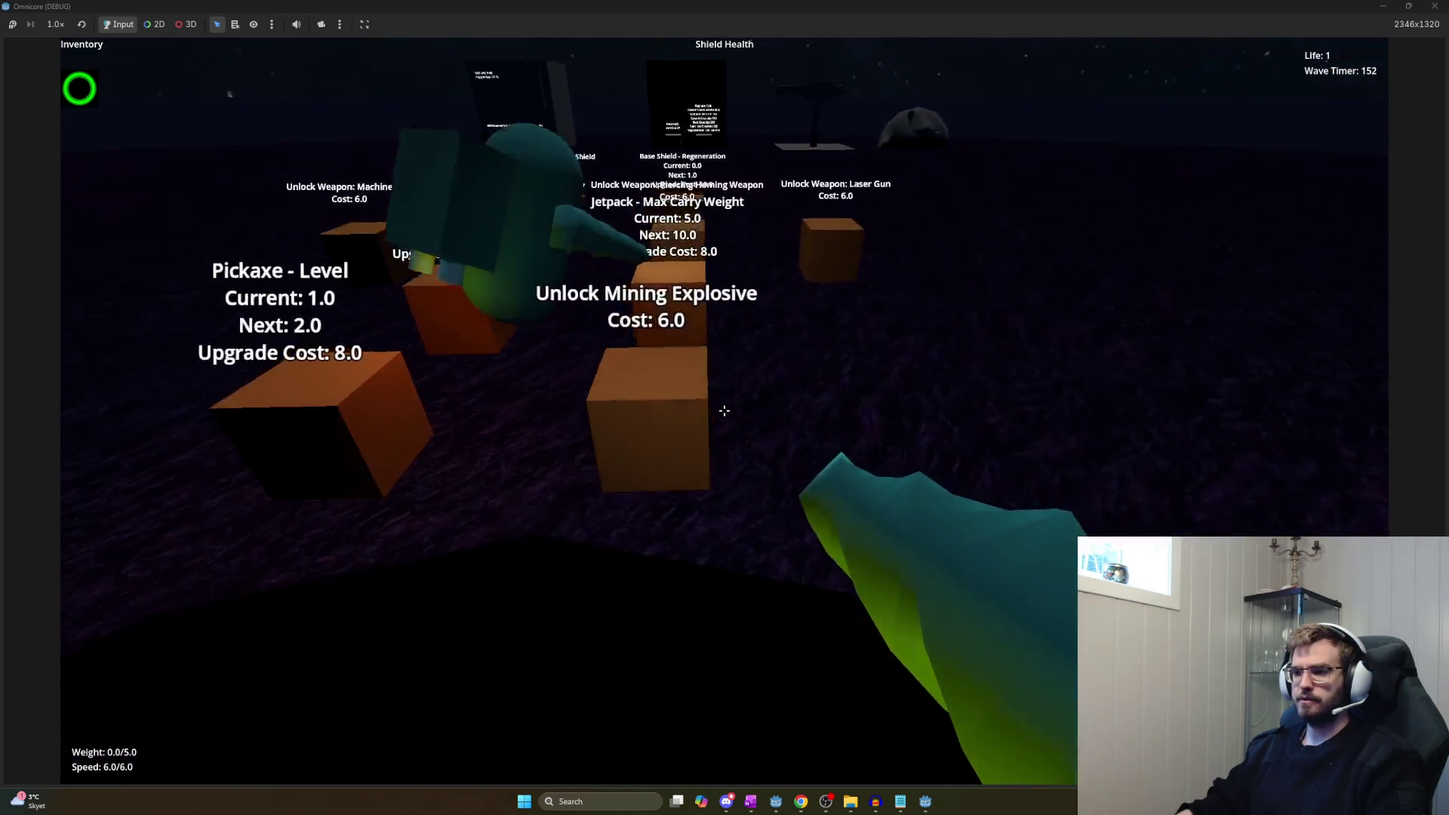
key("w")
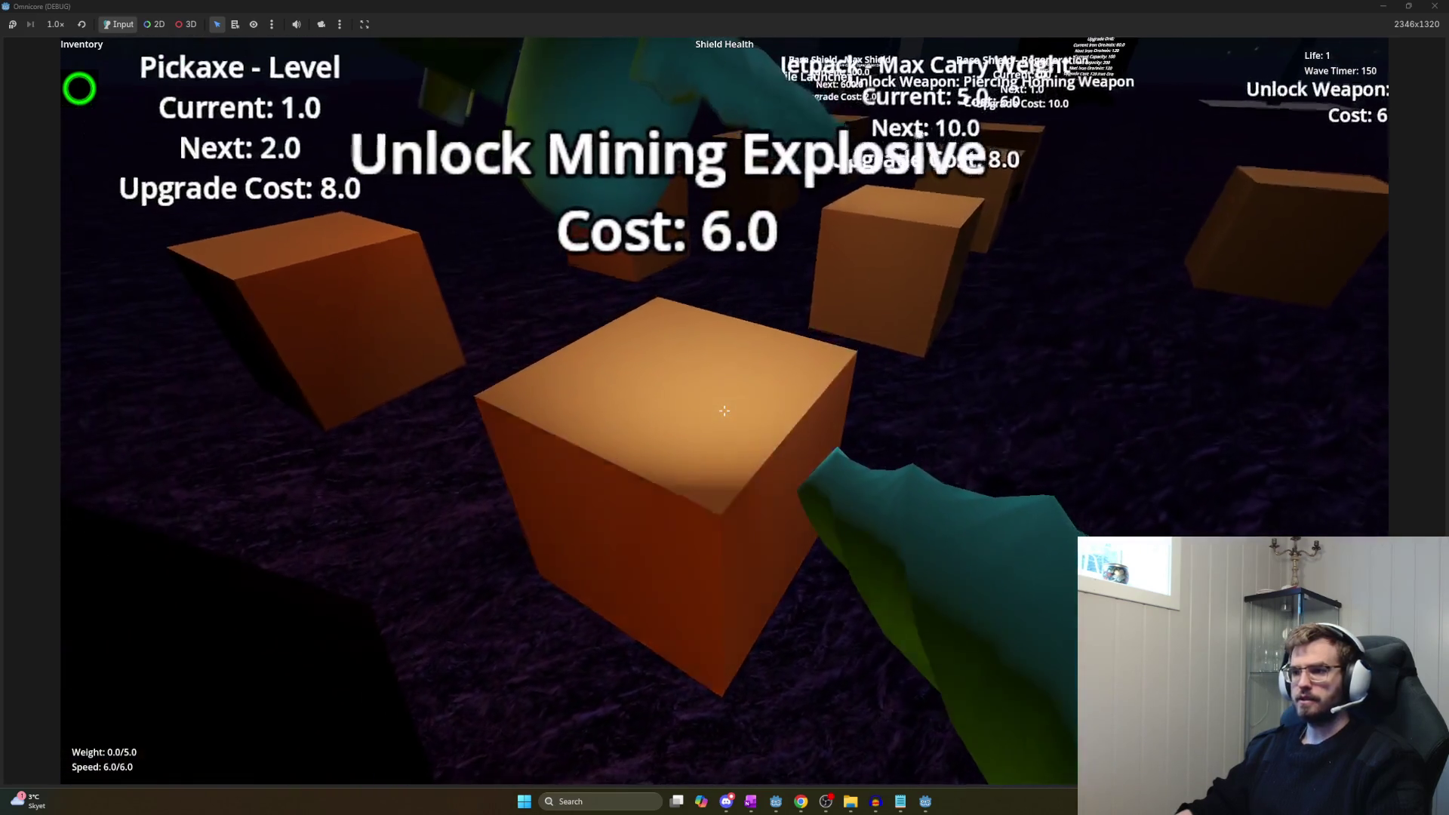
key("w")
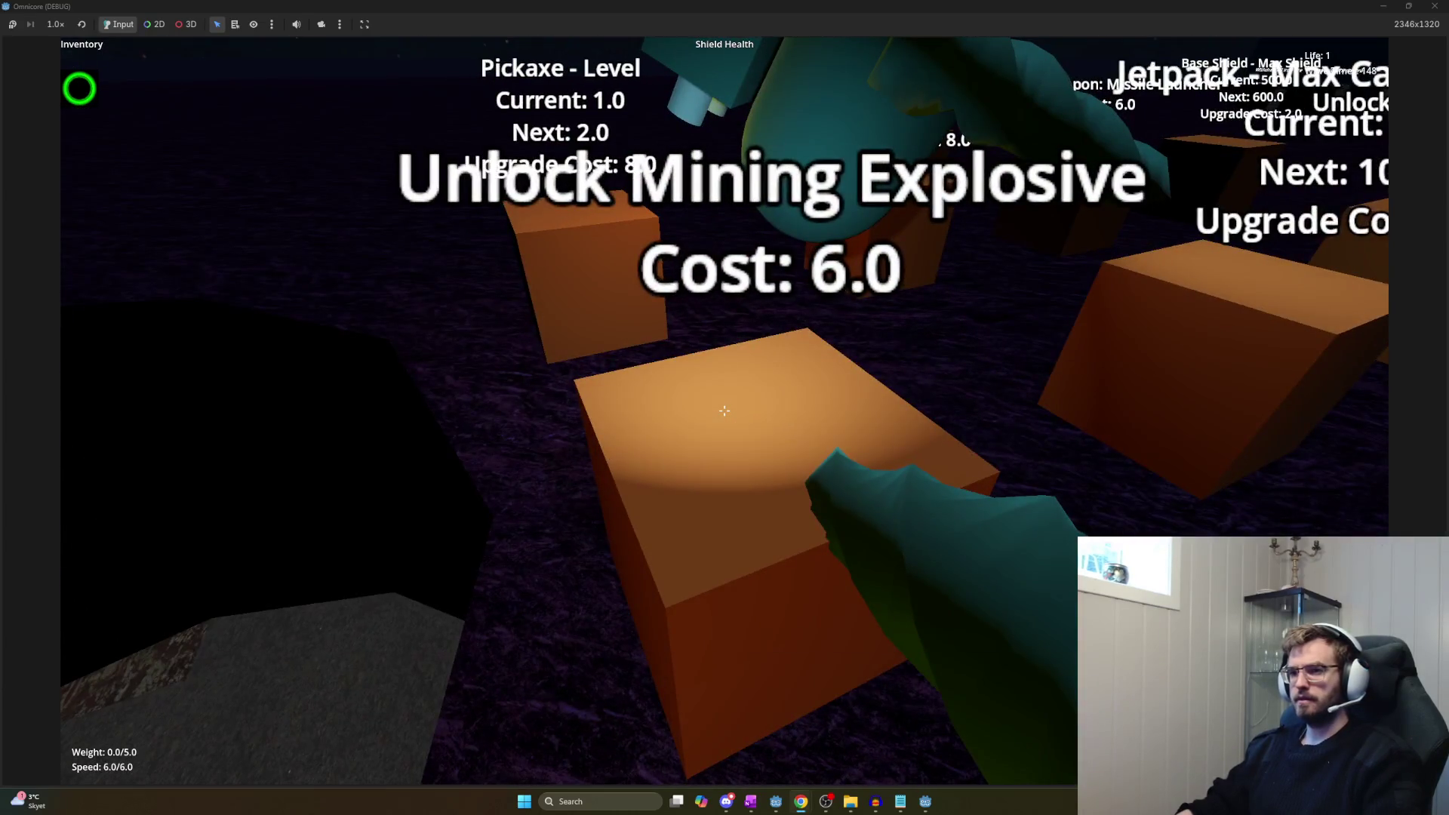
key("alt+Tab")
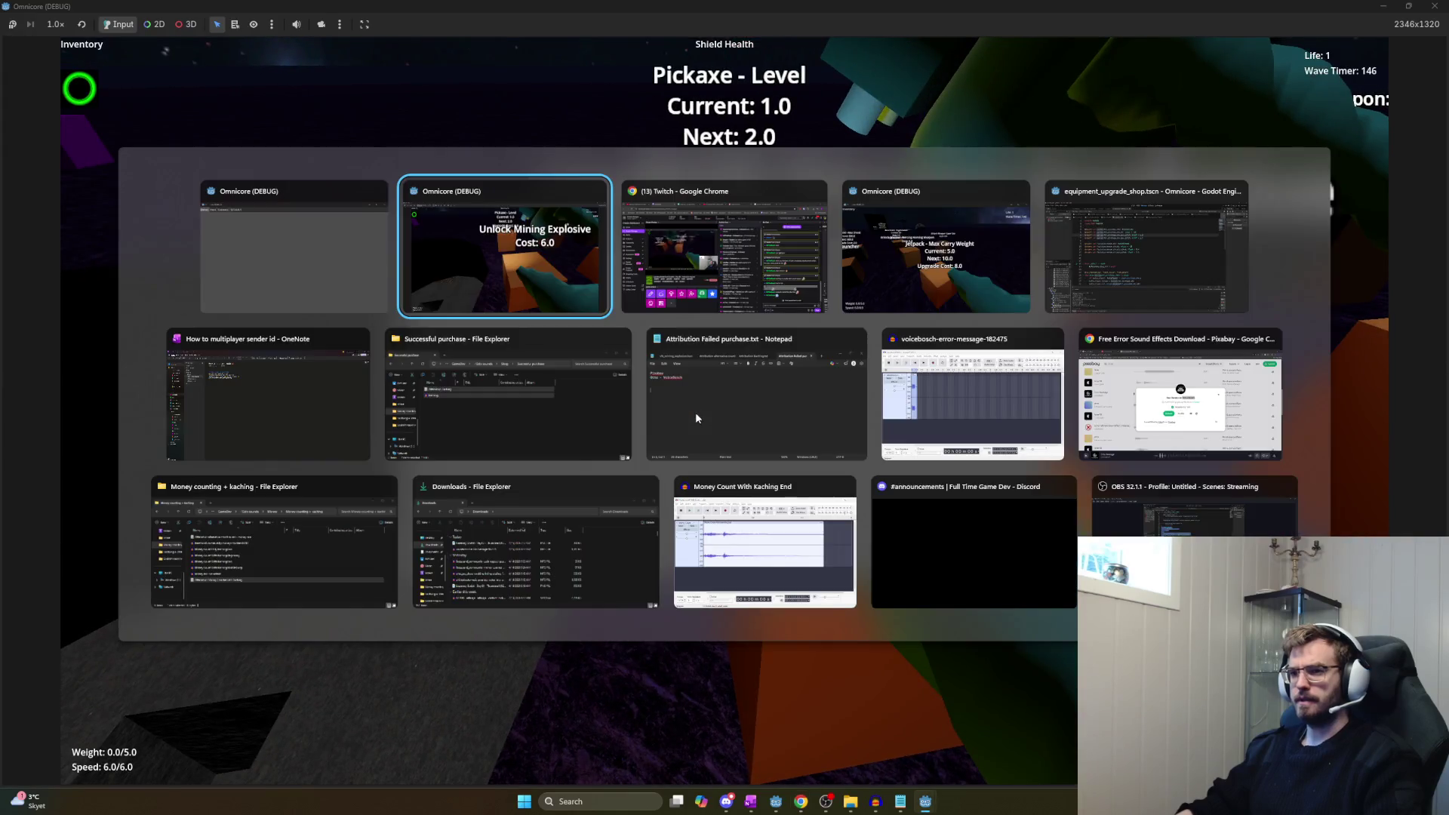
key("alt+Tab")
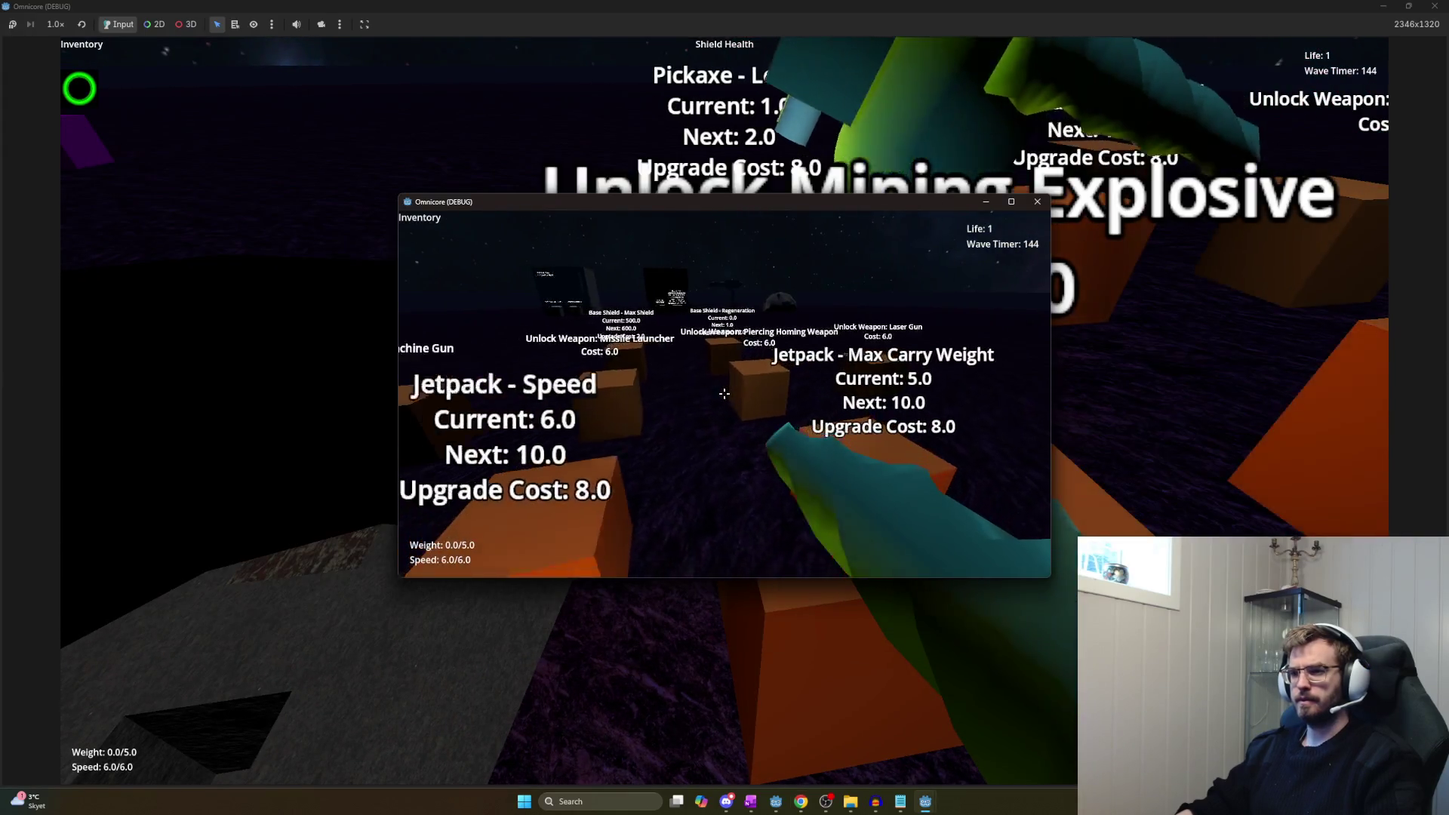
key("alt+F4")
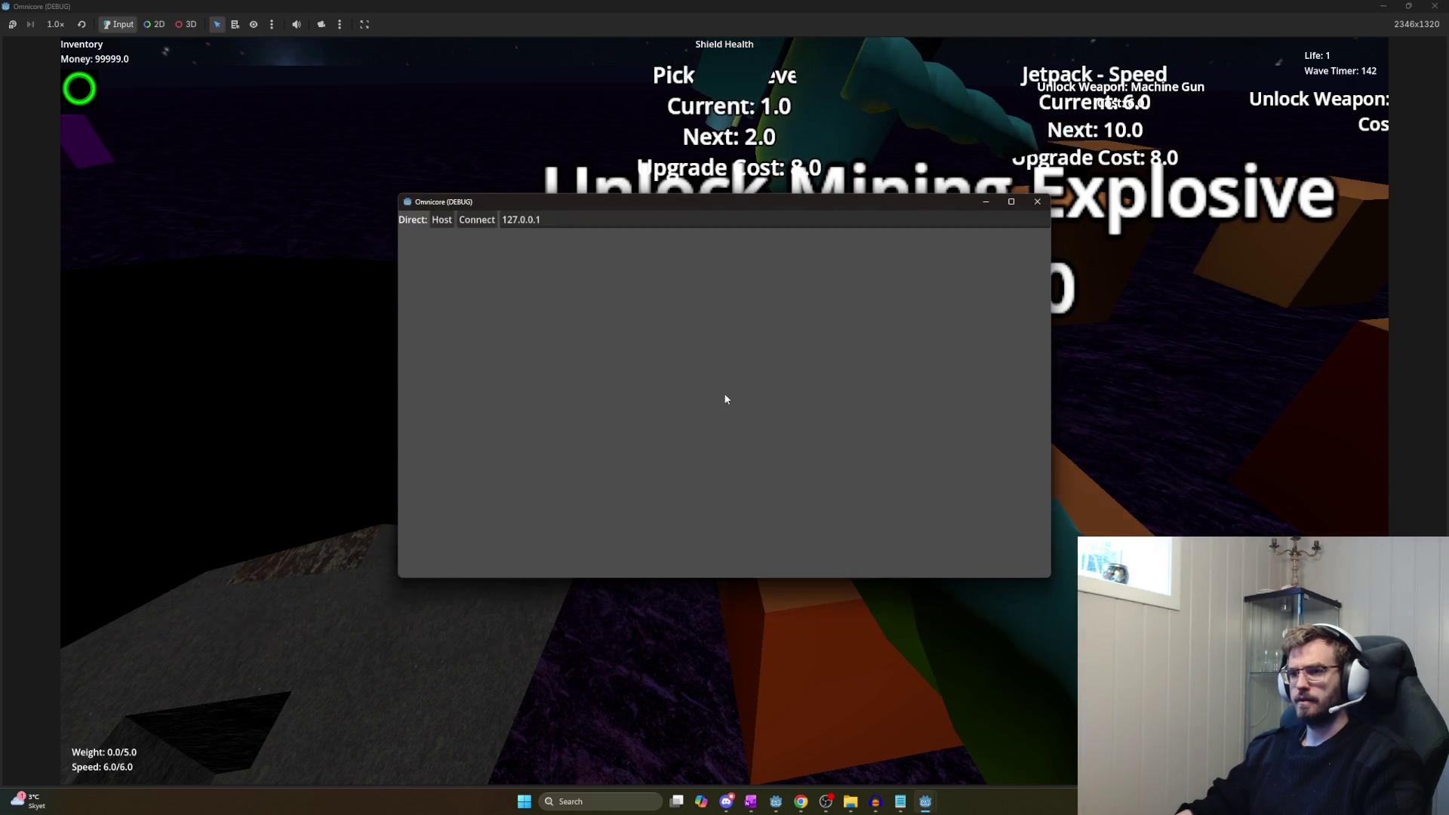
key("w")
left_click(724, 411)
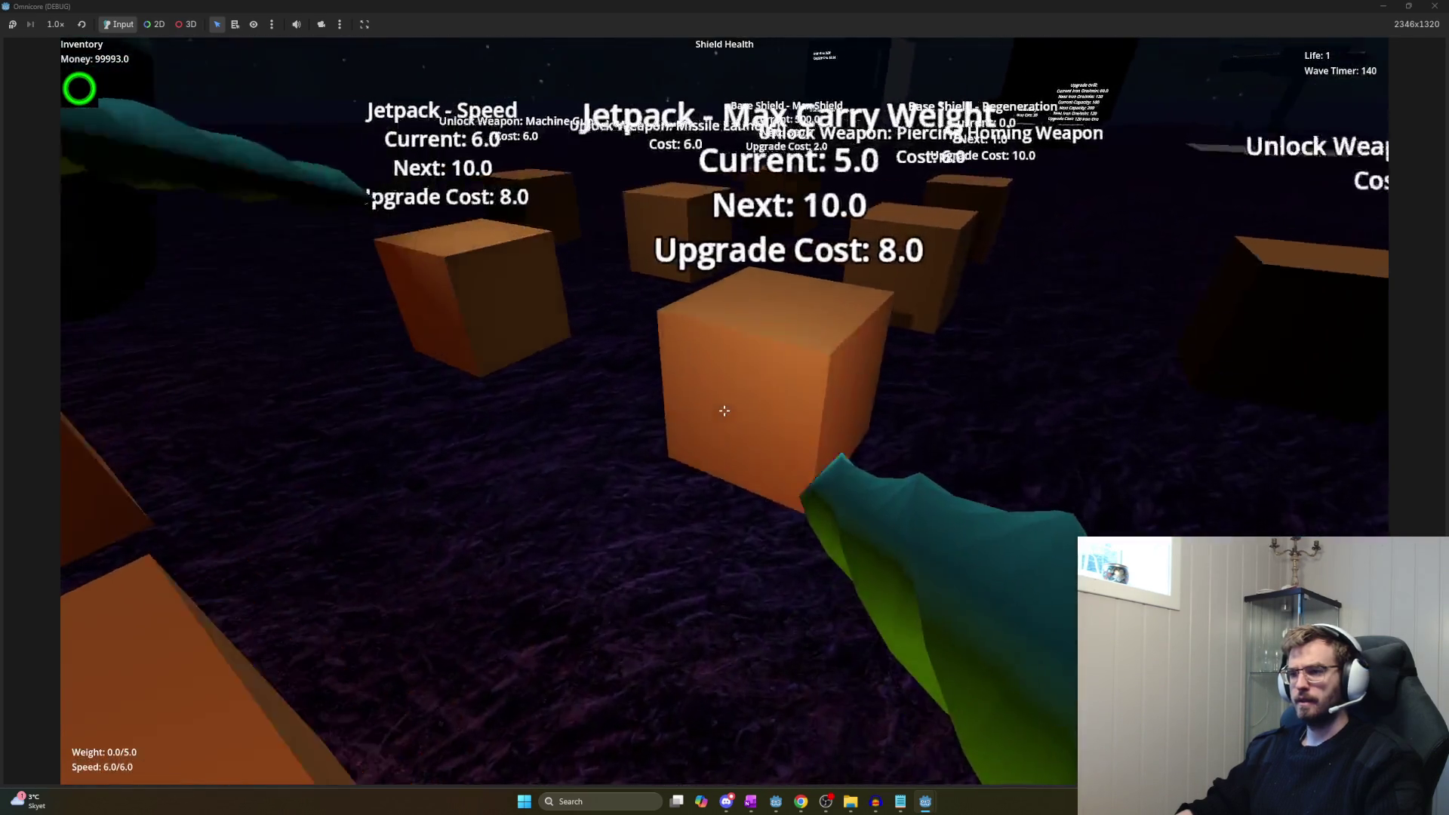
left_click(725, 411)
left_click(725, 410)
key("alt+F4")
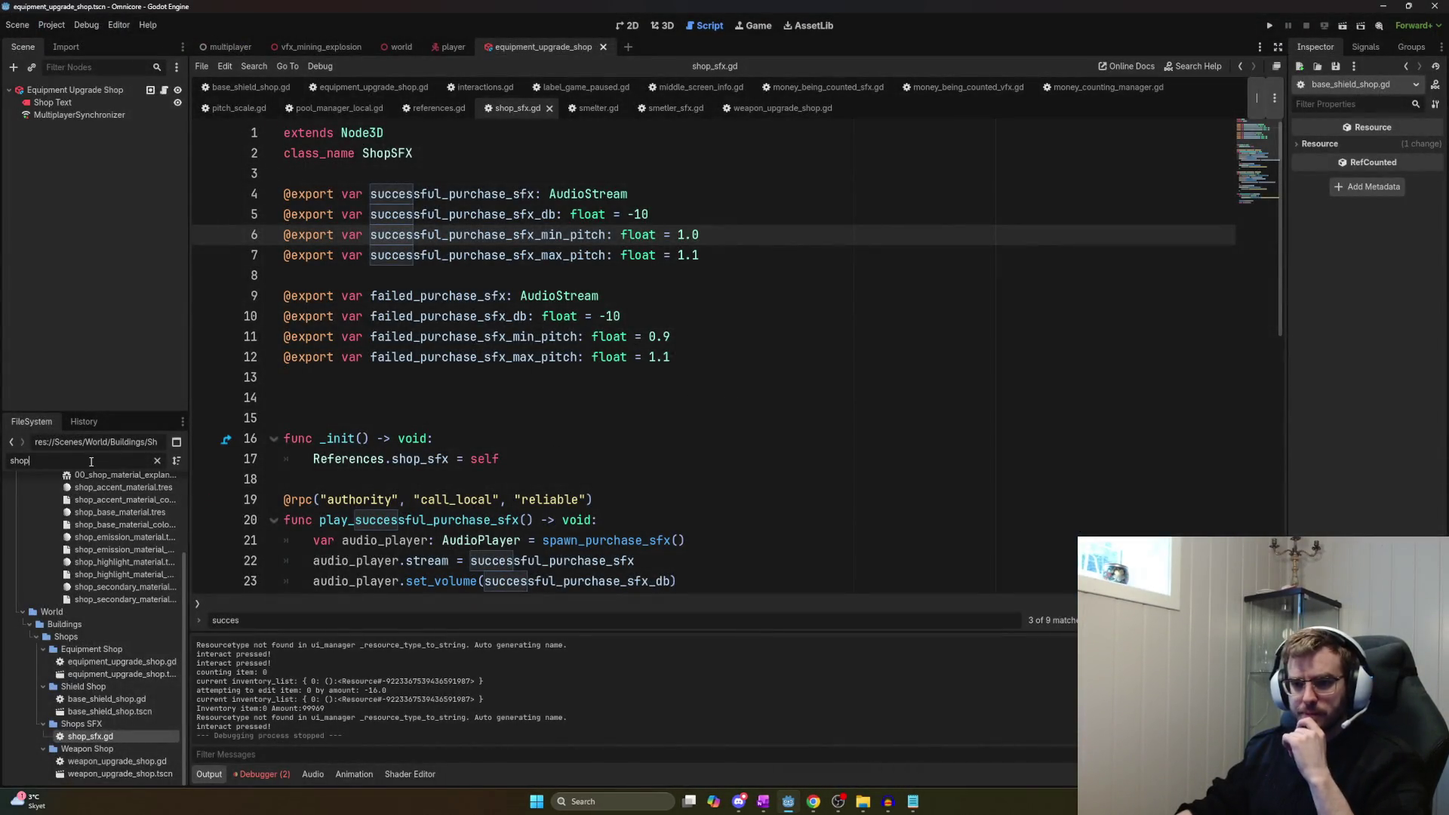
- In the world scene, uncheck Mute Multiplayer on the 'Mute game clients' node and launch the game
type("mute")
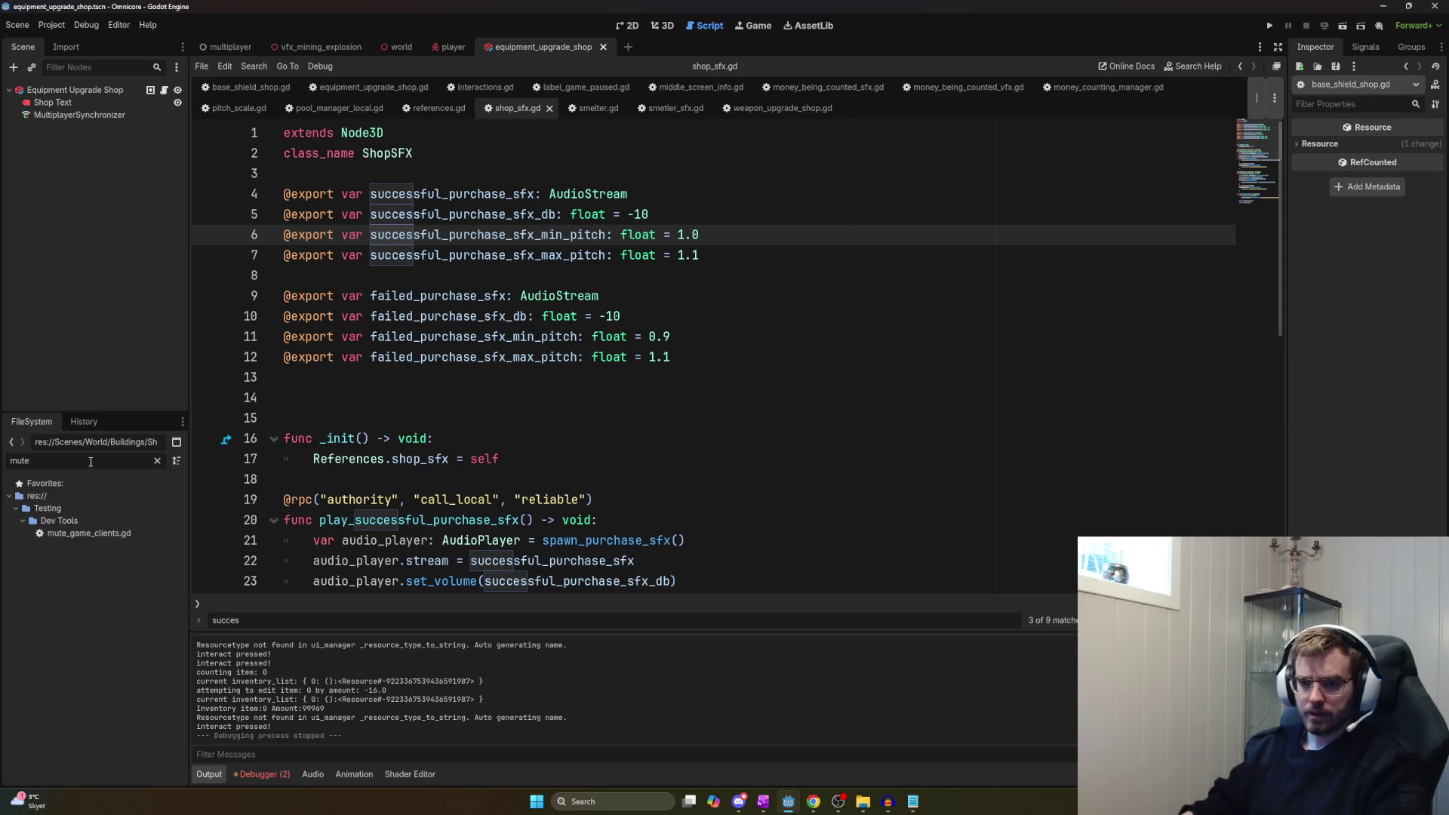
key("Return")
left_click(98, 70)
type("mute")
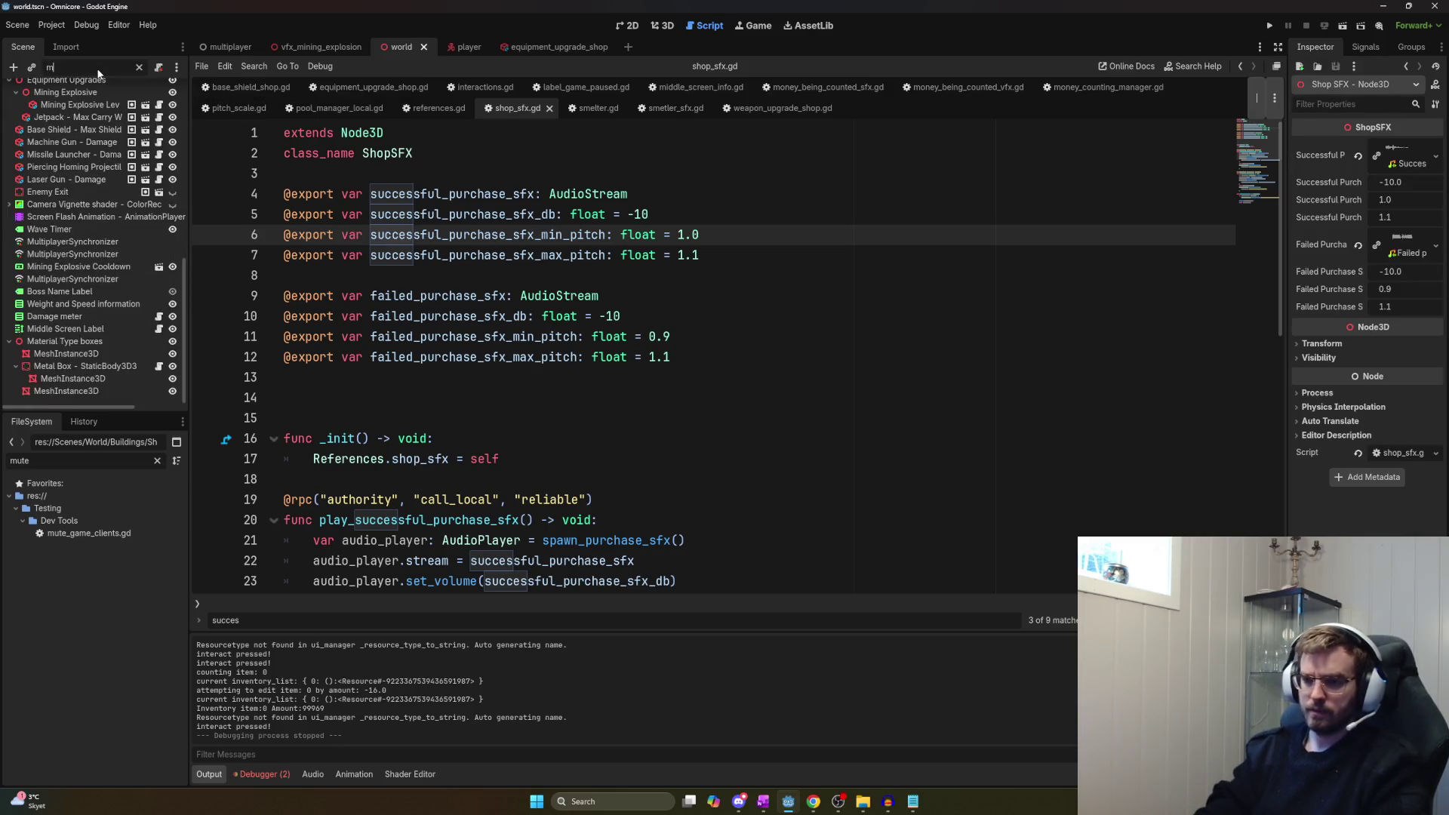
left_click(121, 92)
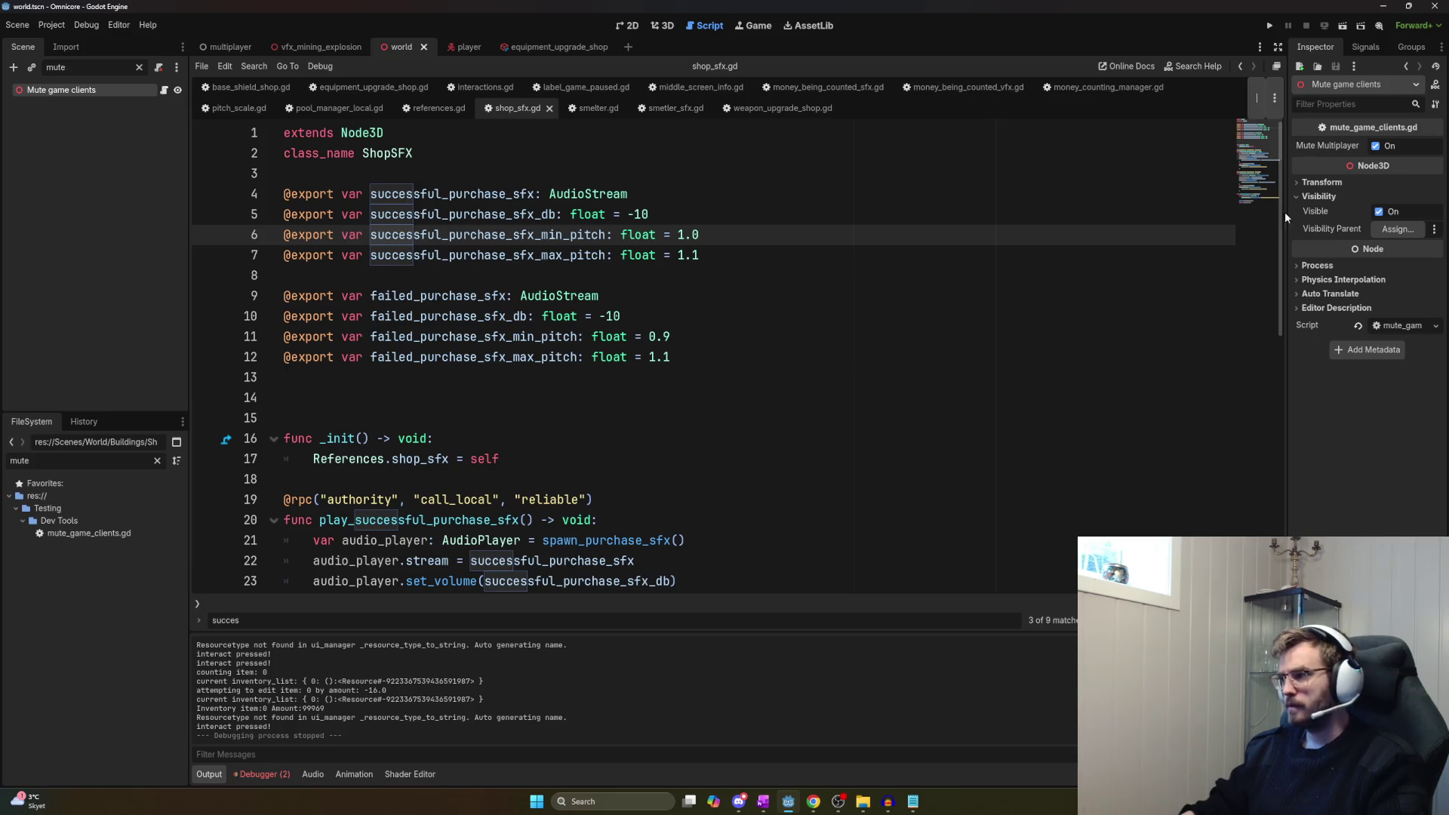
left_click(1377, 146)
key("F5")
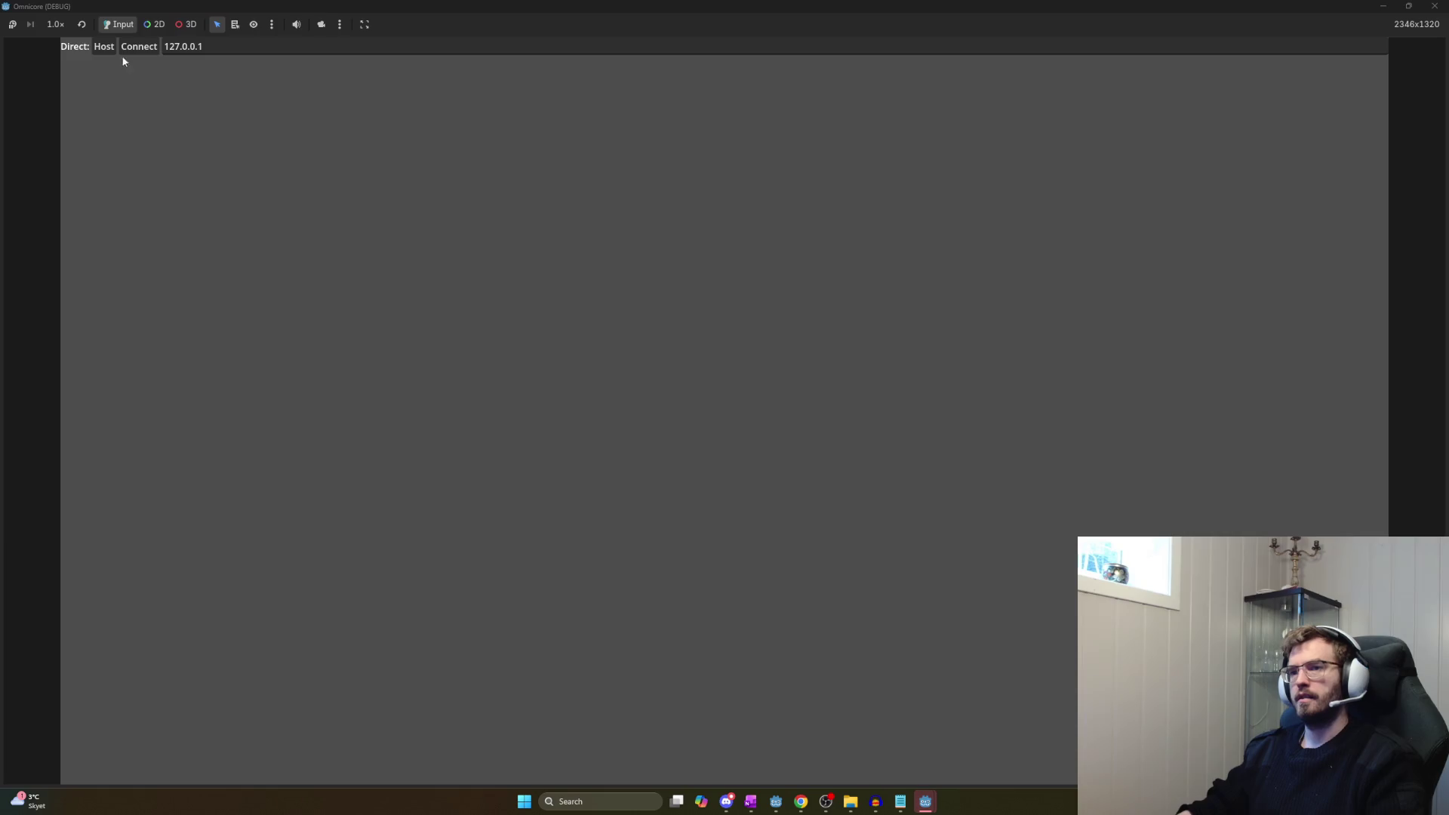
- Host in one game window, connect the other as a client, and walk the client to the upgrade boxes
left_click(101, 50)
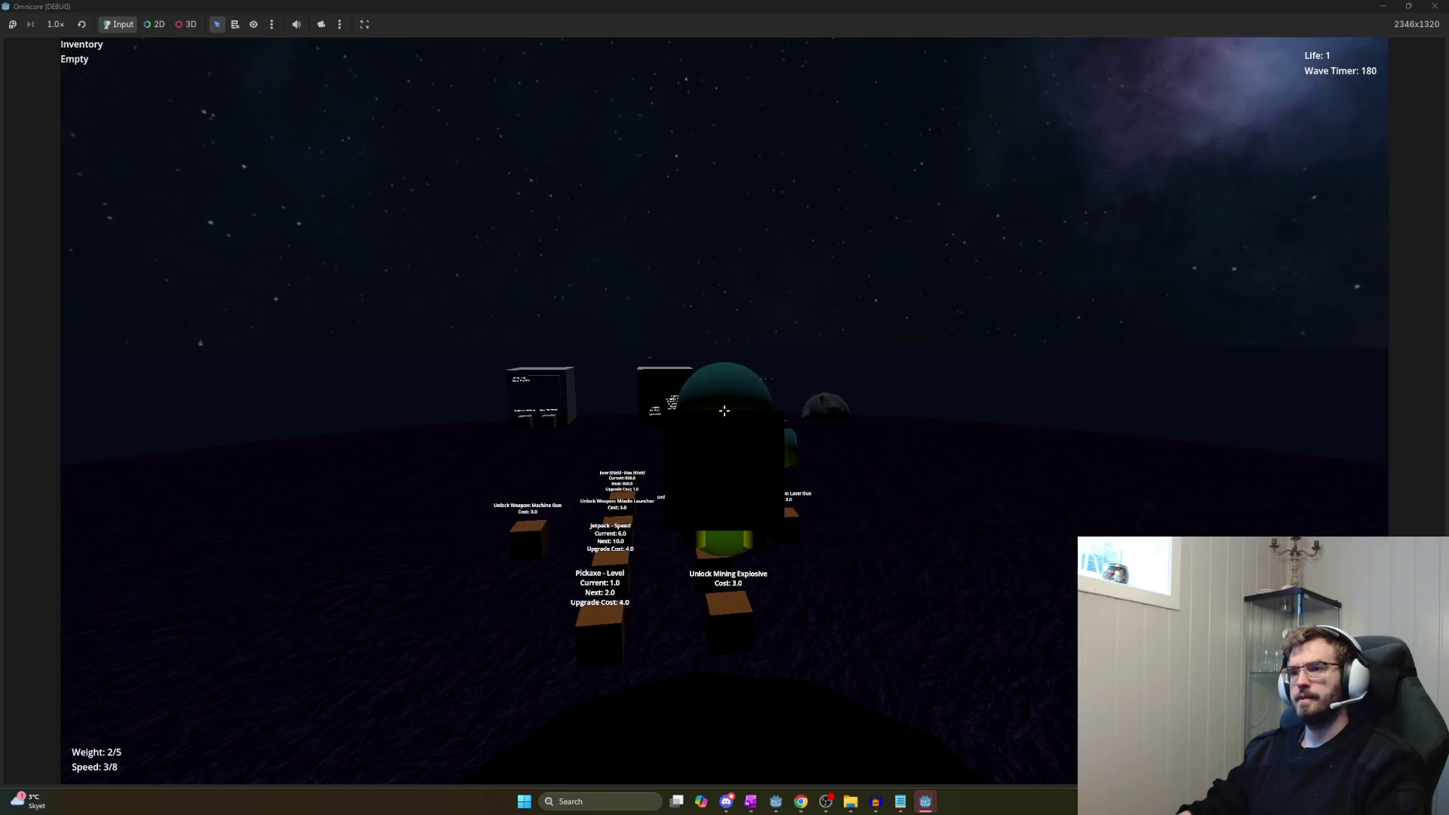
left_click(477, 219)
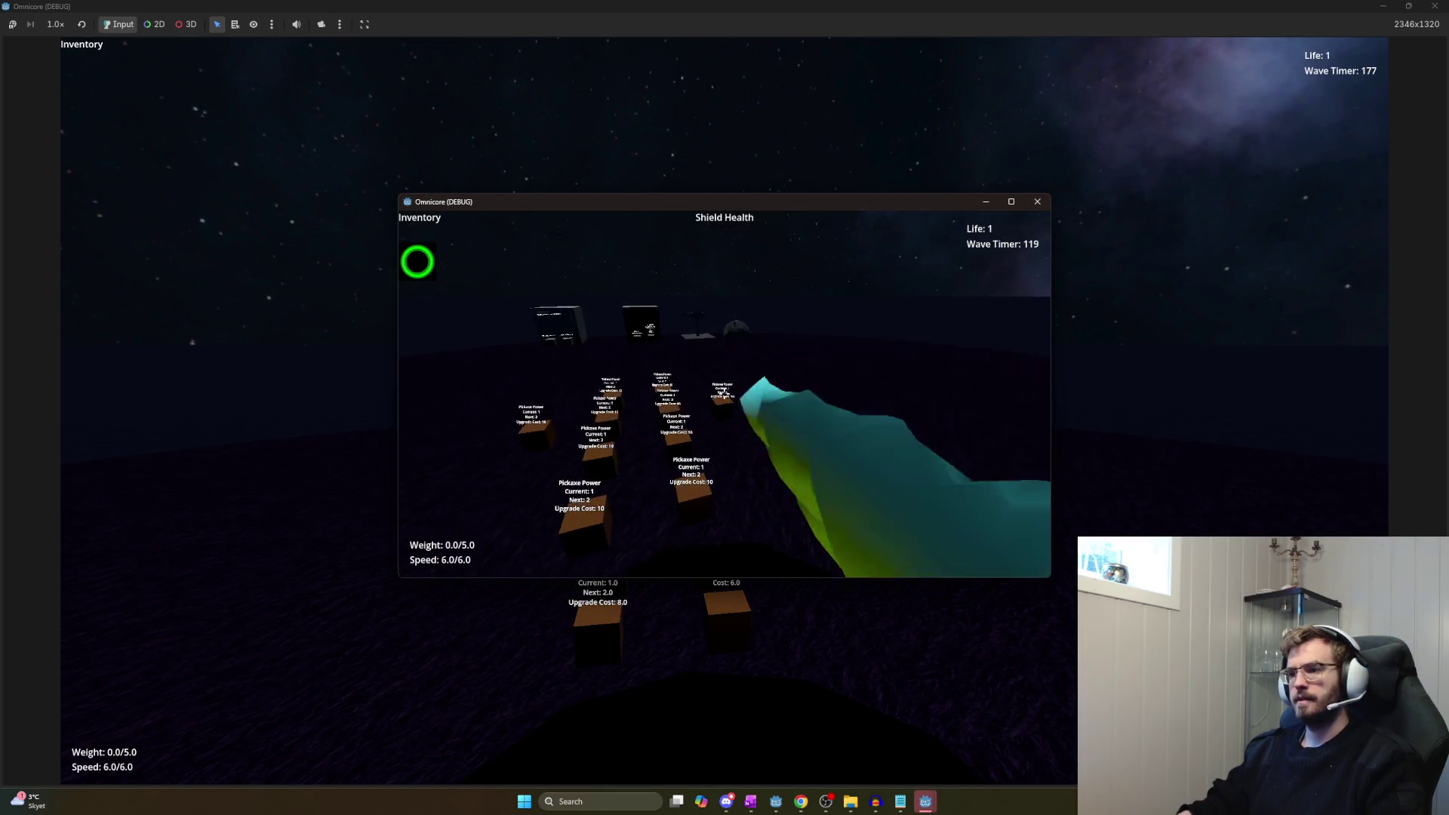
key("w")
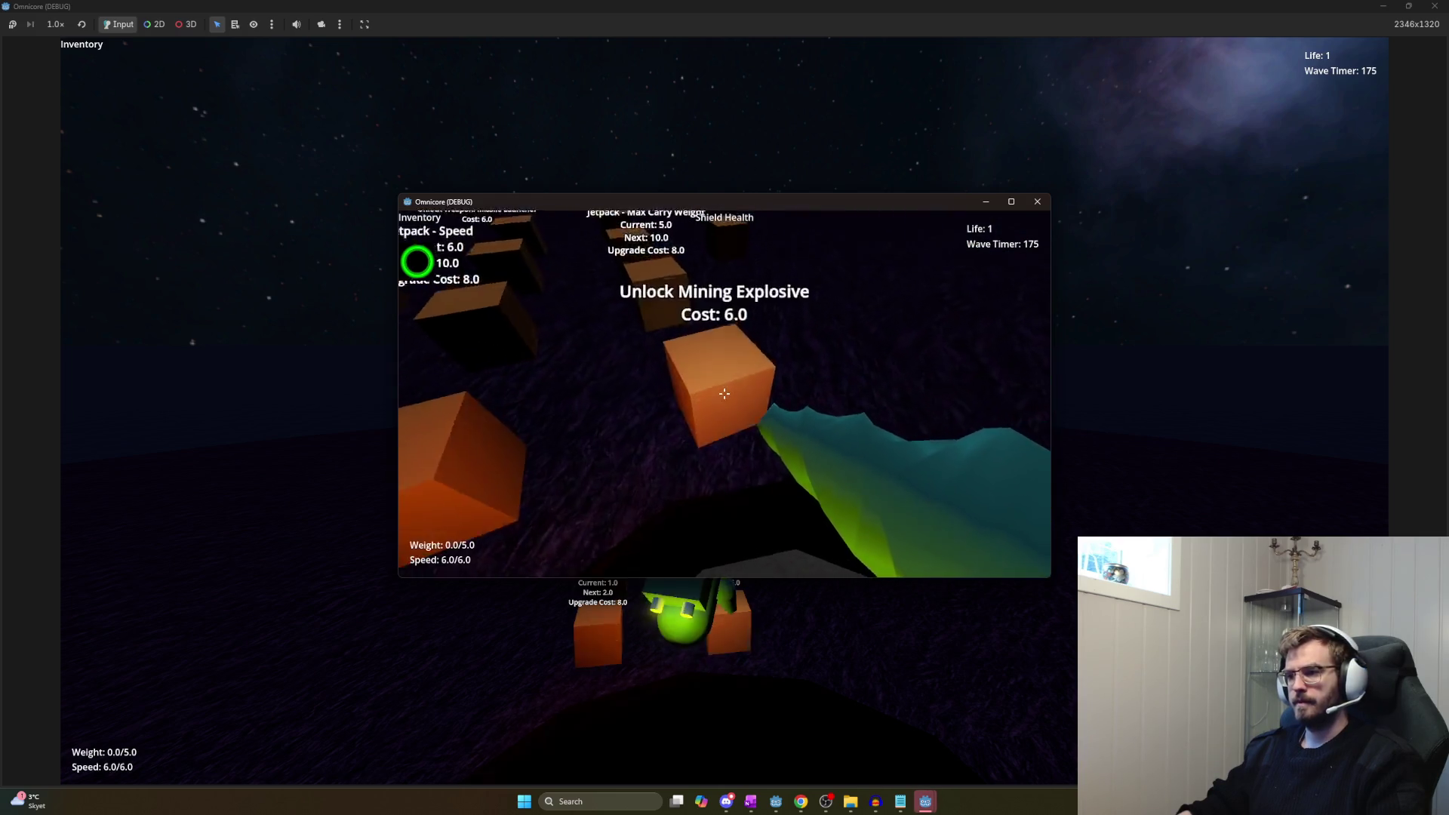
key("s")
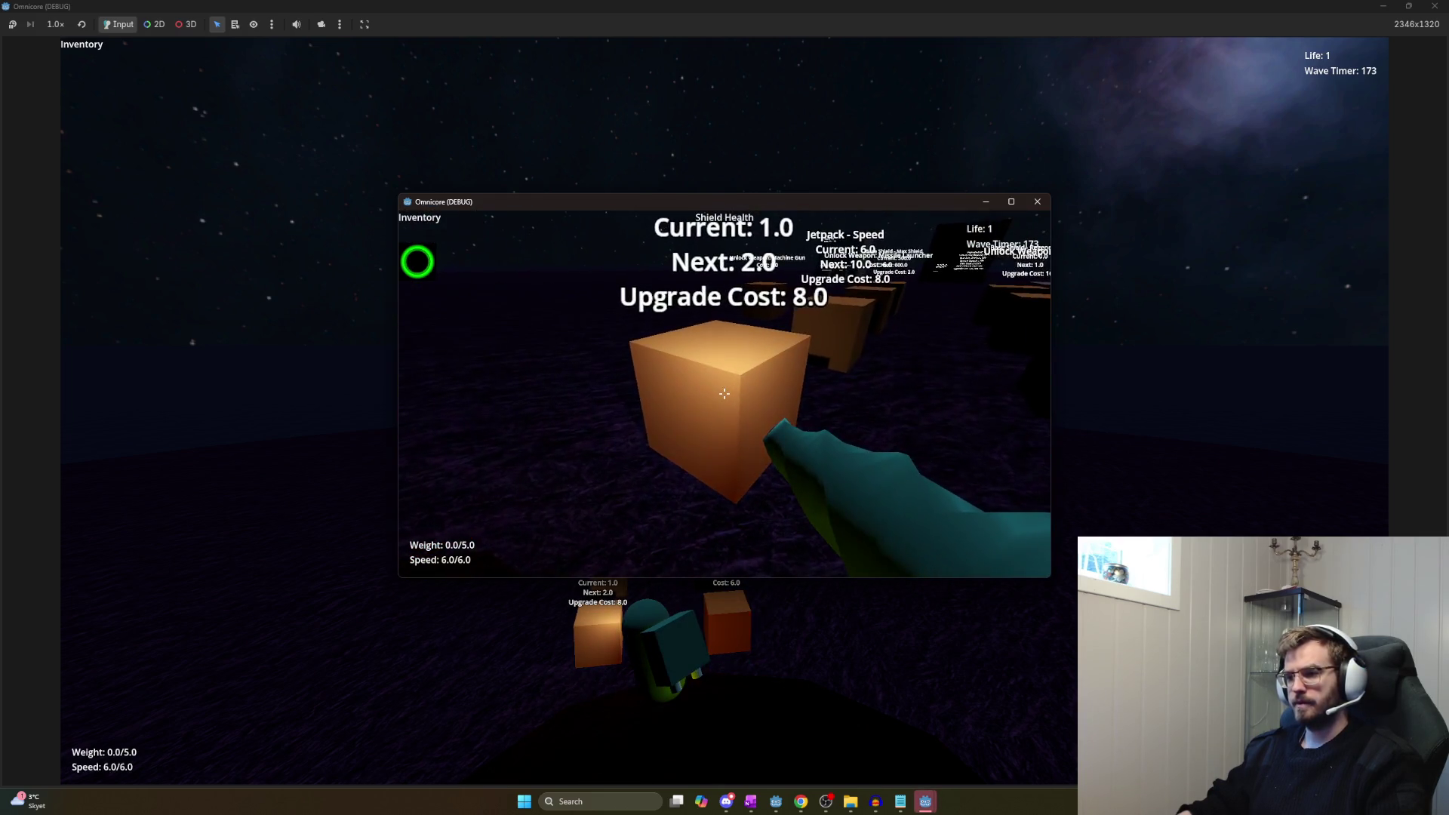
key("a")
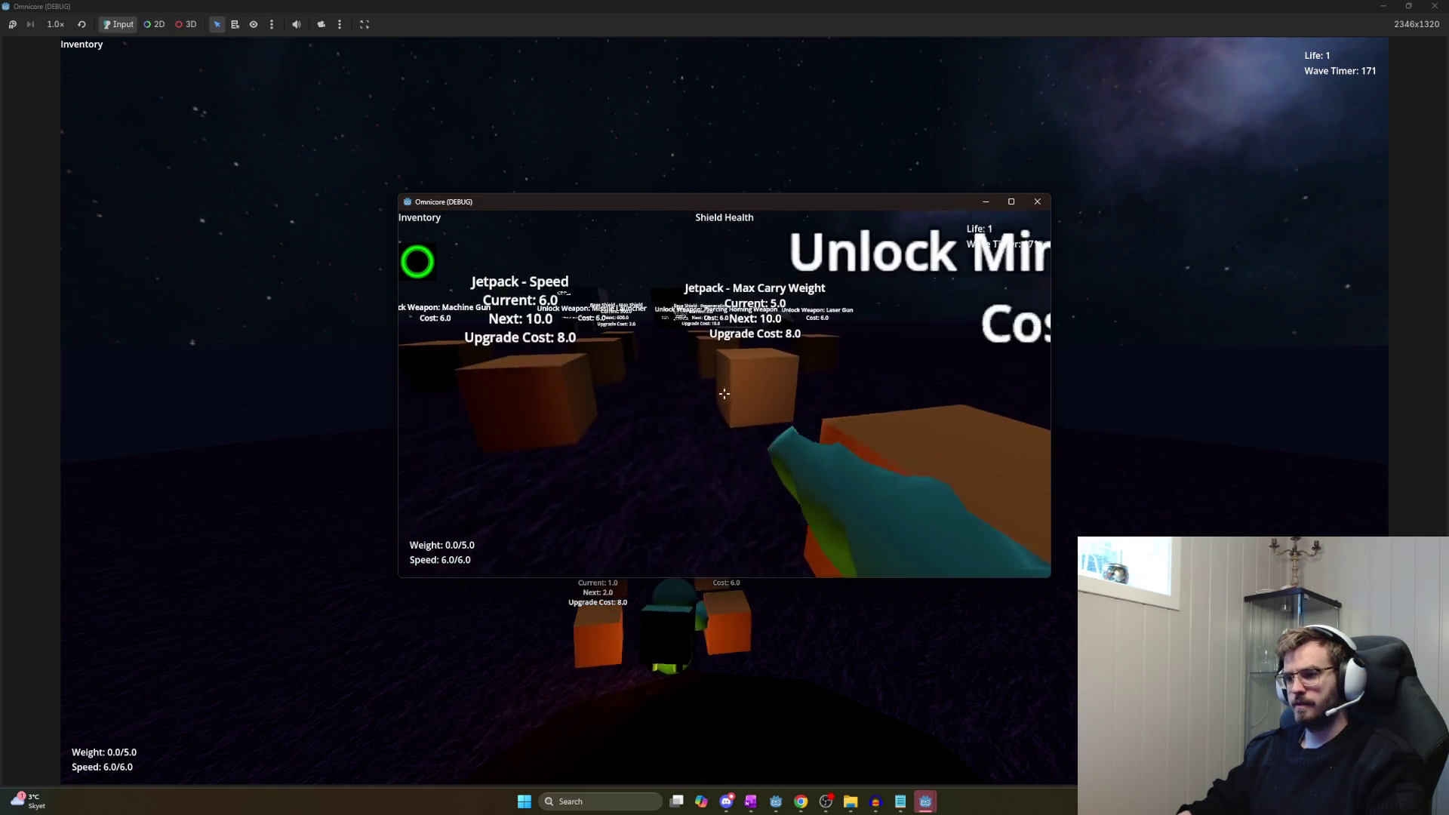
key("a")
key("w")
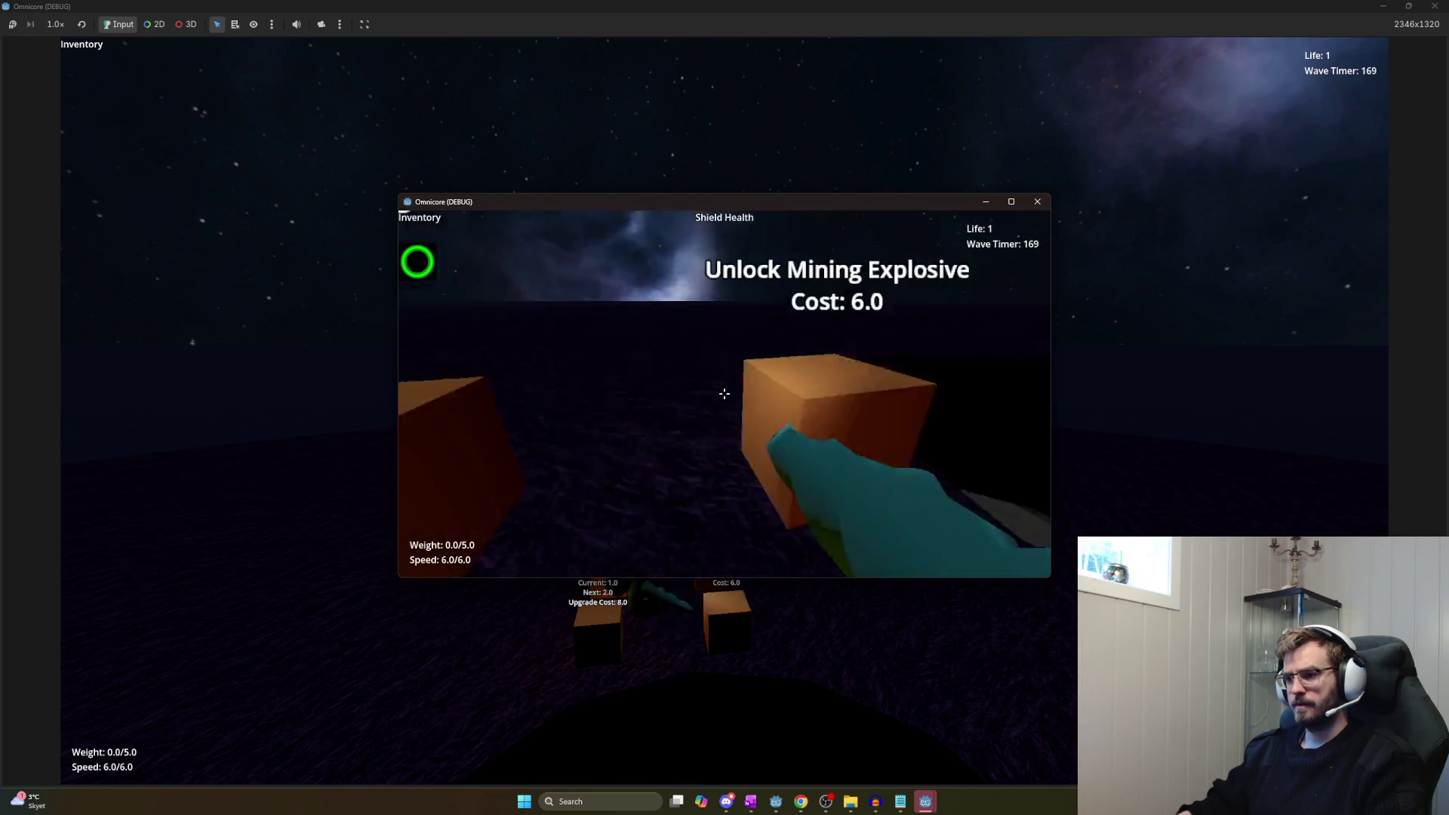
key("w")
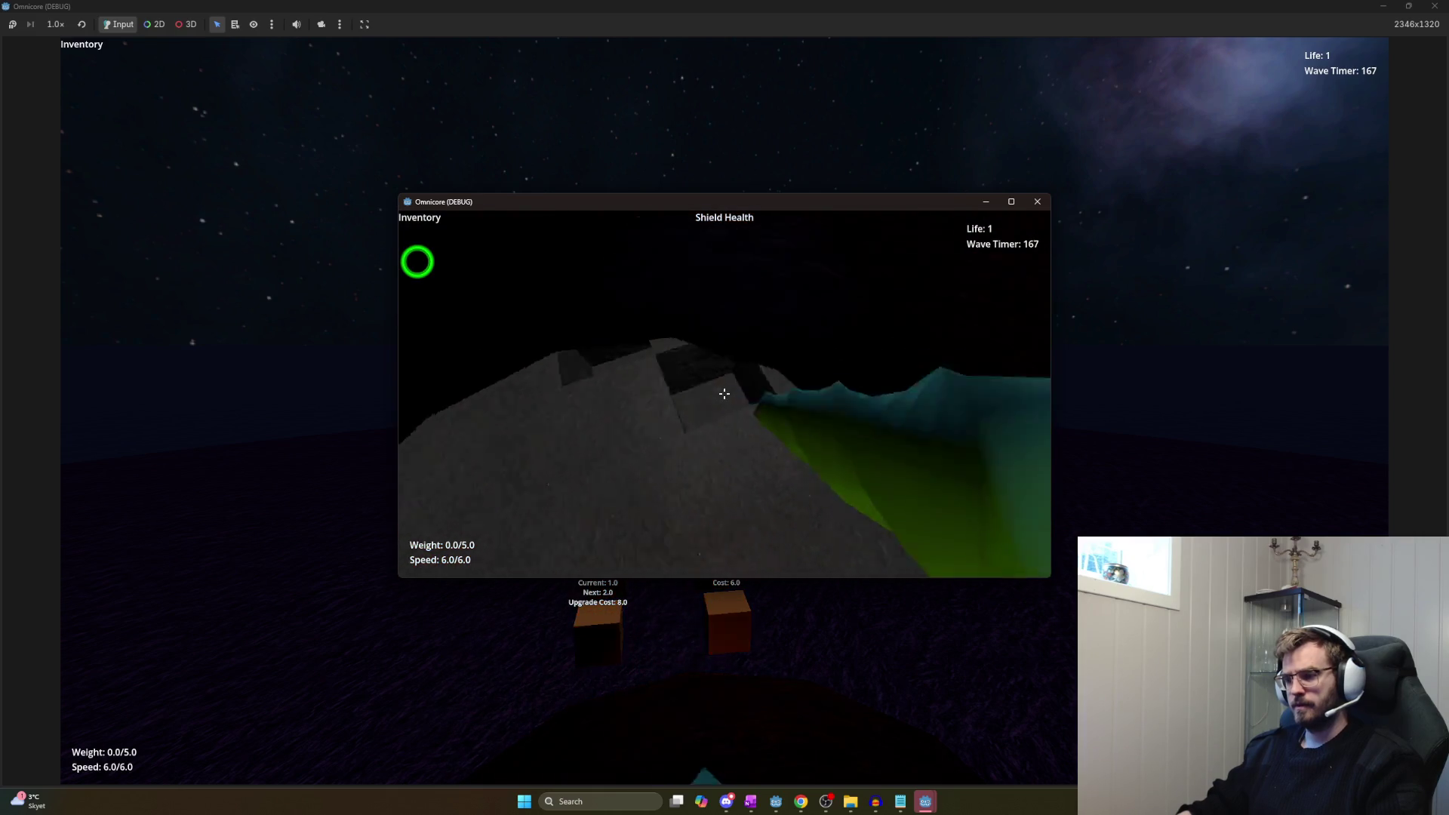
key("alt+Tab")
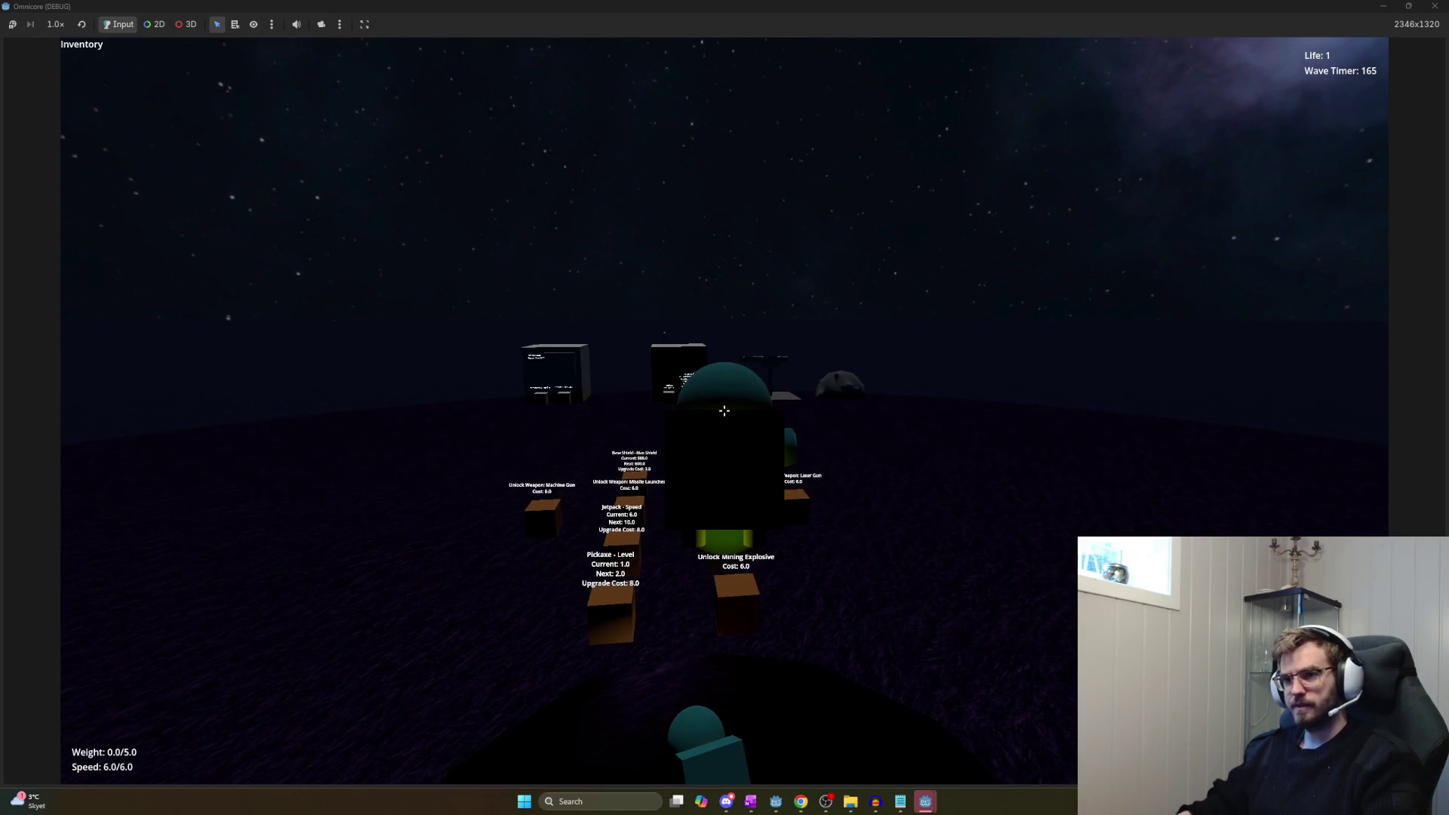
key("alt+Tab")
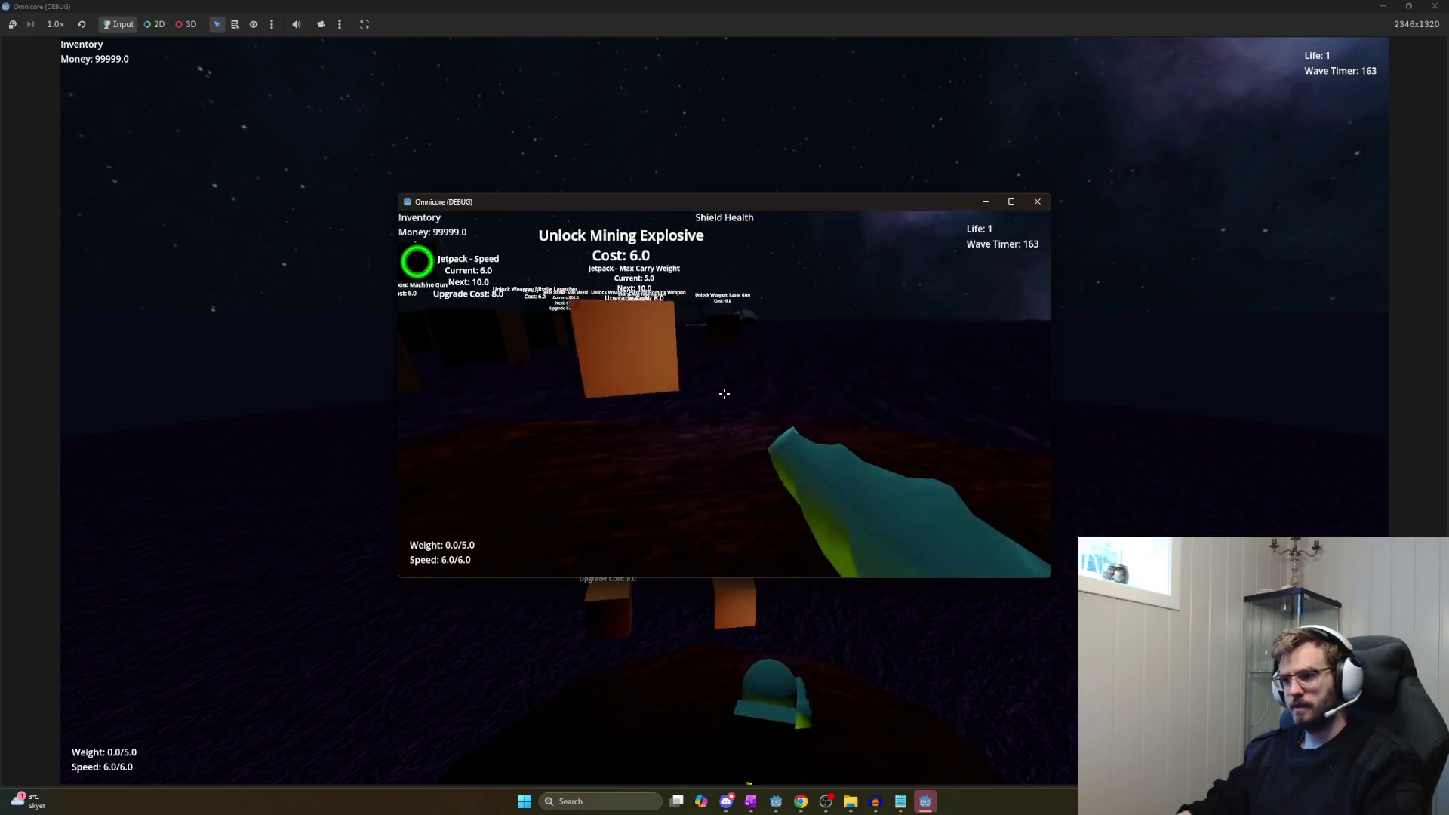
- As the client, buy Pickaxe, Jetpack Speed, Missile Launcher and Base Shield Max Shield, then stop with F8
key("e")
key("w")
key("e")
key("w")
key("e")
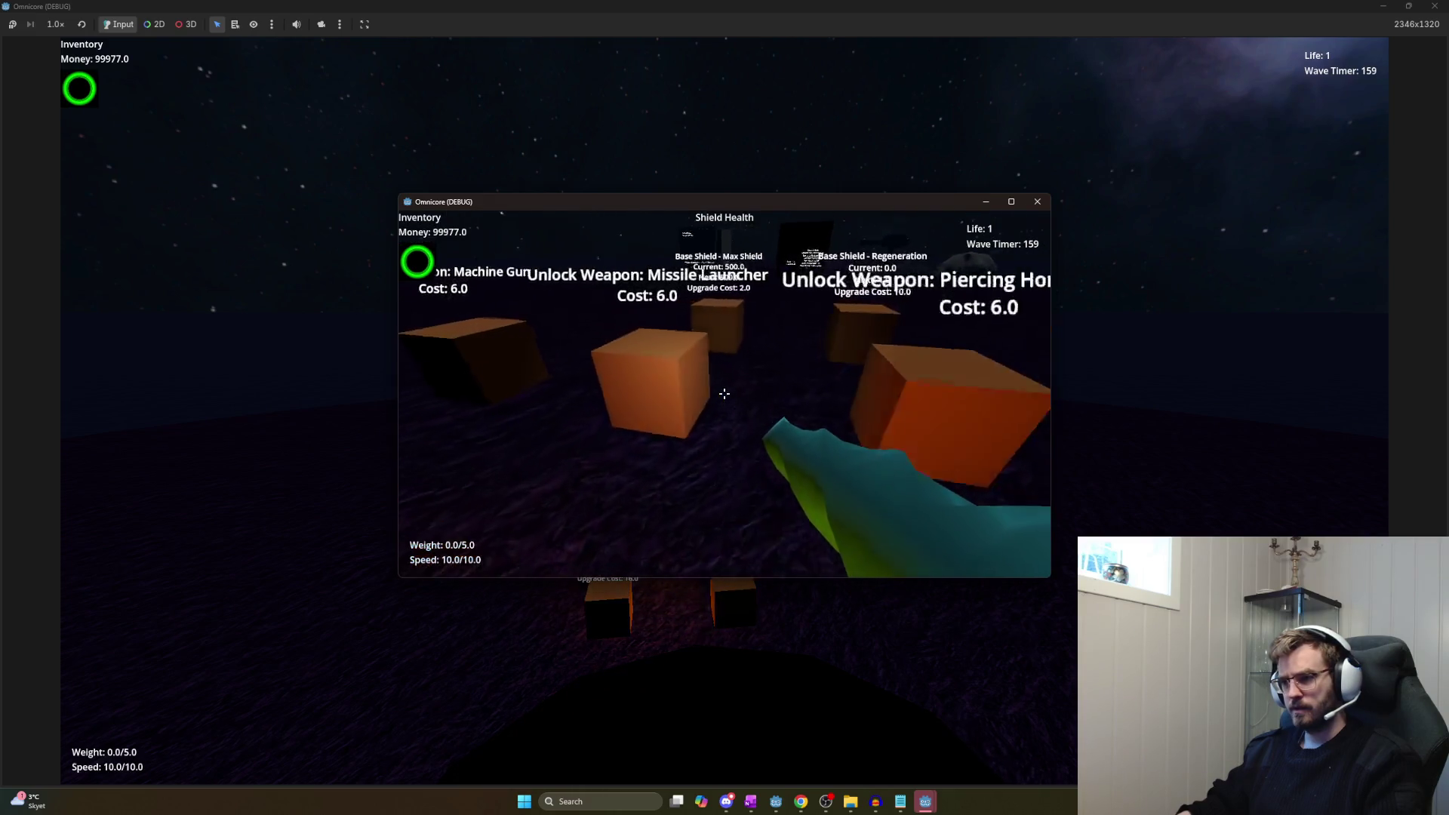
key("e")
key("e")
key("s")
key("F8")
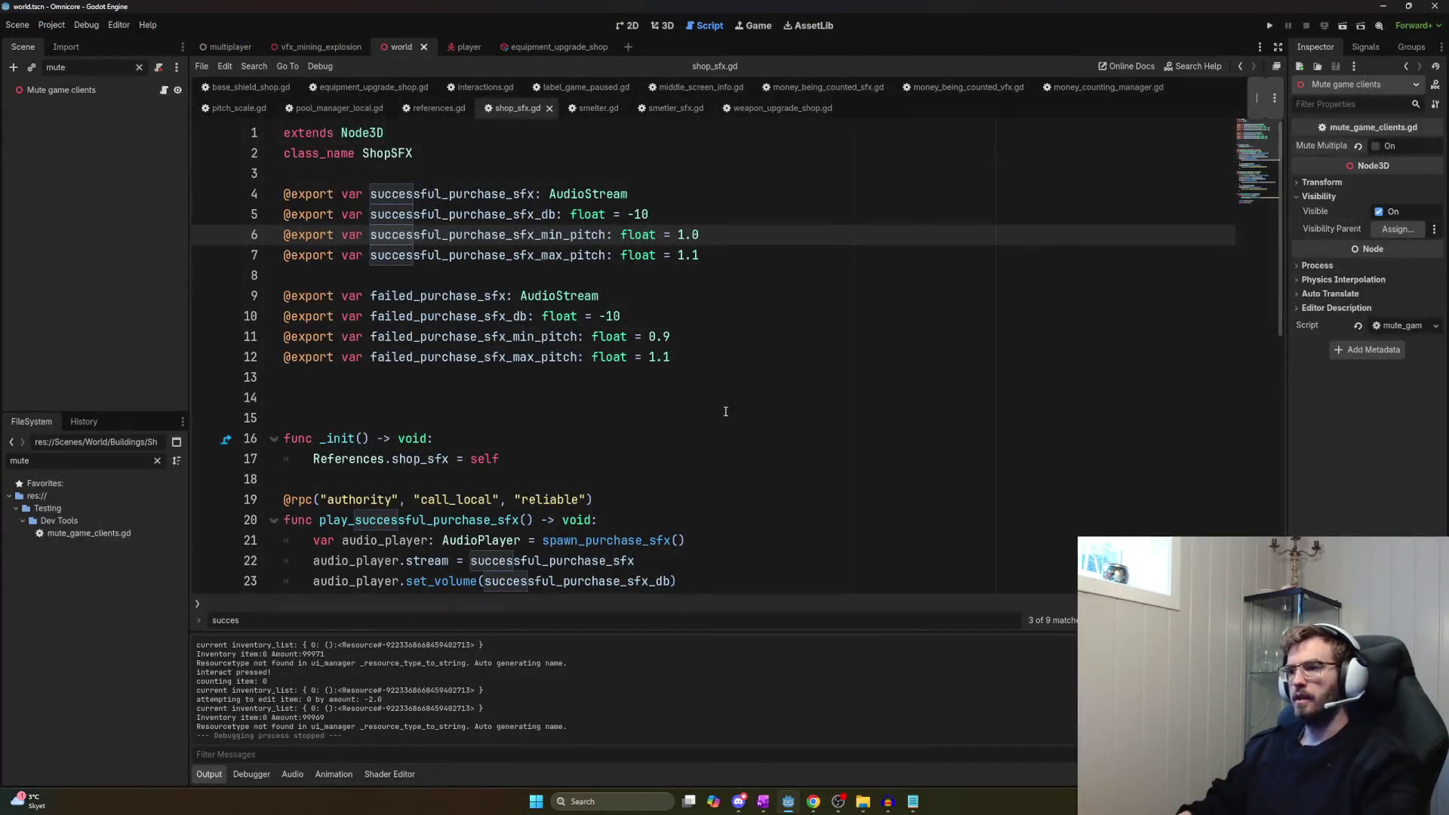
- Switch to OneNote and open the Tasks > Overview section
key("alt+Tab")
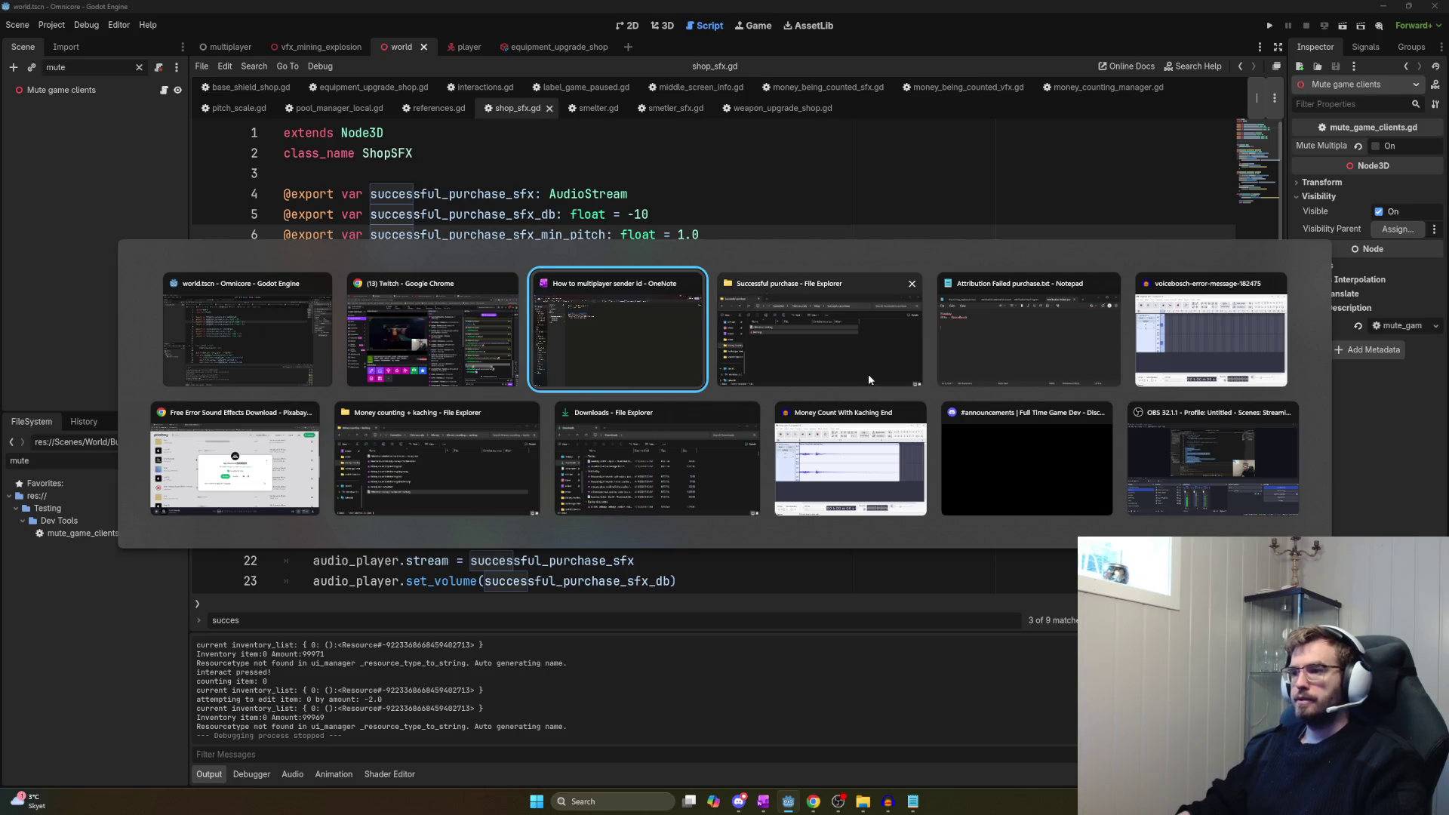
left_click(546, 316)
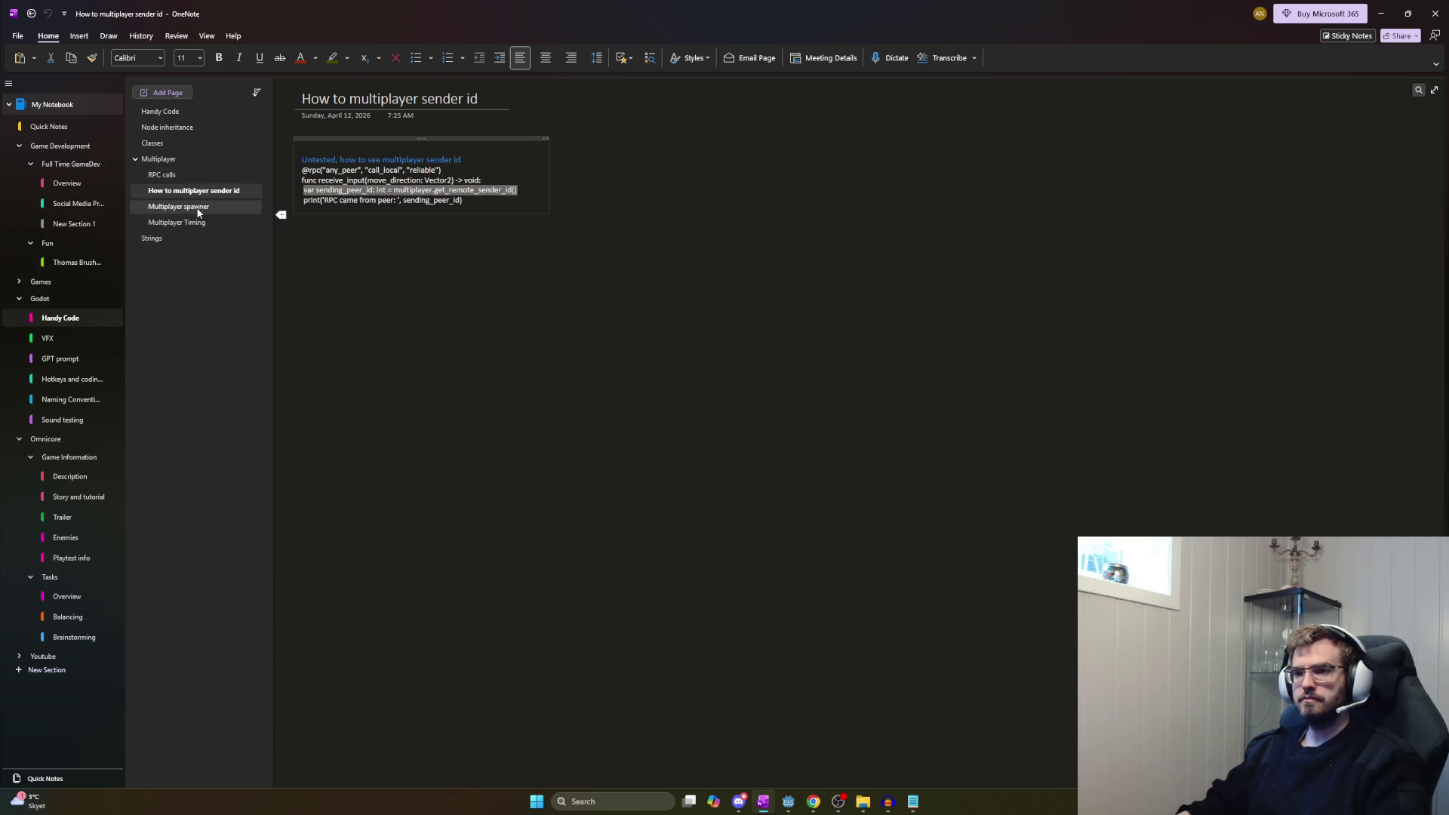
left_click(69, 600)
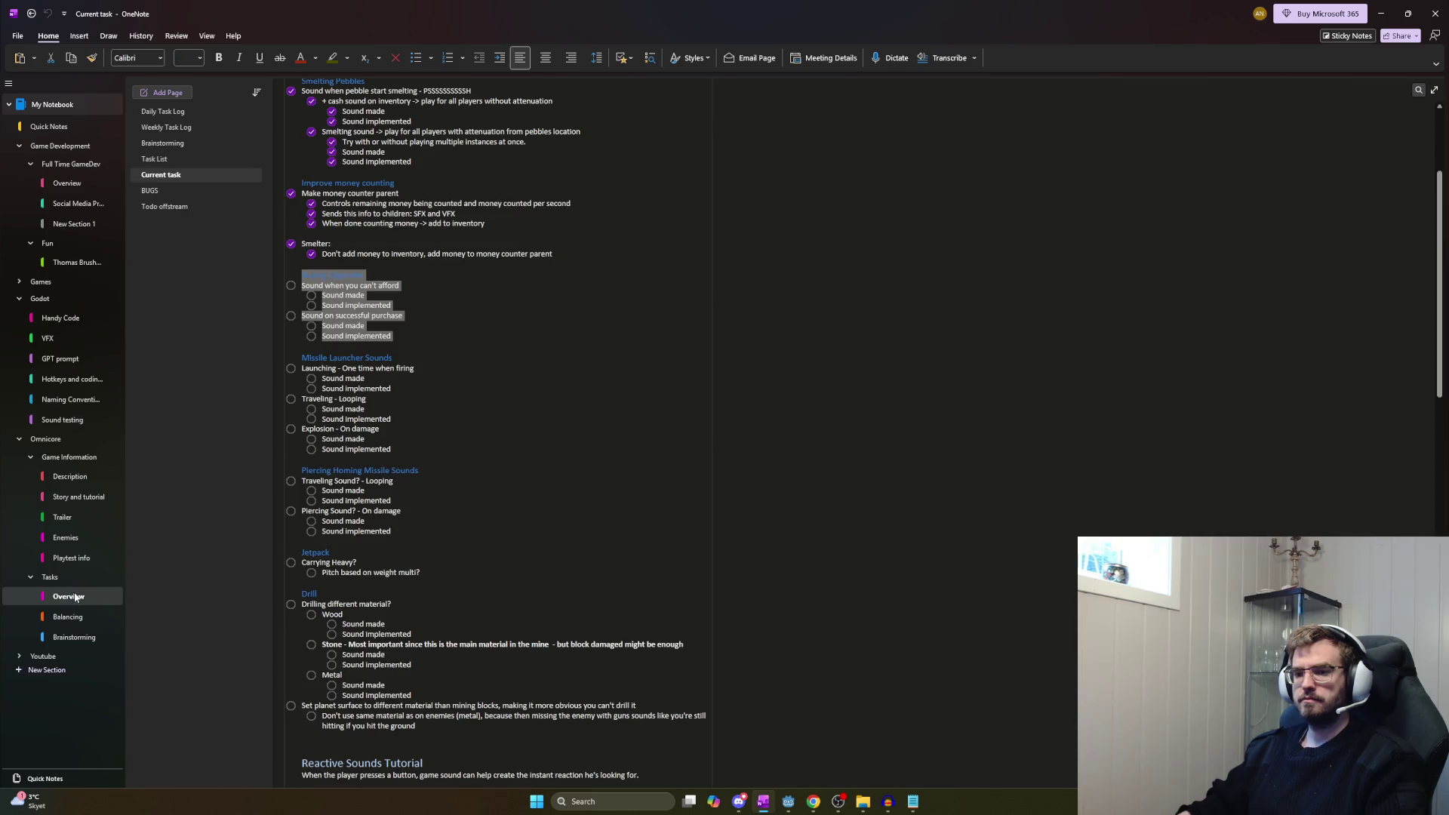
- Tick the Buying Upgrades to-do items as done with Ctrl+1
left_click(458, 304)
scroll(423, 317, "up", 2, "ctrl")
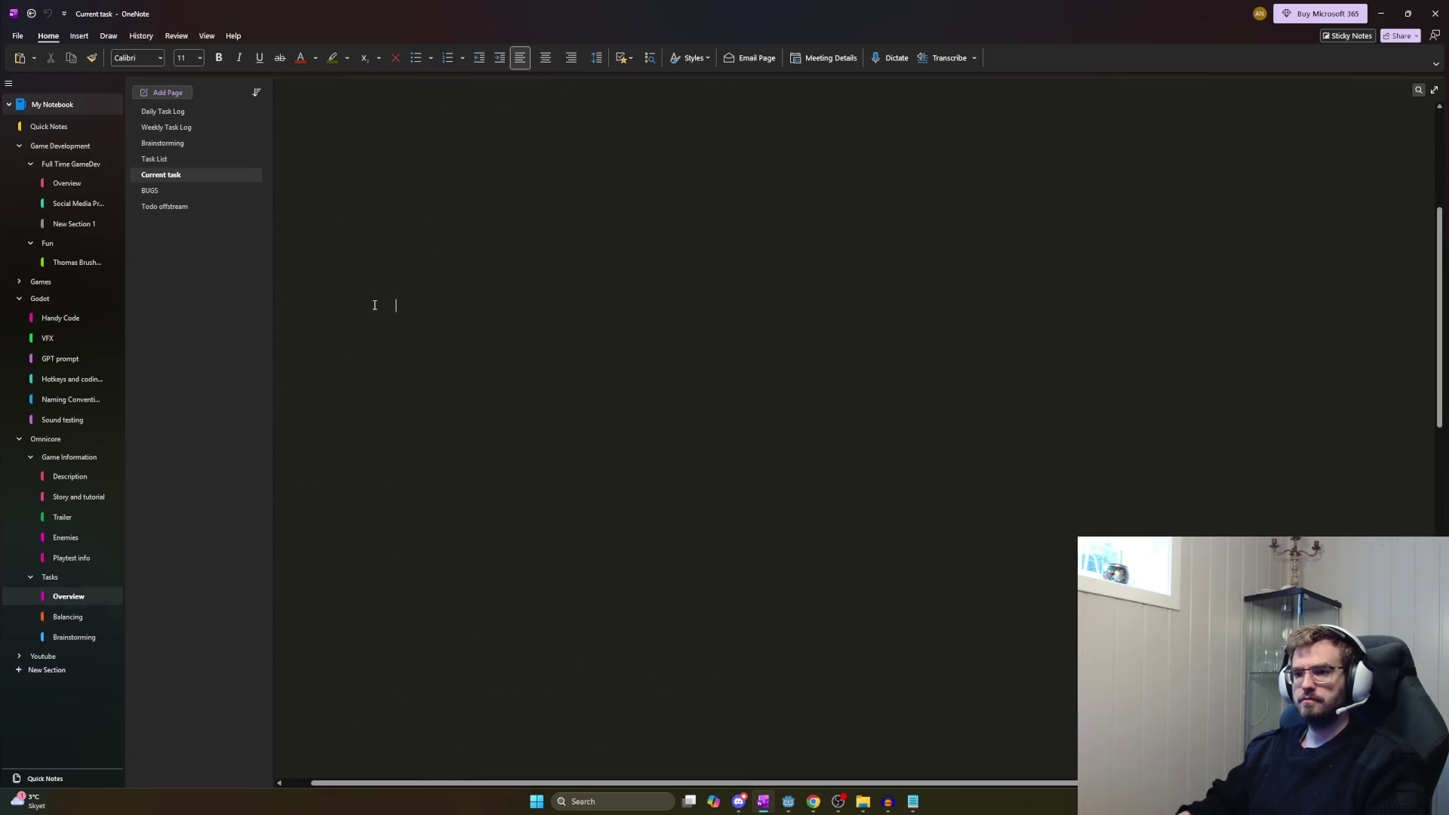
scroll(385, 323, "up", 2, "ctrl")
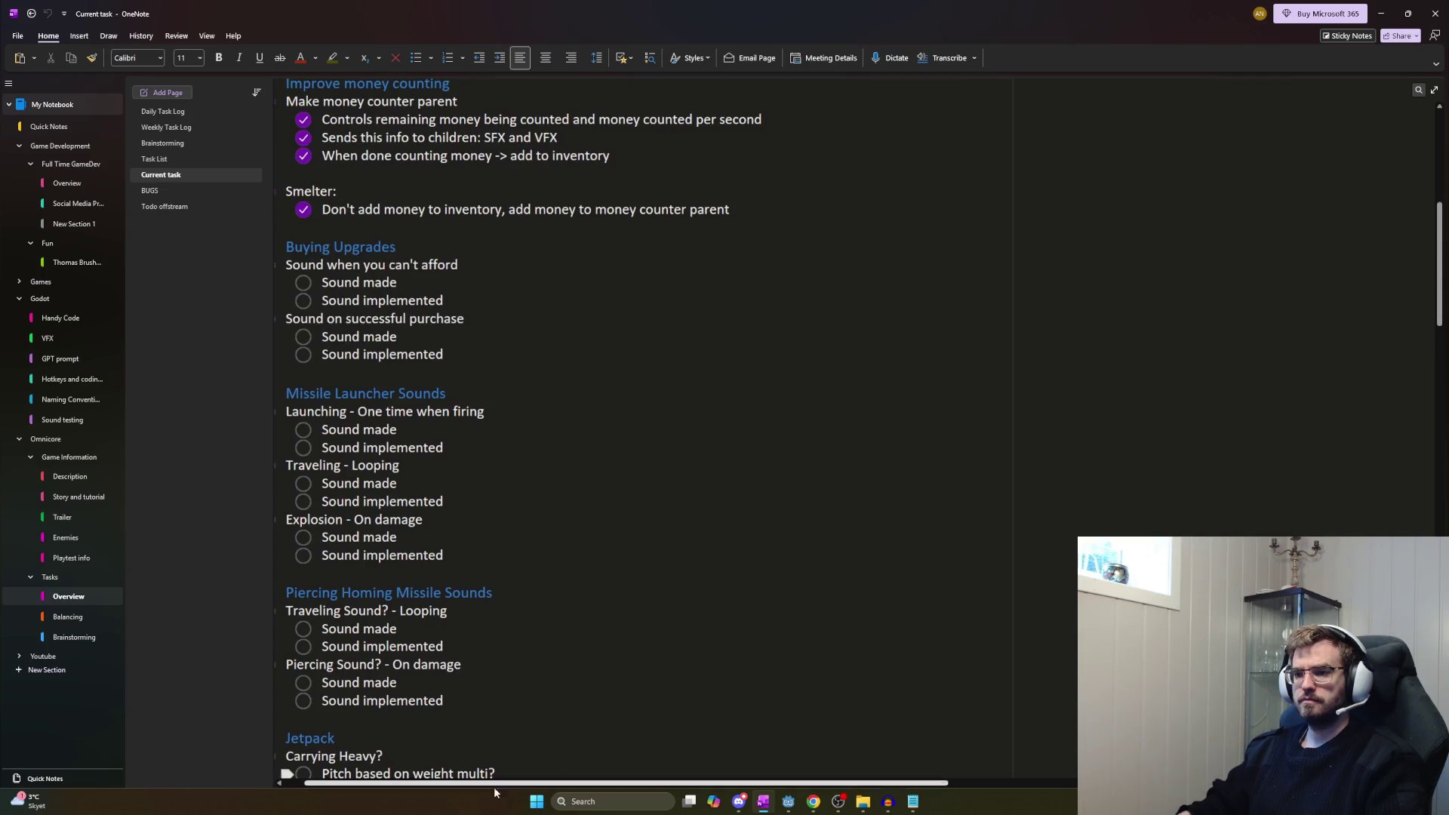
left_click_drag(285, 264, 663, 349)
key("ctrl+1")
left_click(753, 550)
- Review the Current task page to confirm every Buying Upgrades sound item is ticked
scroll(753, 550, "down", 5)
scroll(725, 547, "up", 8)
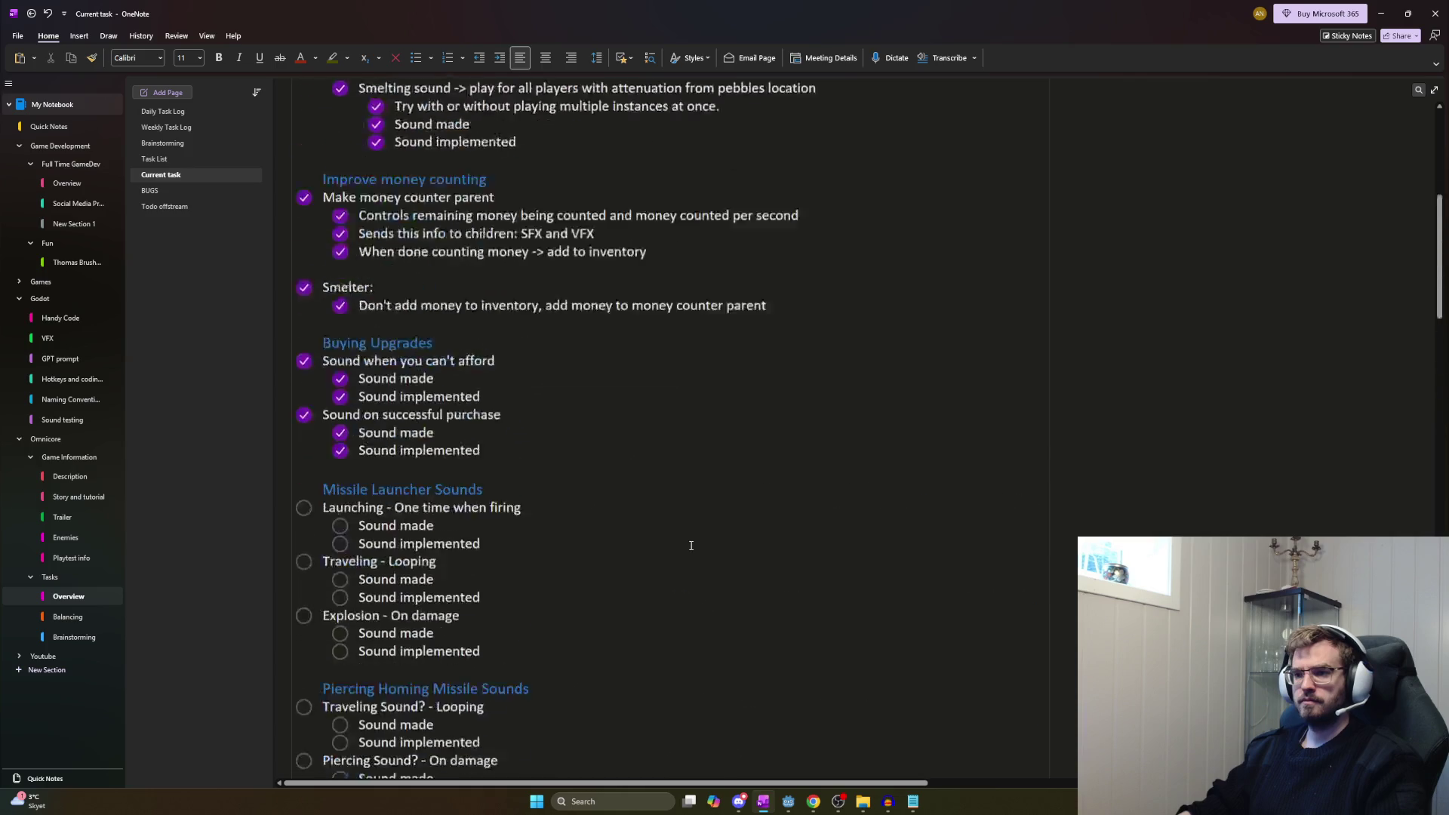
scroll(696, 532, "down", 1)
left_click(701, 511)
scroll(702, 511, "down", 4)
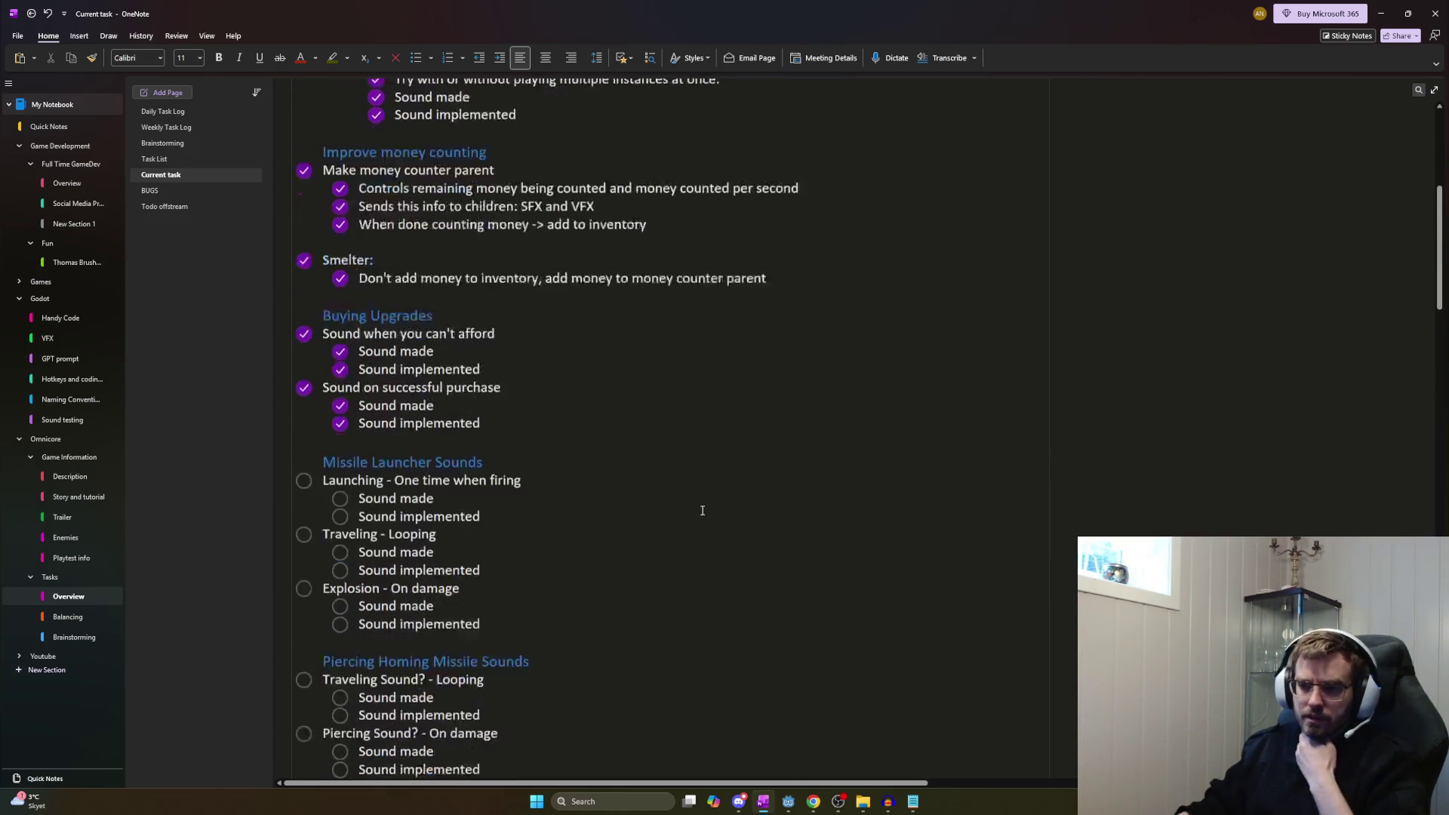
scroll(702, 511, "up", 4)
scroll(701, 510, "up", 5)
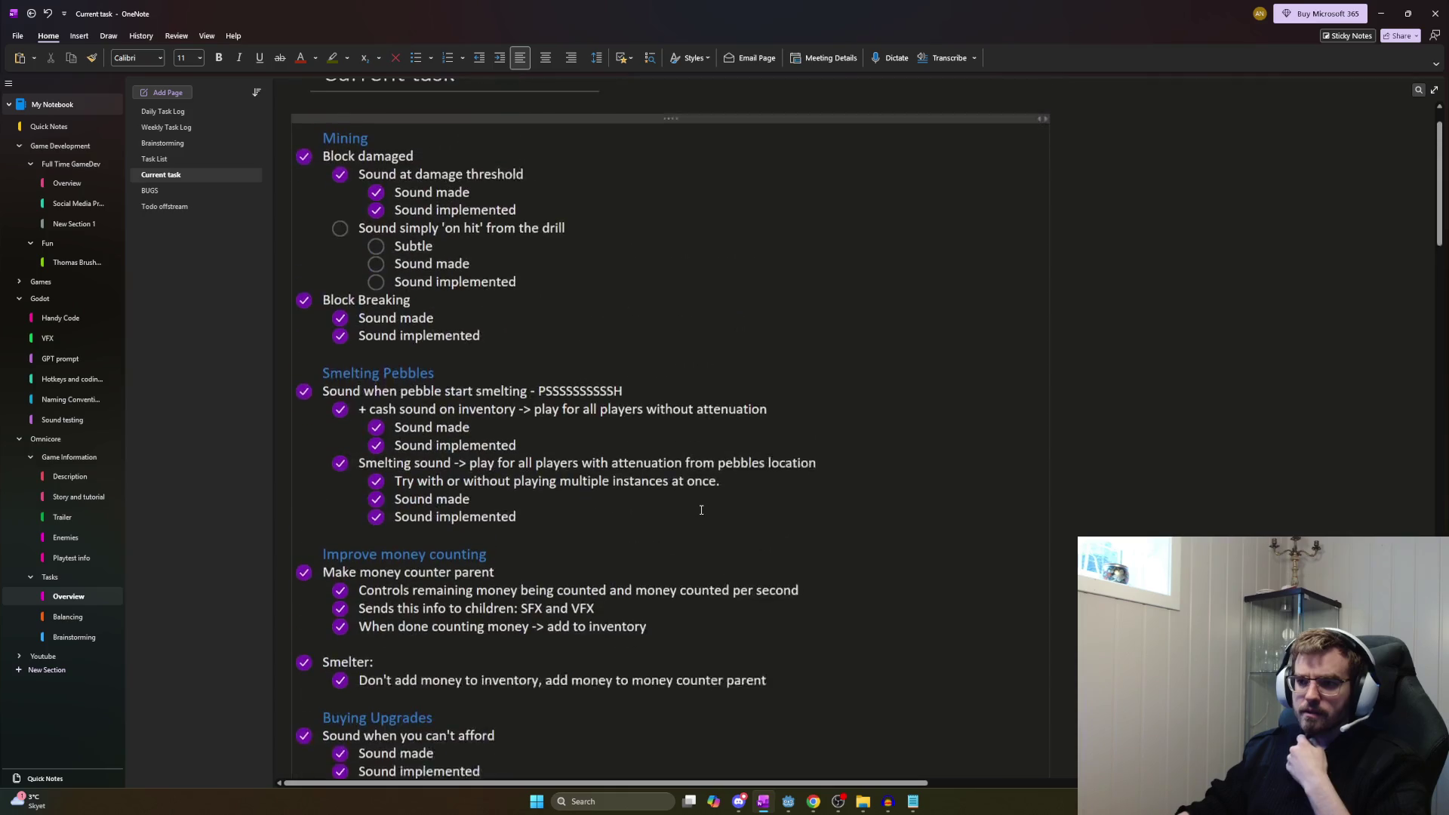
scroll(701, 510, "down", 5)
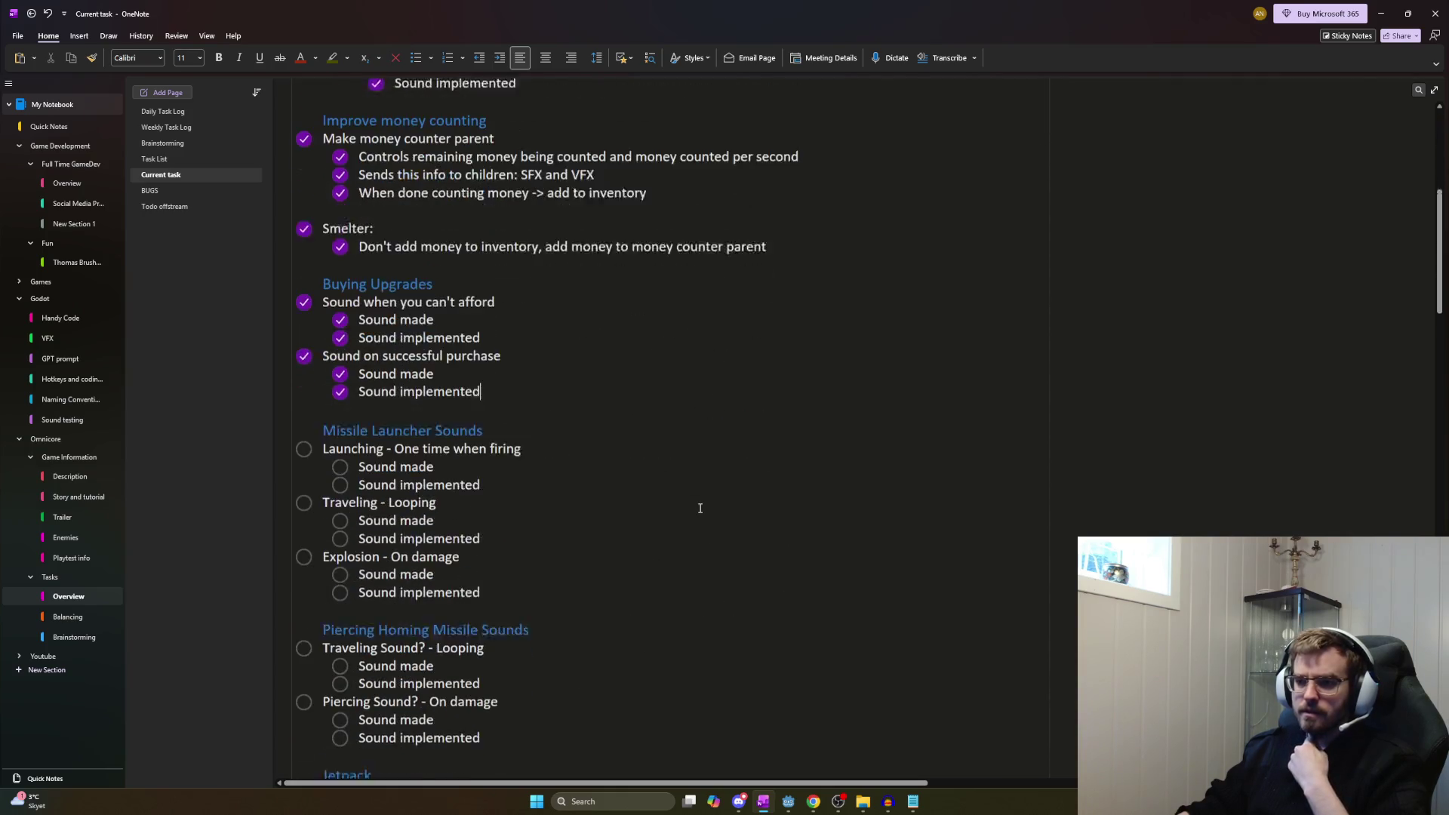
scroll(698, 505, "down", 2)
mouse_move(323, 231)
left_mouse_down()
mouse_move(392, 266)
mouse_move(667, 525)
left_mouse_up()
left_click(674, 529)
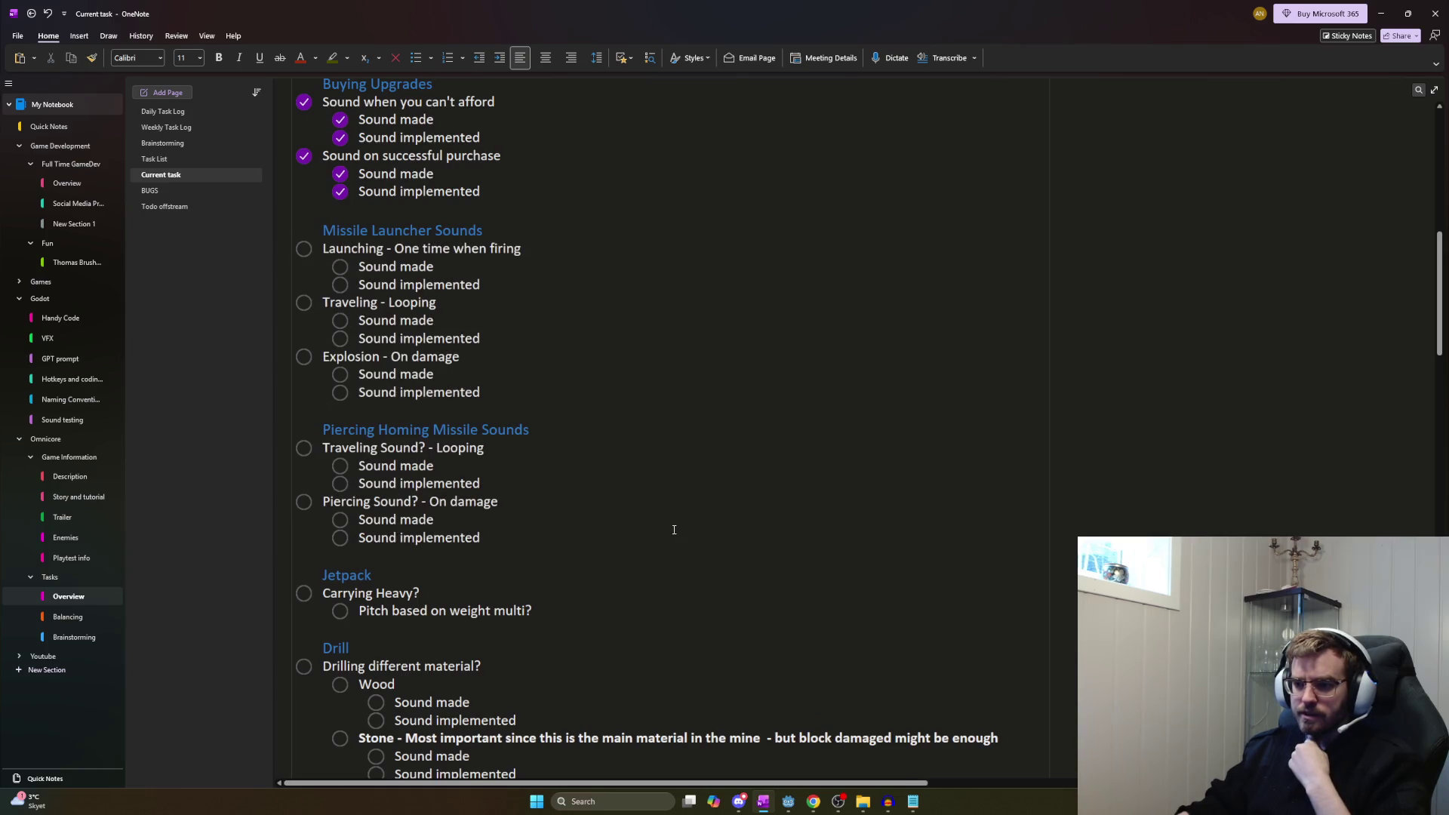
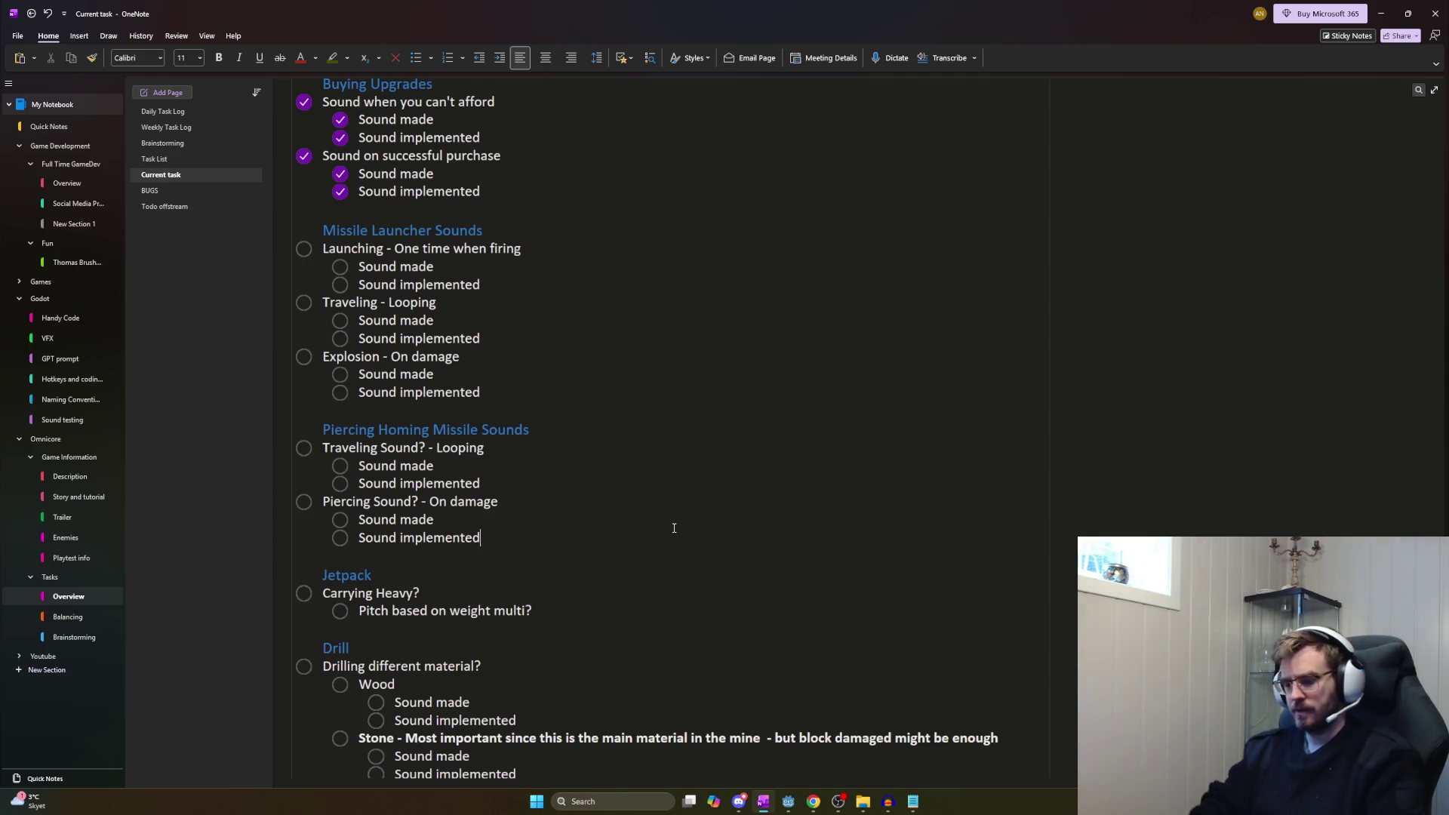
- Switch from the OneNote task list to the Godot editor
key("alt+Tab")
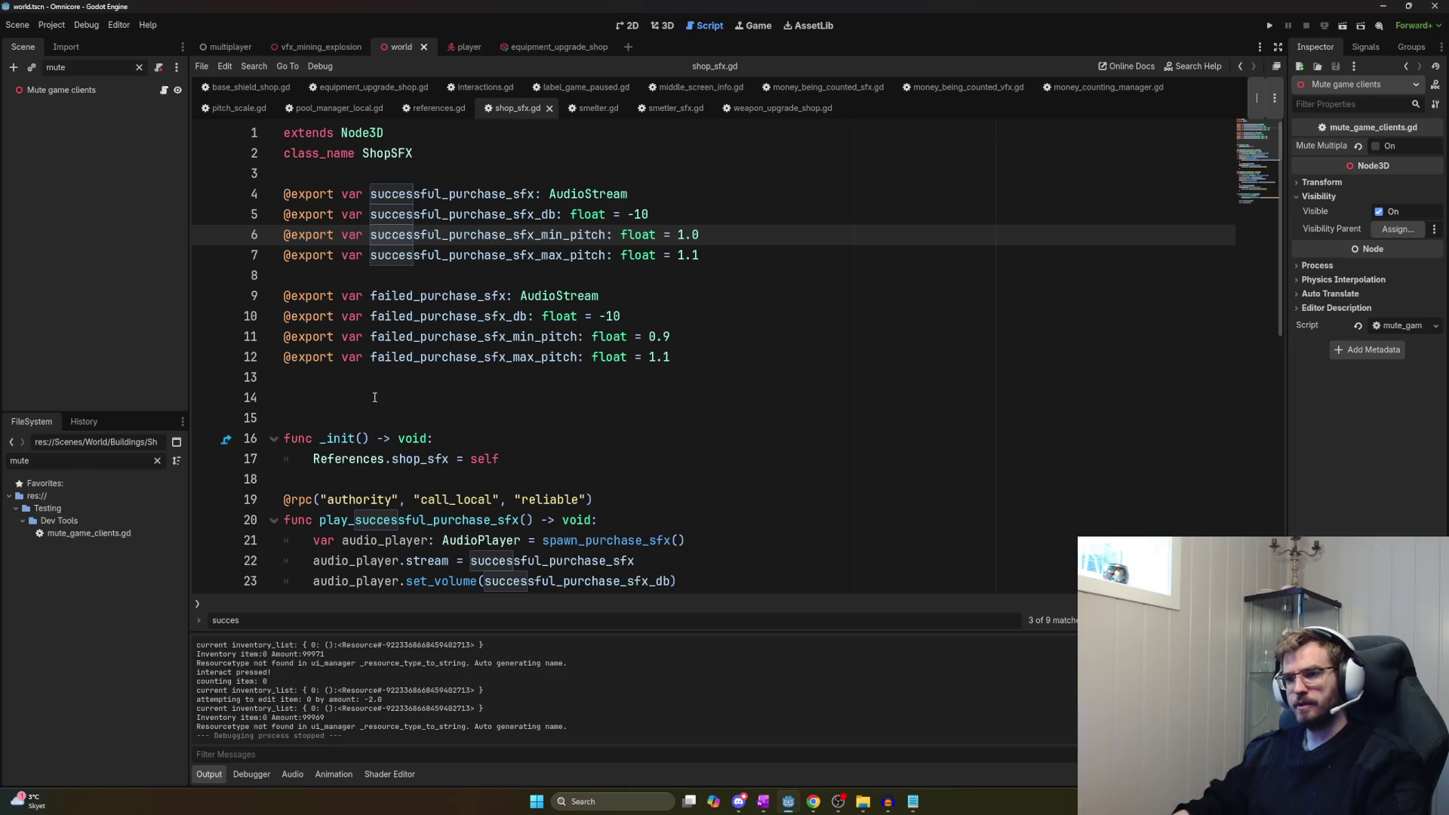
- Filter the Scene dock to 'shop' and inspect the Shop SFX node's purchase sounds
left_click(102, 71)
key("BackSpace")
scroll(120, 304, "down", 5)
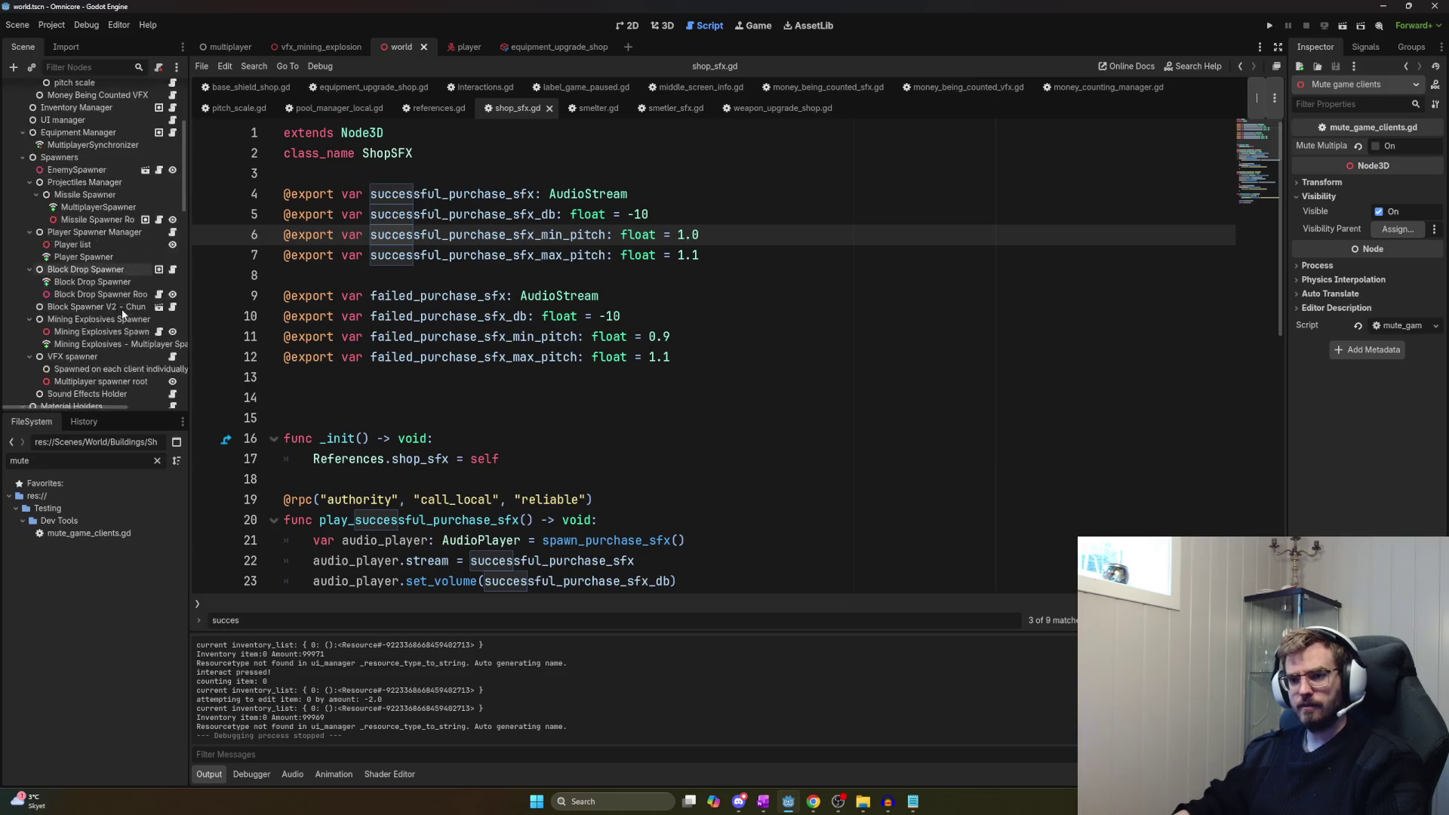
scroll(125, 319, "down", 6)
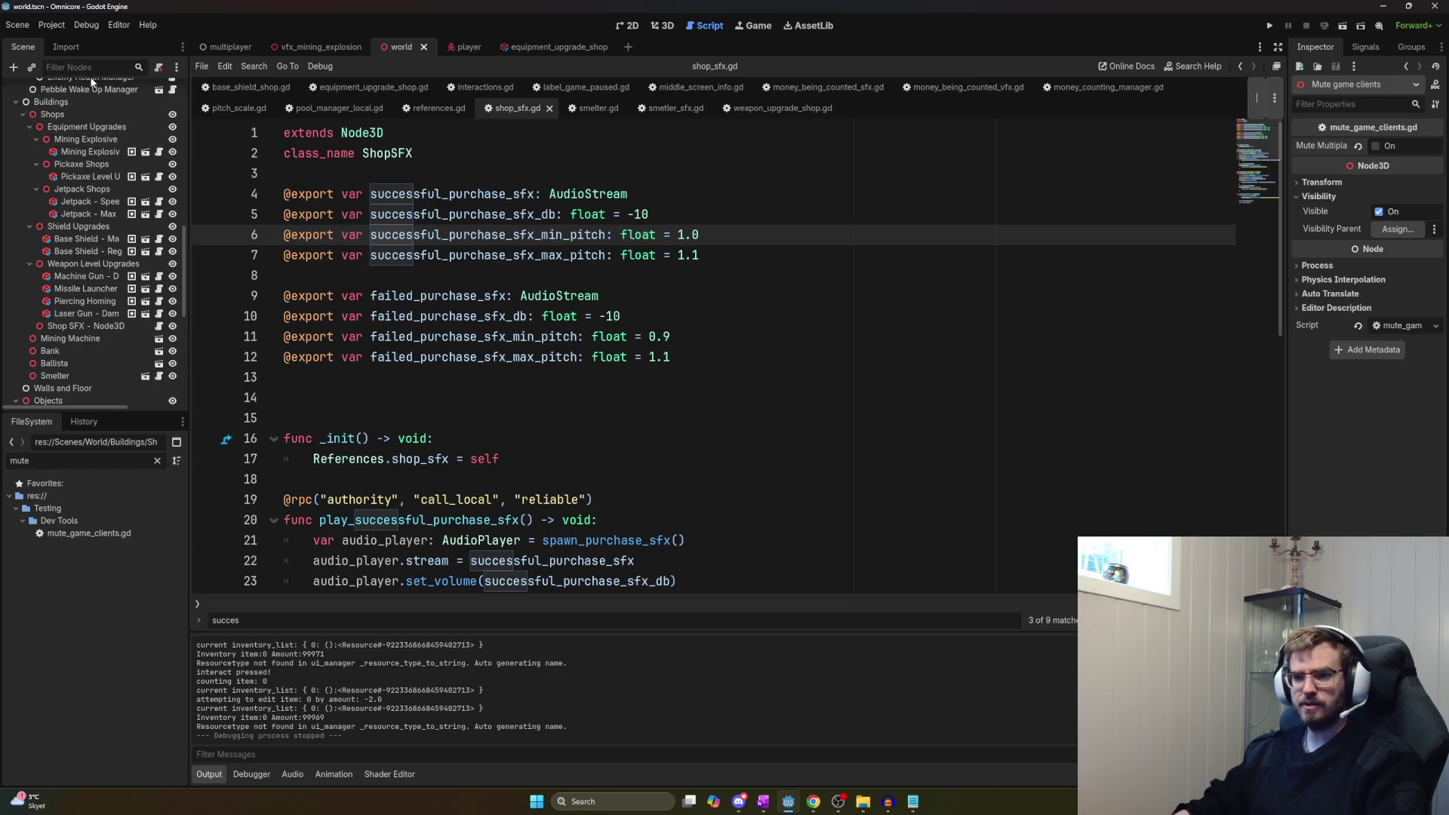
type("shop")
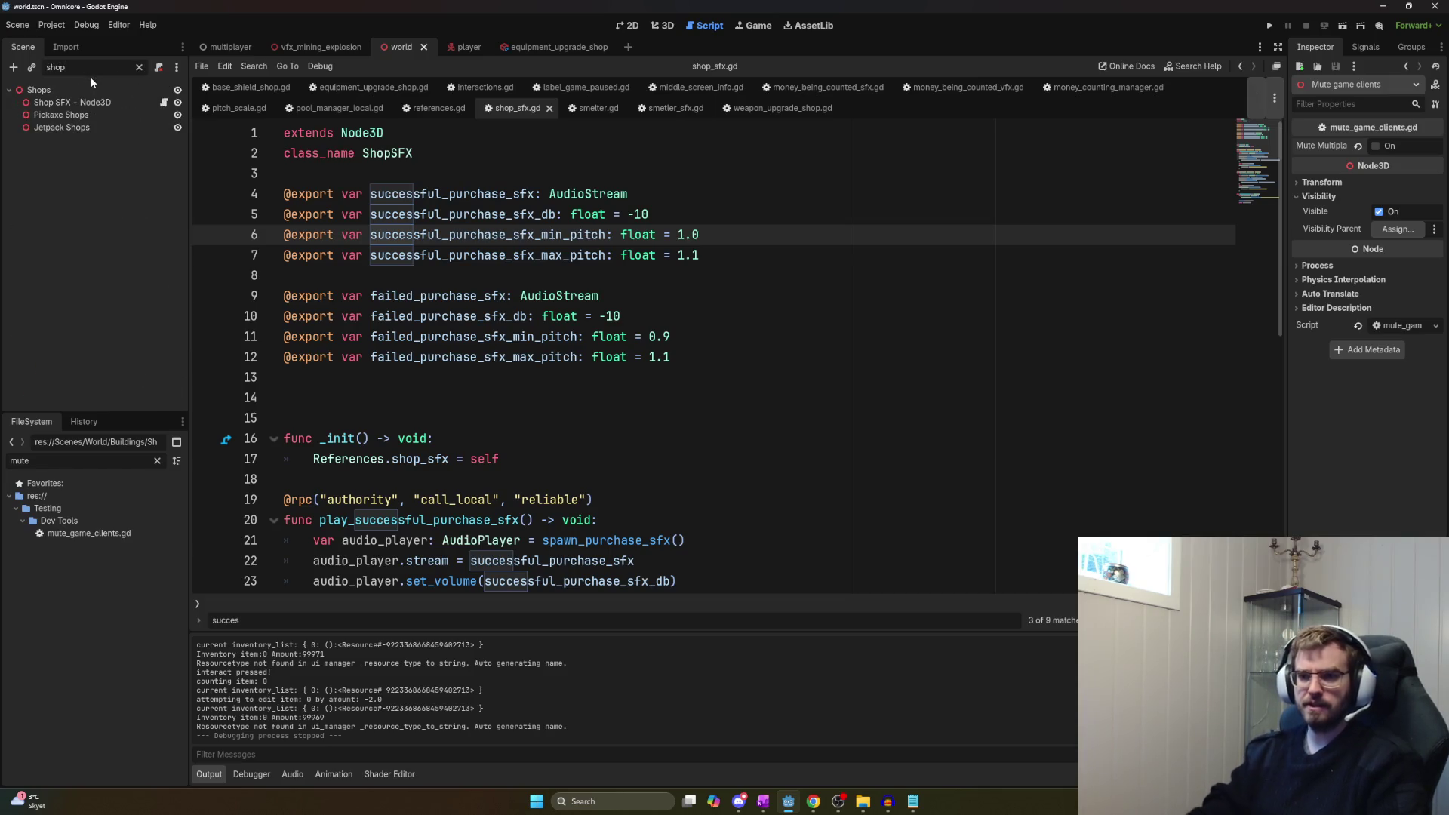
left_click(99, 102)
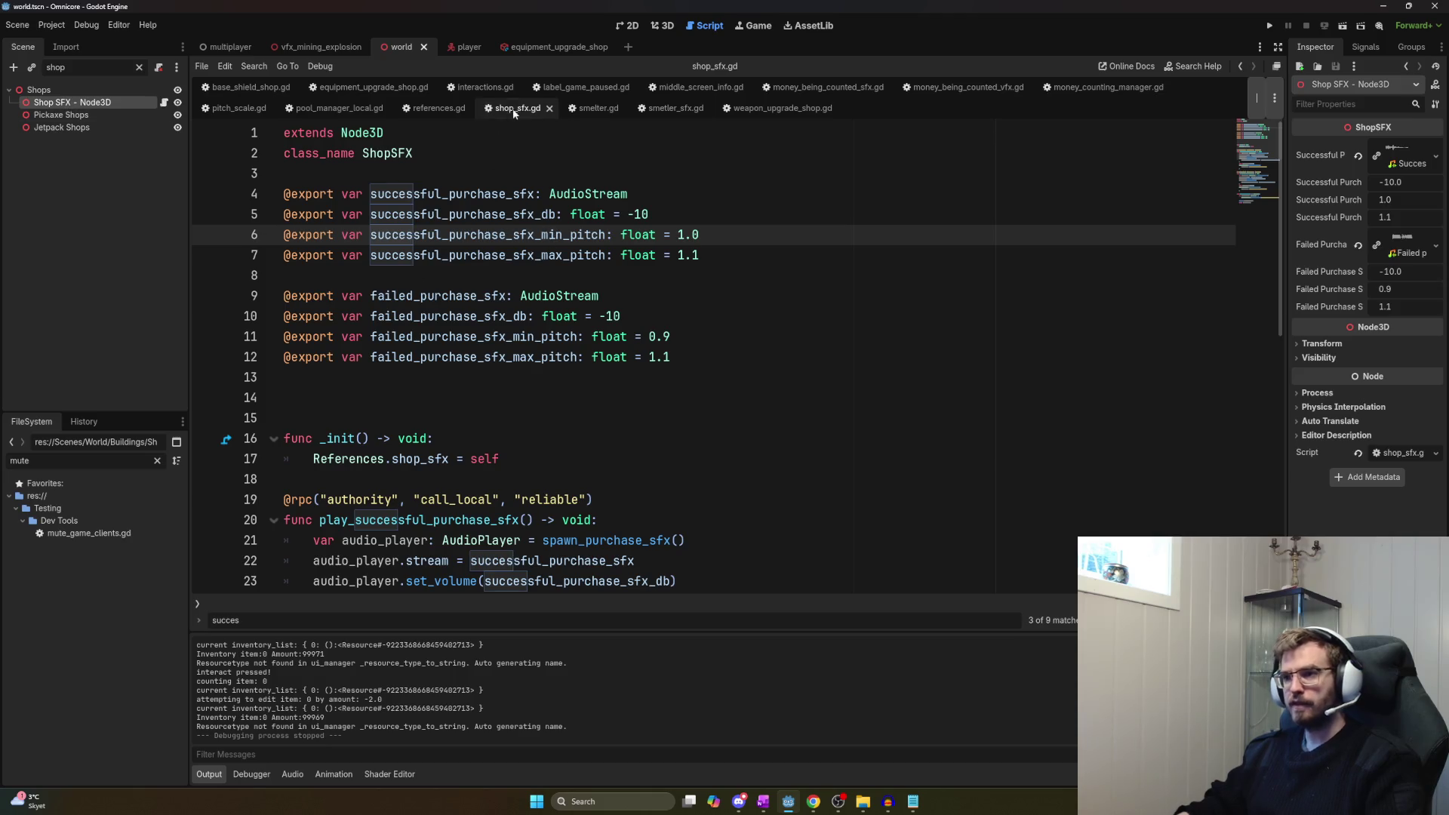
left_click(352, 87)
- Scroll to try_upgrade in equipment_upgrade_shop.gd and highlight every use of cost
scroll(502, 436, "down", 13)
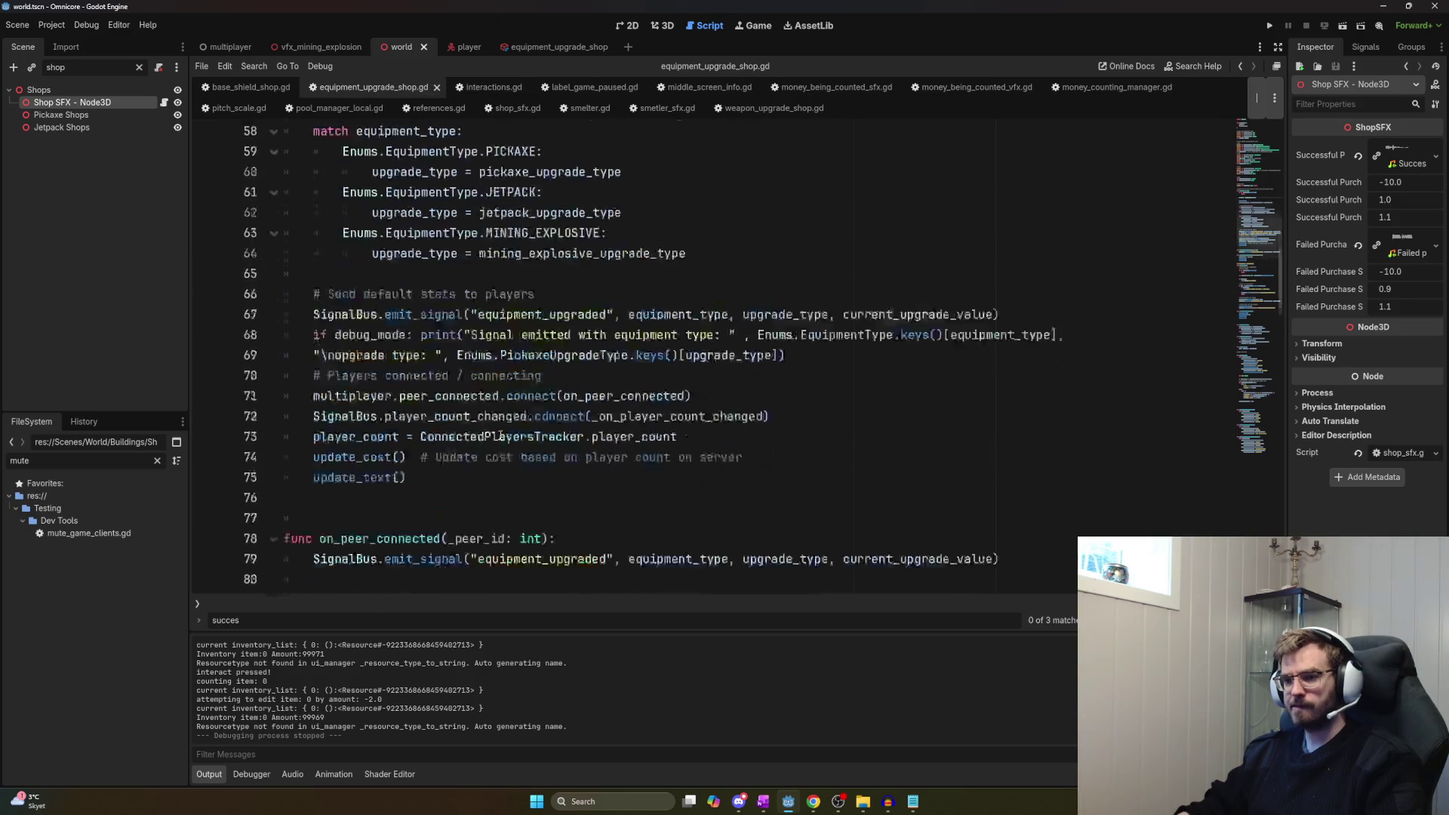
scroll(503, 436, "down", 2)
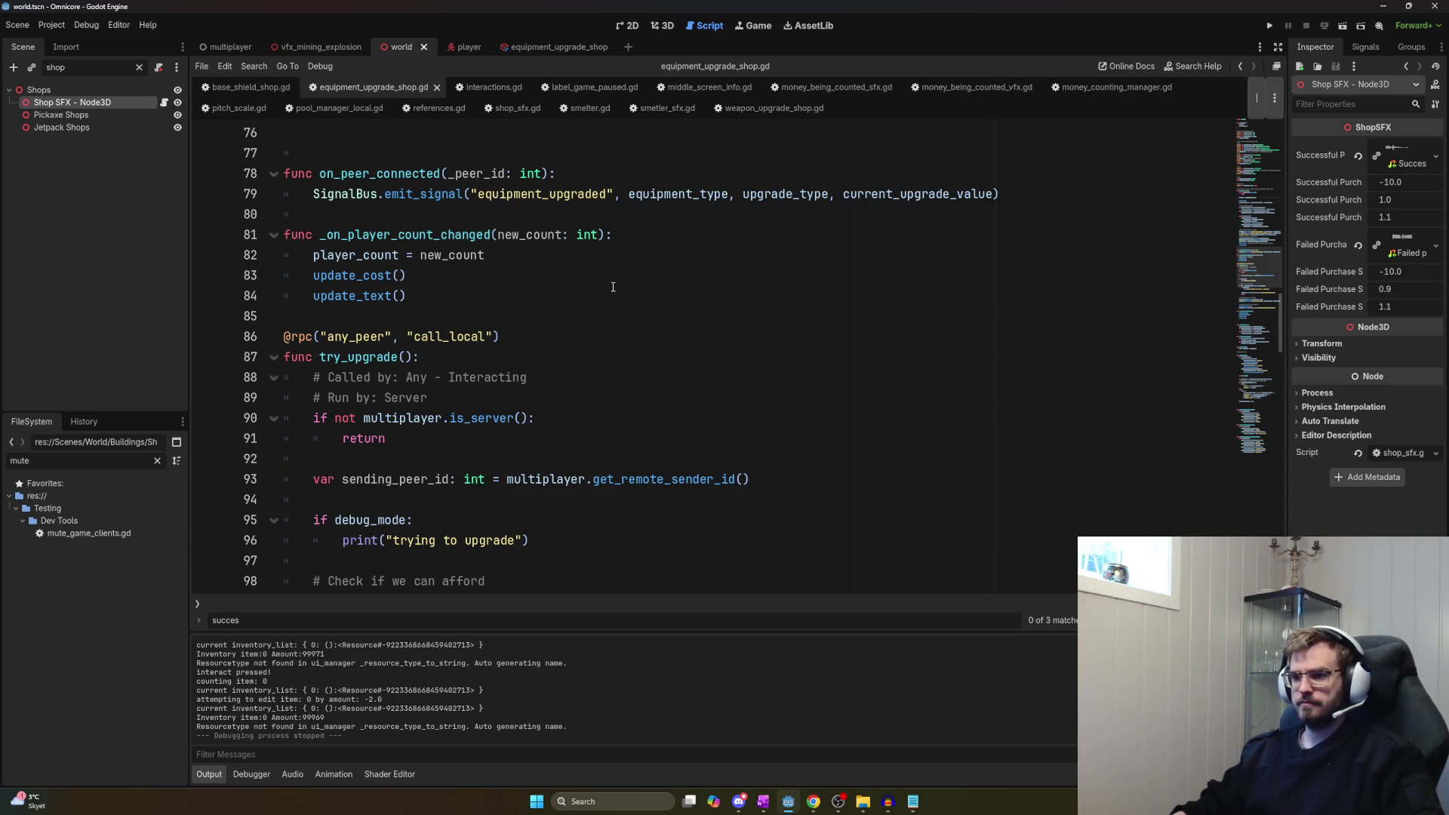
scroll(596, 286, "down", 2)
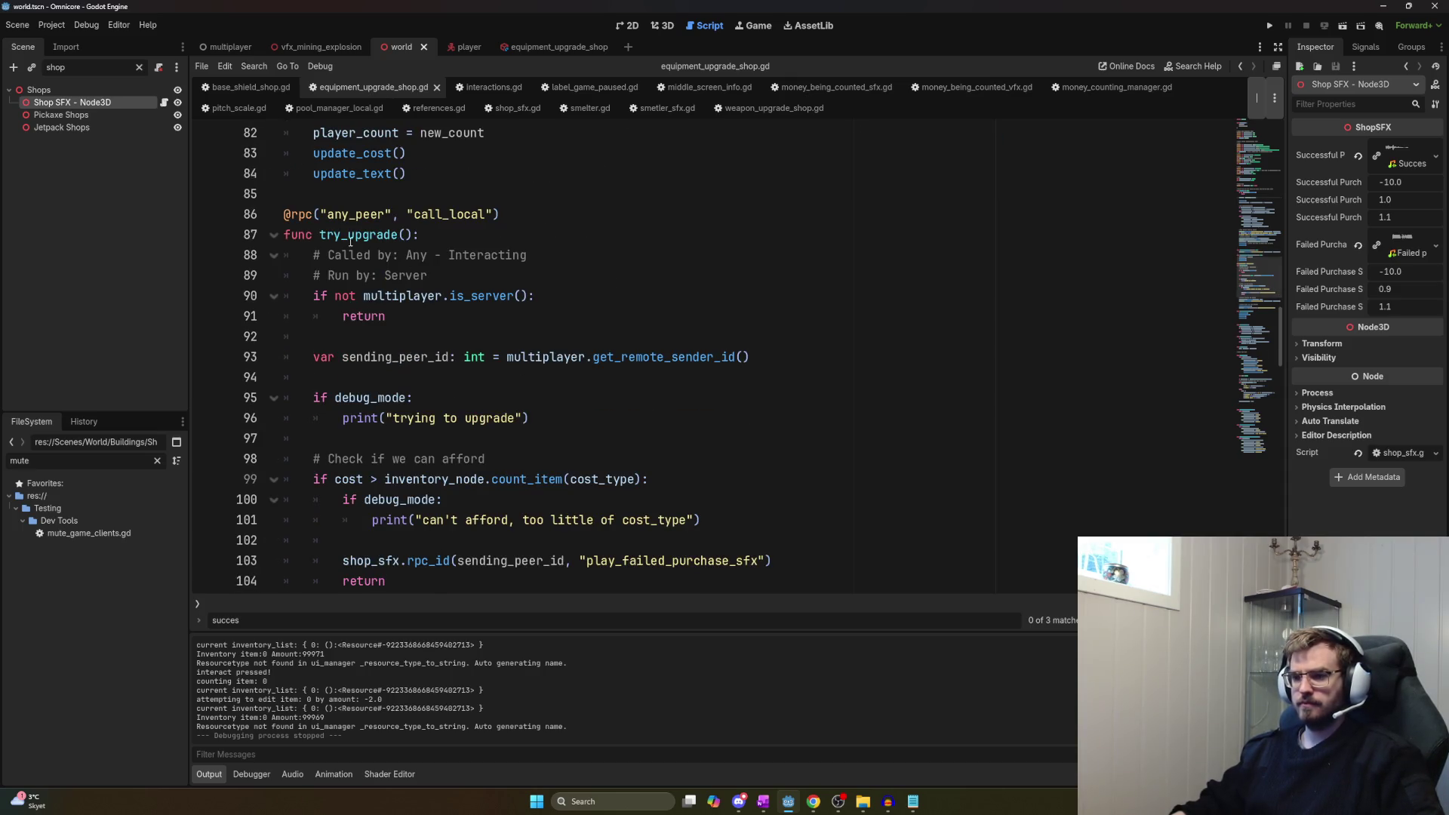
scroll(464, 287, "up", 2)
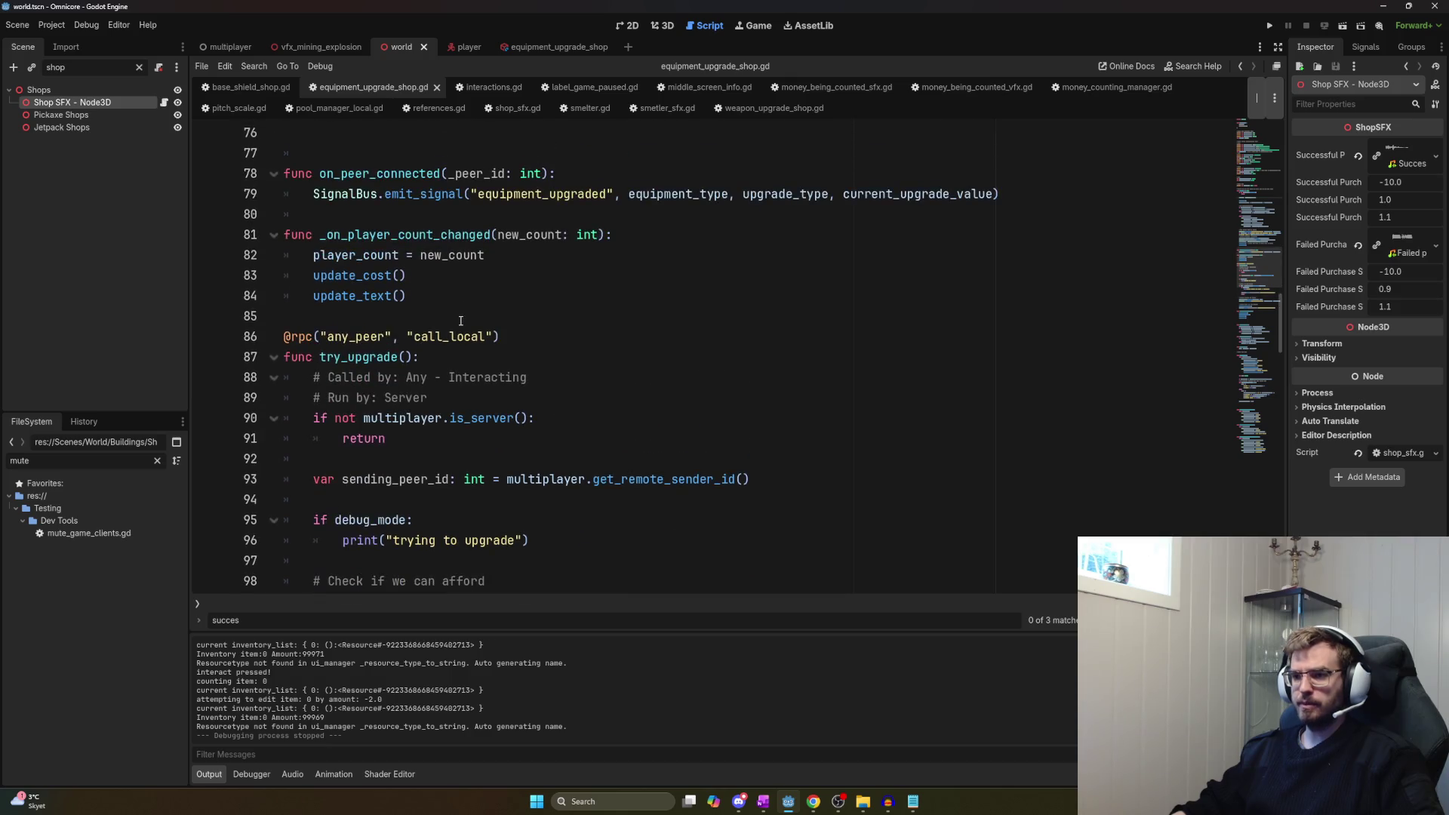
mouse_move(287, 336)
left_mouse_down()
mouse_move(528, 340)
mouse_move(754, 483)
mouse_move(868, 501)
mouse_move(872, 473)
mouse_move(886, 495)
mouse_move(813, 464)
mouse_move(802, 302)
mouse_move(804, 444)
left_mouse_up()
double_click(349, 357)
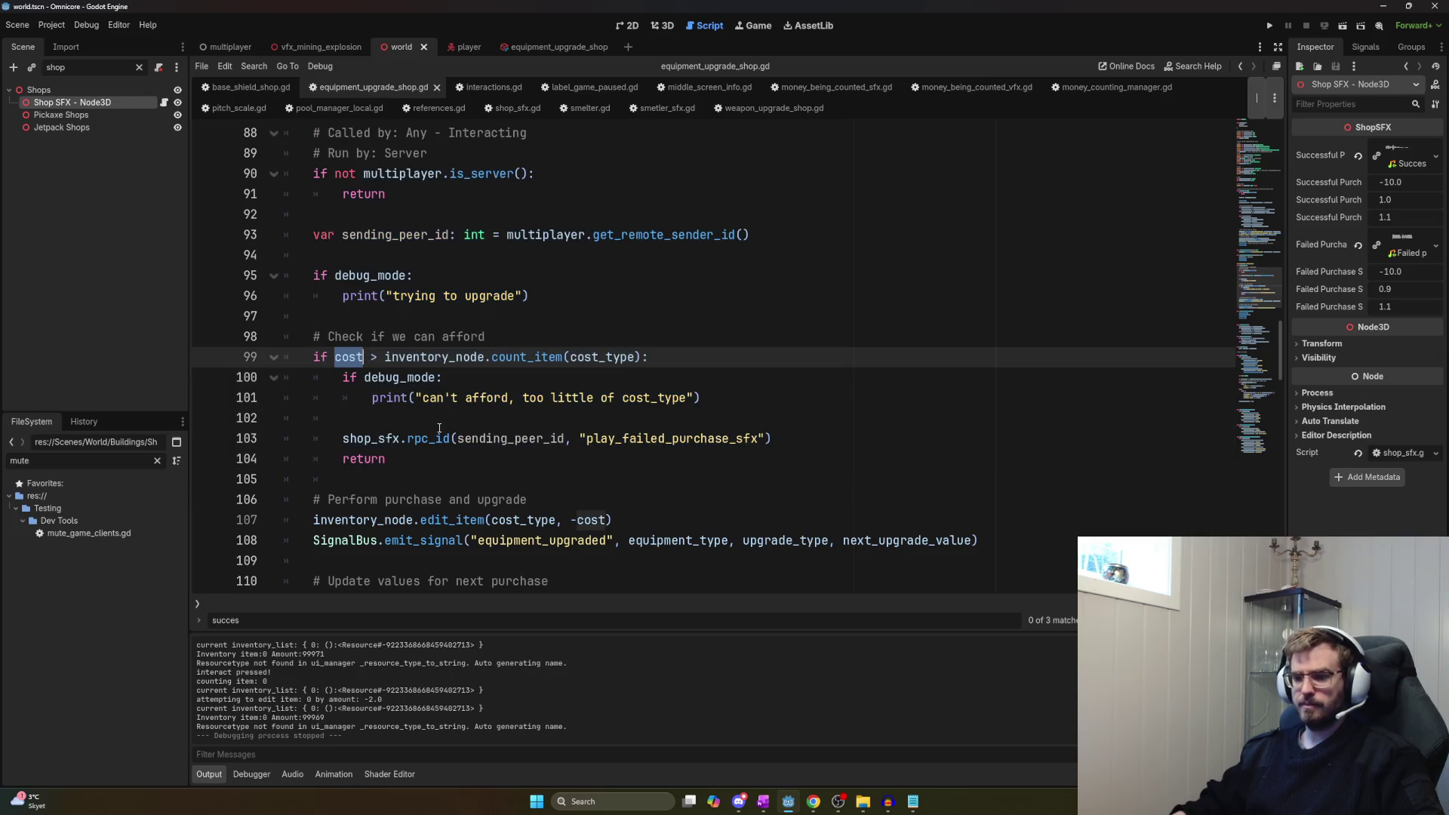
- Mark the purchase code around line 107 for review
scroll(439, 428, "up", 2)
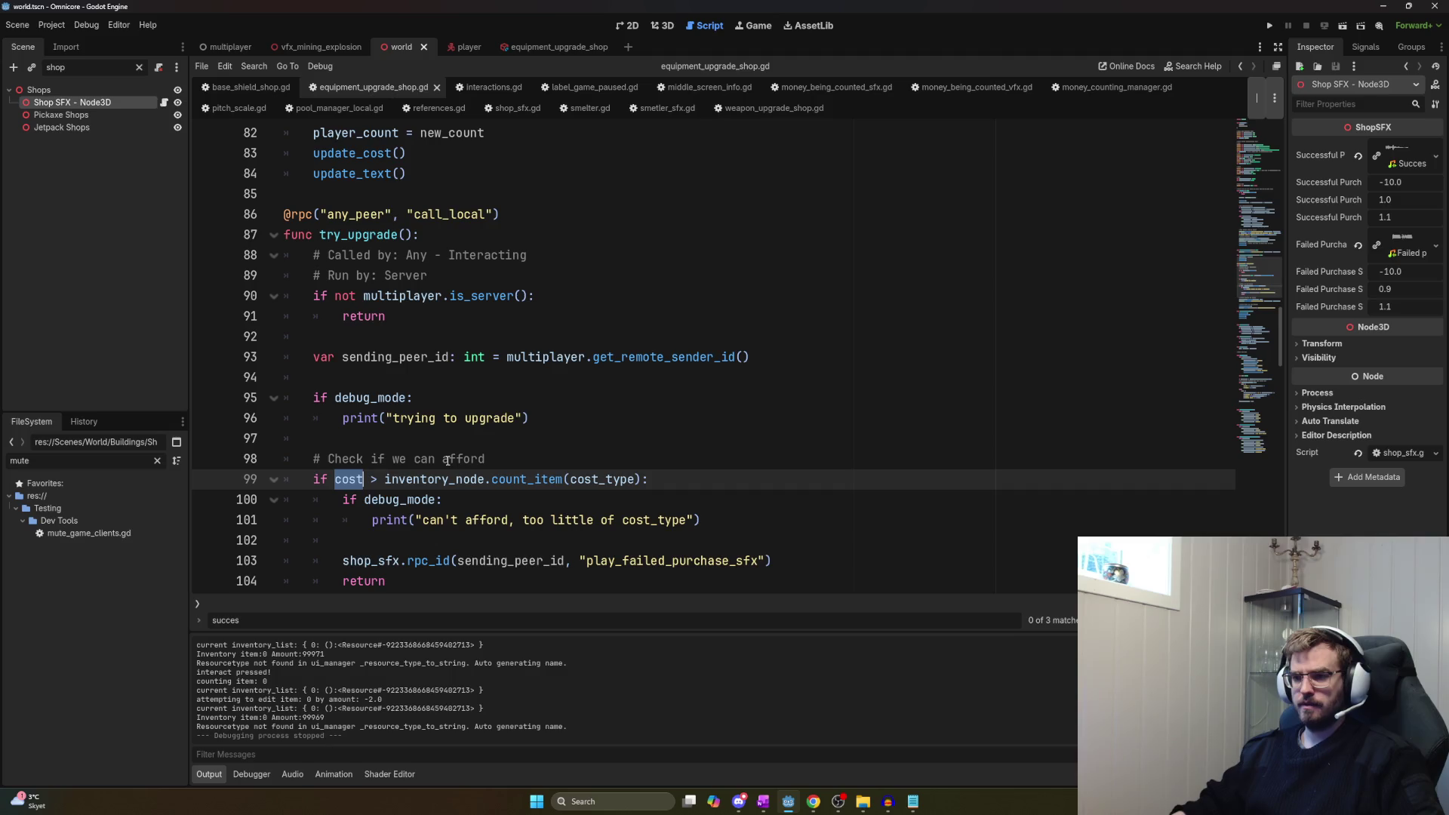
scroll(583, 479, "down", 3)
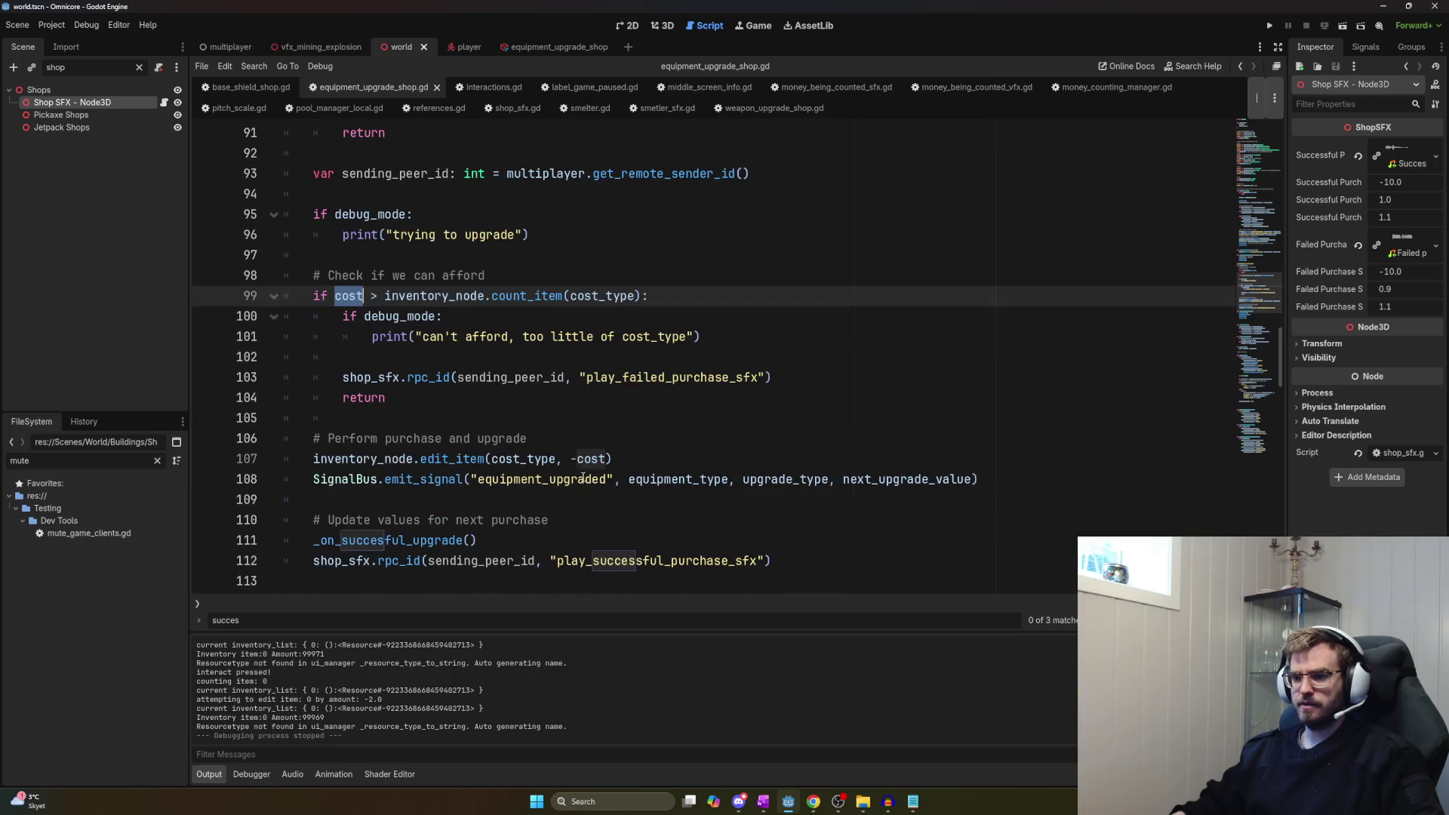
scroll(582, 479, "down", 1)
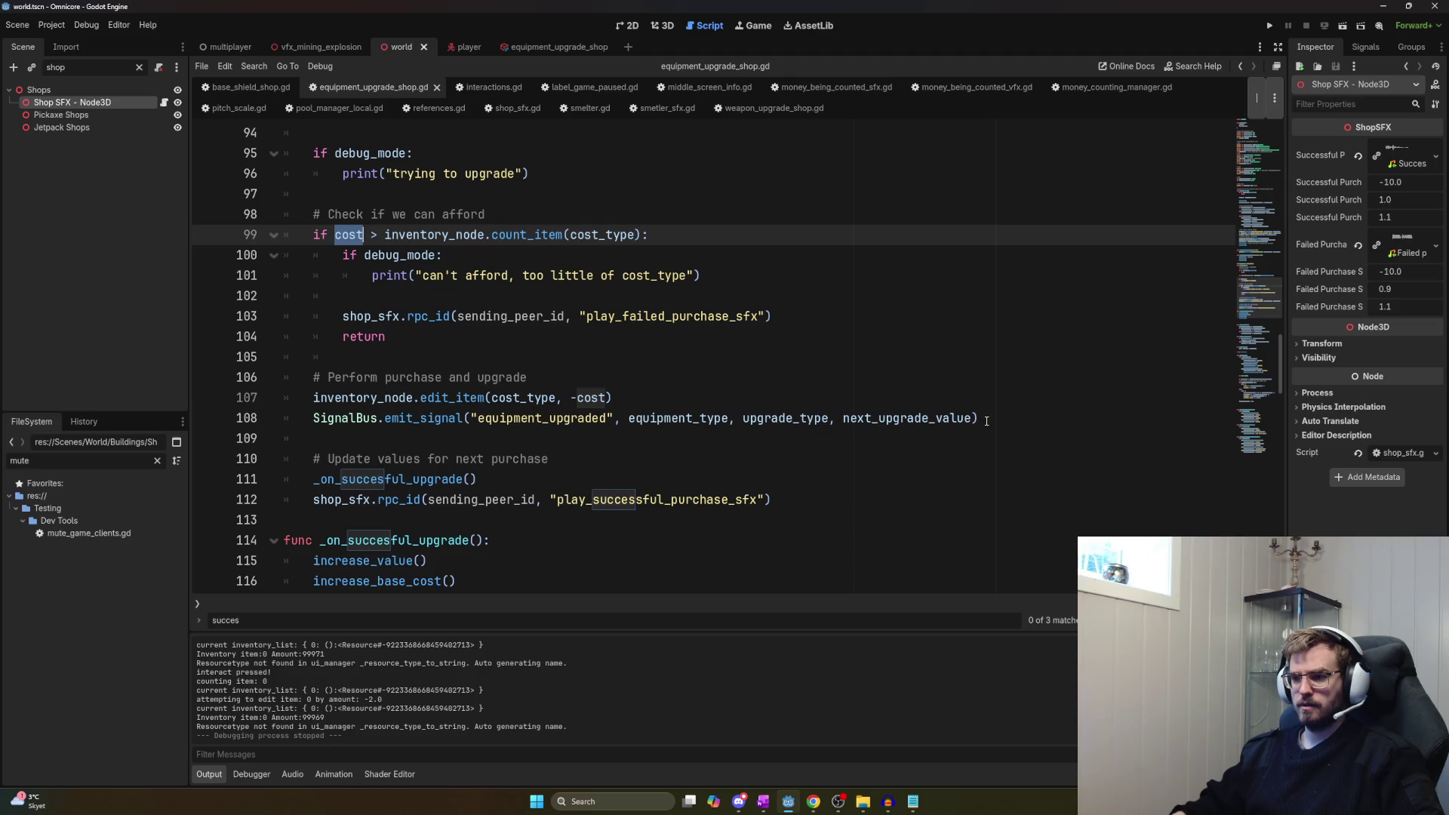
mouse_move(644, 401)
left_mouse_down()
mouse_move(978, 420)
mouse_move(314, 381)
mouse_move(312, 193)
left_mouse_up()
scroll(314, 381, "up", 3)
scroll(457, 328, "down", 2)
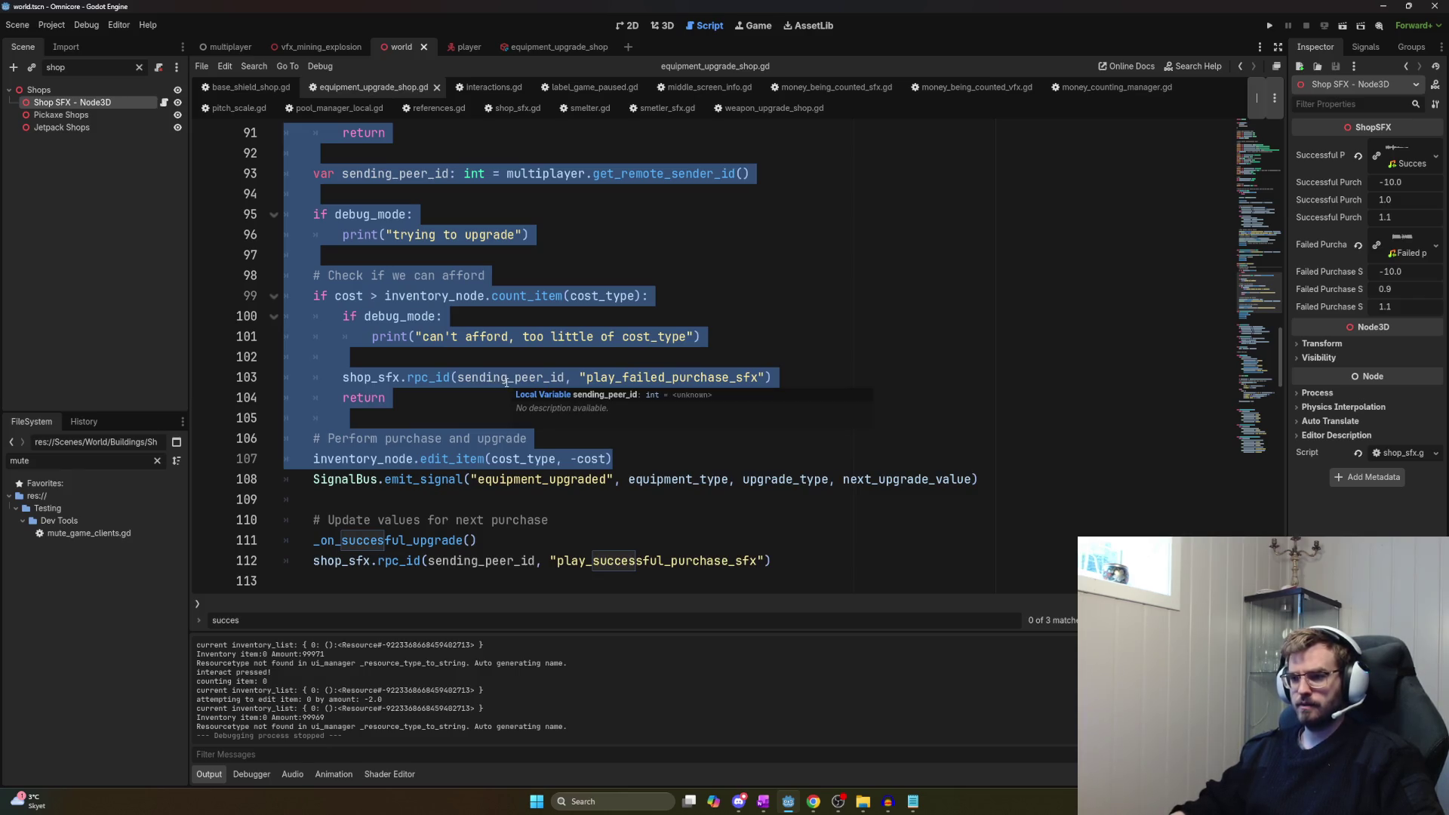
- Pick out the upgrade_type and next_upgrade_value arguments and mark lines 110–112
double_click(678, 479)
double_click(785, 479)
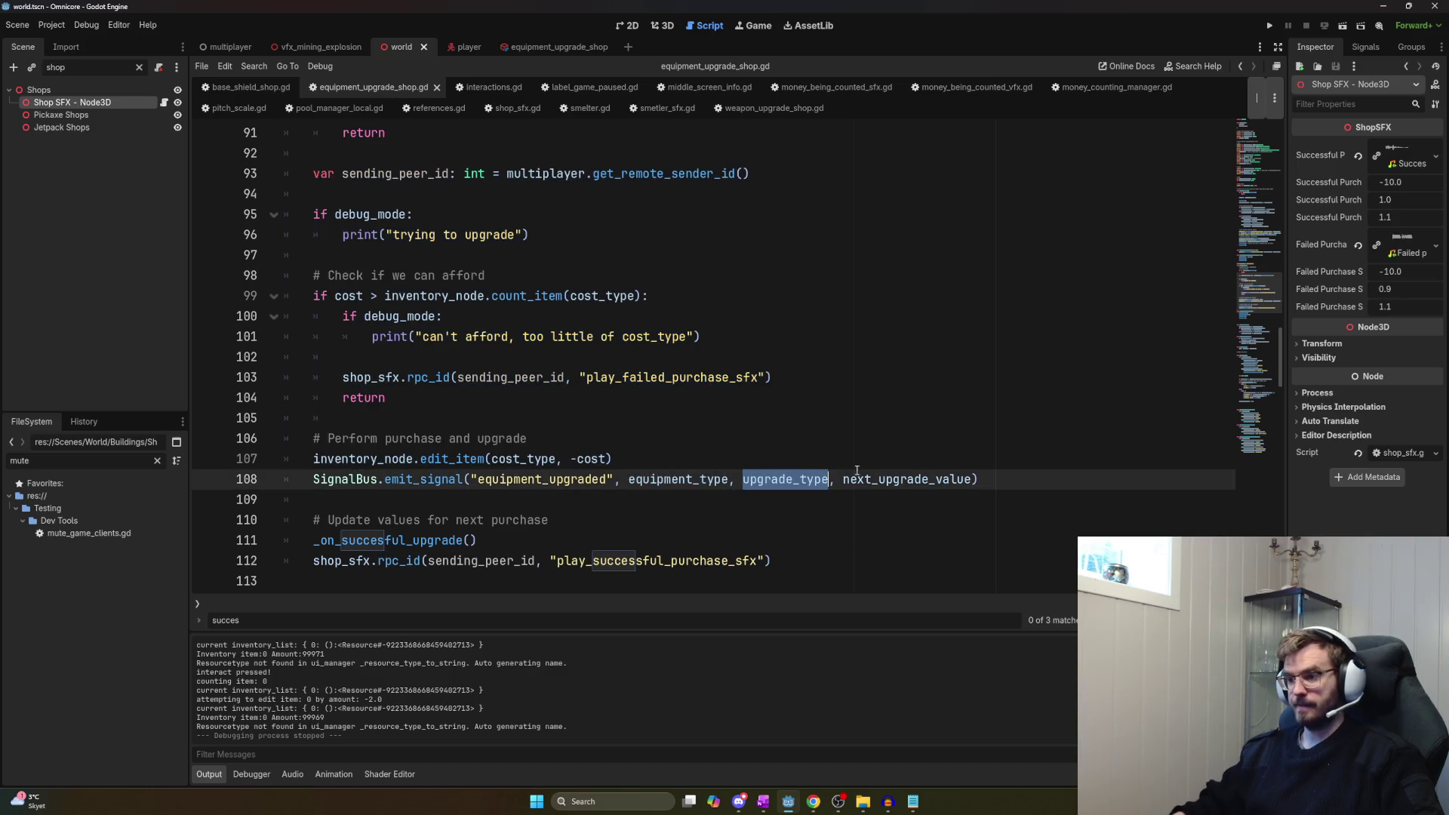
double_click(906, 479)
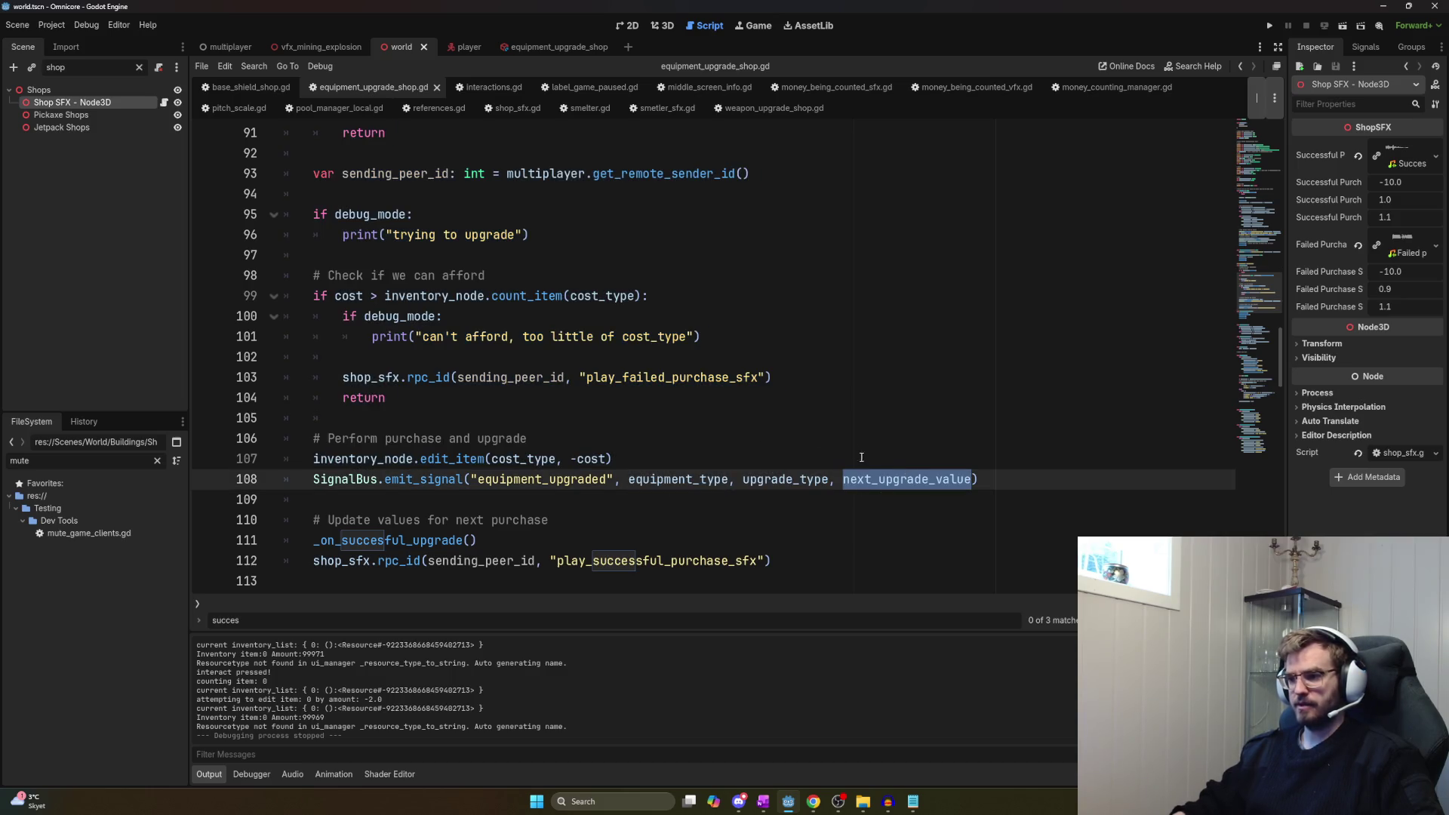
scroll(698, 469, "up", 2)
scroll(500, 299, "down", 3)
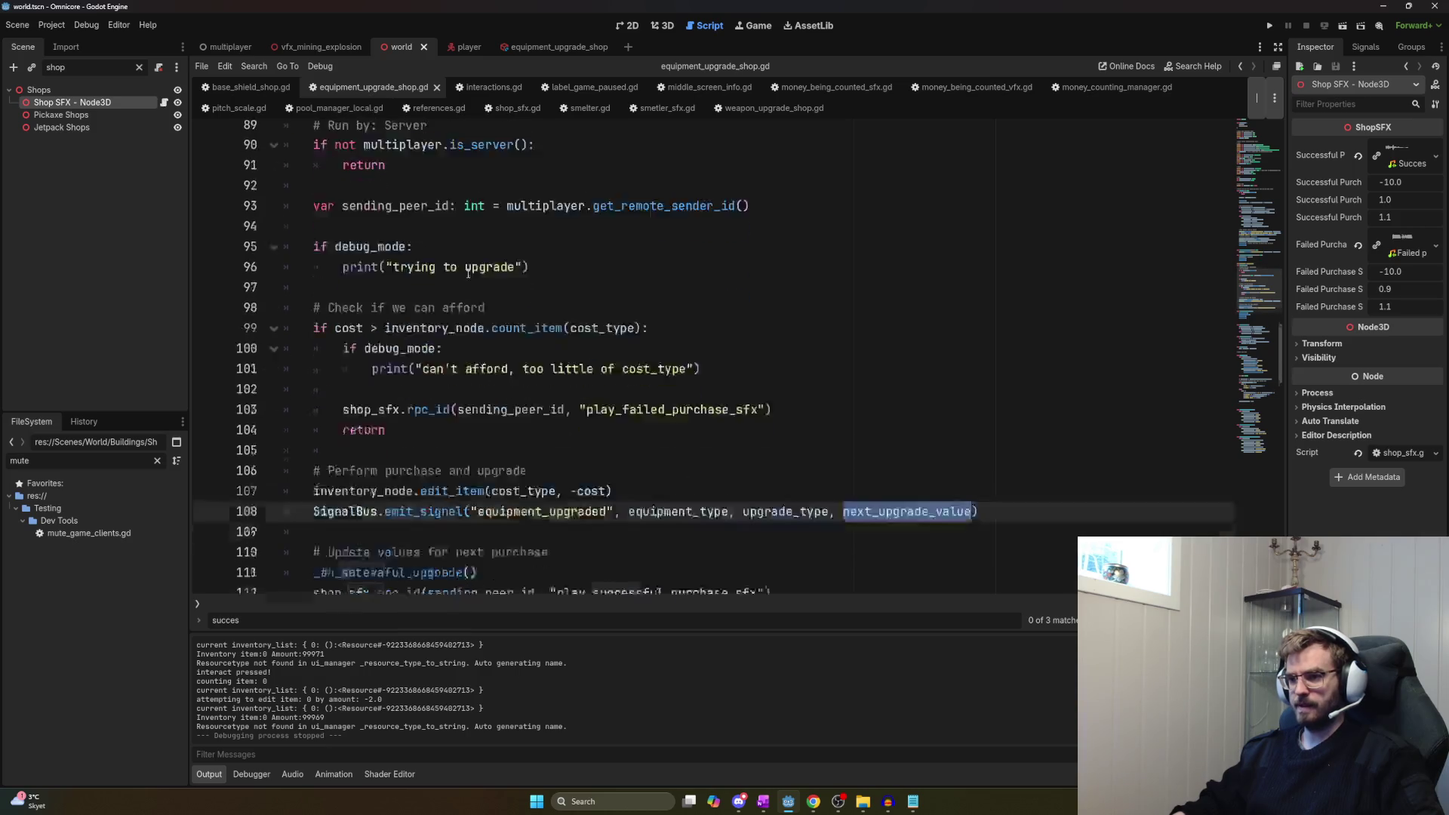
left_click_drag(808, 500, 308, 461)
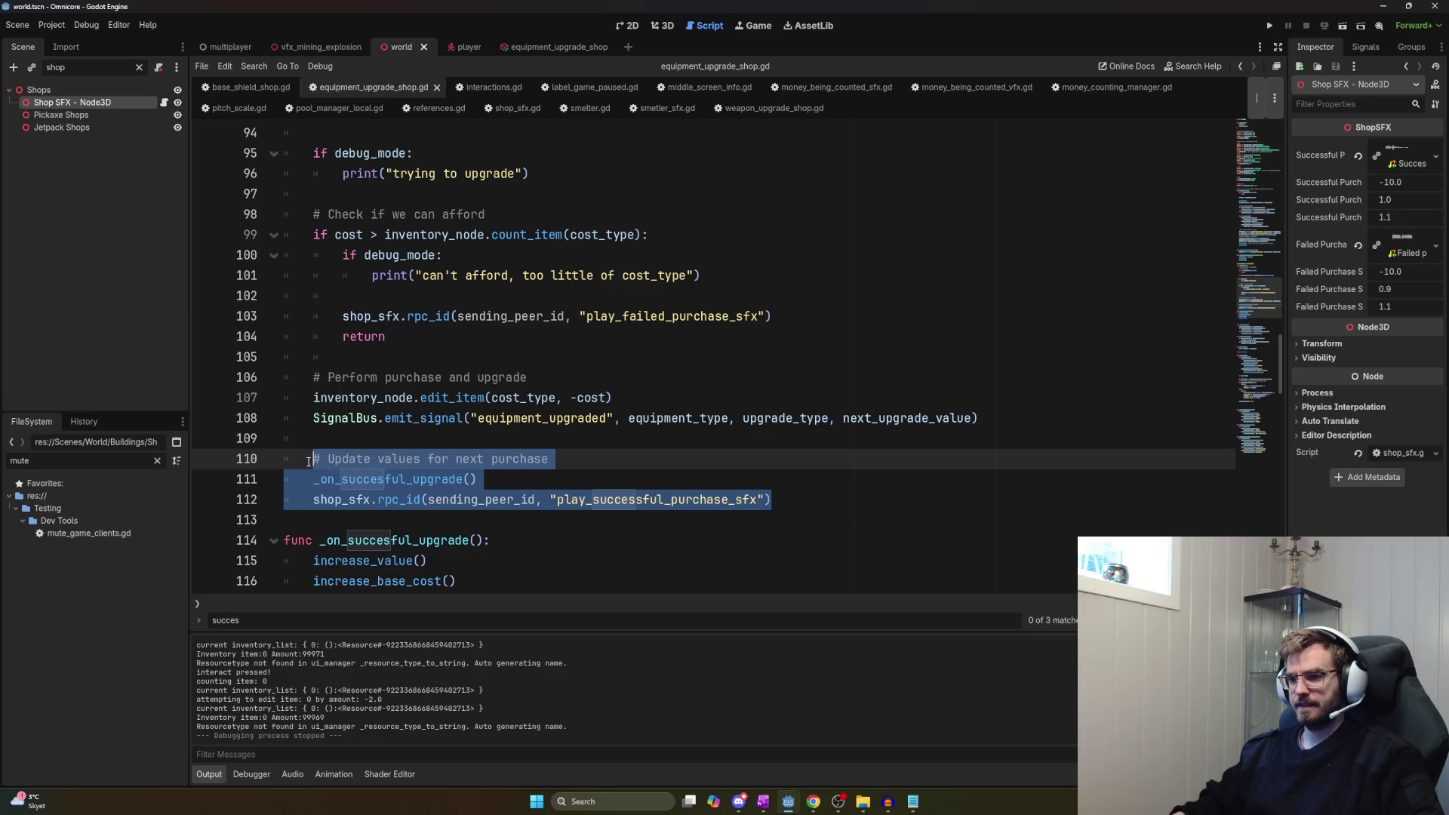
- Select the _on_succesful_upgrade function and review its code
left_click(308, 461)
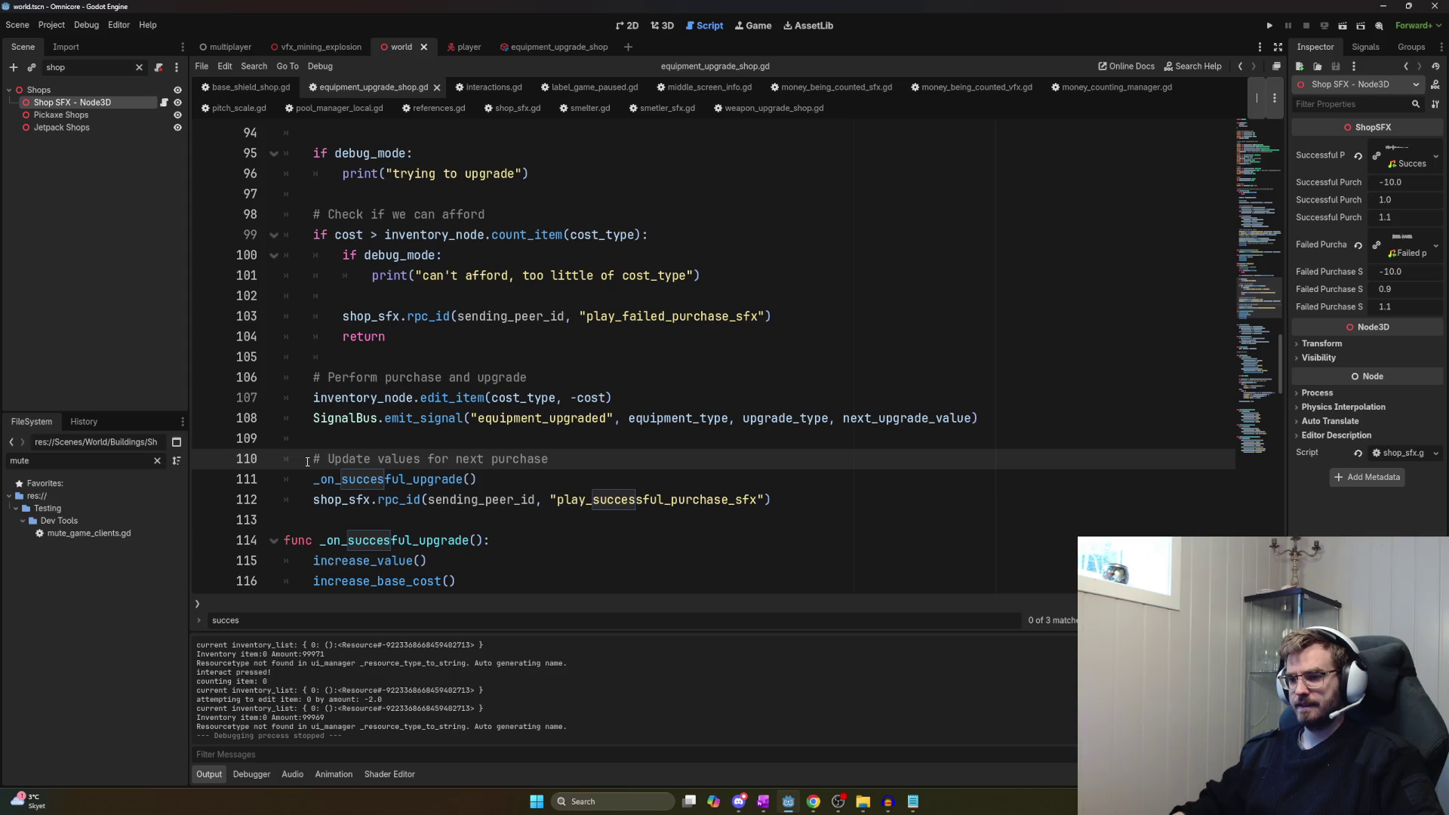
scroll(307, 461, "down", 2)
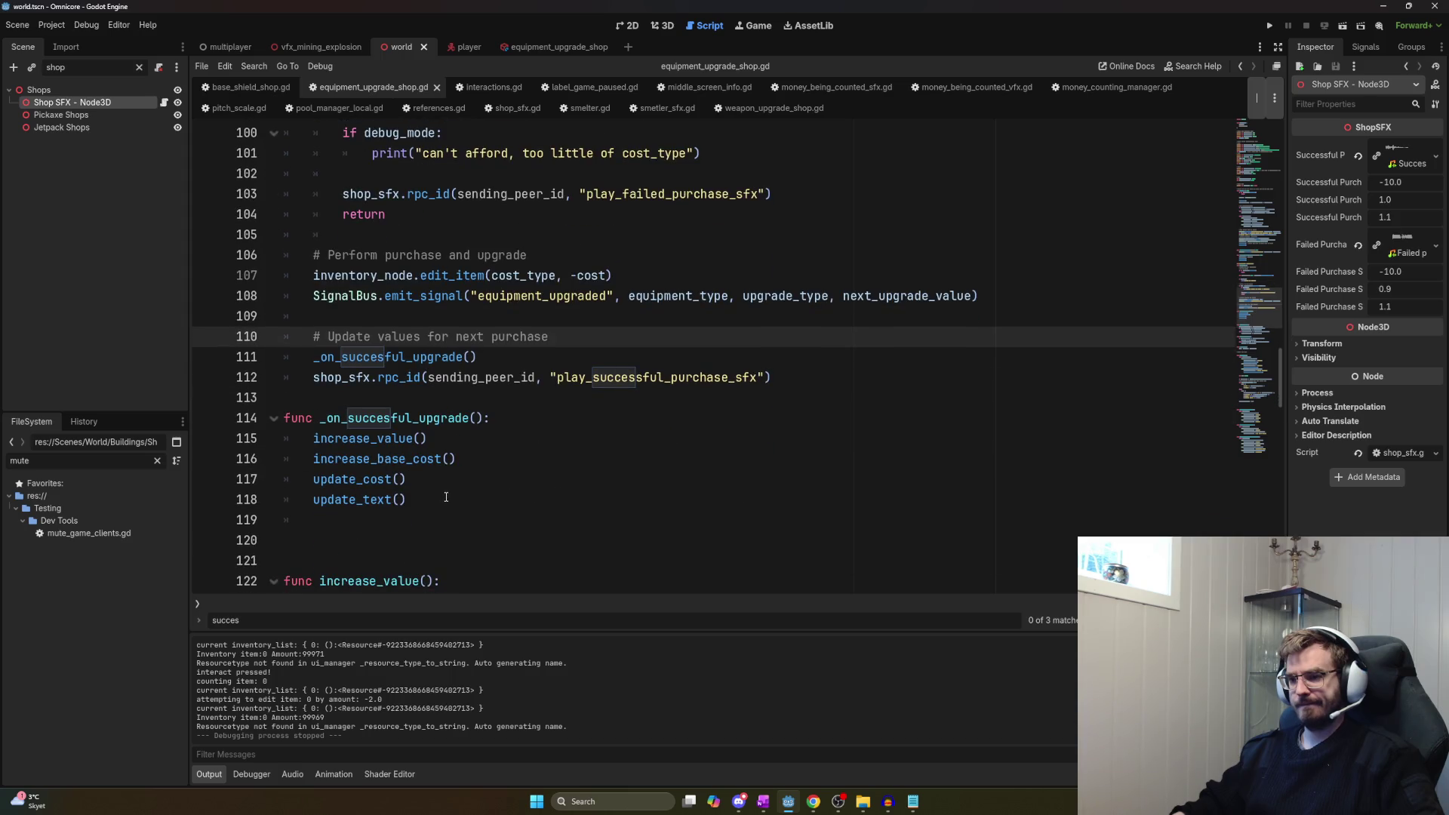
left_click_drag(444, 500, 262, 416)
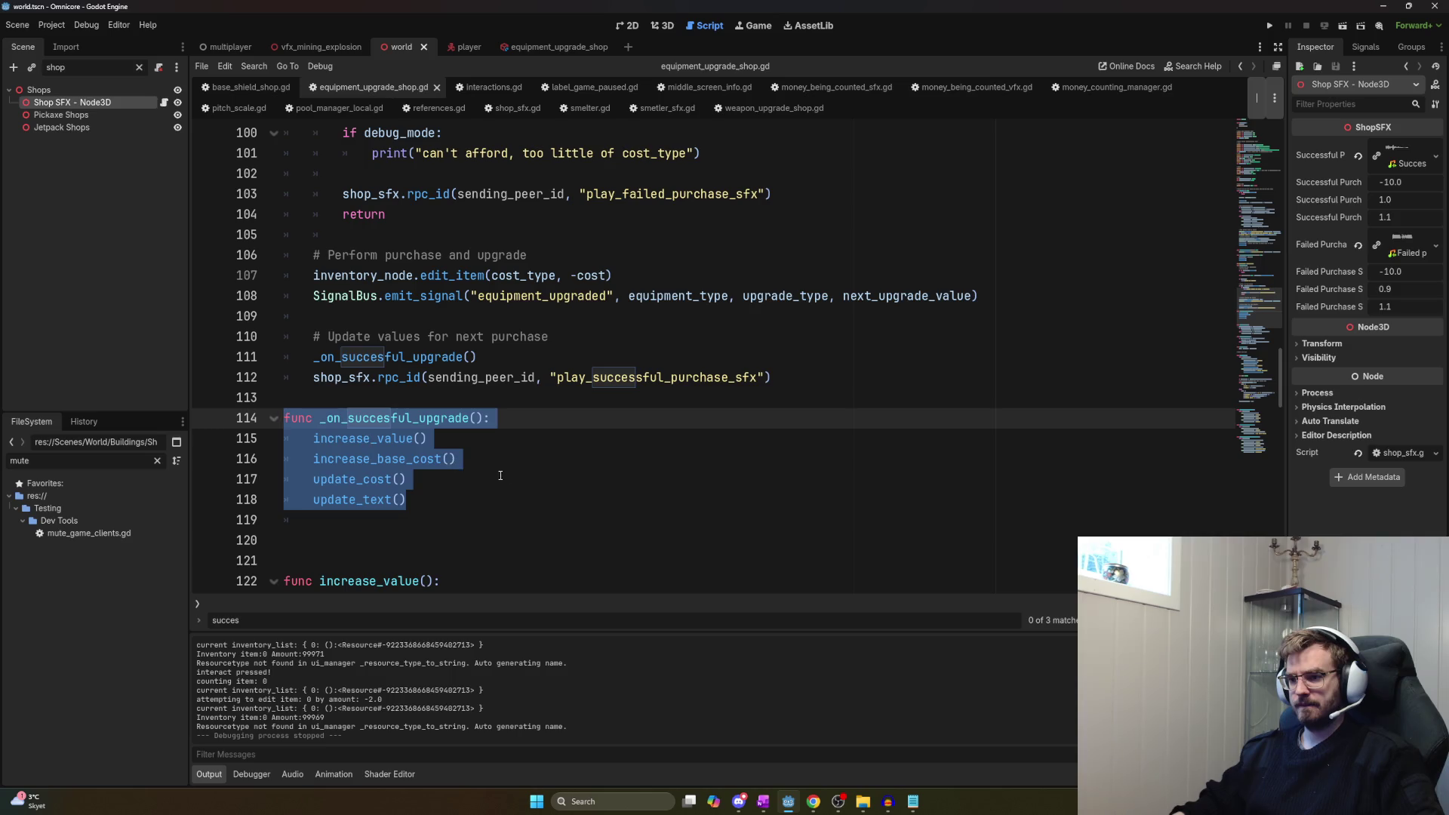
left_click(755, 385)
mouse_move(406, 500)
left_mouse_down()
mouse_move(287, 400)
mouse_move(288, 428)
left_mouse_up()
scroll(641, 486, "up", 3)
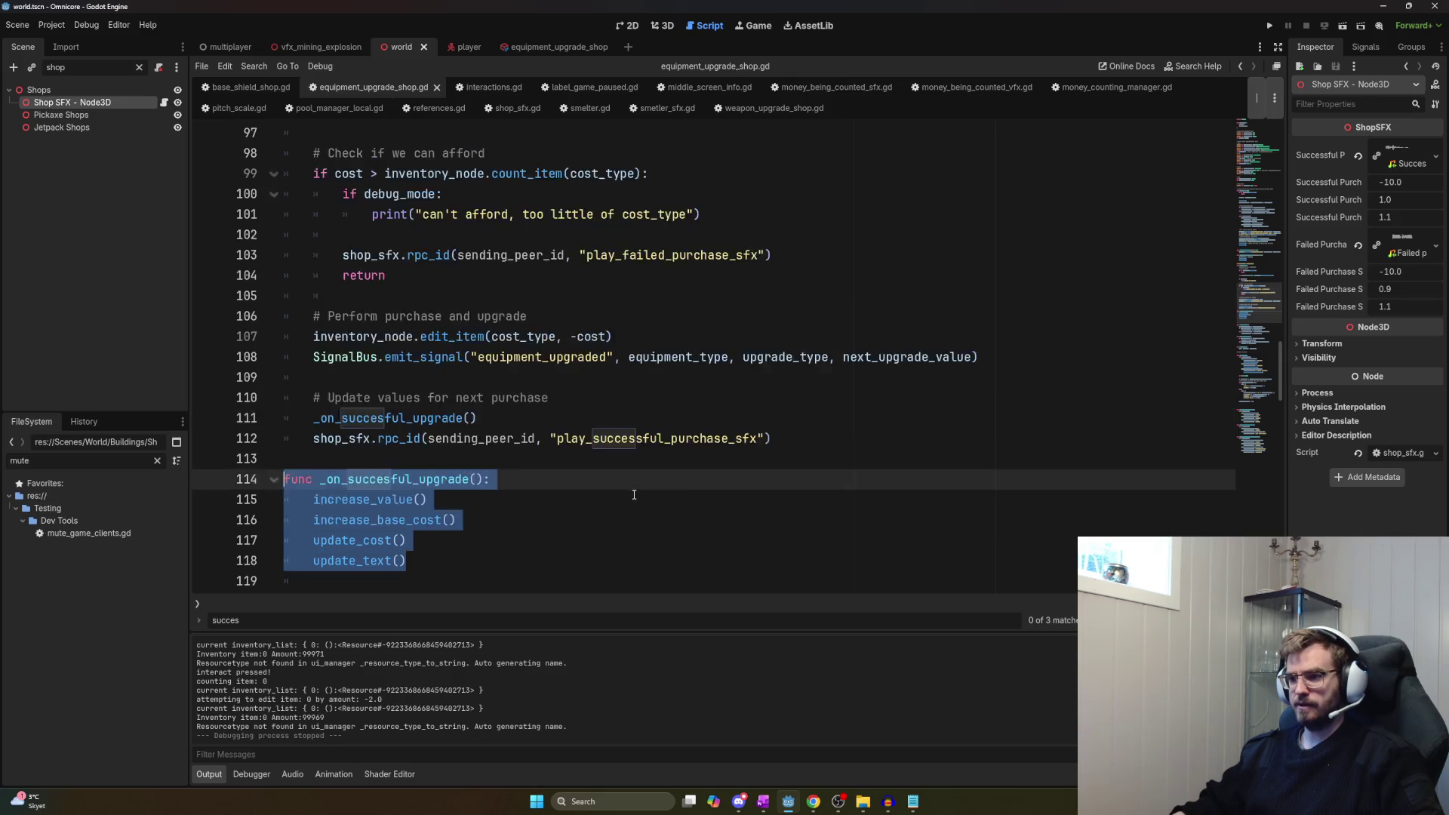
scroll(656, 494, "up", 3)
scroll(658, 498, "down", 5)
scroll(659, 502, "down", 2)
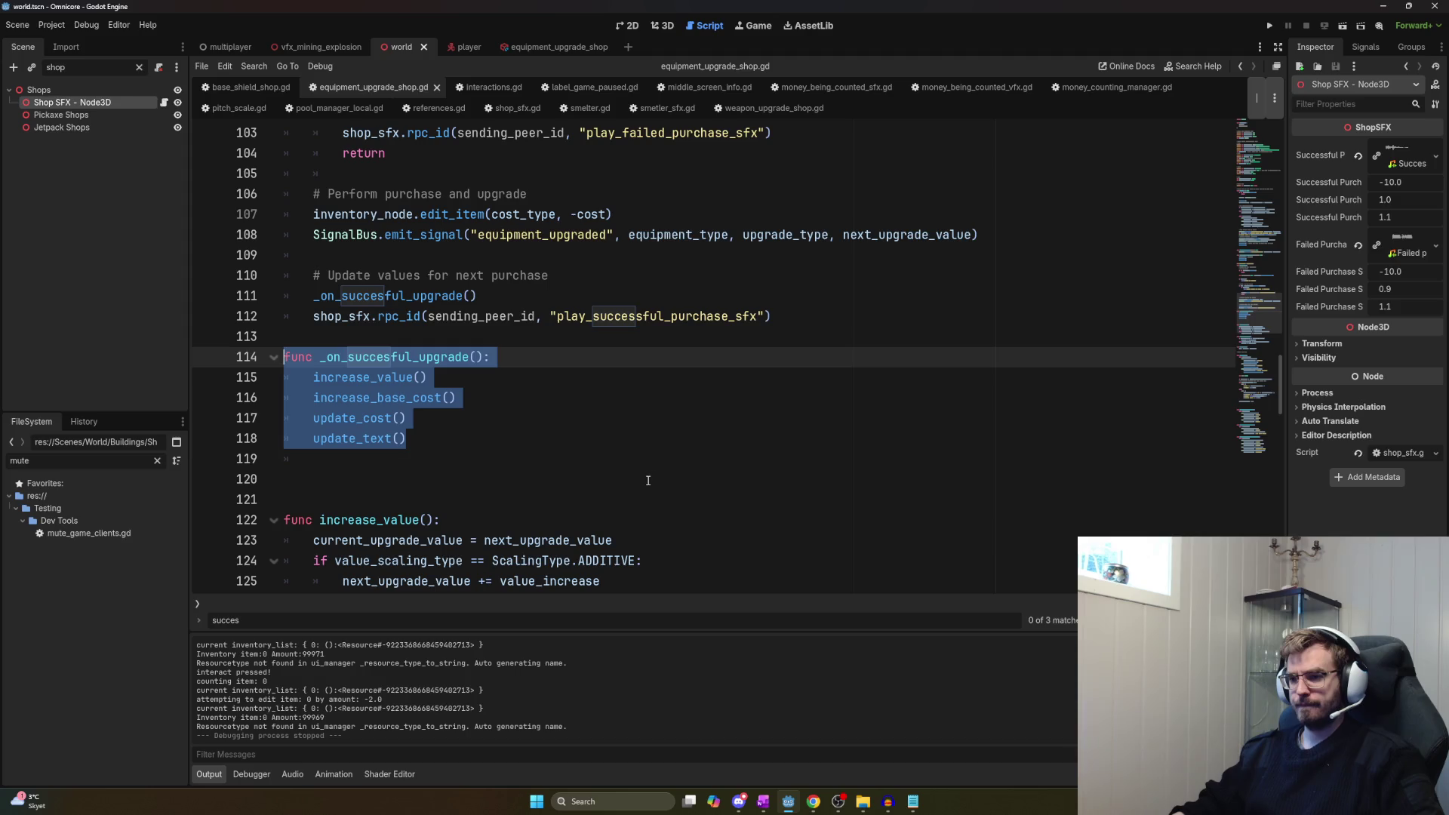
- Clear the selection and mark the try_upgrade function name
scroll(573, 442, "up", 5)
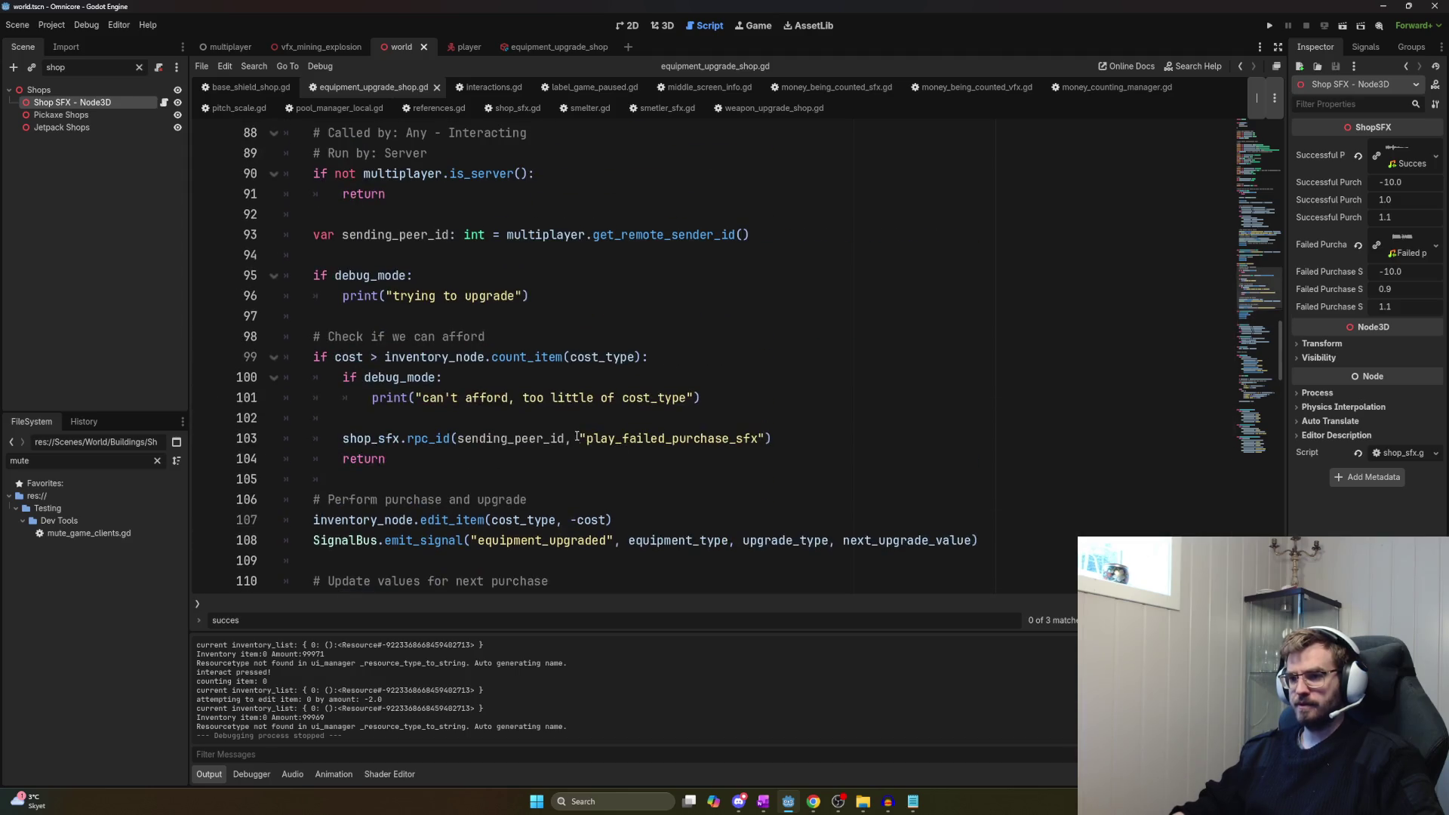
scroll(579, 442, "up", 2)
scroll(688, 382, "down", 3)
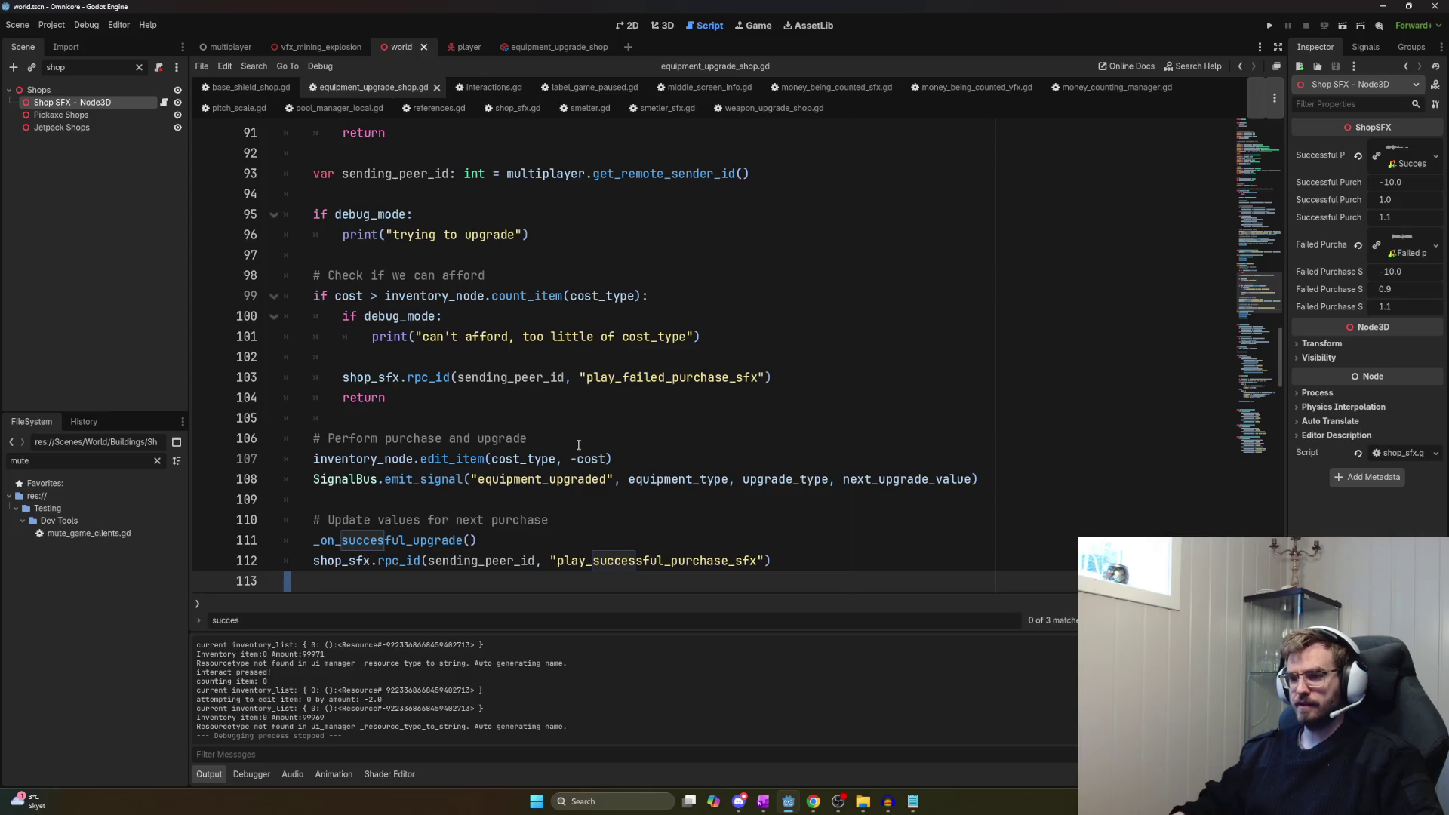
scroll(533, 362, "down", 3)
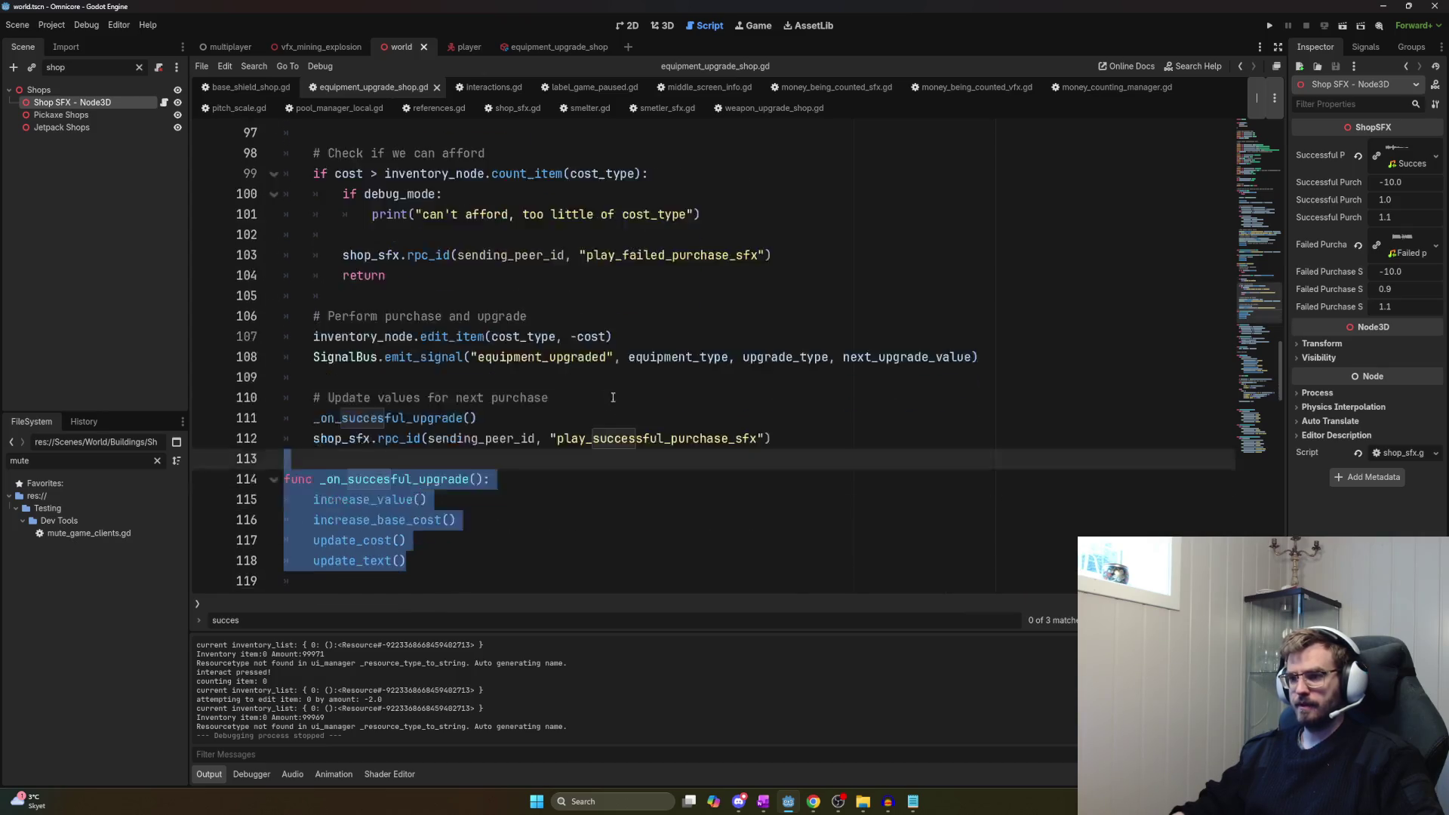
left_click(461, 473)
scroll(468, 400, "up", 7)
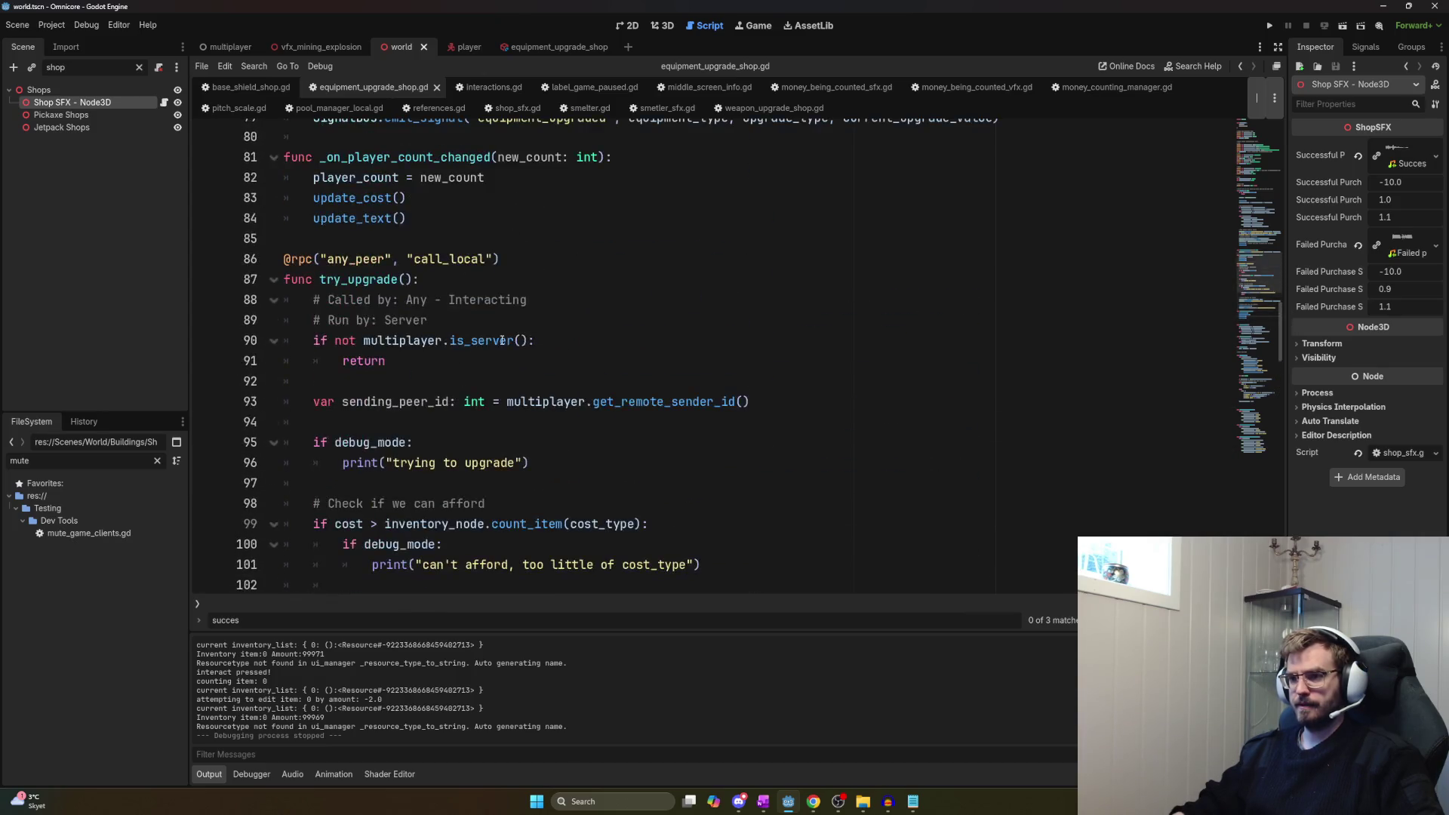
left_click_drag(423, 280, 311, 281)
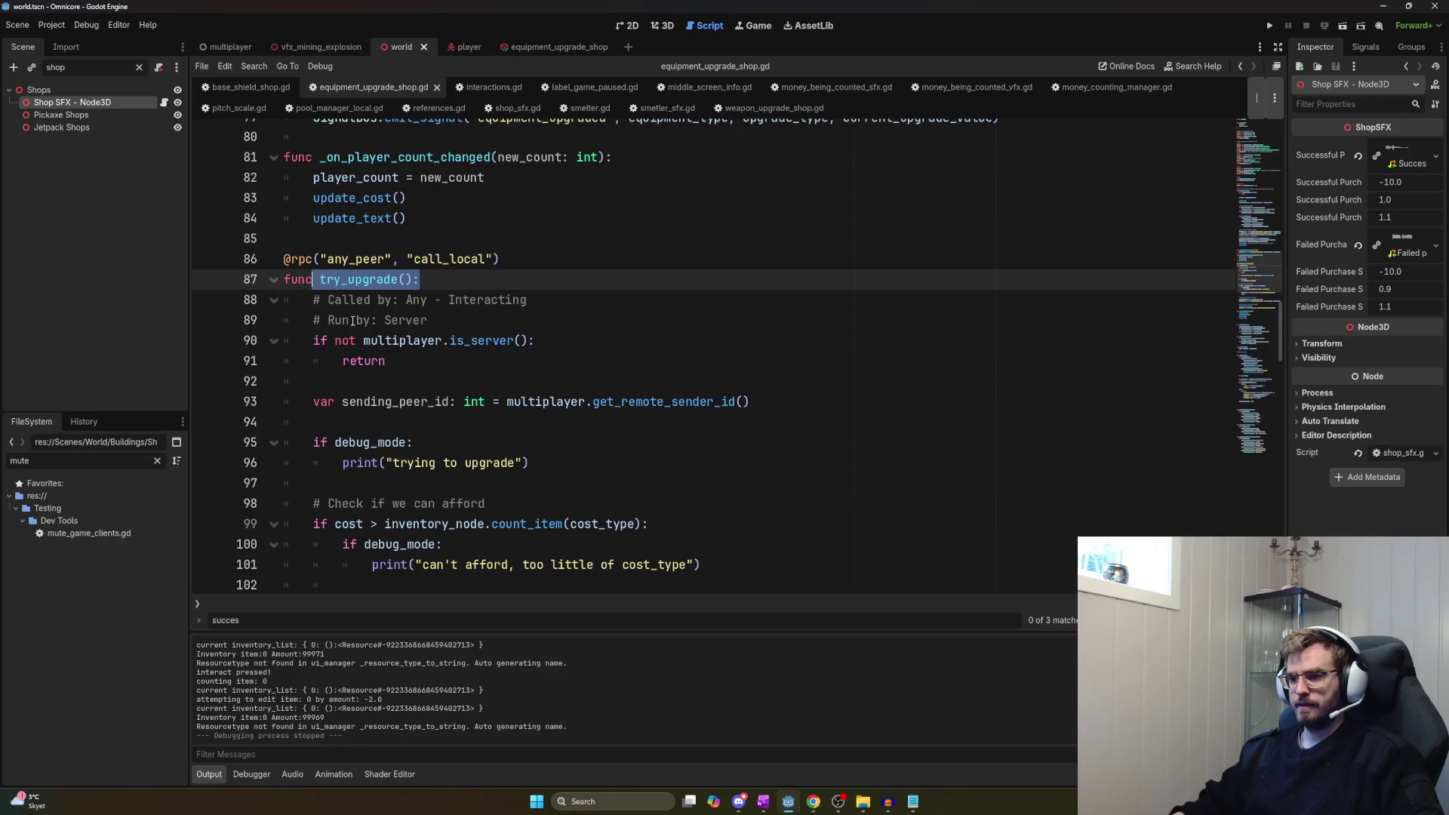
scroll(353, 321, "down", 4)
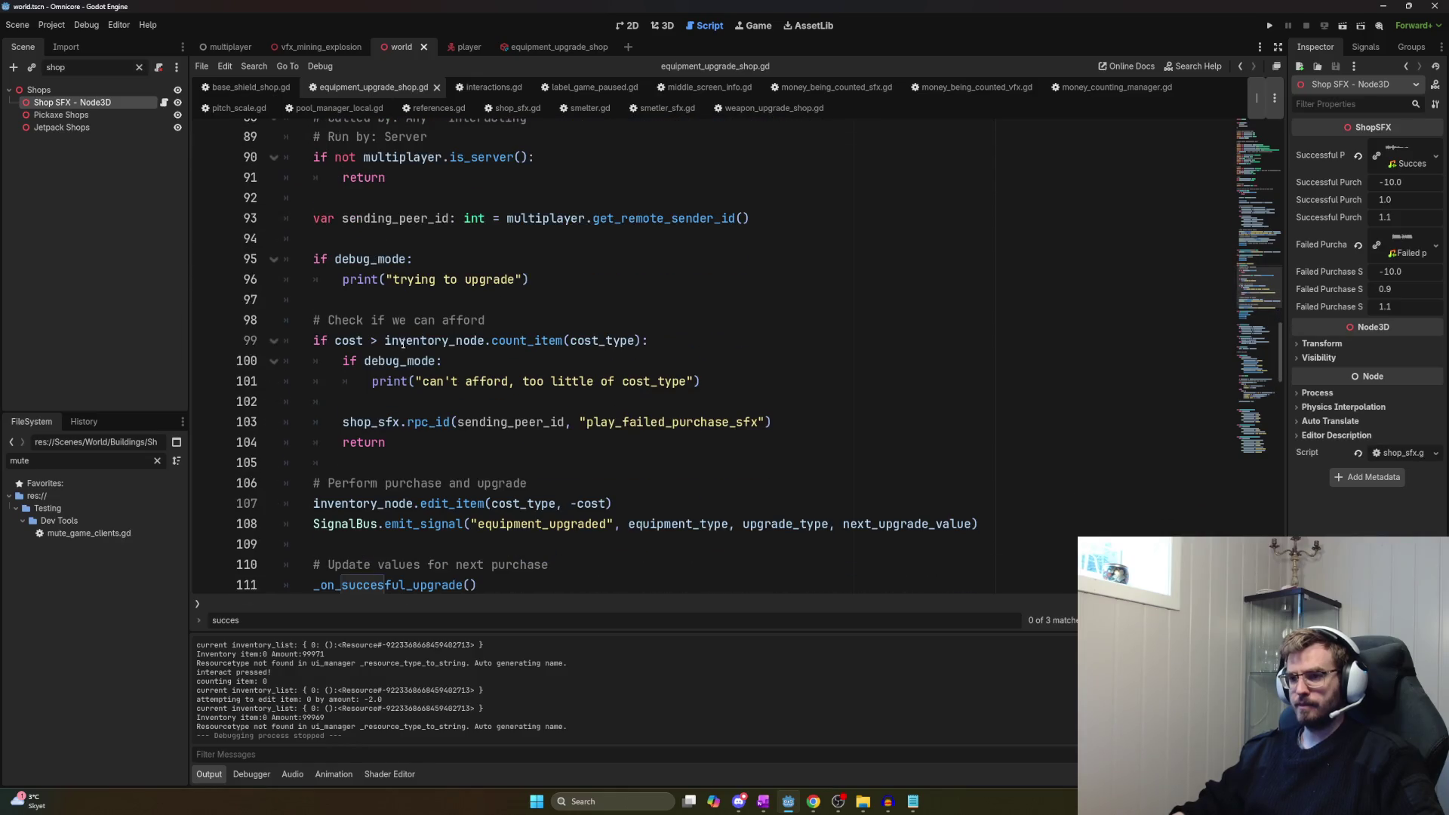
- Pick out the signal arguments on line 108, including equipment_type and upgrade_type
left_click(685, 463)
double_click(685, 463)
double_click(785, 463)
double_click(905, 463)
double_click(762, 459)
double_click(683, 459)
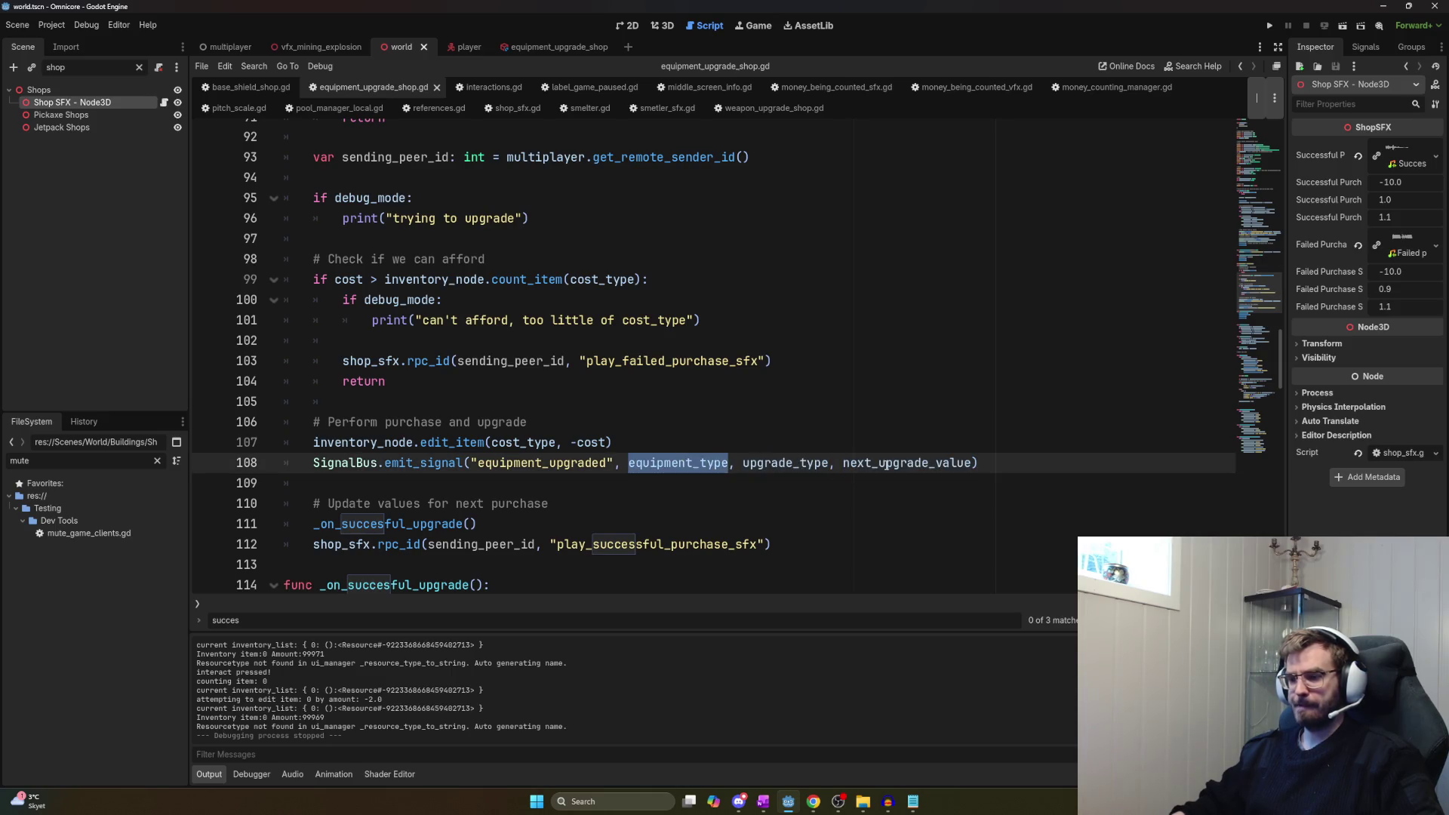
mouse_move(886, 465)
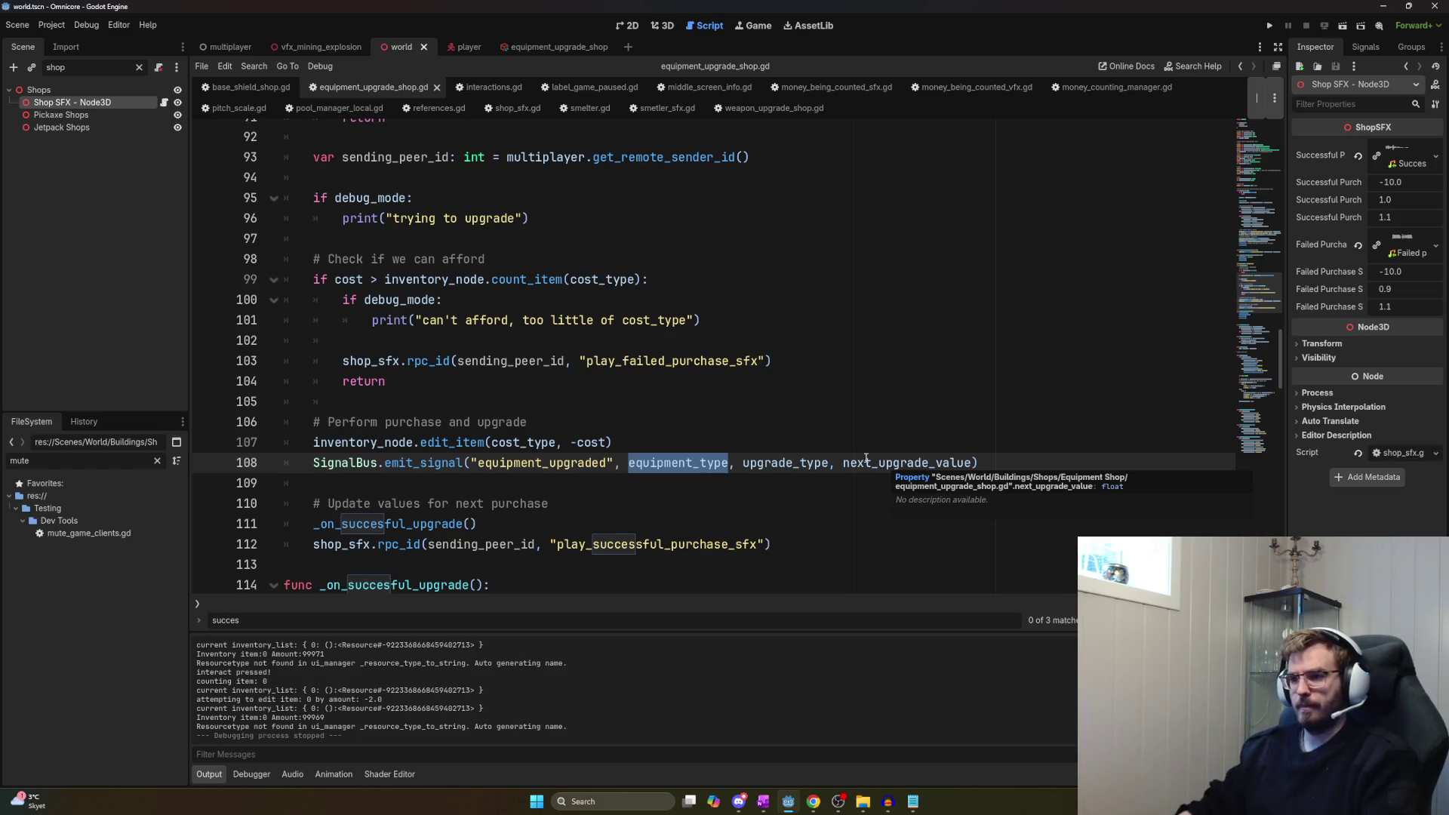
scroll(887, 464, "down", 2)
- Glance at the OneNote task list, then return to the Godot editor
key("alt+Tab")
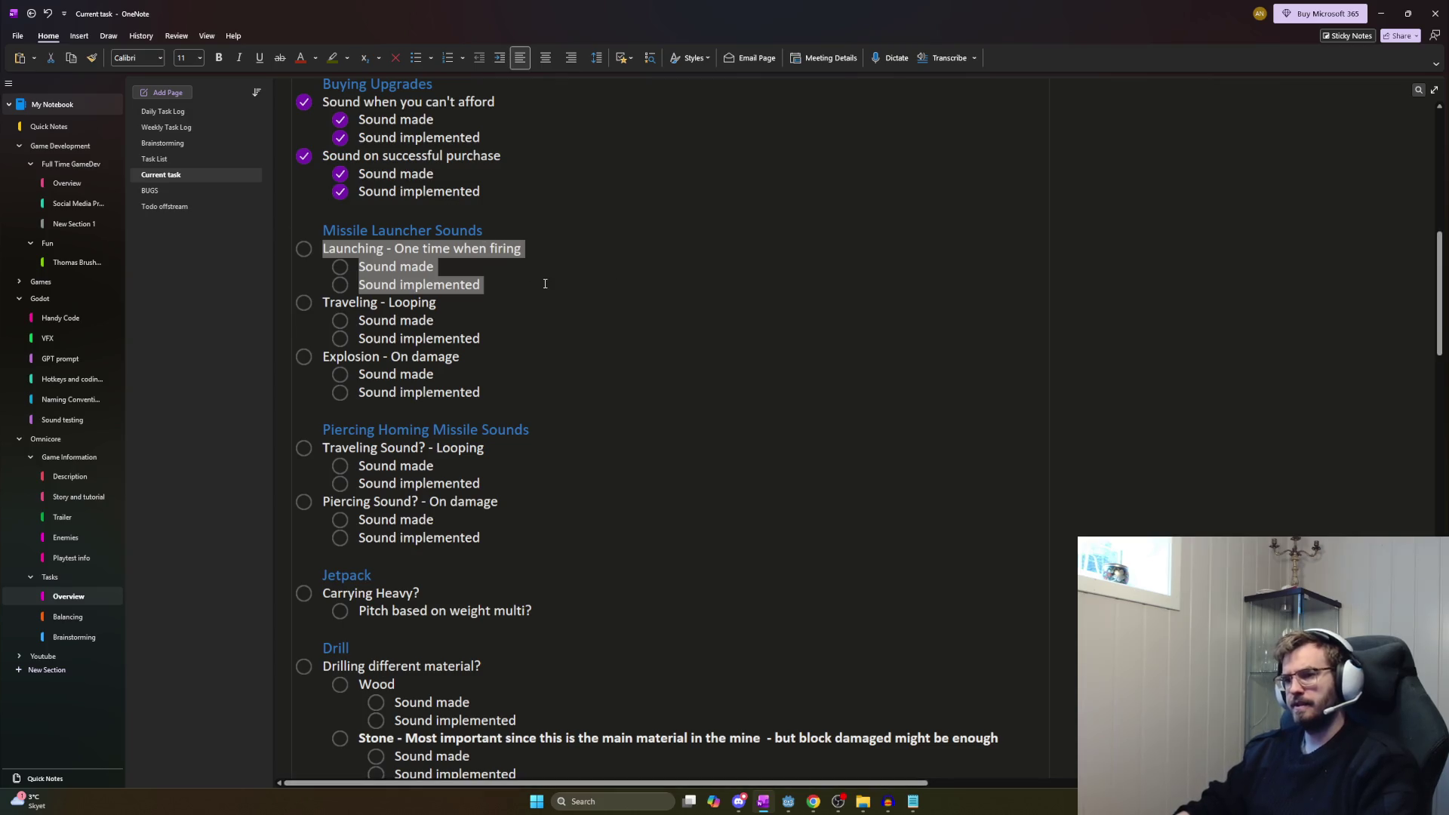
key("alt+Tab")
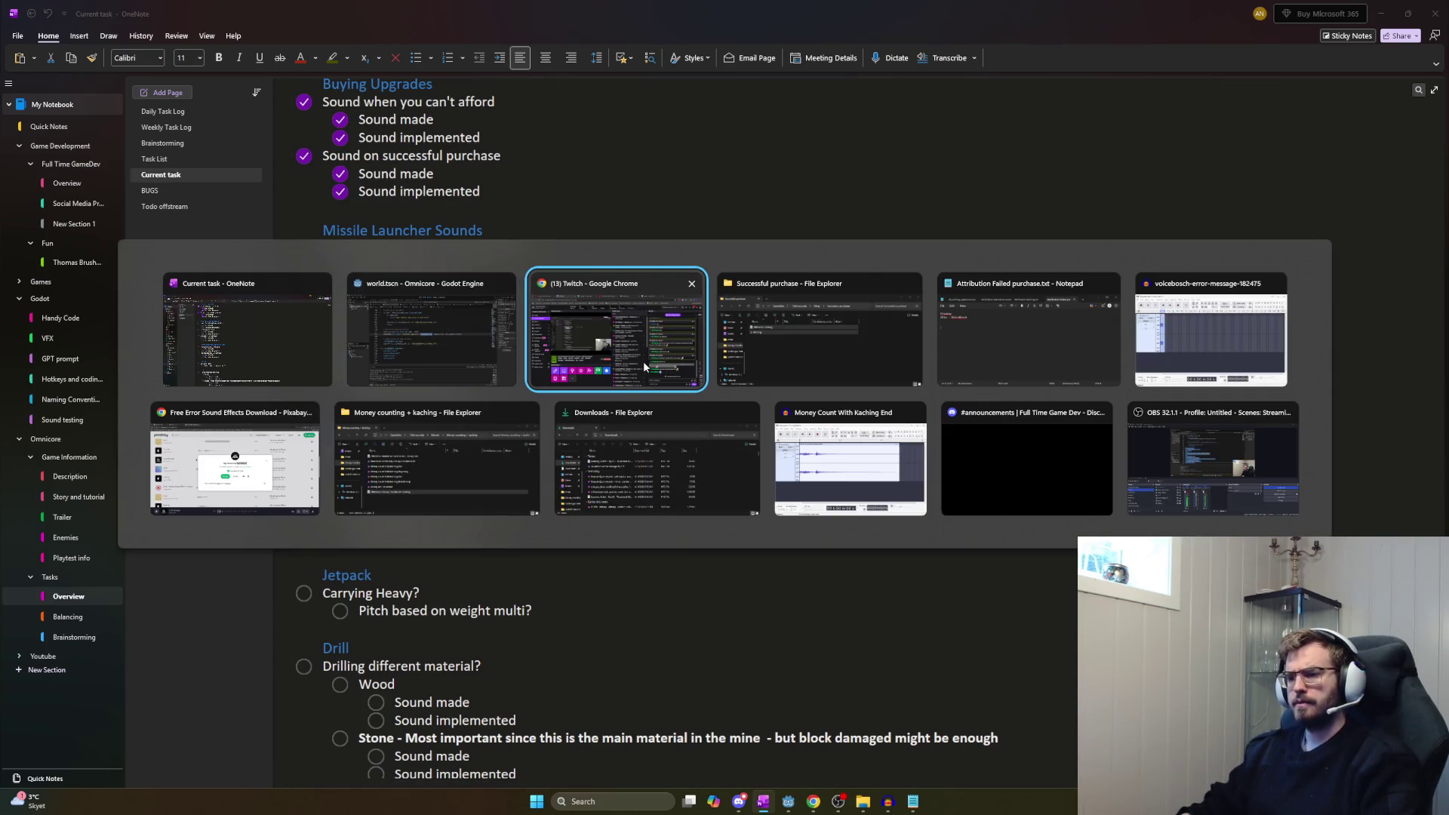
key("alt+shift+Tab")
left_click(351, 295)
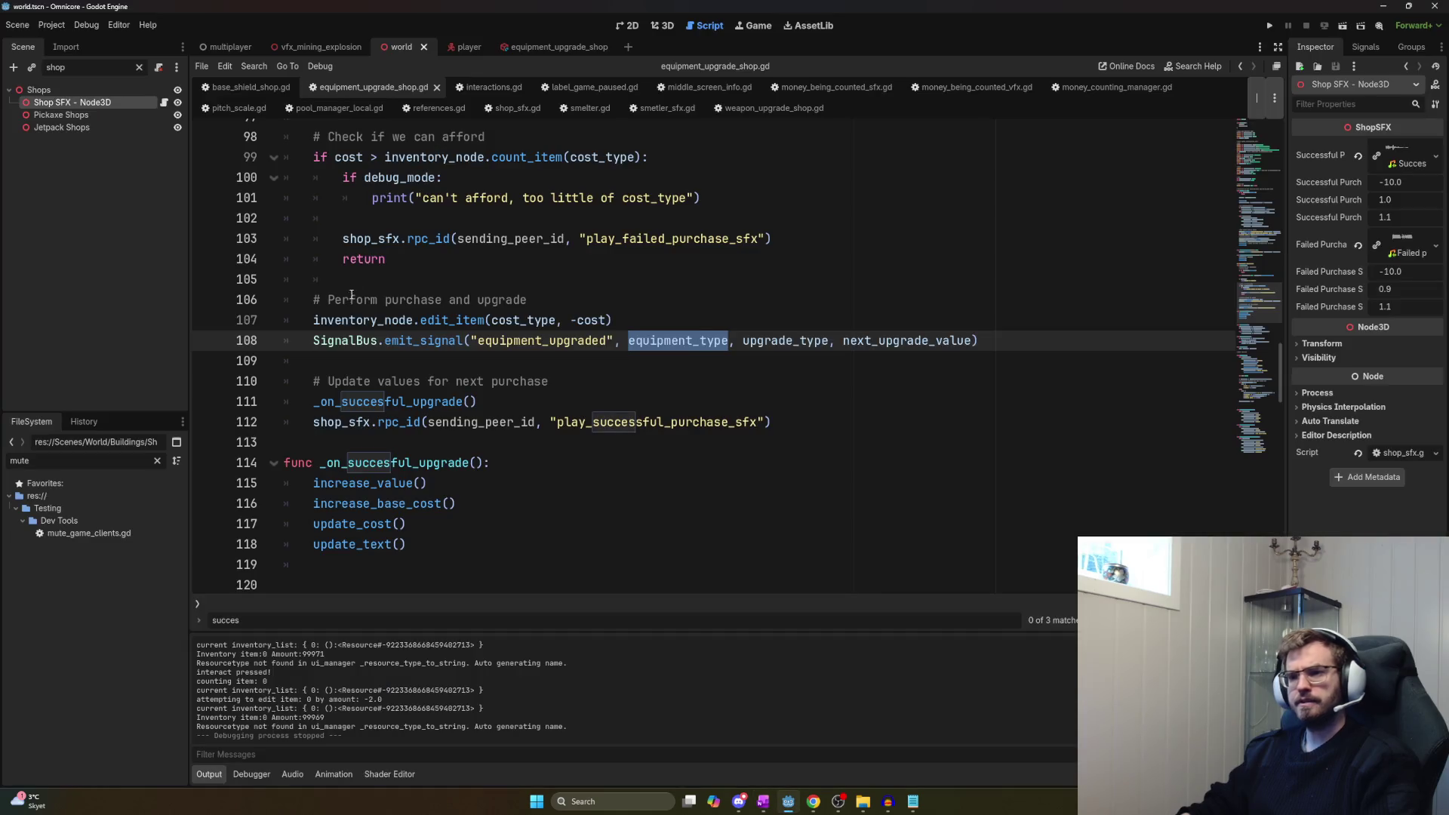
- In the player scene, filter nodes by 'missile' and open the Missile Launcher script
left_click(139, 67)
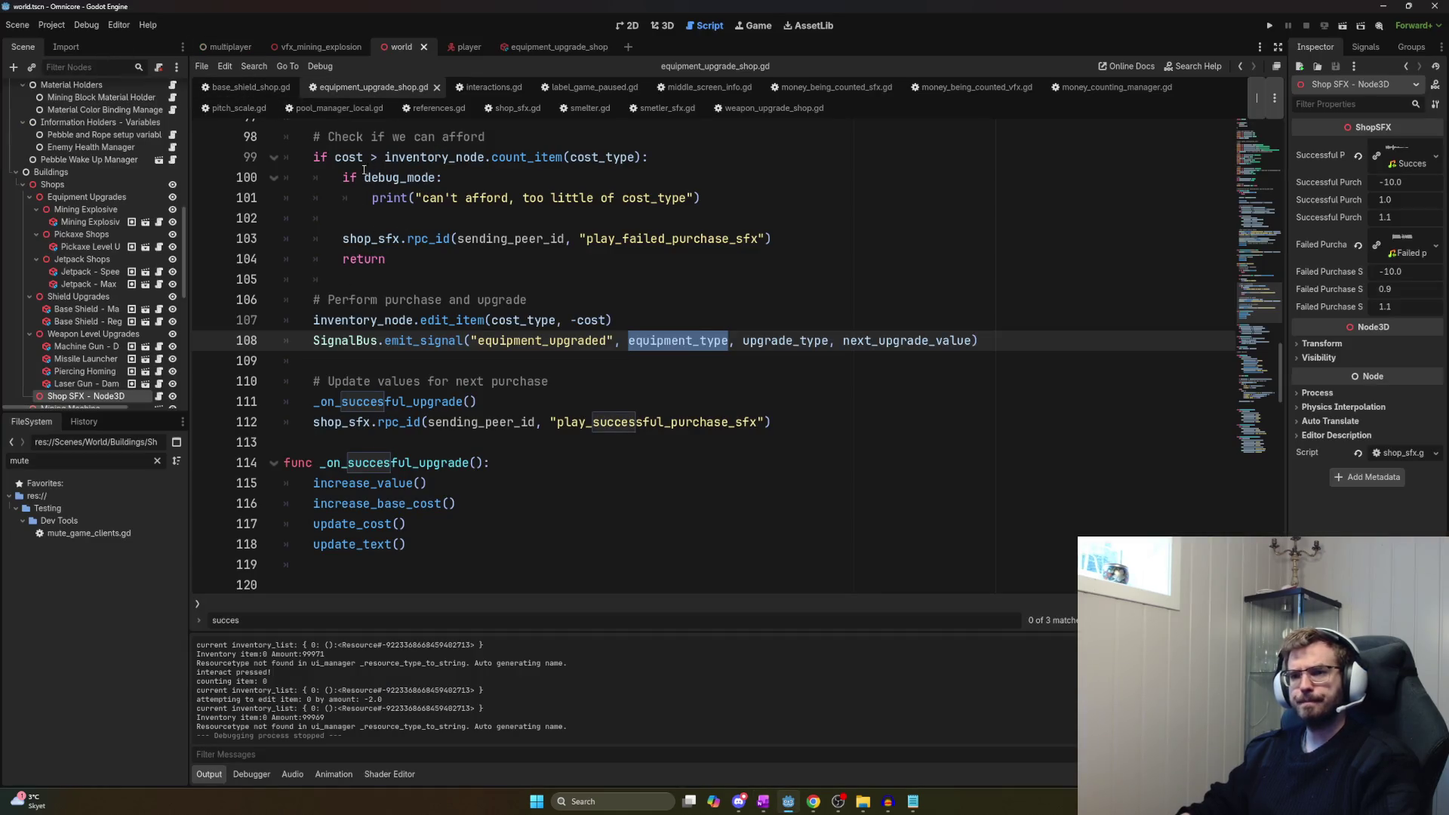
scroll(173, 226, "up", 10)
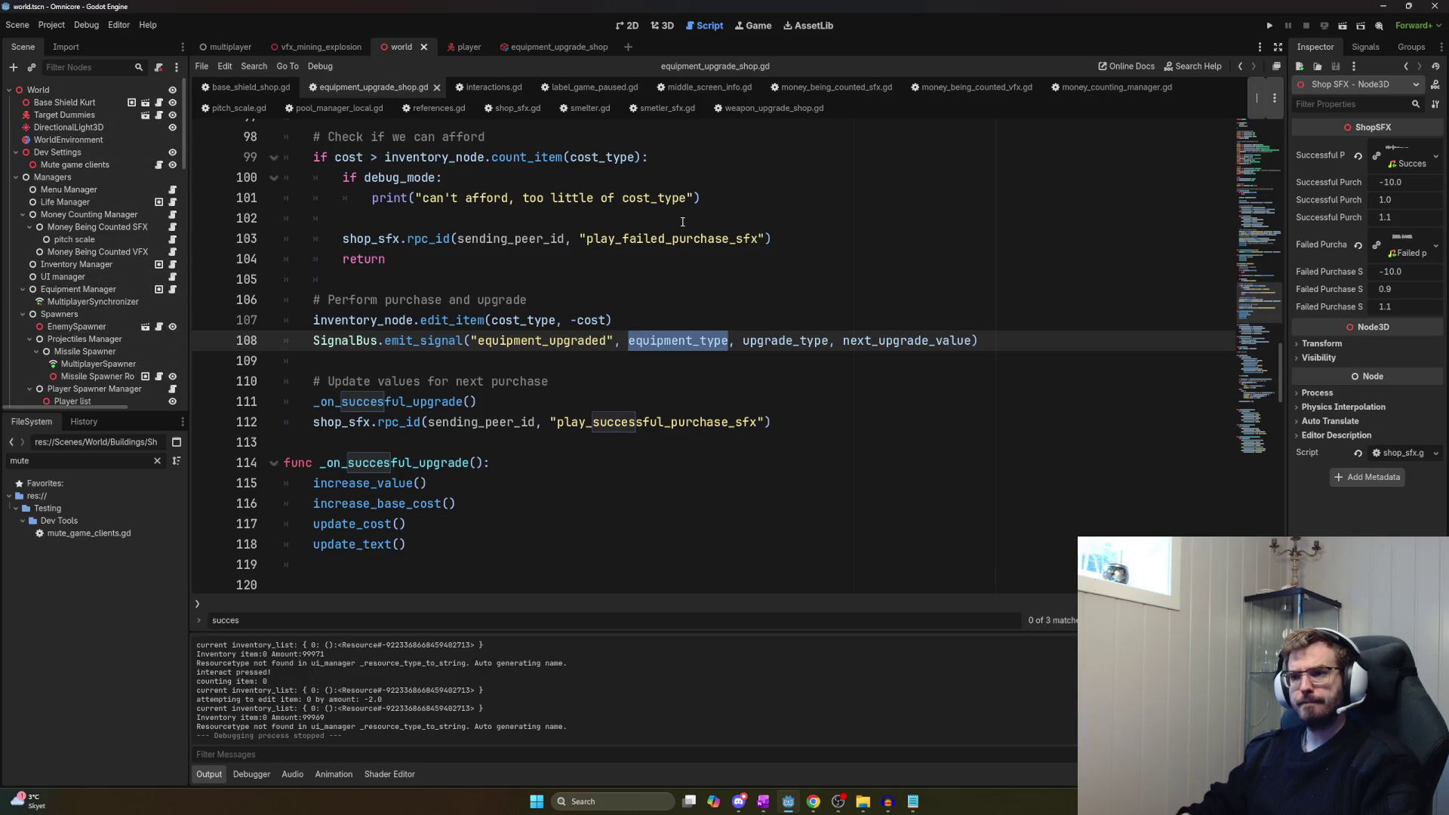
left_click(460, 50)
double_click(91, 68)
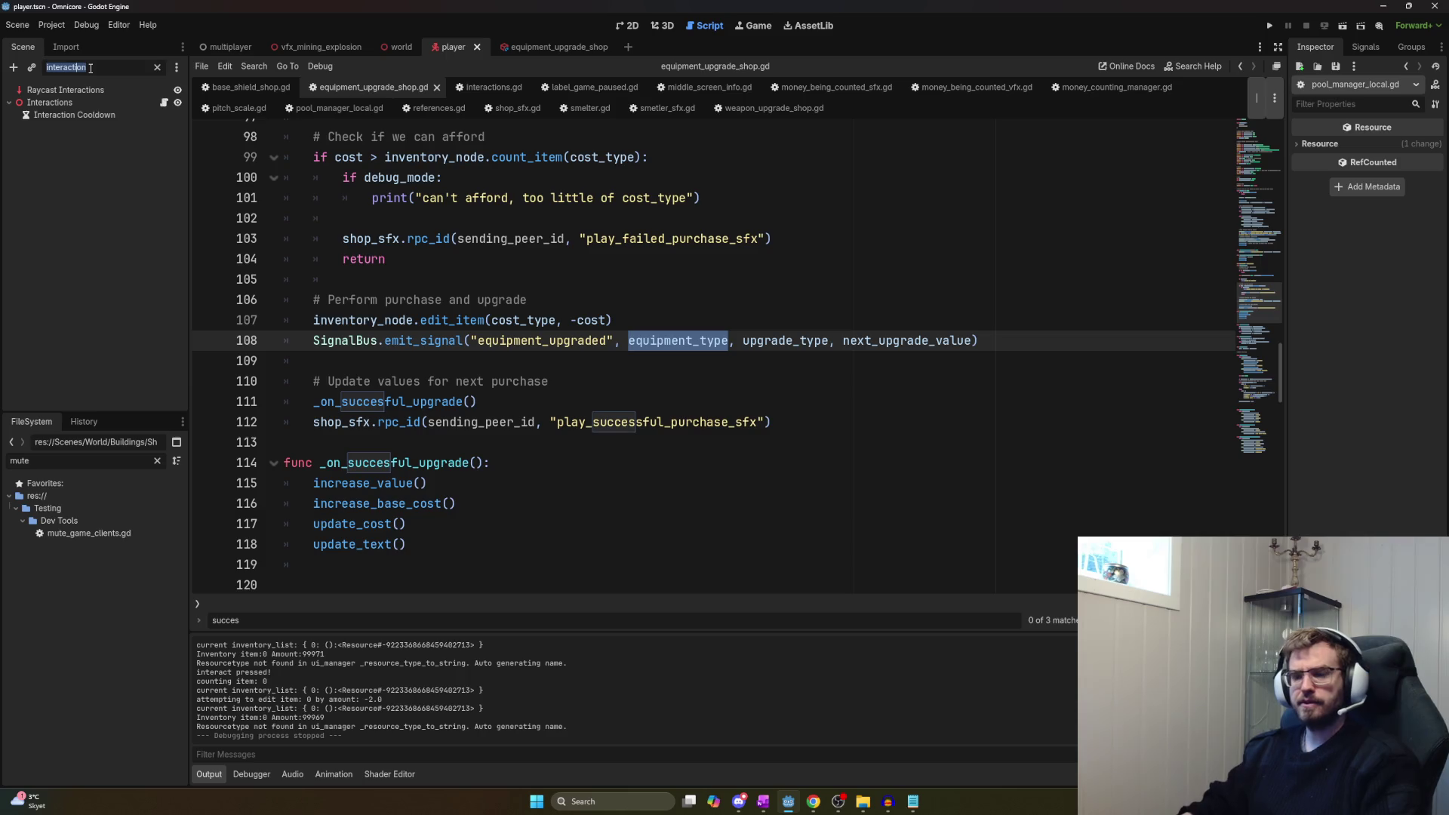
type("missile")
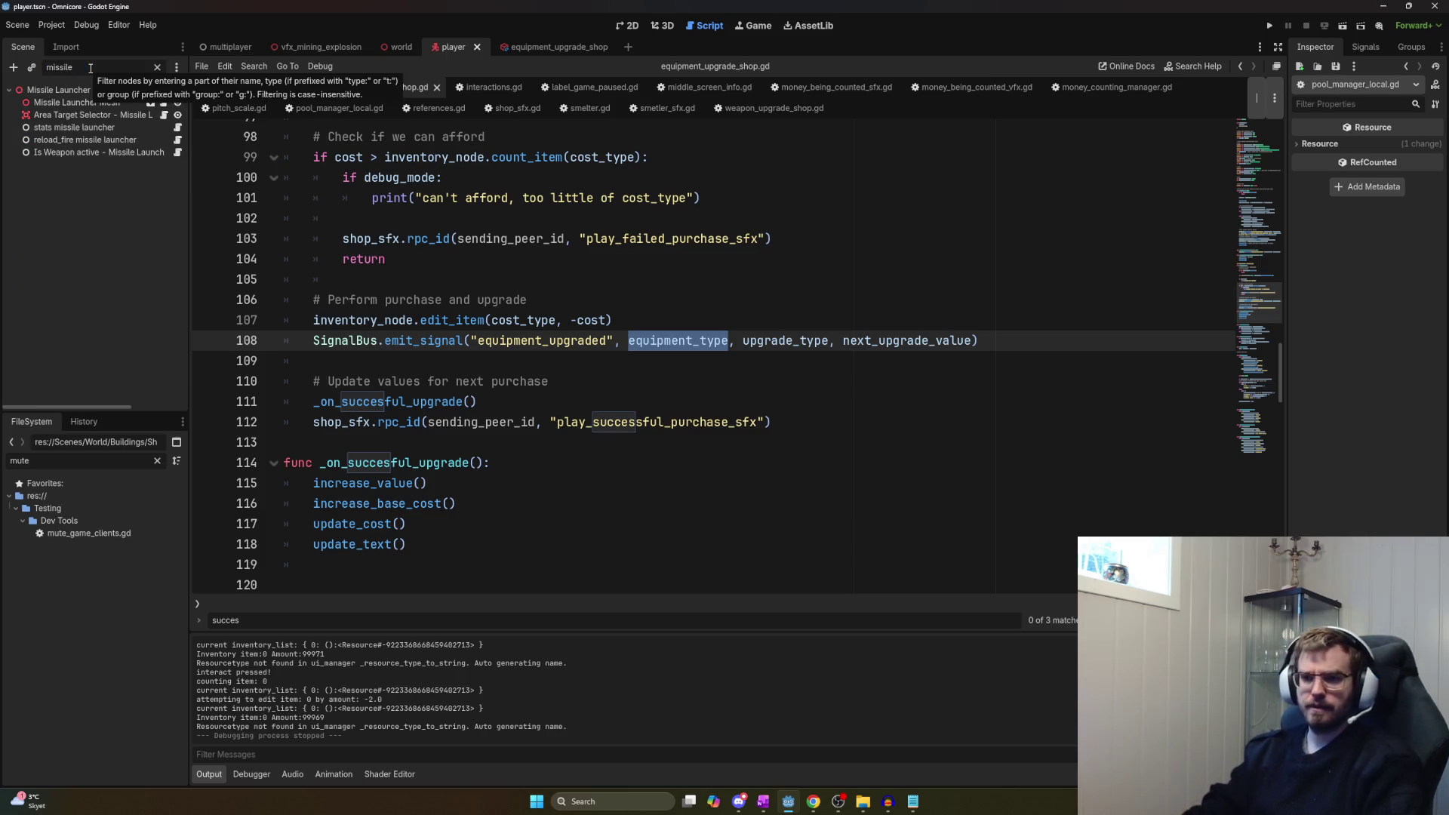
left_click(164, 89)
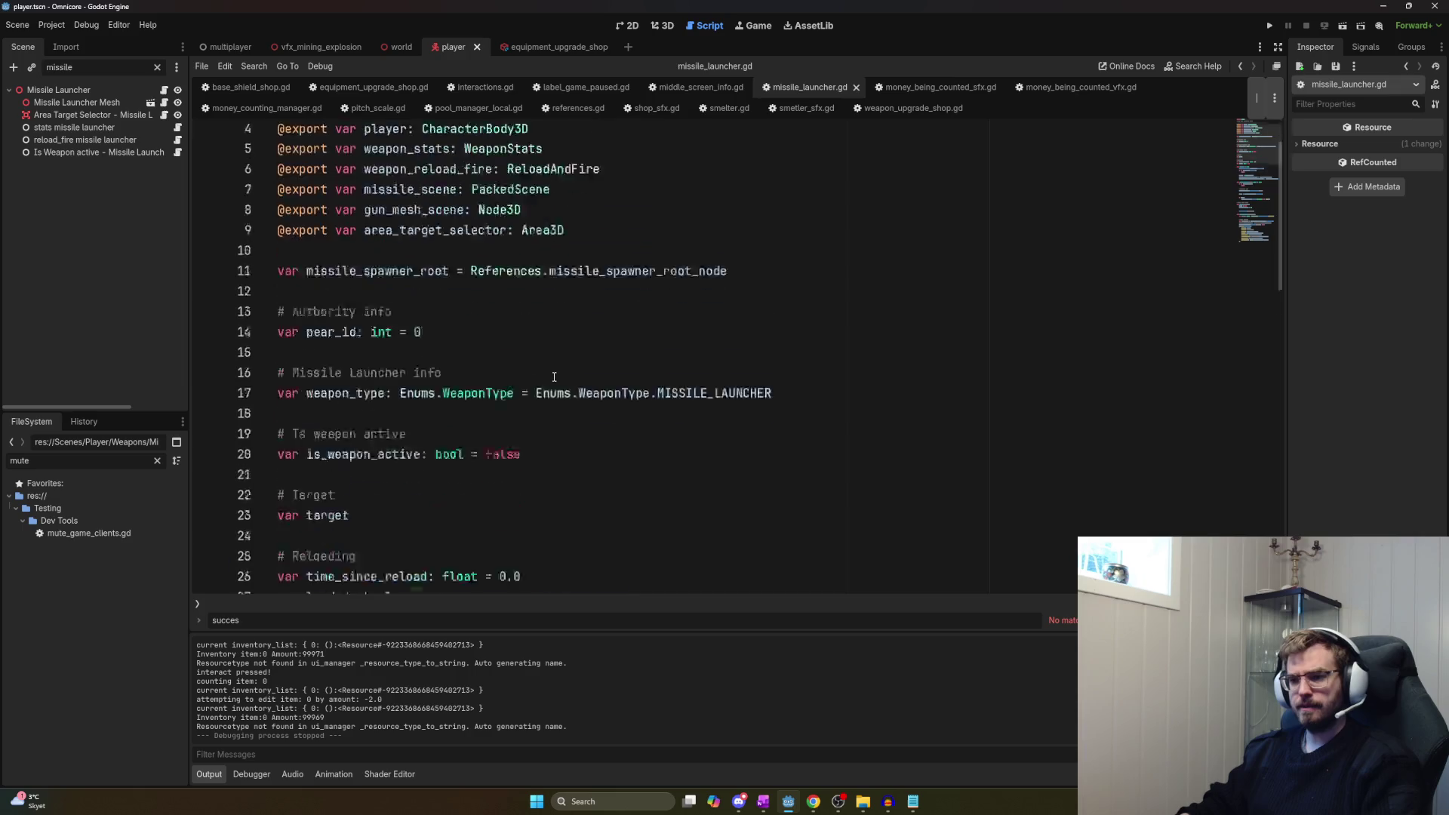
- Review missile_launcher.gd, selecting reload_if_needed and highlighting is_weapon_active uses
scroll(554, 377, "down", 4)
scroll(565, 369, "down", 3)
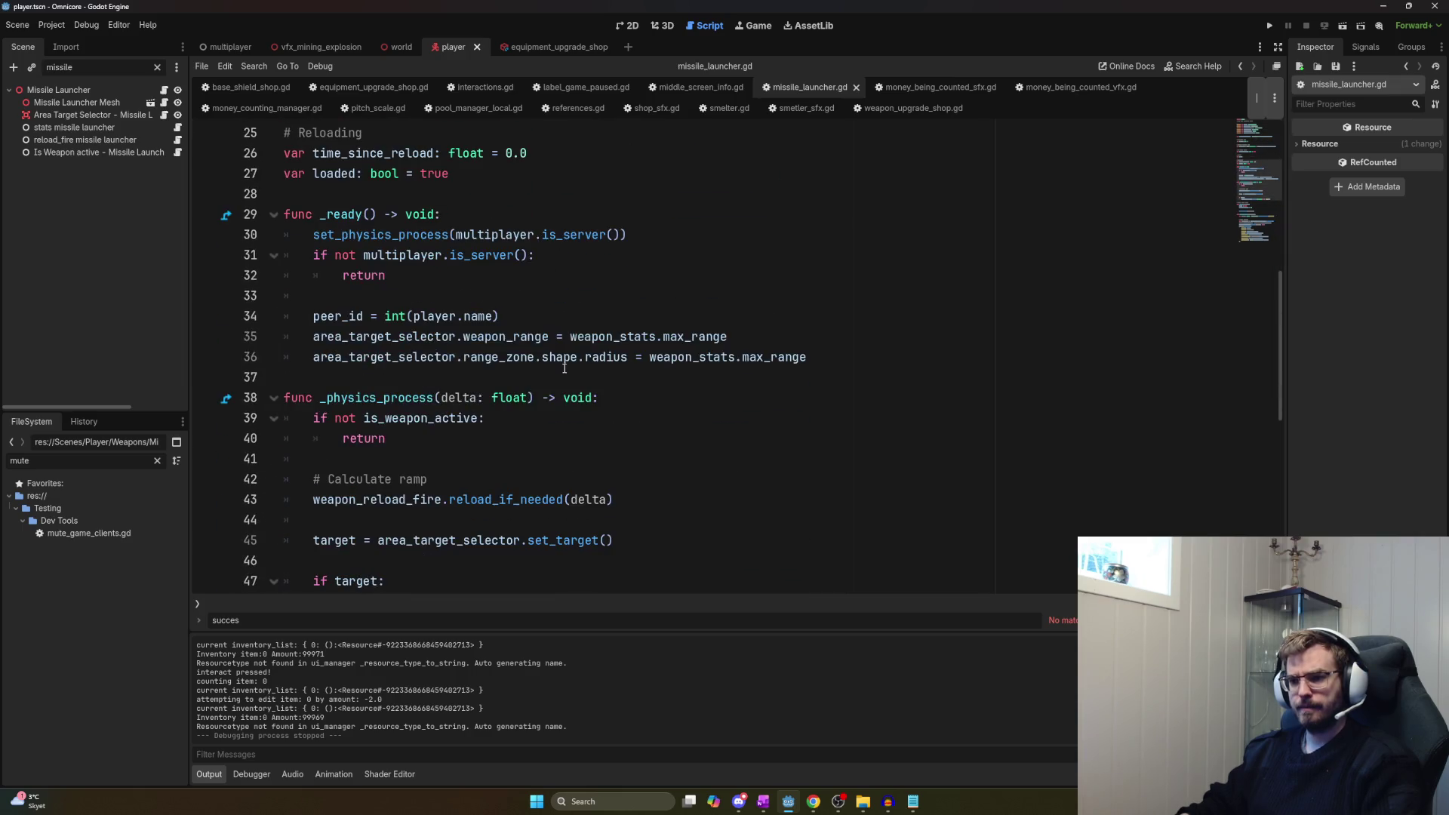
scroll(562, 402, "down", 1)
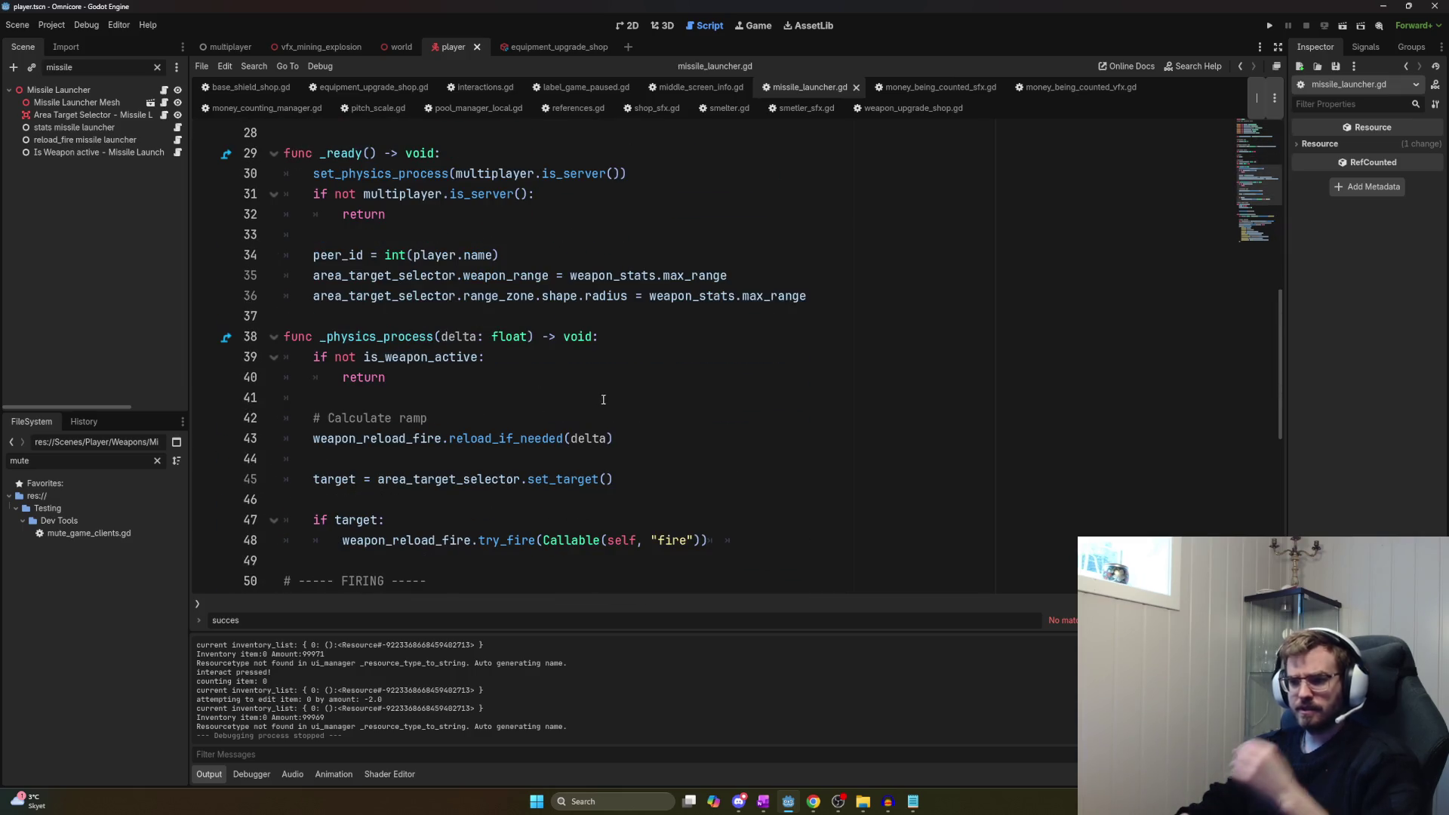
mouse_move(313, 459)
left_mouse_down()
mouse_move(314, 418)
mouse_move(315, 433)
mouse_move(422, 419)
mouse_move(648, 440)
left_mouse_up()
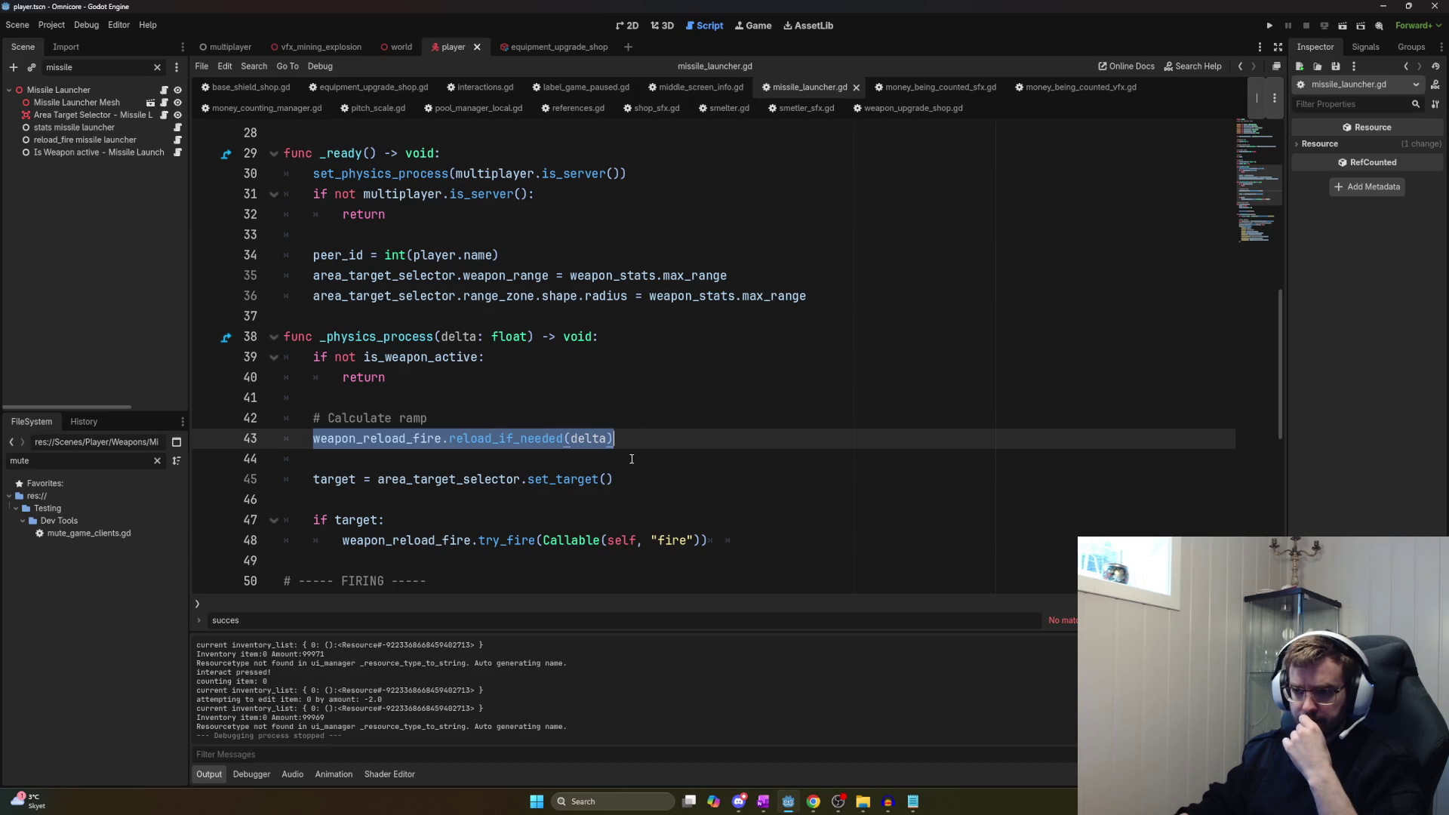
double_click(420, 357)
double_click(420, 357)
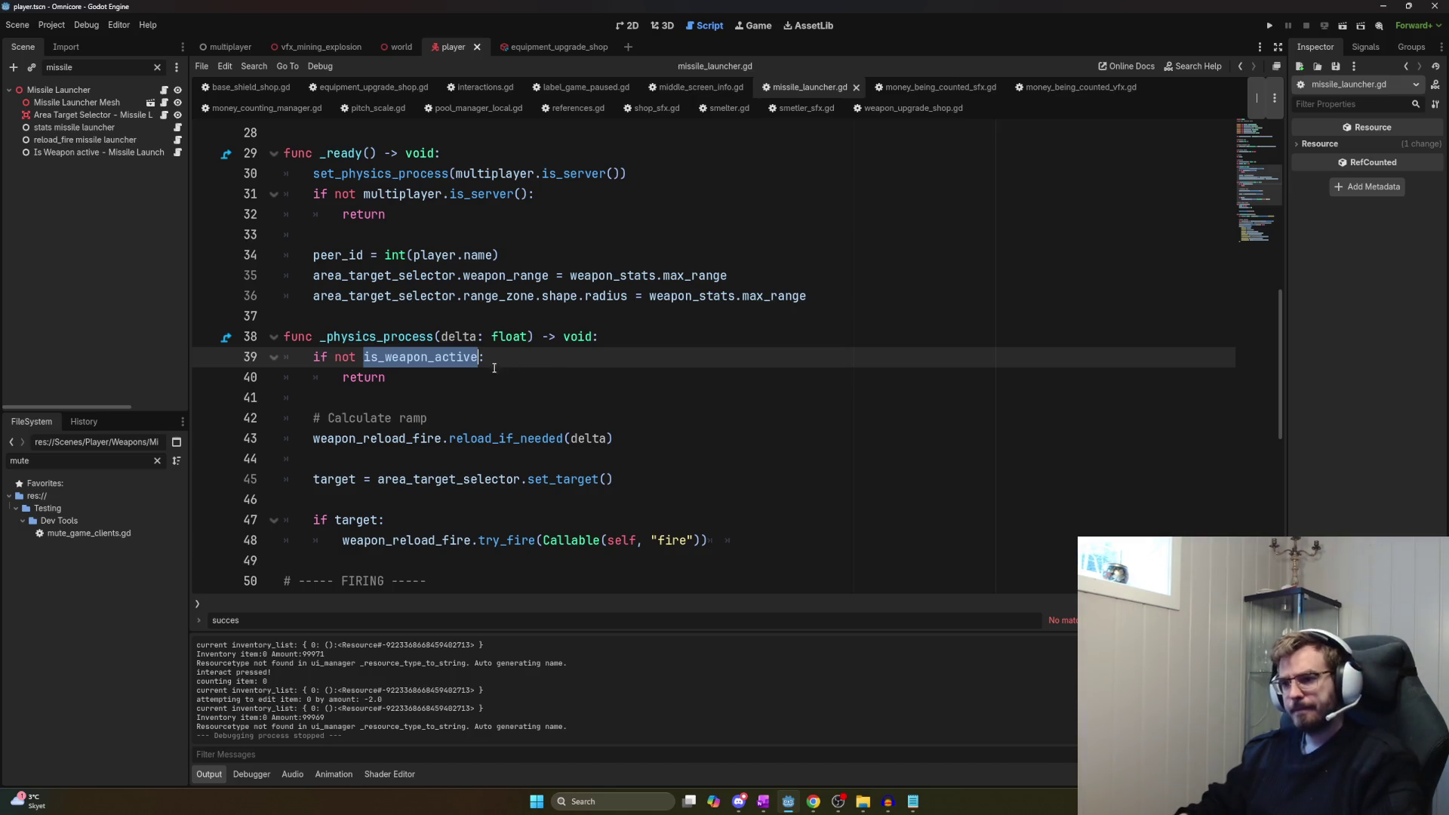
scroll(489, 368, "up", 3)
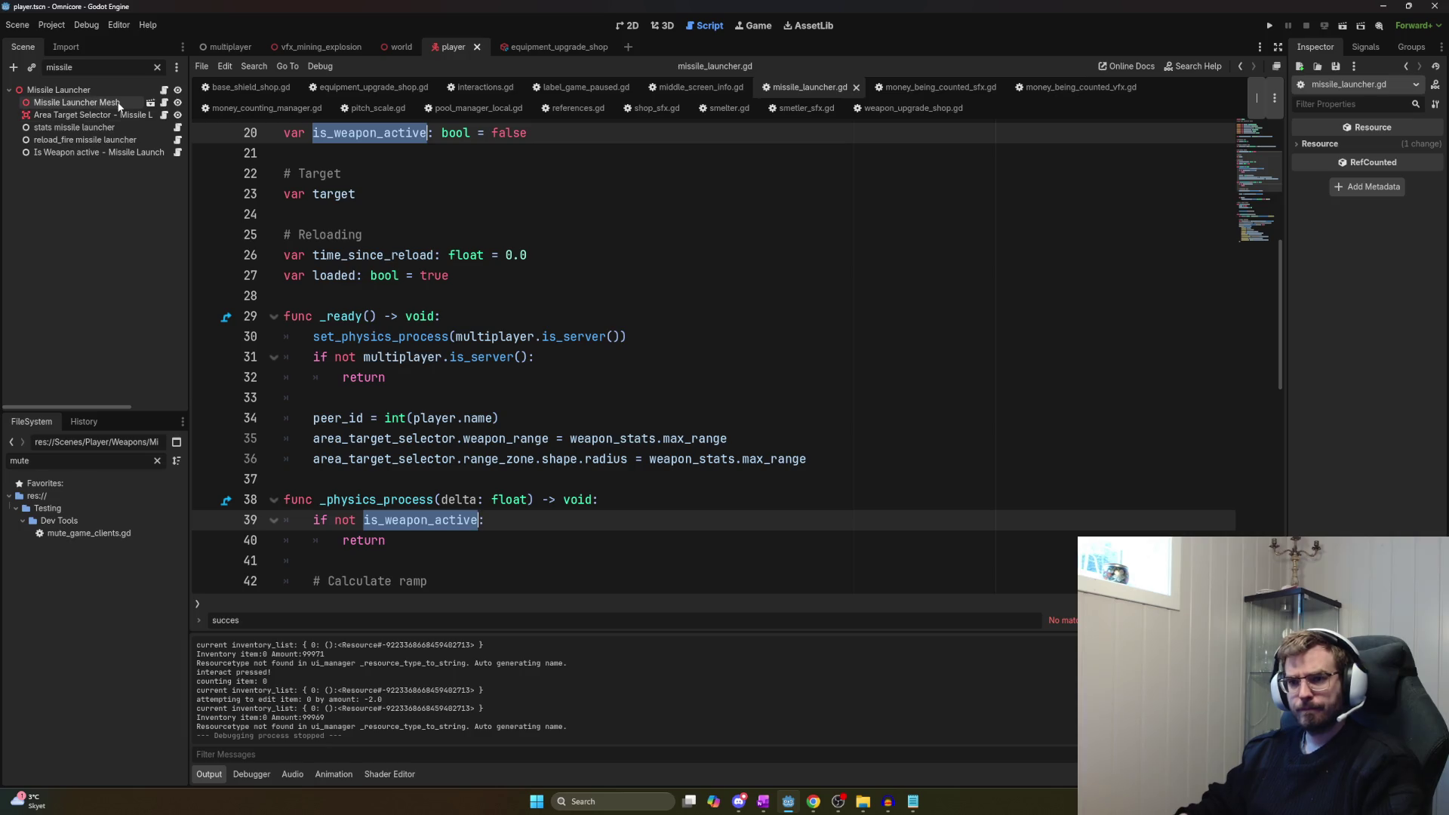
left_click(176, 152)
- Review the signal connection on lines 11–12 and highlight _on_active_equipment_changed occurrences
scroll(538, 291, "down", 1)
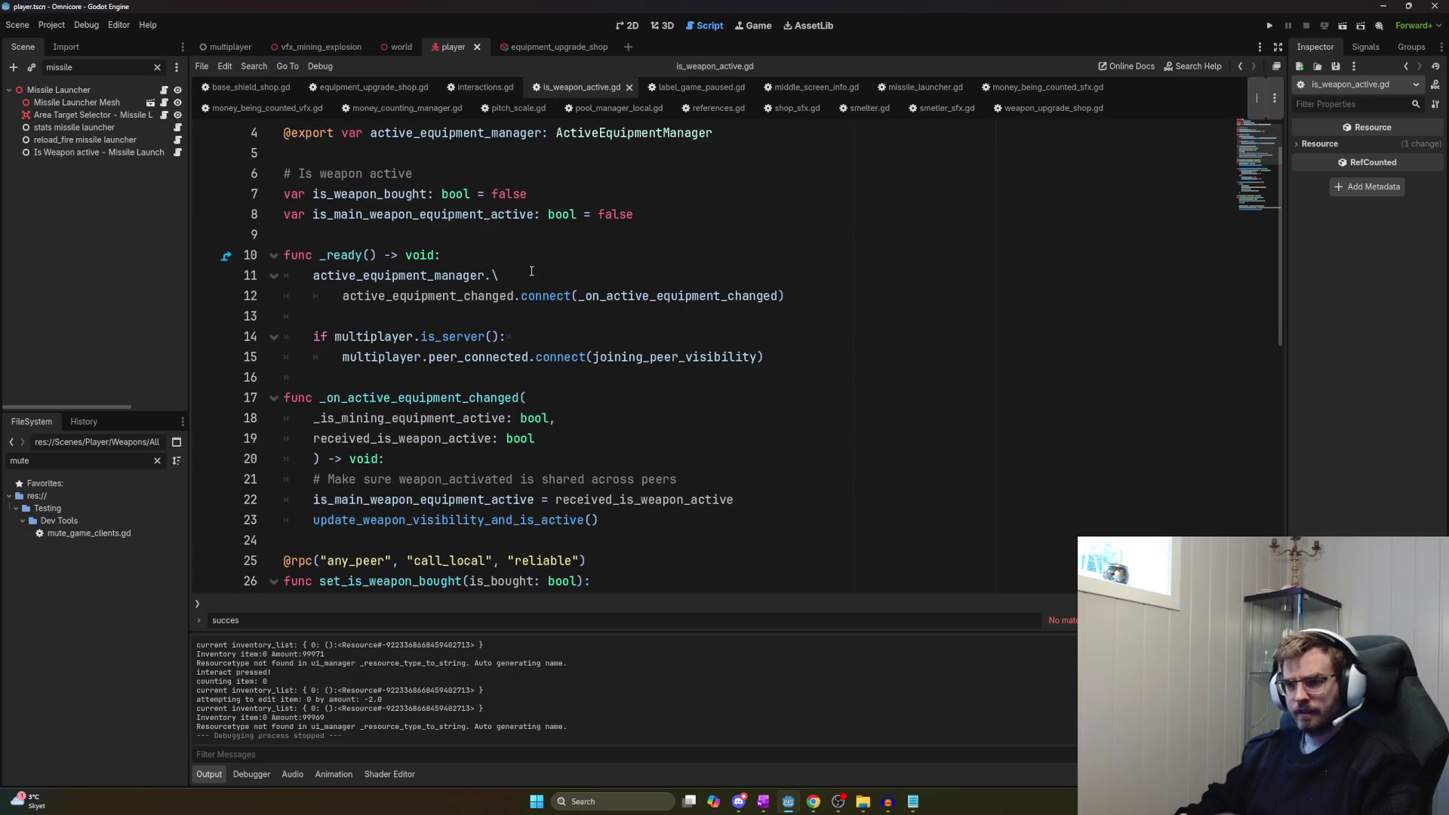
left_click_drag(784, 296, 315, 278)
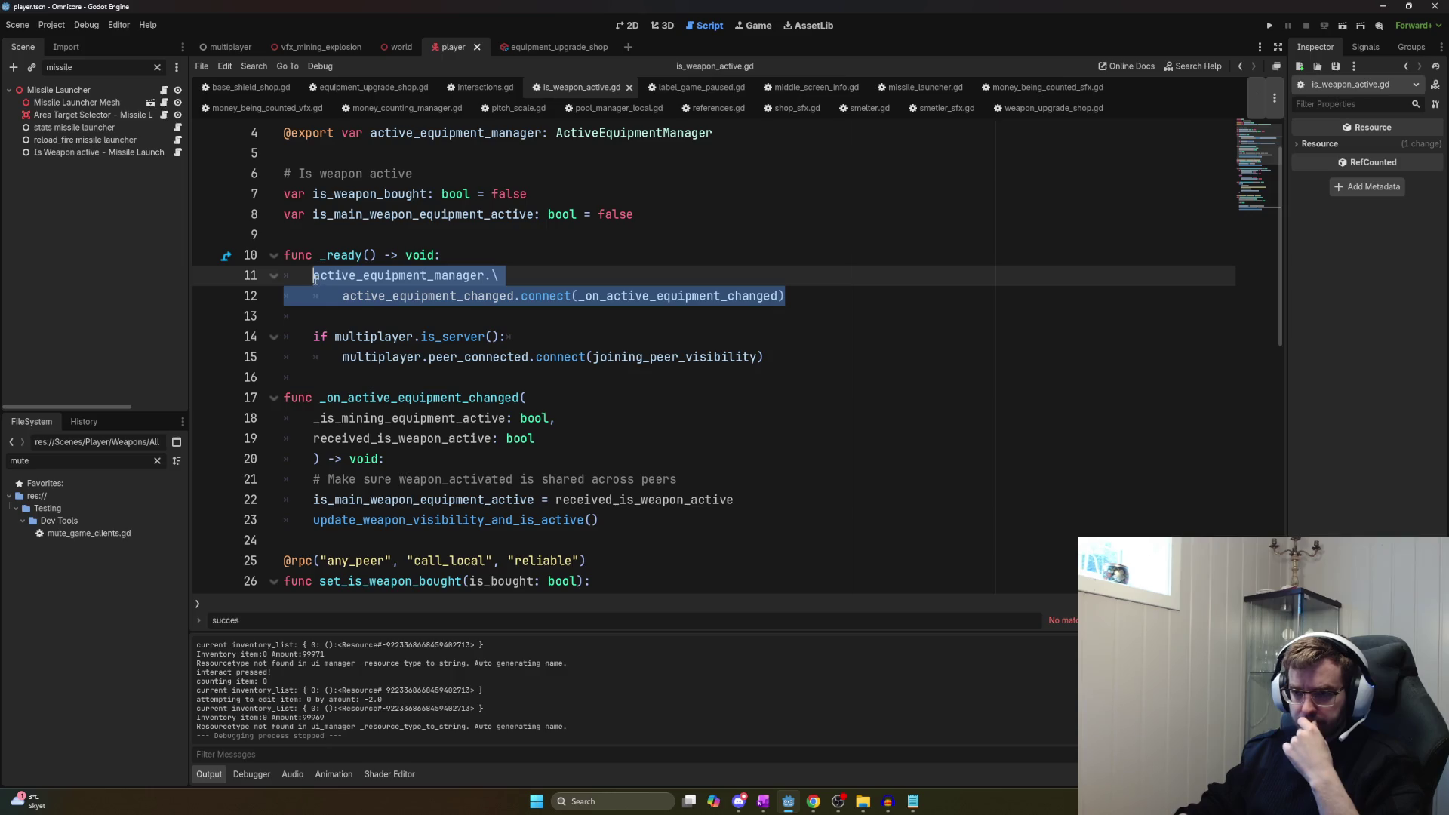
left_click(316, 278)
left_click(781, 296)
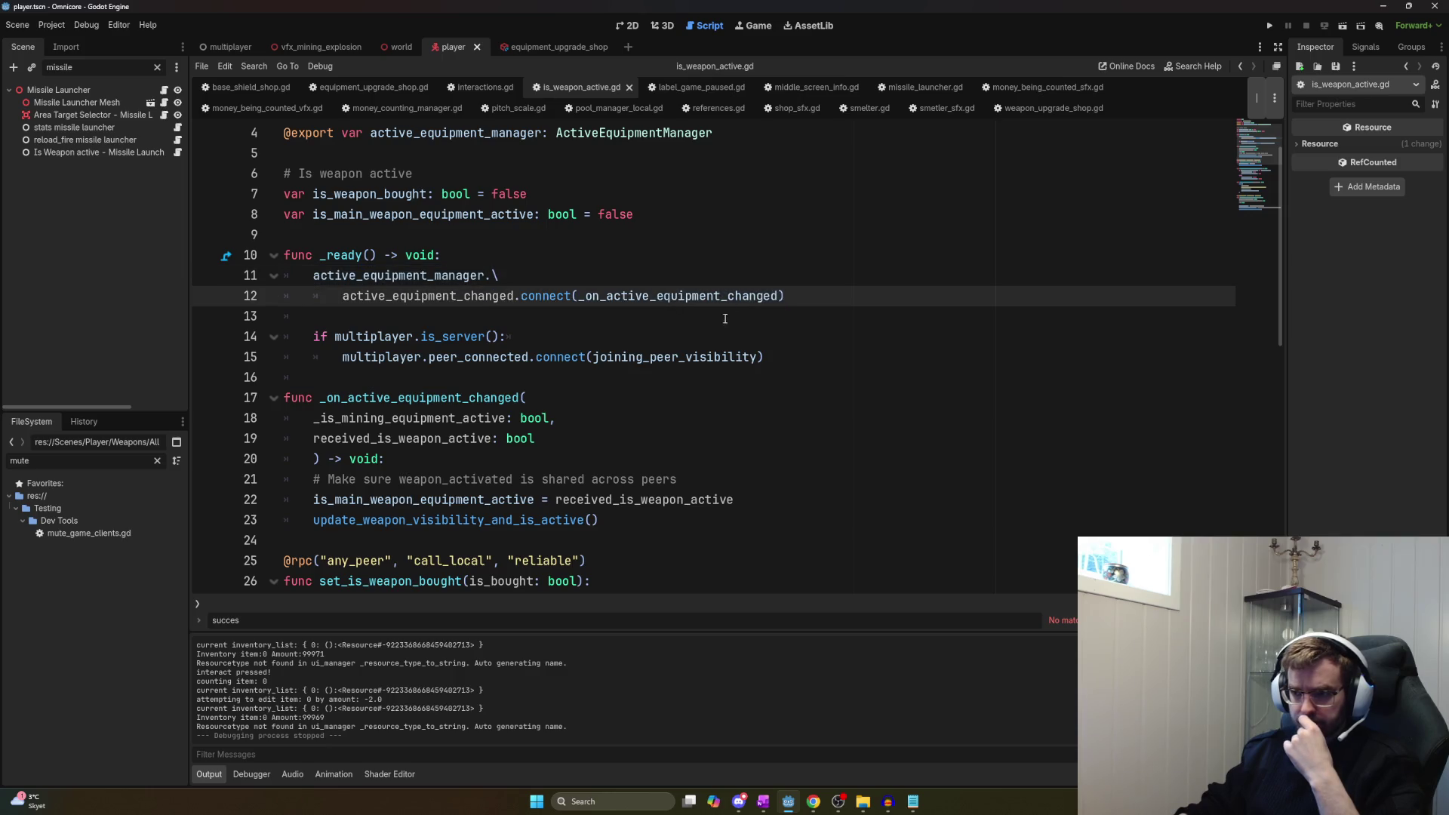
double_click(702, 295)
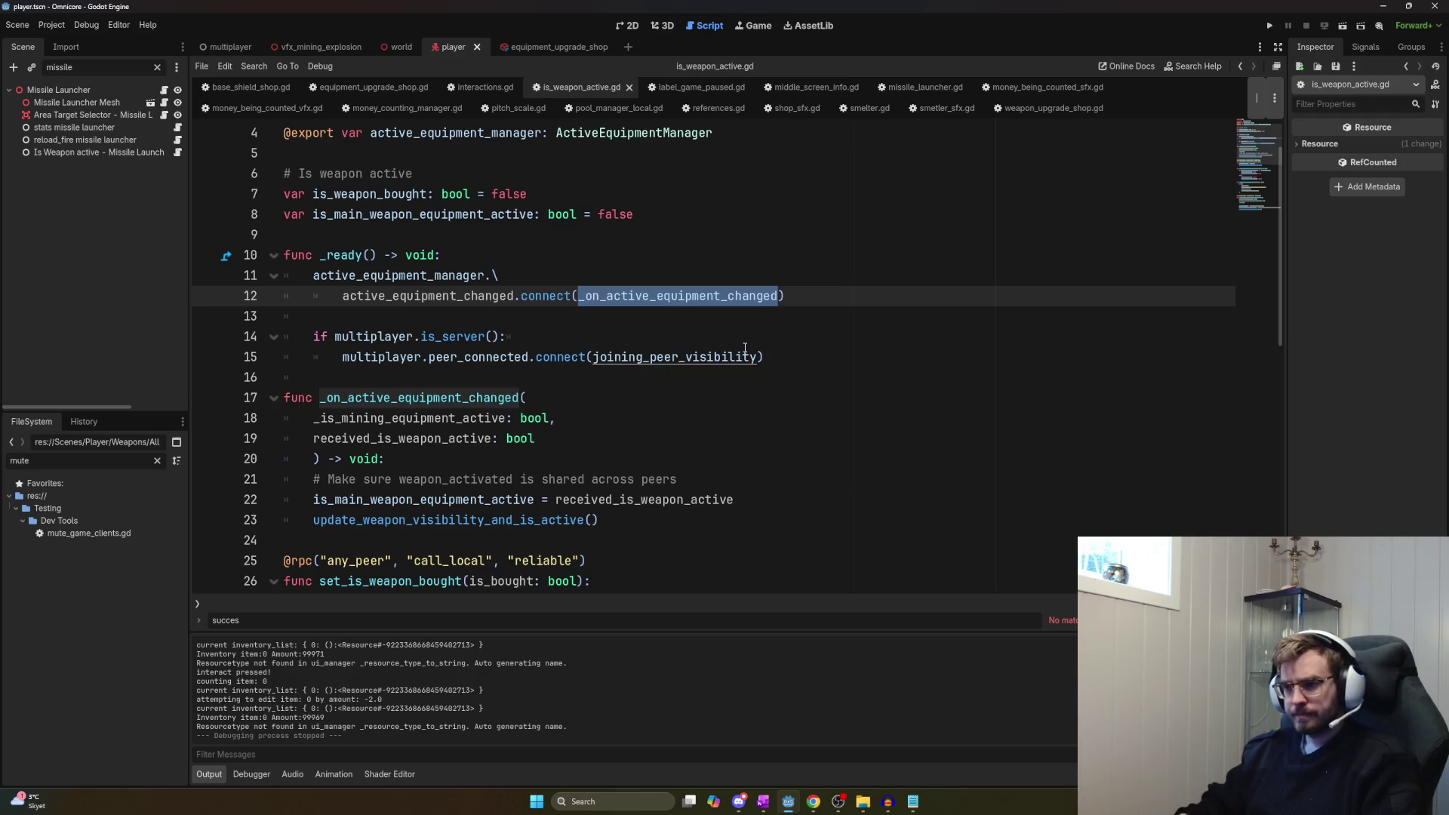
key("ctrl+d")
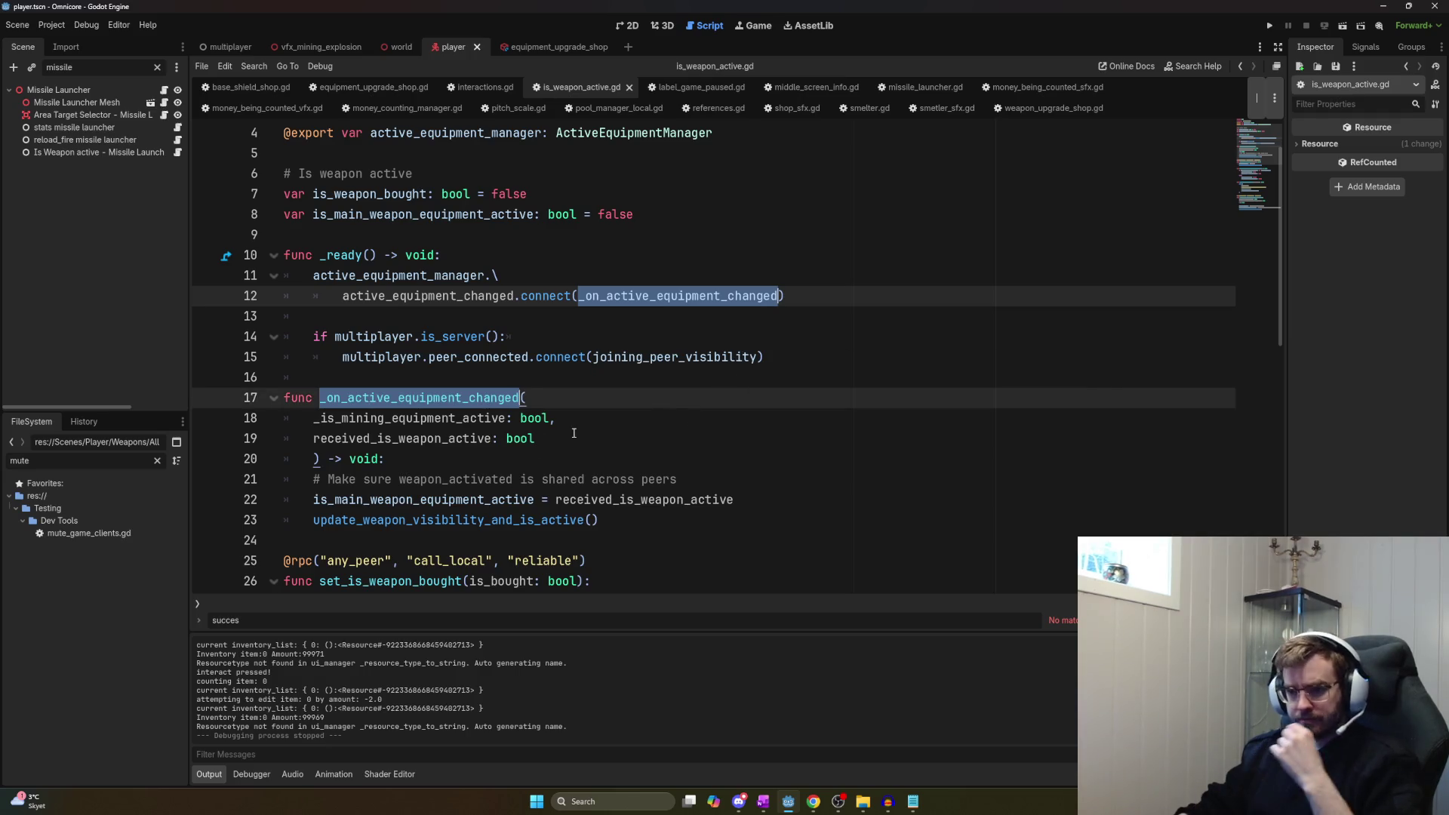
scroll(452, 446, "down", 1)
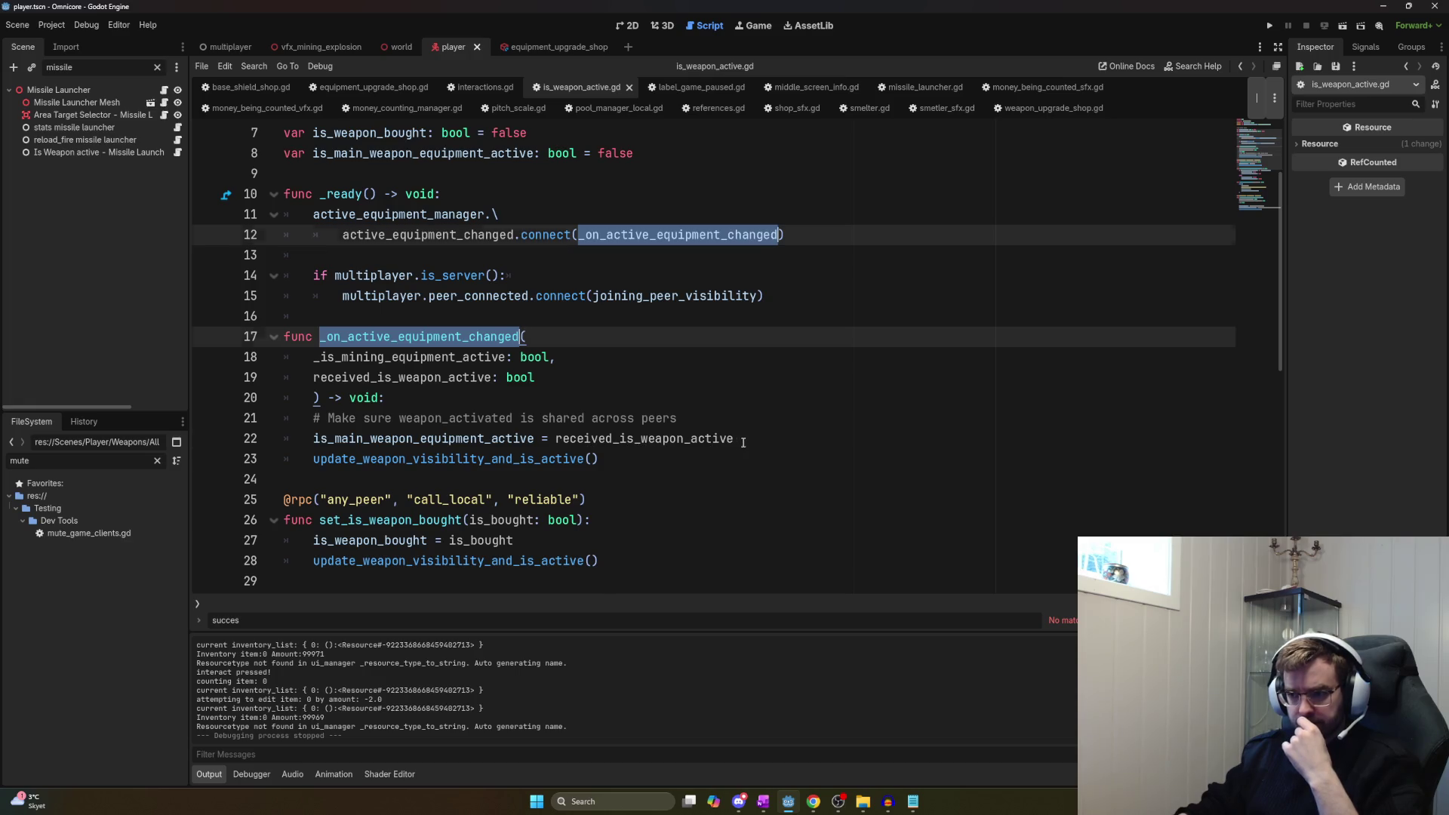
- Trace received_is_weapon_active and update_weapon_visibility_and_is_active, then run the project with F5
double_click(603, 439)
left_click(529, 460)
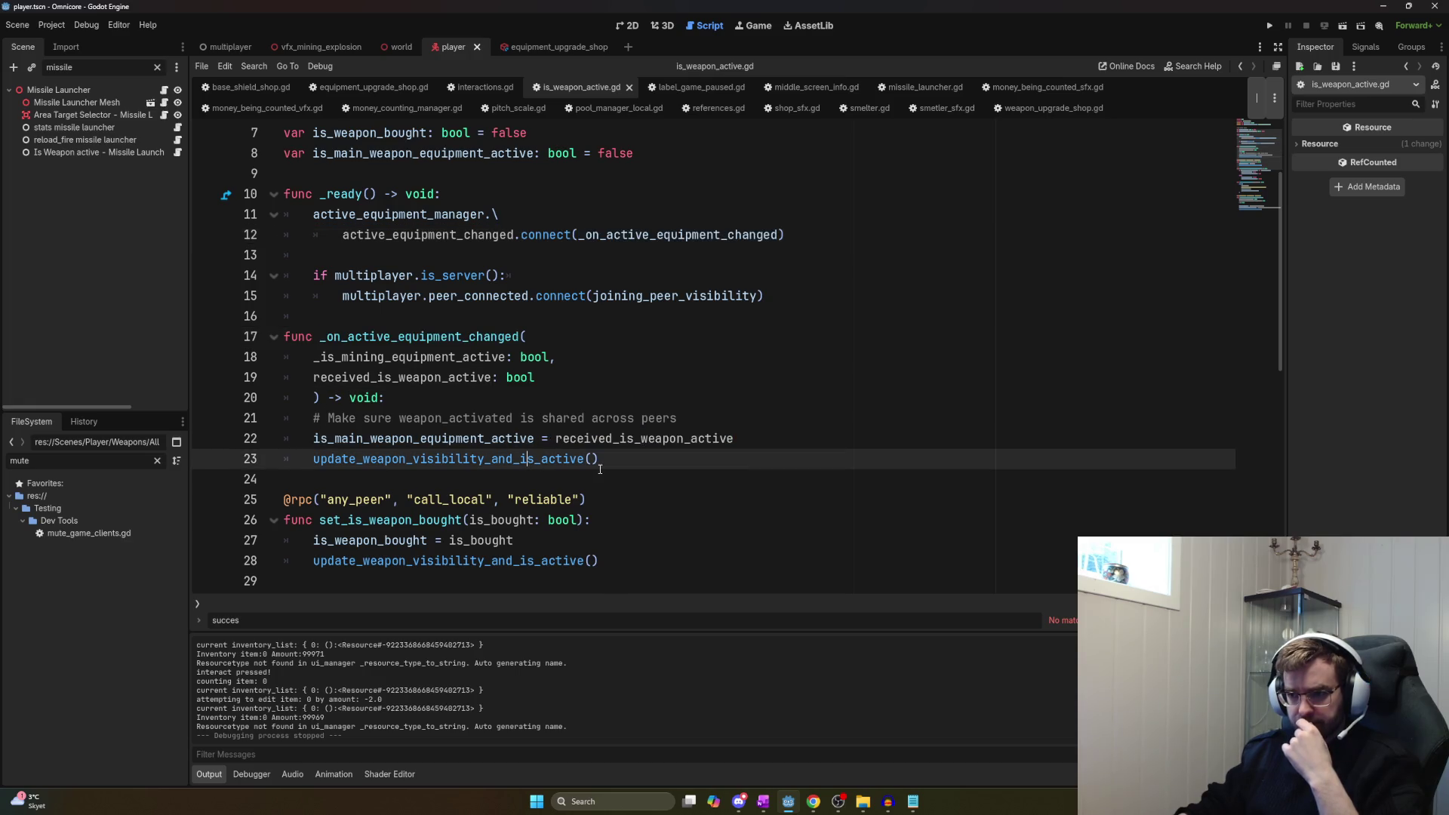
scroll(527, 445, "down", 2)
double_click(504, 336)
scroll(528, 317, "down", 3)
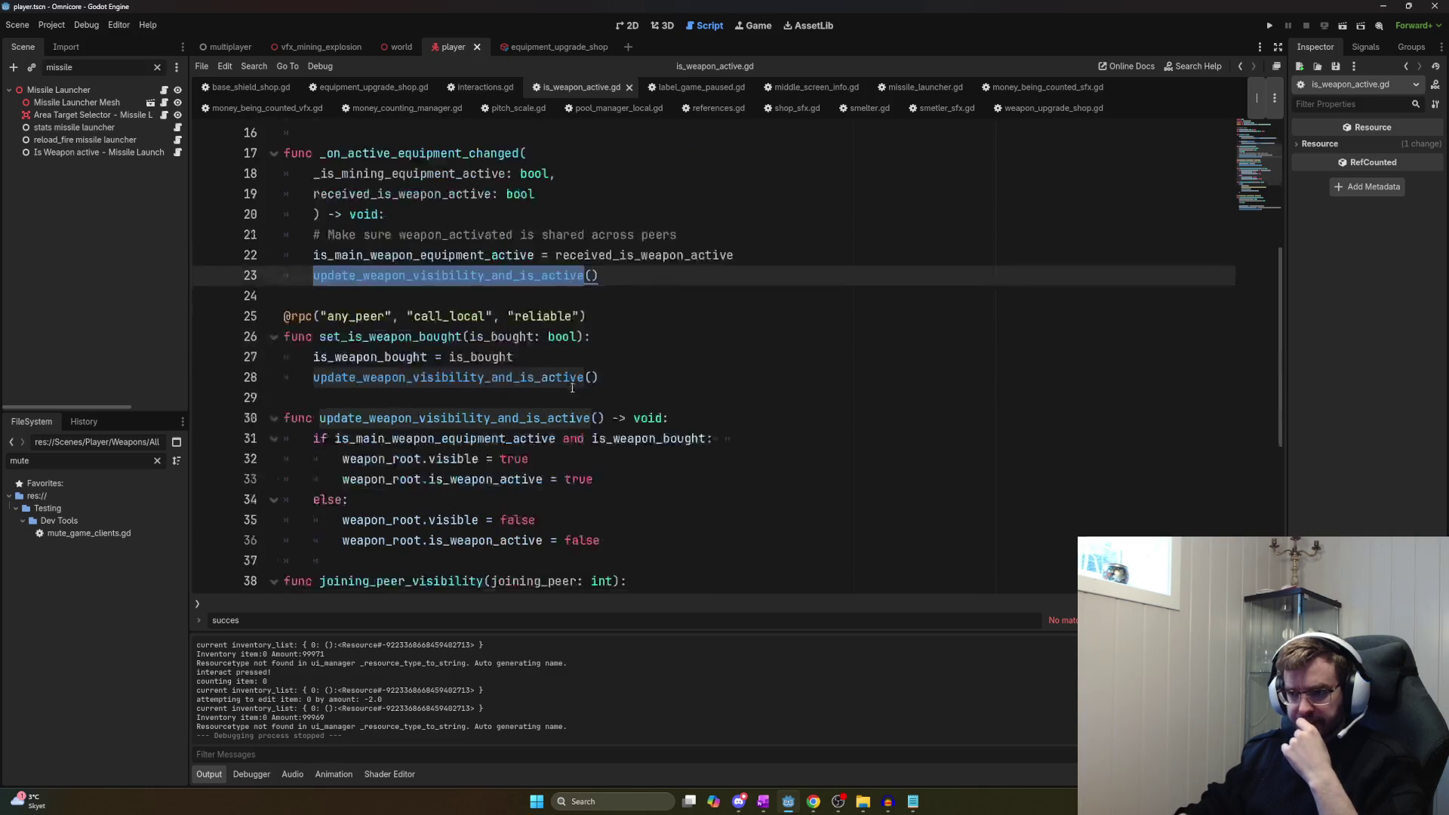
left_click(596, 280)
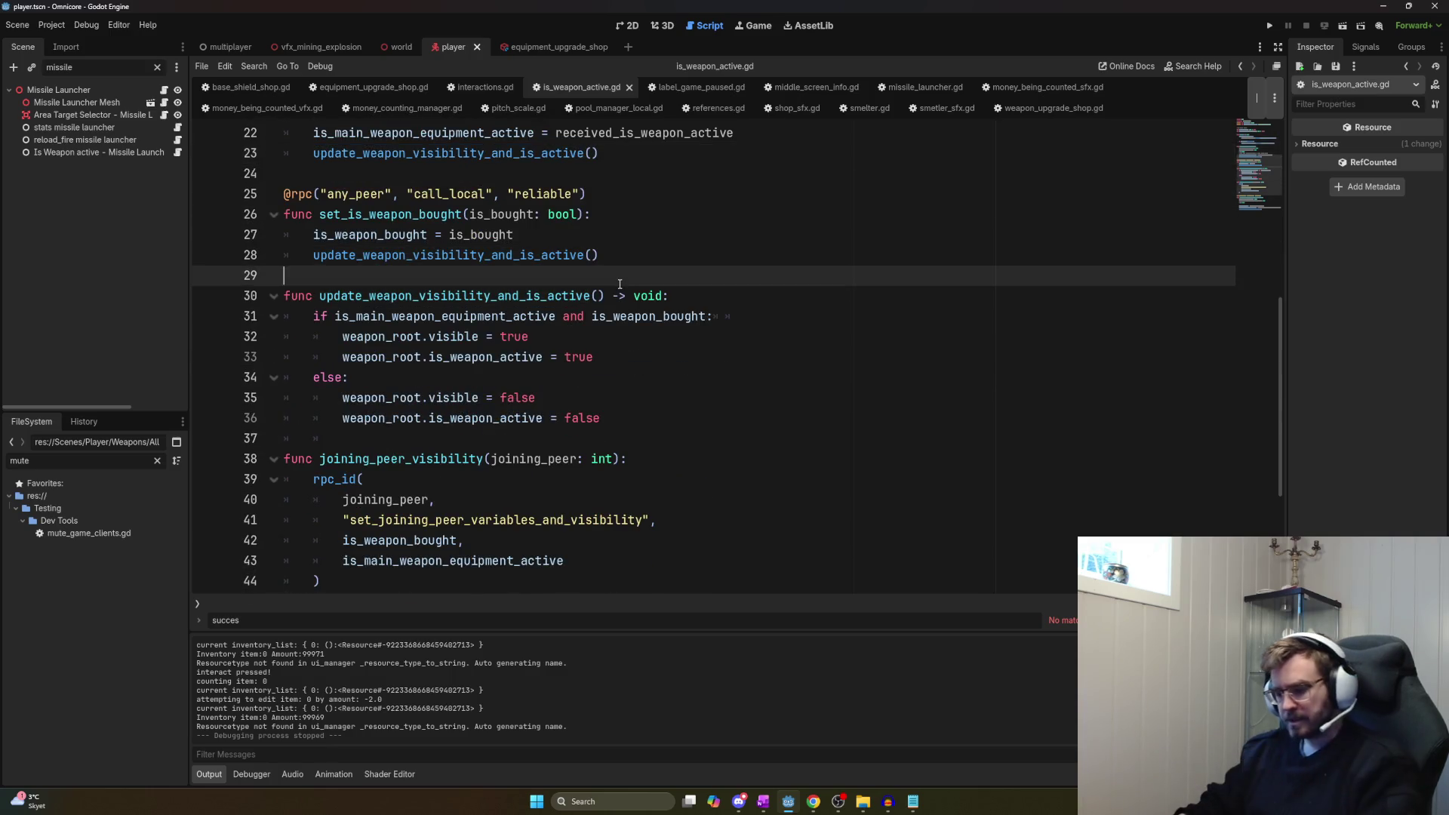
key("F5")
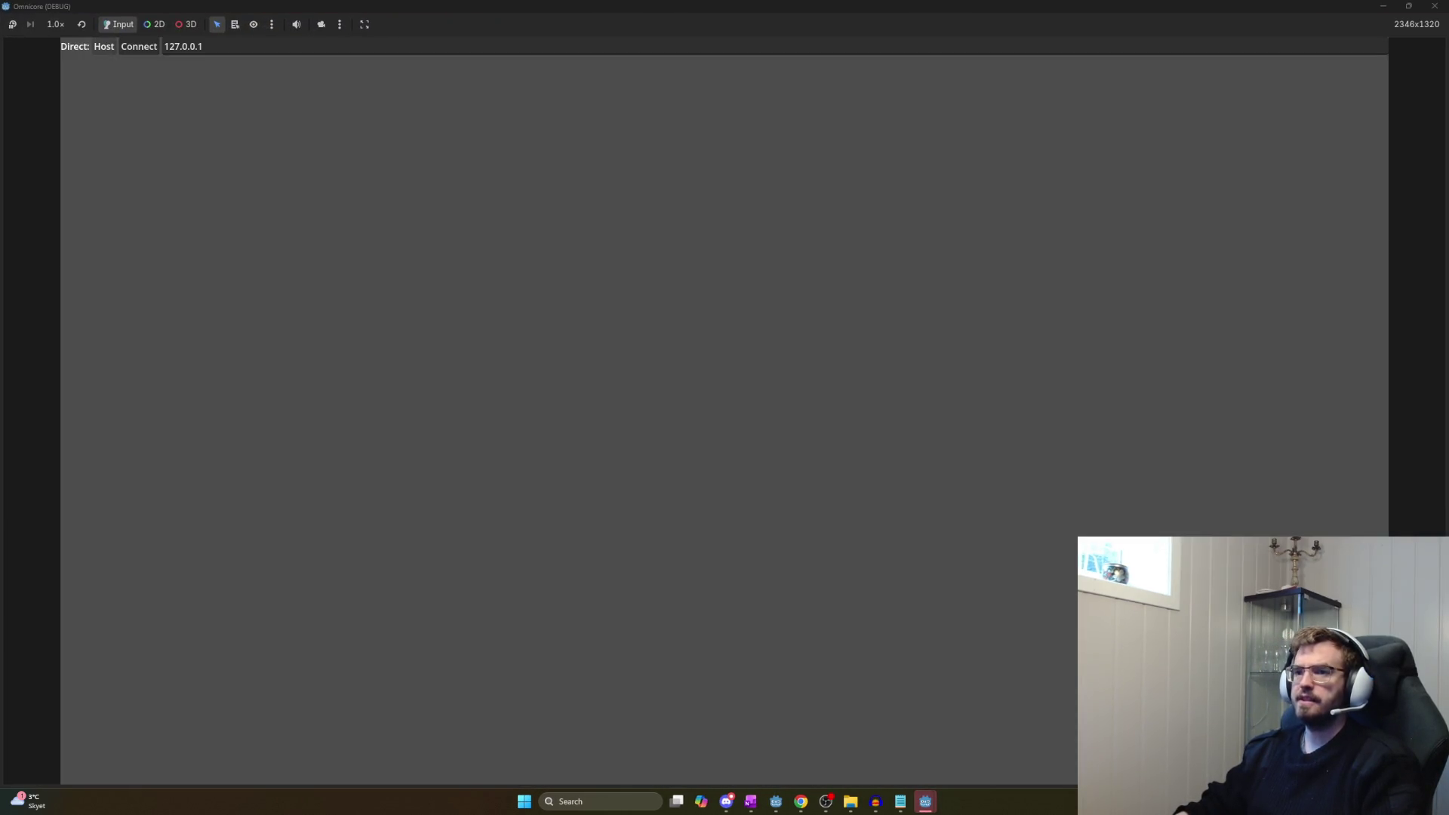
- Host a game and buy the Missile Launcher unlock and several Jetpack - Speed upgrades
left_click(104, 46)
key("w")
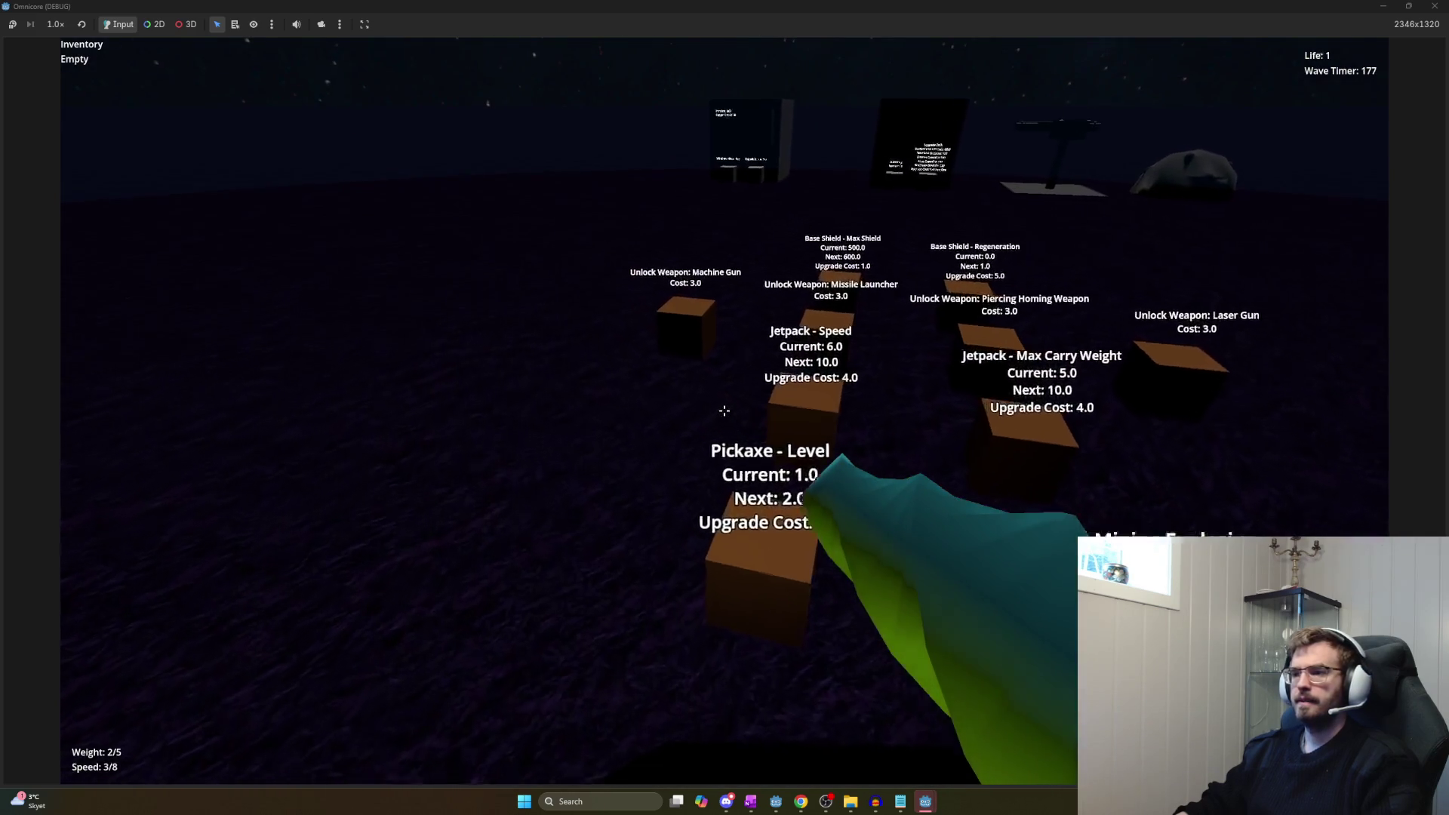
key("w")
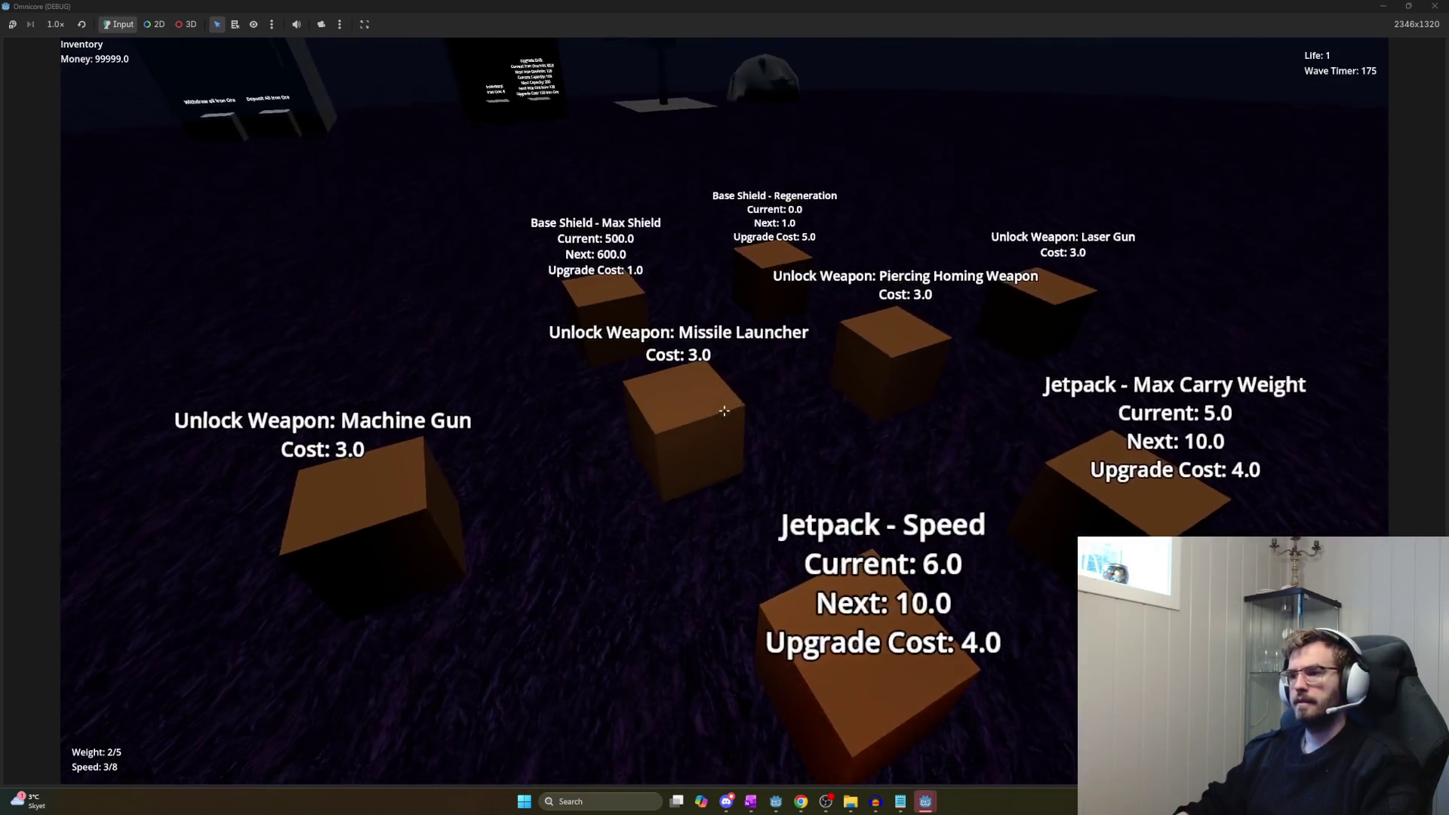
key("w")
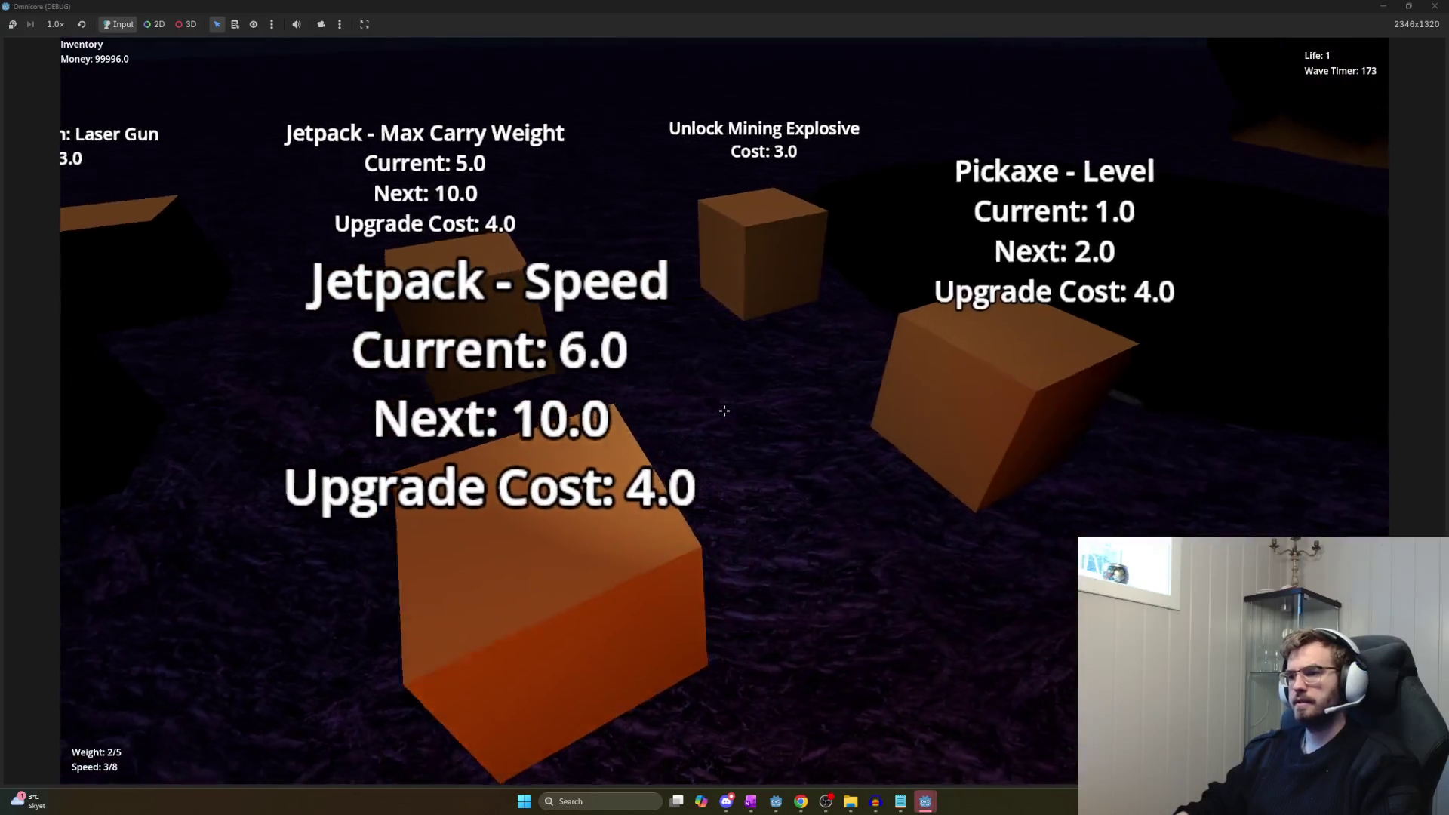
left_click(725, 411)
left_click(724, 410)
left_click(724, 410)
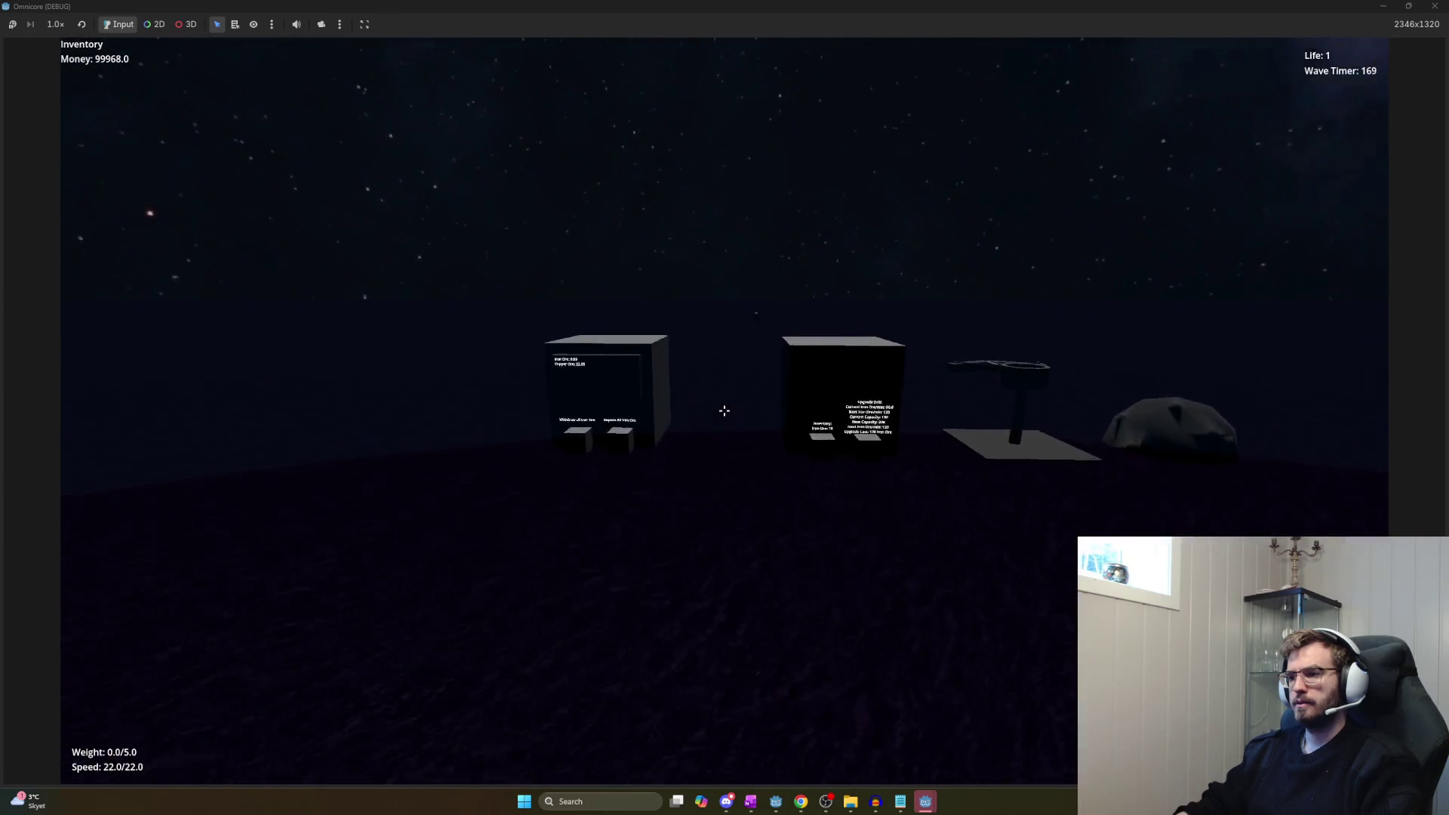
- Approach the enemy, test-fire missiles while turning, then stop the game with F8
key("w")
key("w")
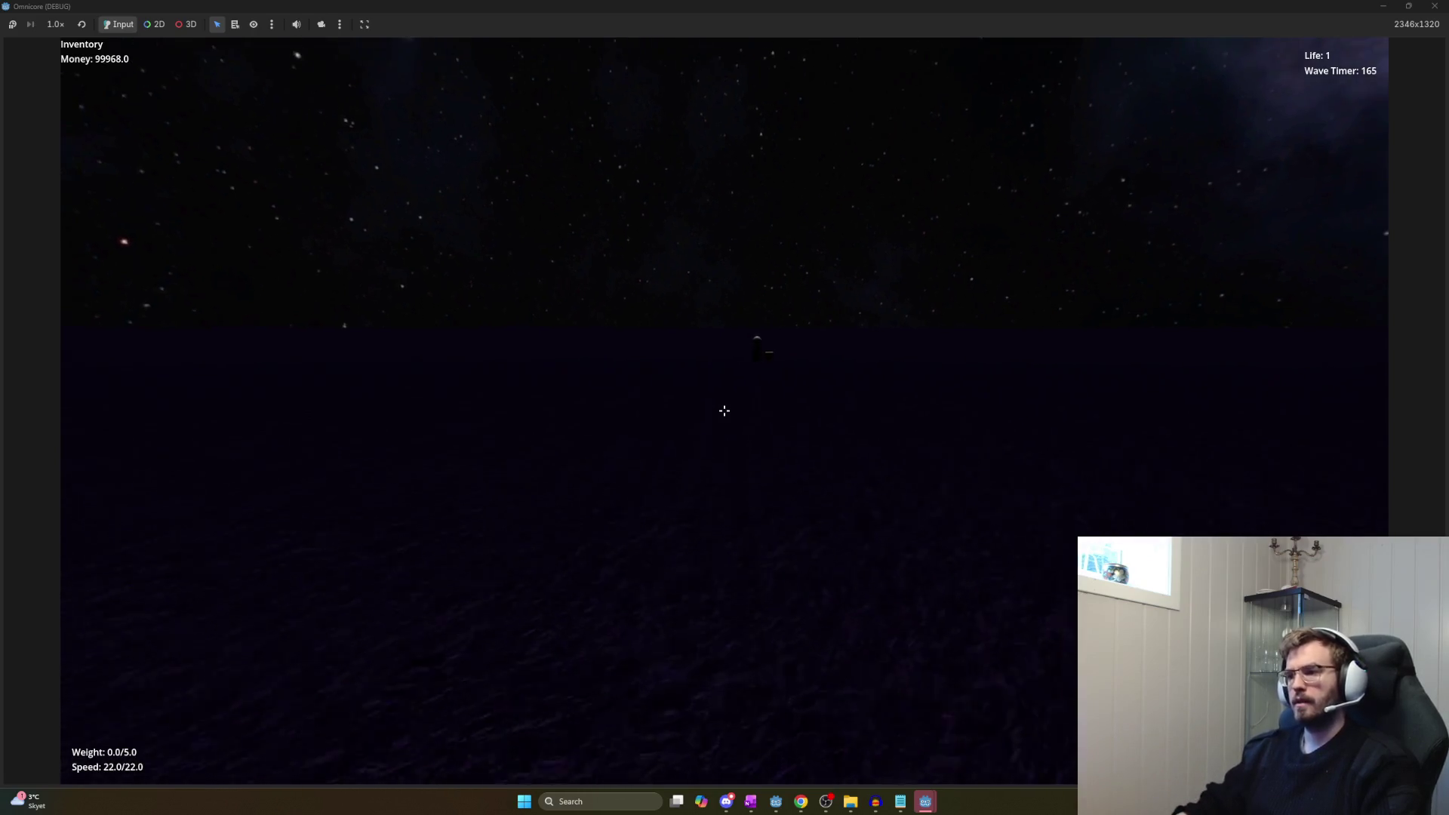
key("w")
key("w")
key("w")
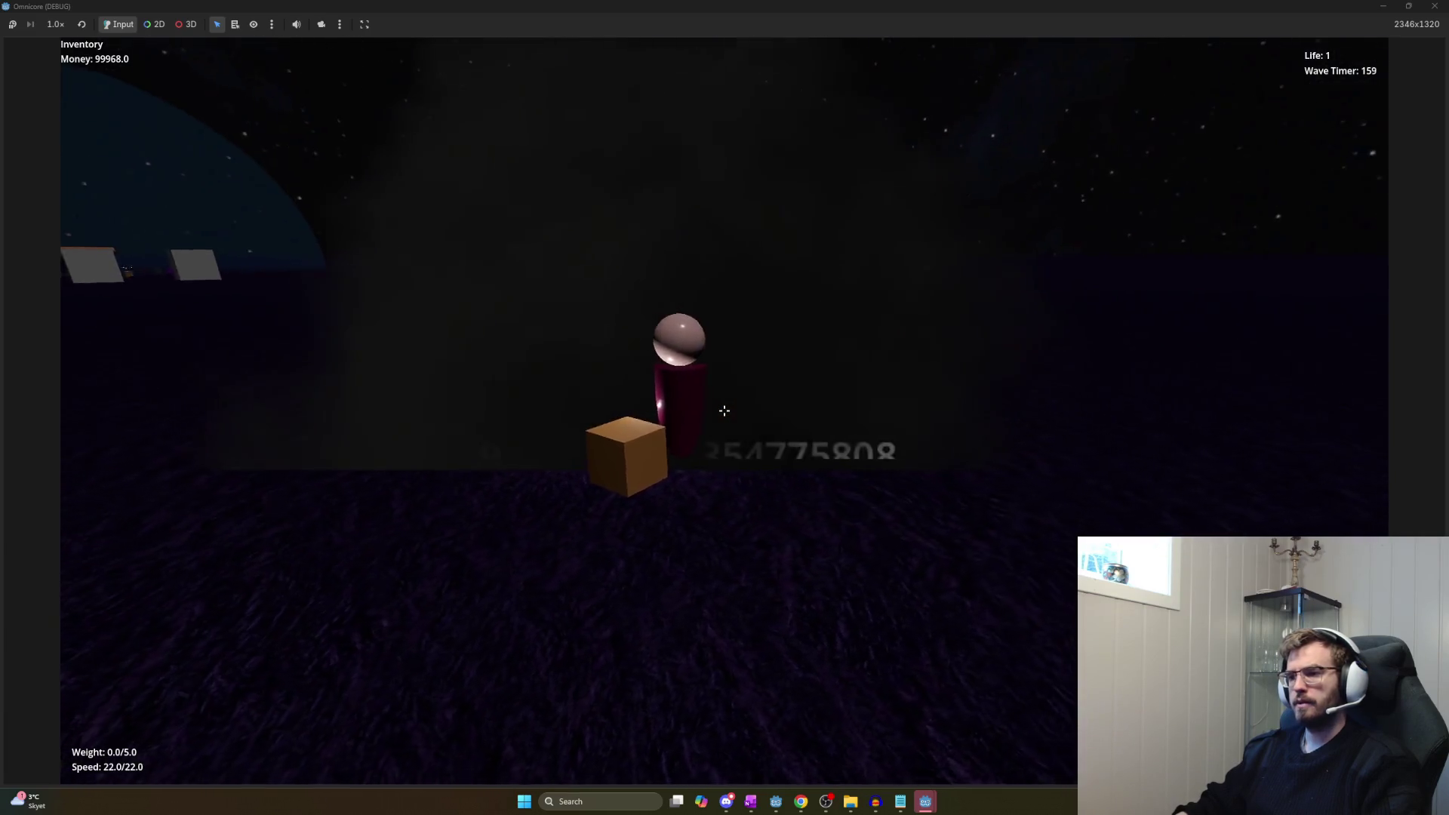
key("s")
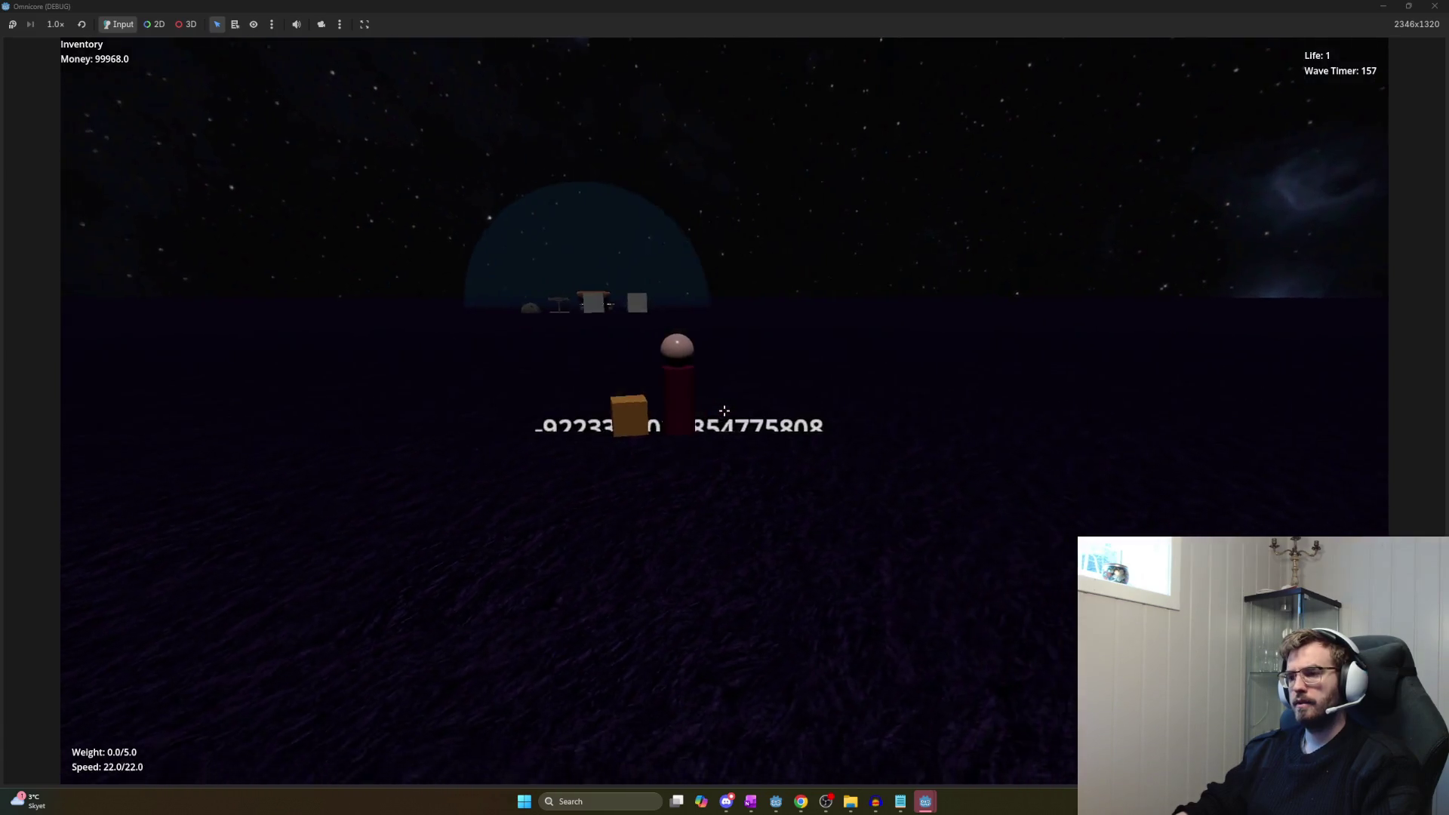
key("a")
key("a")
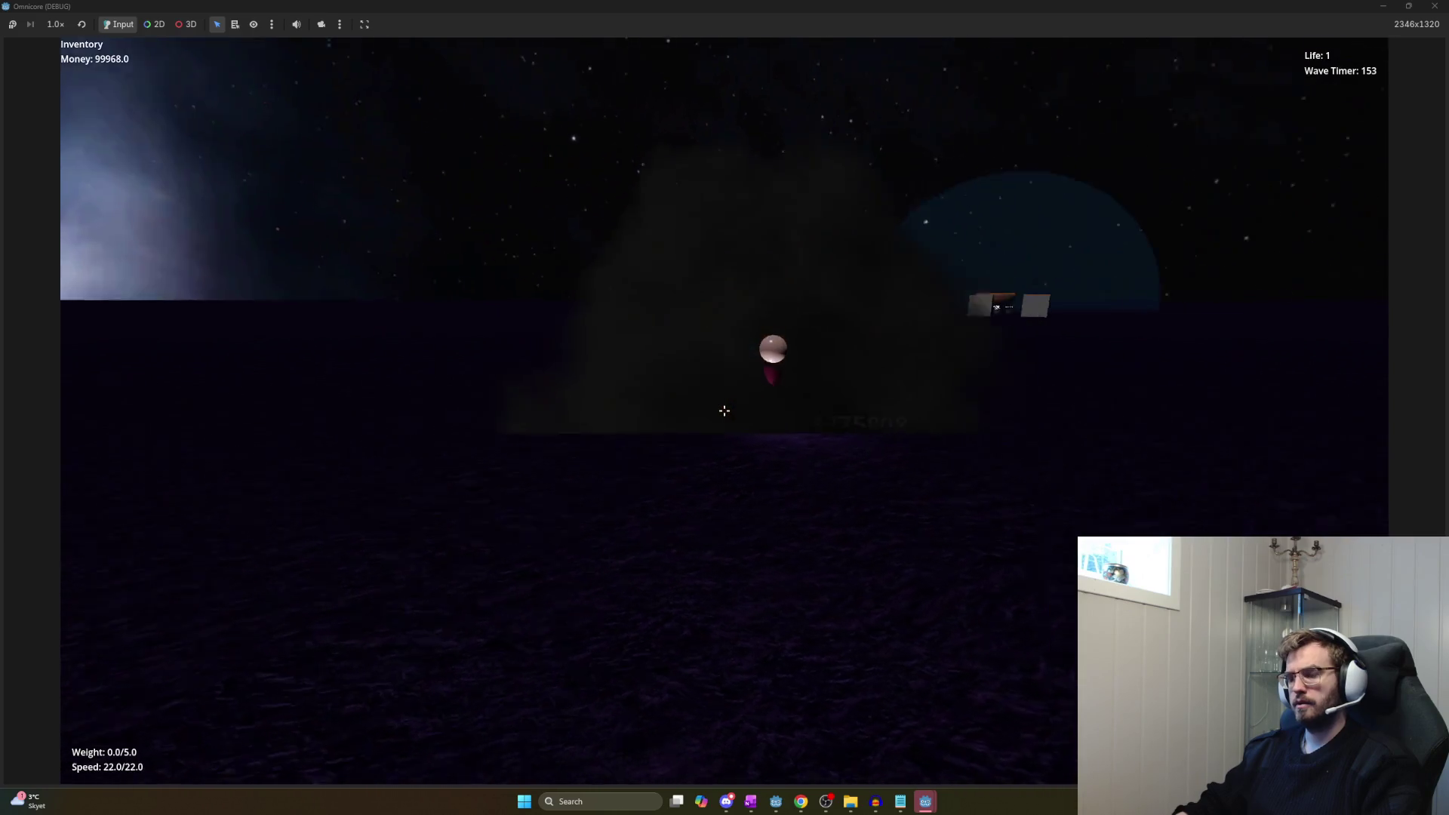
key("a")
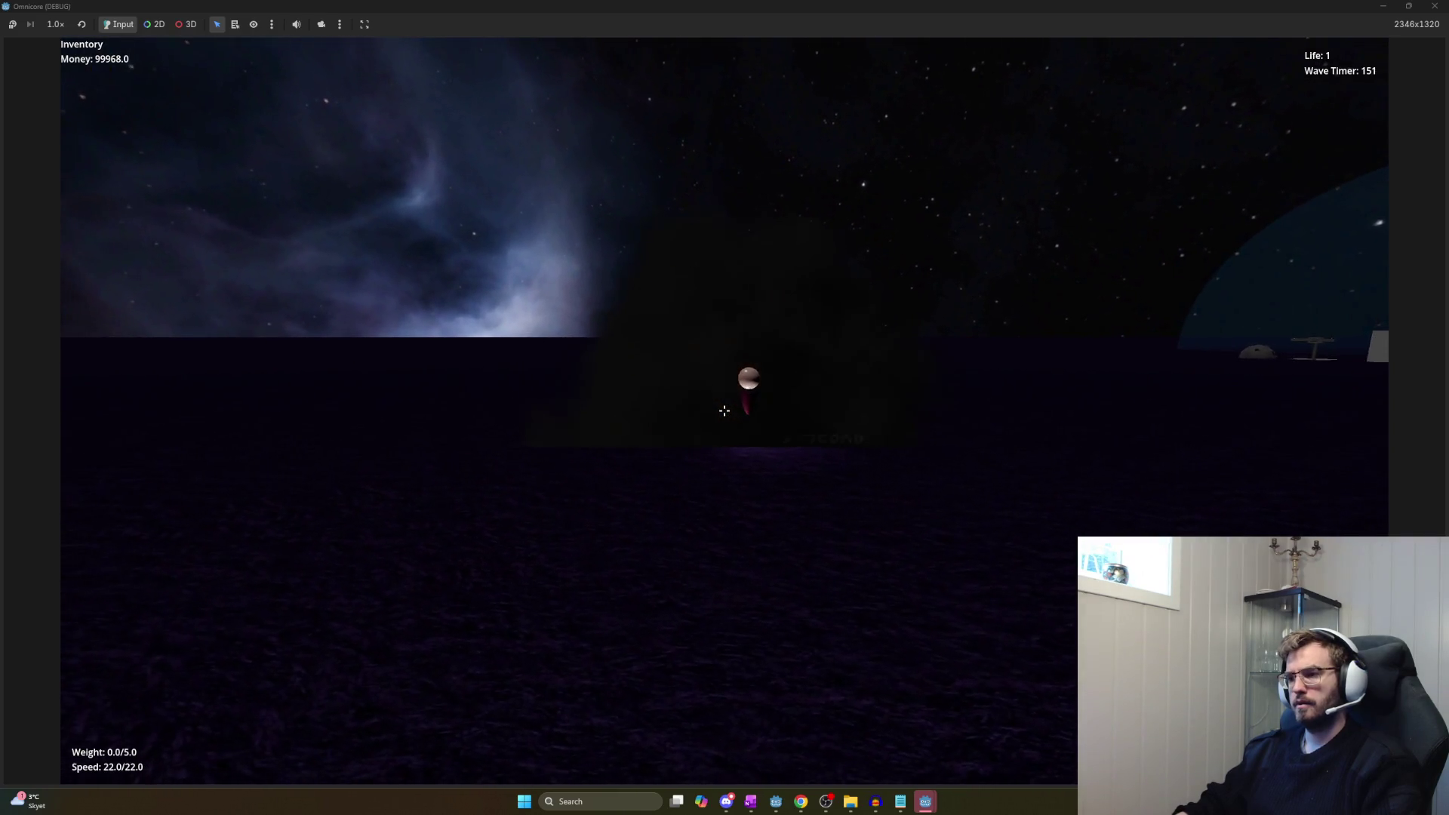
key("a")
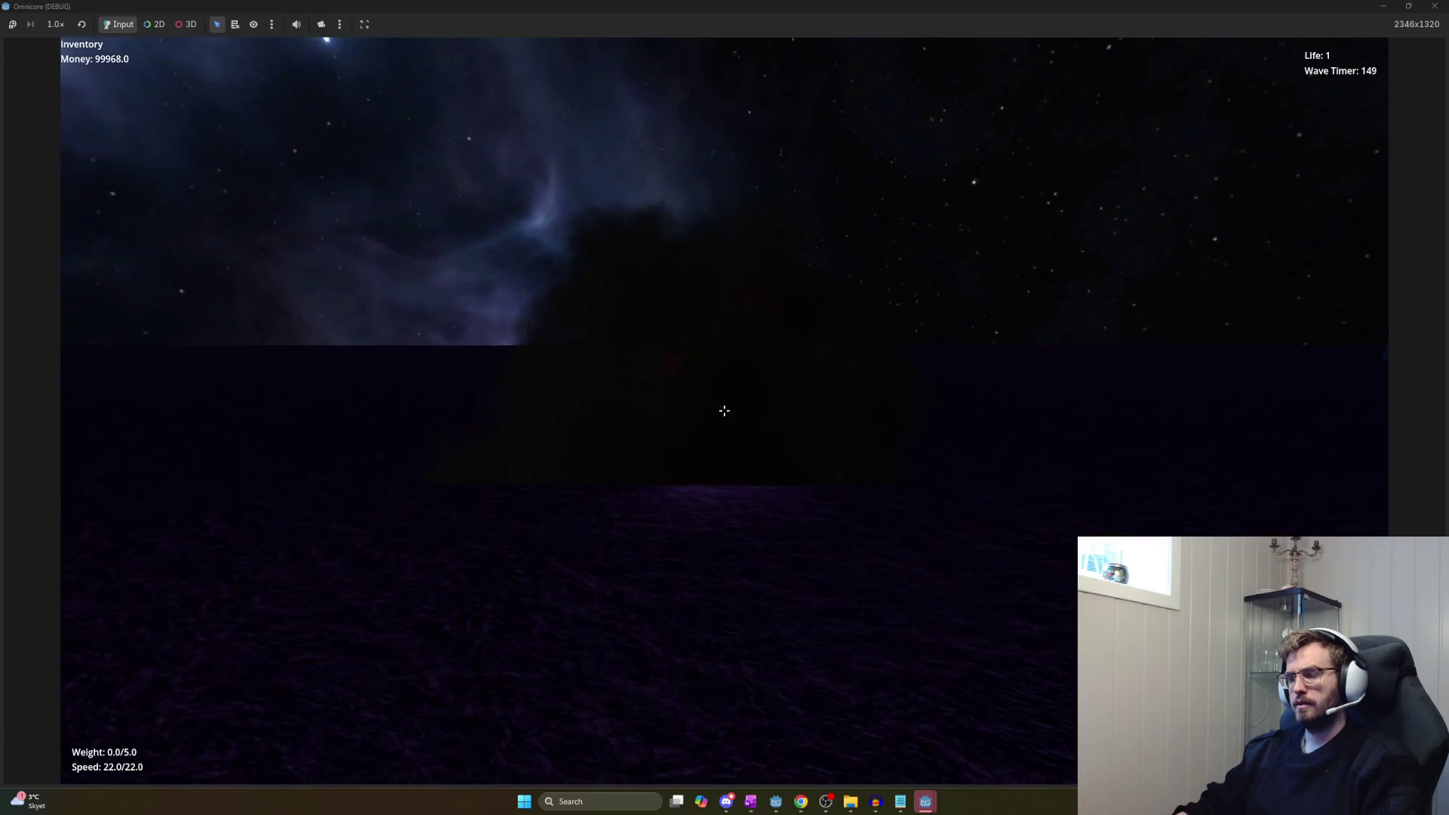
key("a")
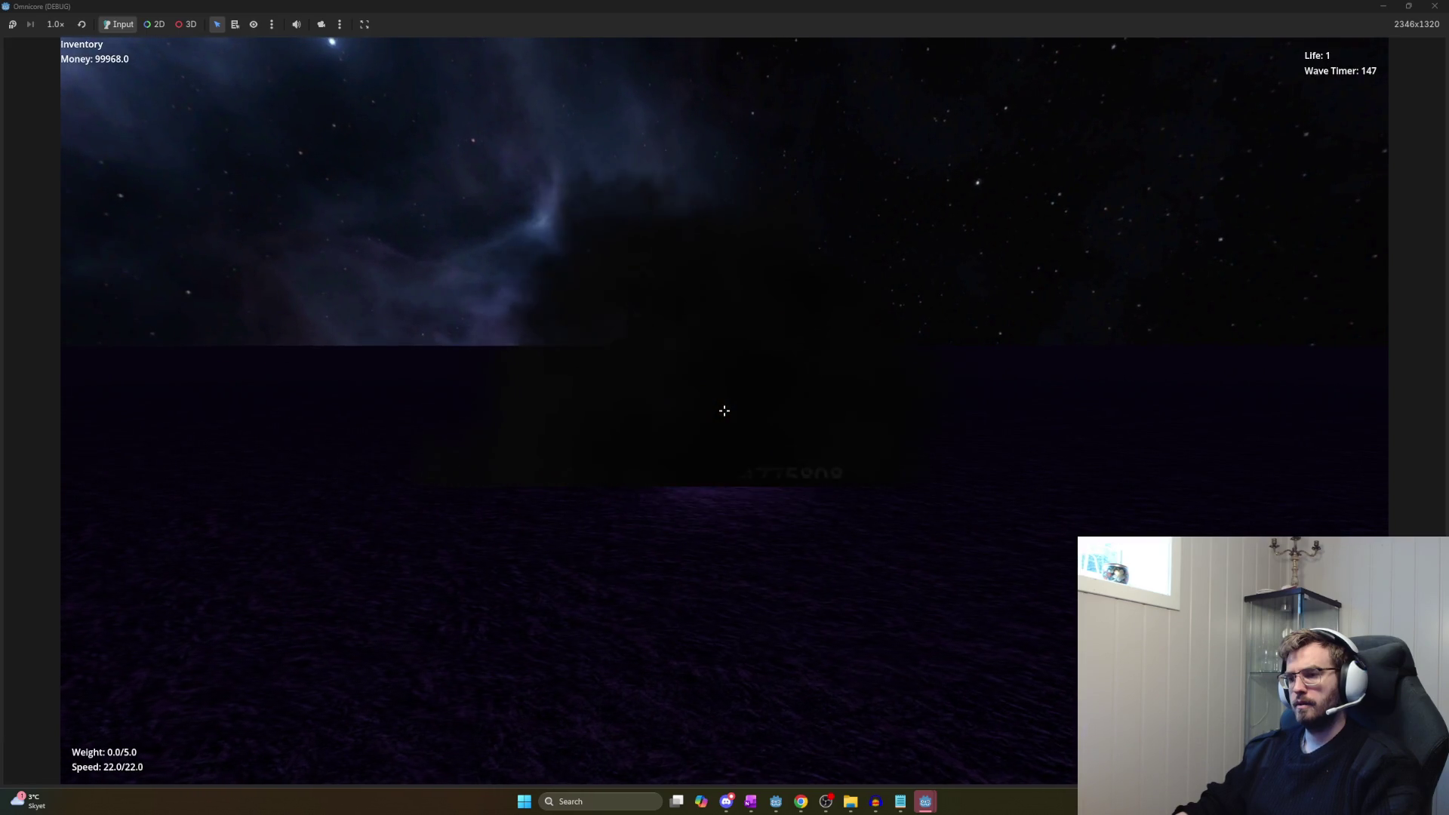
key("a")
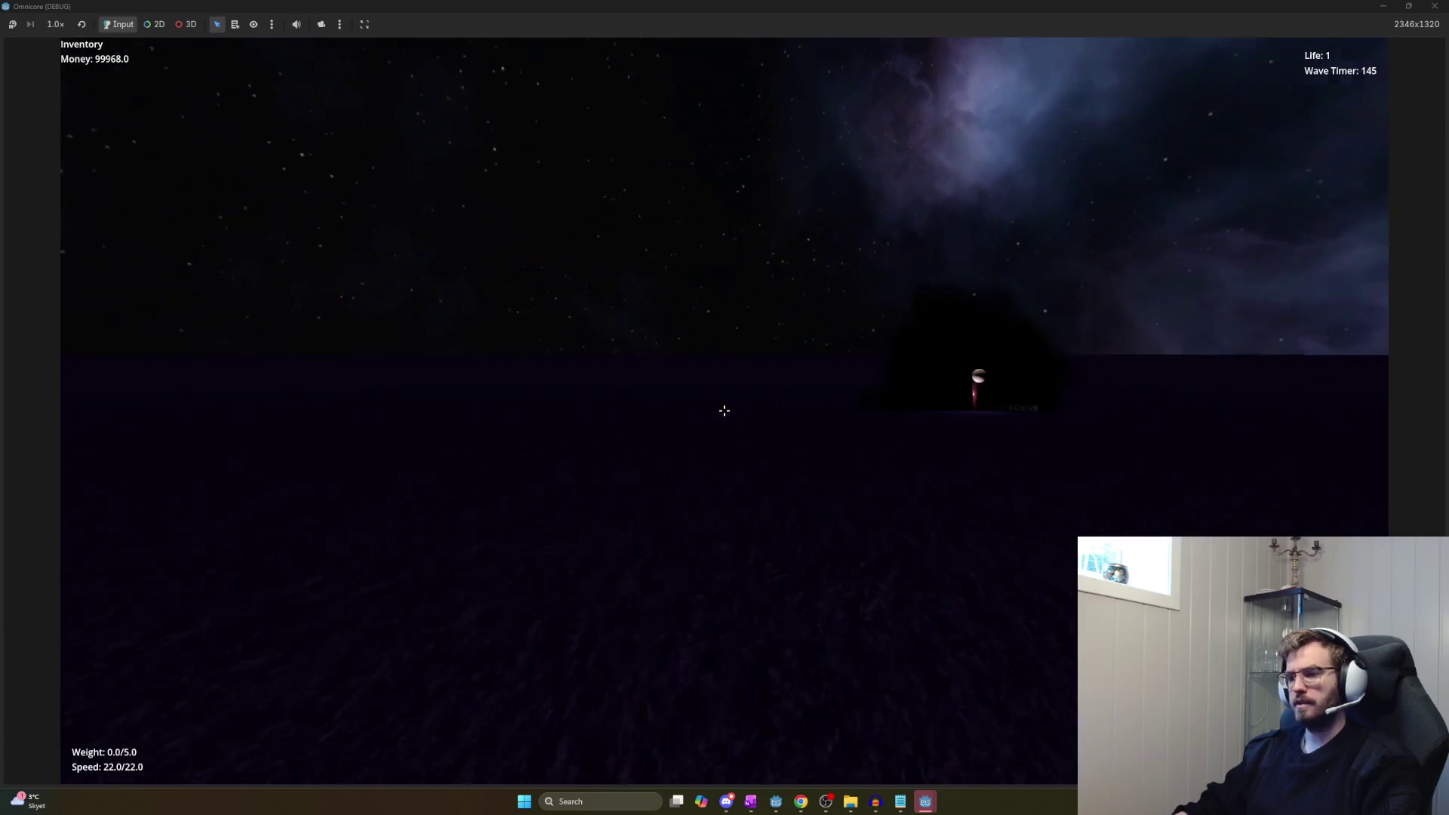
key("a")
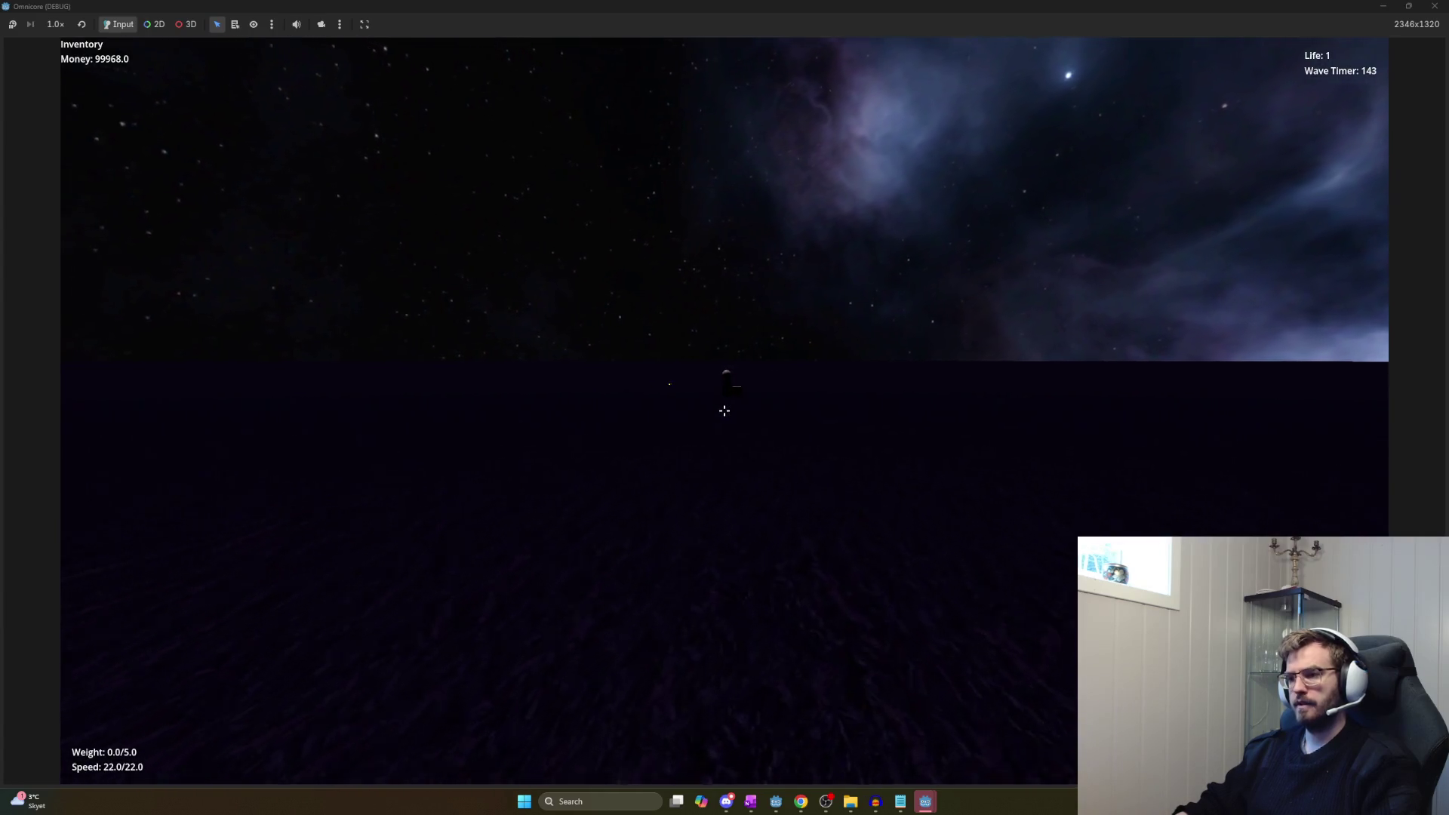
key("a")
key("a")
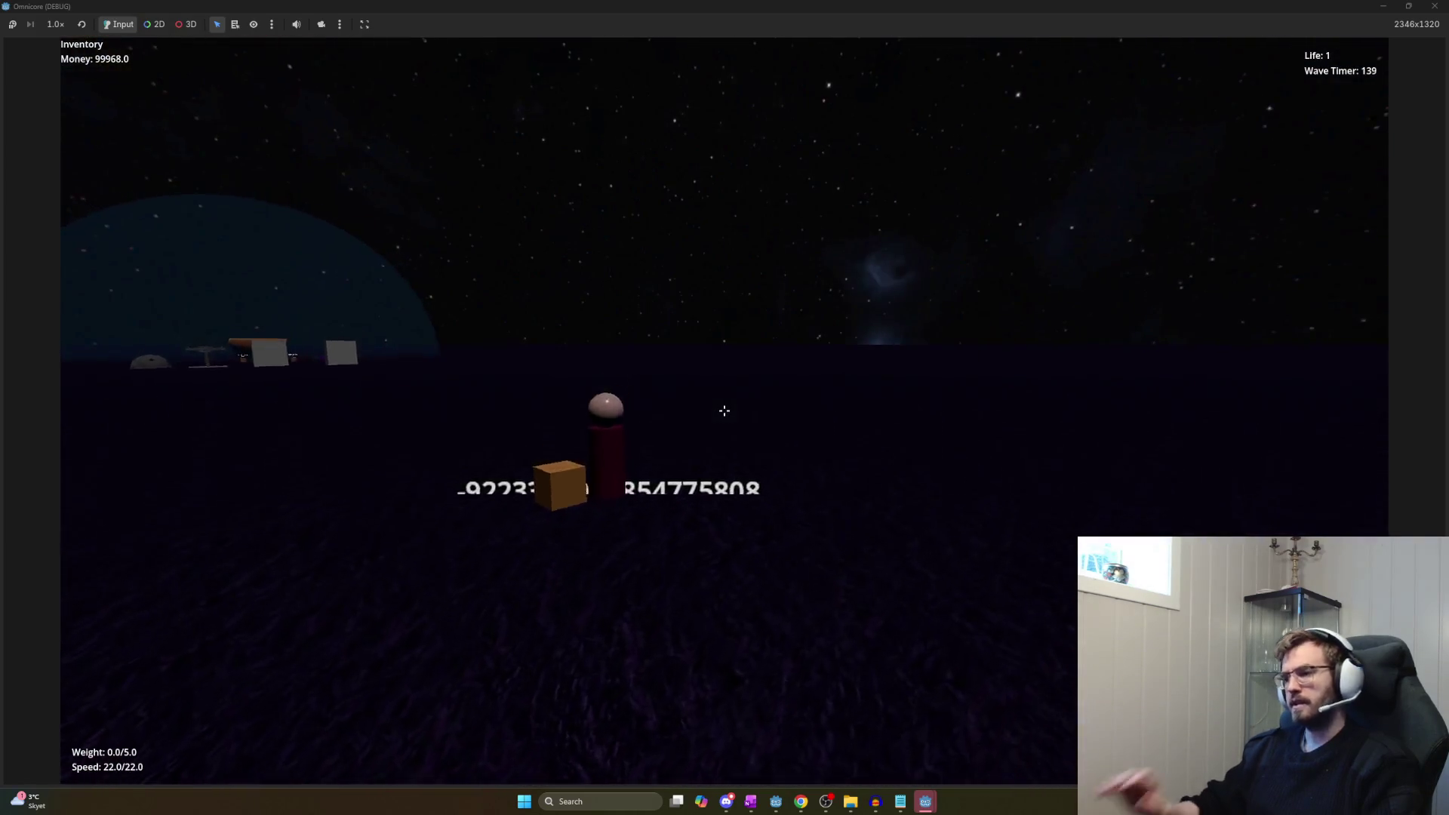
key("F8")
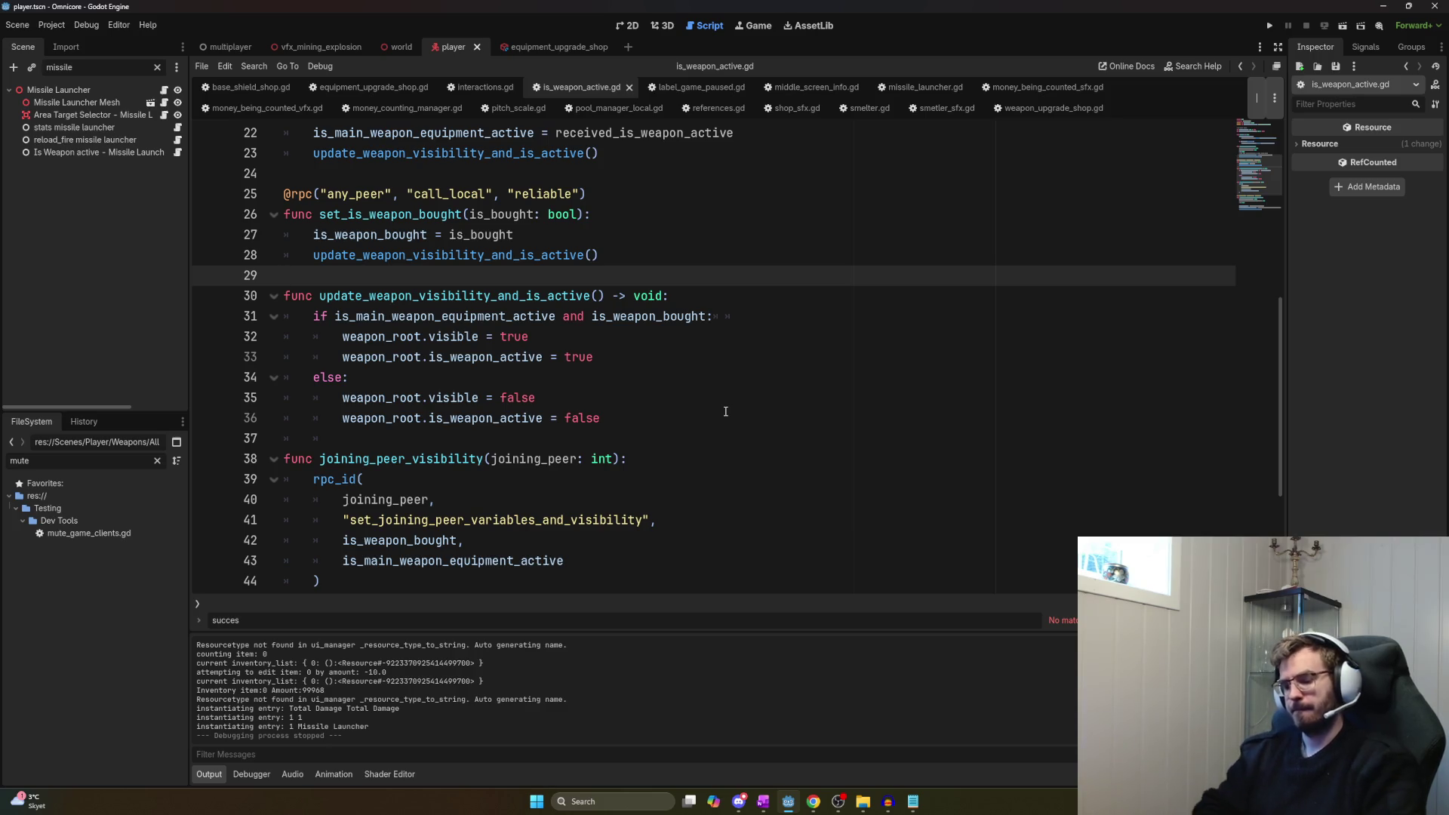
- Switch to the OneNote Current task page and clear the selection
key("alt+Tab")
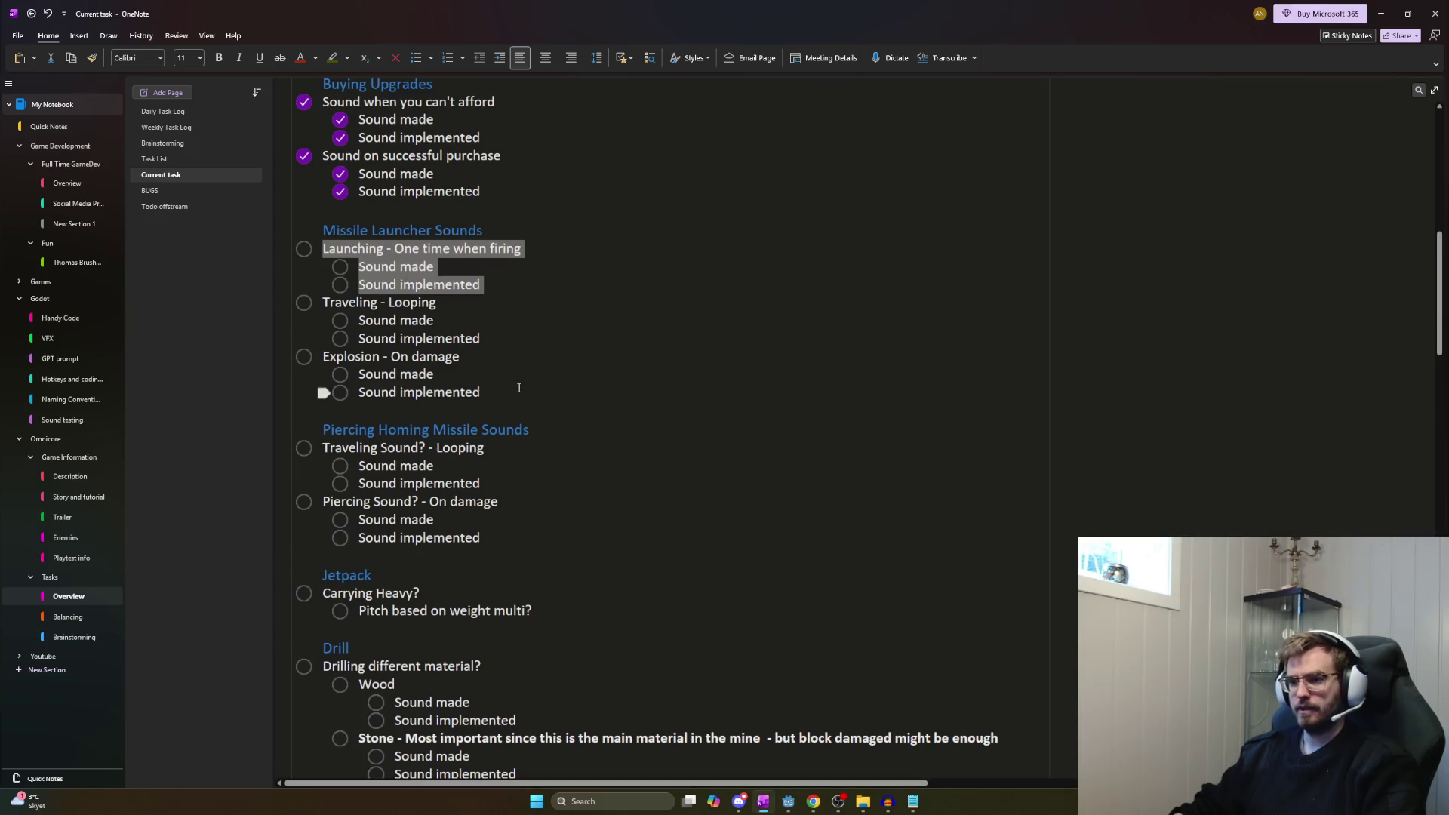
left_click(522, 249)
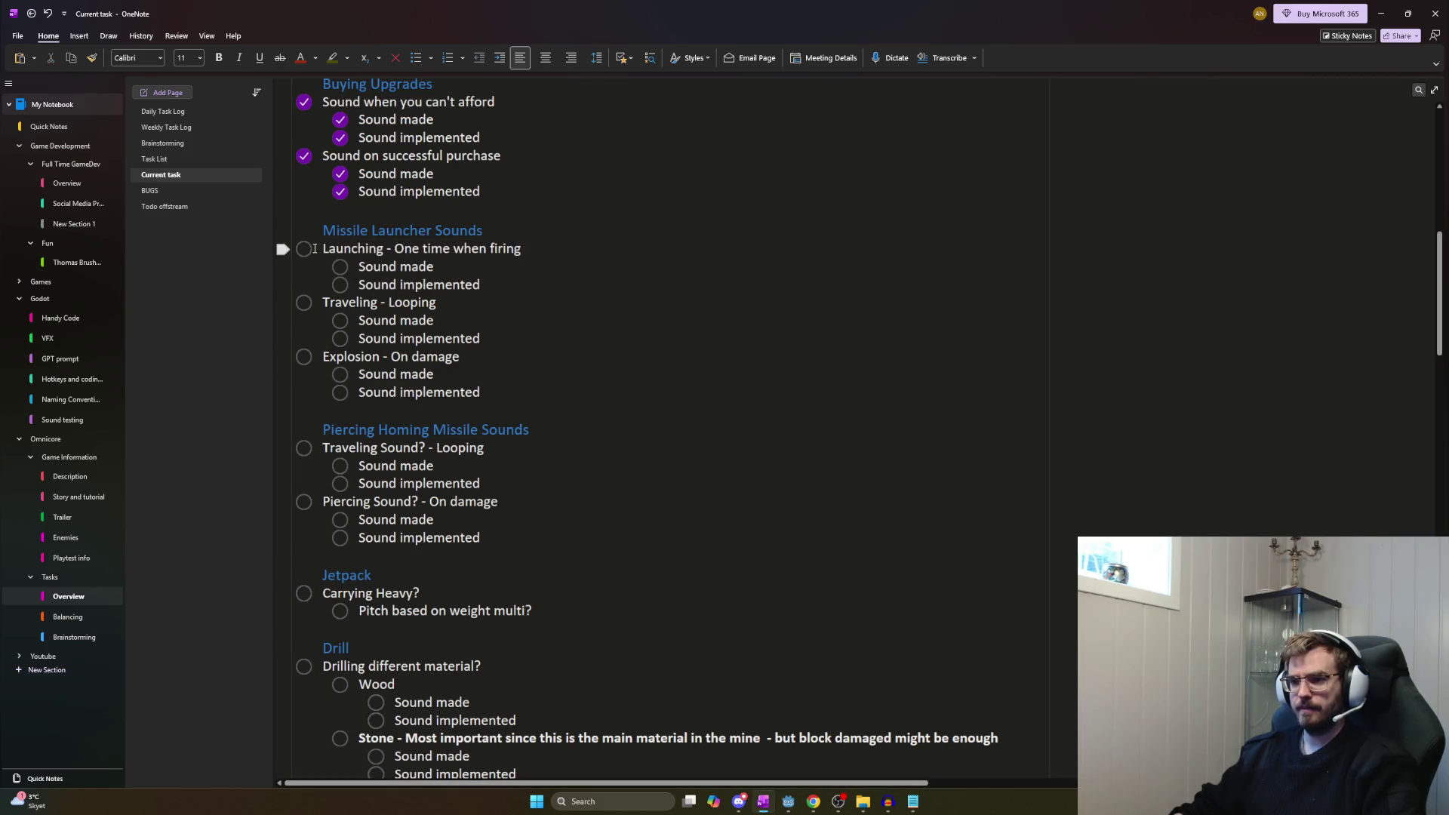
- Tick the Explosion item's 'Sound made' checkbox
mouse_move(453, 263)
left_mouse_down()
mouse_move(355, 266)
mouse_move(324, 251)
left_mouse_up()
left_click(438, 302)
mouse_move(421, 299)
left_mouse_down()
mouse_move(325, 287)
mouse_move(318, 301)
left_mouse_up()
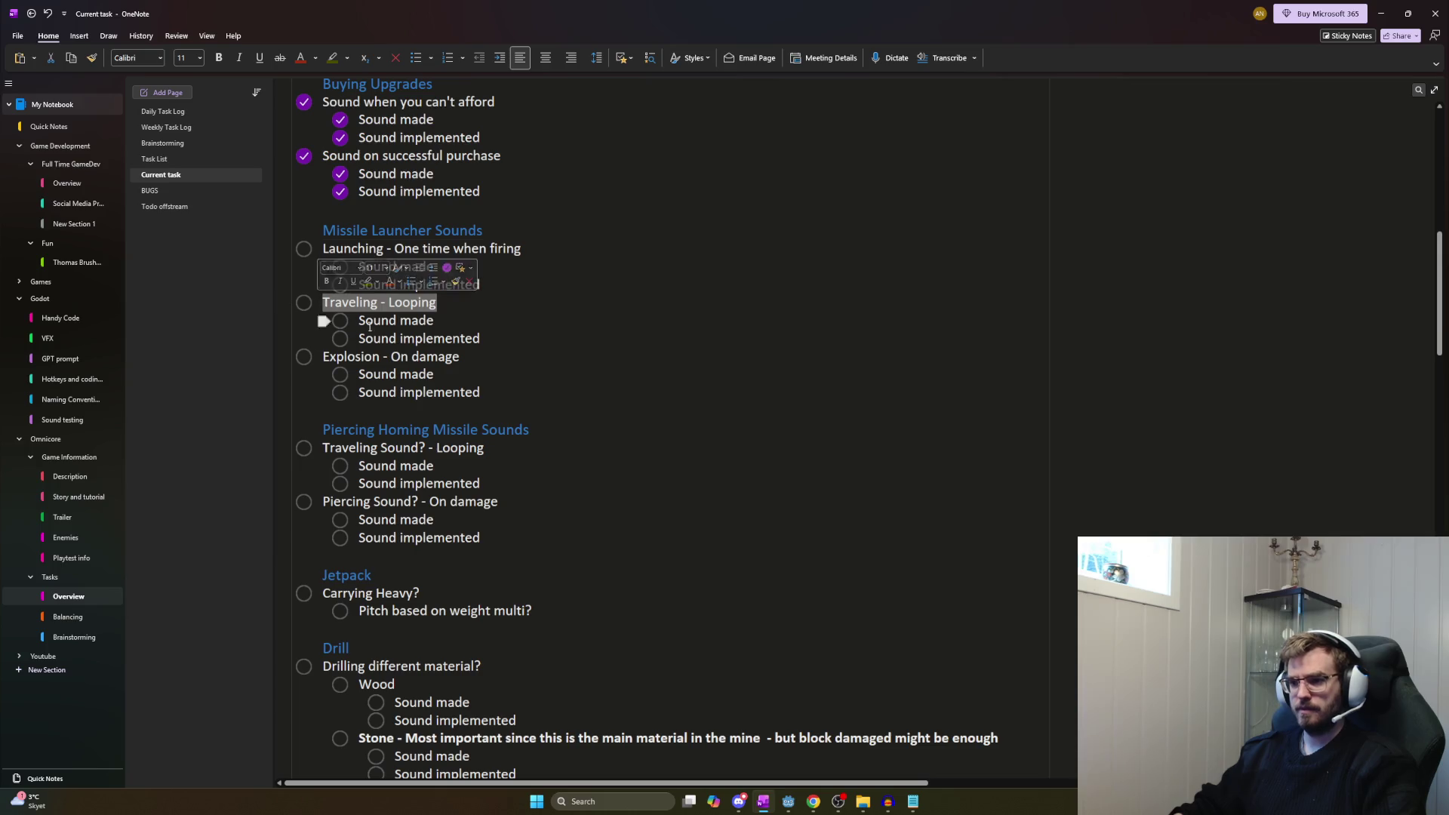
left_click(483, 360)
left_click(341, 376)
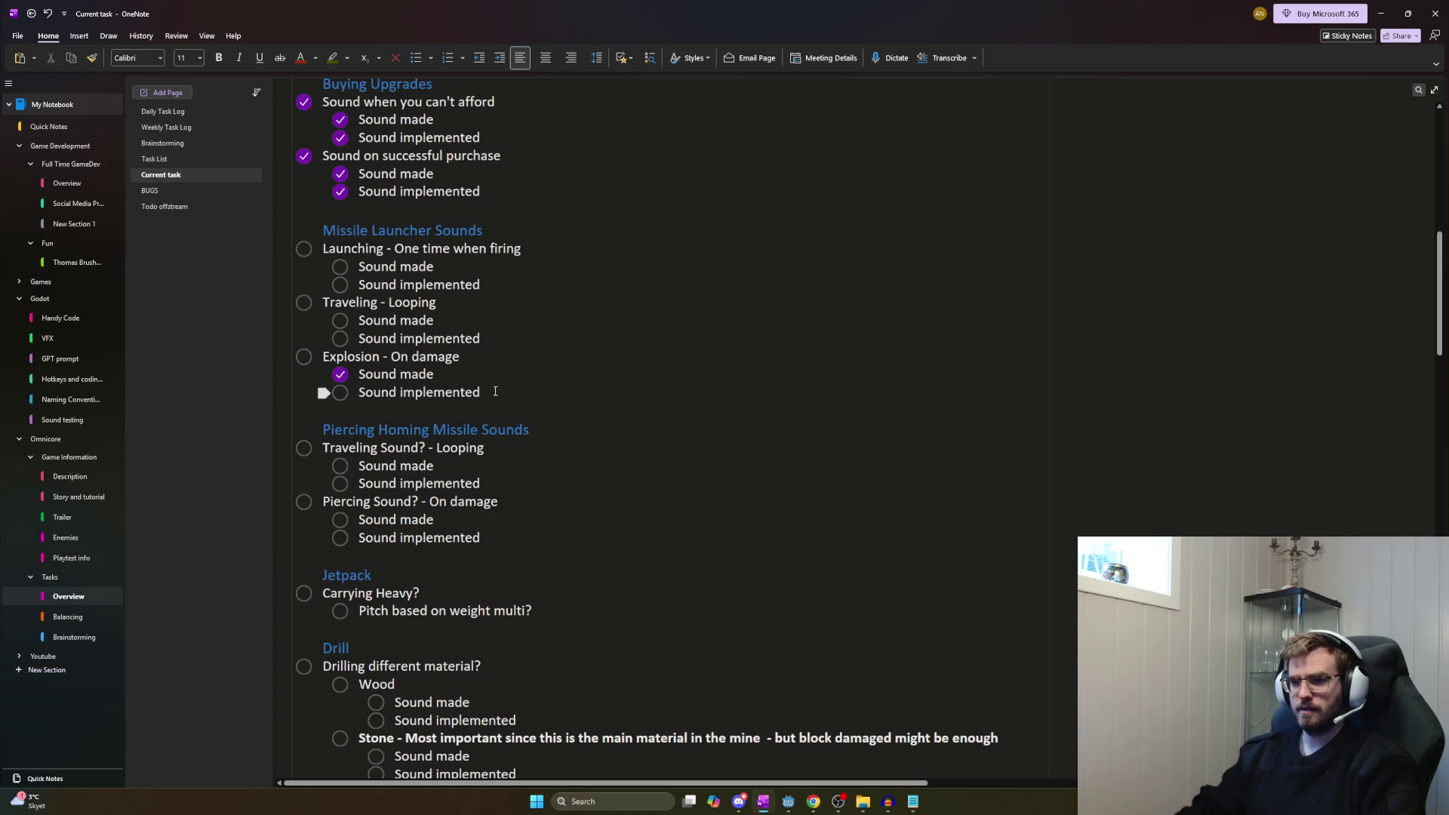
- Add the indented subtask 'Hook sound up to attenuation_sfx in local pool'
key("Return")
key("Tab")
type("Hook soiund")
key("BackSpace")
key("BackSpace")
key("BackSpace")
type("und up to ")
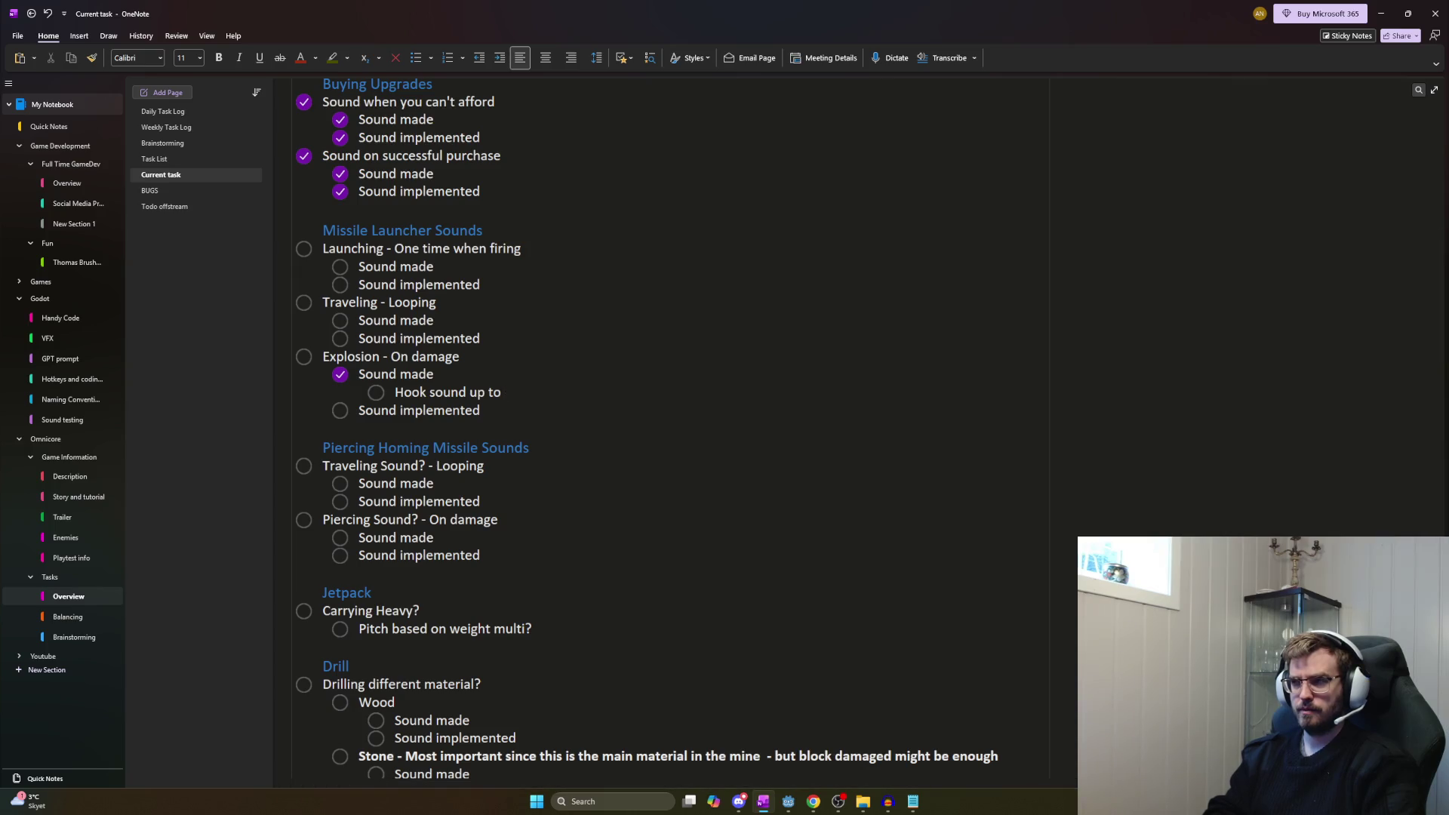
type("attenuation")
type("_sfx in pool")
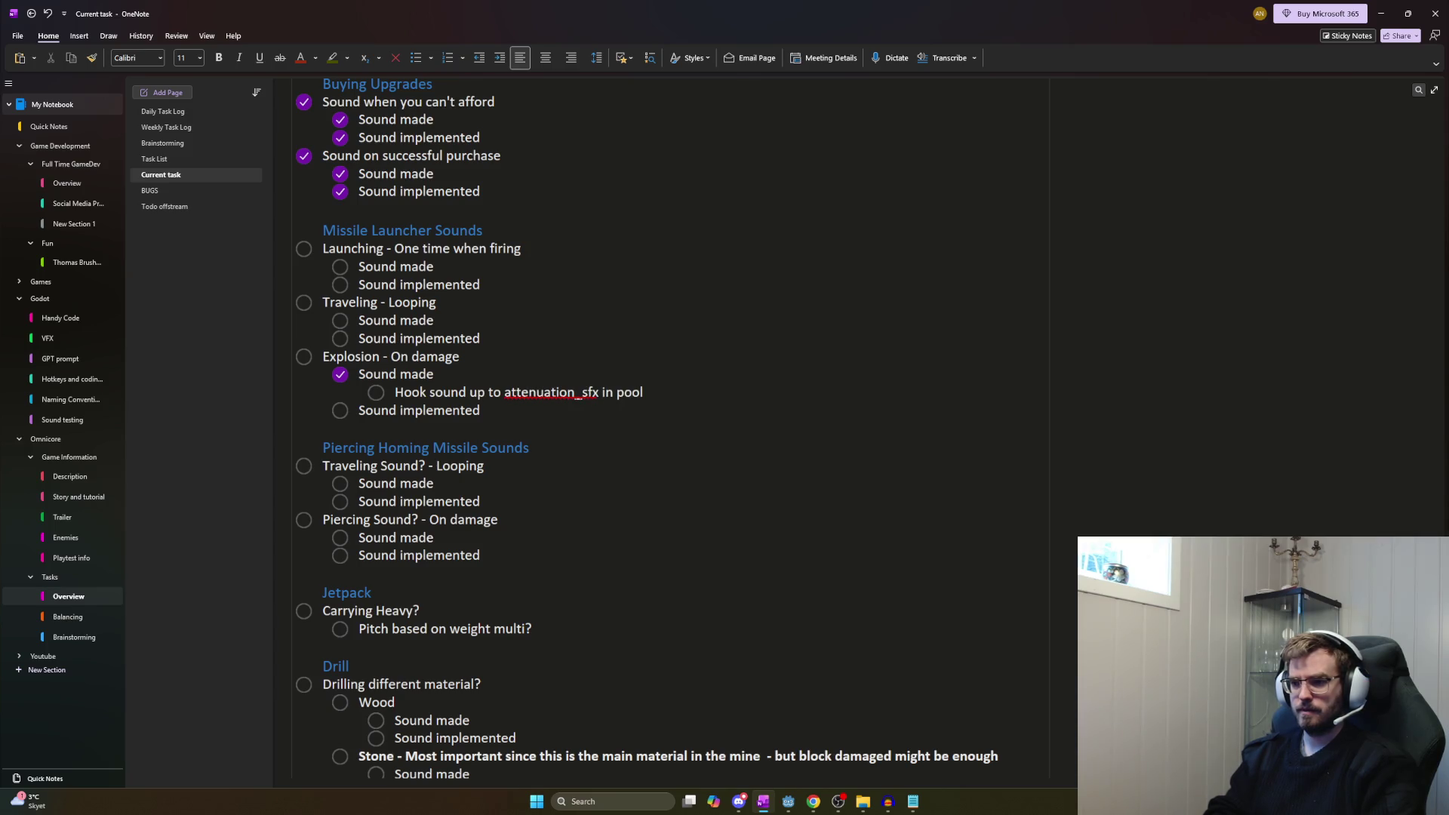
type(" loc")
key("BackSpace")
key("BackSpace")
key("BackSpace")
type("local p")
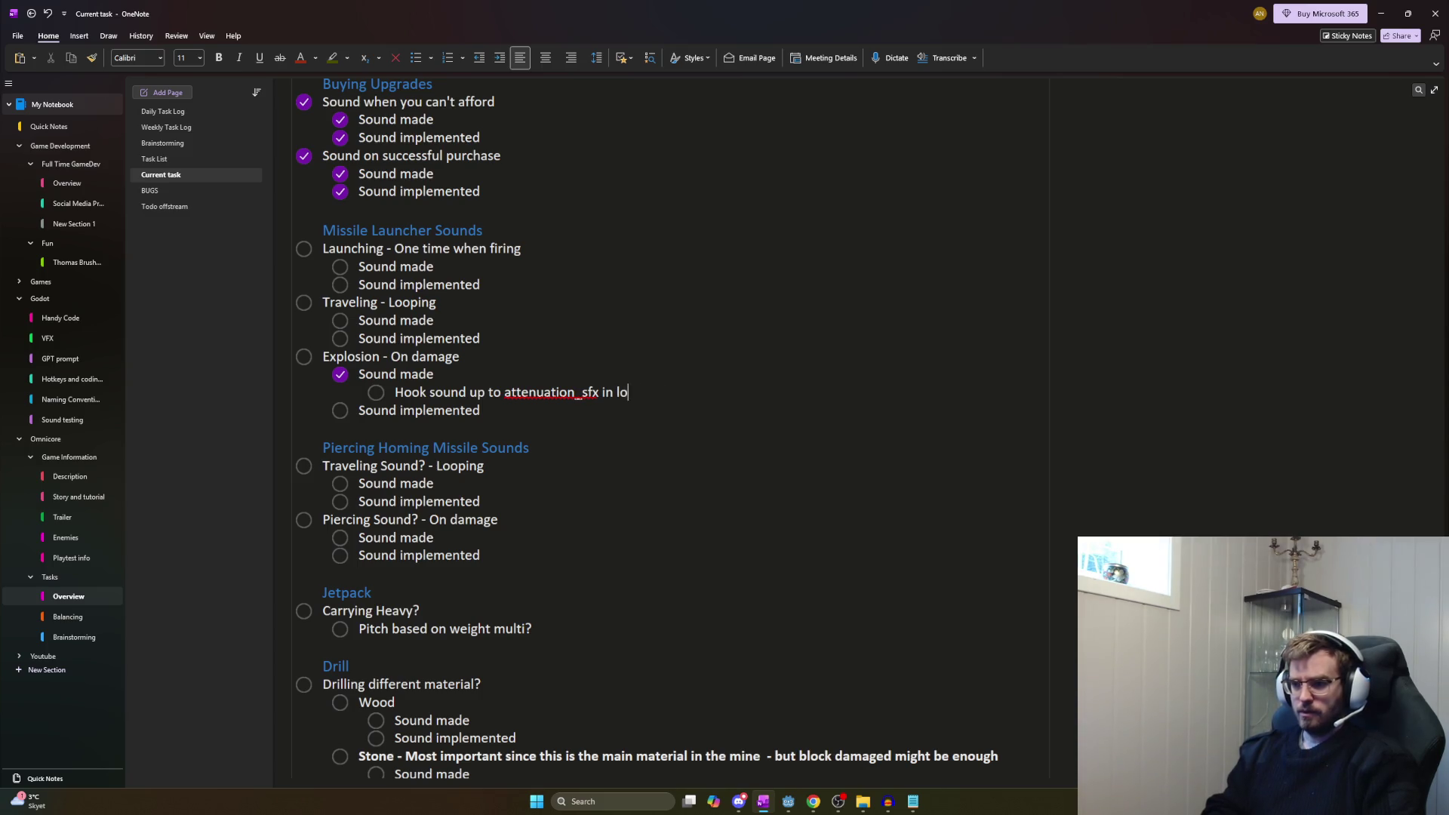
type("ool")
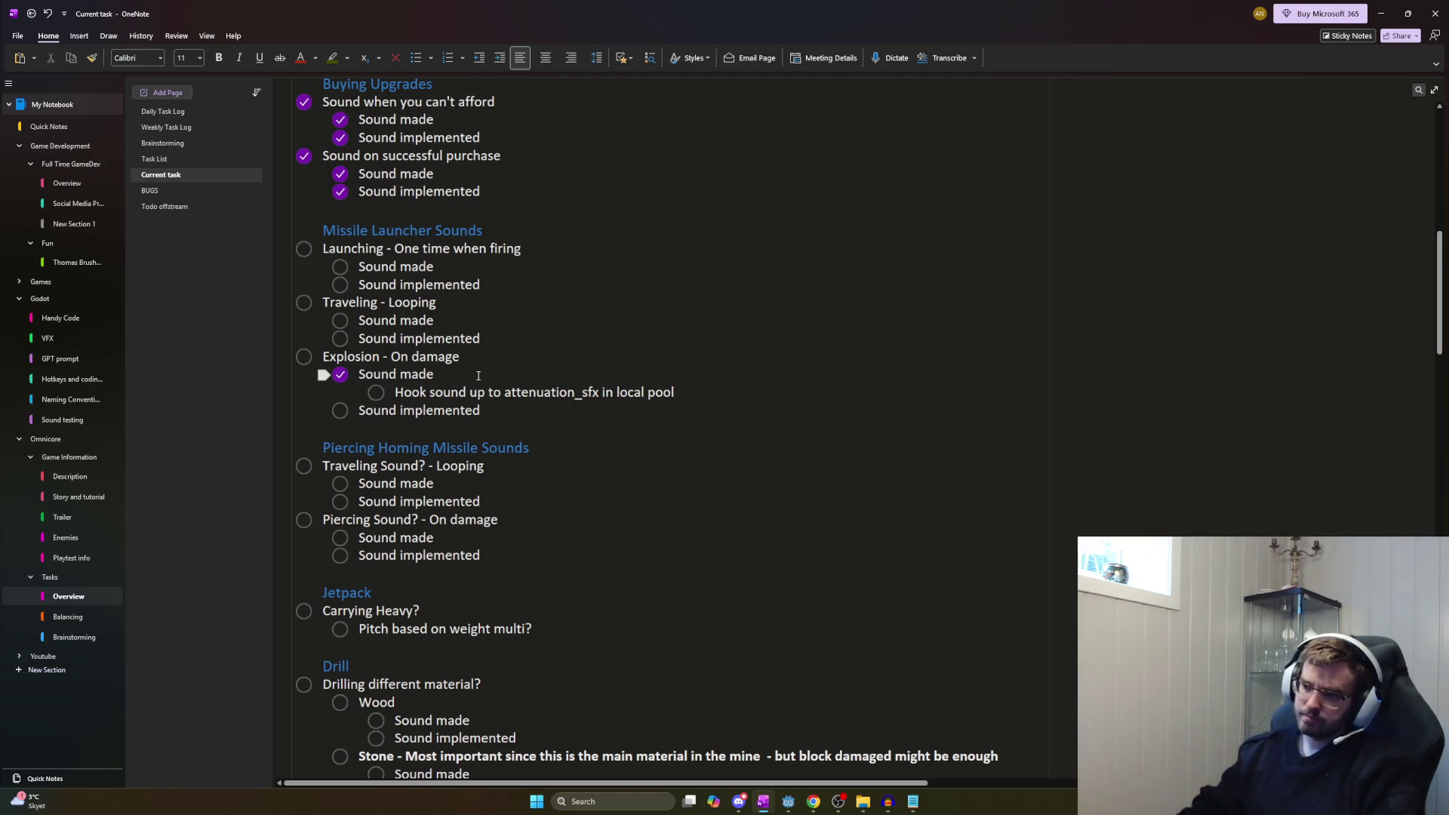
- Add subtask 'Tweak to -12 db' with nested 'folder for -12 db sounds' under Explosion
key("Return")
key("Tab")
type("Tweak to ")
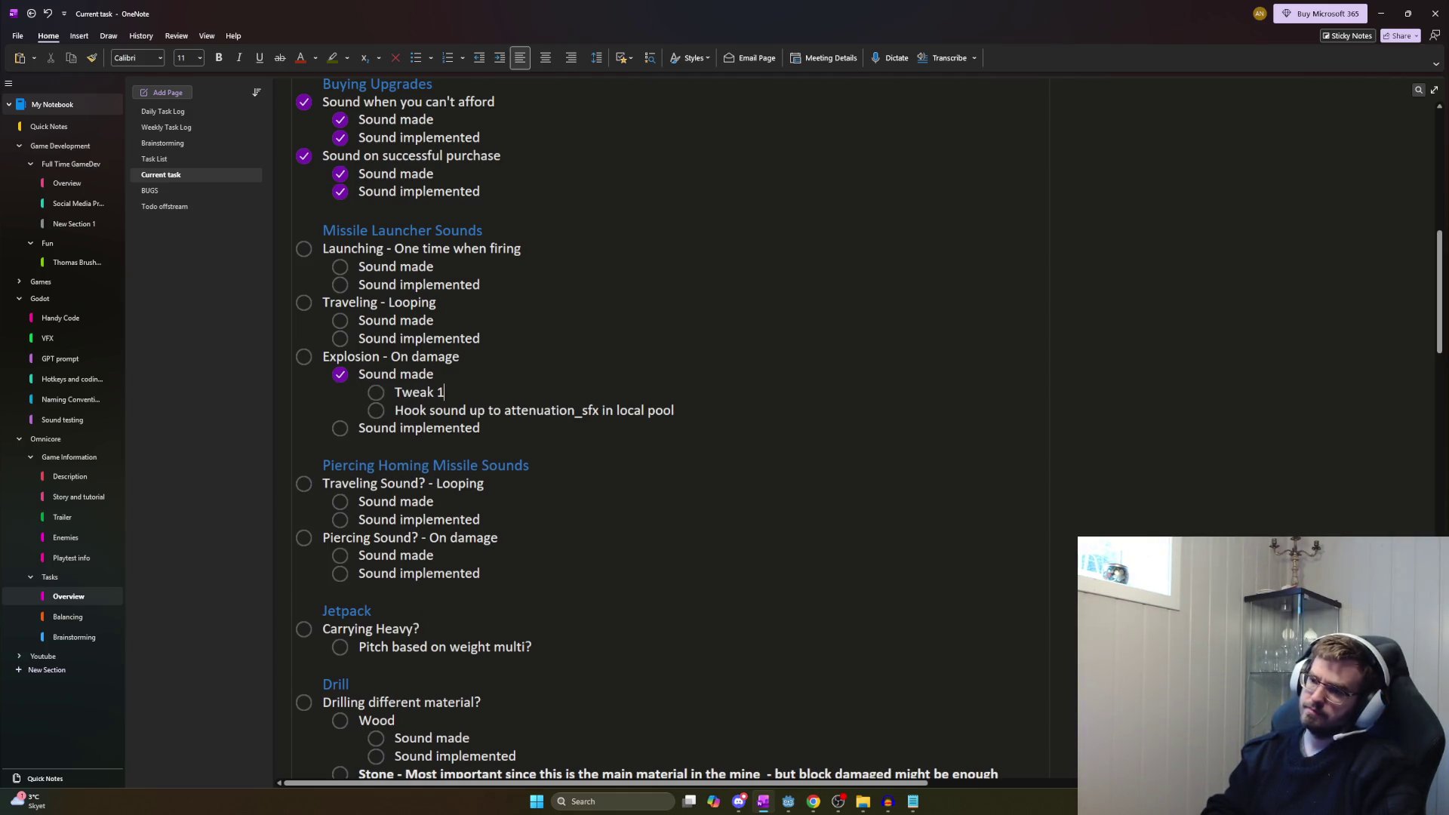
type("-12 db")
key("Return")
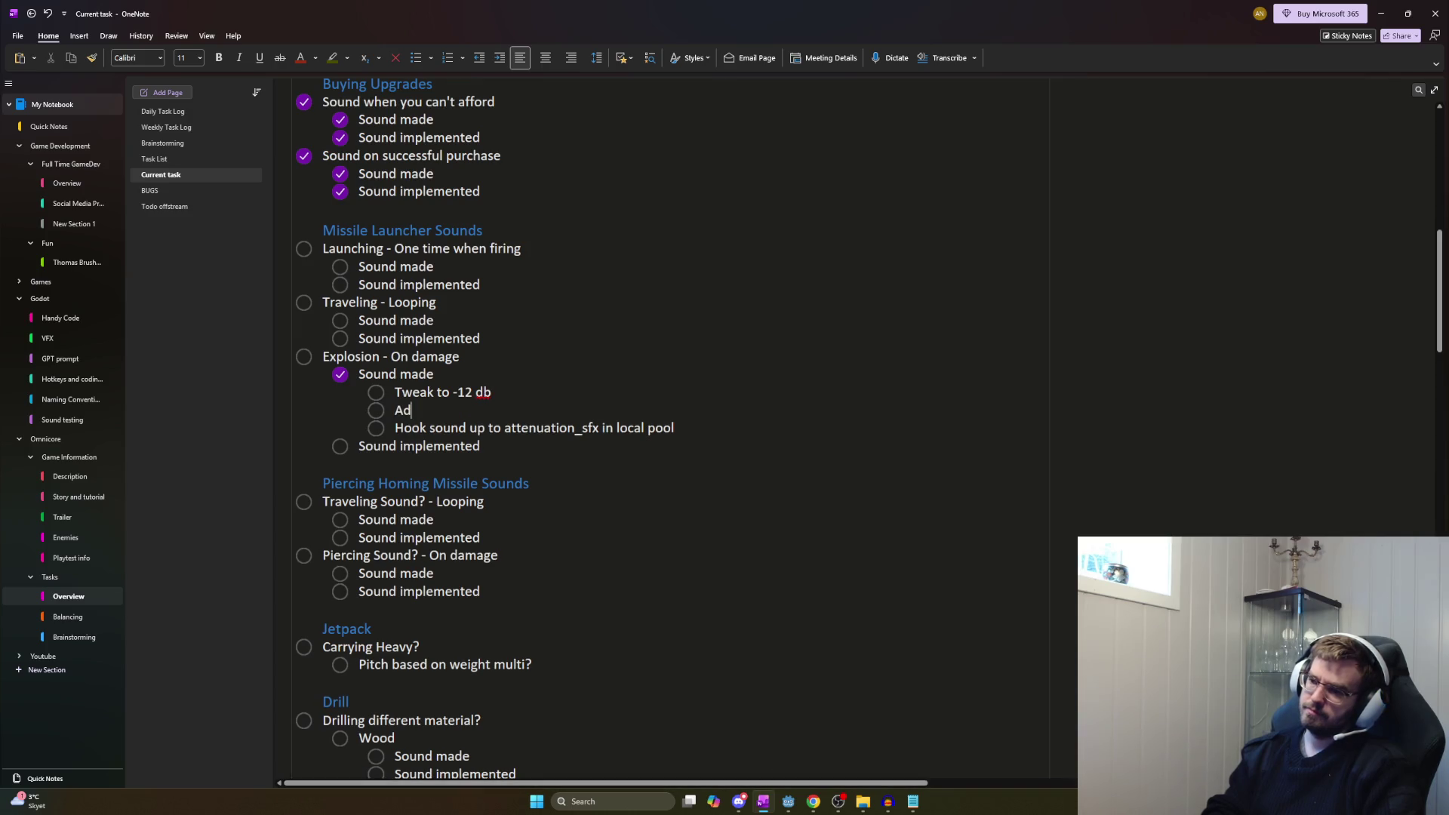
type("folder for -12 db sounds")
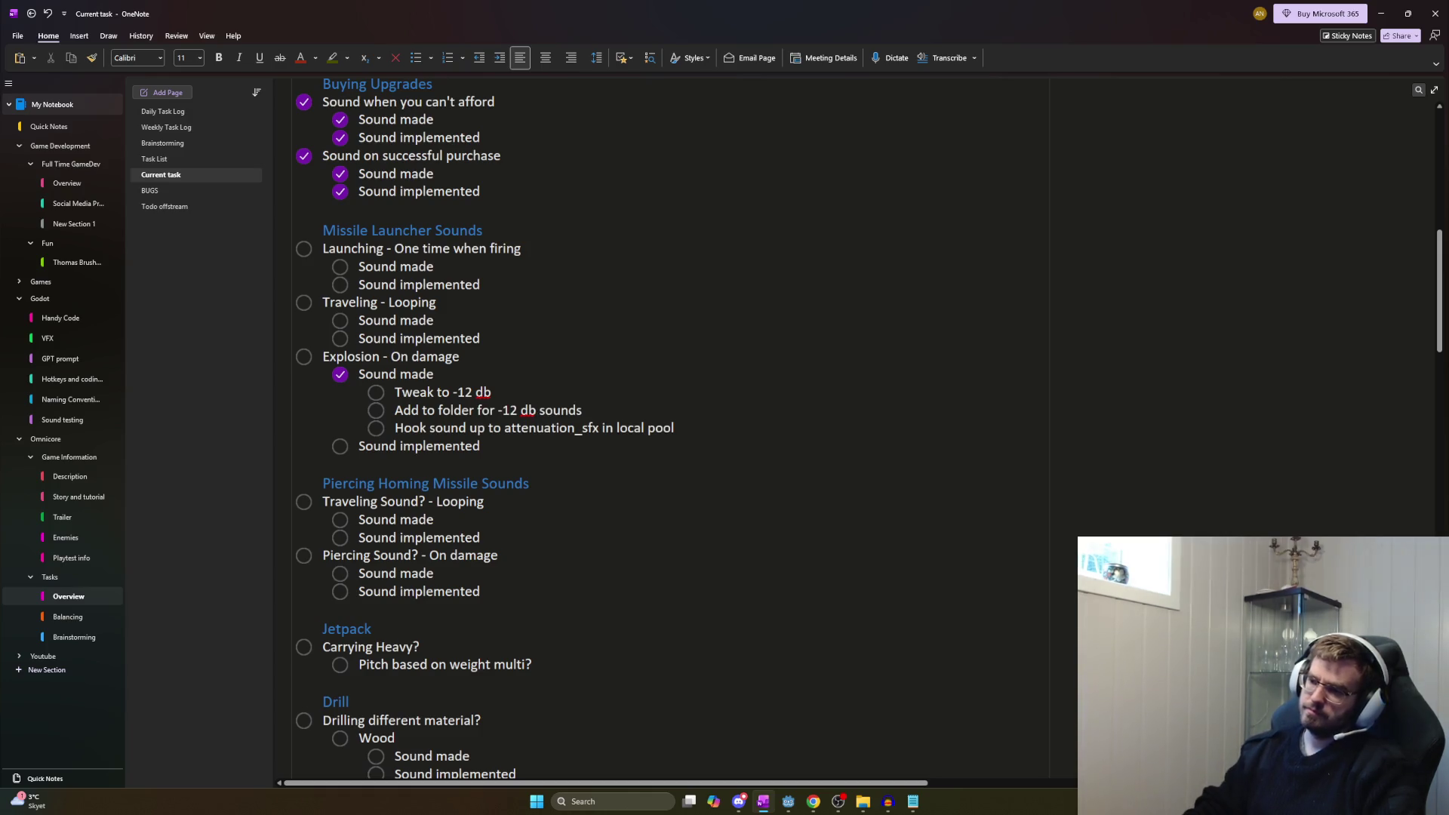
key("Tab")
left_click(475, 373)
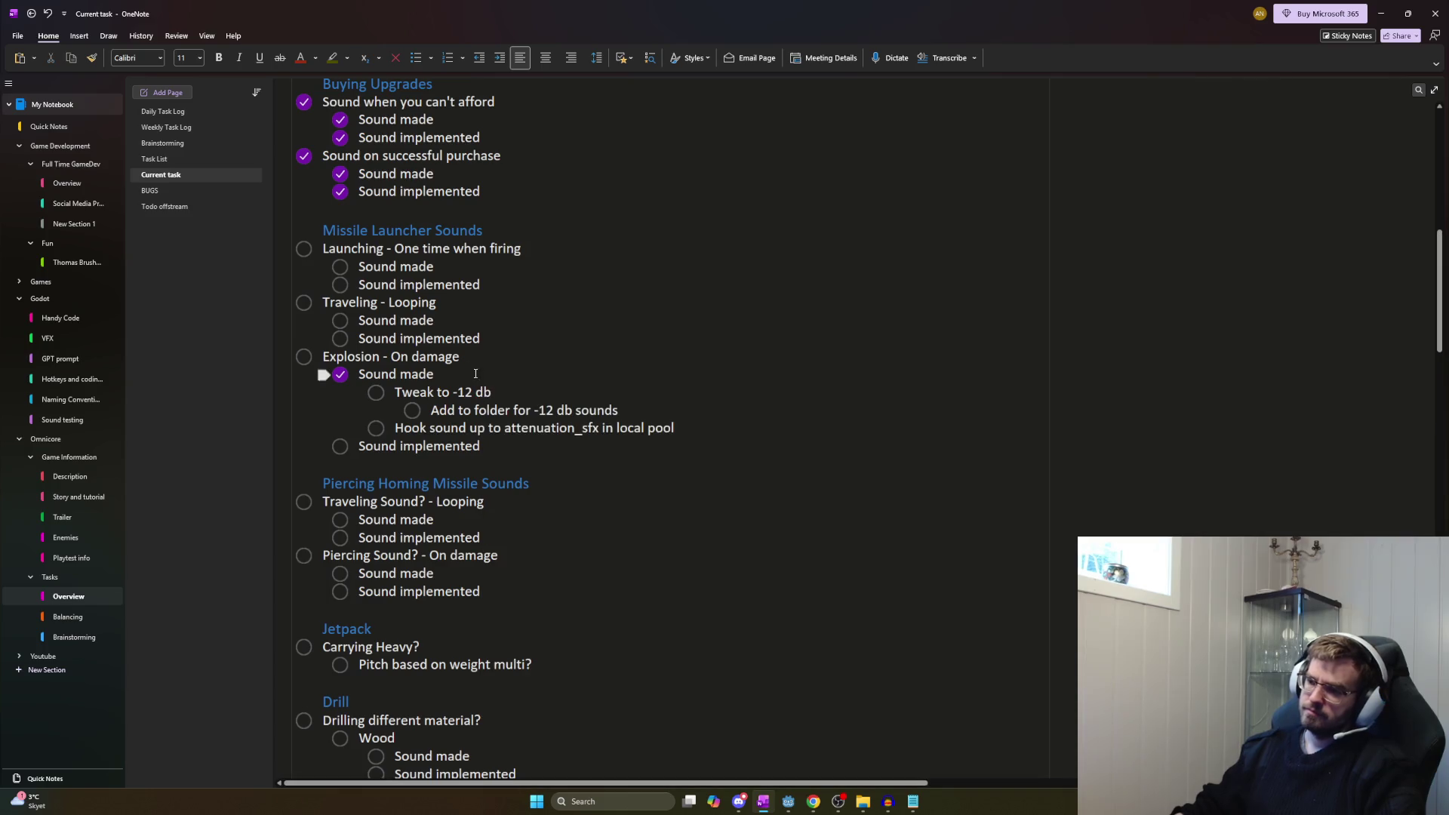
left_click(619, 362)
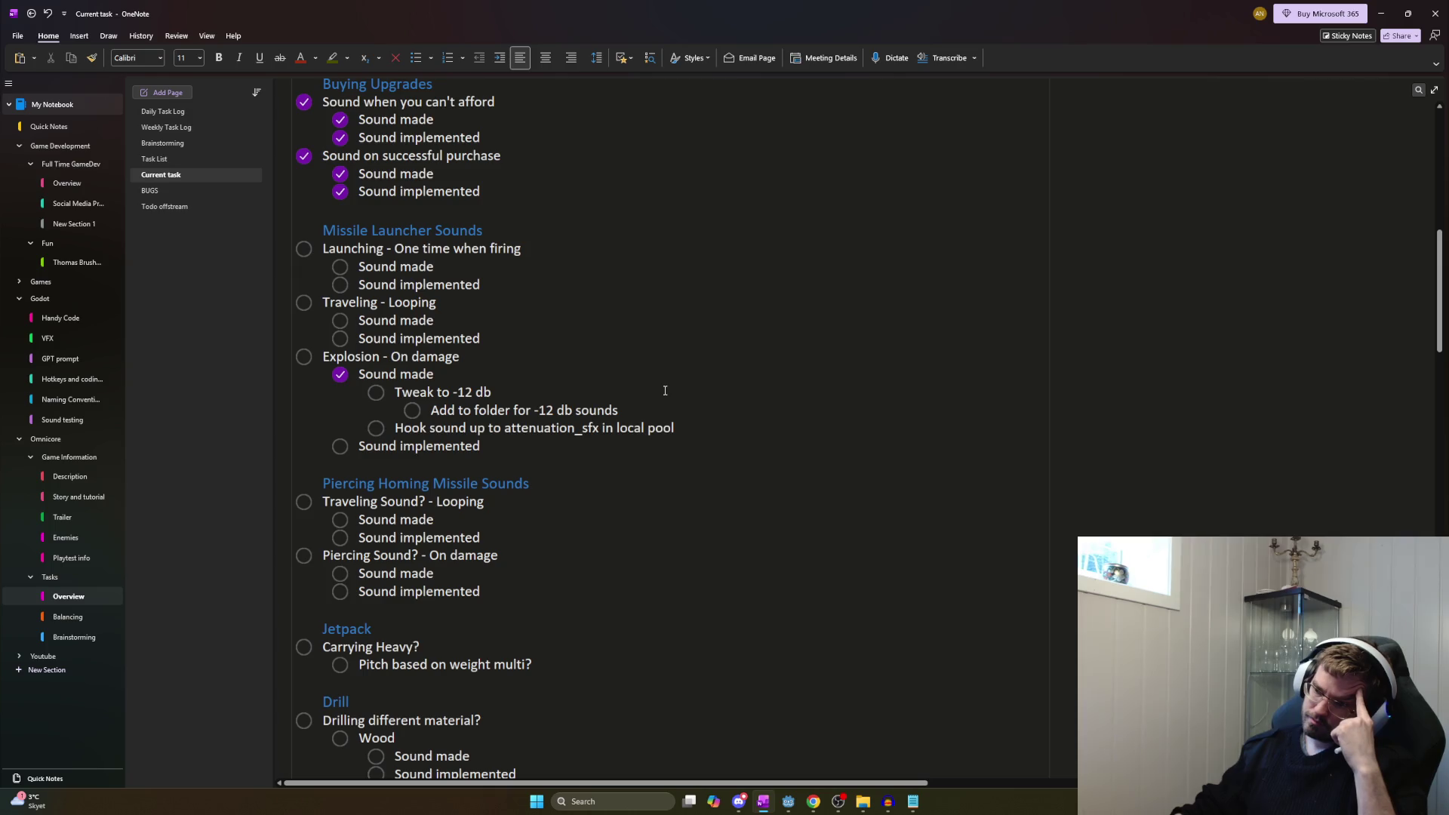
- Under Traveling's Sound made, add the subtask 'Try the tail of current firing sound'
left_click(467, 322)
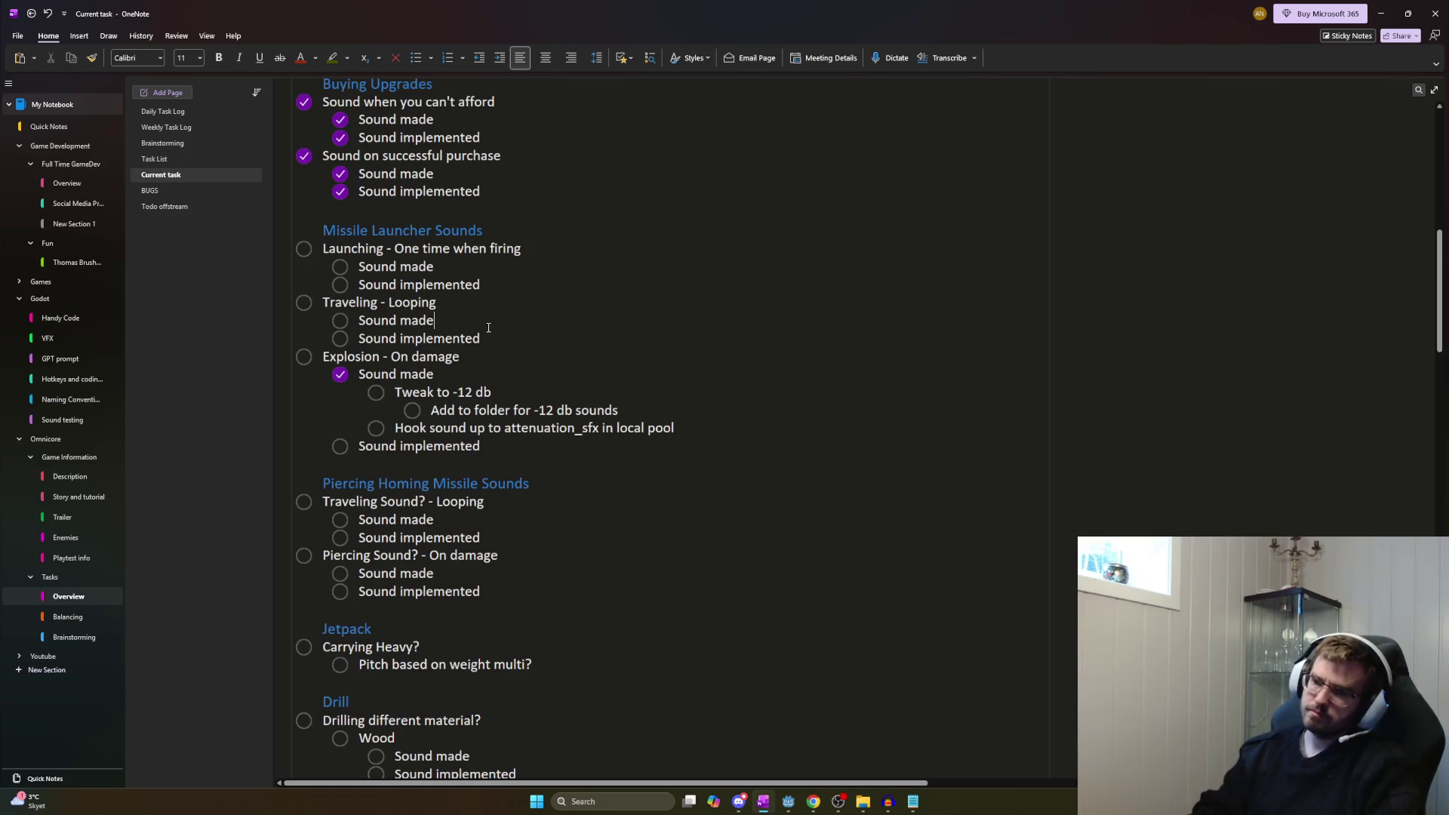
key("Return")
key("Tab")
type("Try the tail of cu")
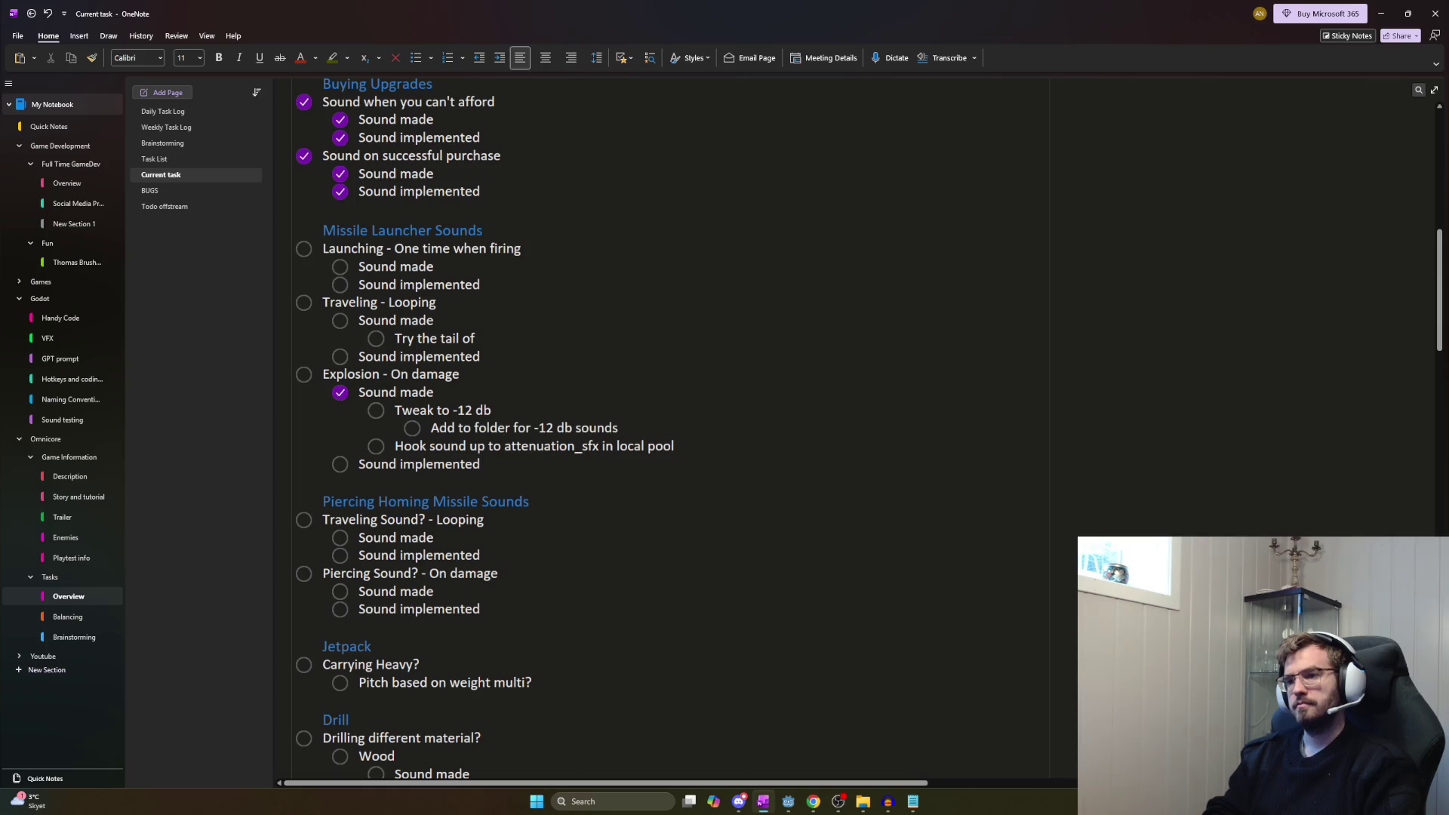
type("rrent firing sound")
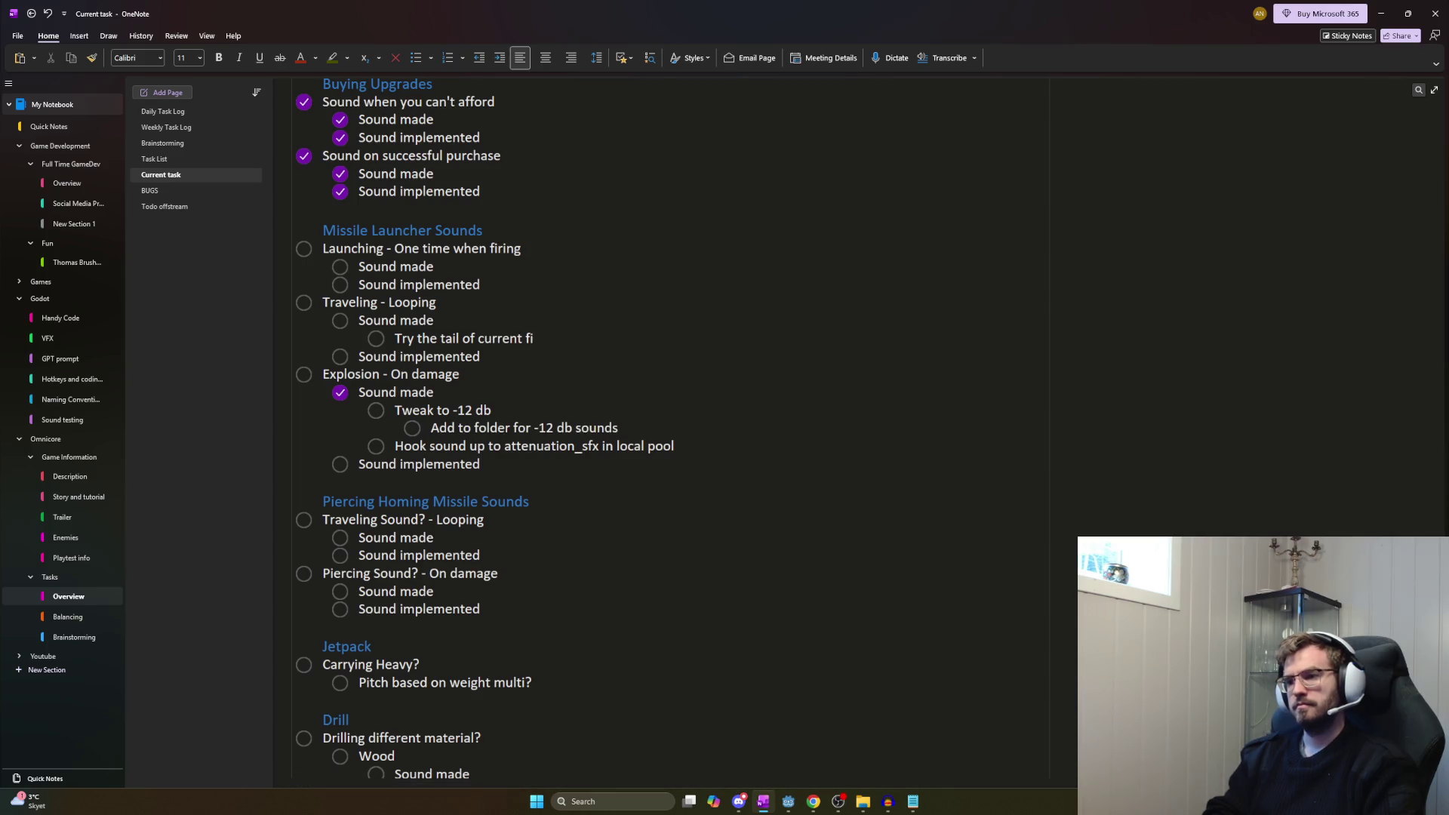
- Under Launching's Sound made, add the subtask 'the start of current firing sound'
left_click(475, 268)
key("Return")
key("Tab")
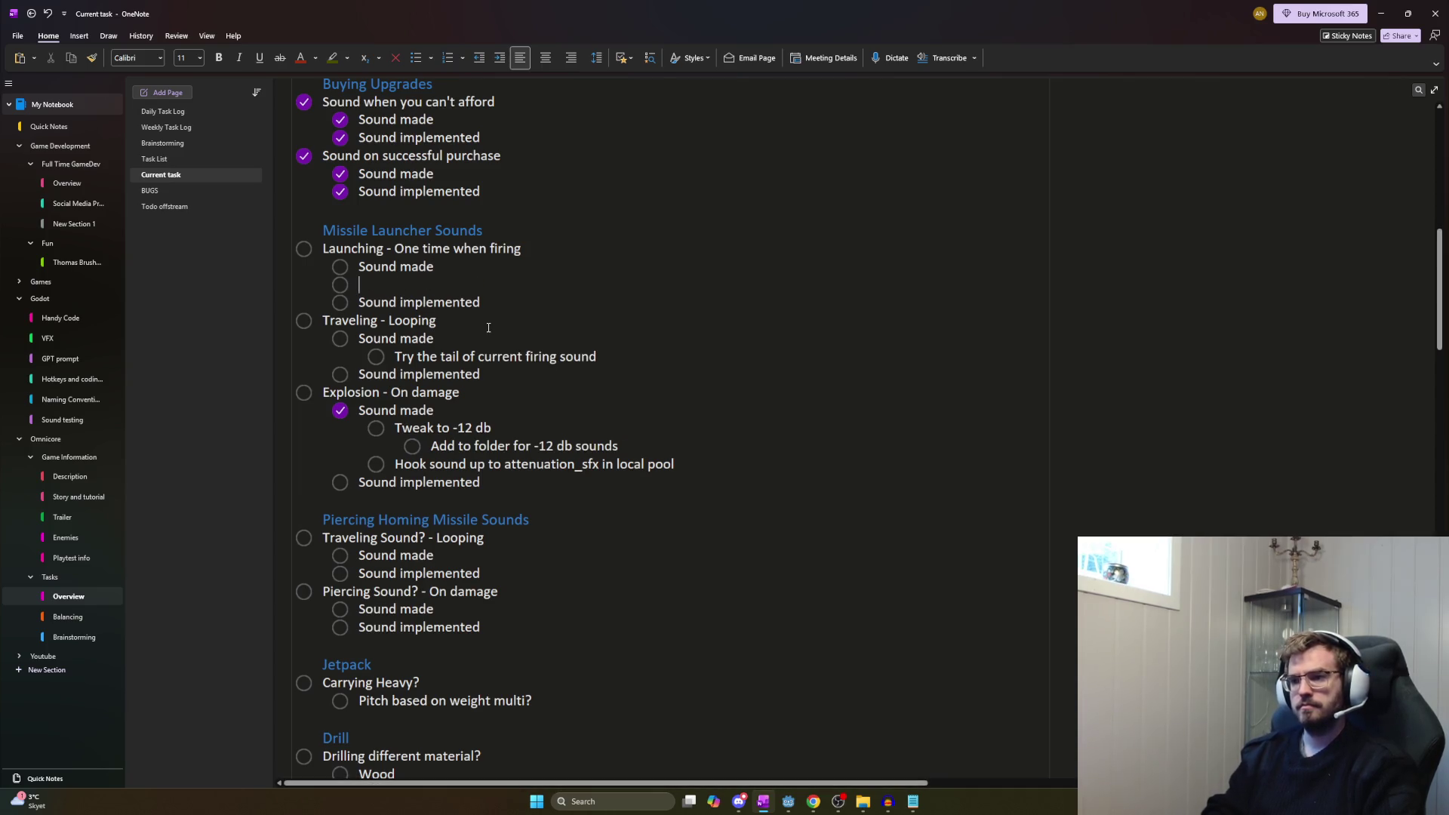
type("the start of curr")
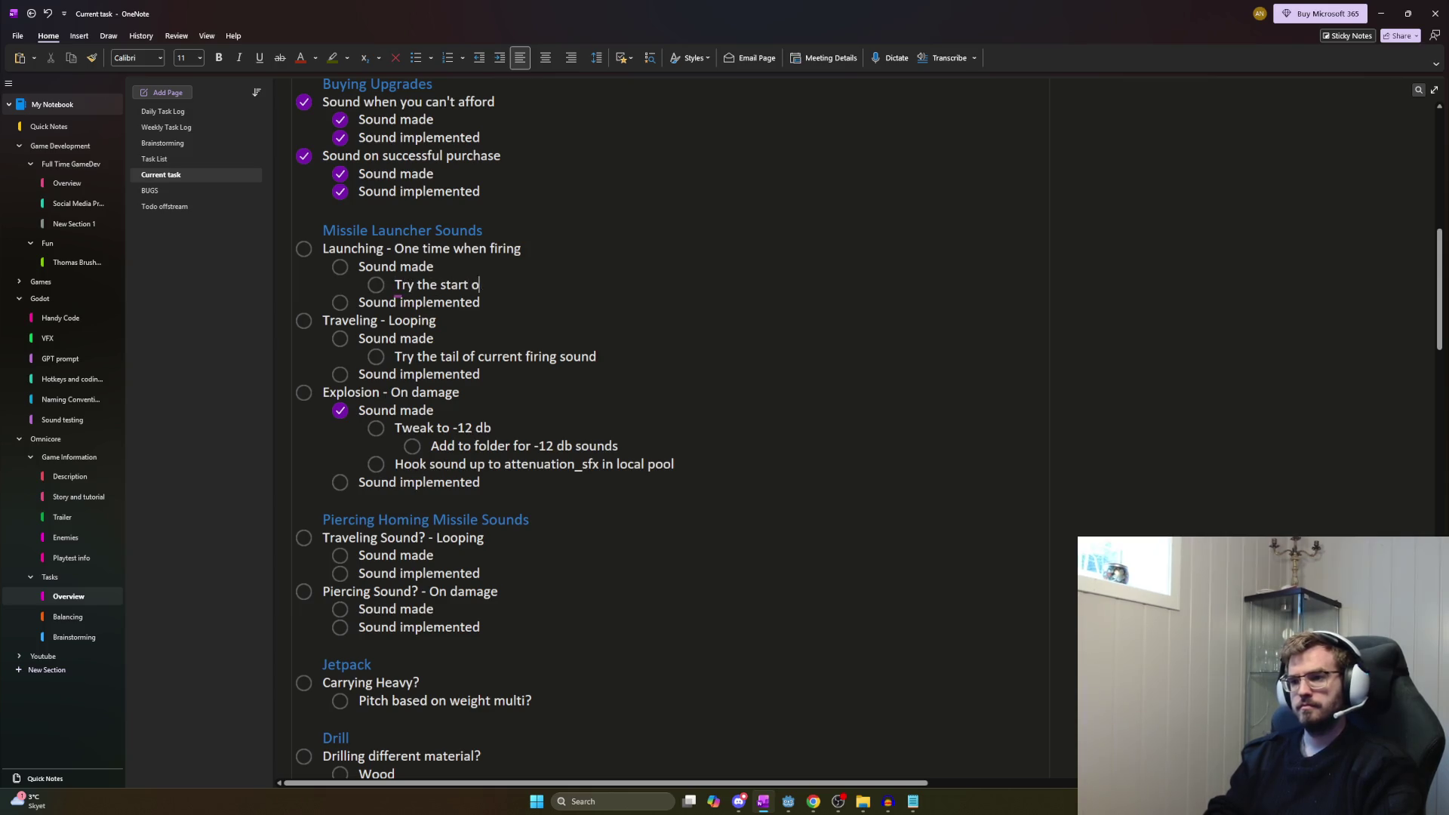
type("ent firing sound")
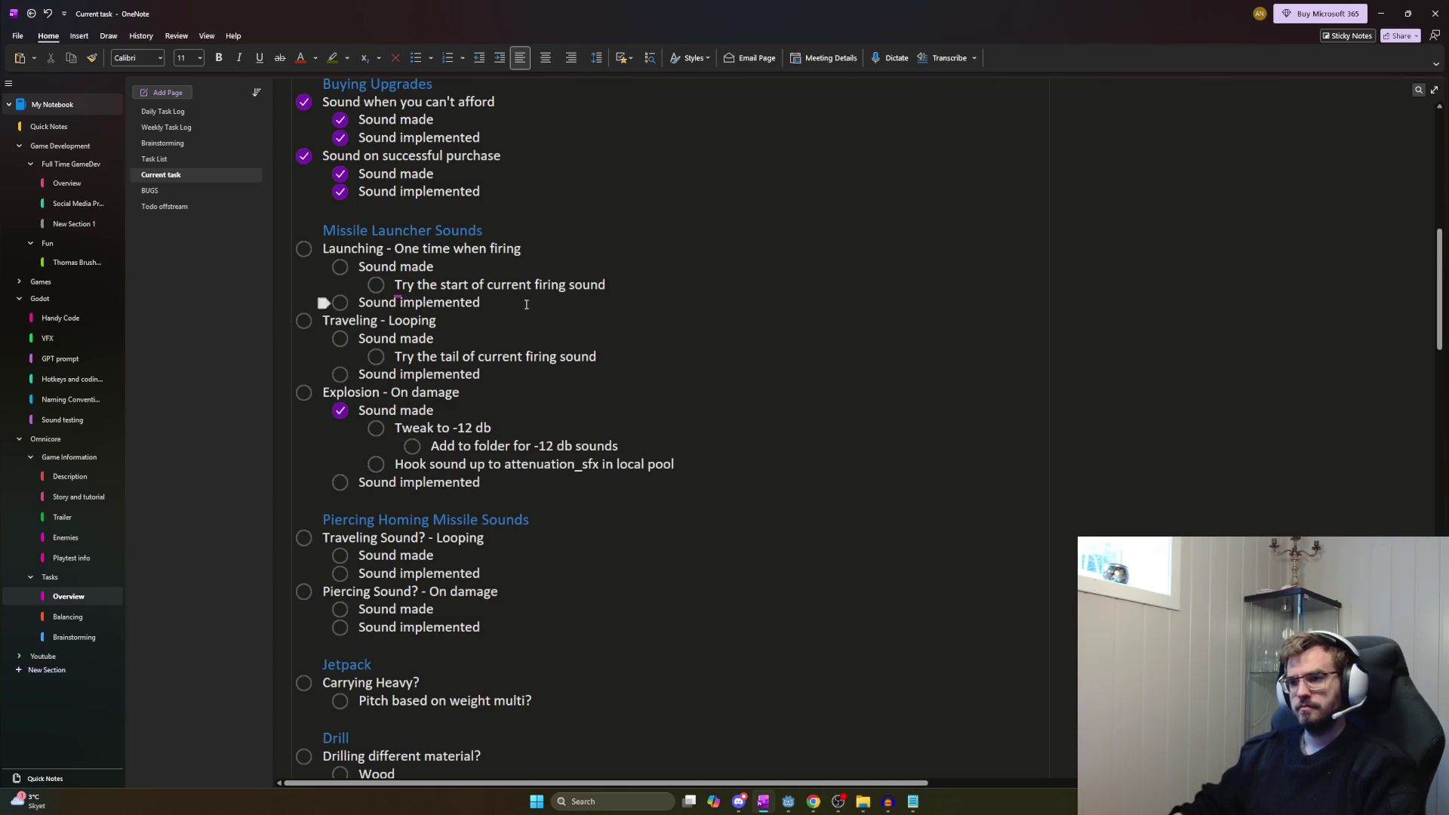
key("Down")
key("Down")
key("Down")
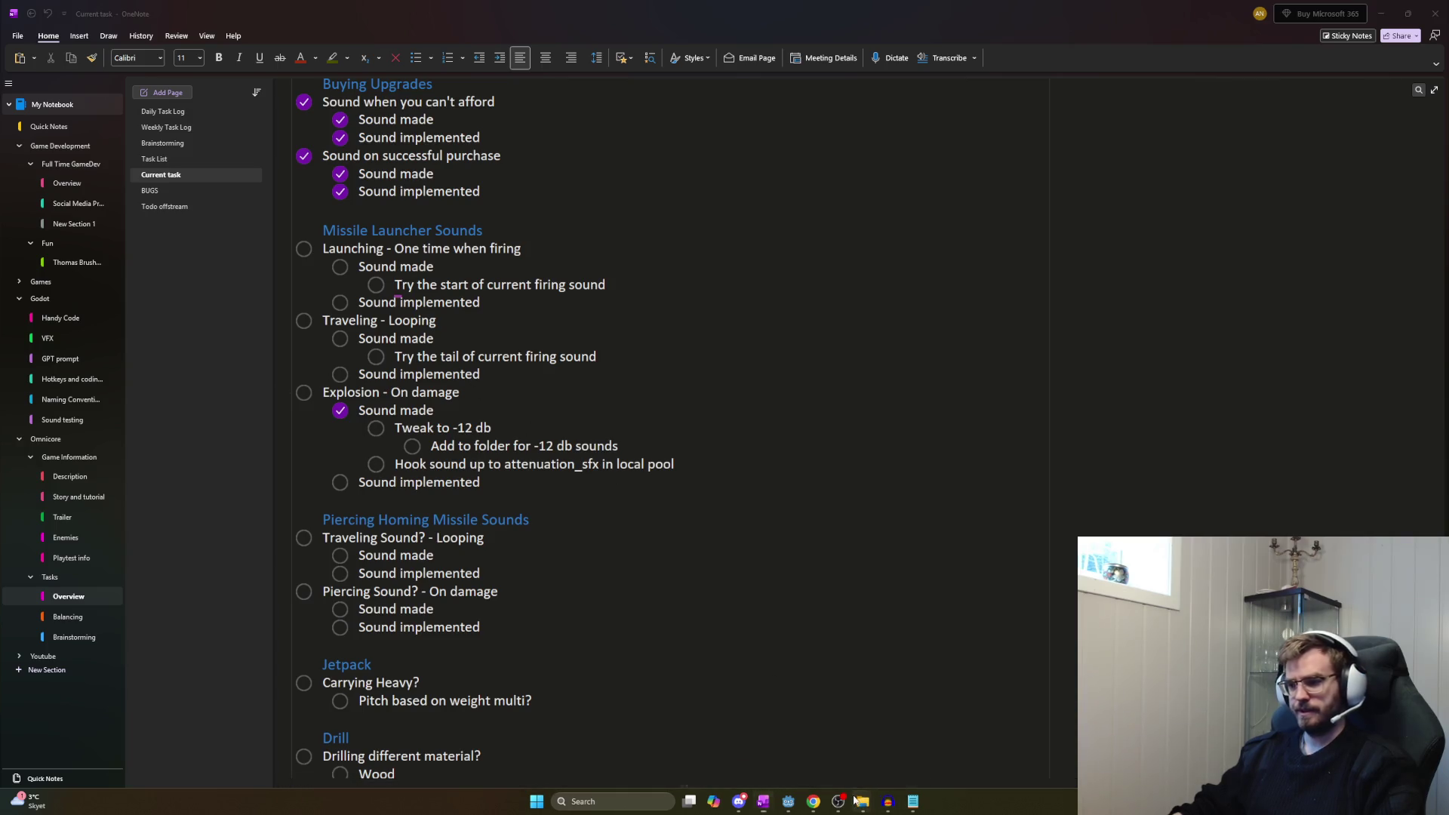
mouse_move(862, 802)
left_click(901, 735)
- Go up to the -12db sounds folder, create a new folder named Missile and open it
key("BackSpace")
key("Up")
key("BackSpace")
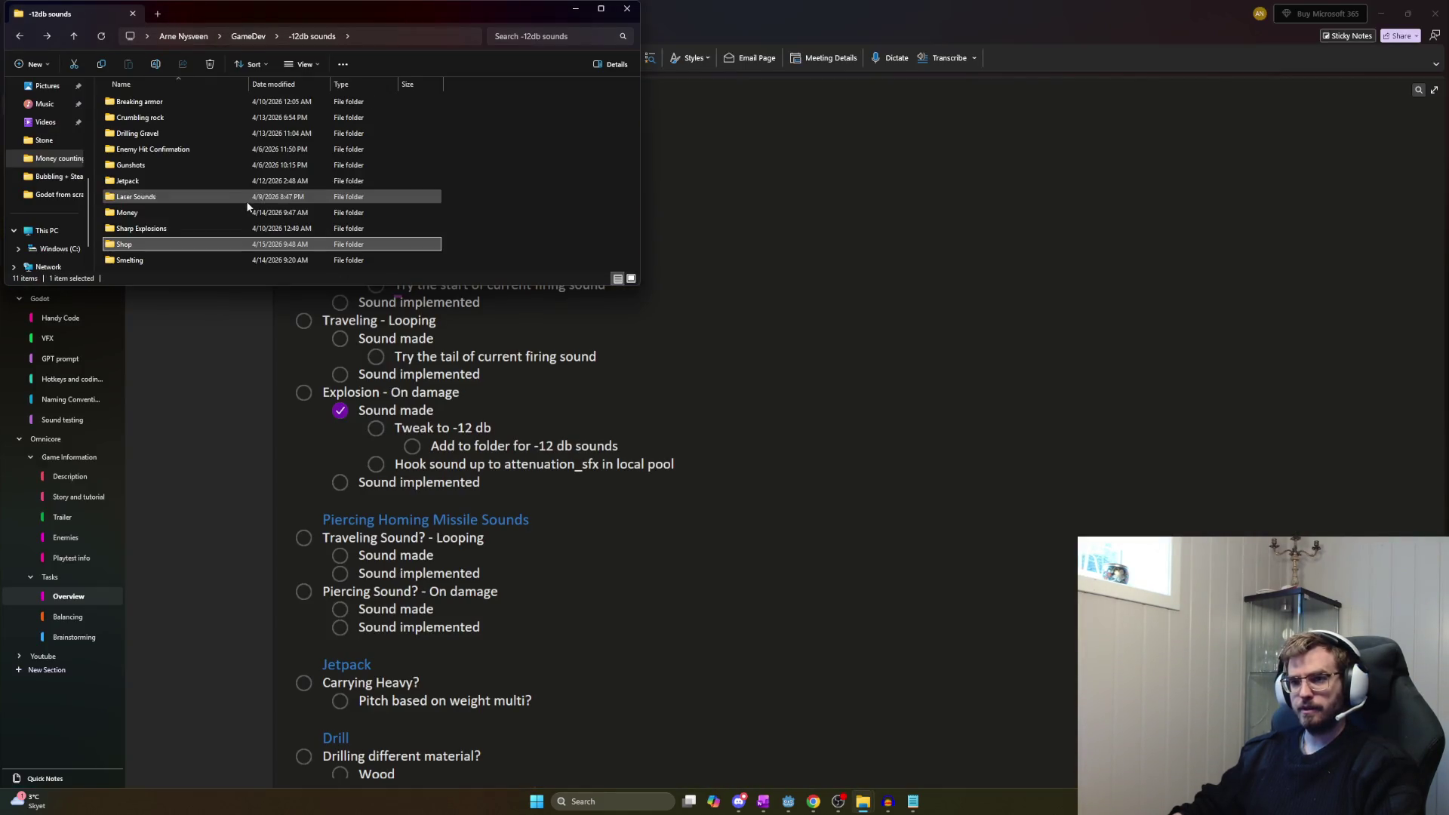
right_click(520, 261)
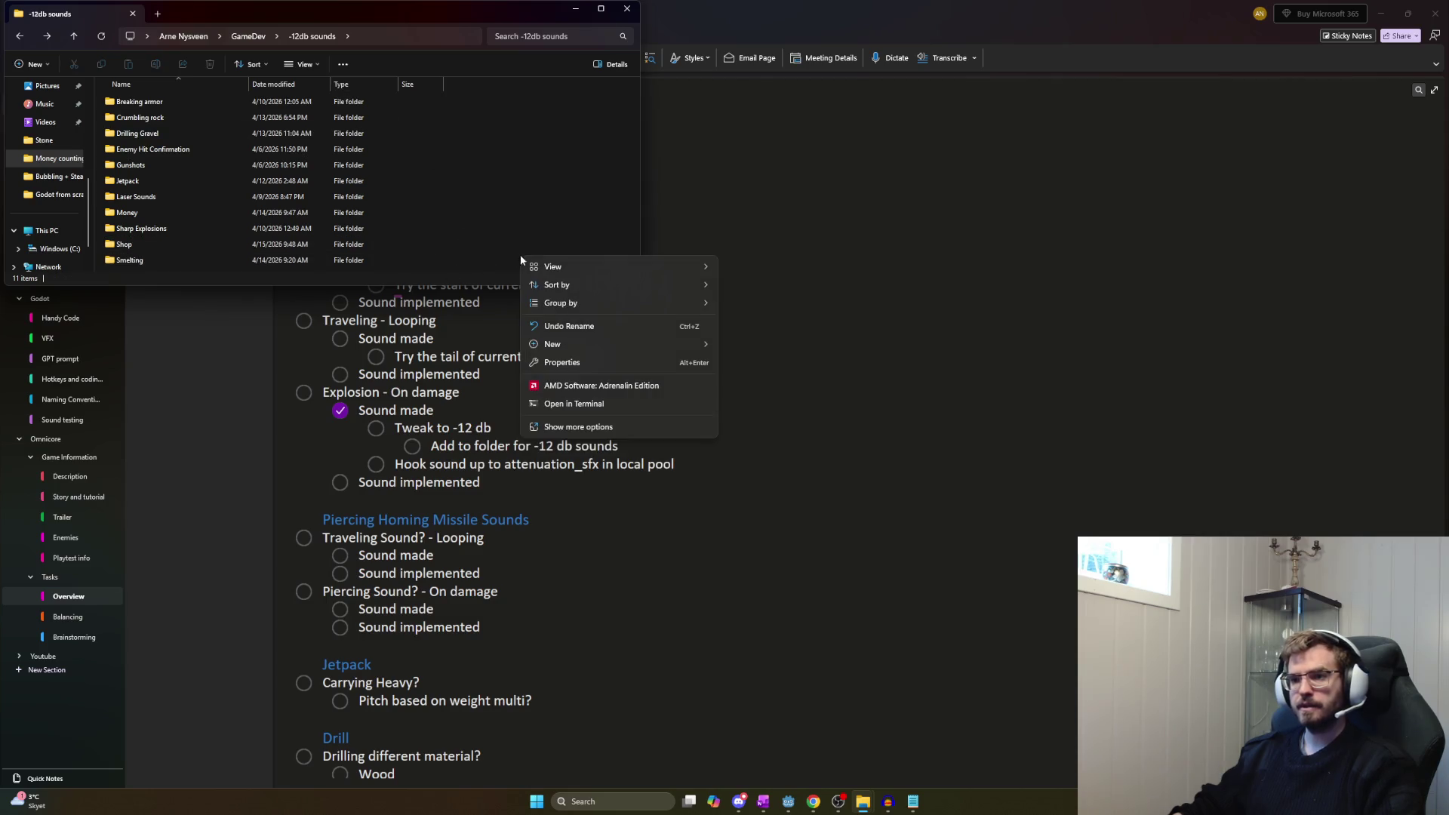
mouse_move(627, 293)
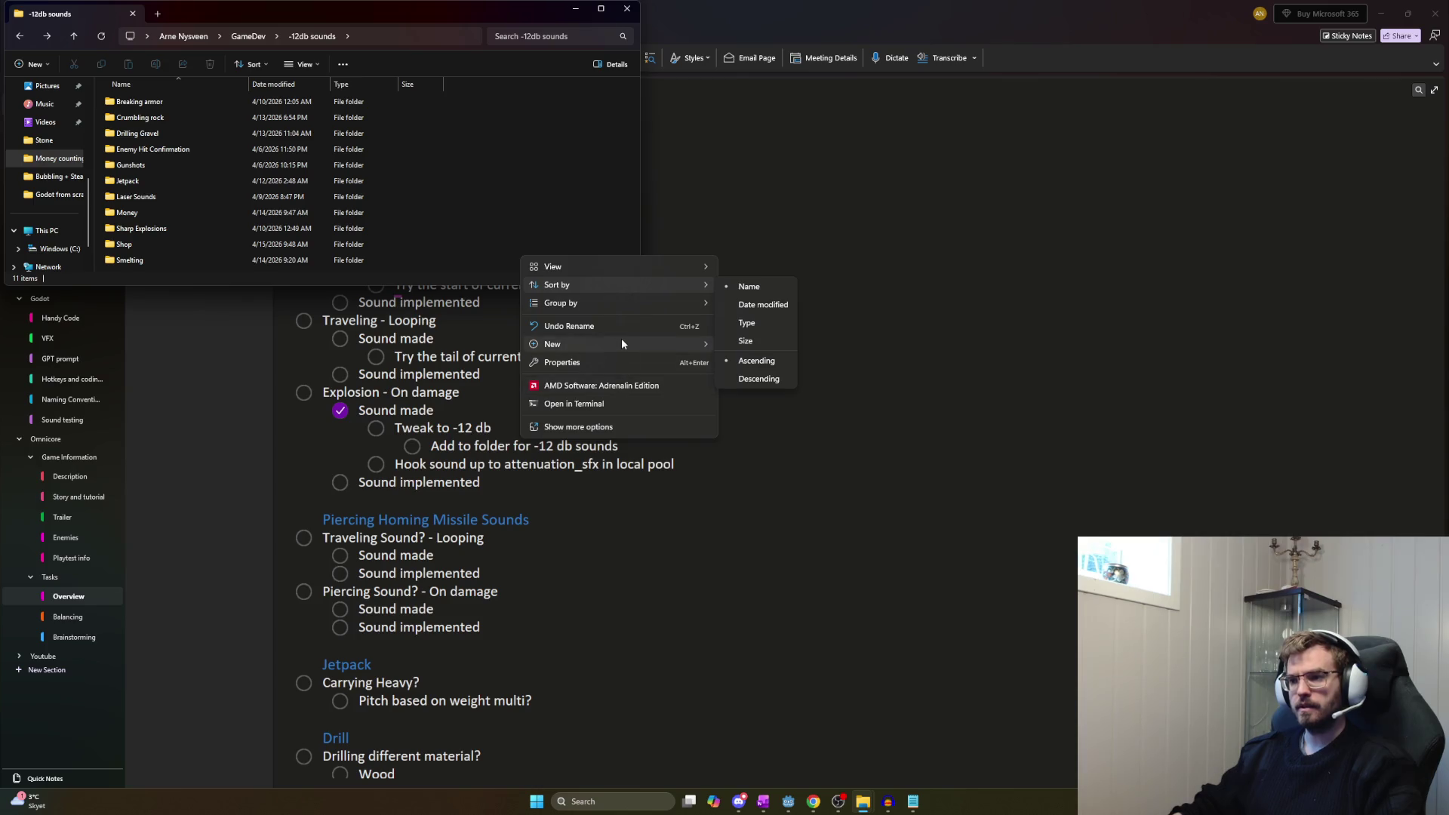
mouse_move(622, 338)
left_click(742, 348)
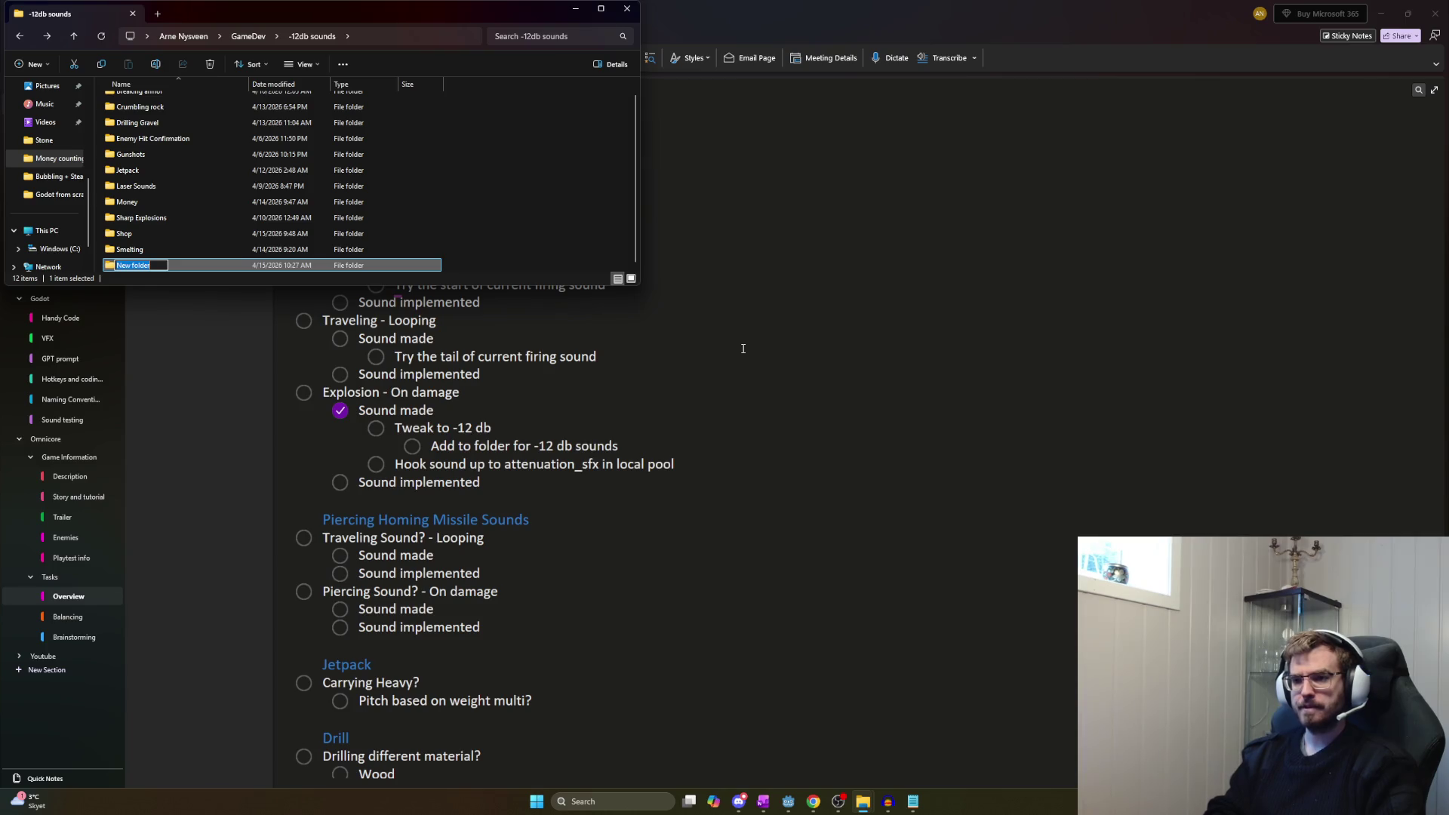
type("Missile Launcher")
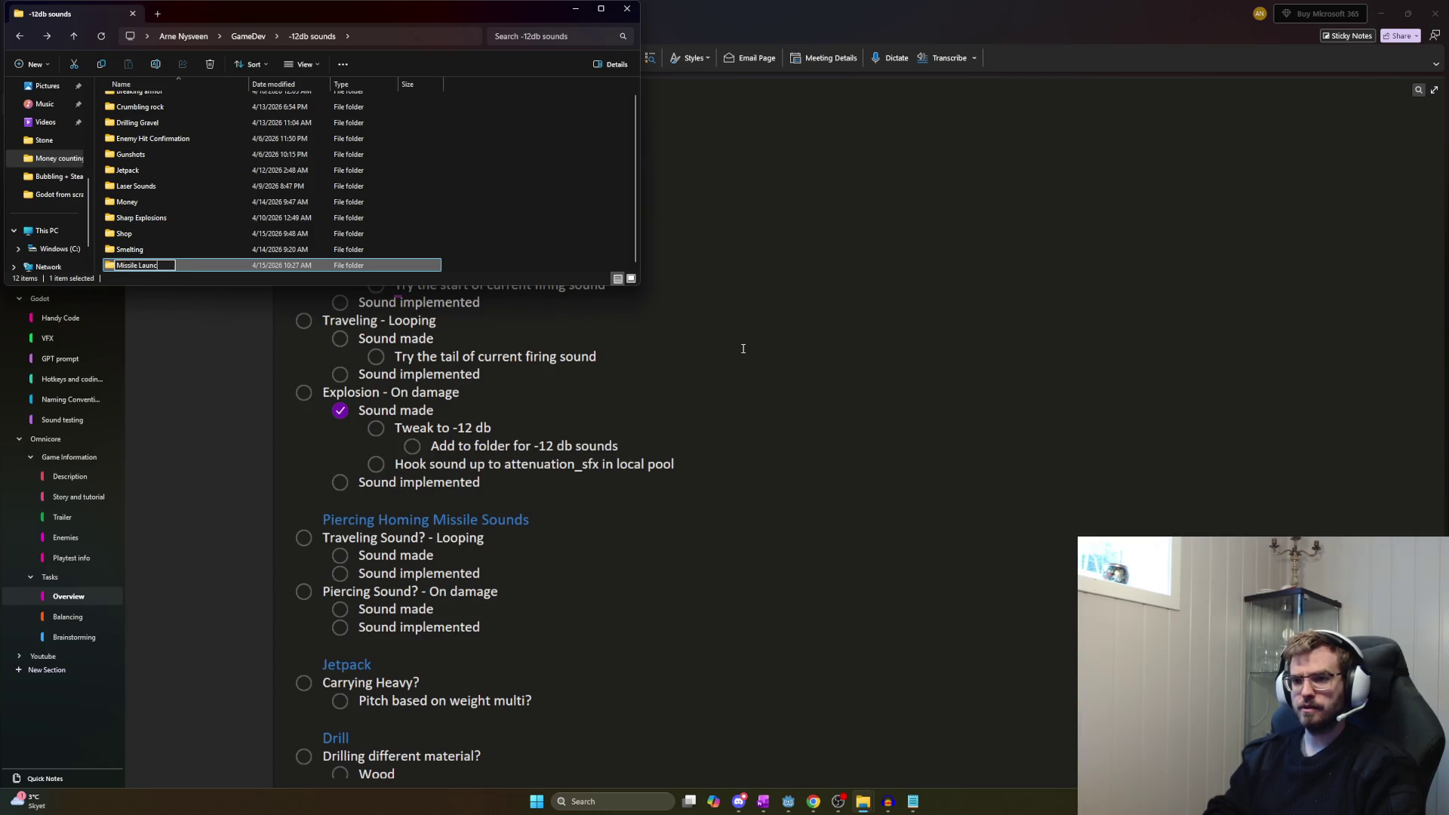
key("BackSpace")
key("BackSpace")
key("BackSpace")
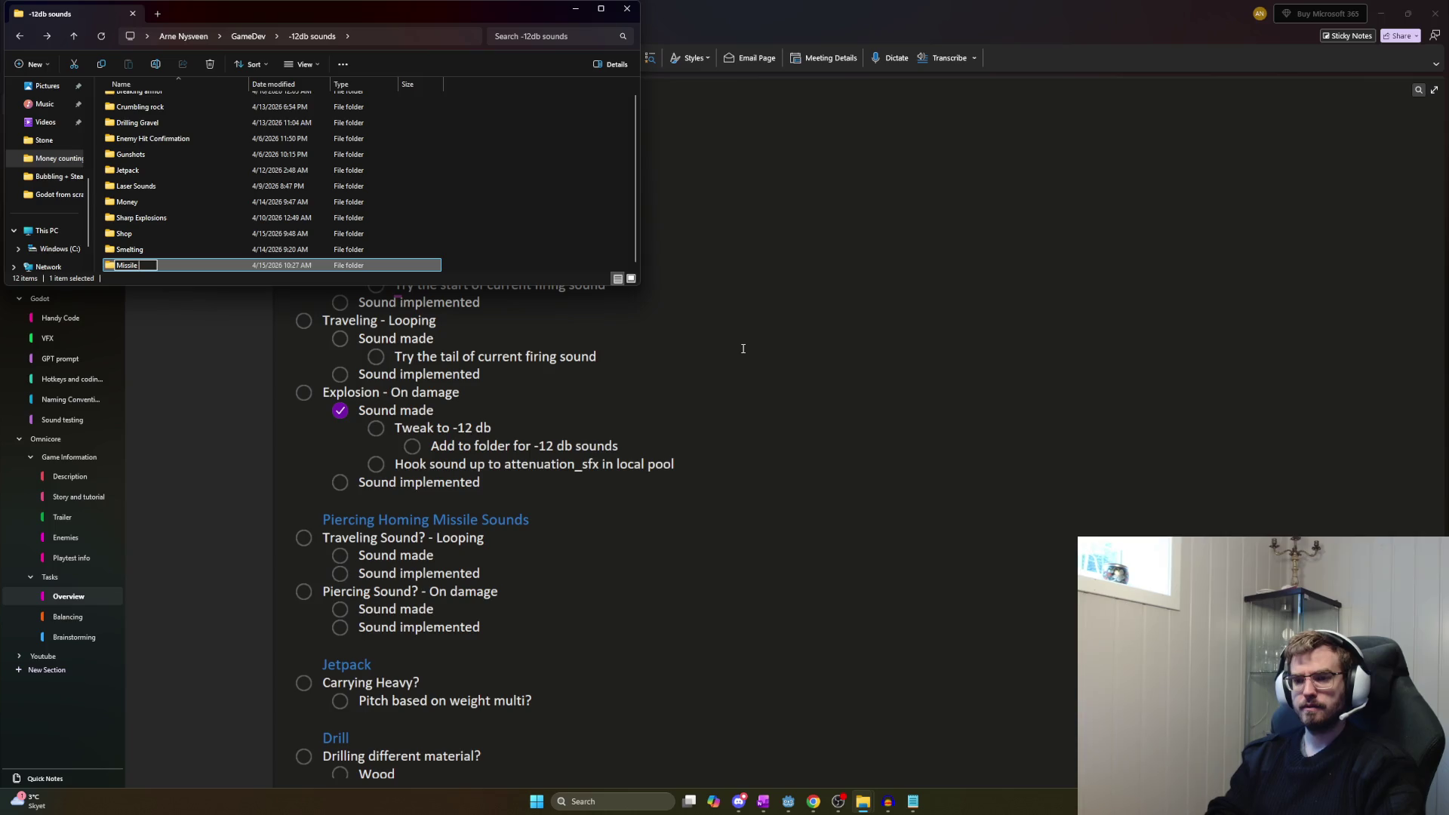
key("Return")
key("Return")
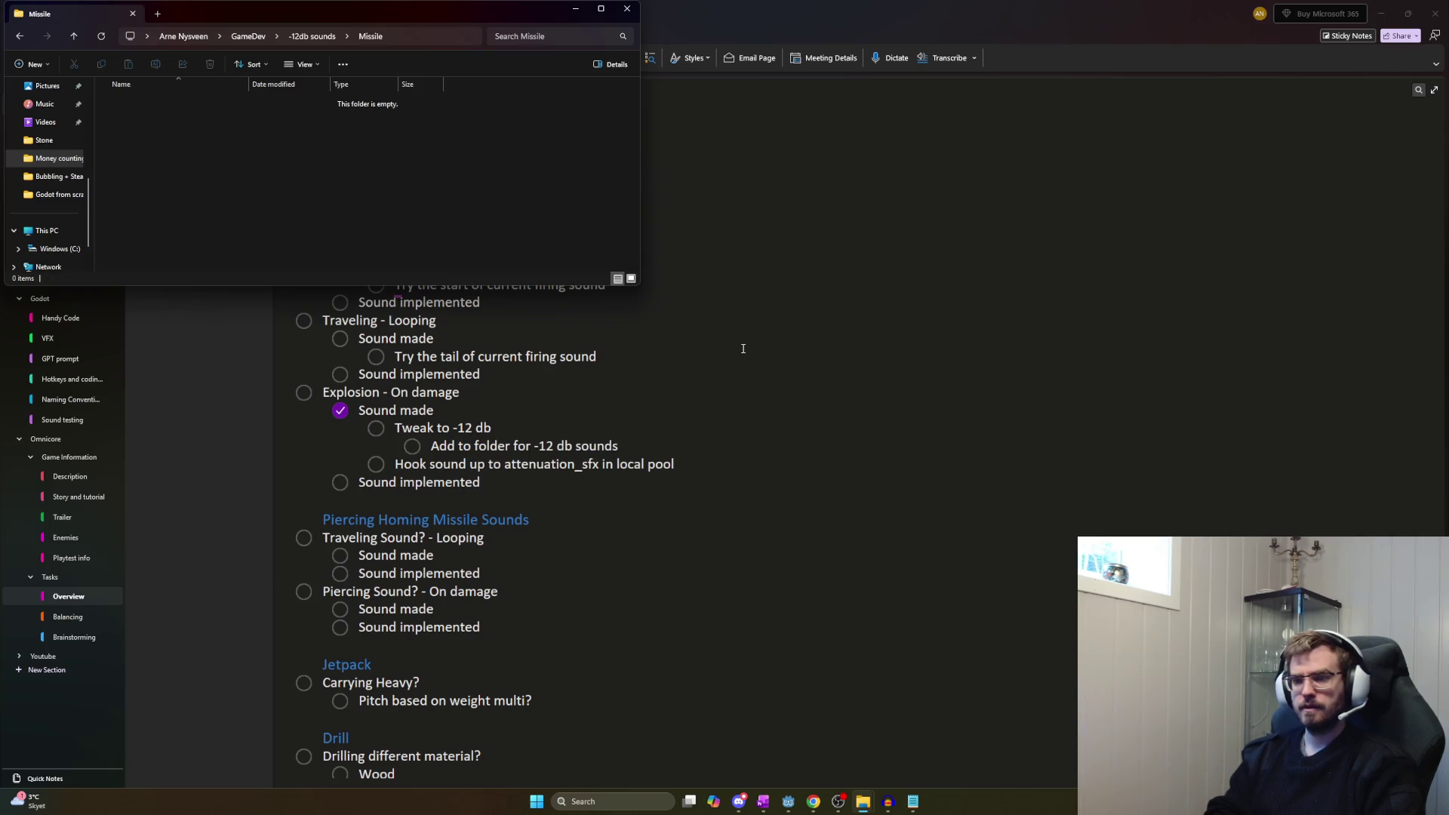
- Inside Missile, create folders Missile Launch, Missile traveling and Missile Exploding
right_click(310, 157)
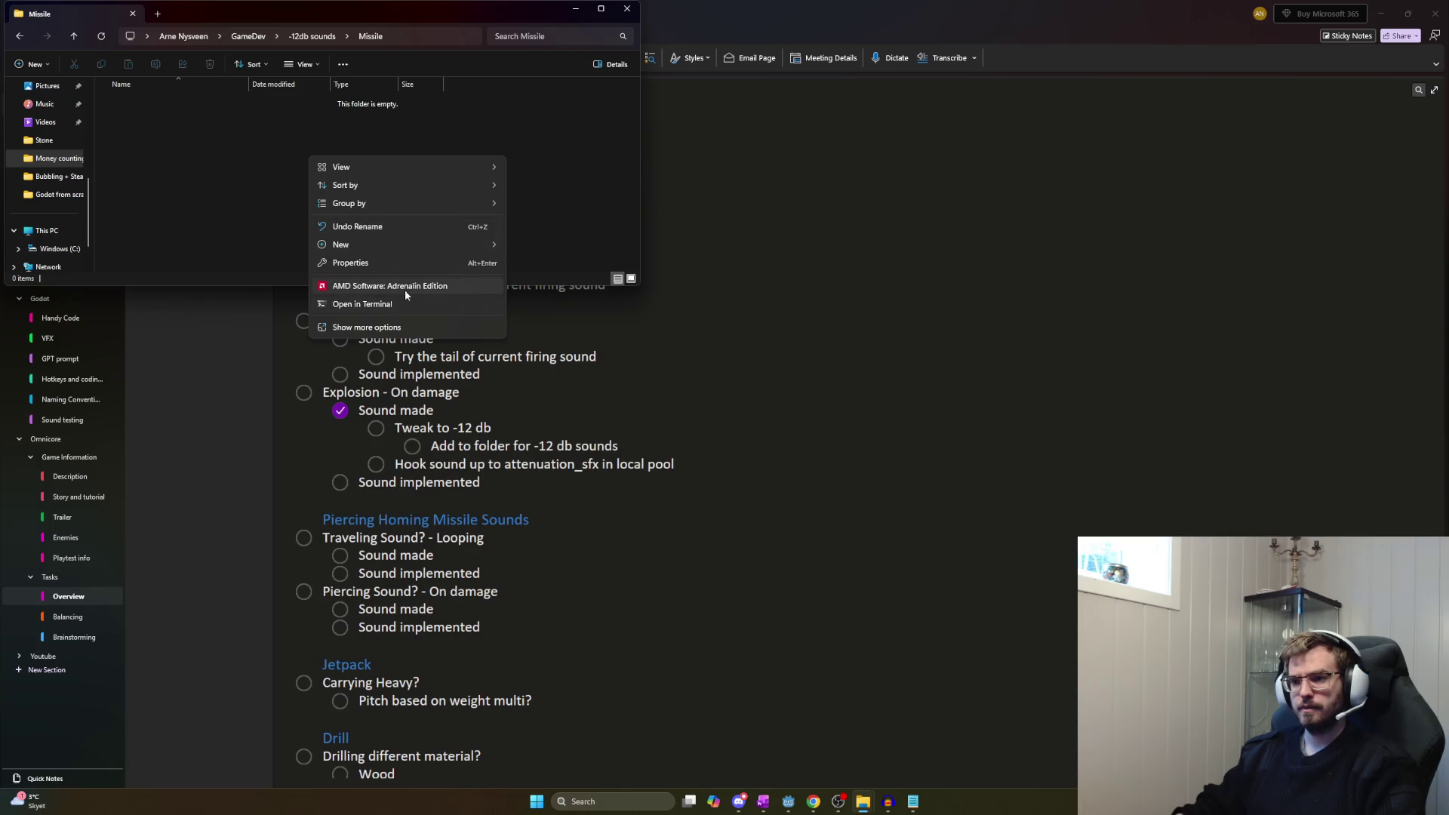
mouse_move(432, 245)
left_click(571, 252)
type("Missile Launch")
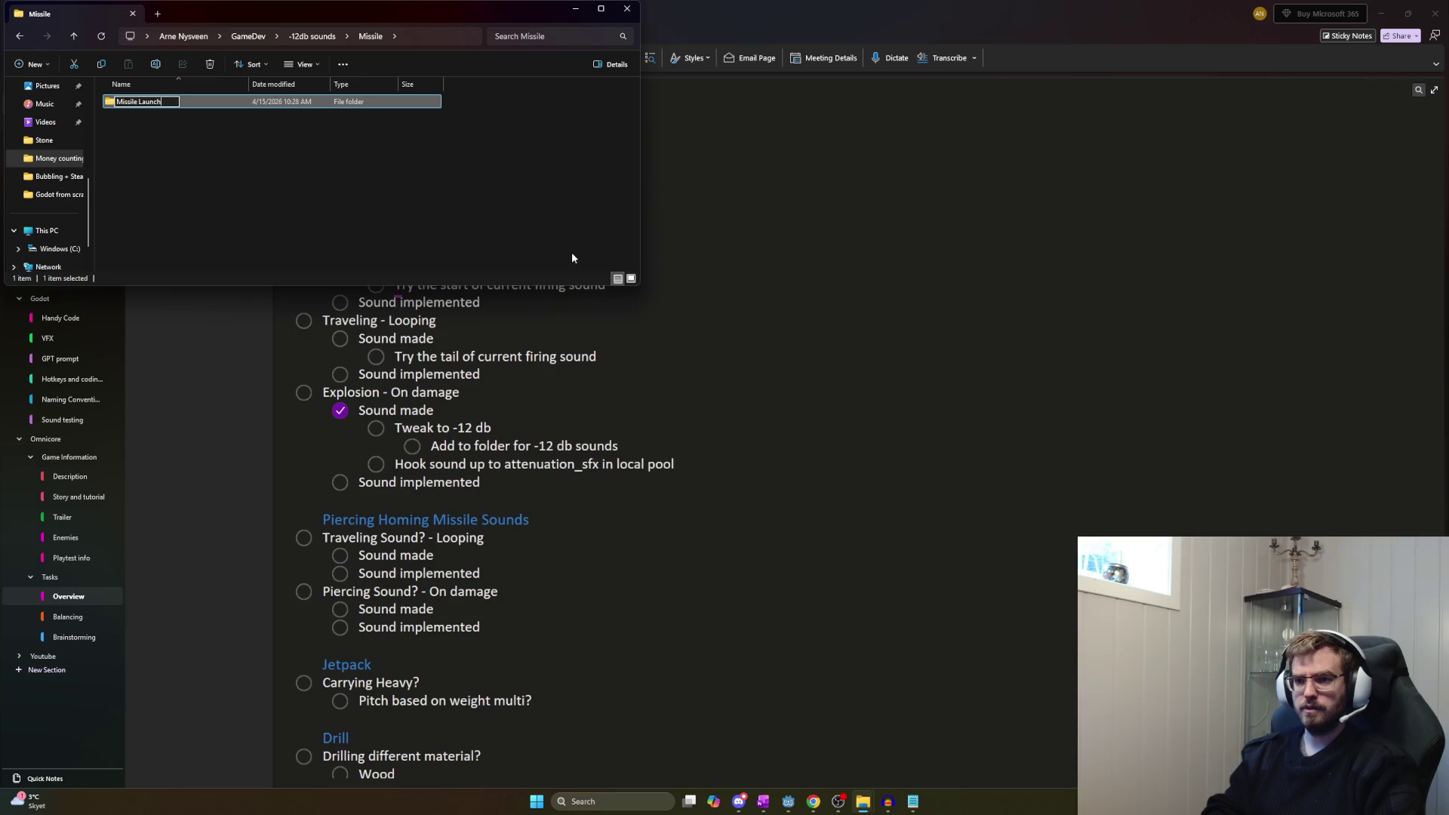
key("Return")
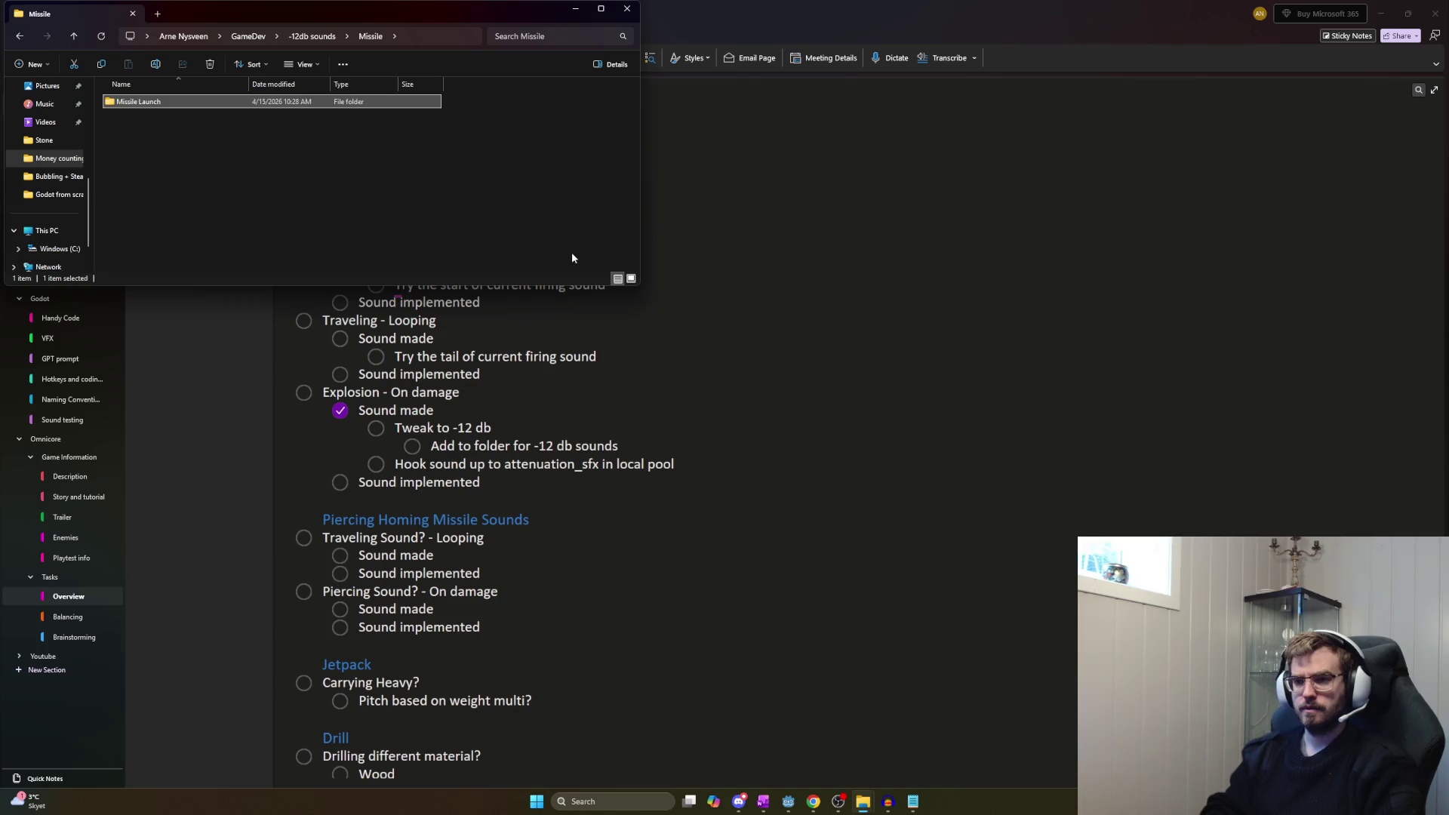
right_click(391, 195)
mouse_move(528, 282)
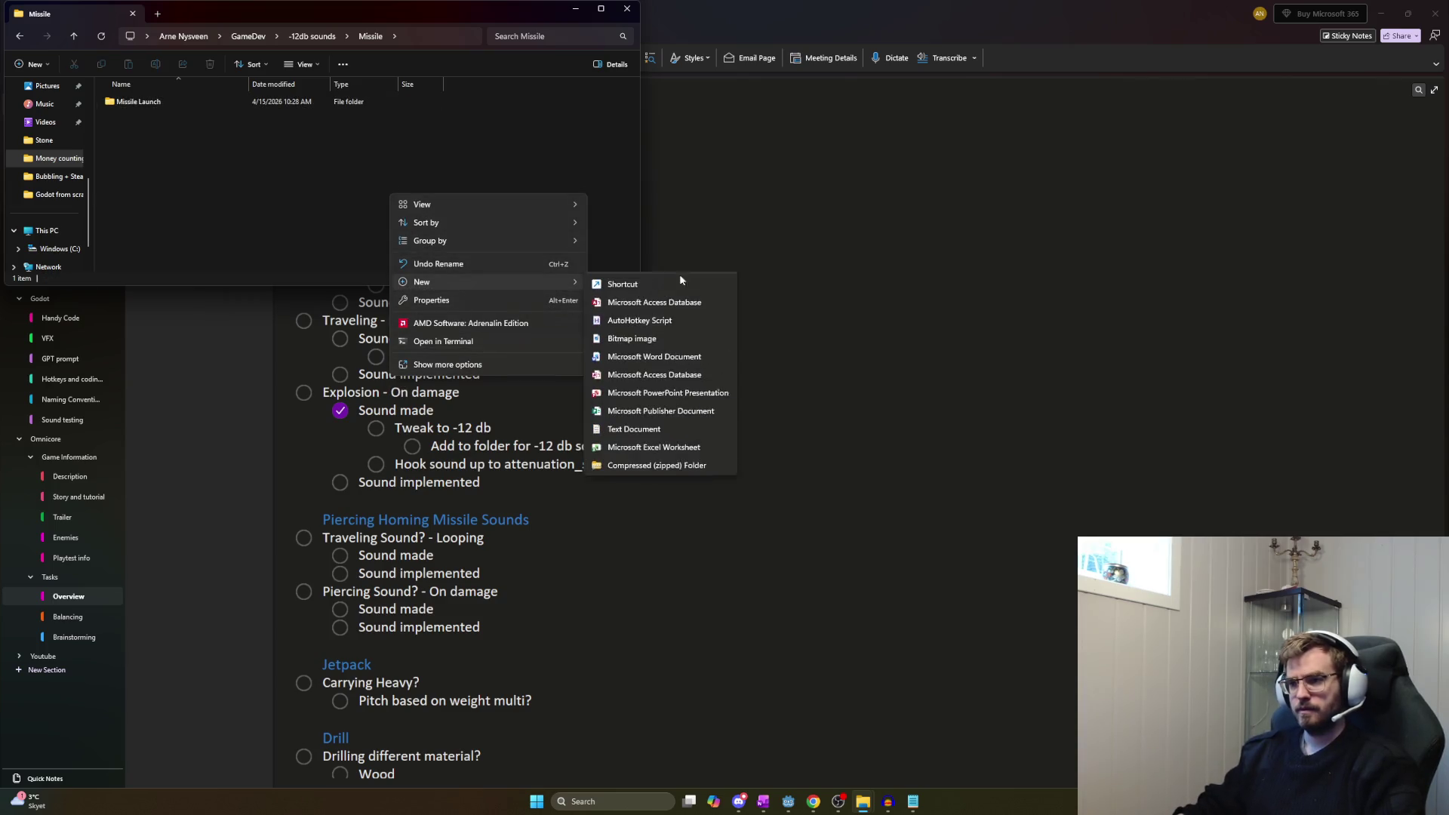
left_click(669, 282)
type("Missile tra")
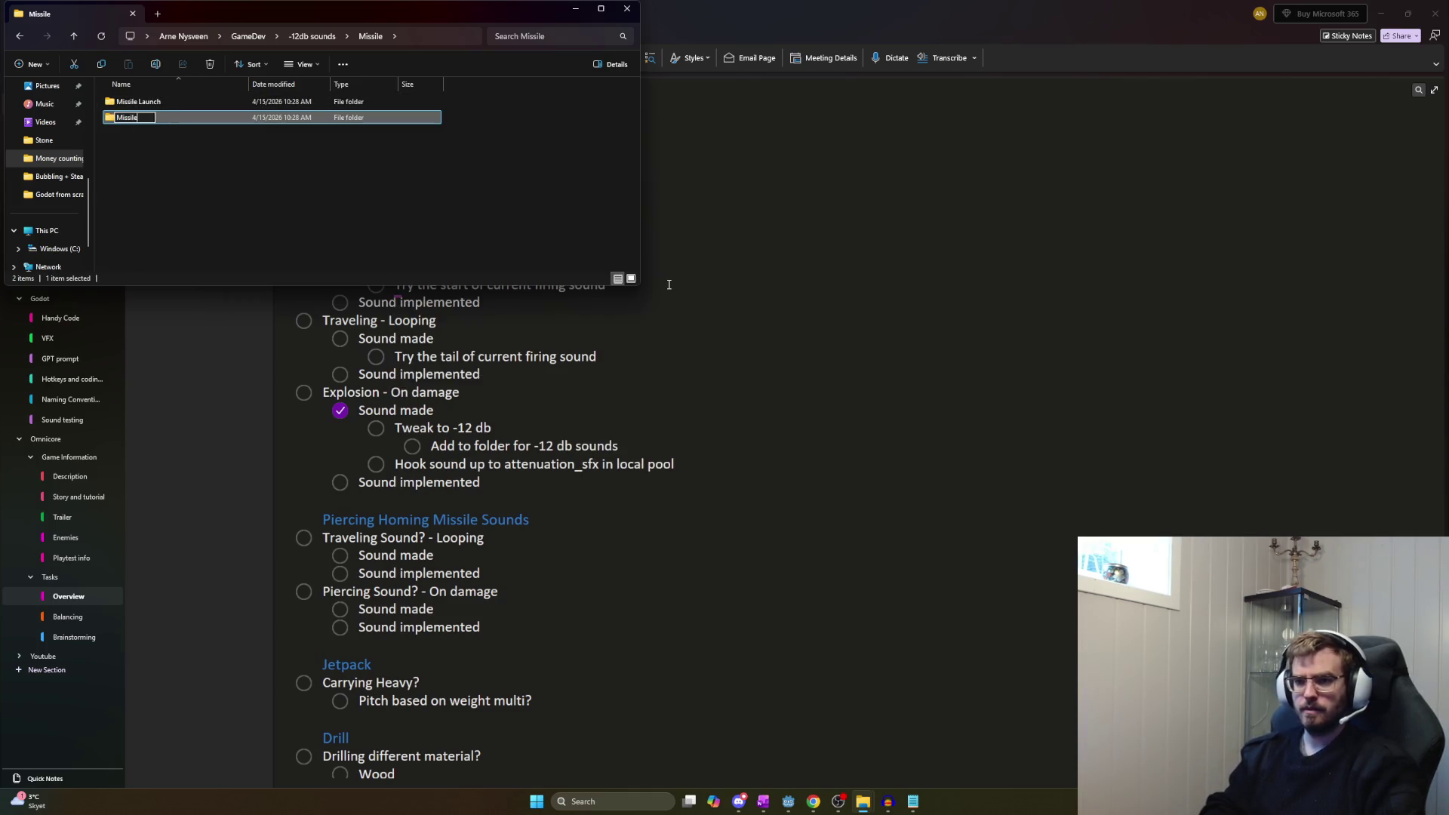
type("veling")
key("Return")
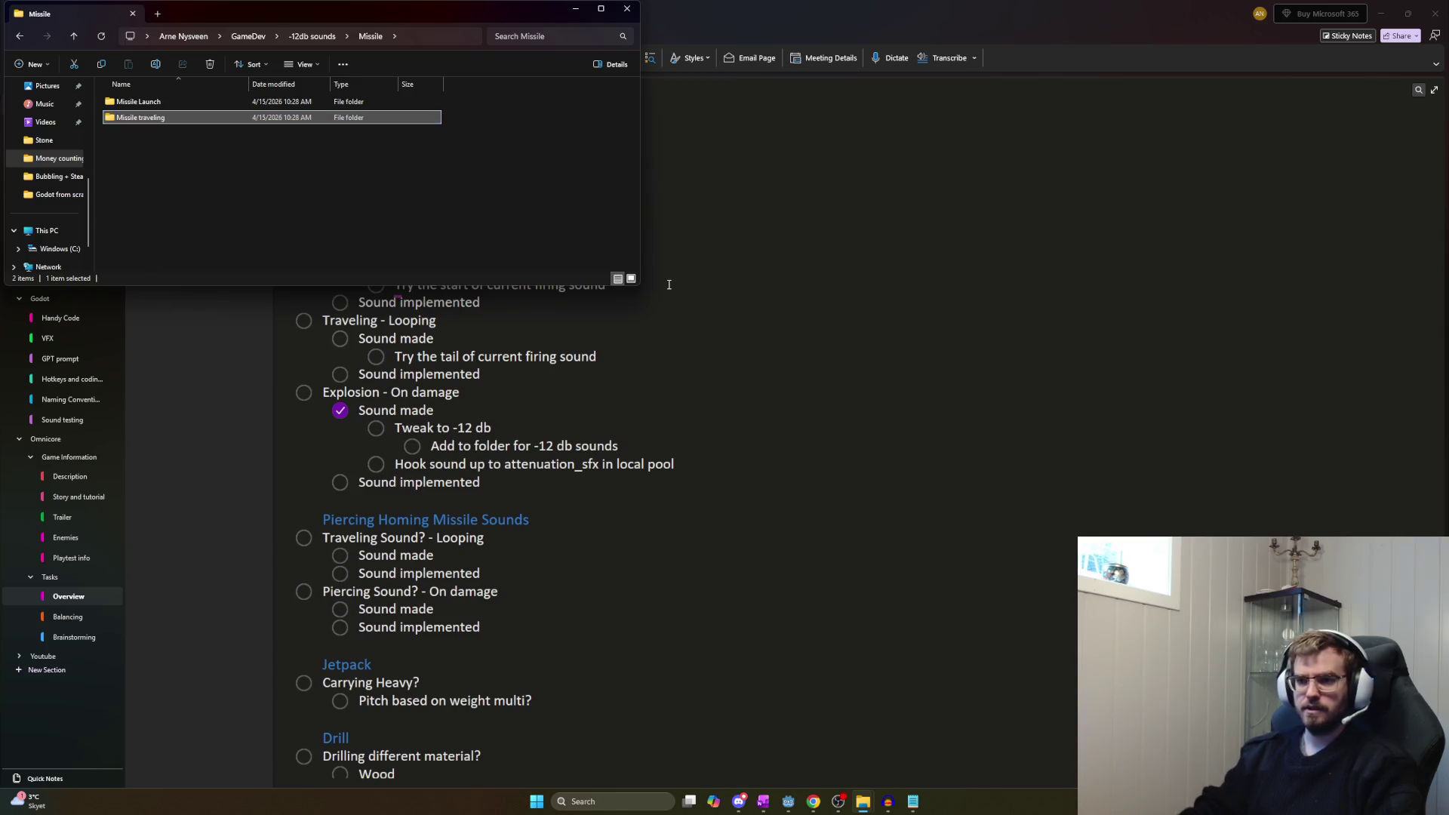
right_click(314, 181)
mouse_move(423, 261)
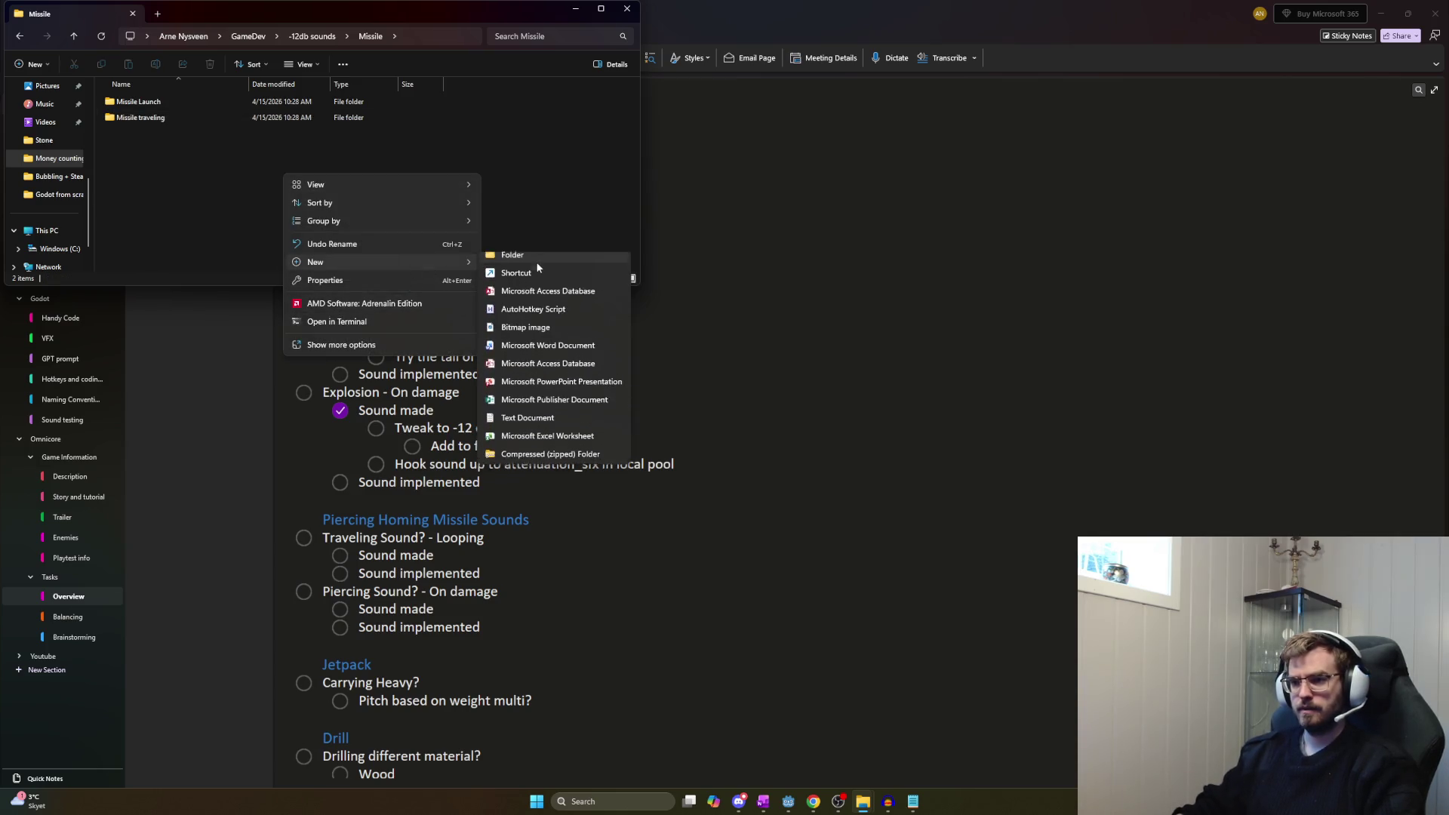
left_click(536, 261)
type("Missile Expl")
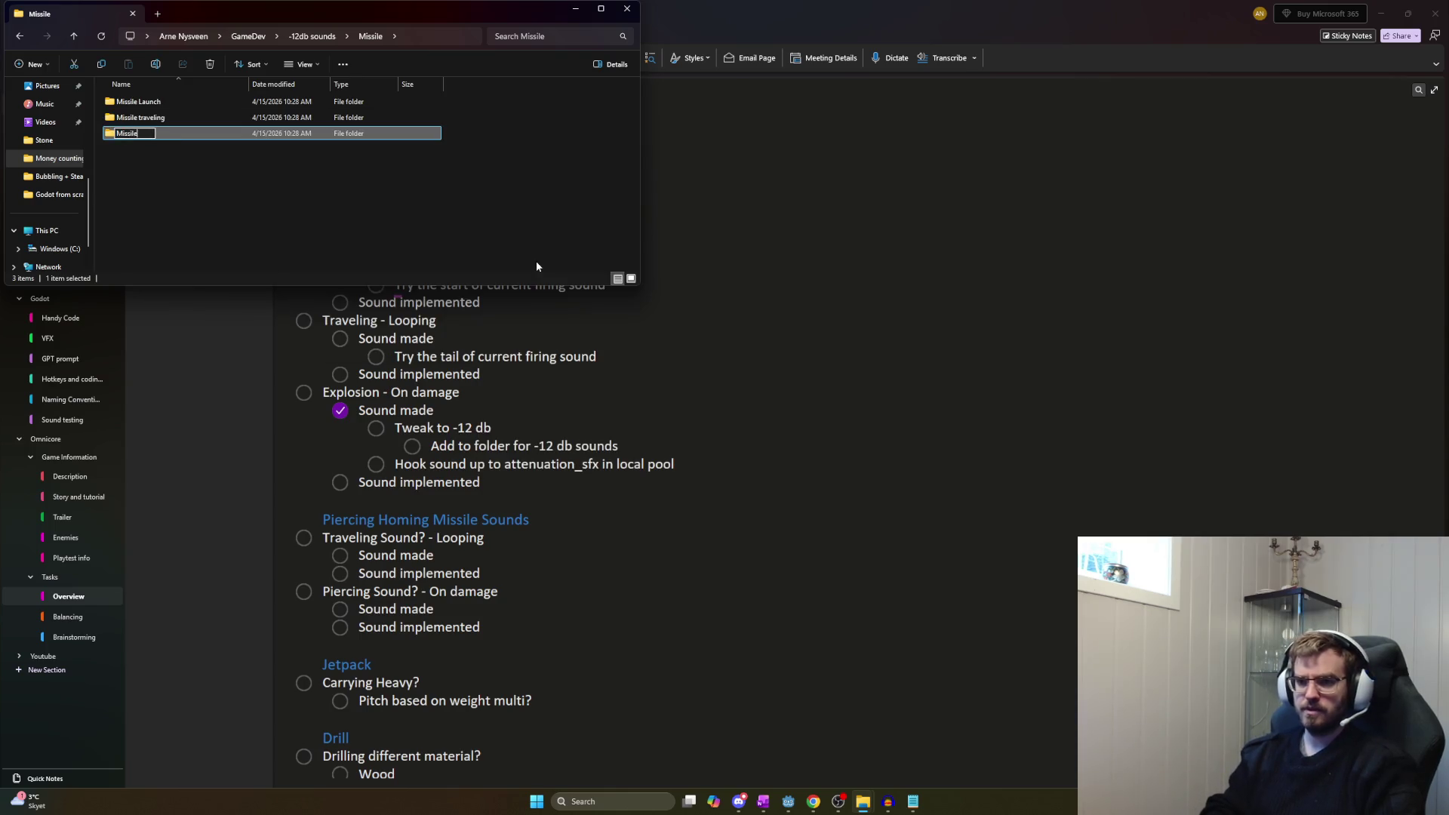
type("oding")
key("Return")
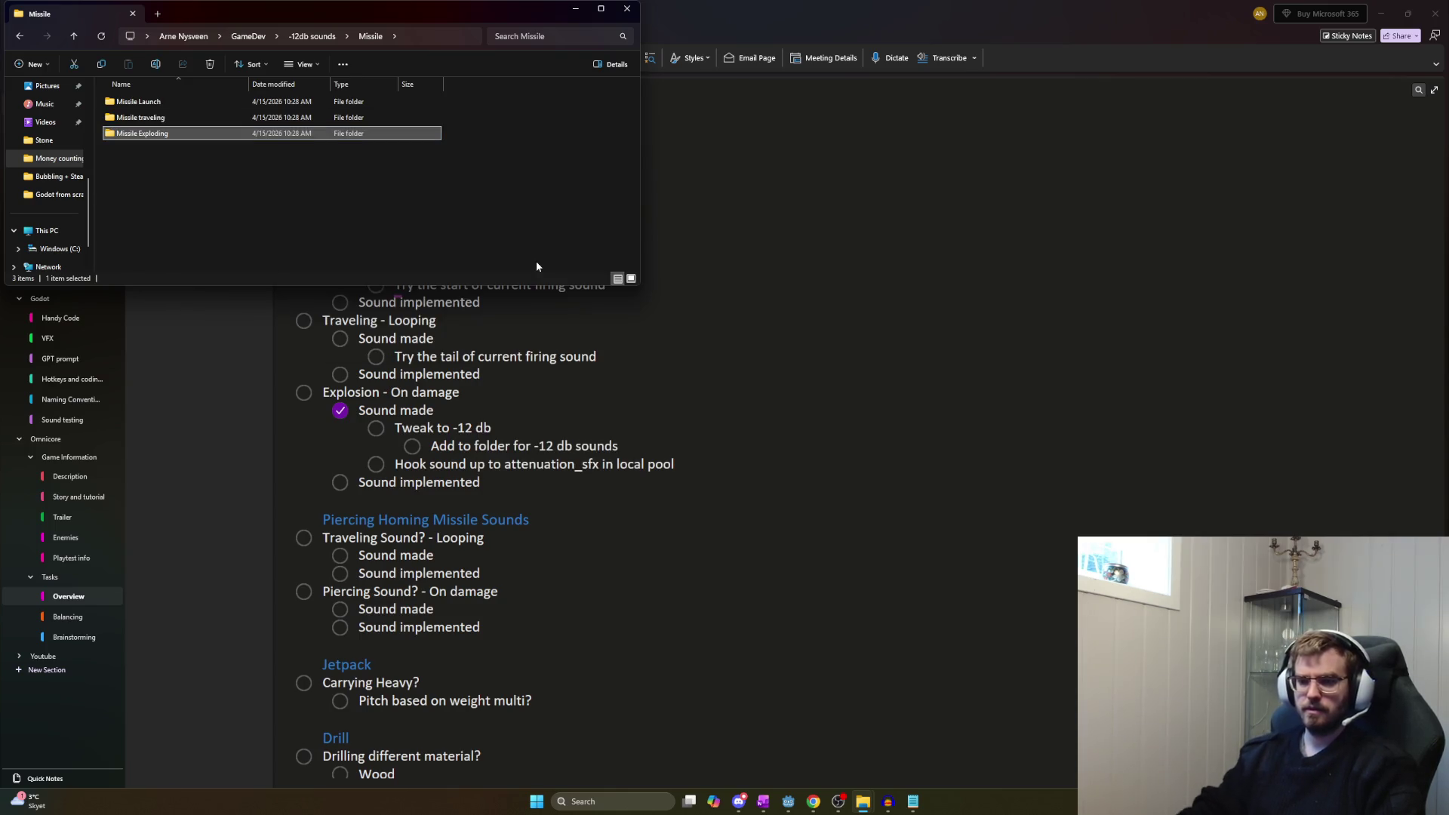
- Rename Missile traveling to Missile Traveling and return to the Godot editor
left_click(188, 123)
key("F2")
type("Missile Traveling")
key("Return")
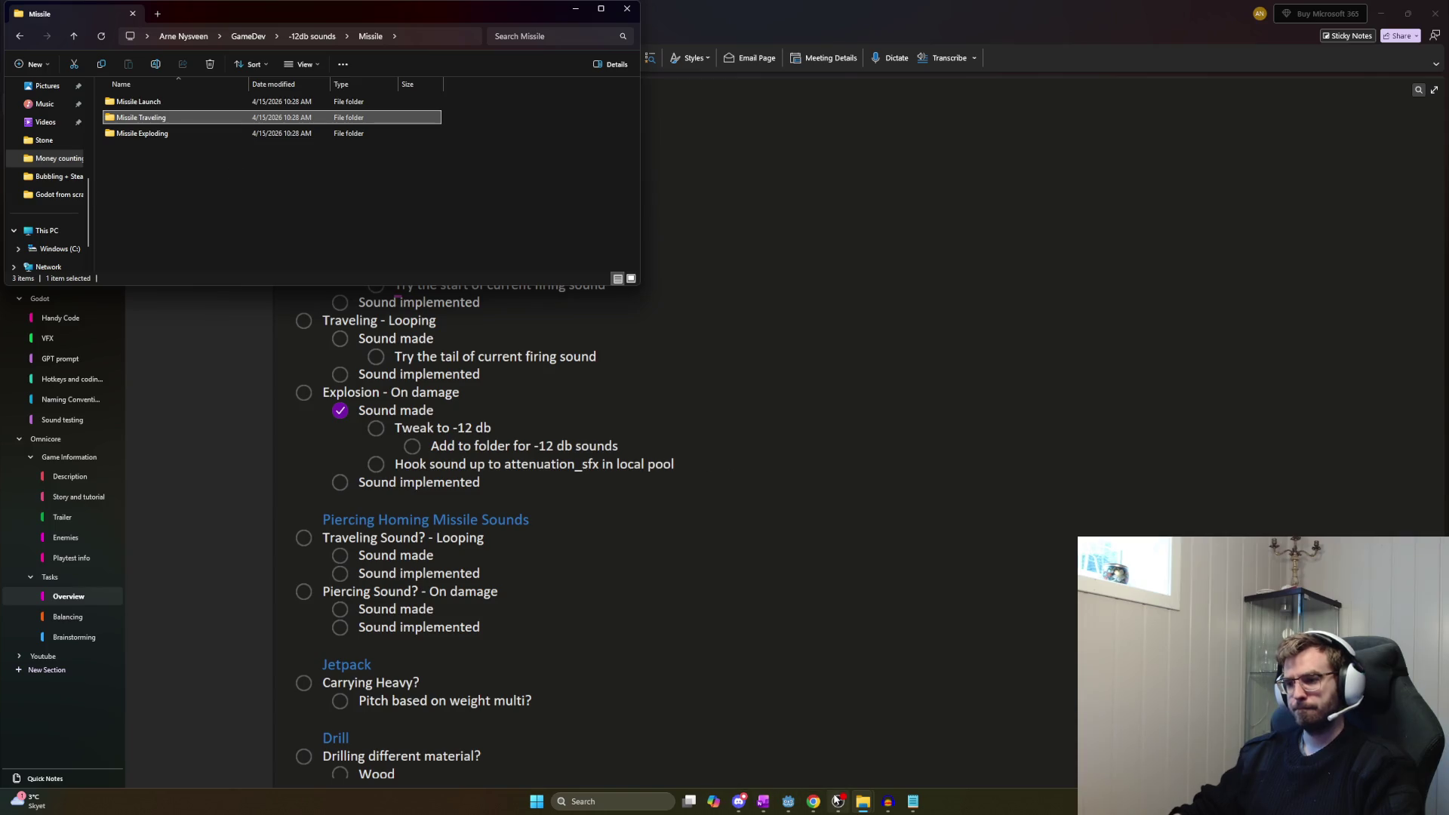
left_click(788, 802)
- Filter the FileSystem dock for 'missile' and reveal missile_launch.wav in File Explorer
double_click(79, 466)
type("missile")
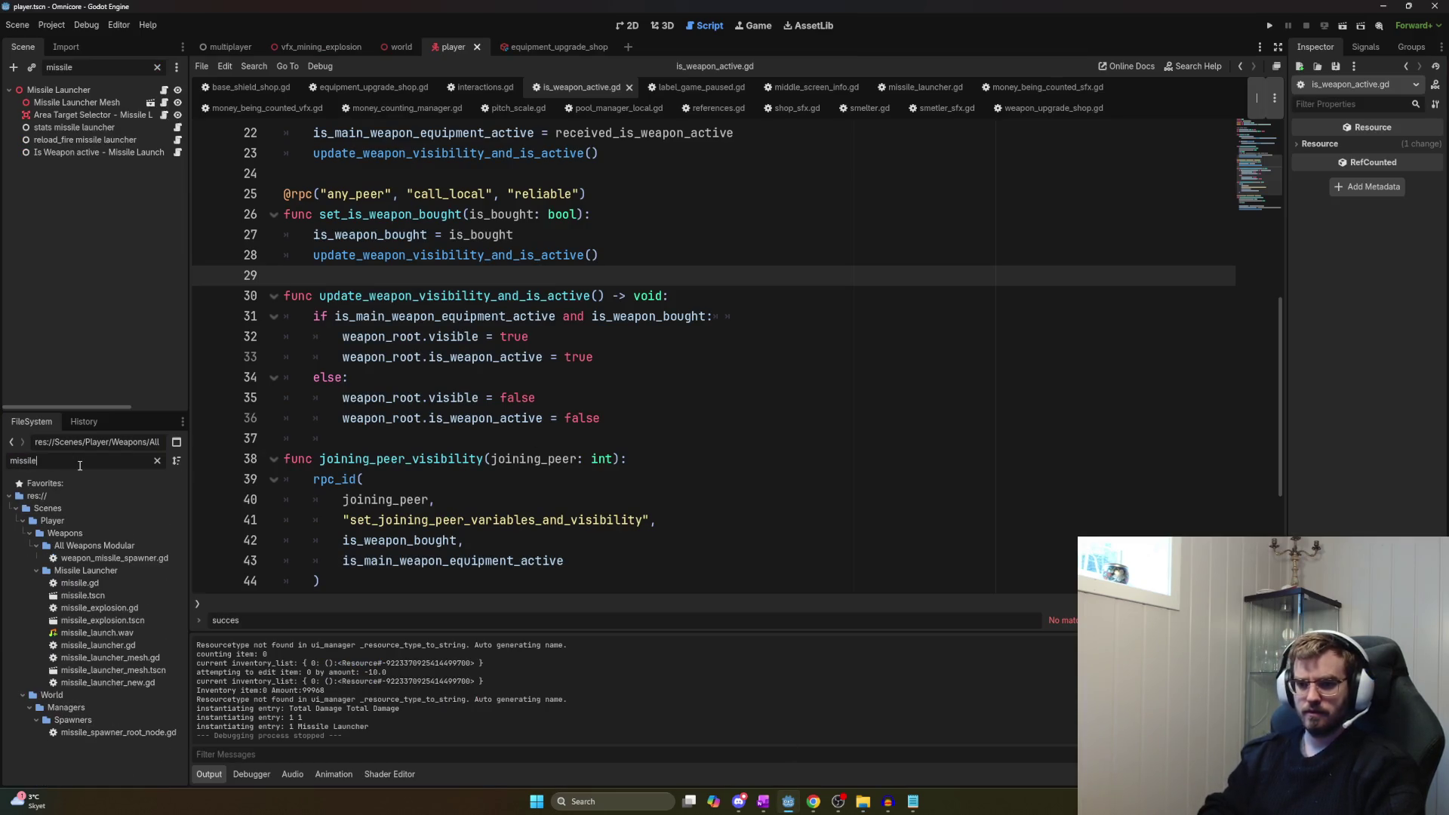
left_click(119, 637)
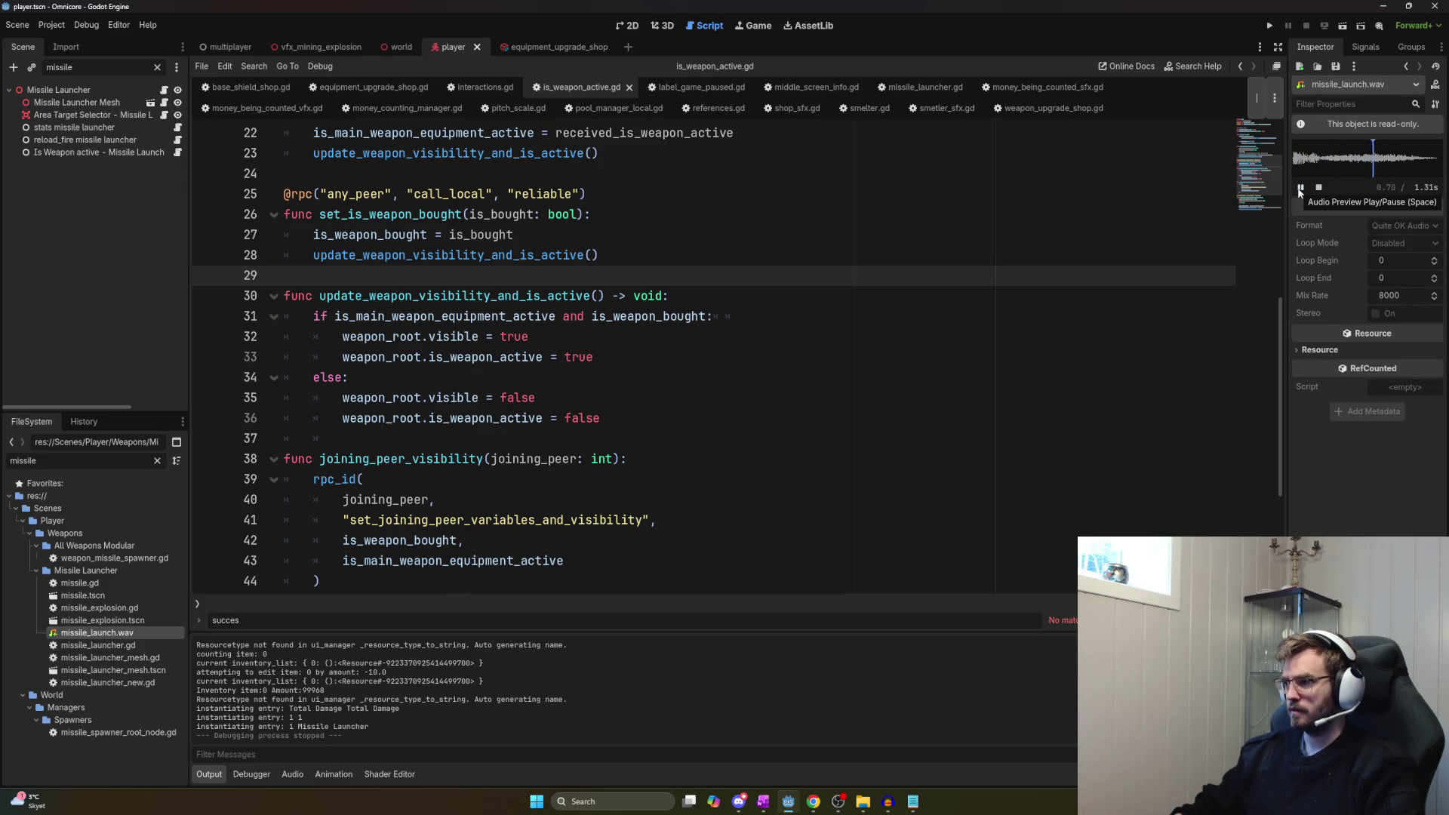
right_click(116, 638)
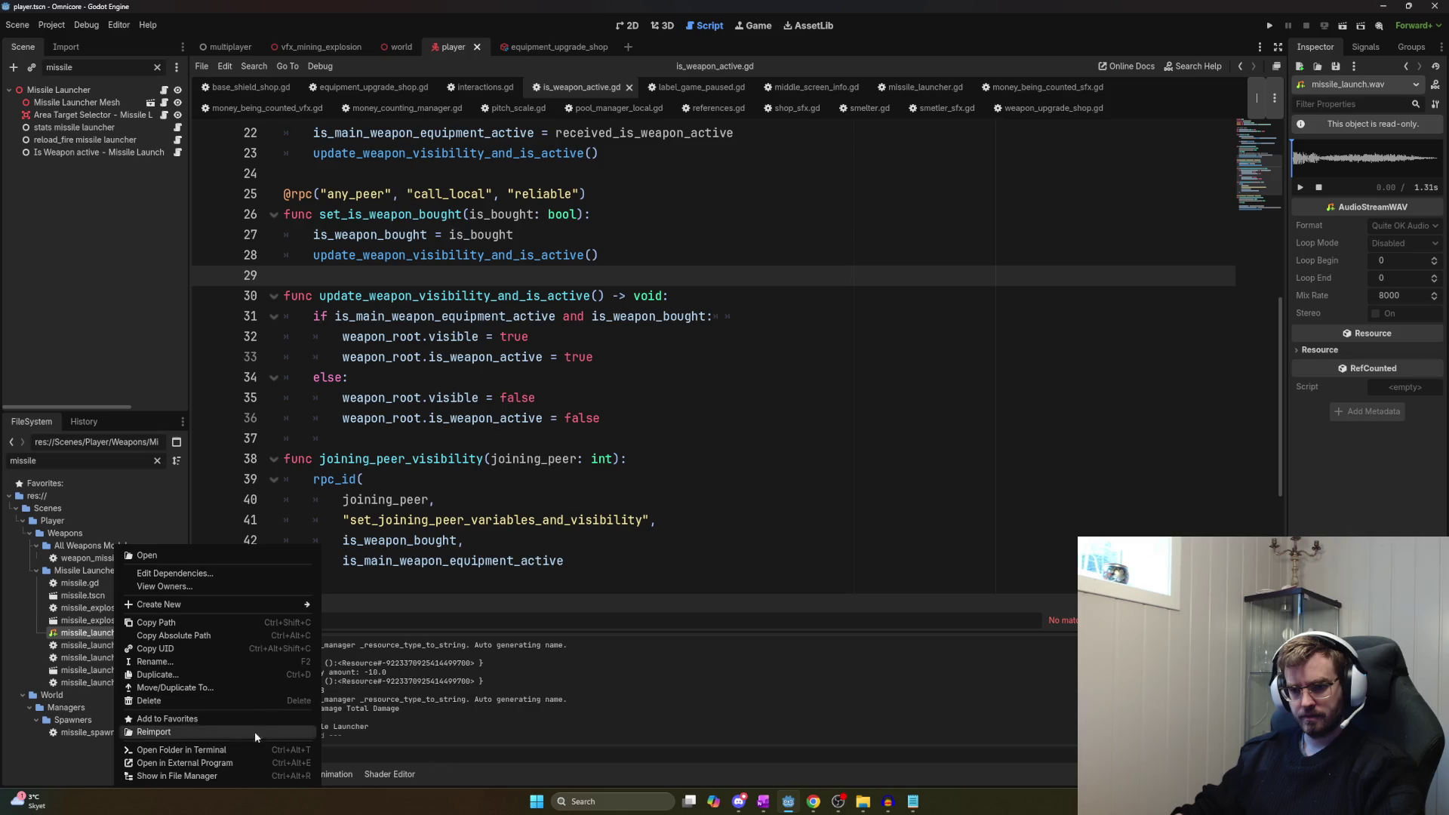
left_click(239, 776)
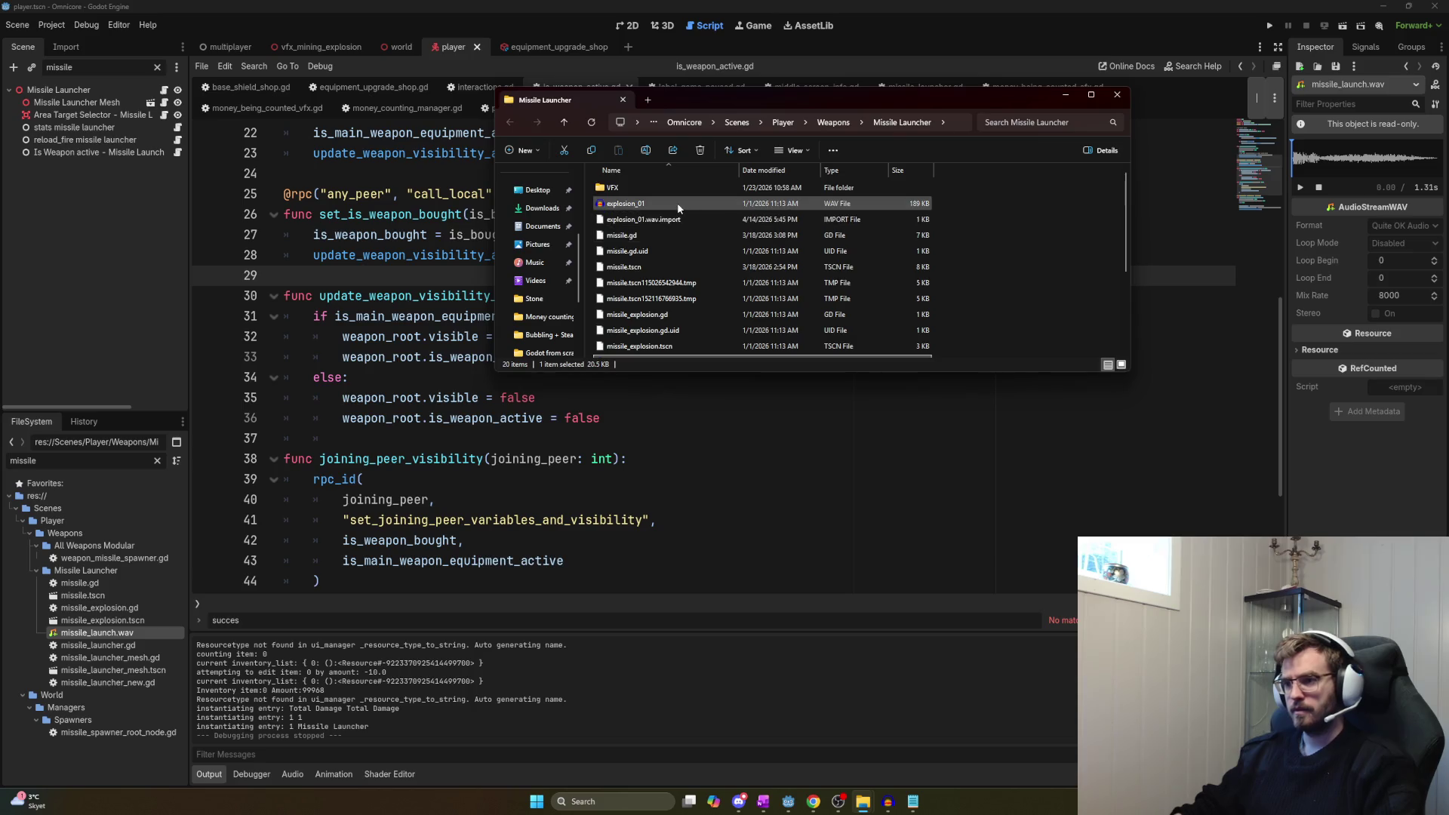
- Copy missile_launch.wav from Missile Launcher and paste it into the Missile folder
scroll(717, 271, "down", 3)
mouse_move(656, 224)
left_mouse_down()
mouse_move(890, 276)
mouse_move(369, 238)
mouse_move(527, 246)
left_mouse_up()
key("alt+Tab")
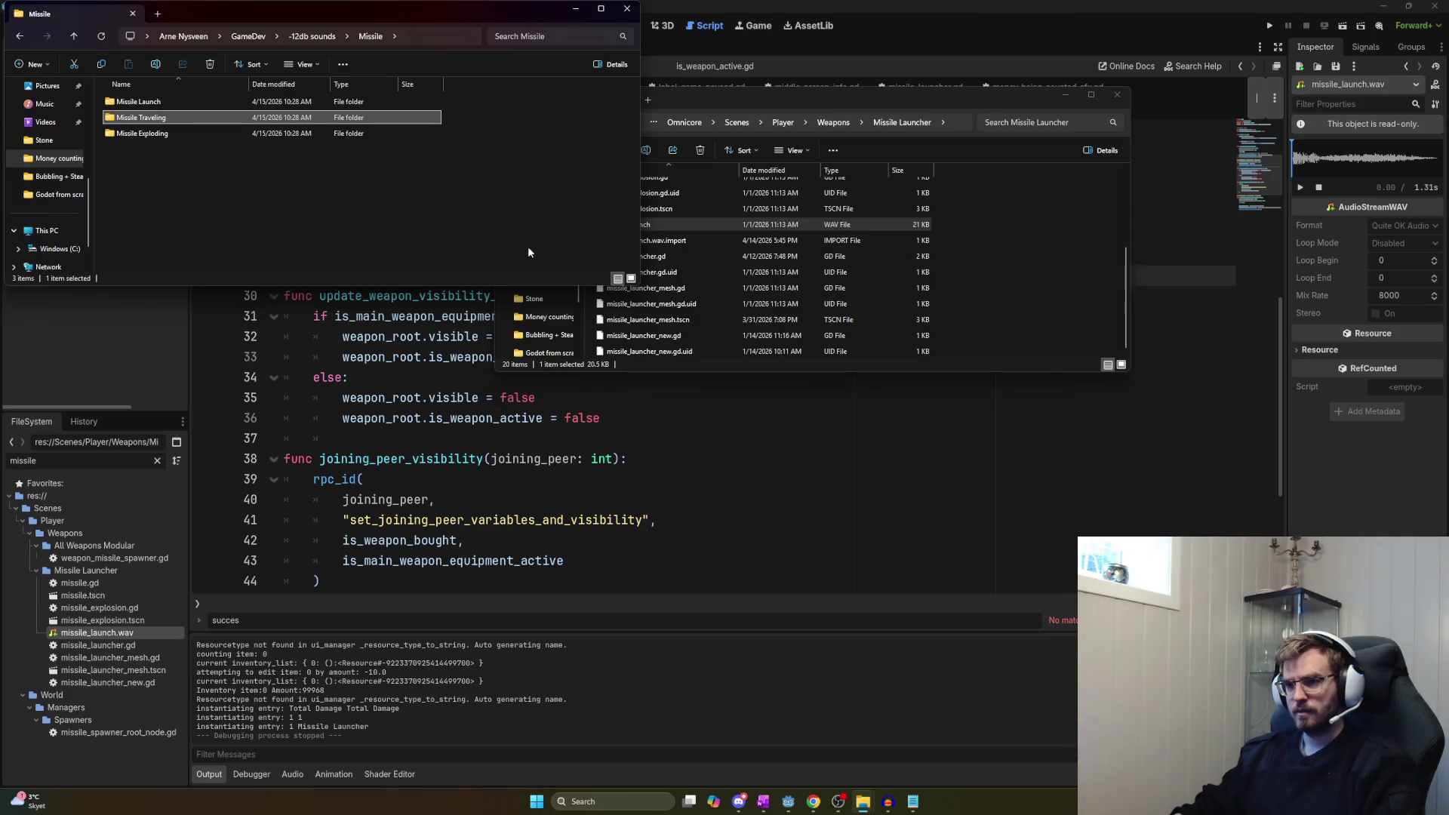
left_click(1004, 267)
key("ctrl+z")
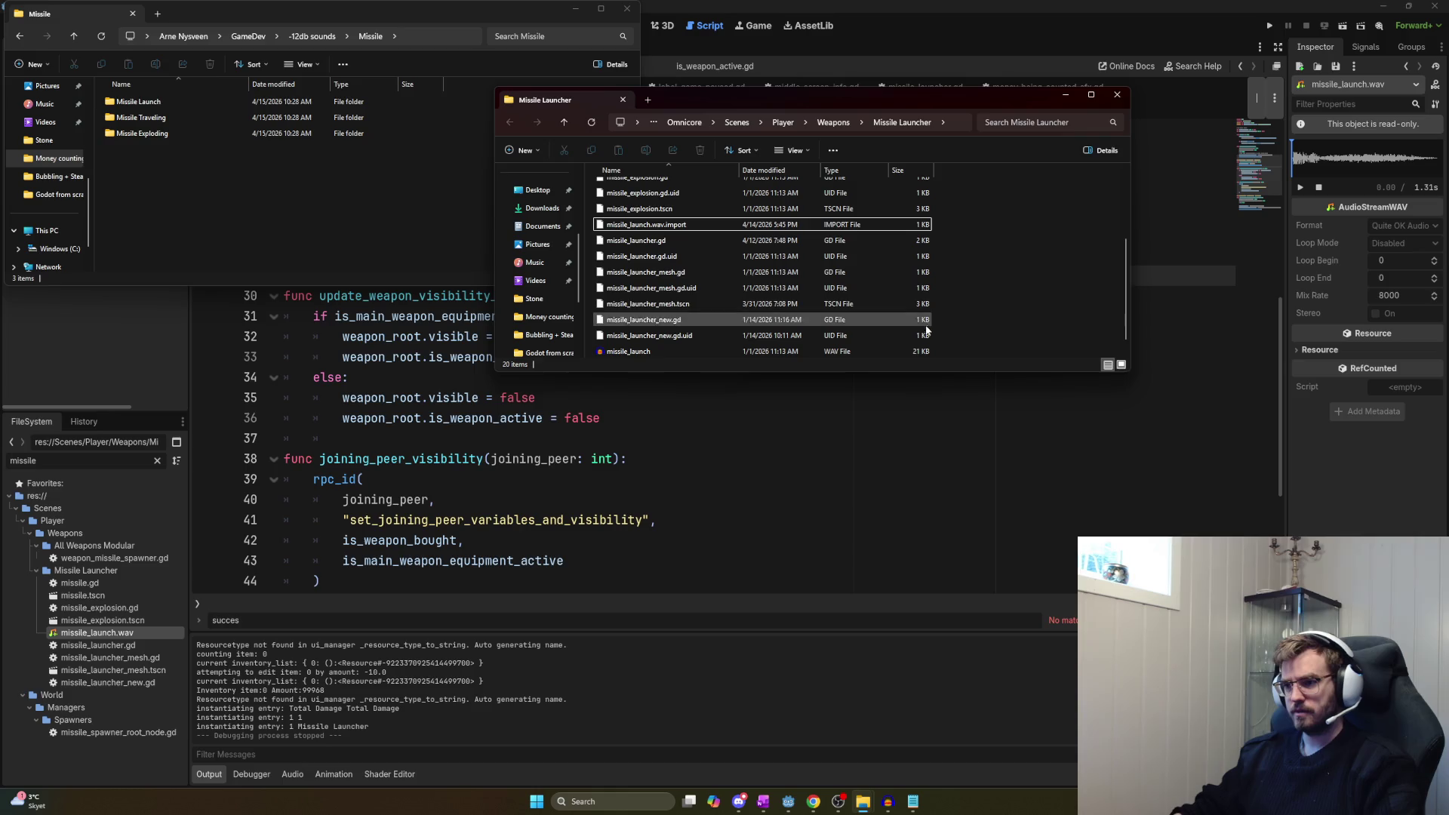
left_click(625, 352)
key("ctrl+c")
left_click(322, 208)
key("ctrl+v")
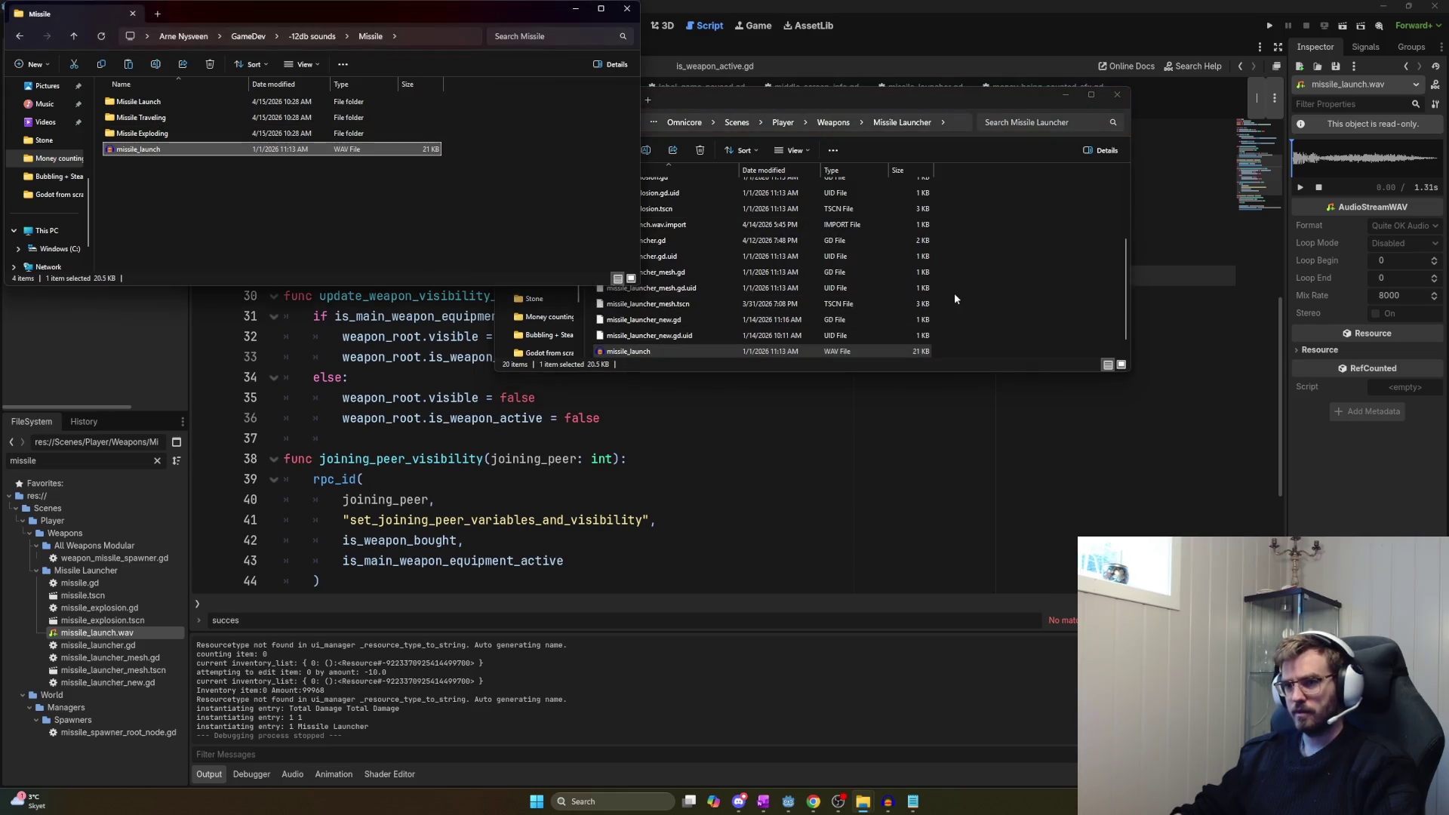
scroll(955, 298, "up", 5)
- Open explosion_01 from the Missile Launcher folder in the audio editor
left_click(971, 269)
left_click(626, 204)
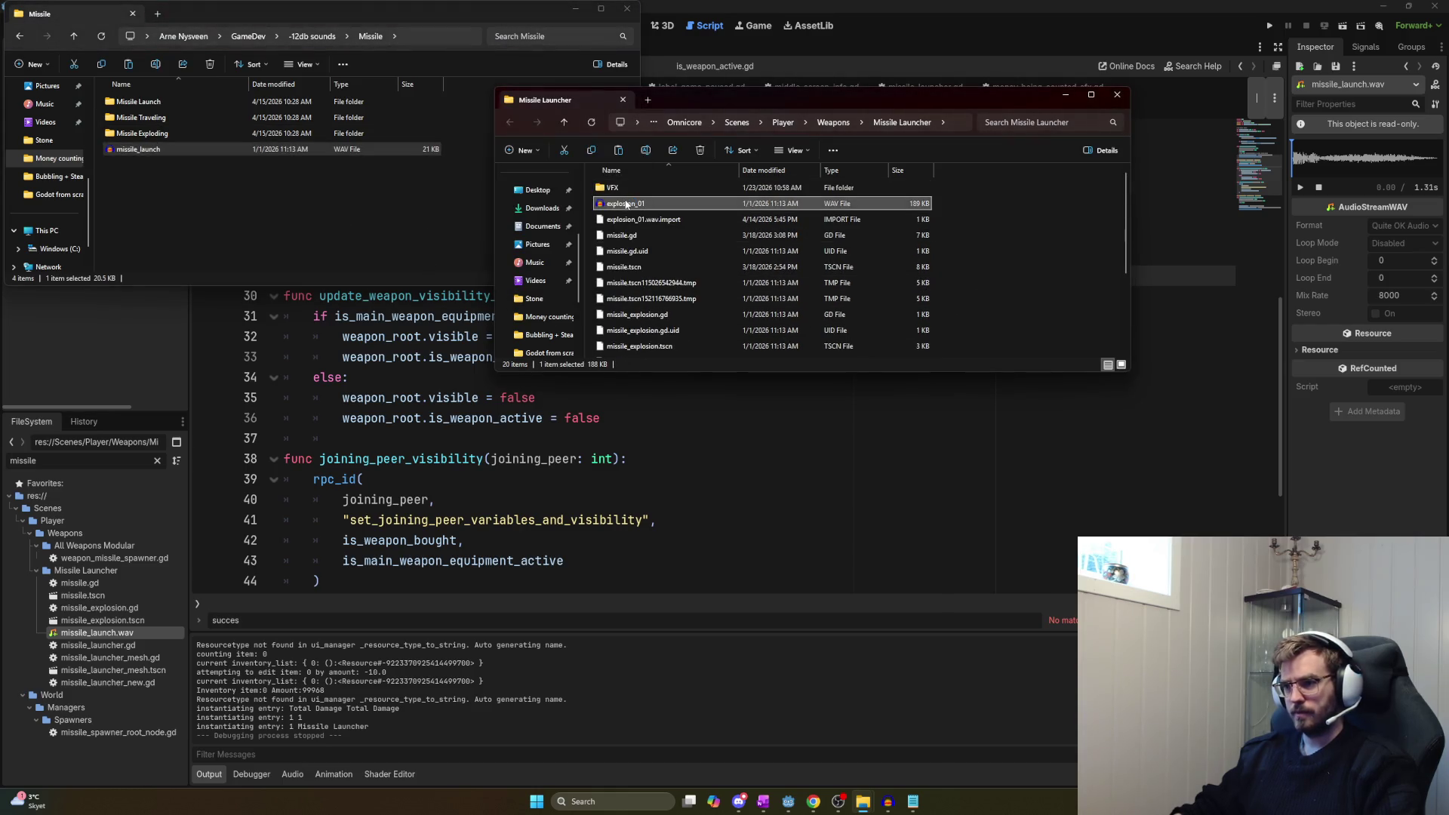
double_click(626, 204)
- Play explosion_01, then close the audio editor without saving changes
key("space")
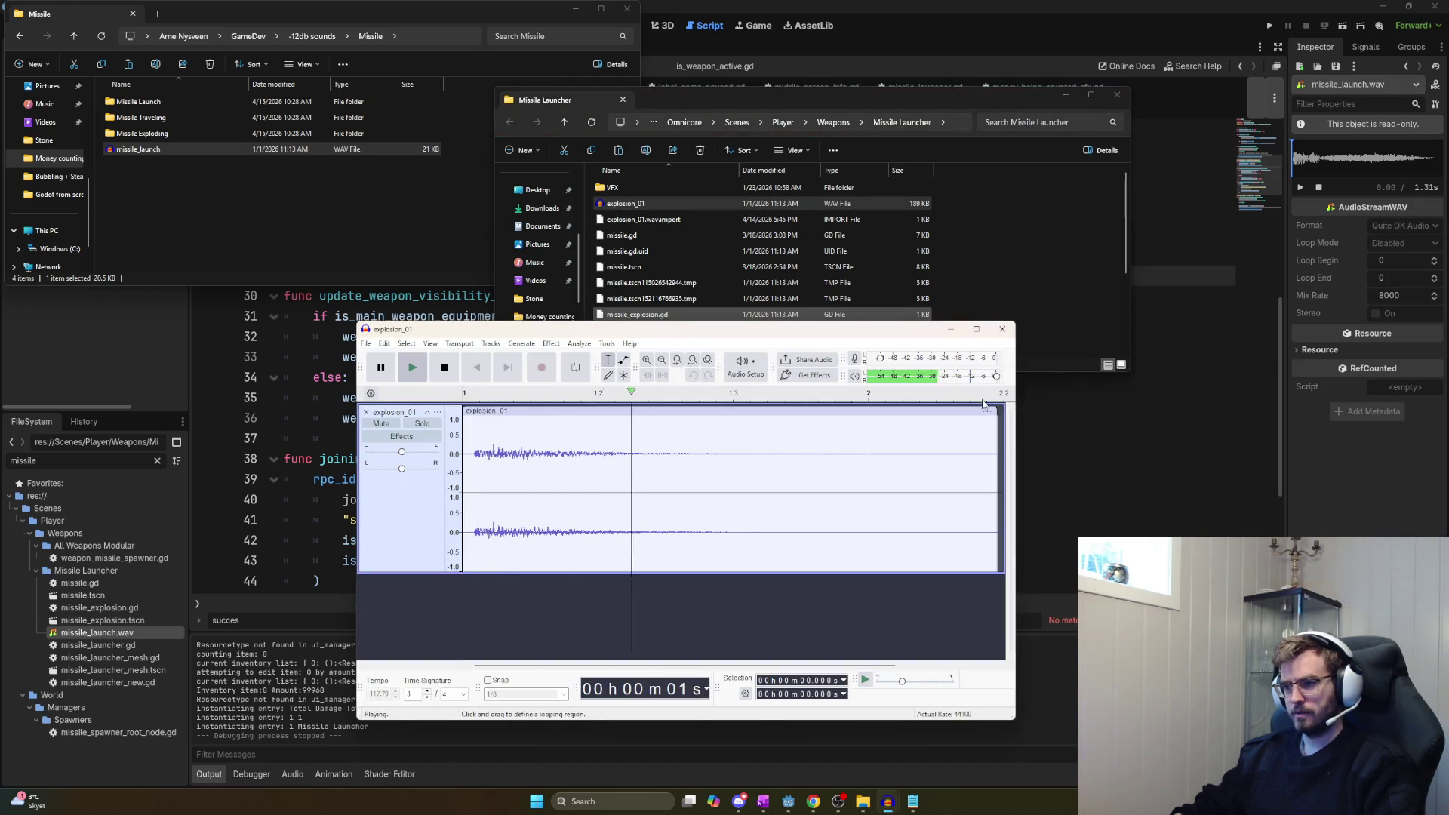
left_click(1002, 330)
left_click(709, 522)
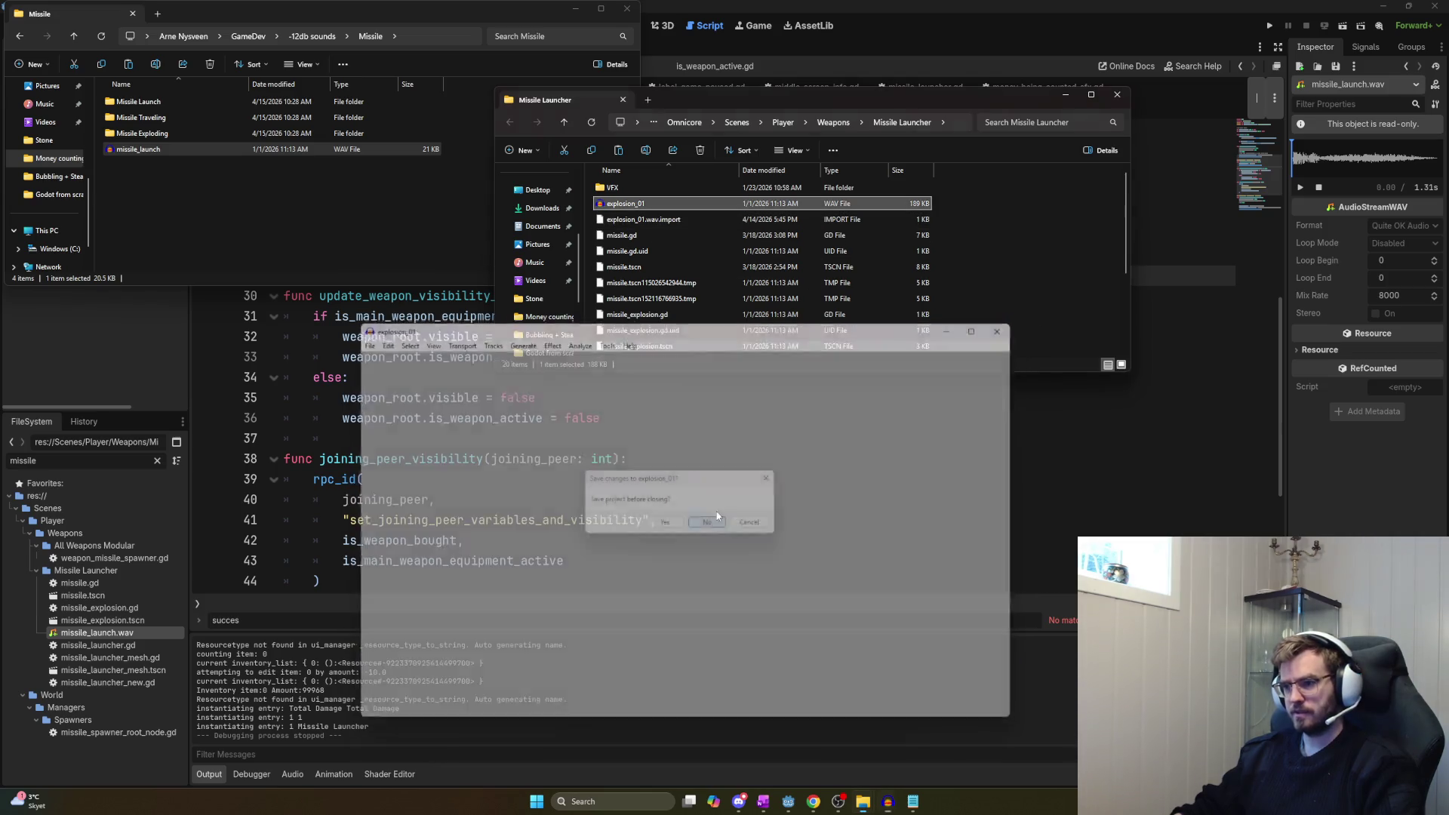
- Move explosion_01 into the Missile Exploding folder and check its contents
mouse_move(633, 204)
left_mouse_down()
mouse_move(214, 130)
mouse_move(213, 113)
mouse_move(191, 137)
left_mouse_up()
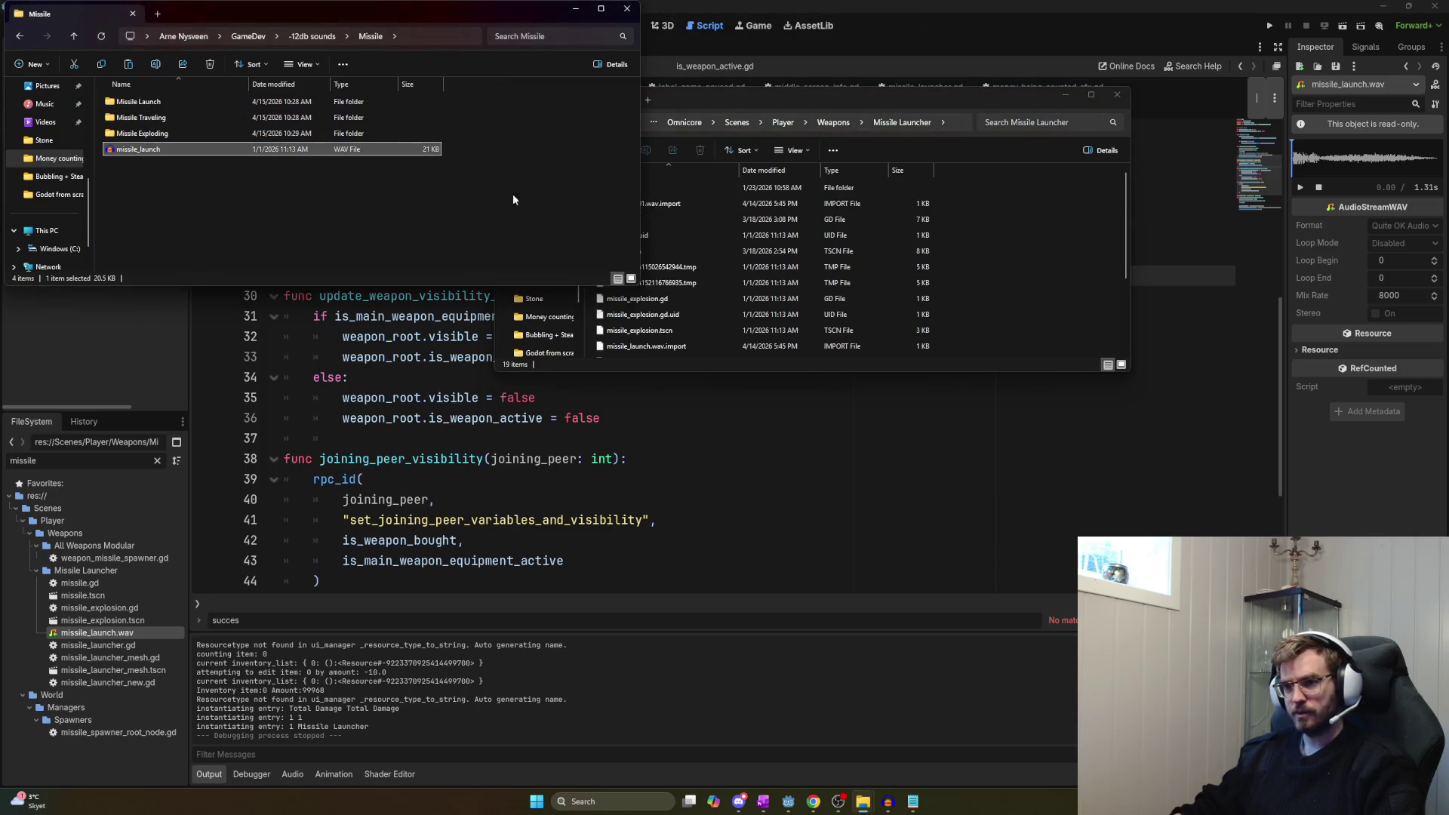
left_click(1034, 252)
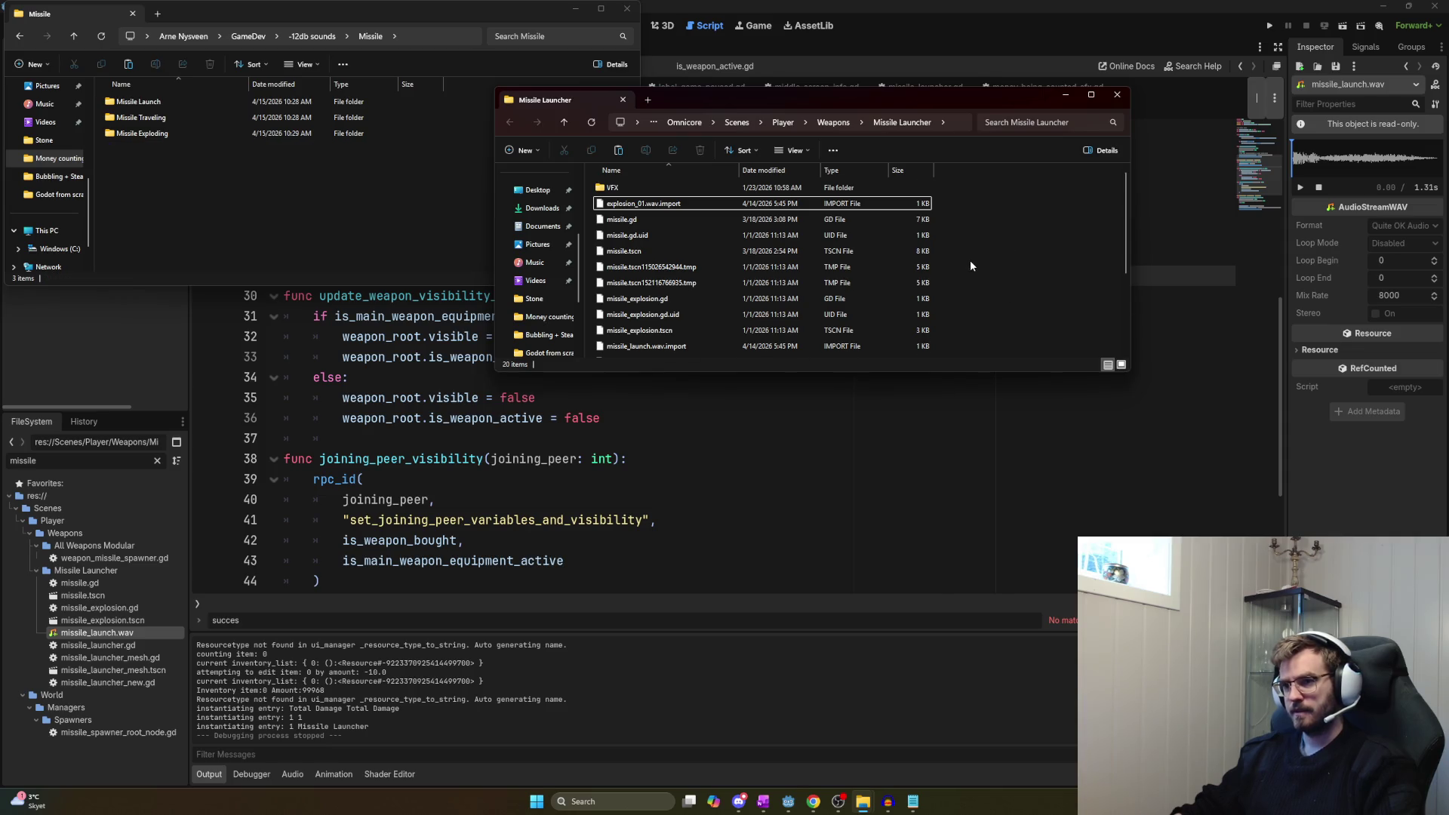
scroll(967, 265, "down", 3)
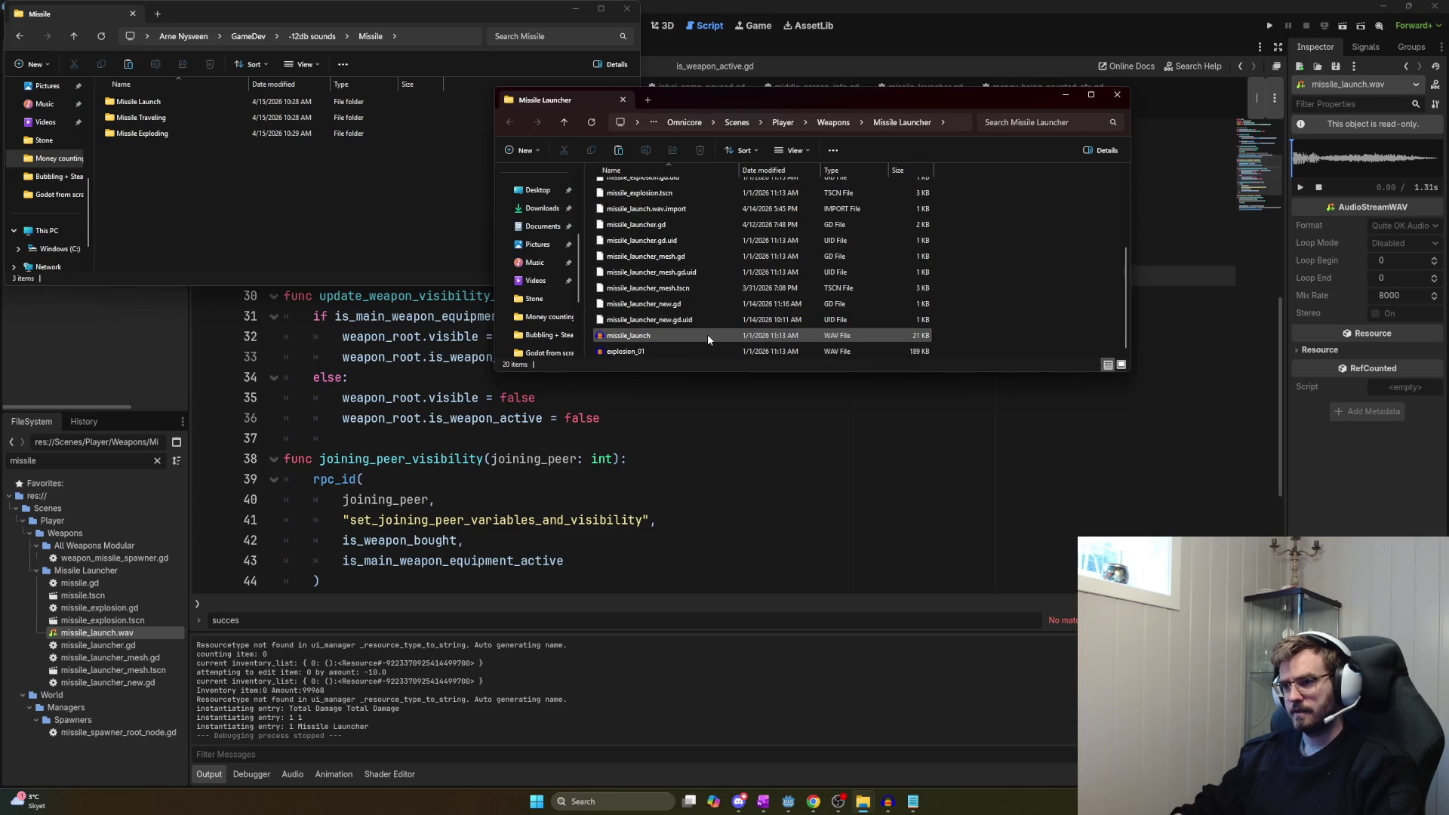
left_click(632, 337)
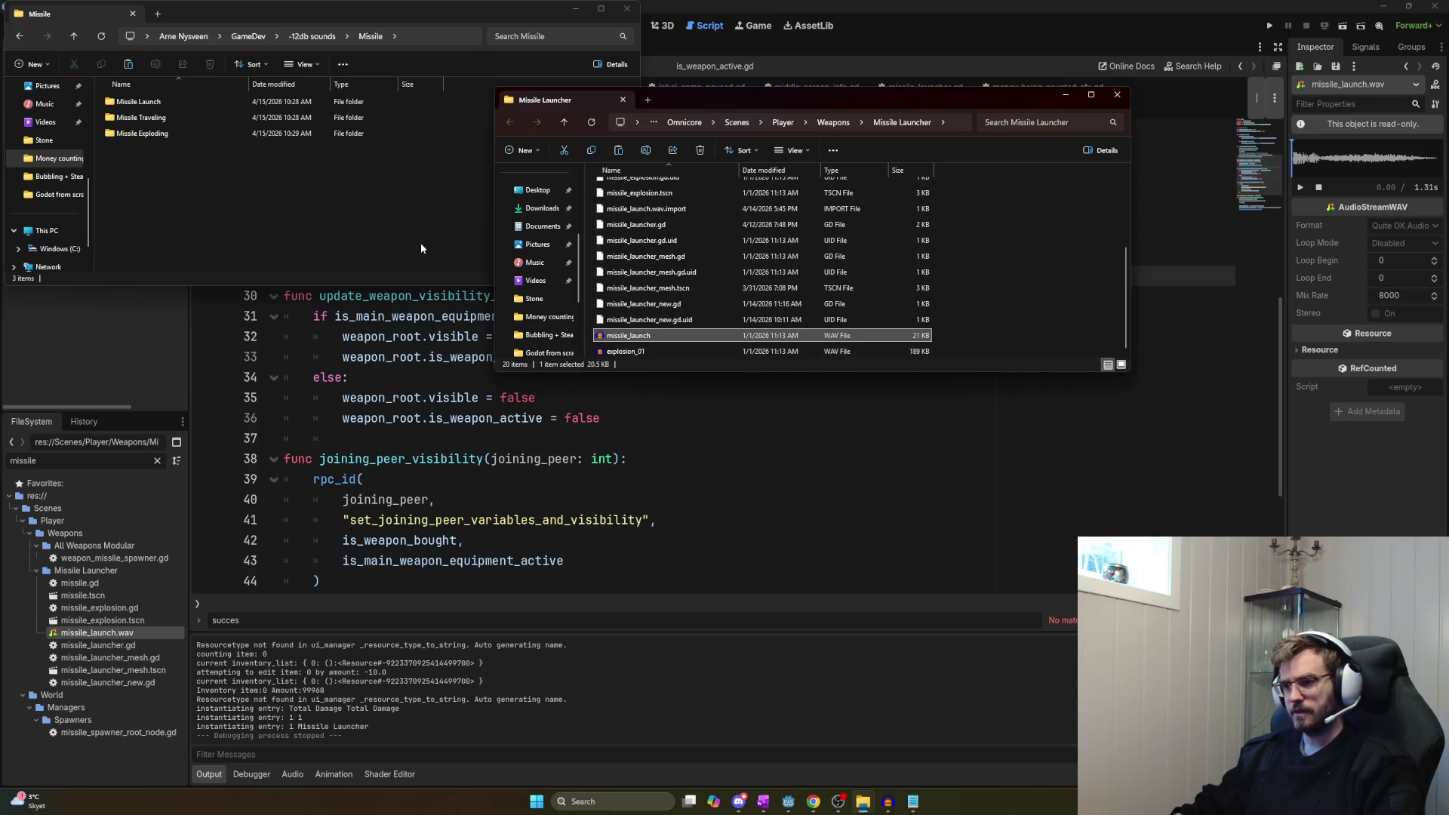
left_click(632, 351, "shift")
left_click_drag(632, 351, 278, 223)
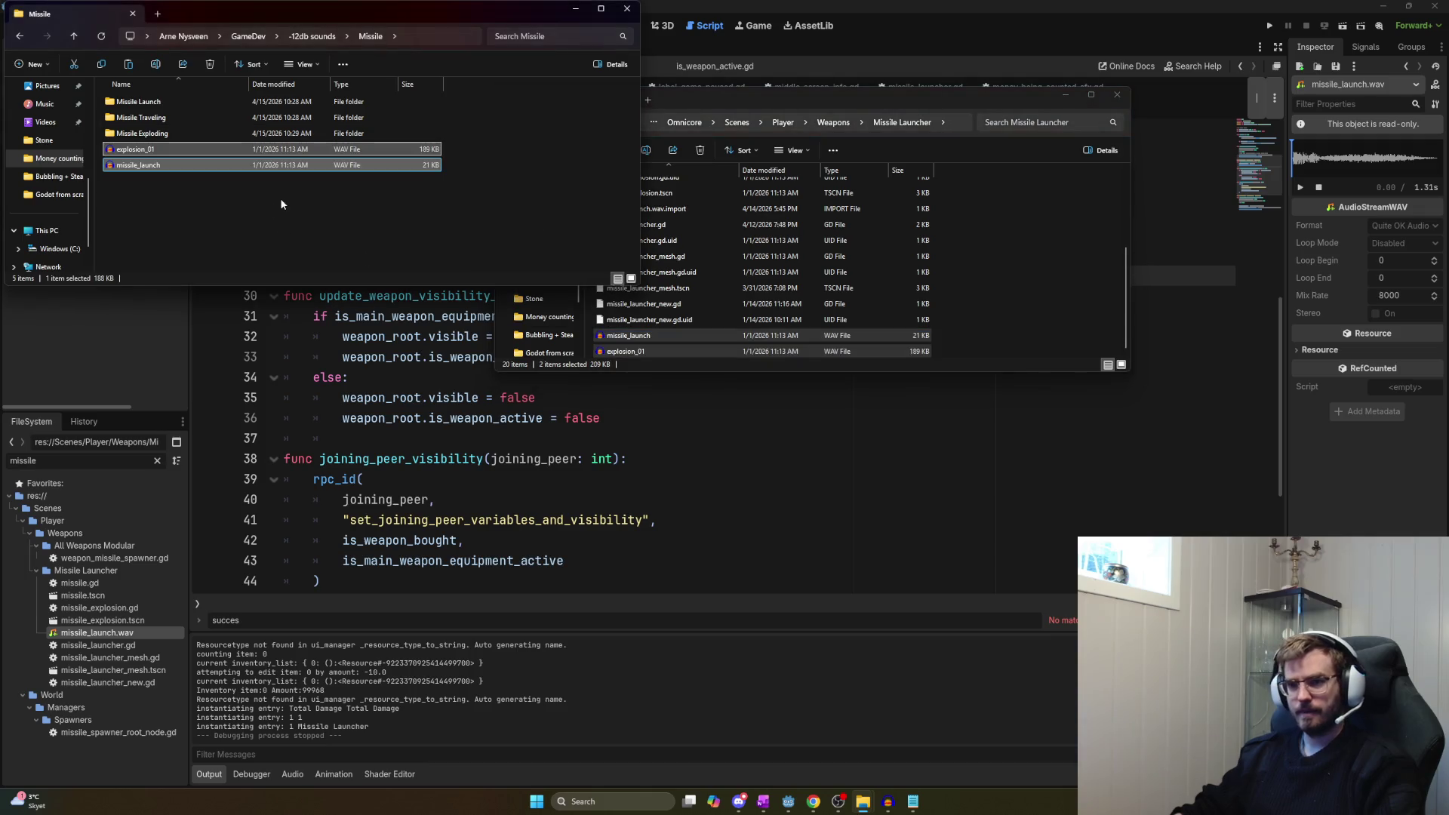
left_click(144, 149)
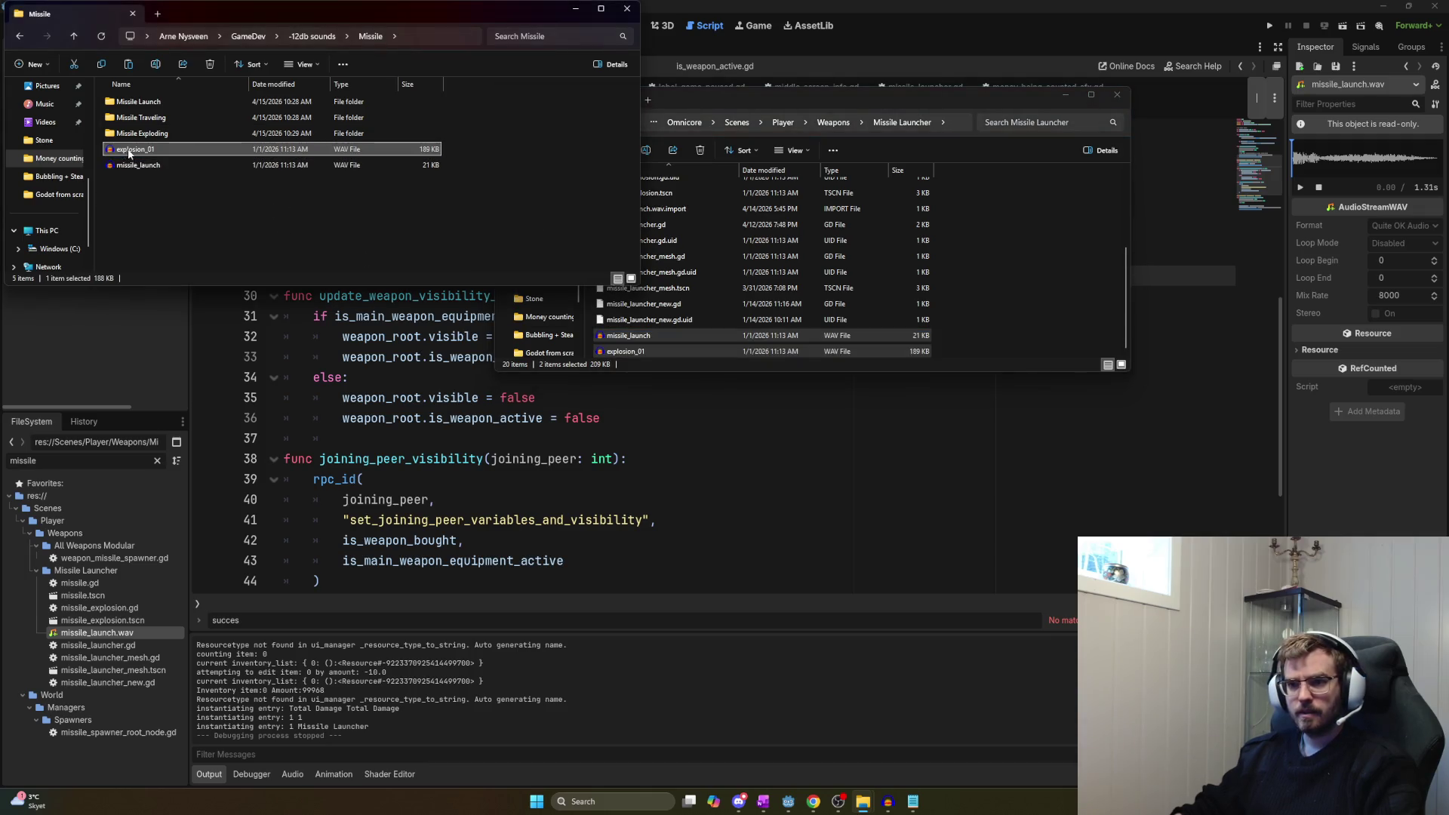
left_click_drag(143, 149, 184, 134)
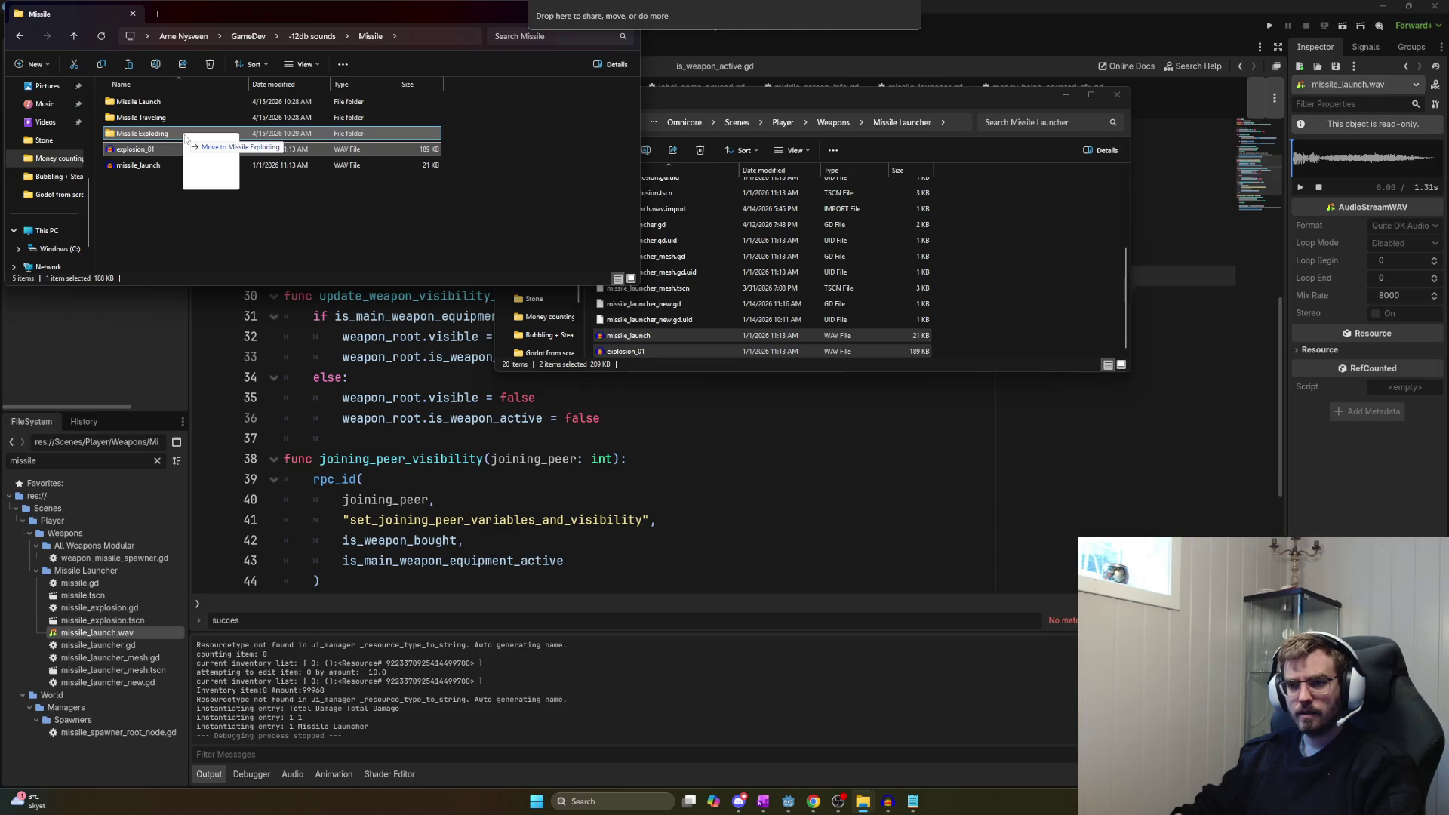
left_click_drag(184, 135, 185, 138)
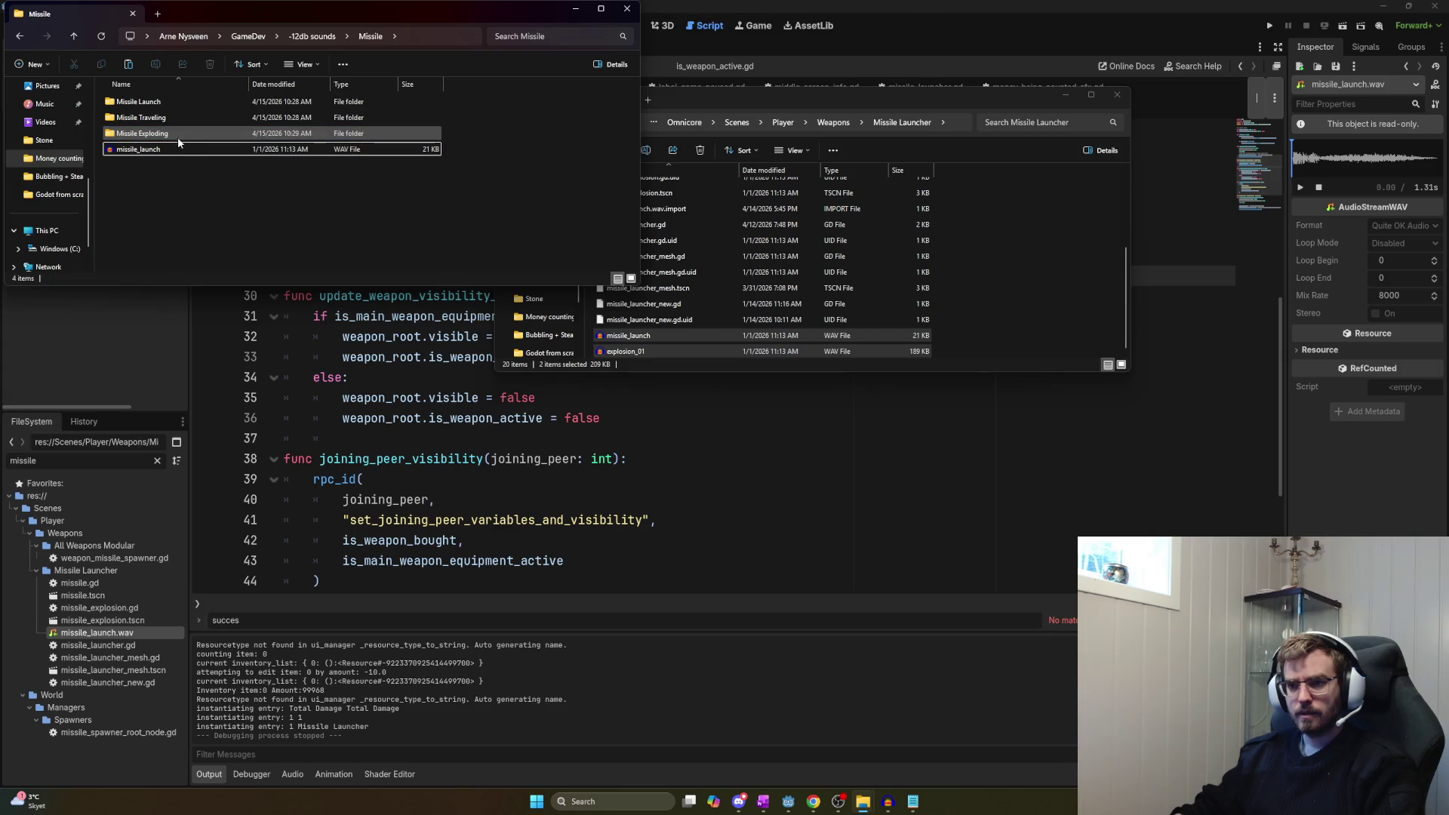
double_click(179, 137)
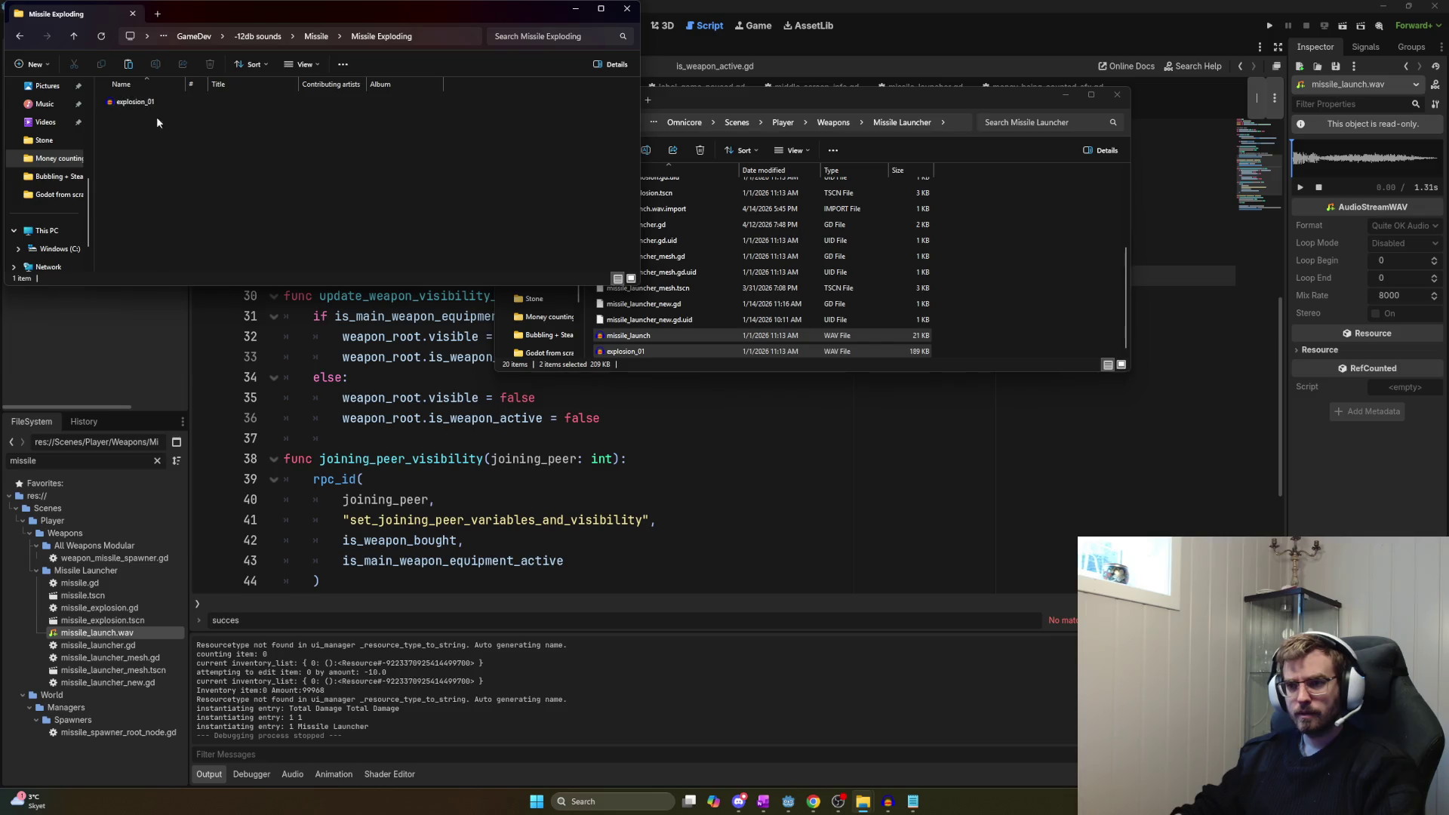
- Return to the Missile folder and open missile_launch in Audacity
key("alt+Left")
left_click(159, 150)
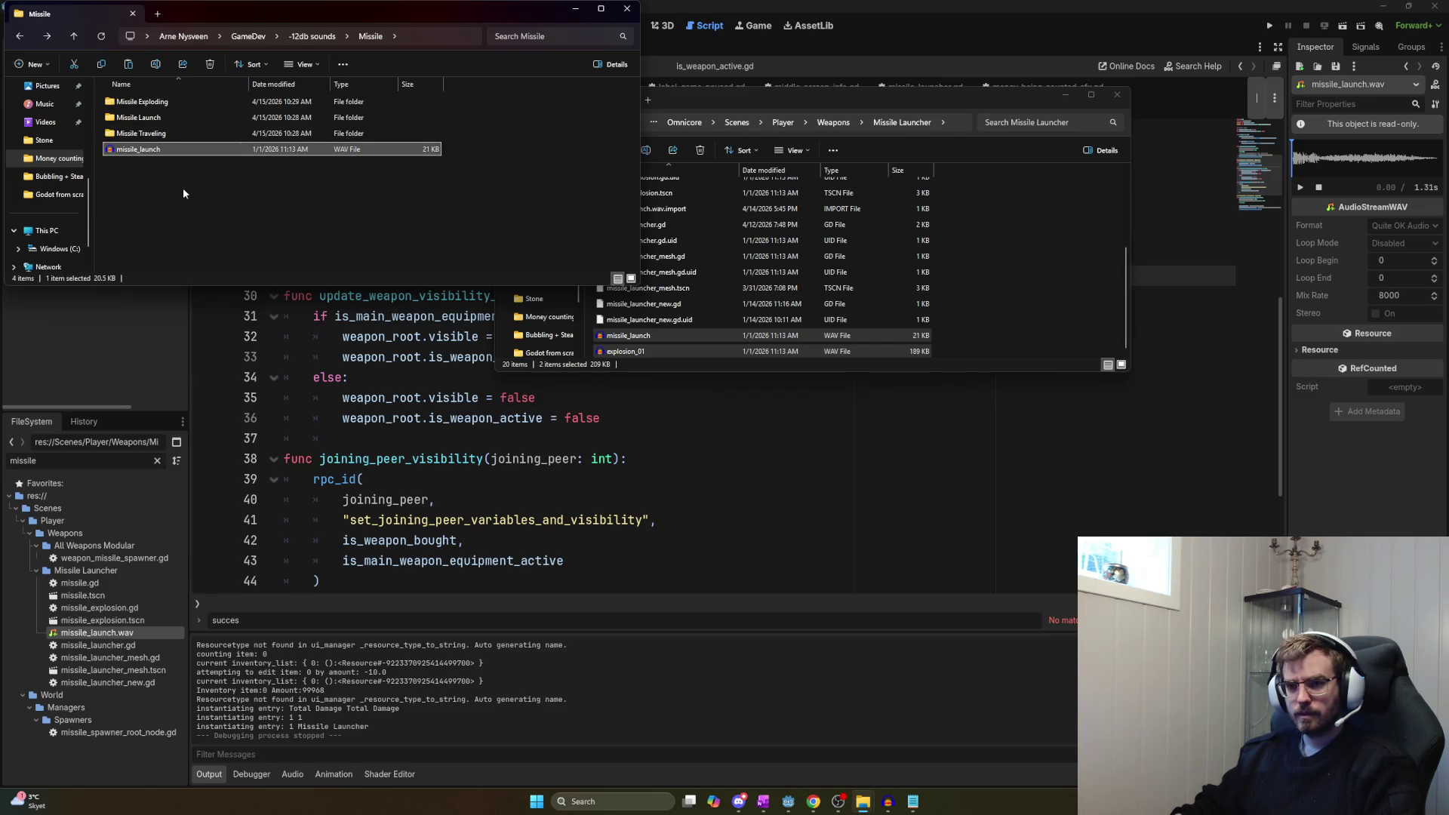
left_click(976, 308)
scroll(981, 310, "up", 3)
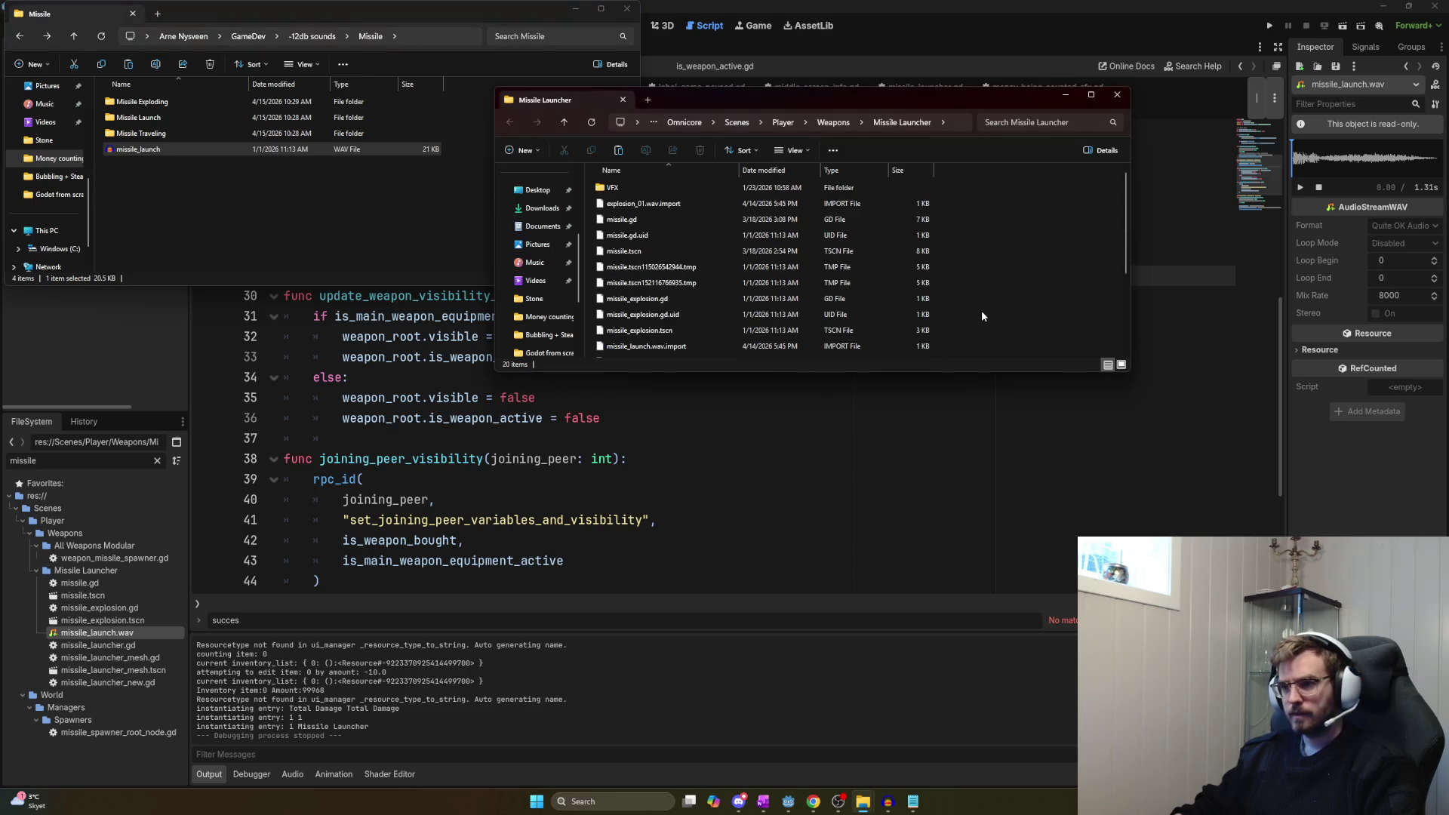
key("End")
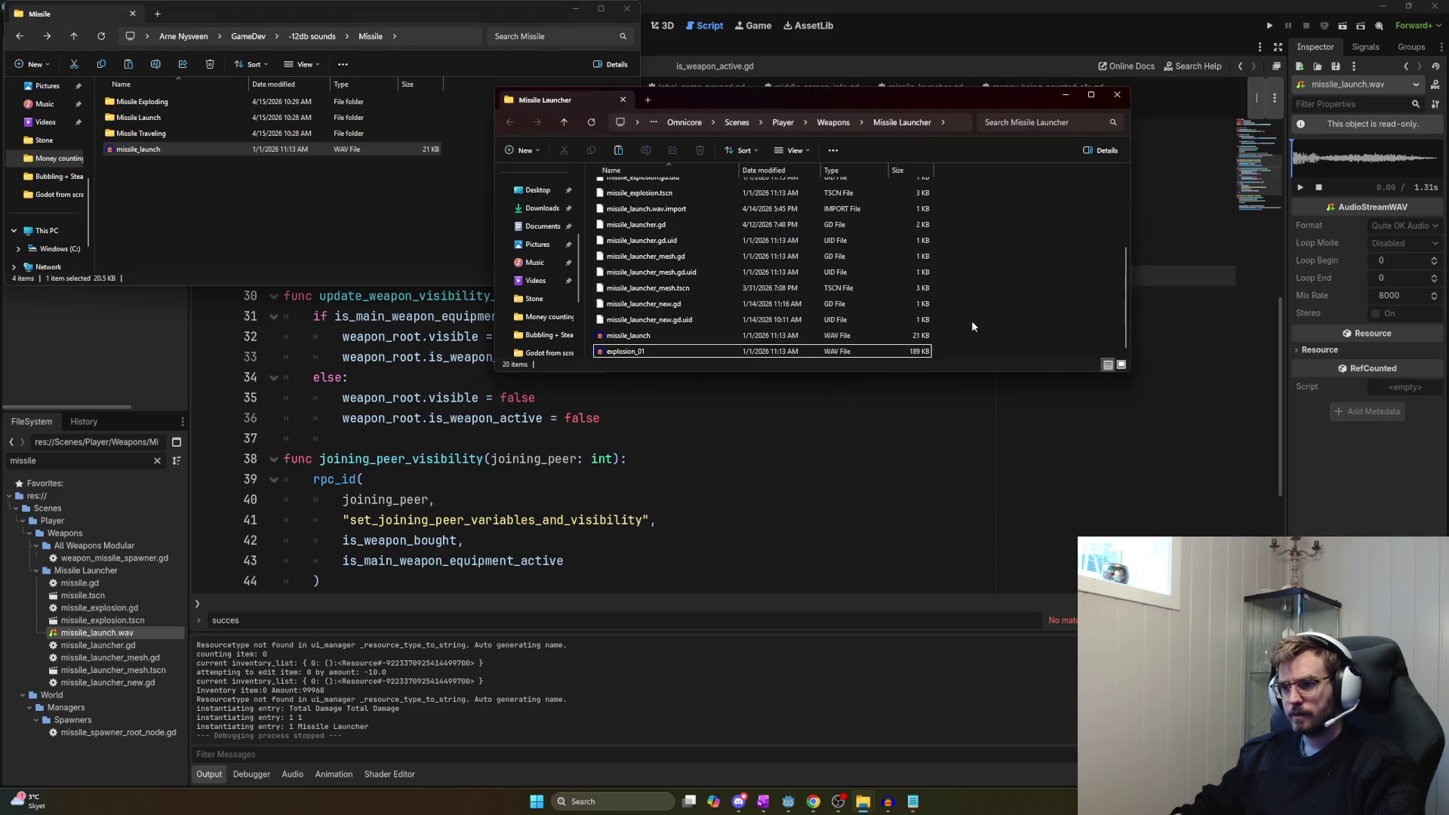
left_click(318, 190)
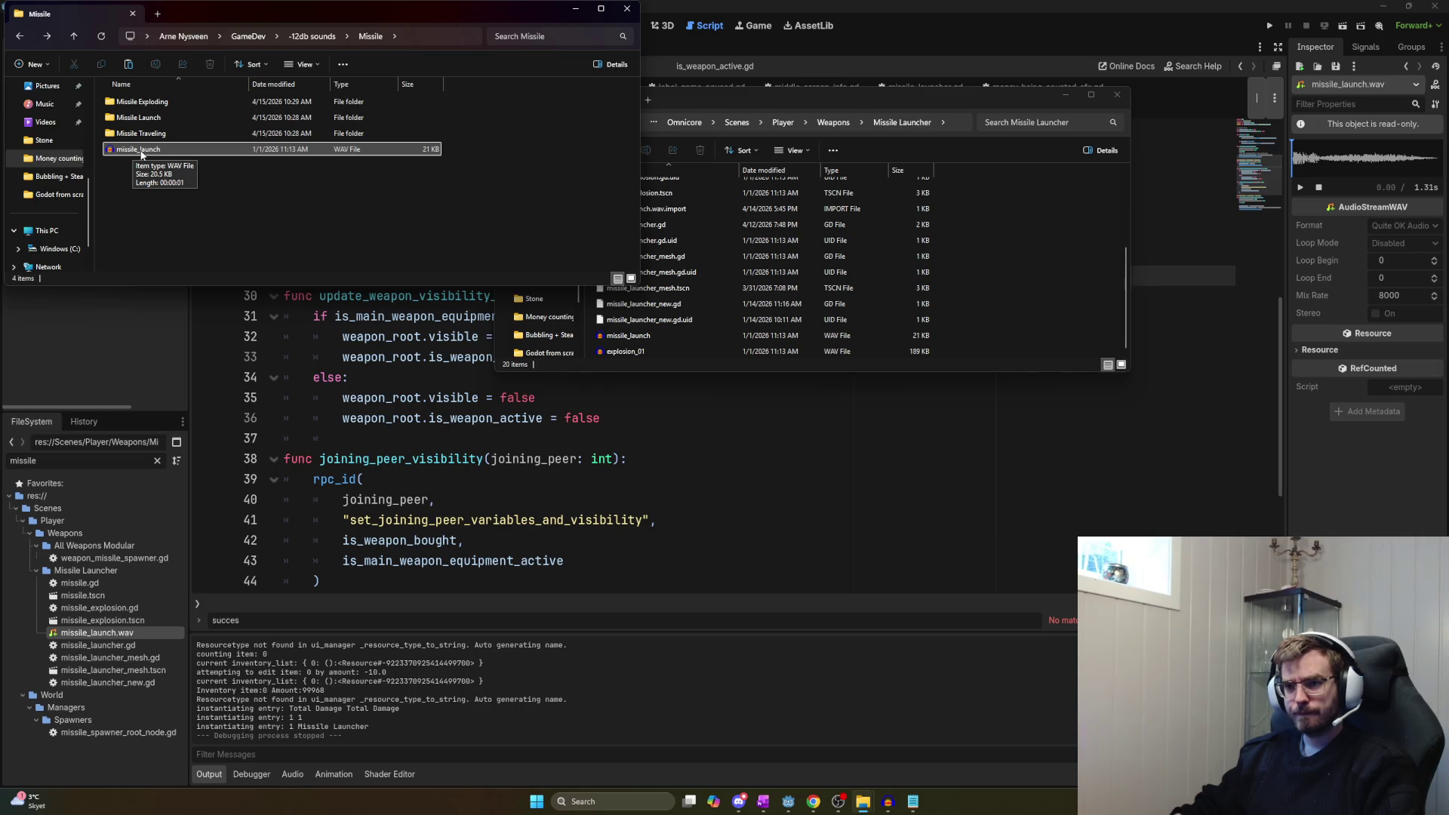
double_click(141, 151)
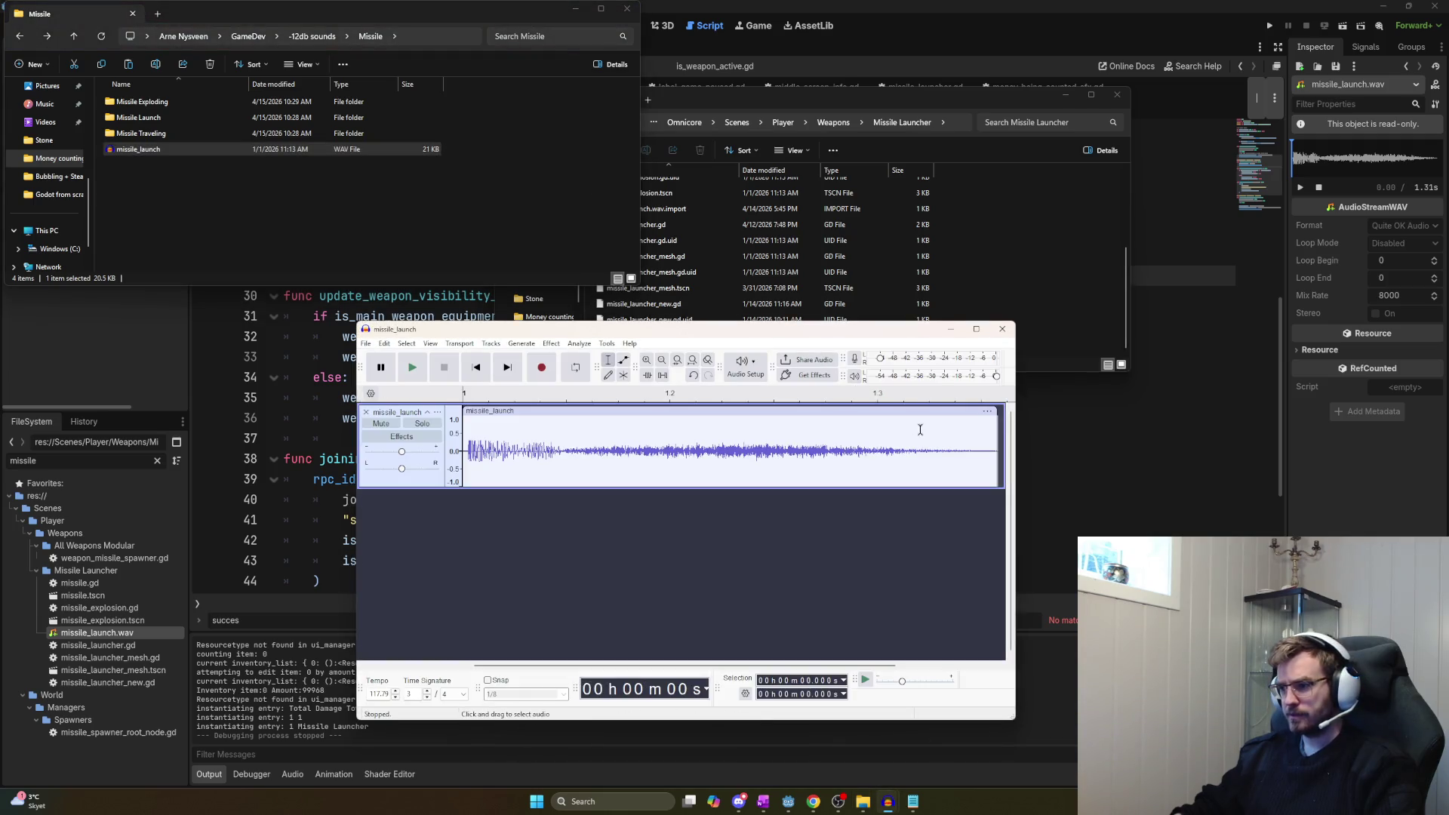
- Amplify the entire missile_launch clip by -1 dB and play back the quieter result
key("space")
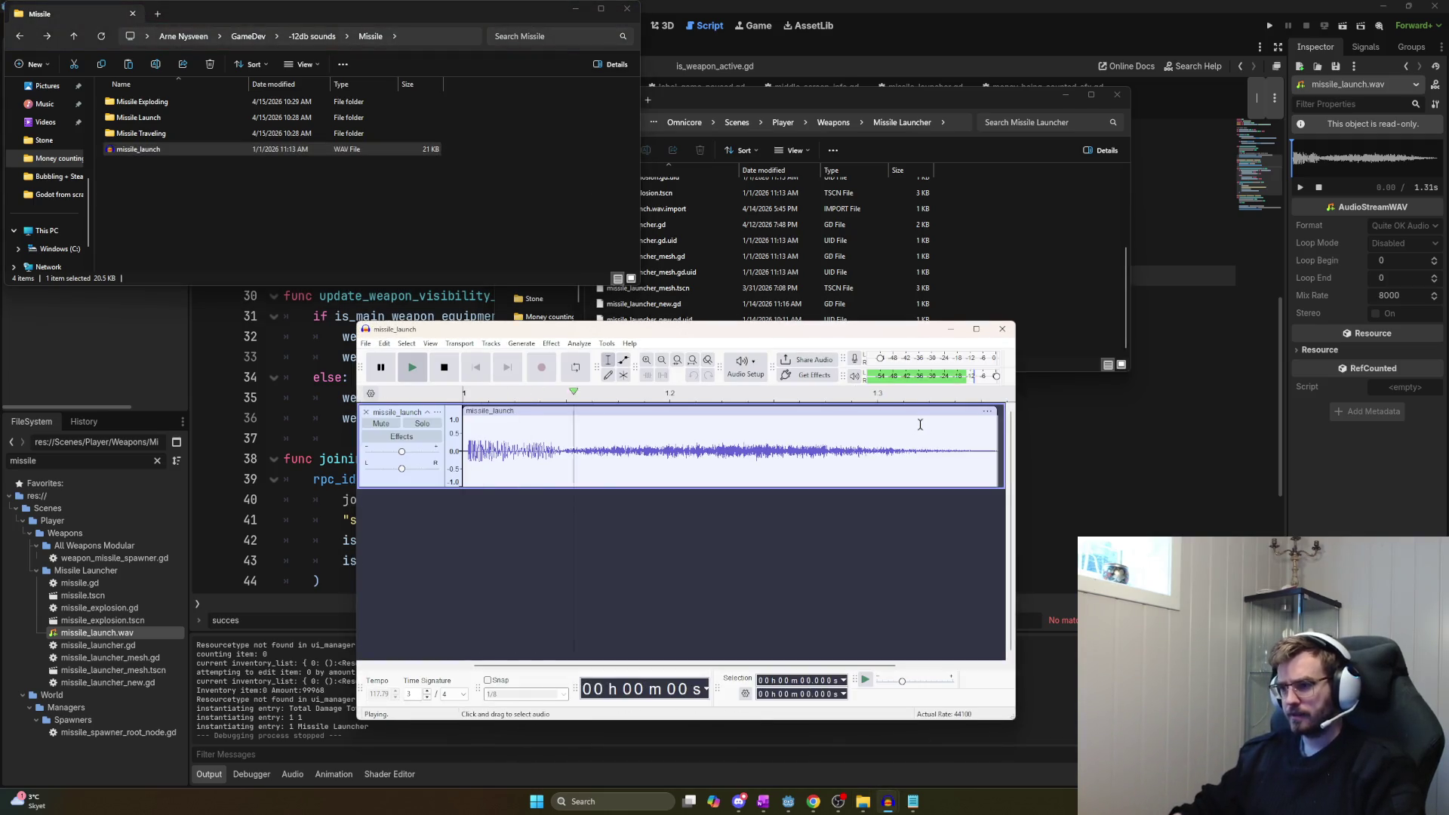
key("ctrl+a")
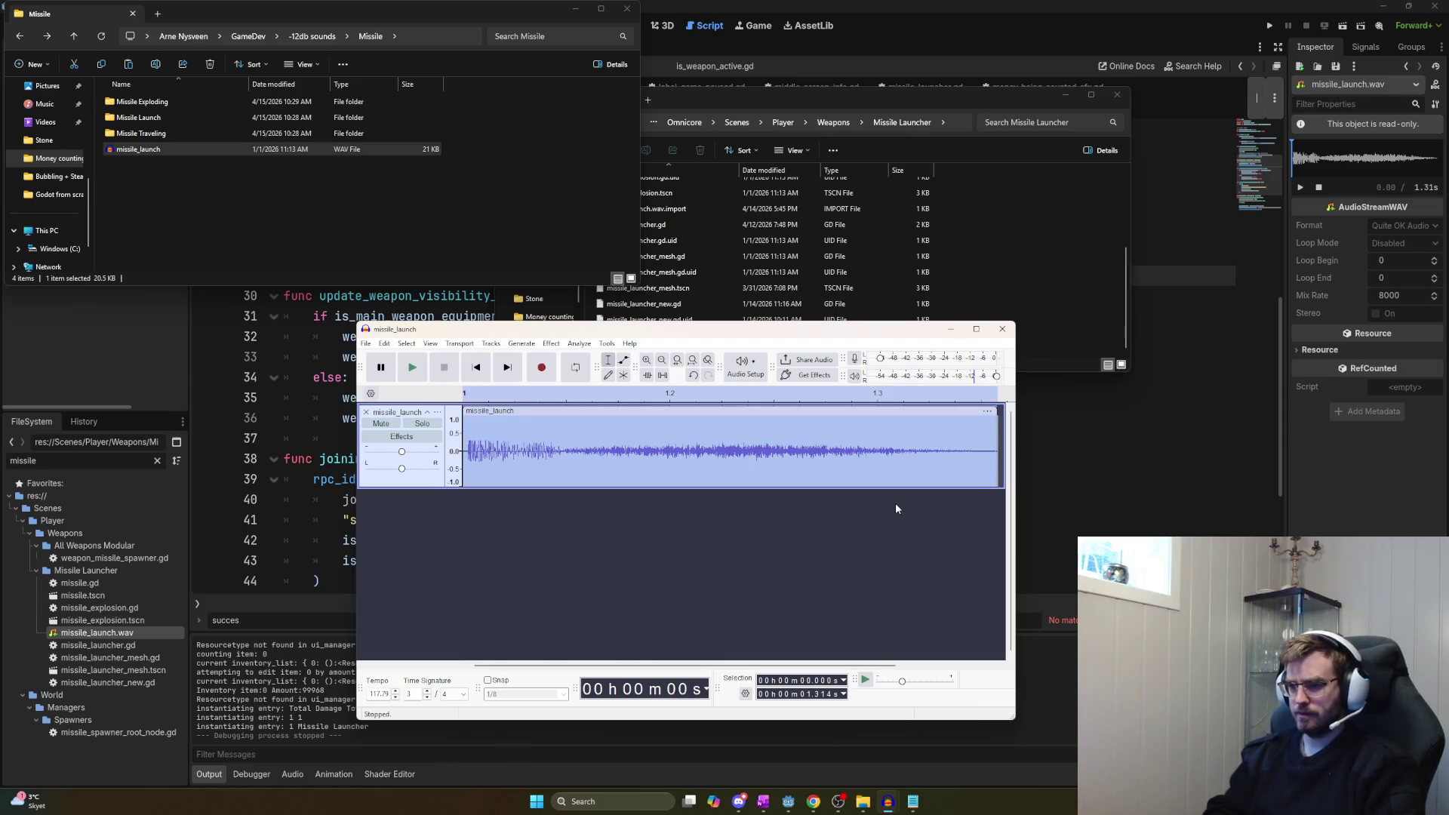
key("alt+c")
mouse_move(604, 424)
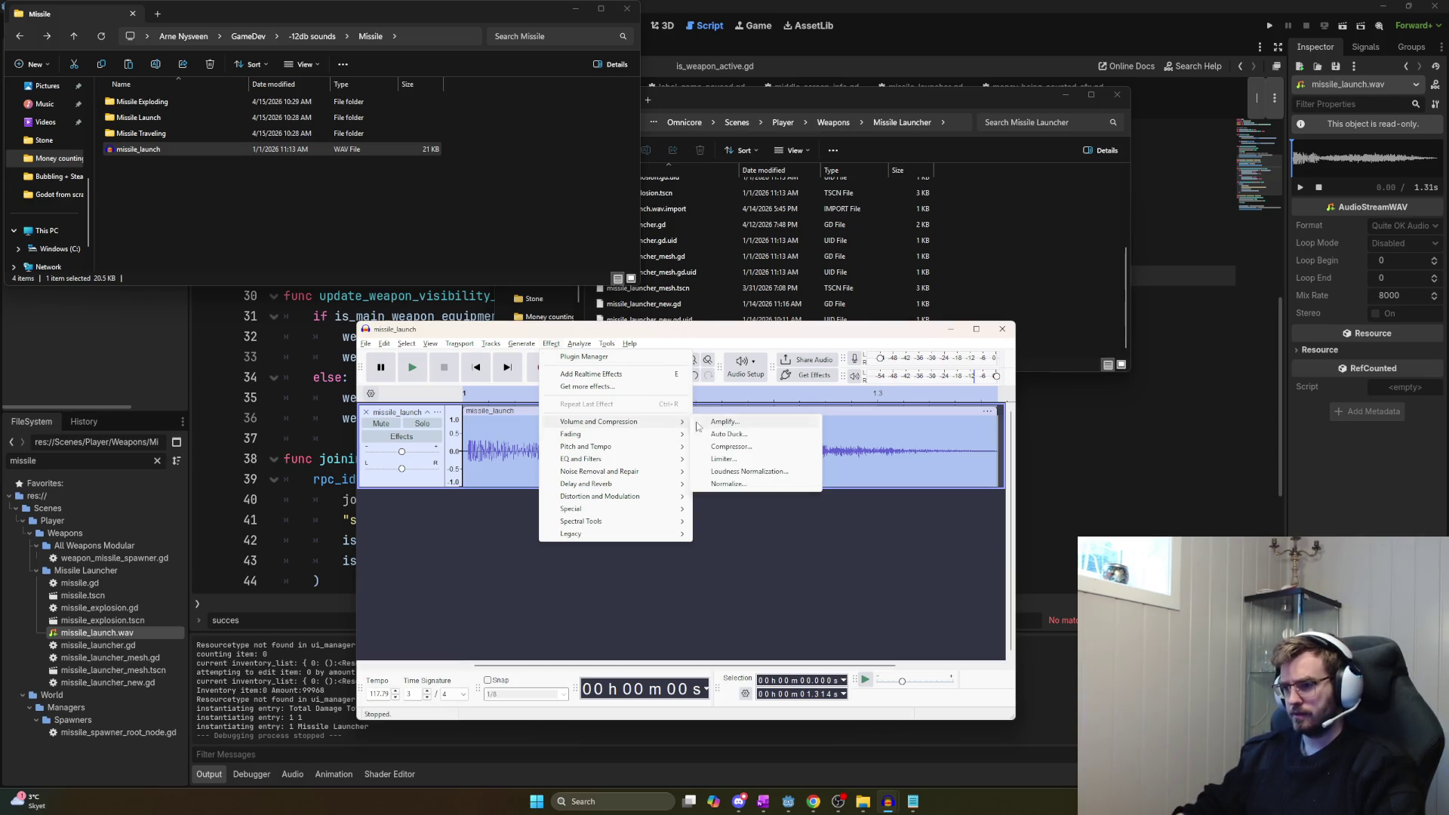
left_click(709, 424)
type("-11")
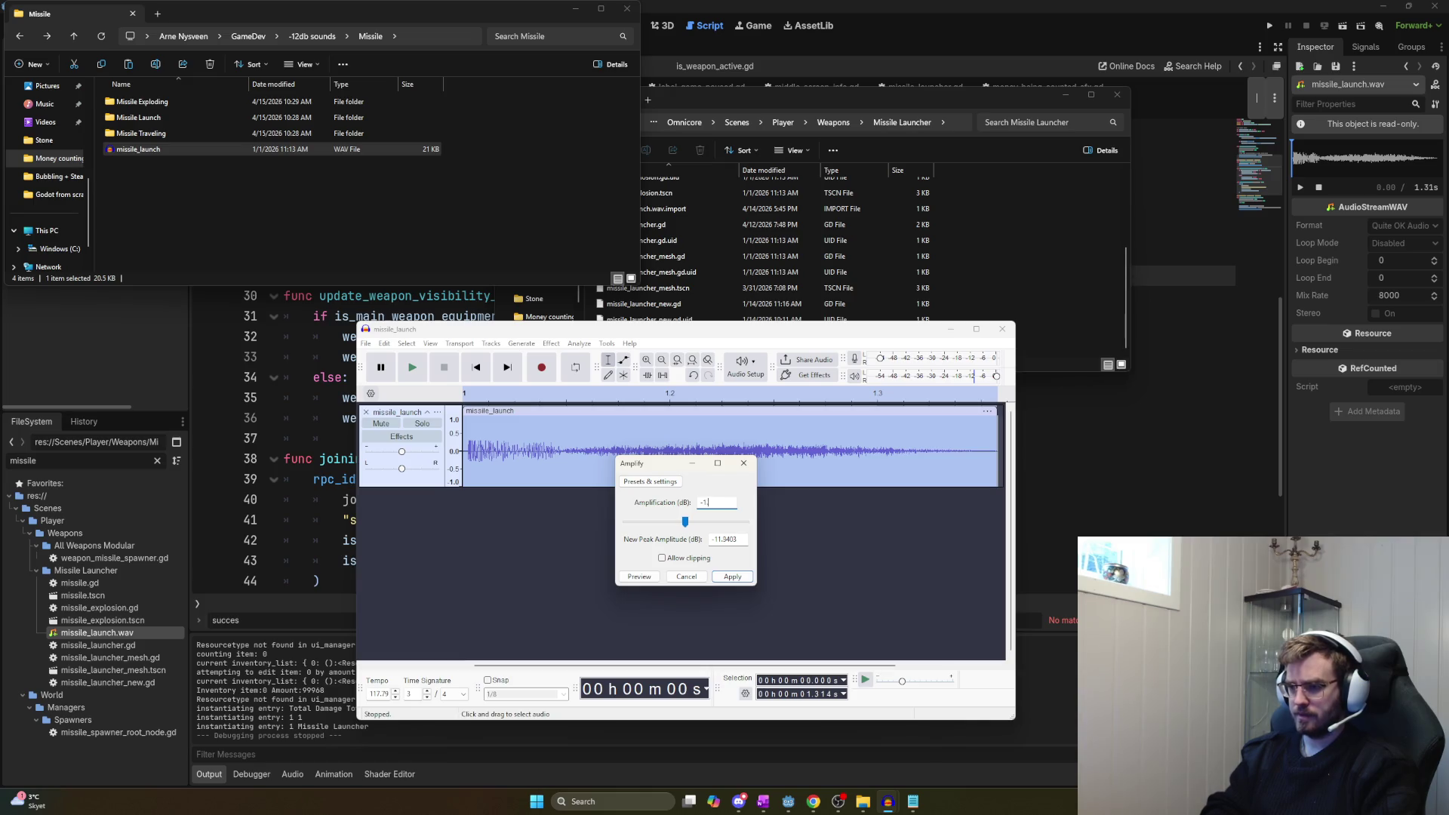
key("Return")
key("space")
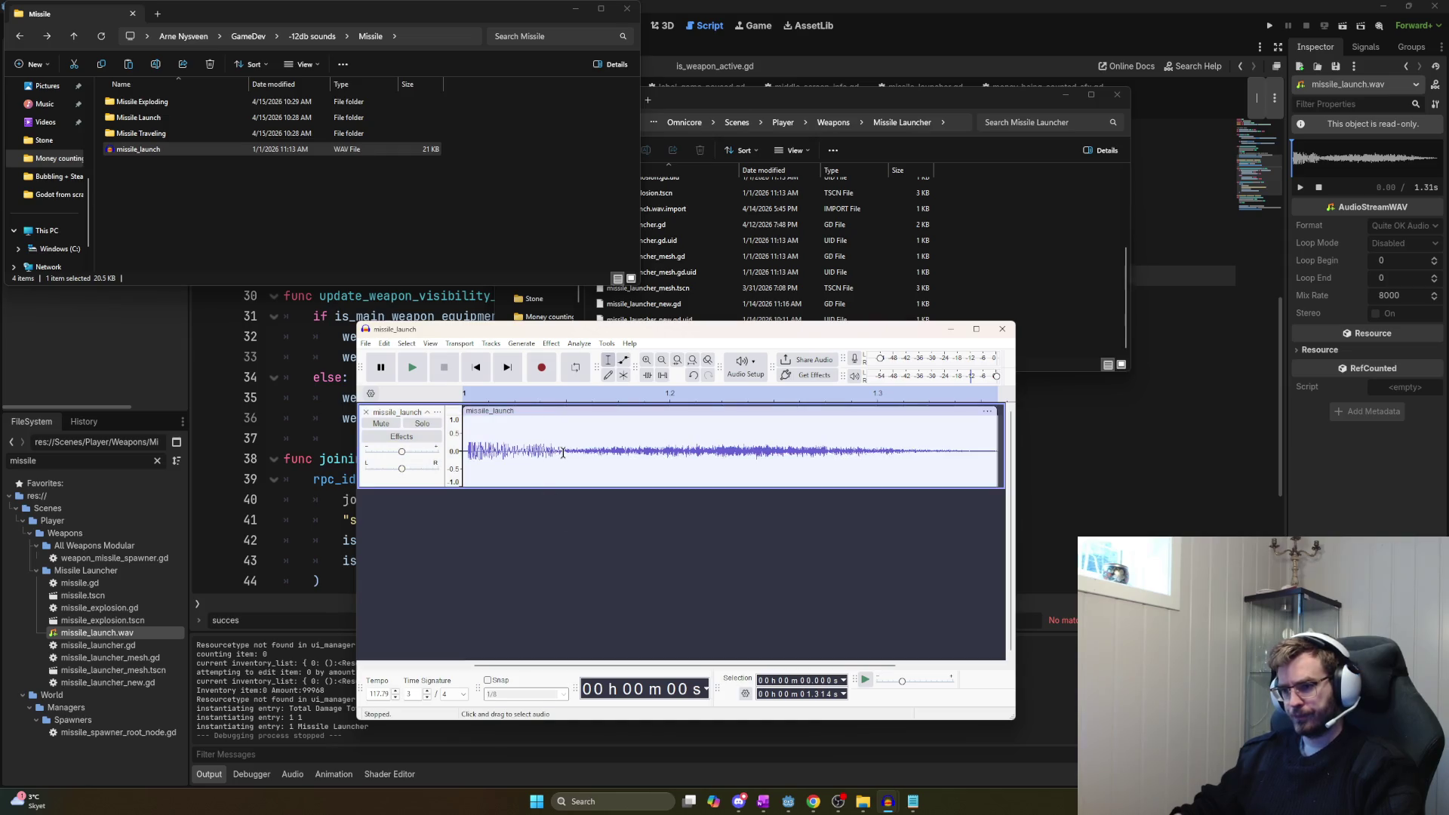
left_click(495, 460)
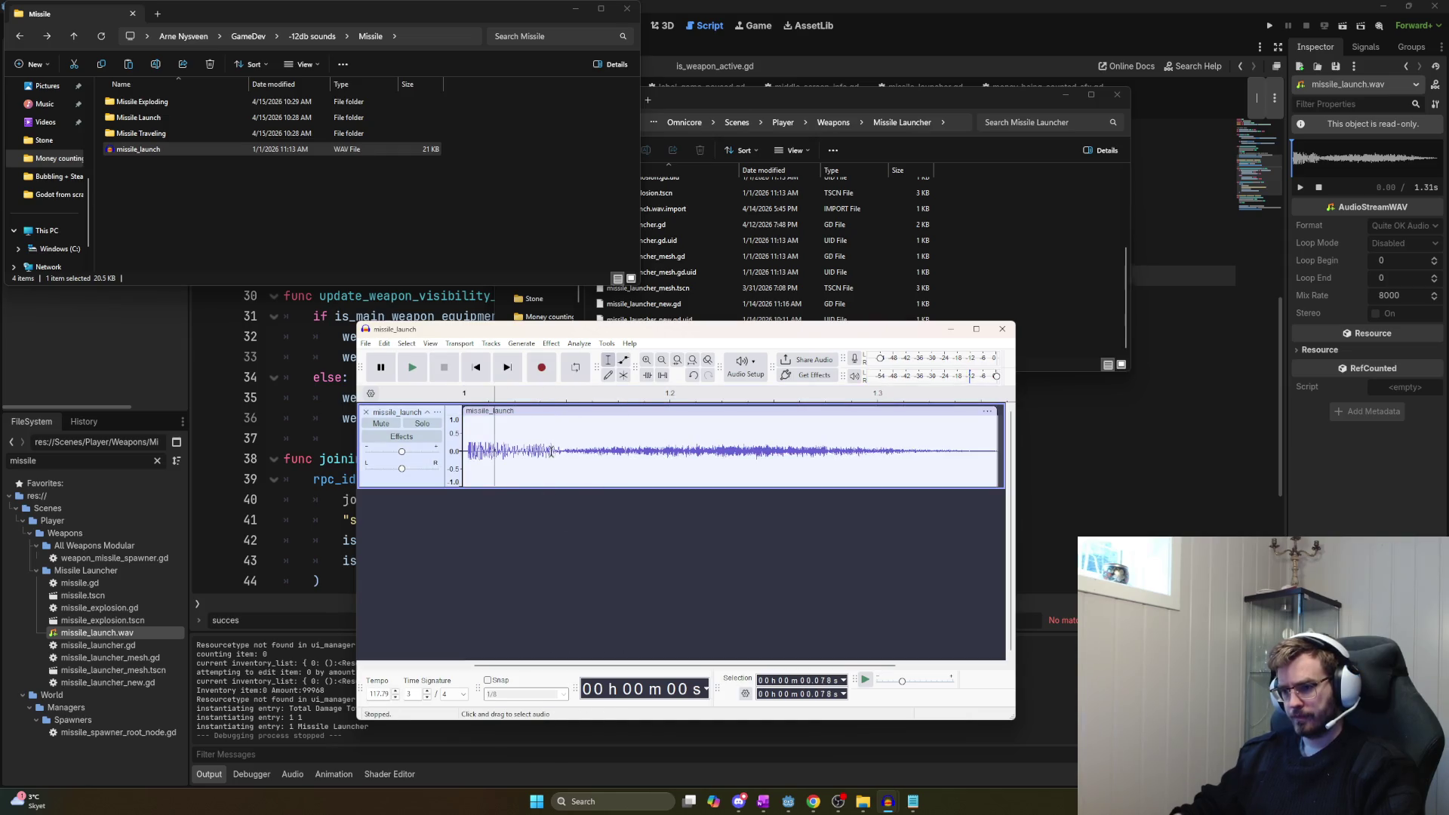
left_click_drag(561, 451, 285, 444)
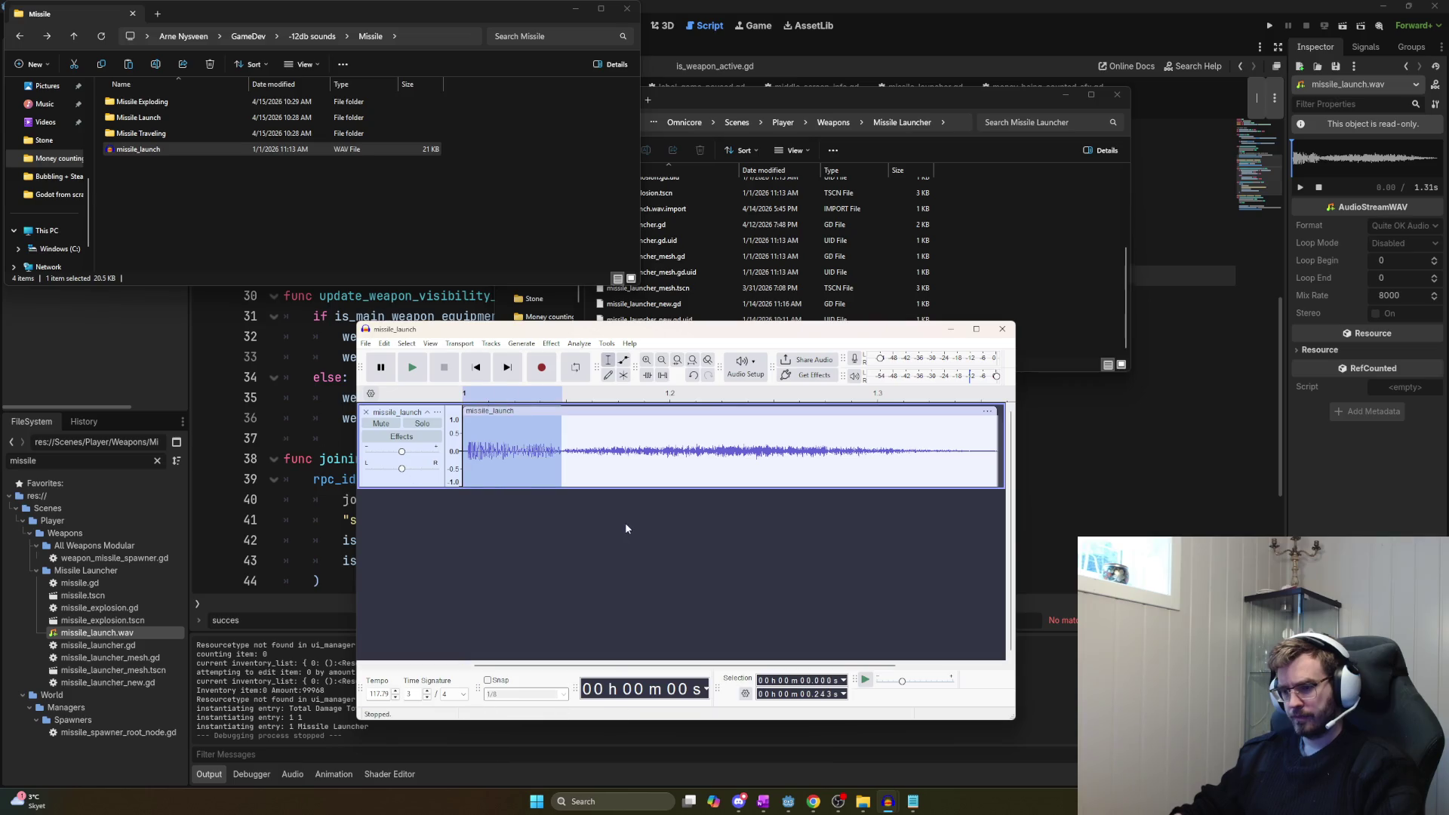
key("ctrl+t")
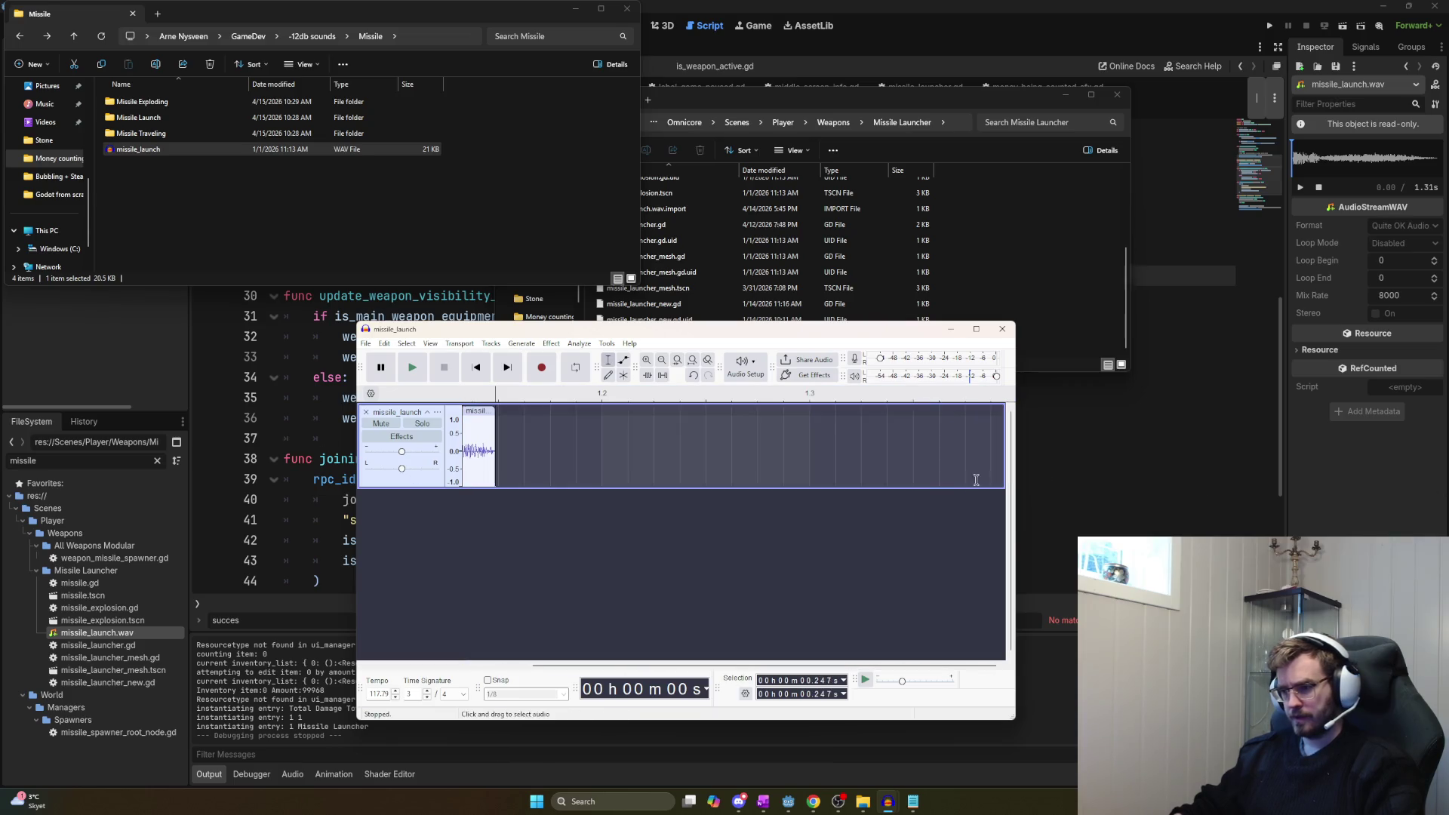
key("ctrl+v")
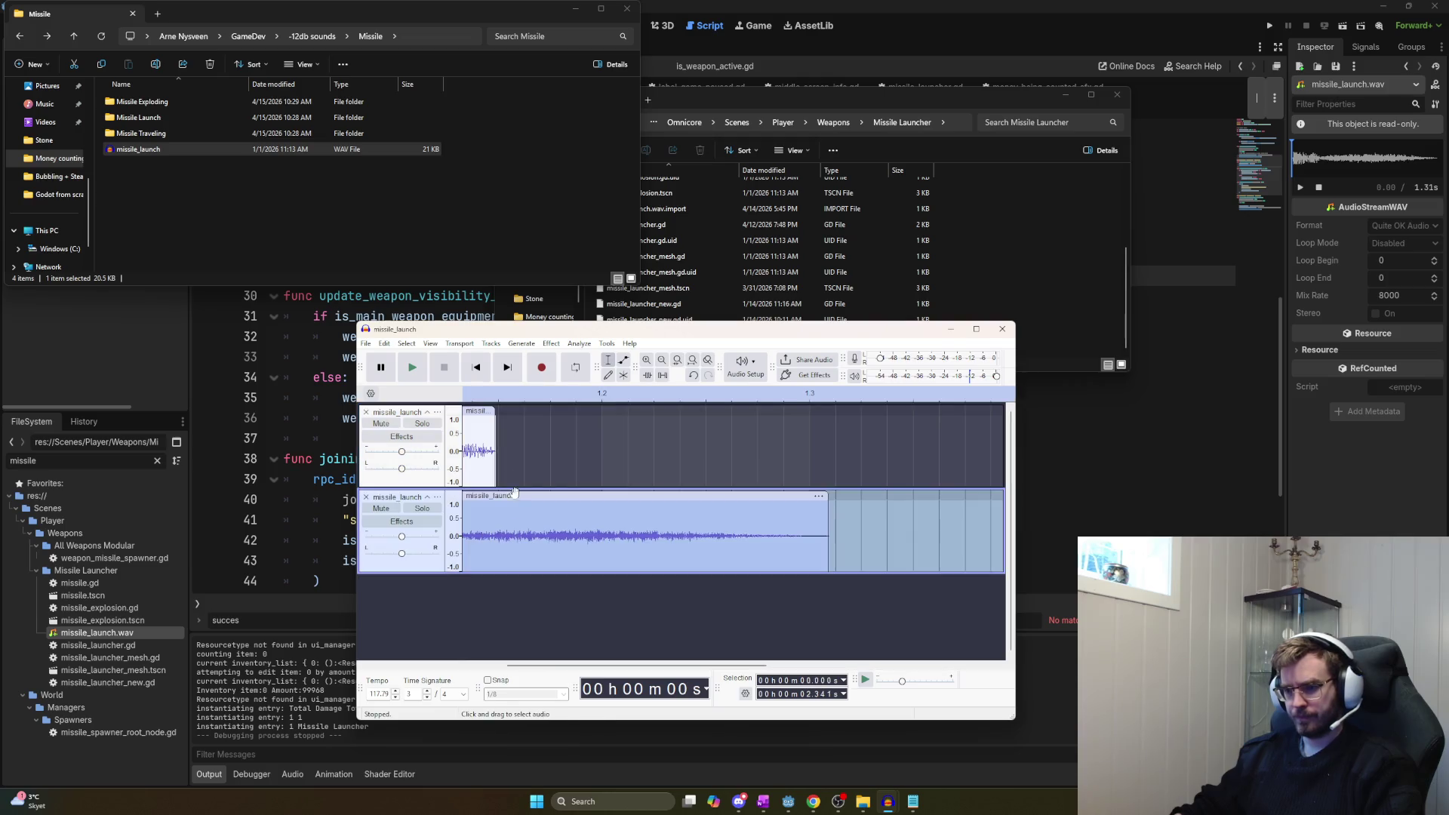
left_click(381, 508)
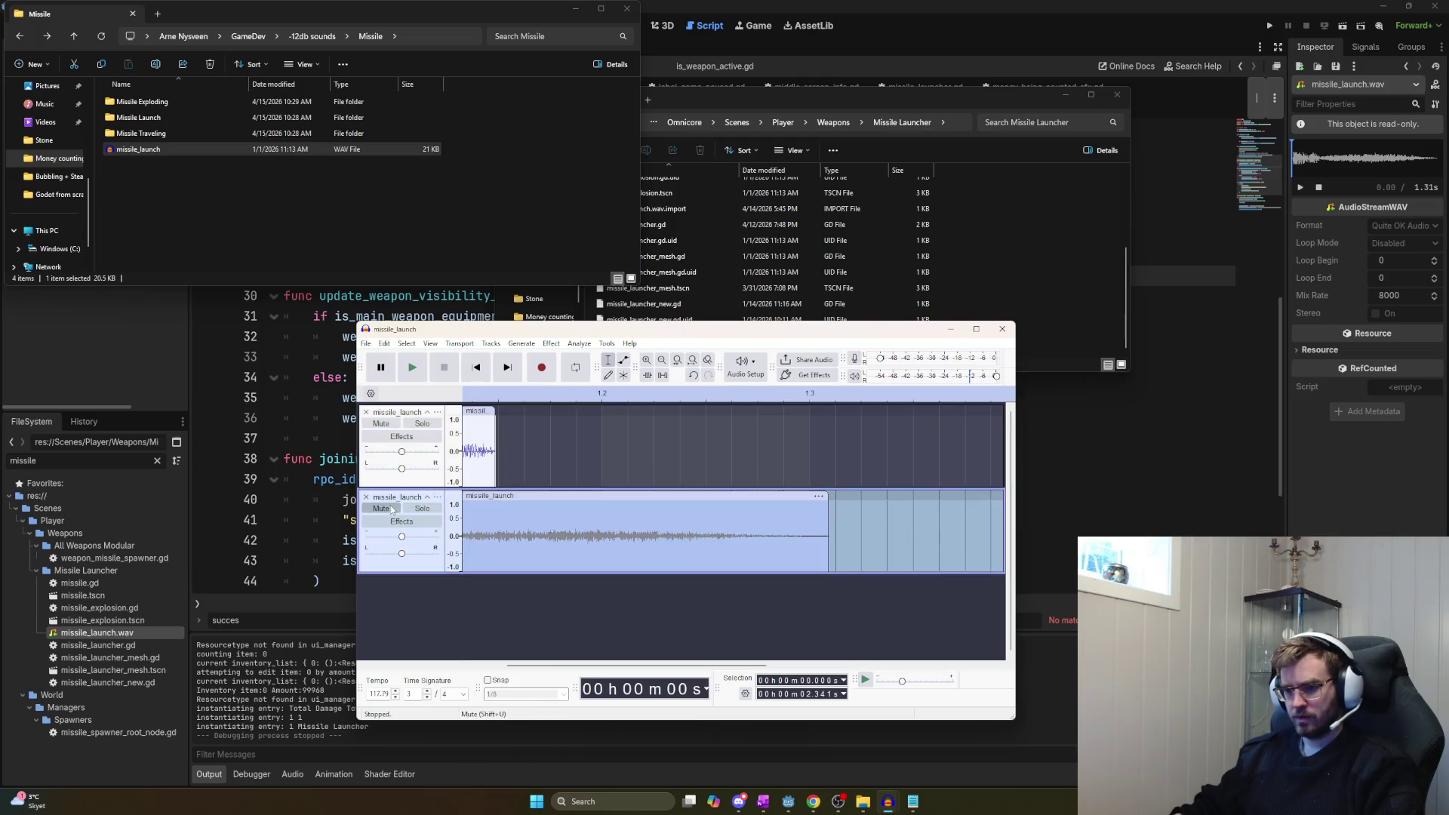
left_click(596, 468)
key("space")
left_click_drag(845, 453, 464, 453)
key("space")
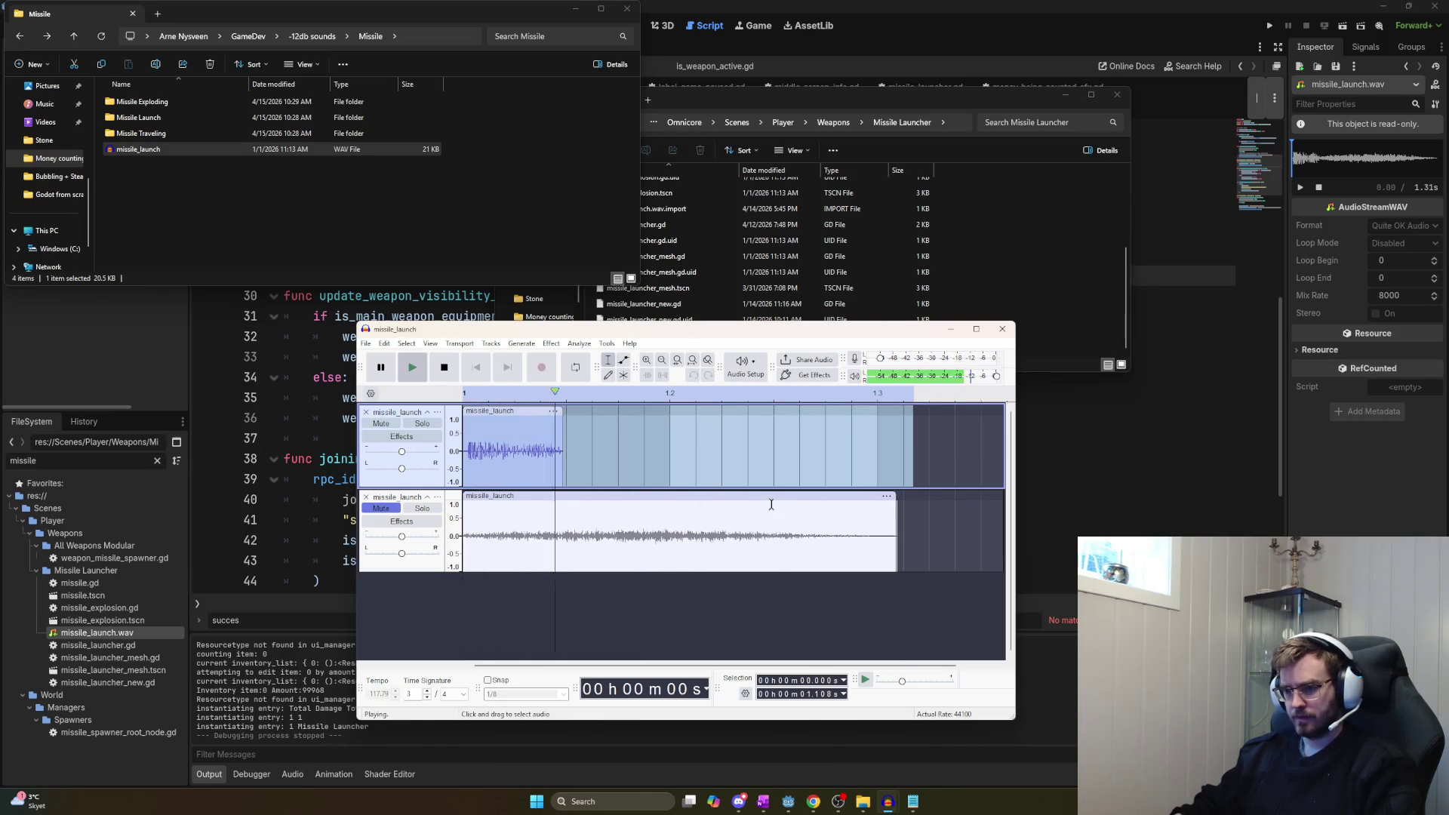
key("space")
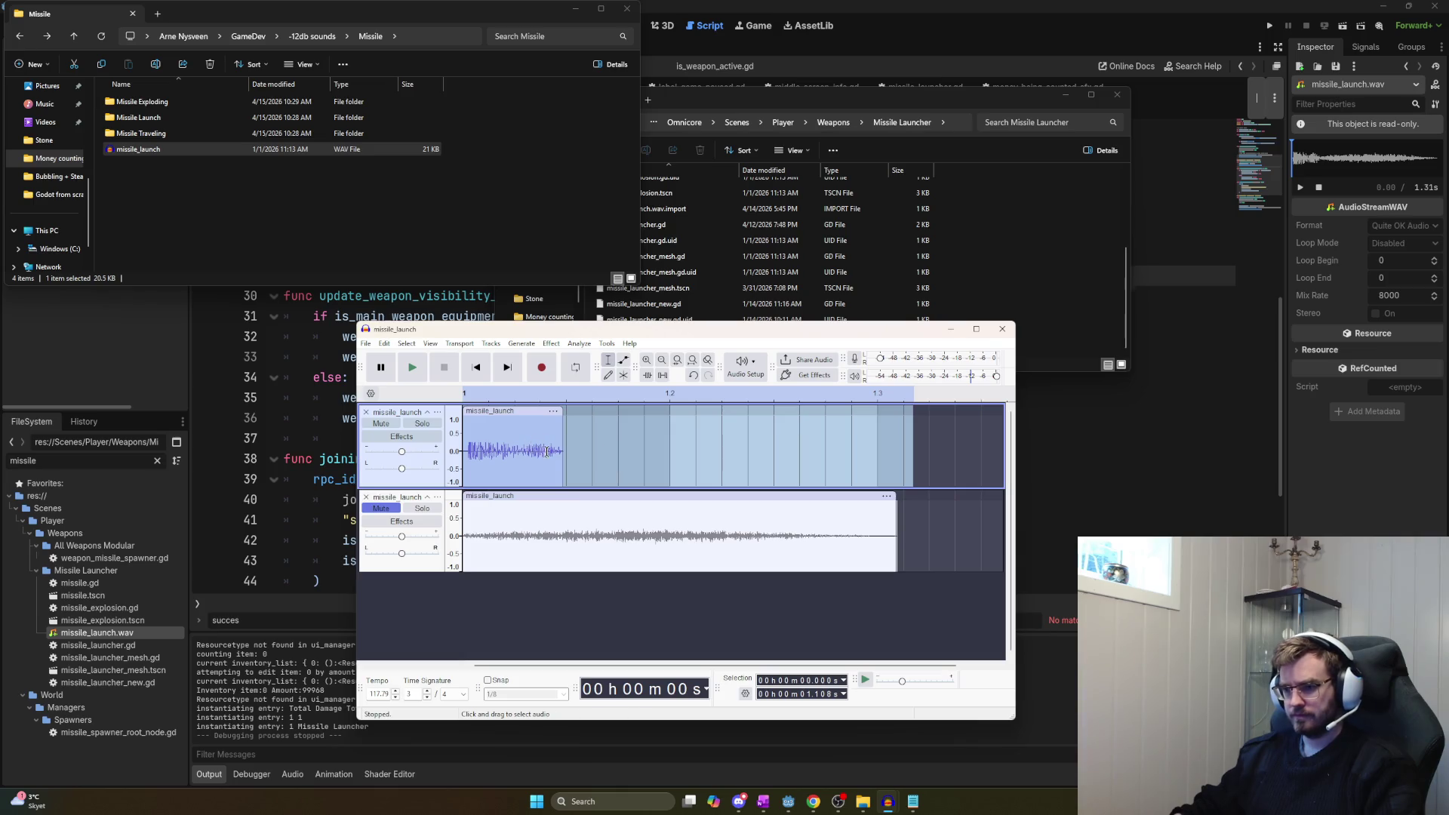
mouse_move(548, 453)
left_mouse_down()
mouse_move(641, 457)
mouse_move(548, 457)
left_mouse_up()
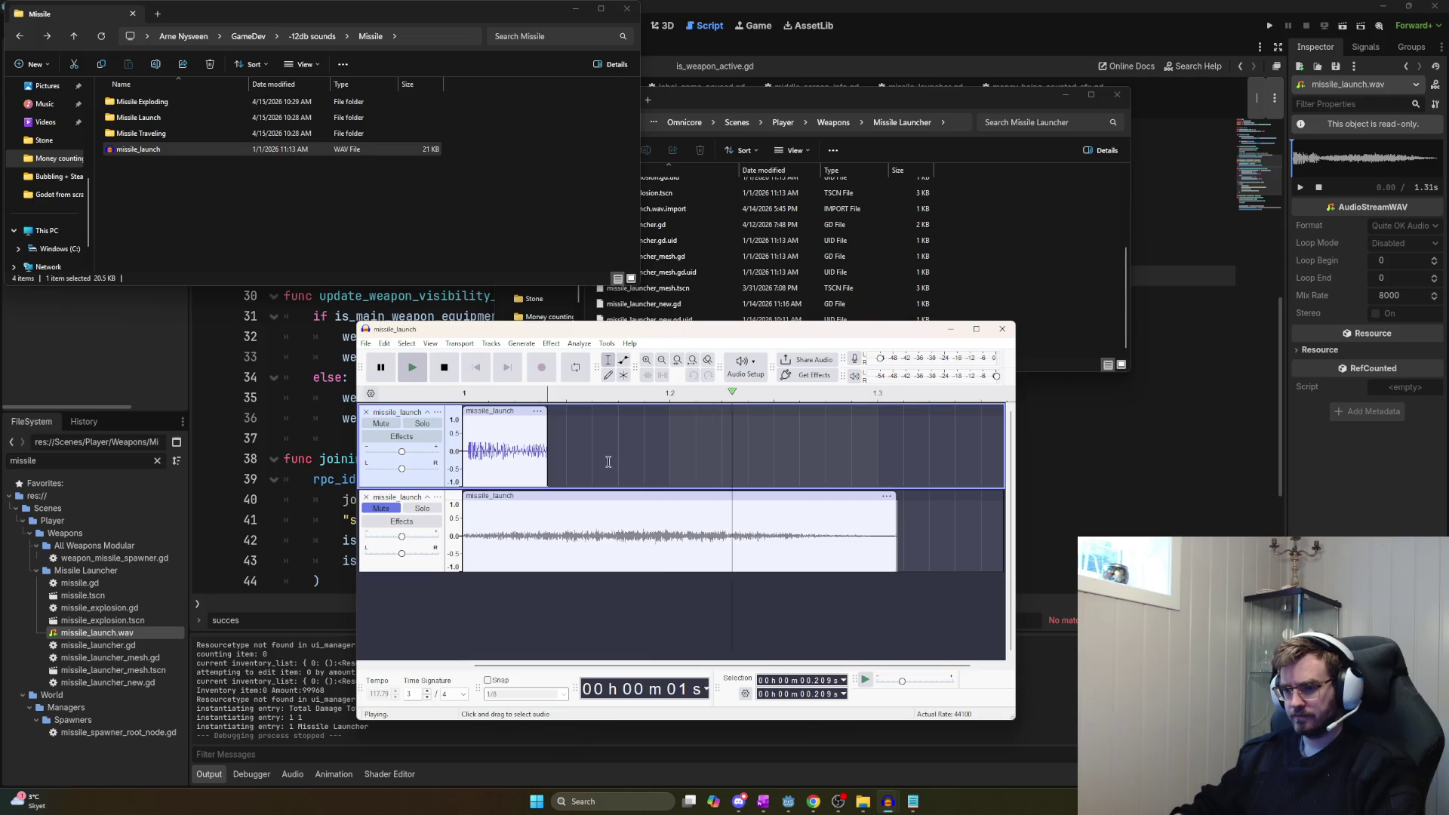
key("ctrl+a")
key("space")
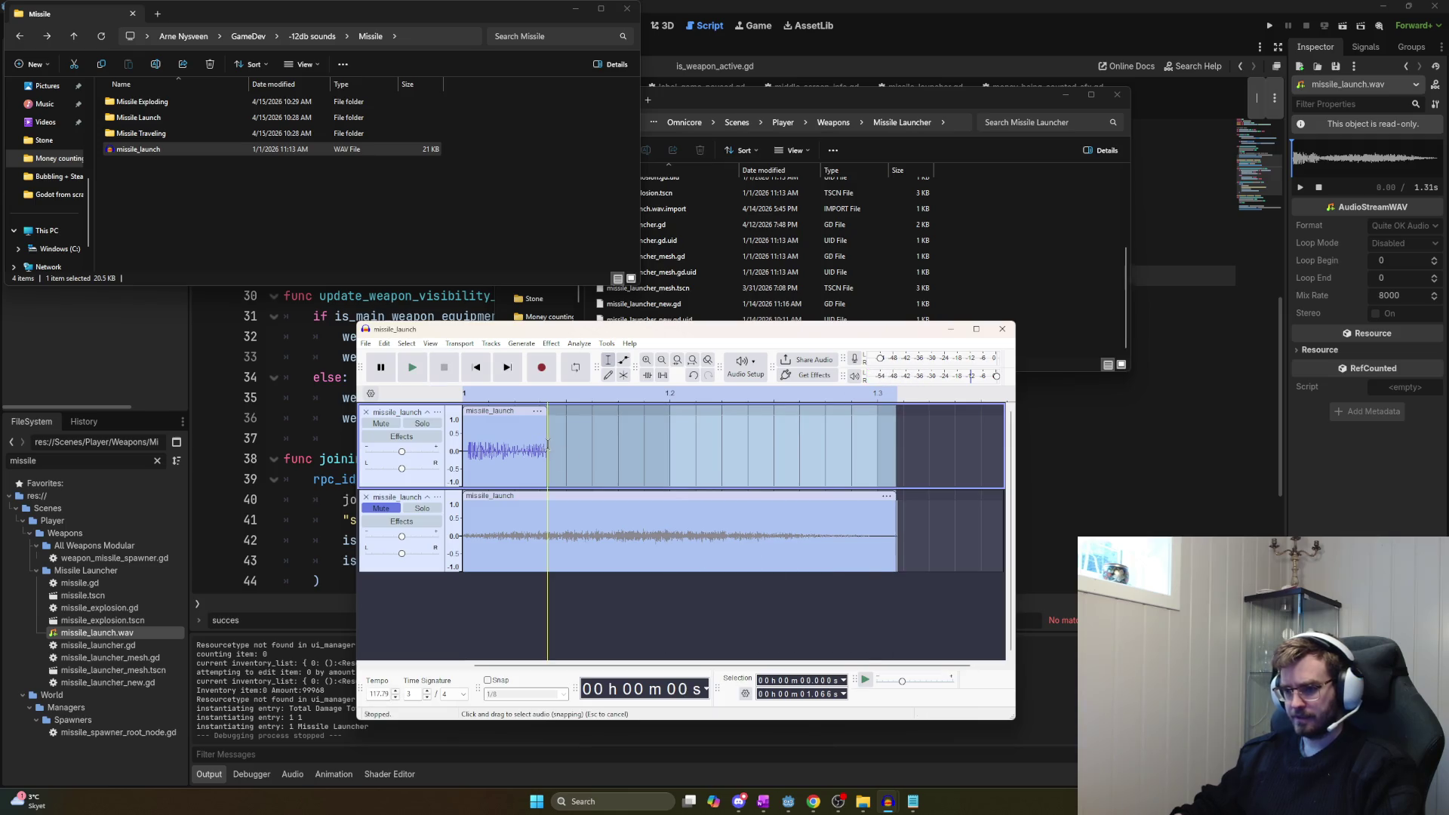
left_click_drag(552, 444, 641, 453)
key("ctrl+z")
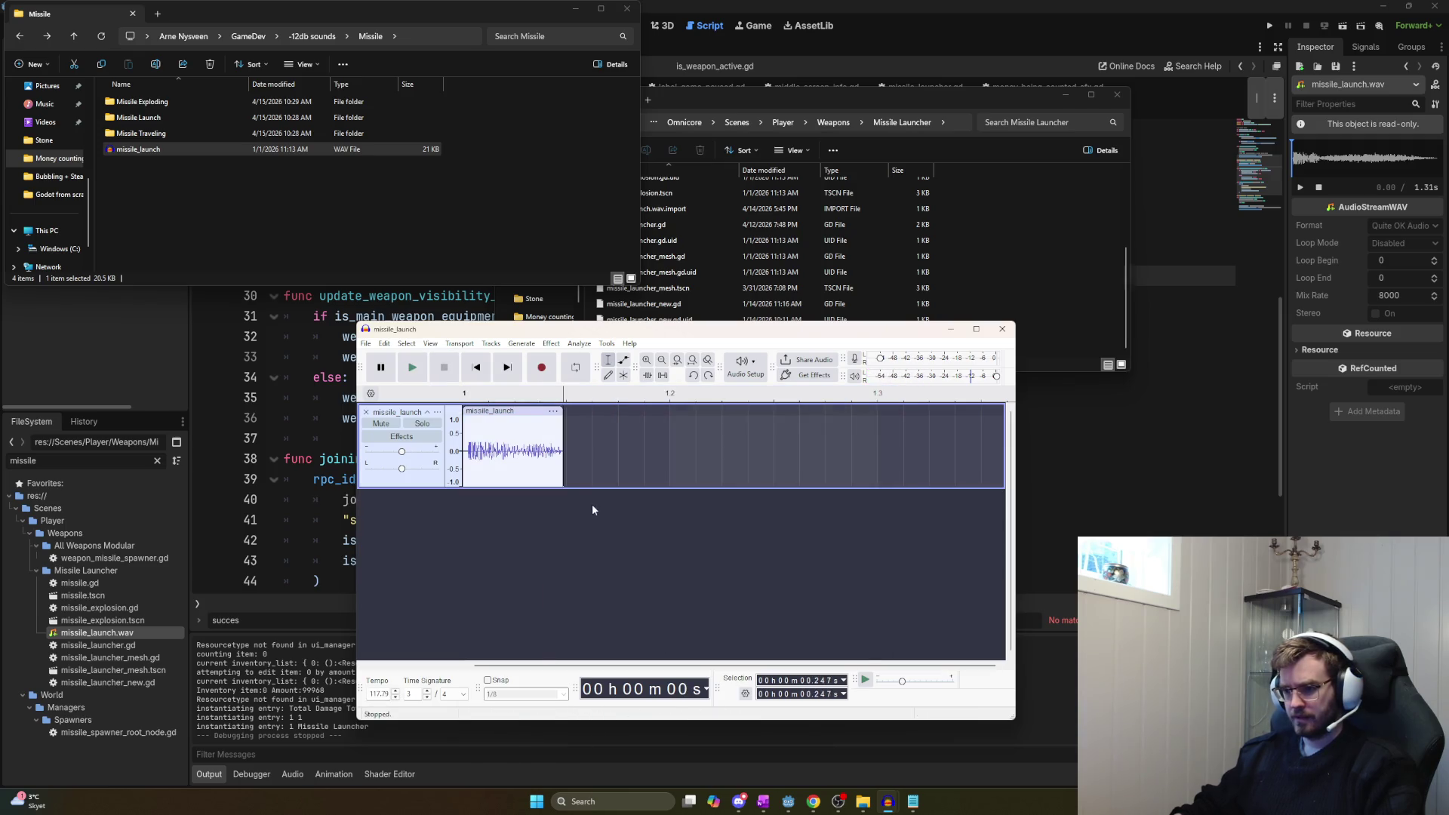
key("ctrl+z")
key("space")
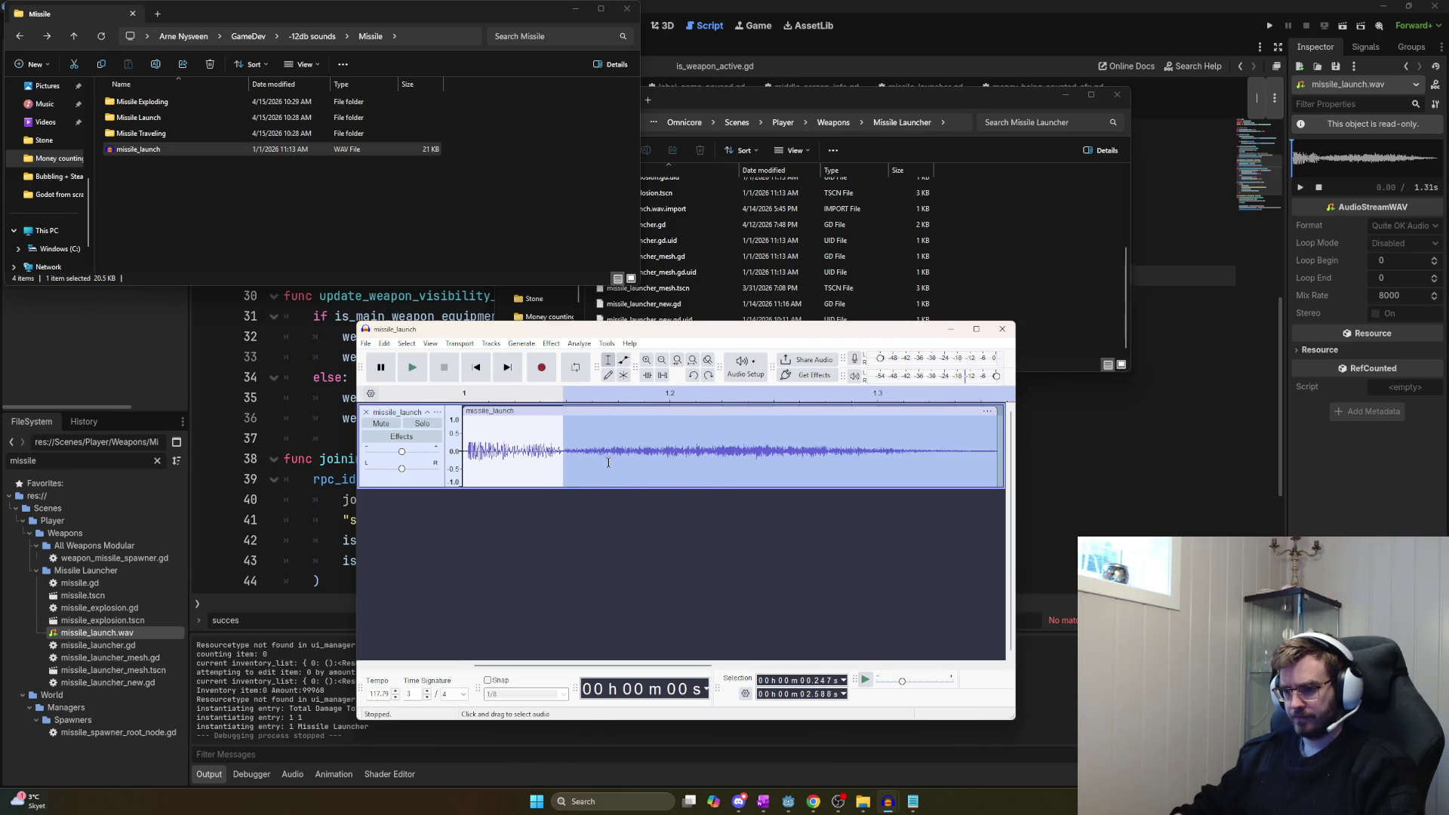
left_click(605, 482)
left_click_drag(585, 455, 461, 460)
key("space")
key("alt+Tab")
key("alt+Tab")
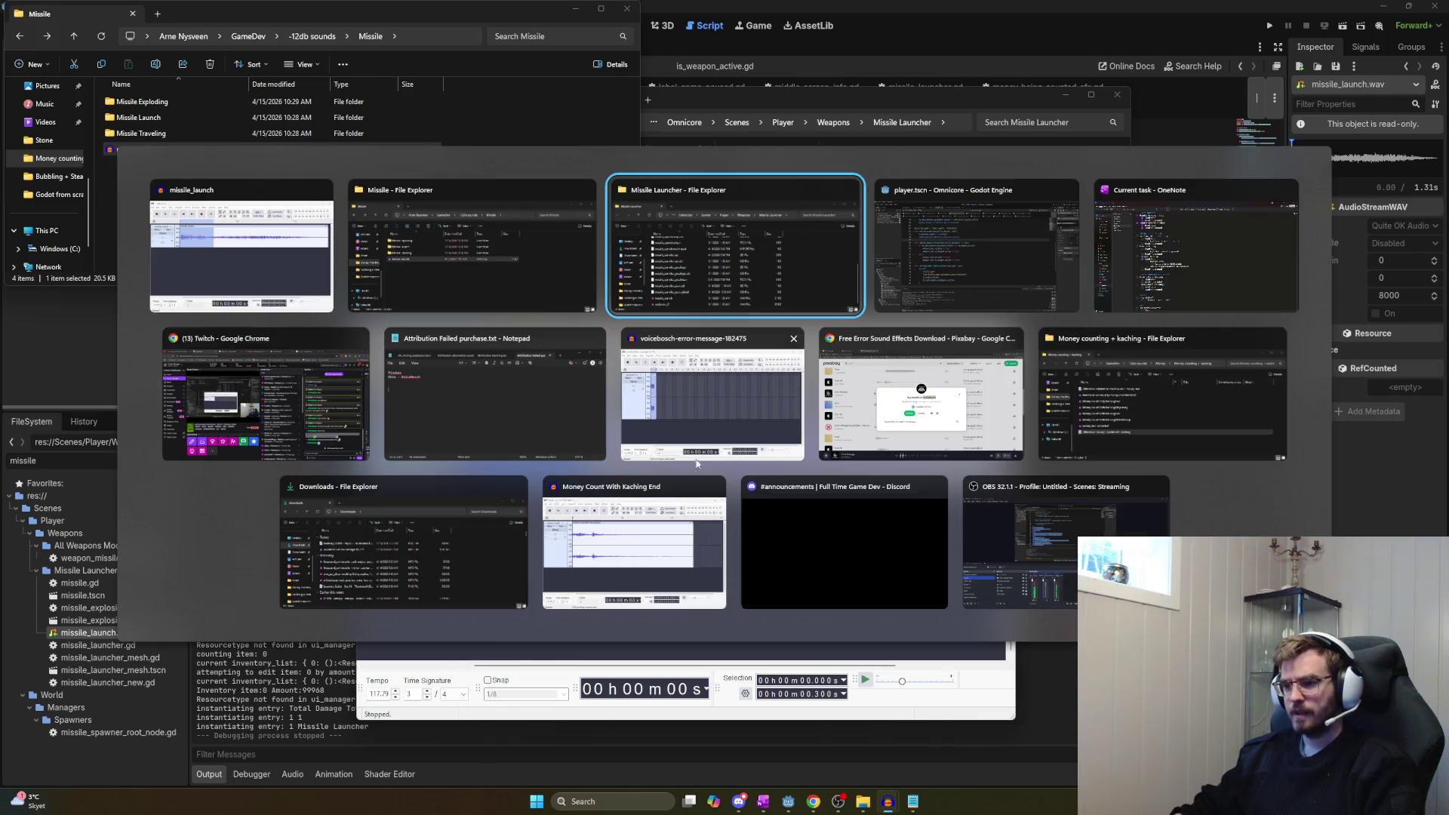
- Search Pixabay sound effects for 'missile launch'
left_click(905, 407)
left_click(341, 99)
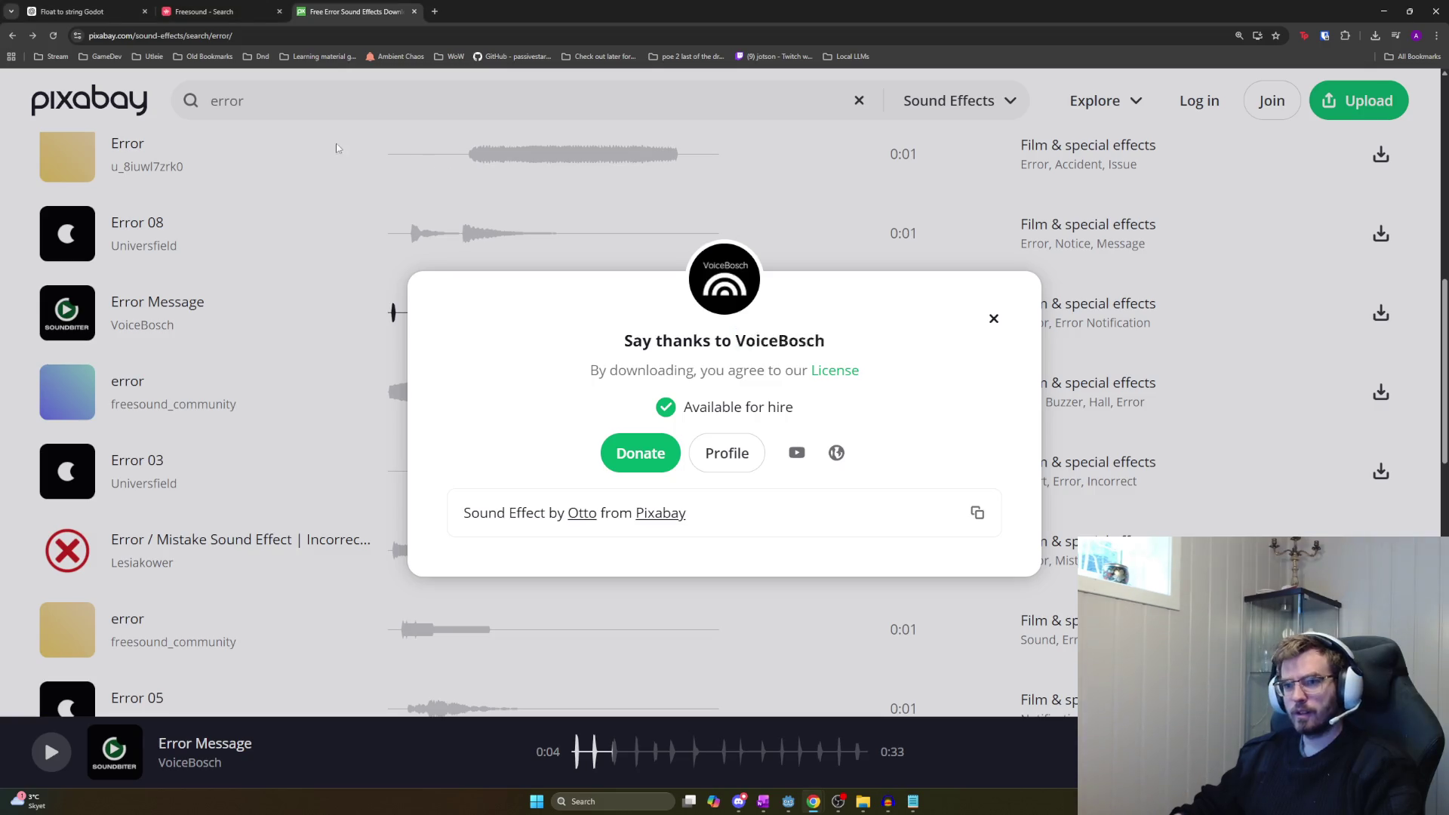
type("missile launc")
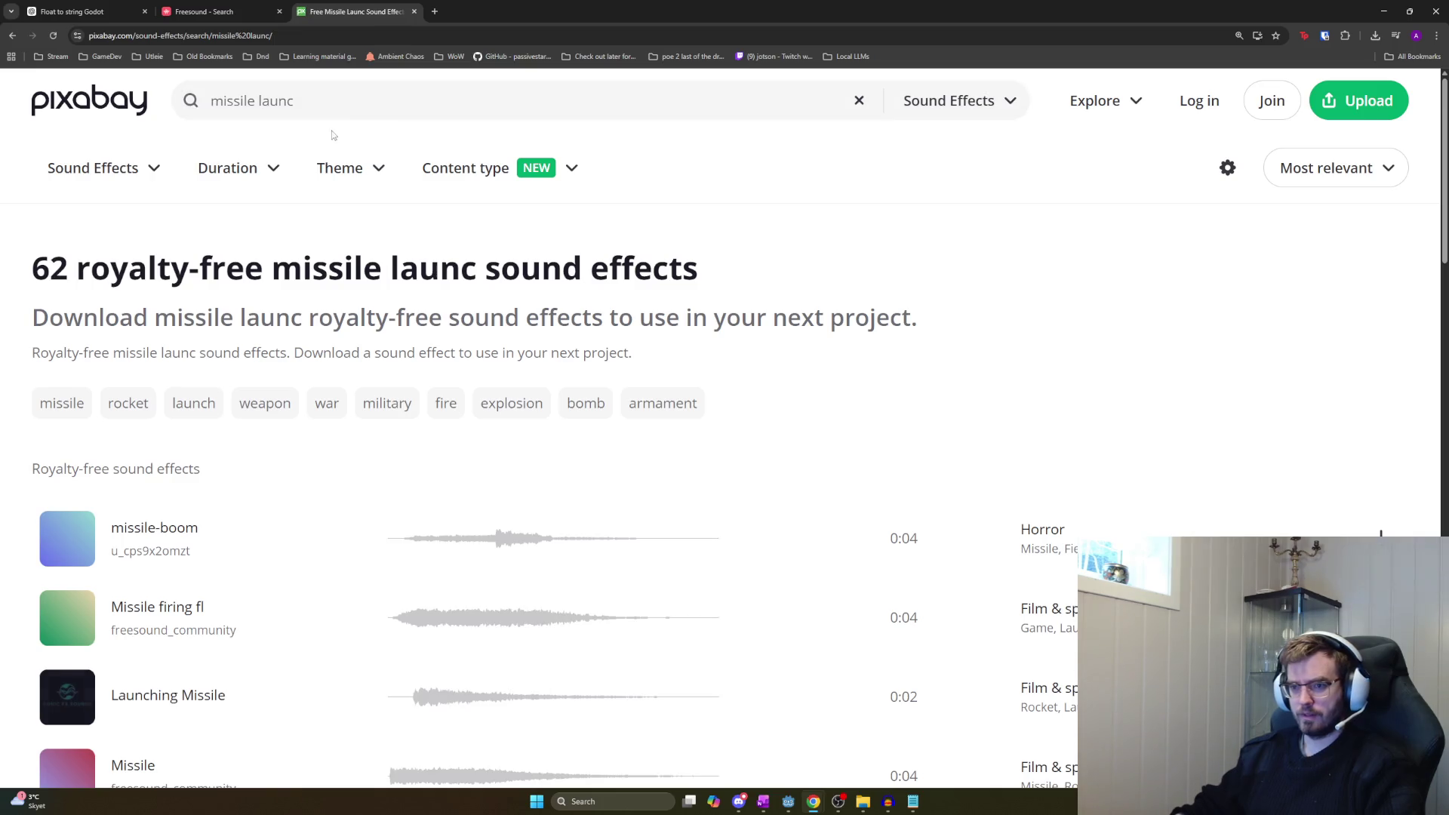
left_click(324, 98)
type("h")
key("Return")
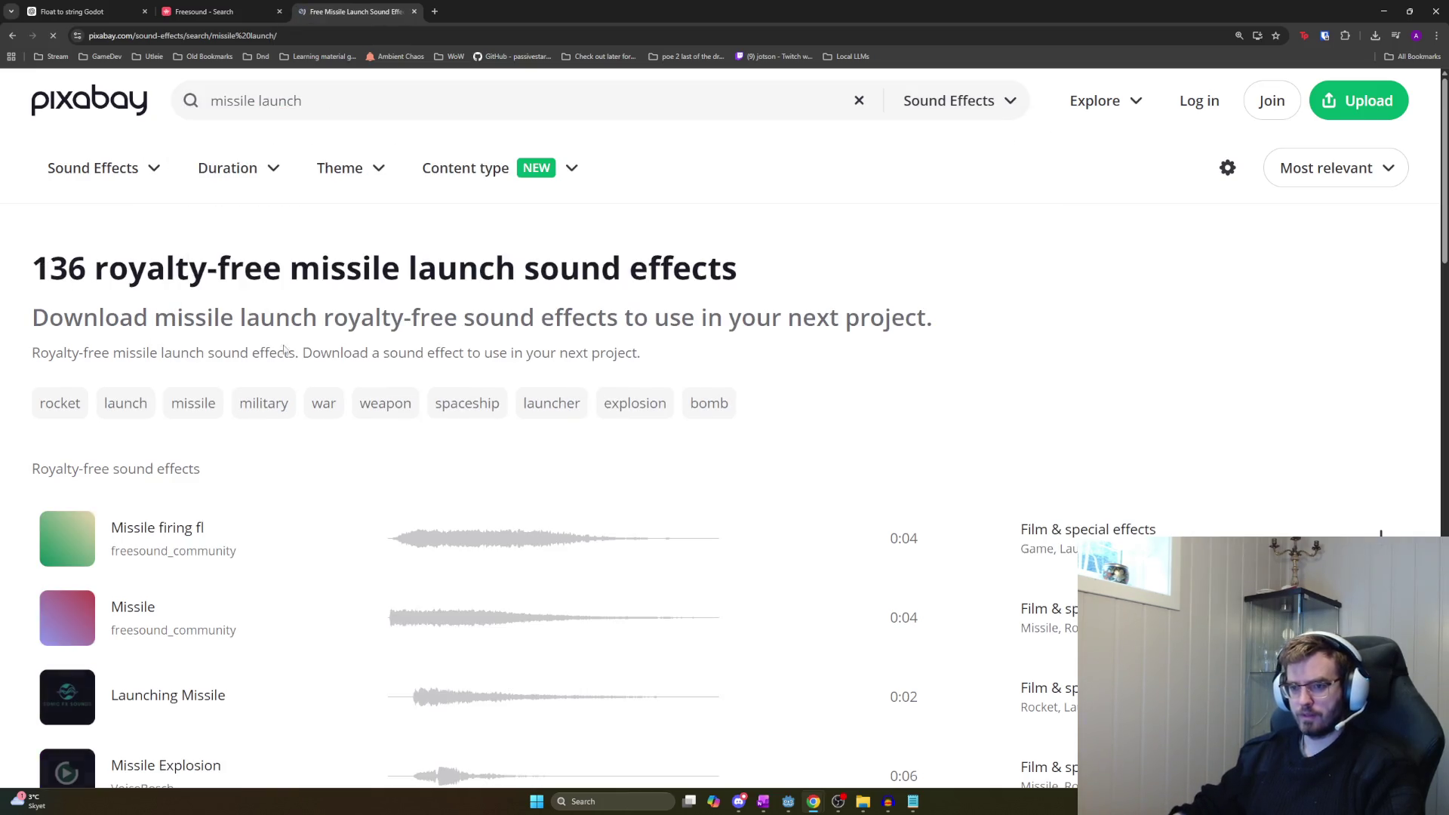
- Preview missile results: Missile, Launching Missile, Missile Explosion, heavy launch, meteor flyby, CAS launching, hitting target
left_click(76, 537)
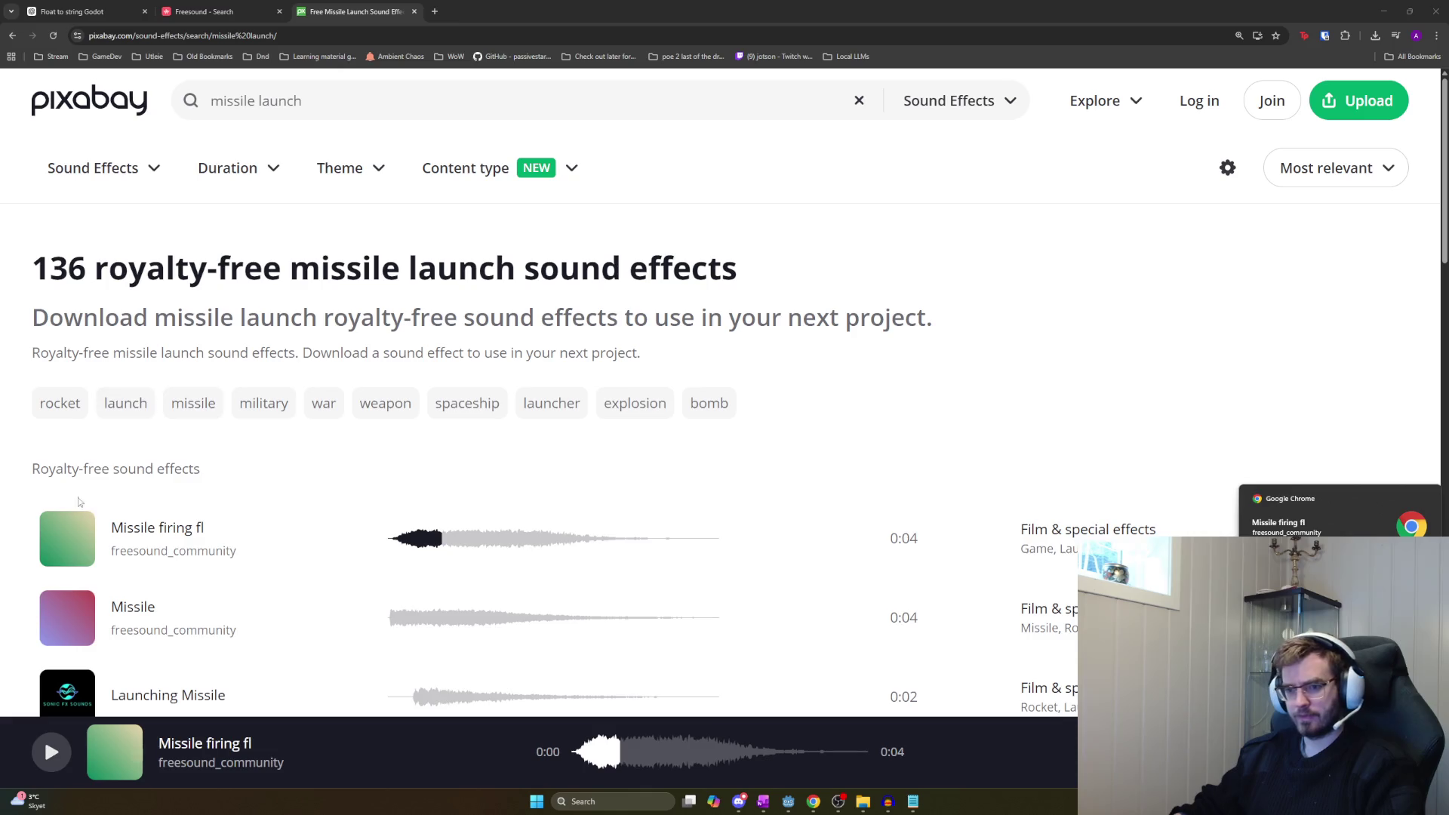
left_click(76, 521)
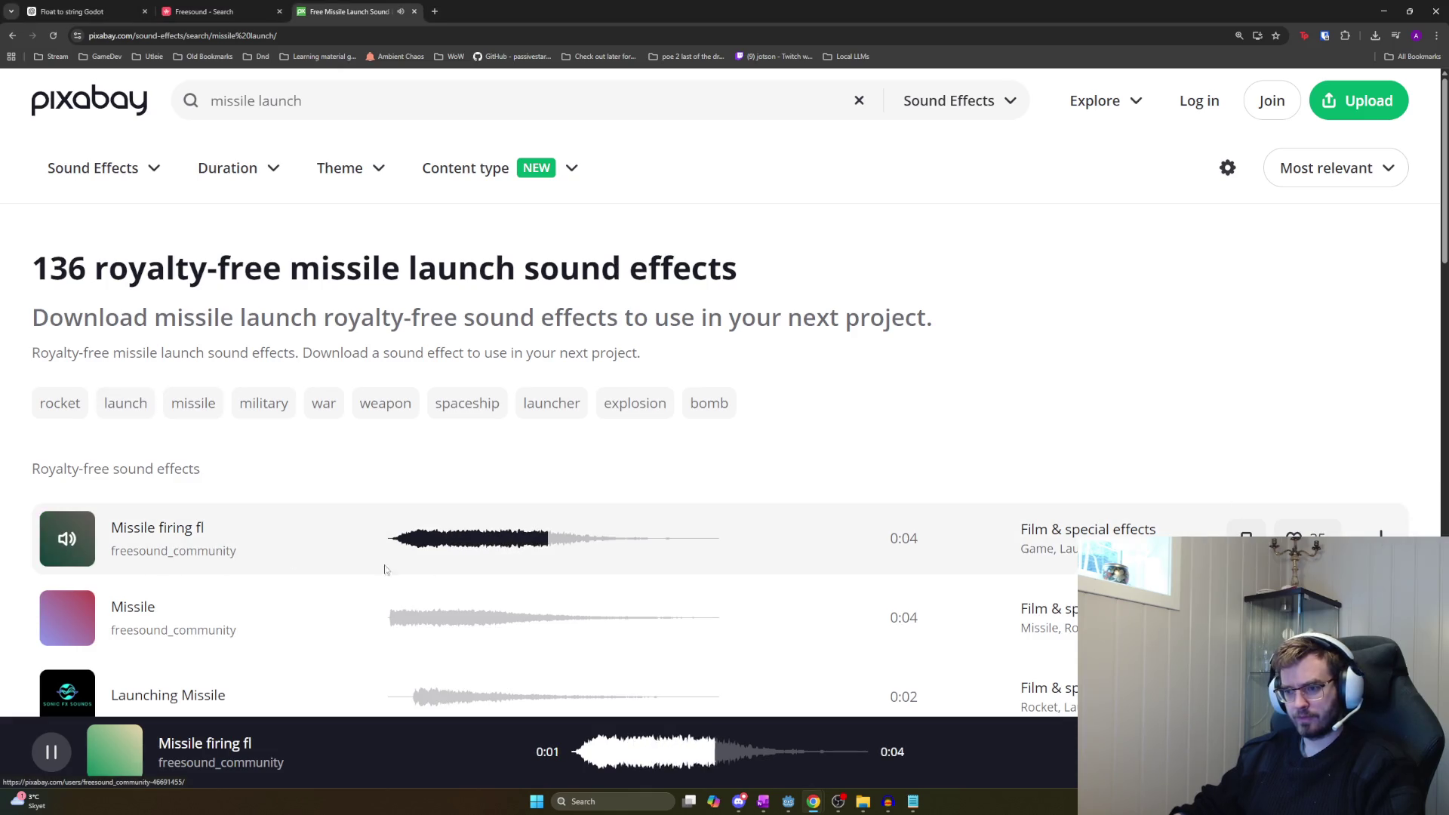
left_click(79, 618)
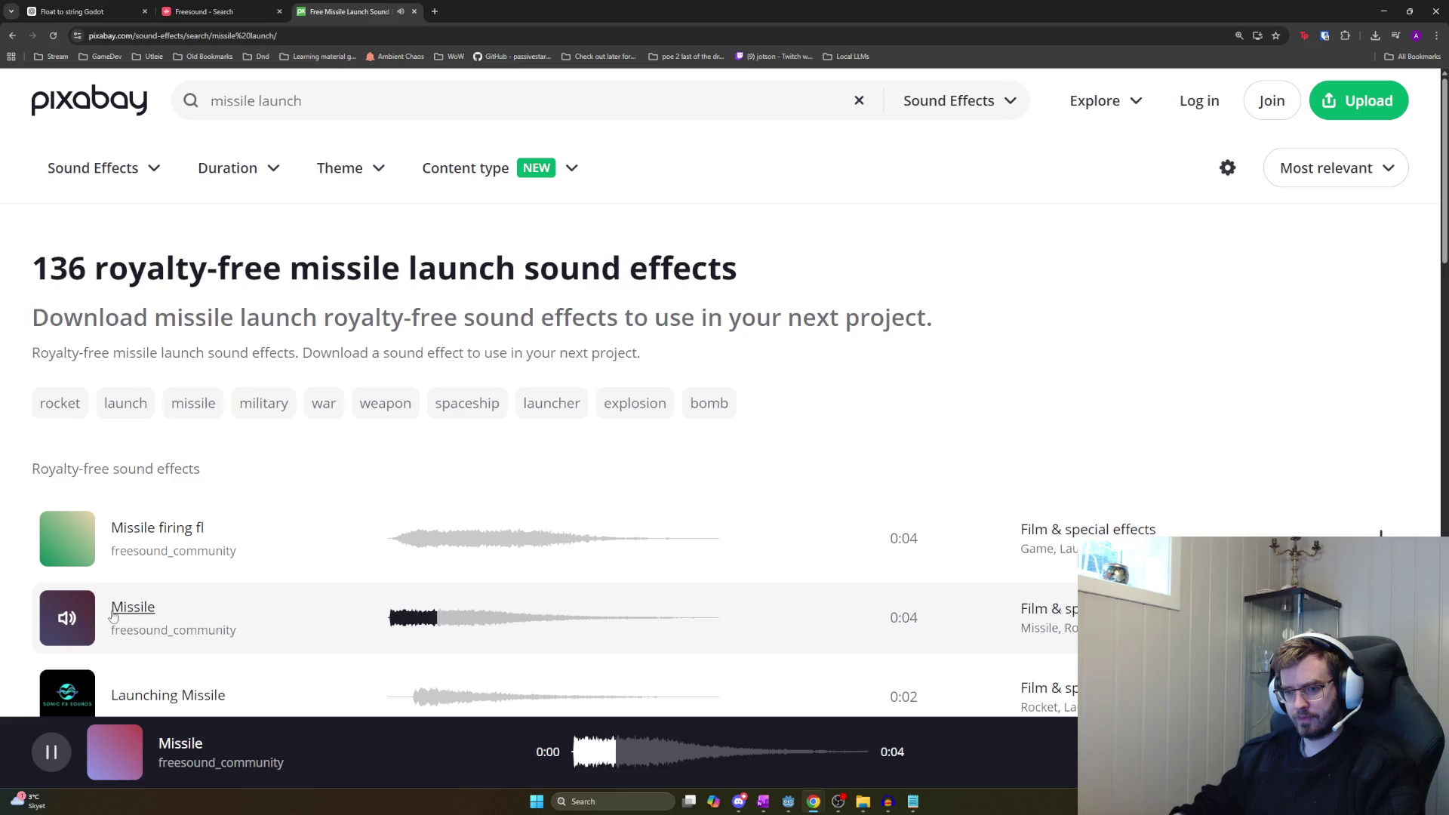
key("space")
scroll(262, 619, "down", 1)
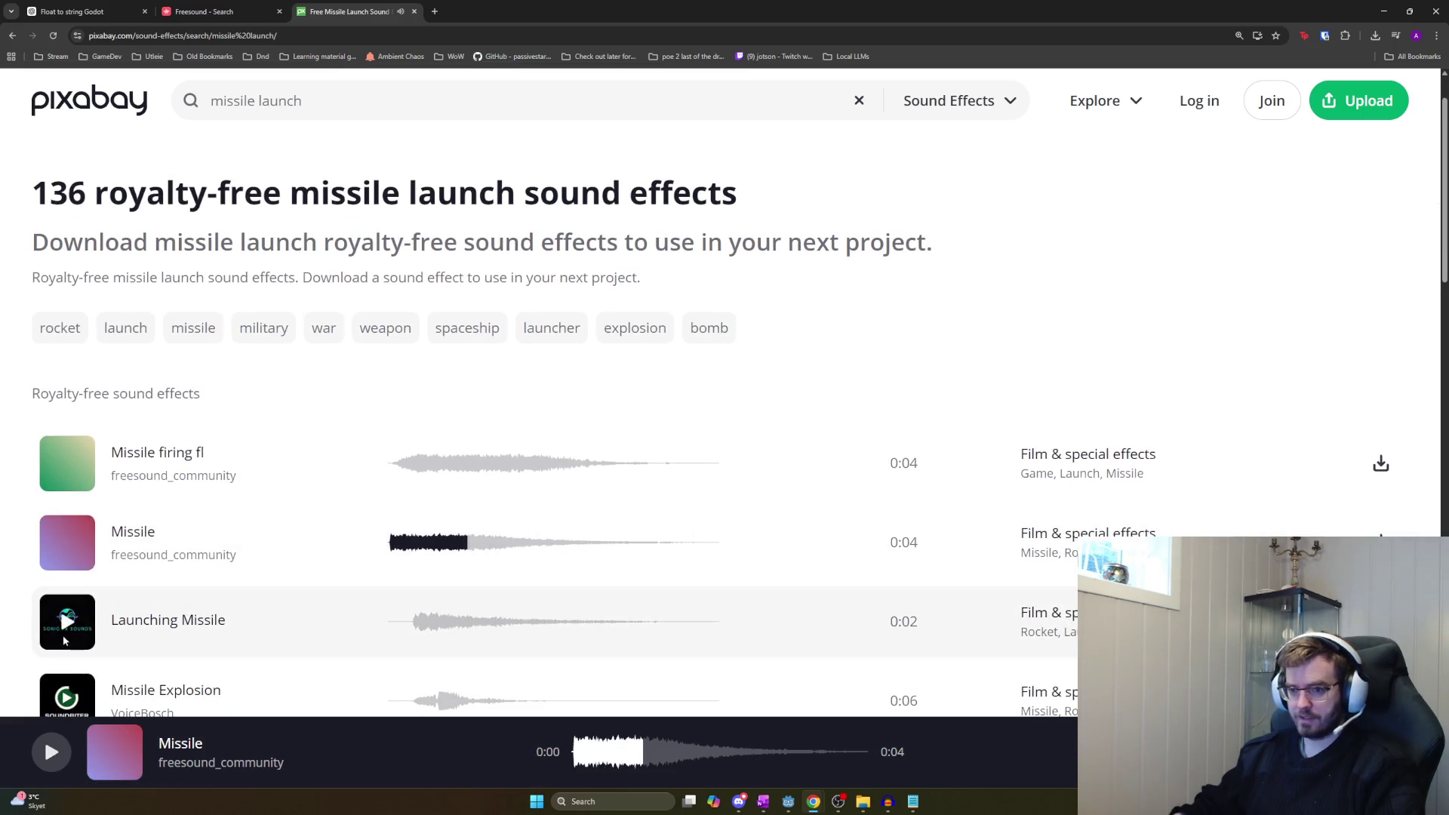
left_click(279, 621)
scroll(279, 621, "down", 4)
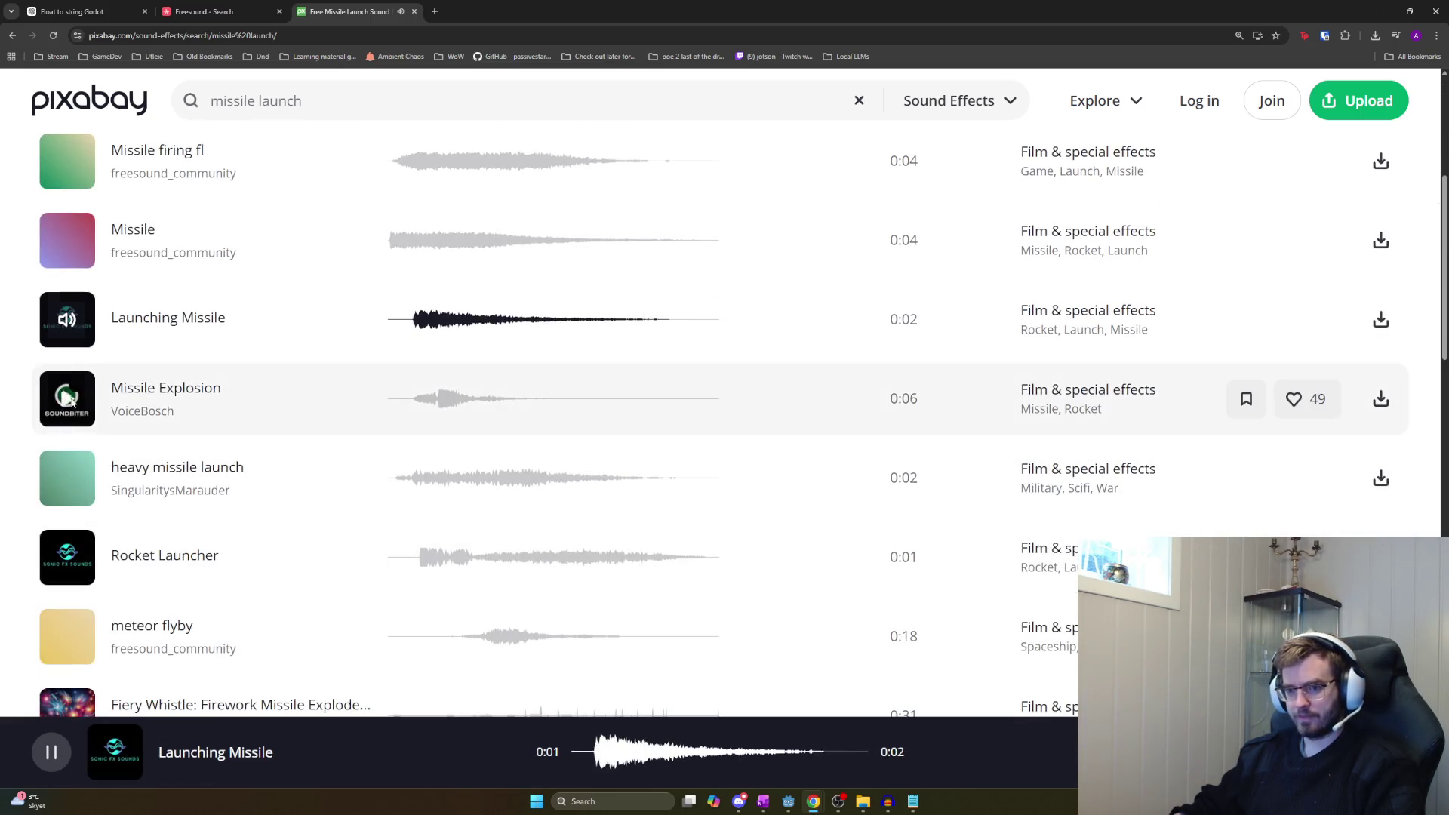
left_click(71, 404)
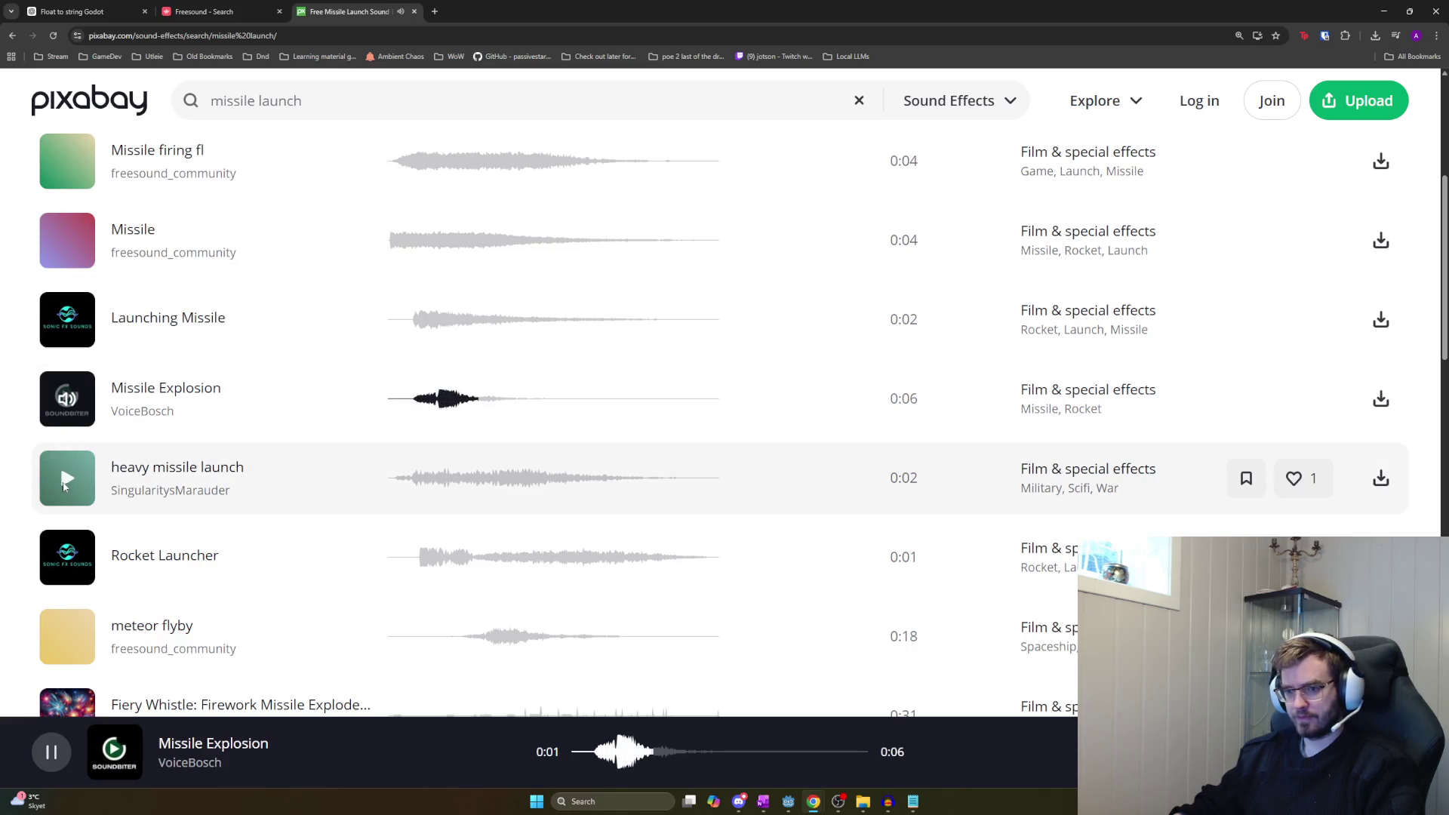
left_click(67, 490)
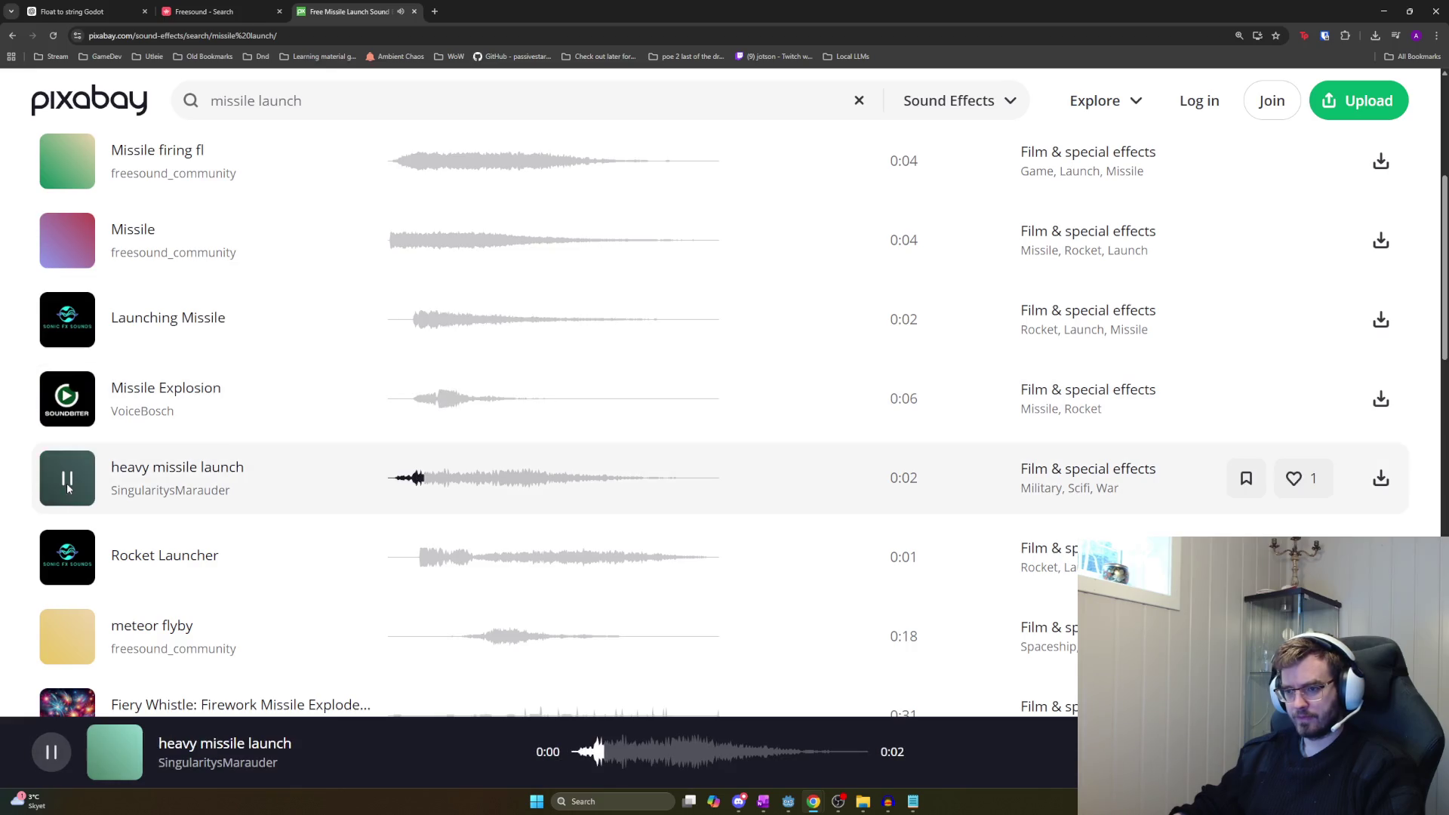
left_click(74, 649)
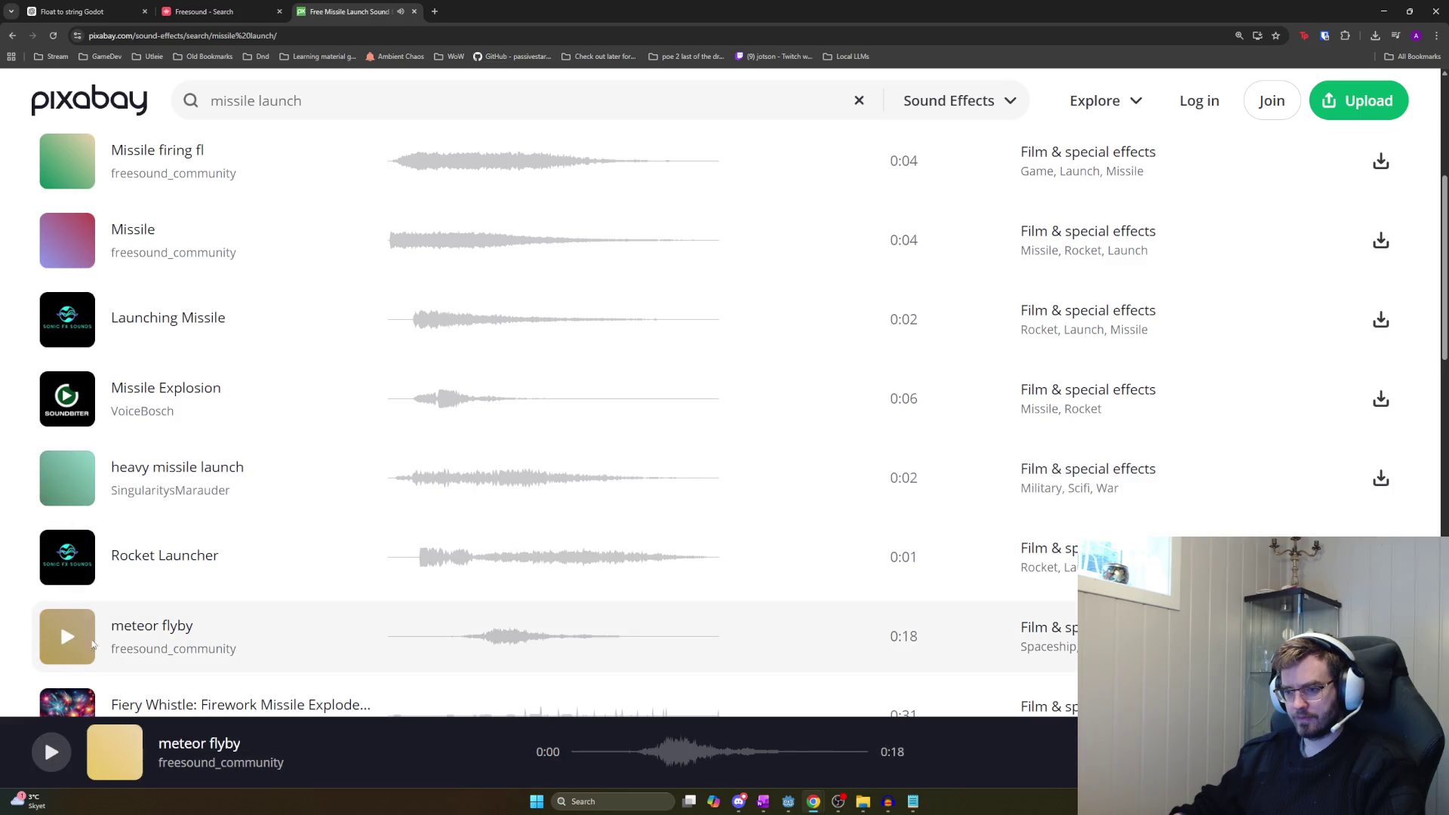
scroll(212, 589, "down", 4)
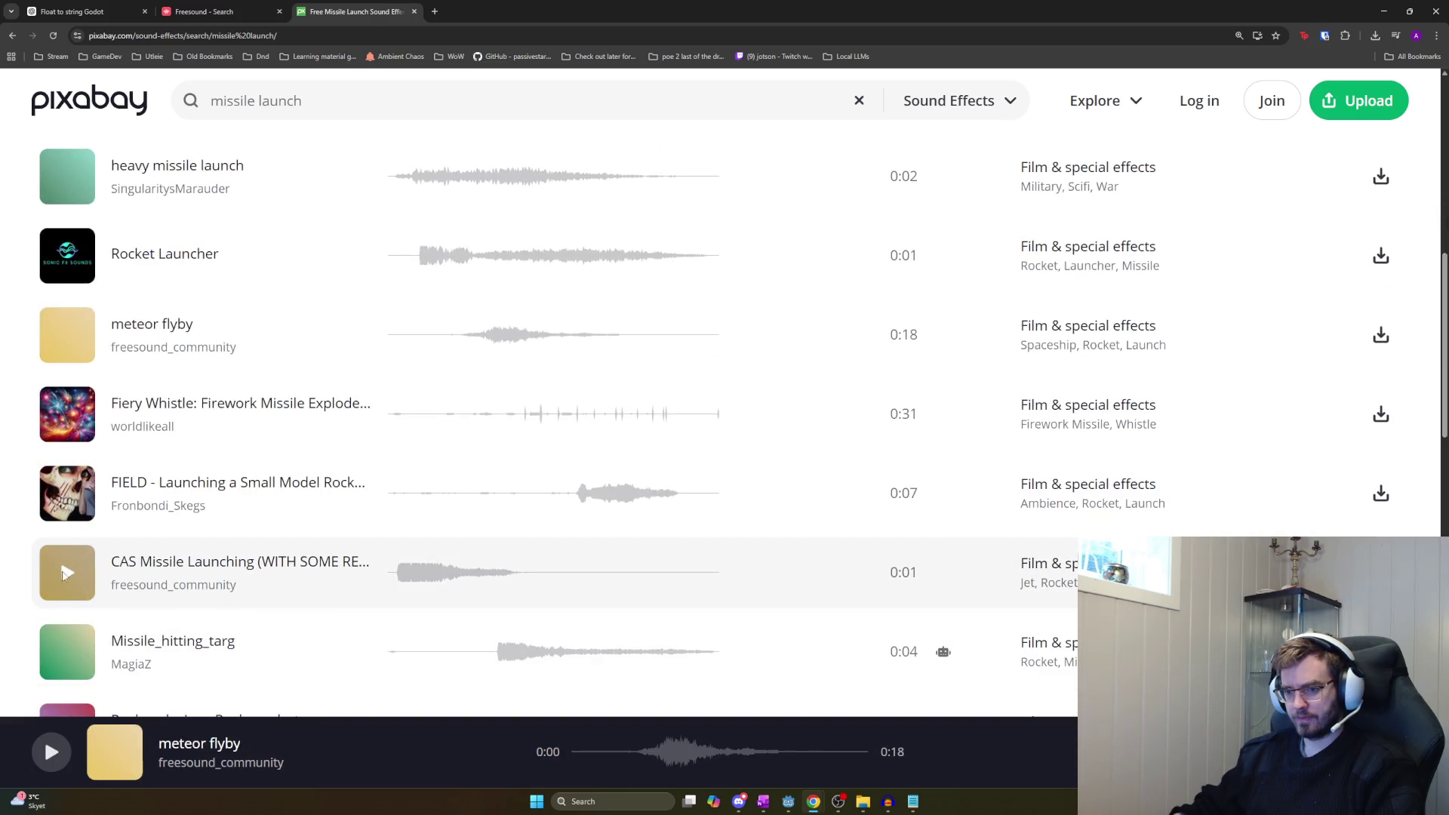
left_click(66, 573)
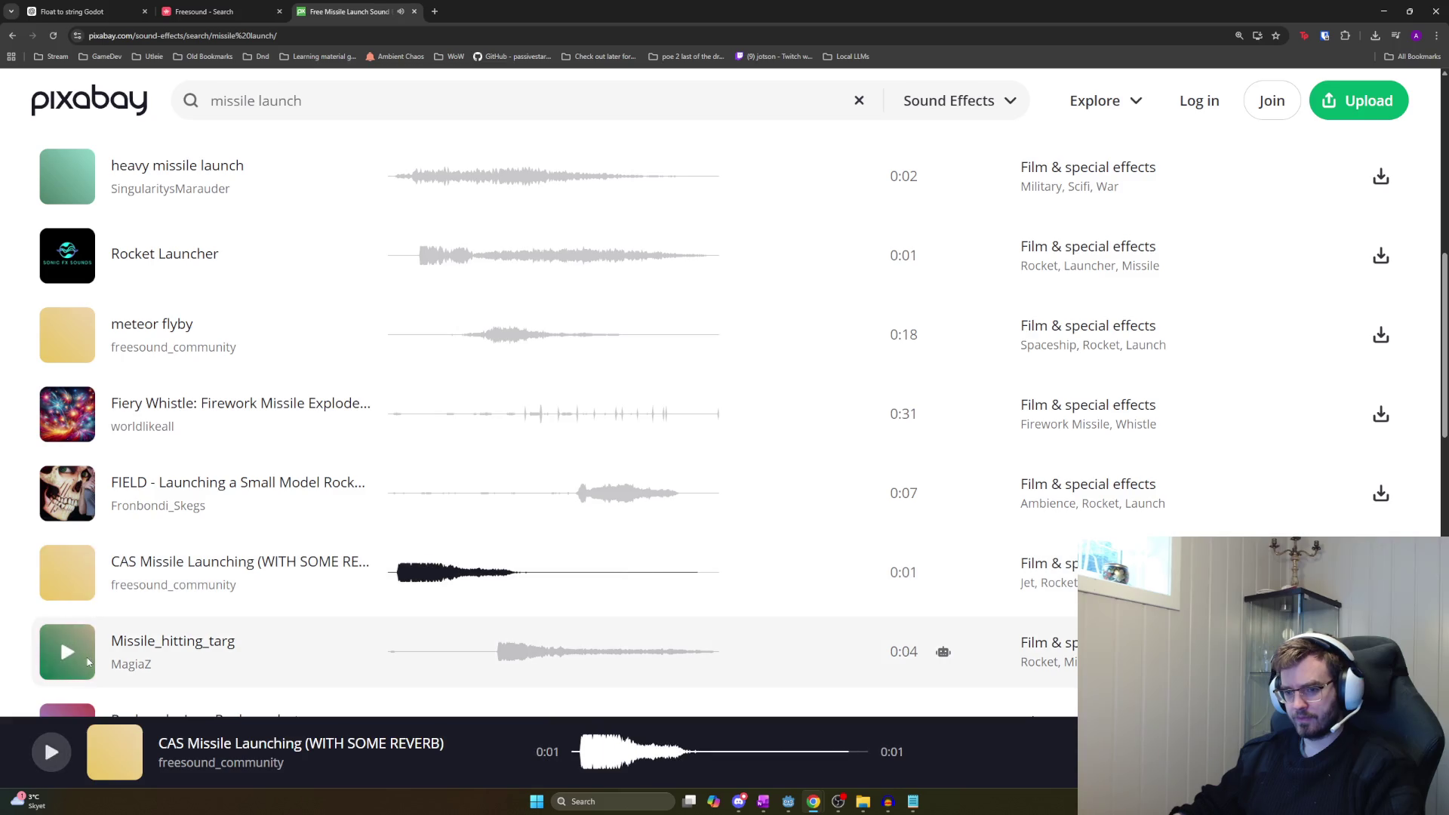
left_click(83, 656)
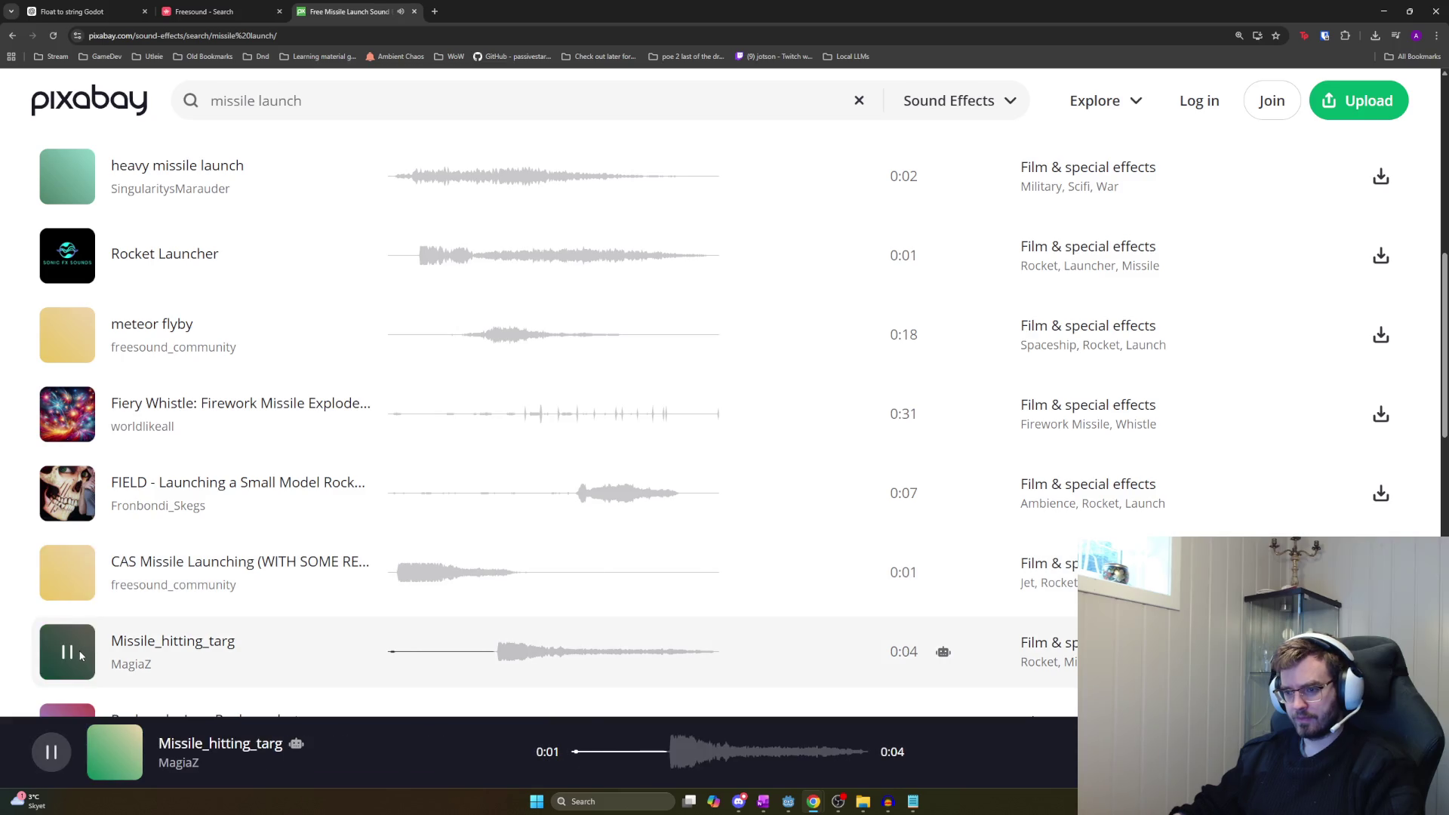
scroll(413, 574, "down", 5)
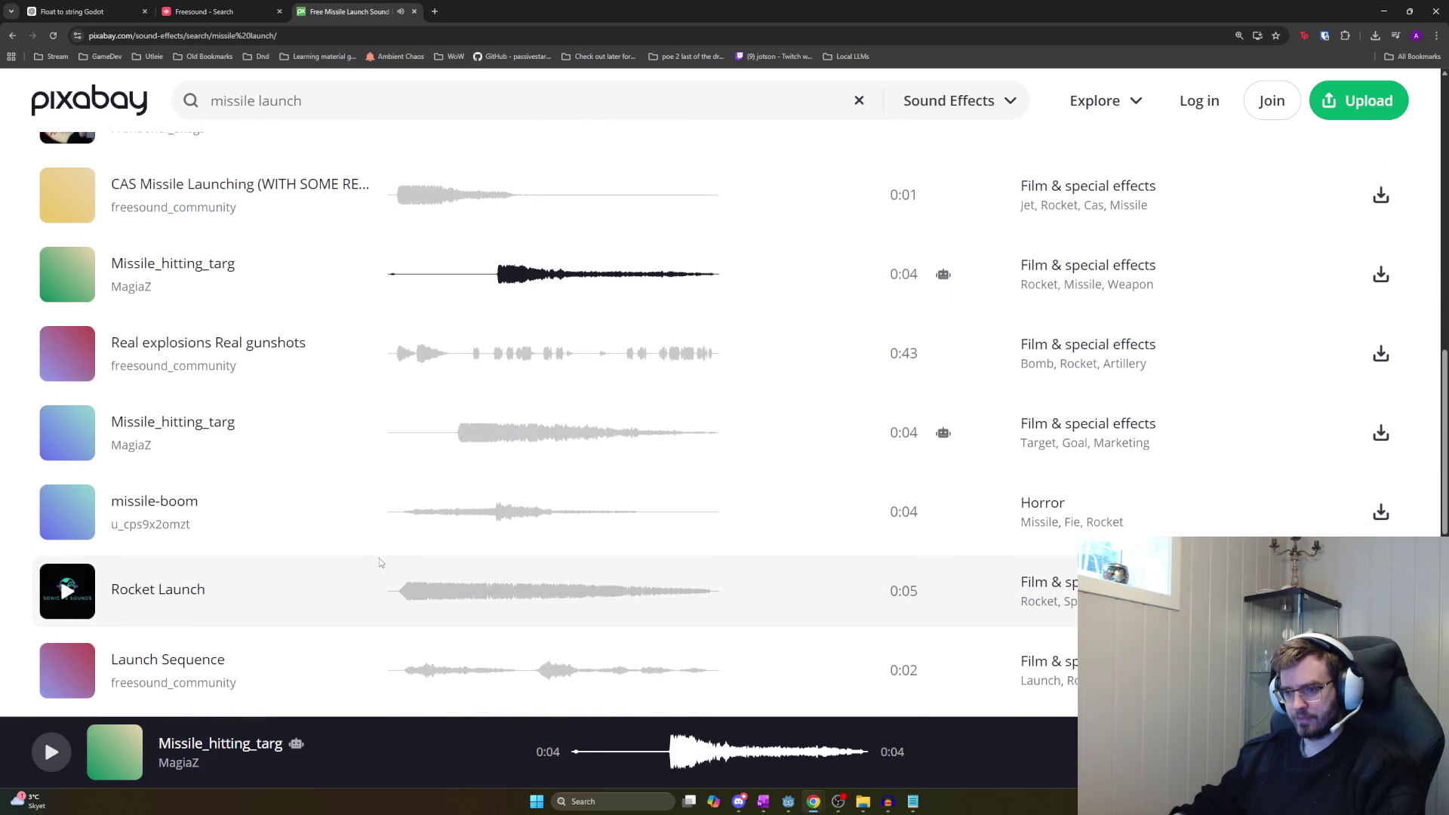
scroll(307, 549, "down", 2)
scroll(309, 549, "down", 2)
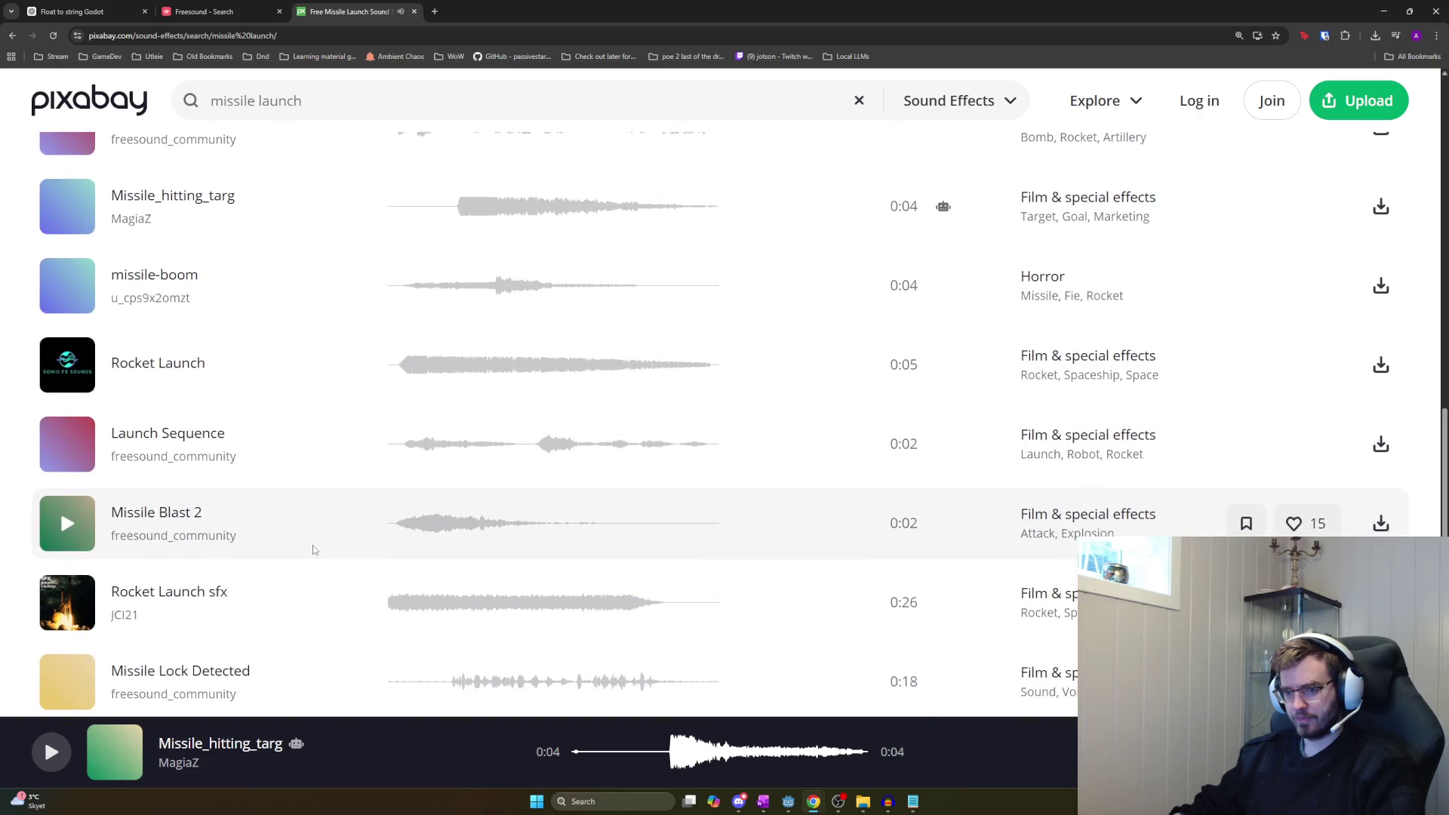
scroll(314, 551, "down", 3)
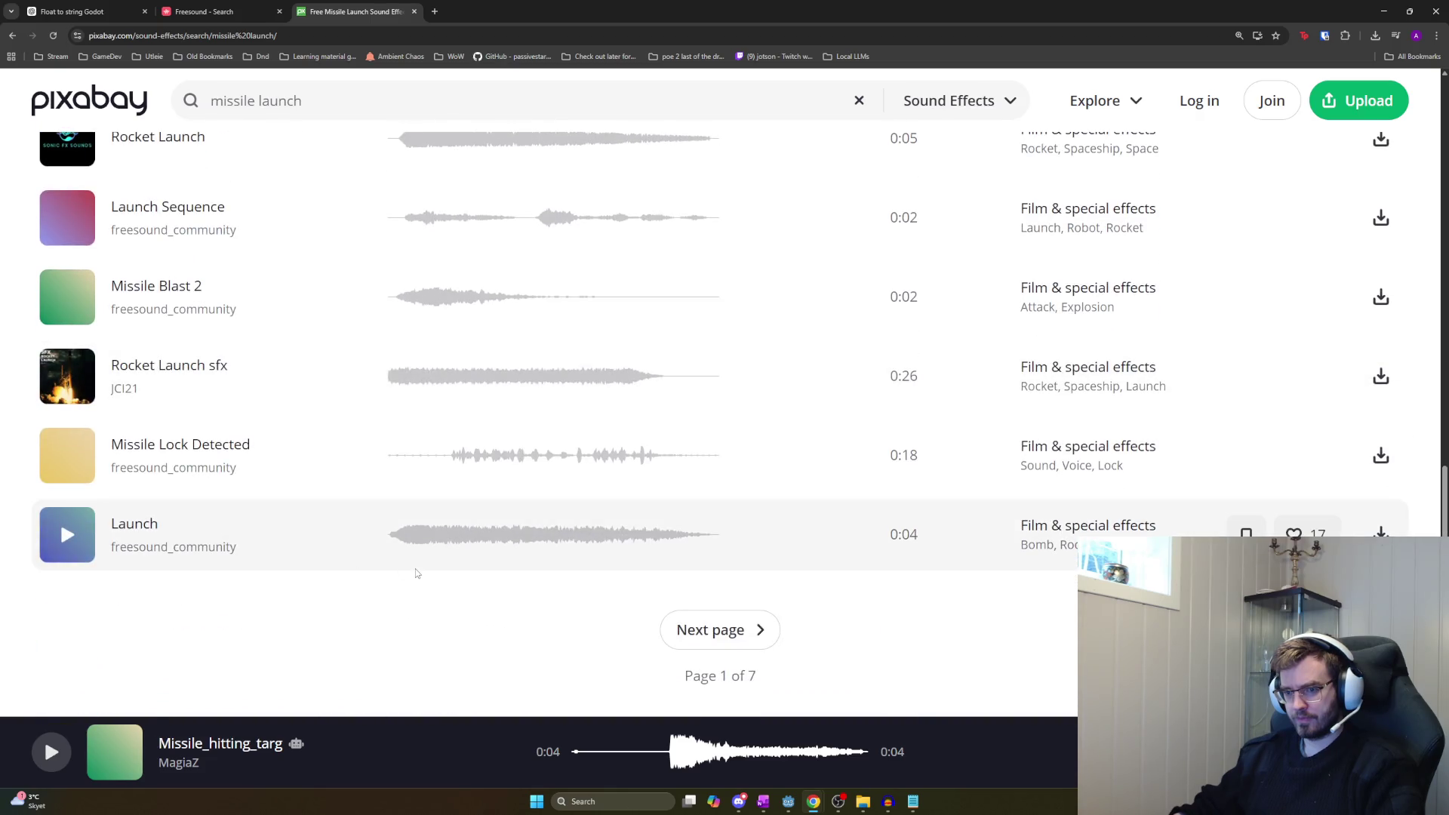
scroll(418, 574, "up", 3)
- Replace the search with 'fire missile' and run it
left_click(242, 101)
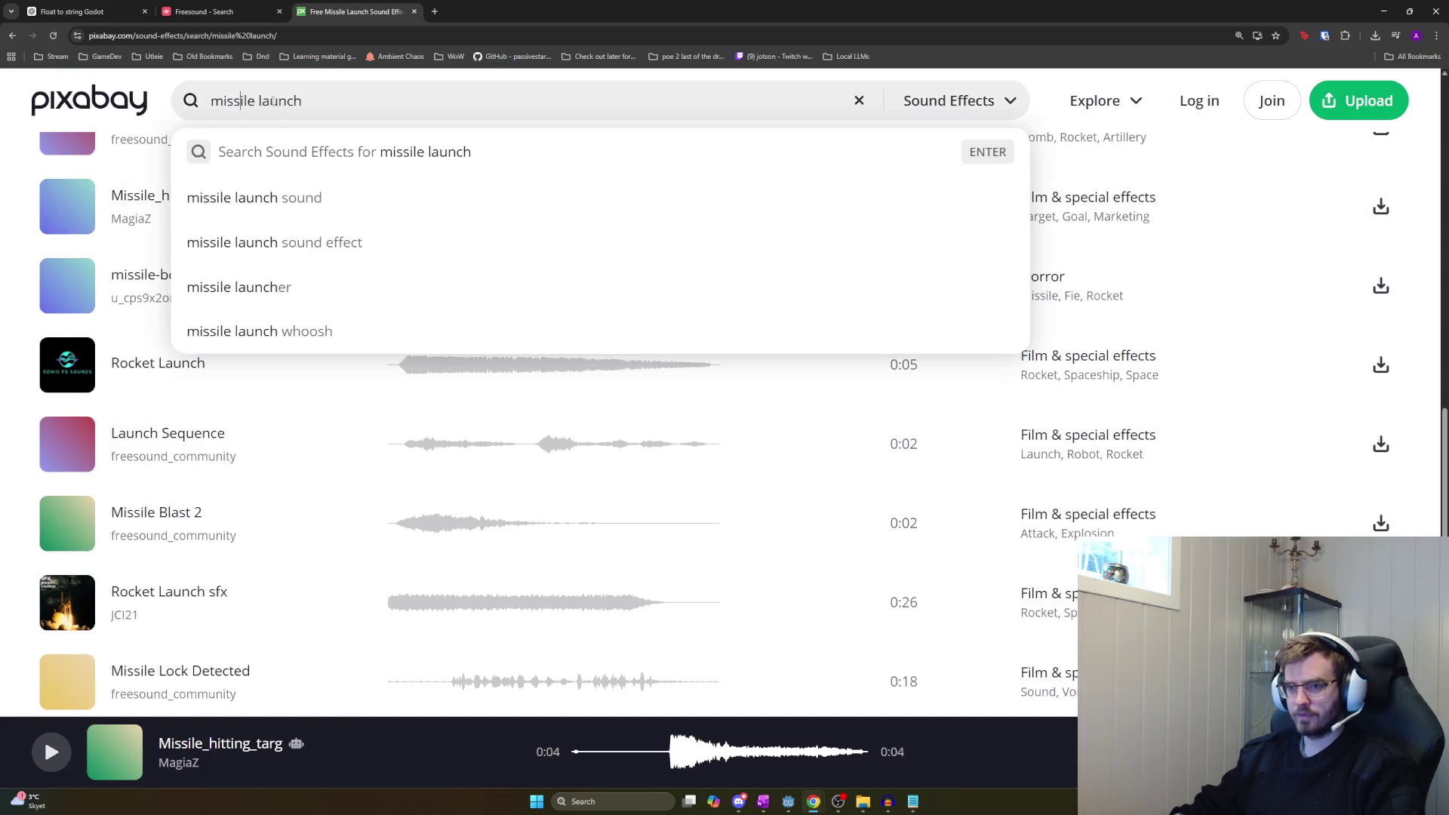
triple_click(422, 112)
type("fir")
type("le")
key("Return")
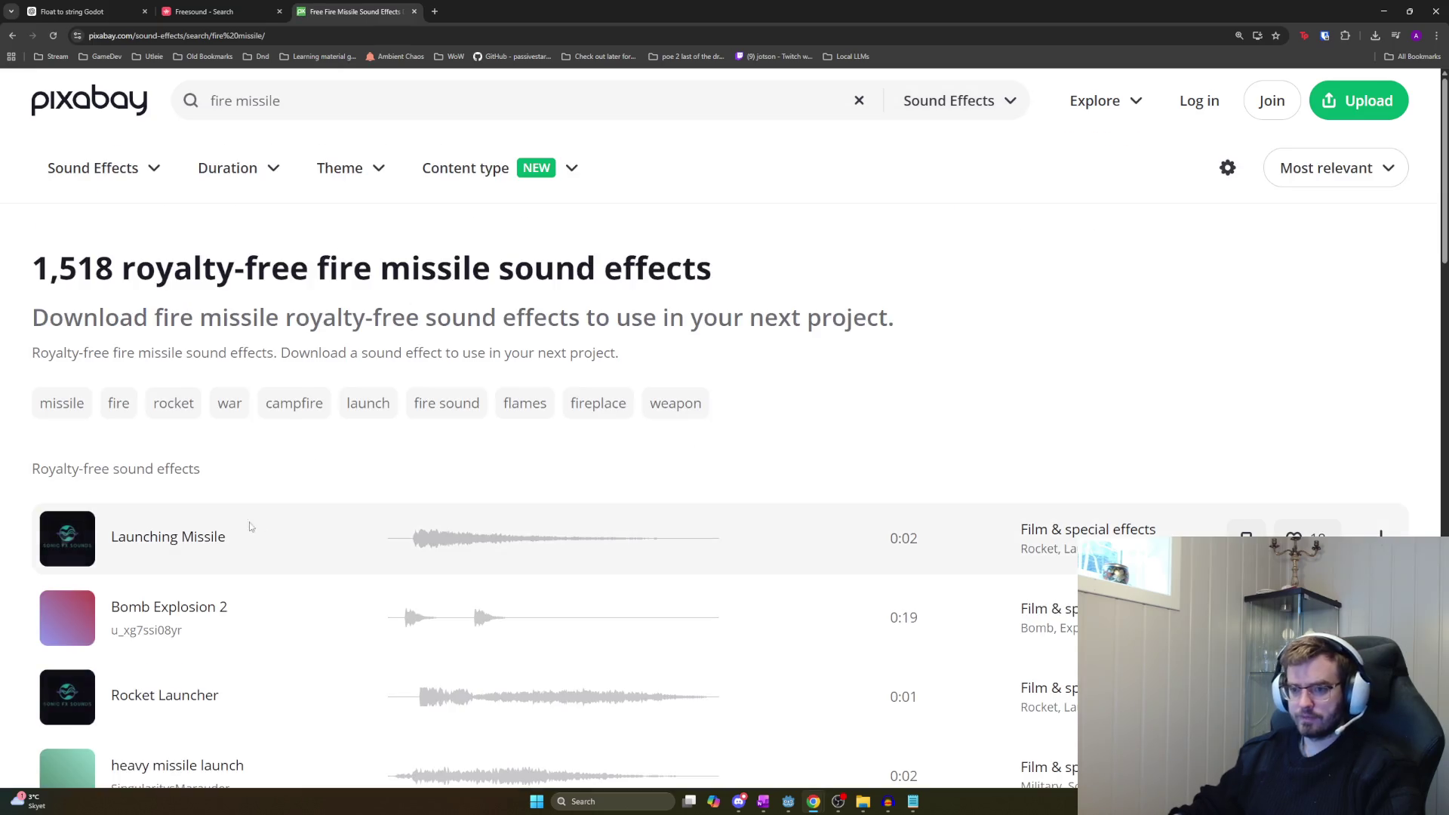
- Preview Heavy missile launch and replay the 0:22 Launching Anti-Tank Missiles clip
scroll(173, 565, "down", 4)
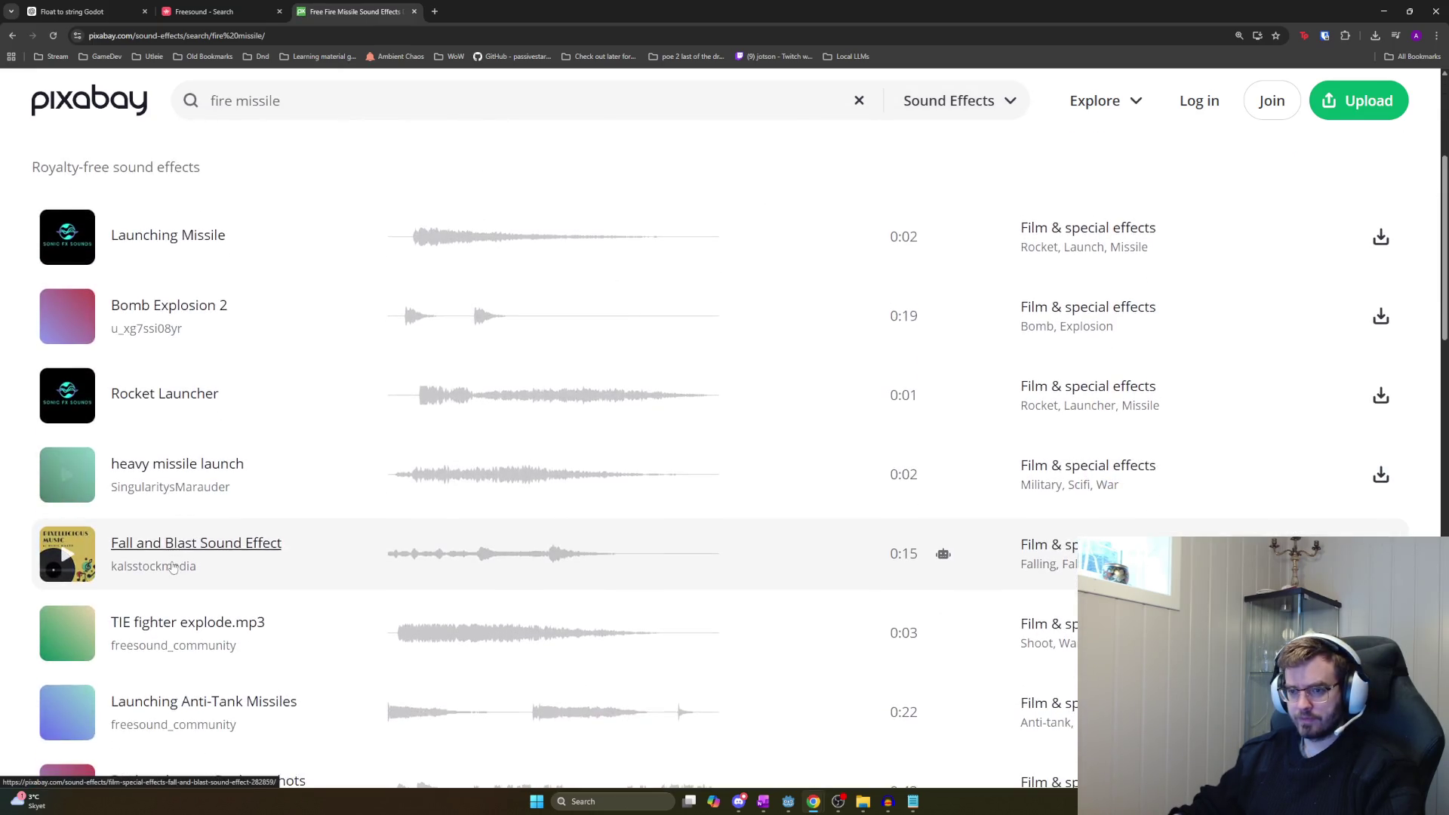
scroll(174, 567, "down", 2)
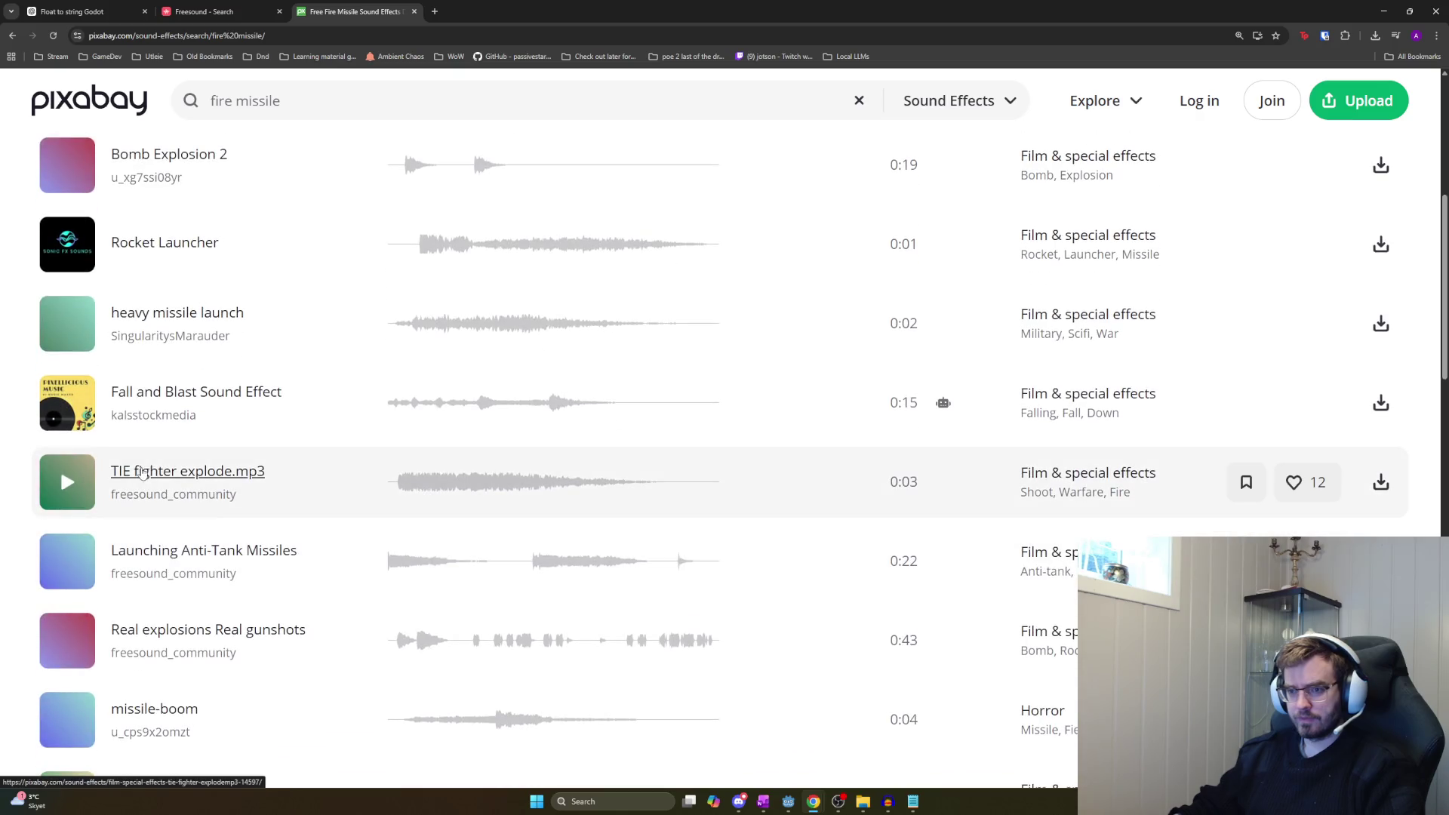
left_click(67, 323)
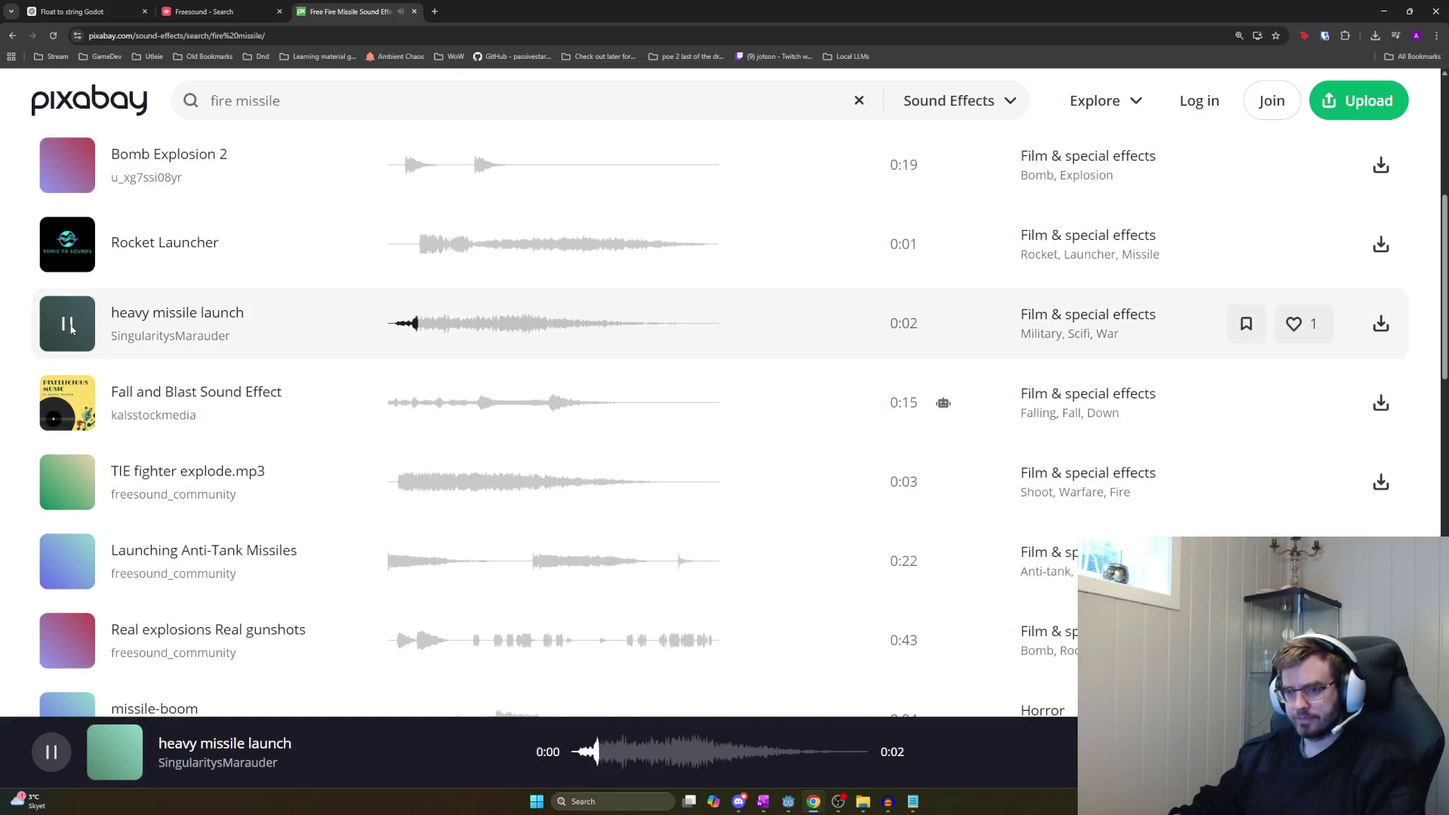
scroll(617, 547, "down", 2)
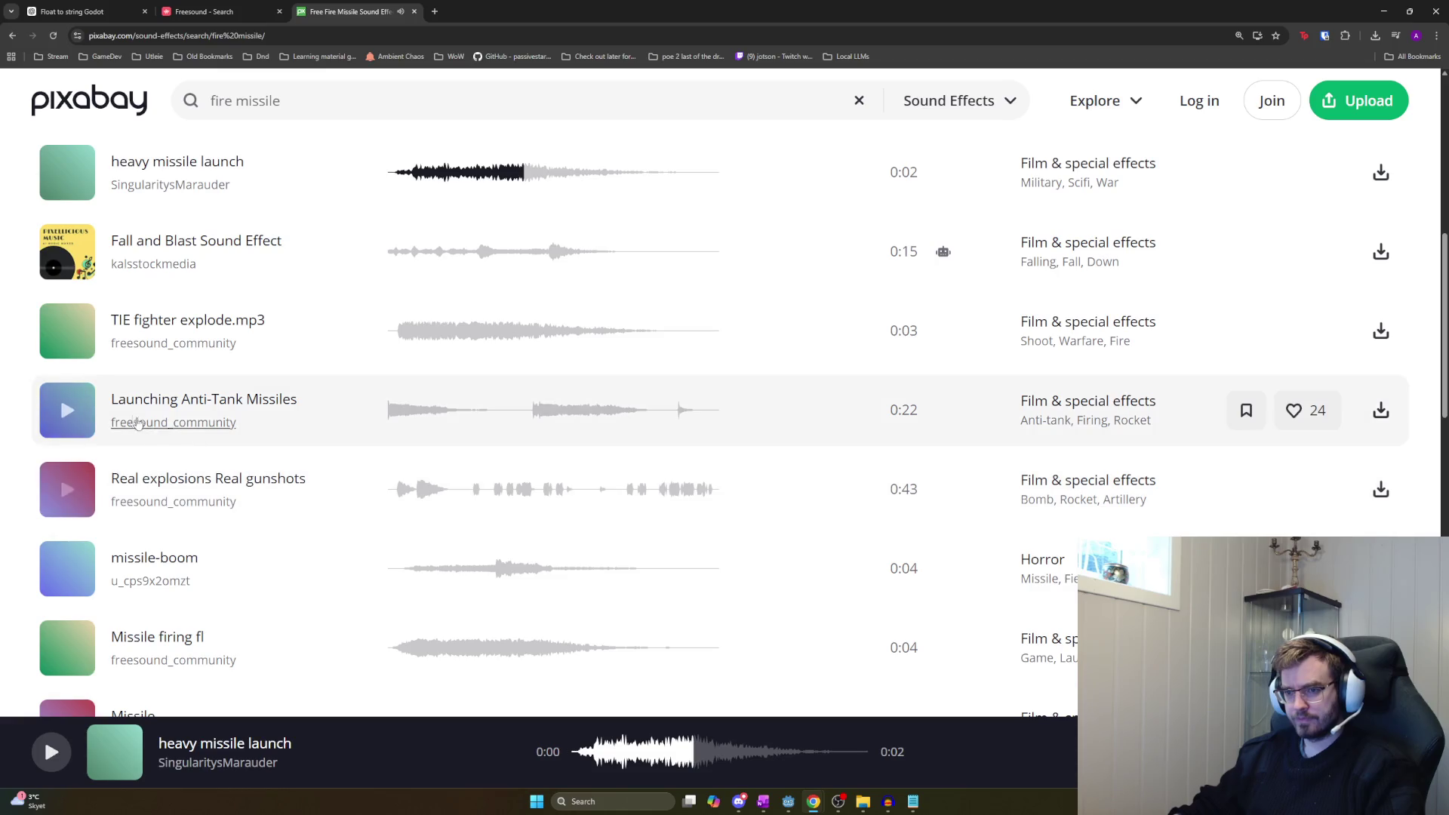
left_click(72, 405)
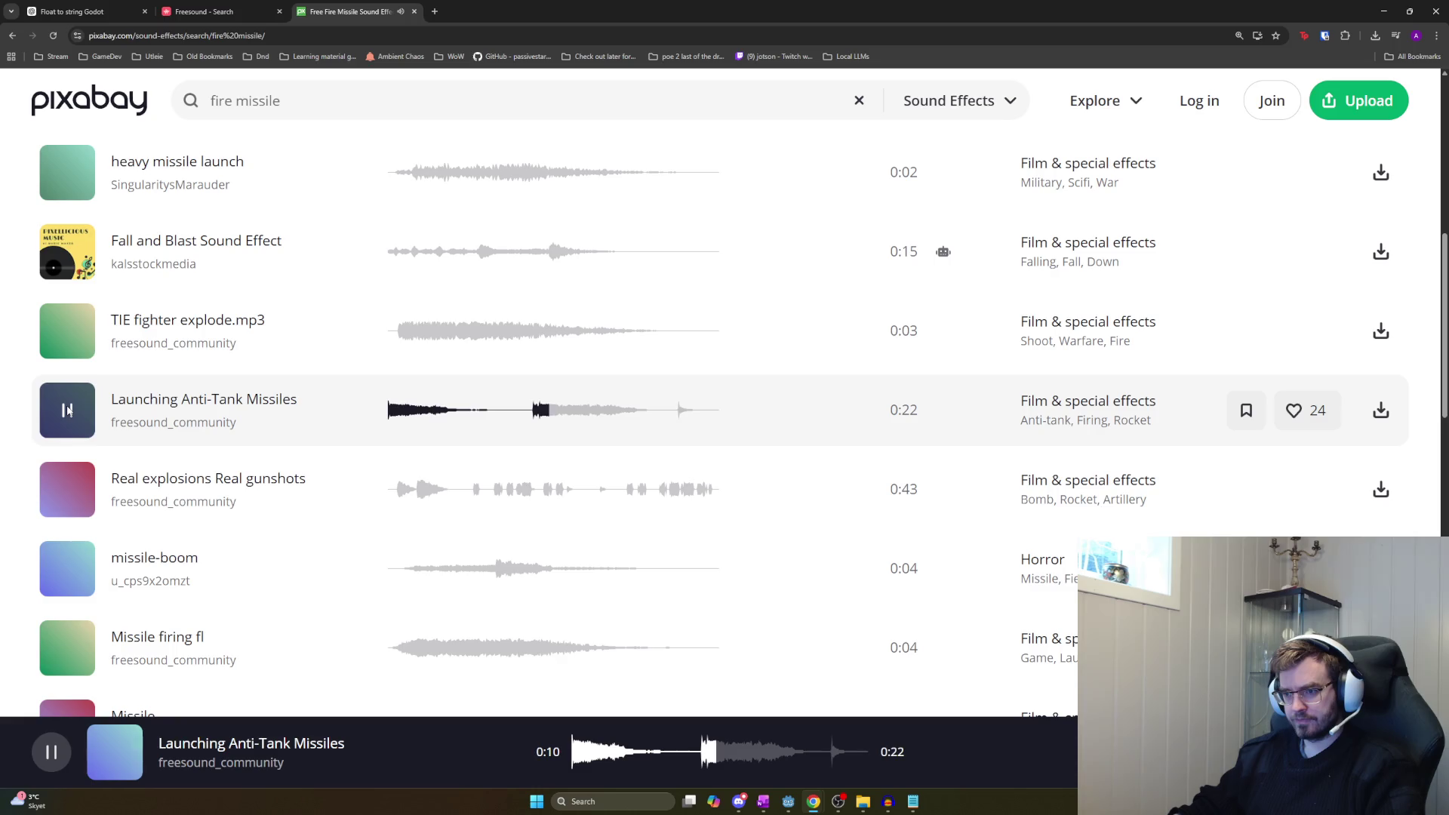
left_click(67, 410)
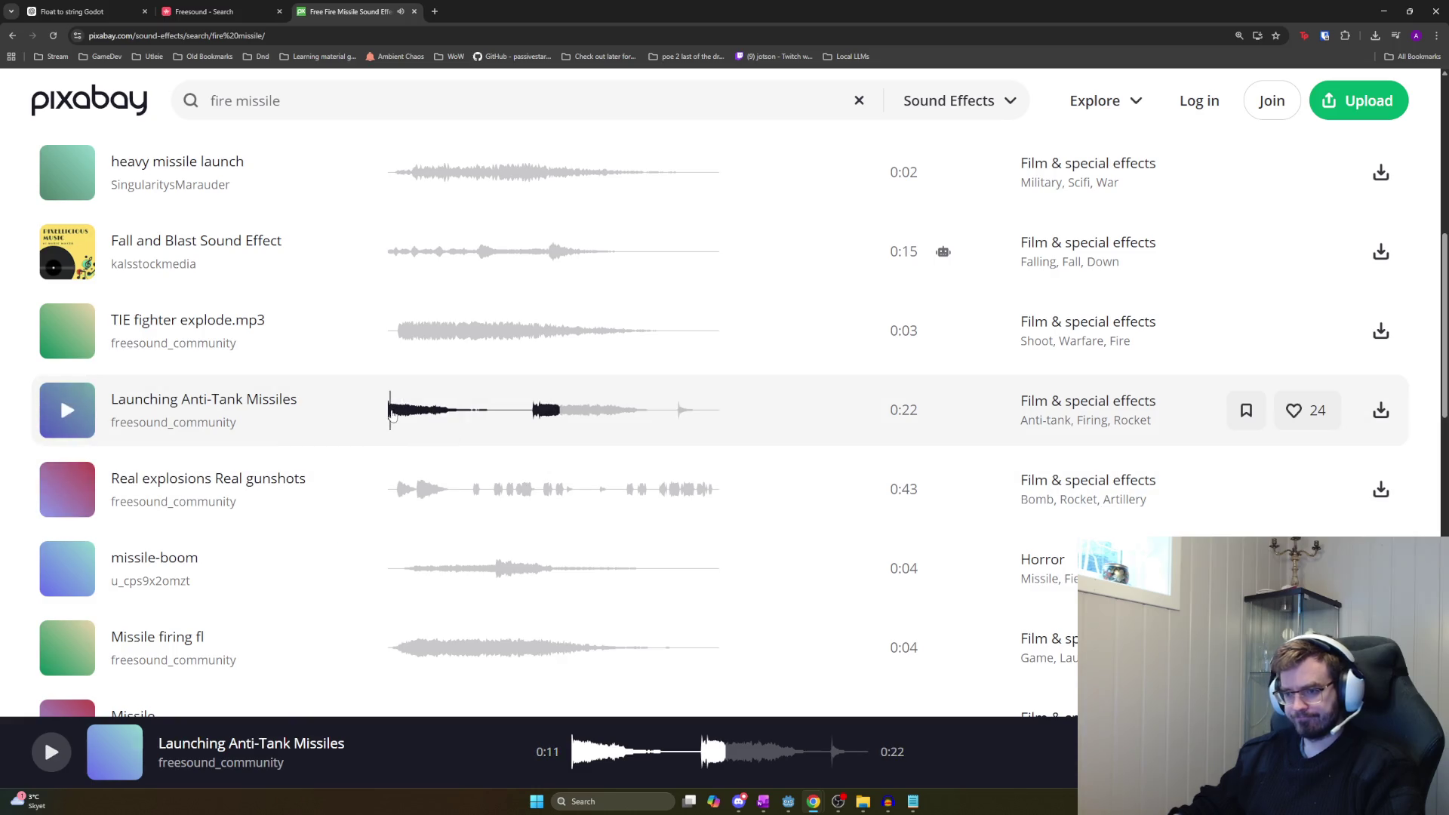
left_click(392, 414)
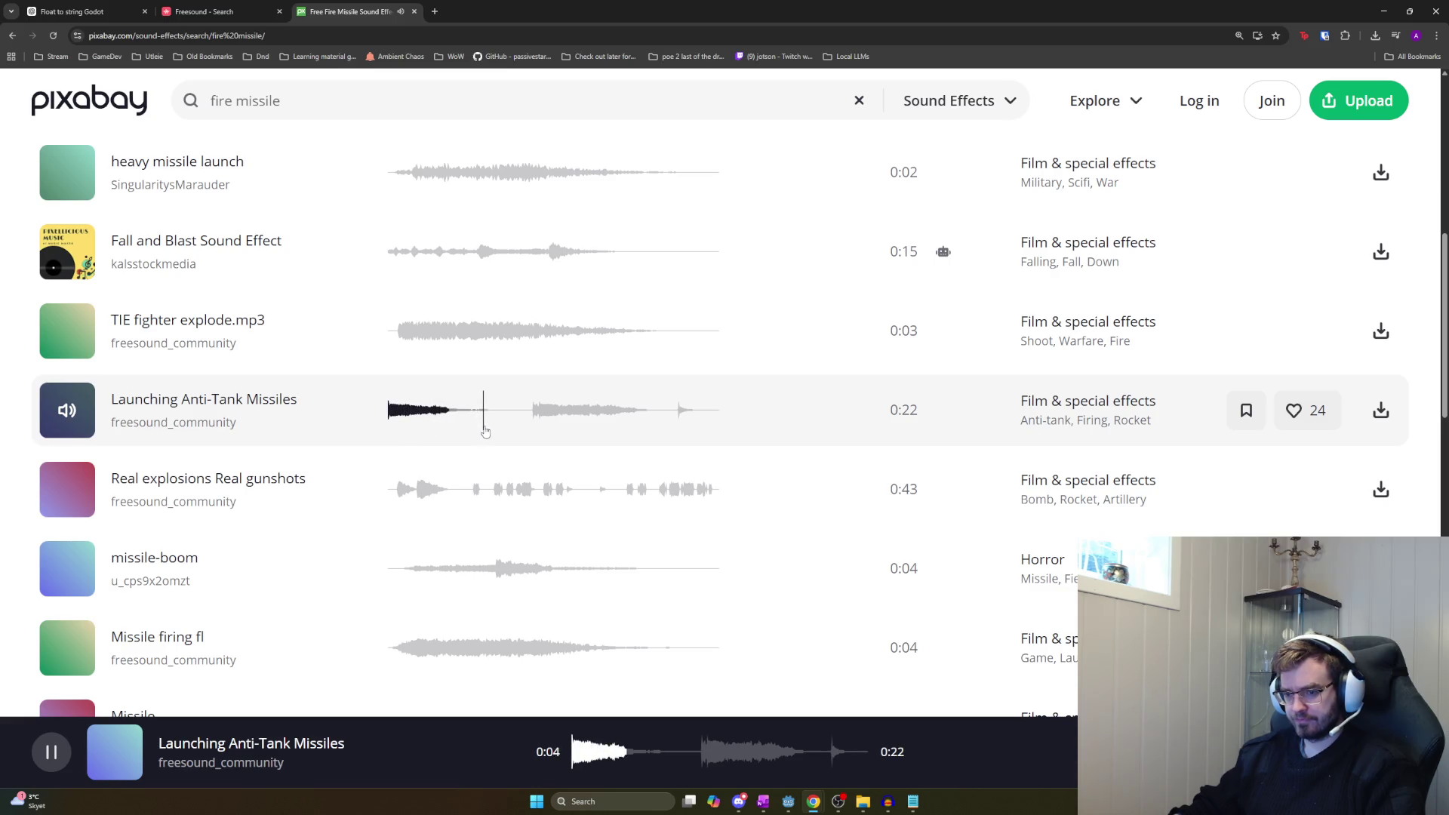
scroll(490, 422, "down", 8)
scroll(502, 415, "up", 7)
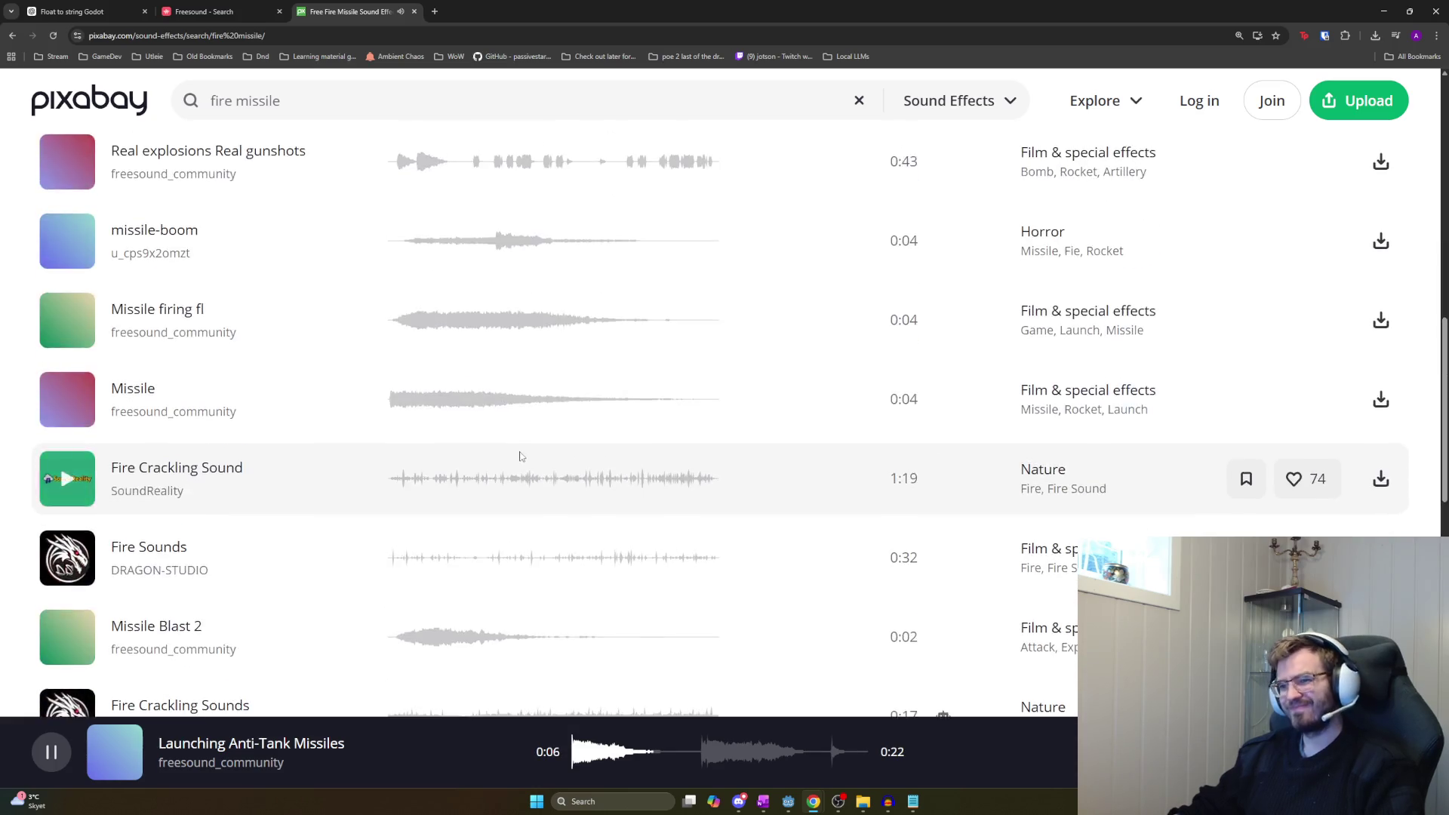
scroll(521, 438, "down", 8)
scroll(527, 437, "up", 4)
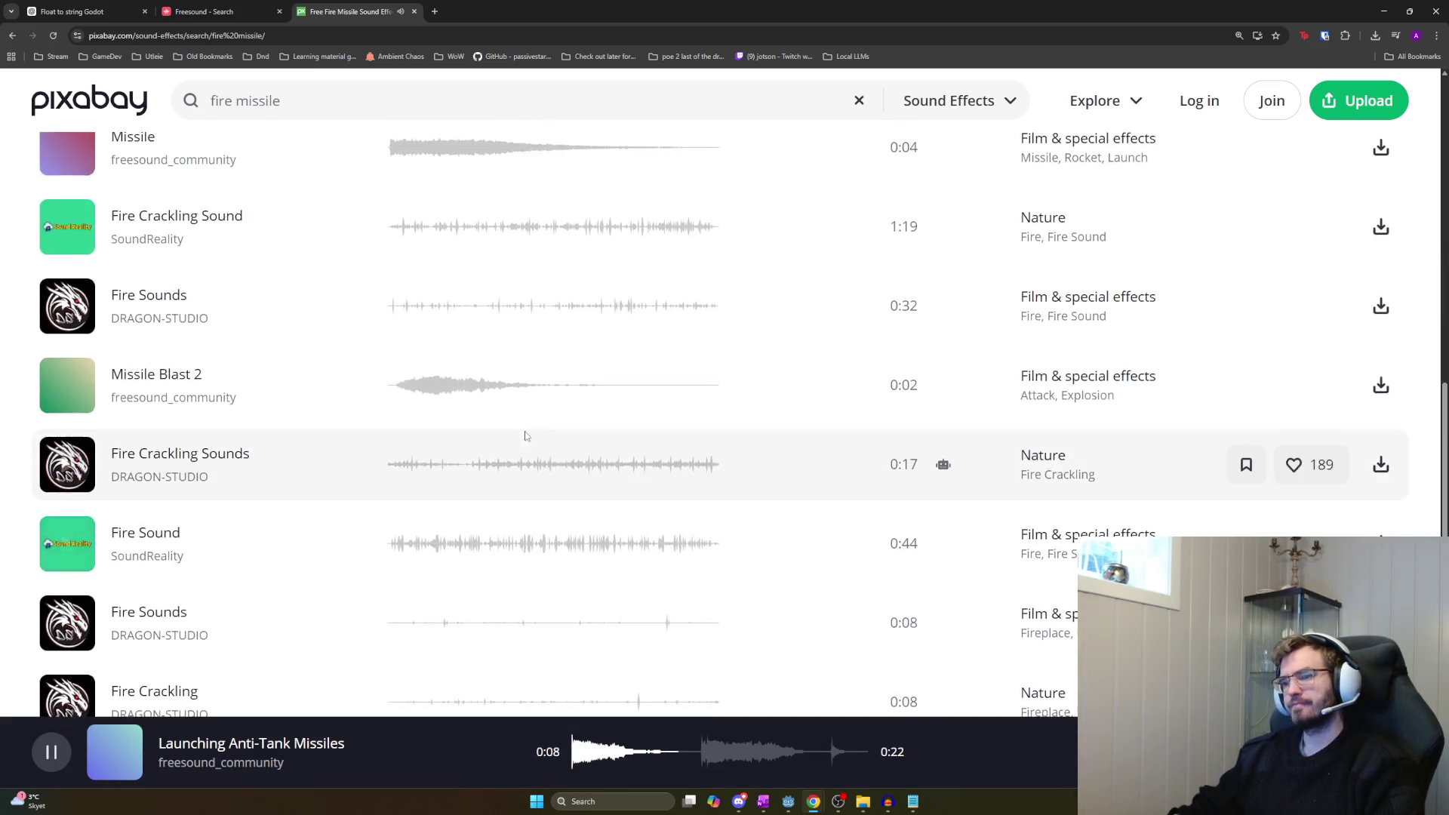
- Pause the Anti-Tank Missiles preview and return to the missile_launch audio project
key("alt+Tab")
key("alt+Tab")
key("alt+Tab")
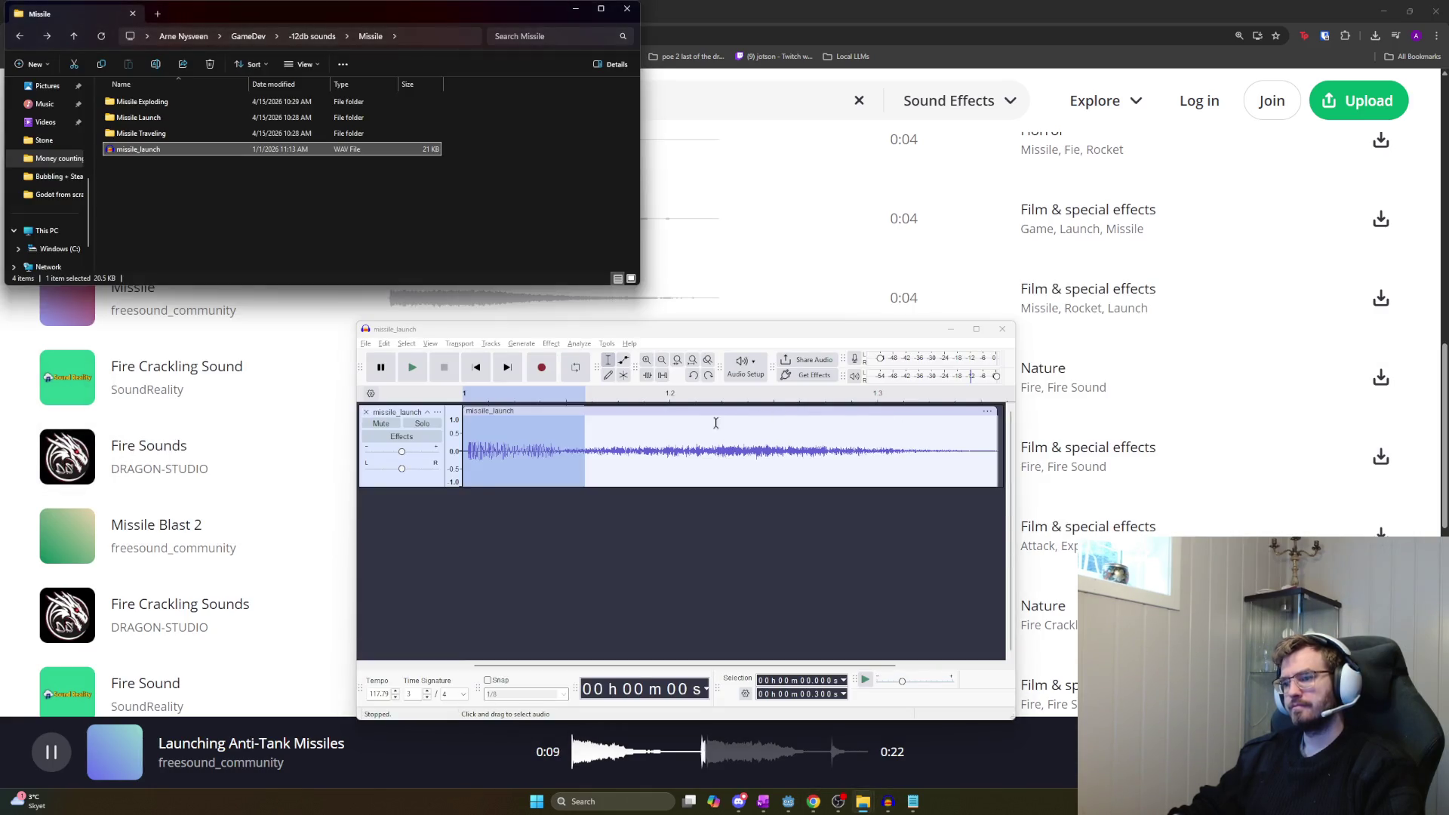
key("alt+Tab")
key("alt+Tab")
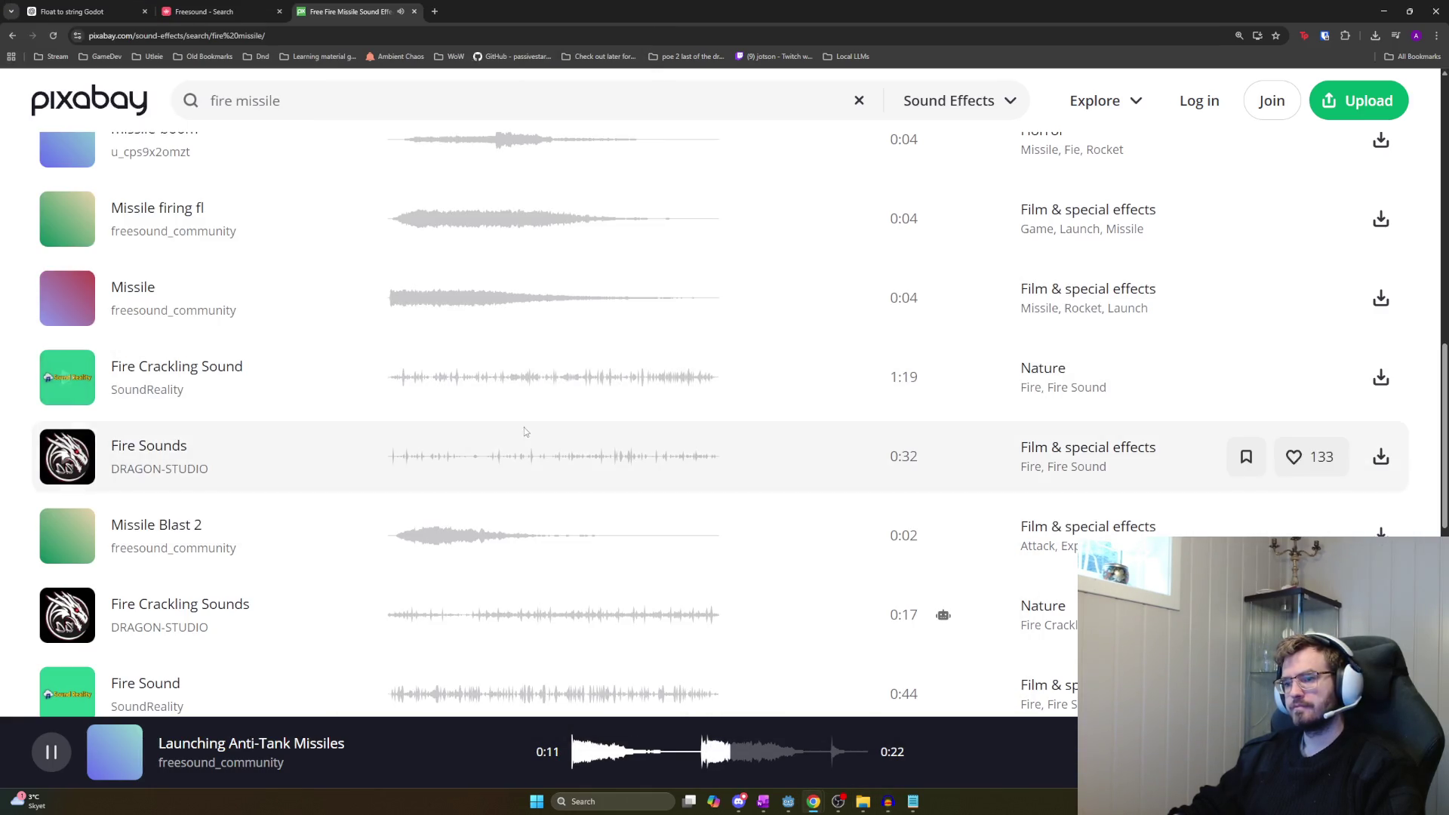
scroll(527, 436, "up", 2)
scroll(526, 436, "up", 4)
left_click(67, 434)
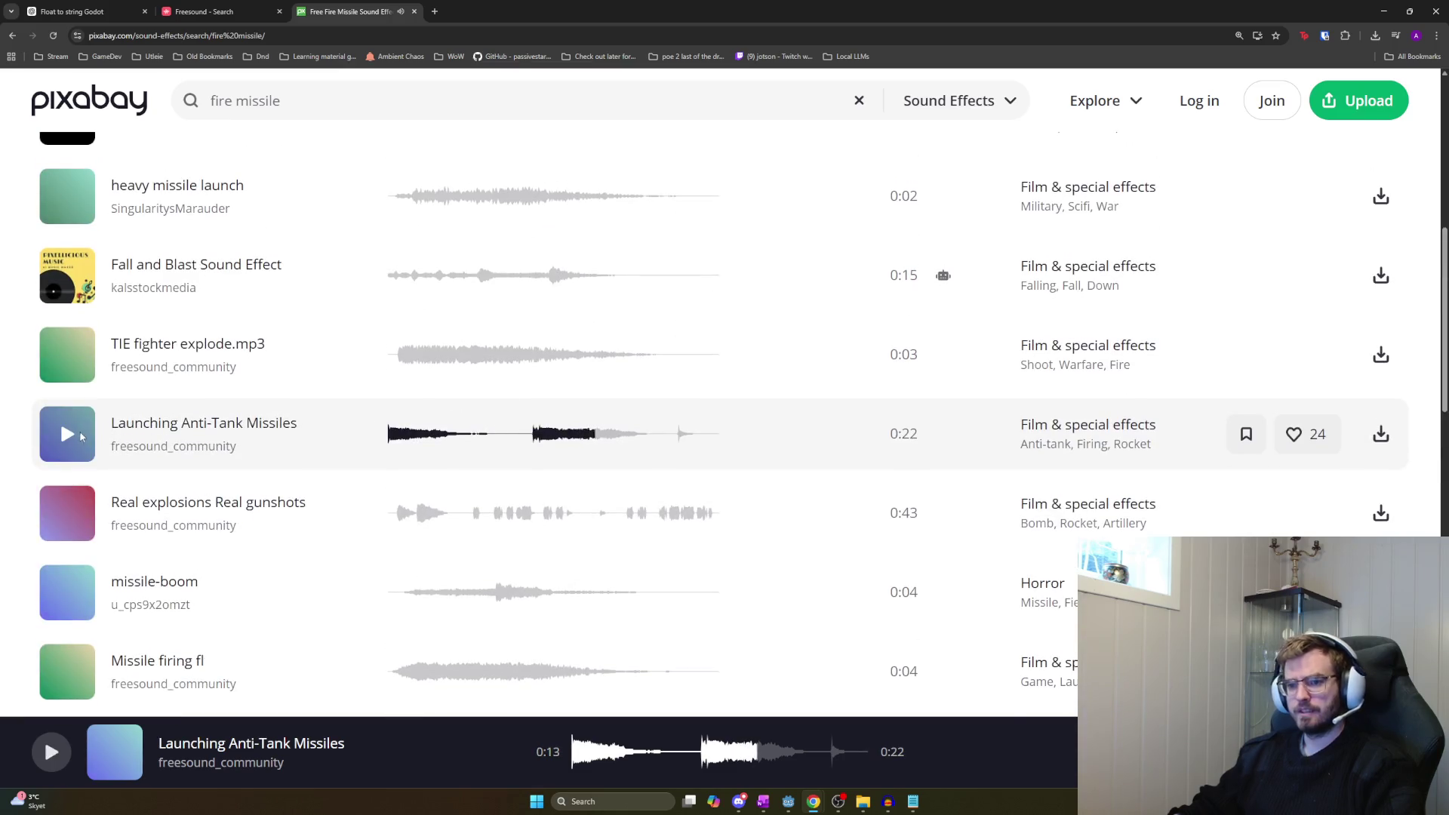
key("alt+Tab")
- Copy the later part of missile_launch, from 0.297 s to the end, into a new second track
left_click(572, 448)
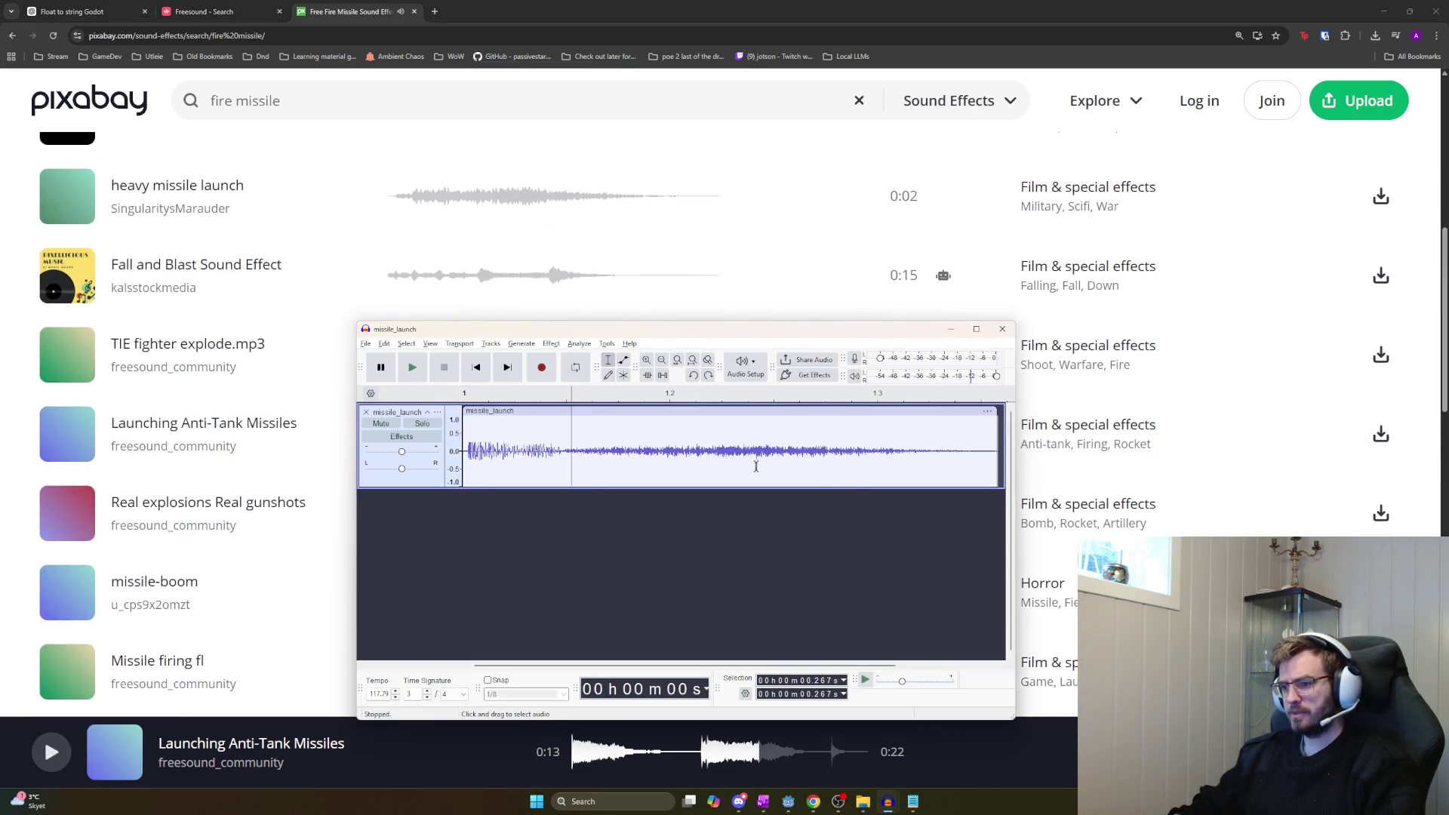
mouse_move(997, 452)
left_mouse_down()
mouse_move(553, 443)
mouse_move(583, 442)
left_mouse_up()
key("ctrl+c")
left_click(550, 559)
key("ctrl+v")
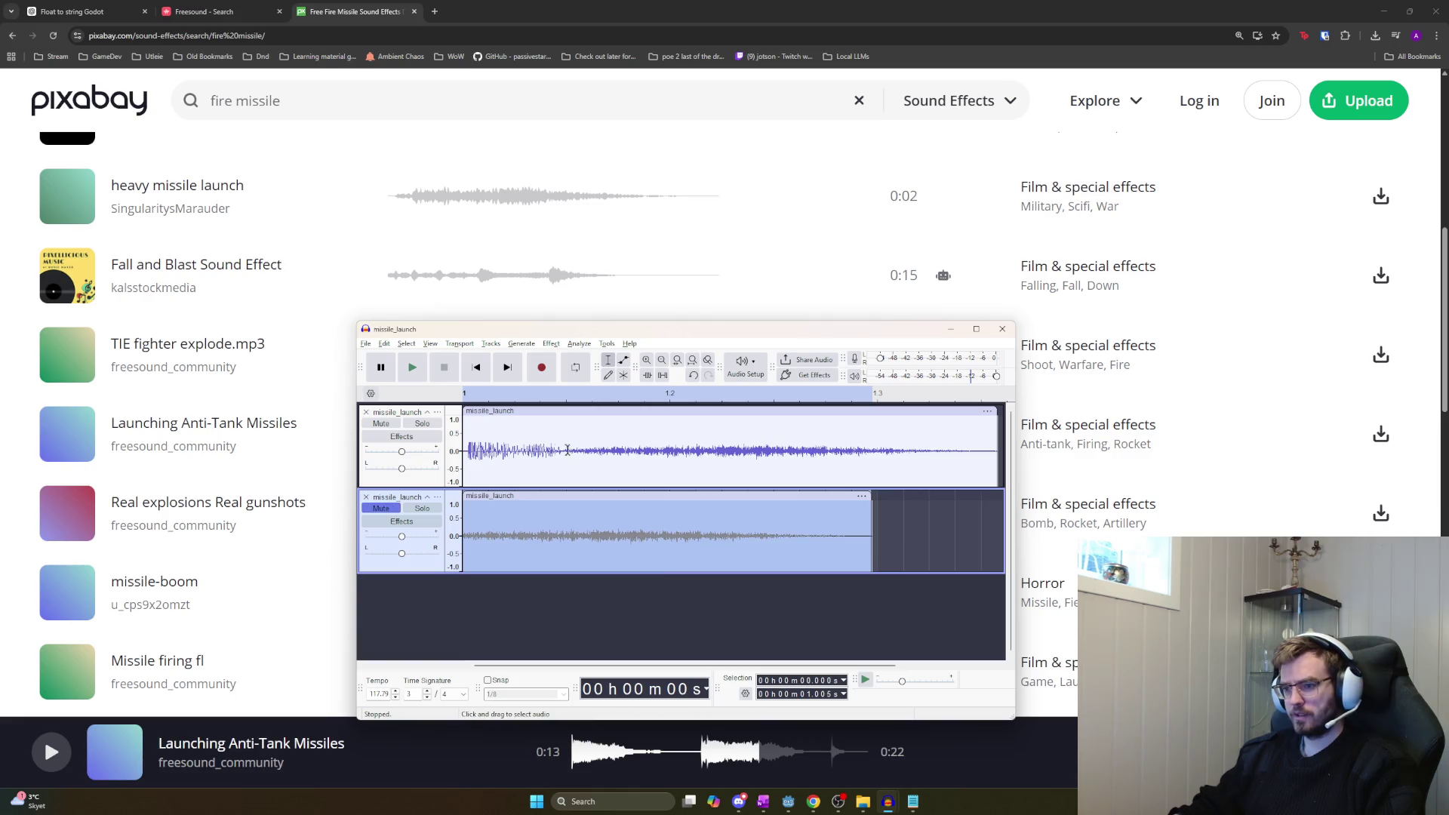
- Trim the top track to its opening 0.35 s and apply a Fade Out to it
mouse_move(995, 447)
left_mouse_down()
mouse_move(605, 436)
mouse_move(510, 449)
left_mouse_up()
key("Delete")
double_click(535, 464)
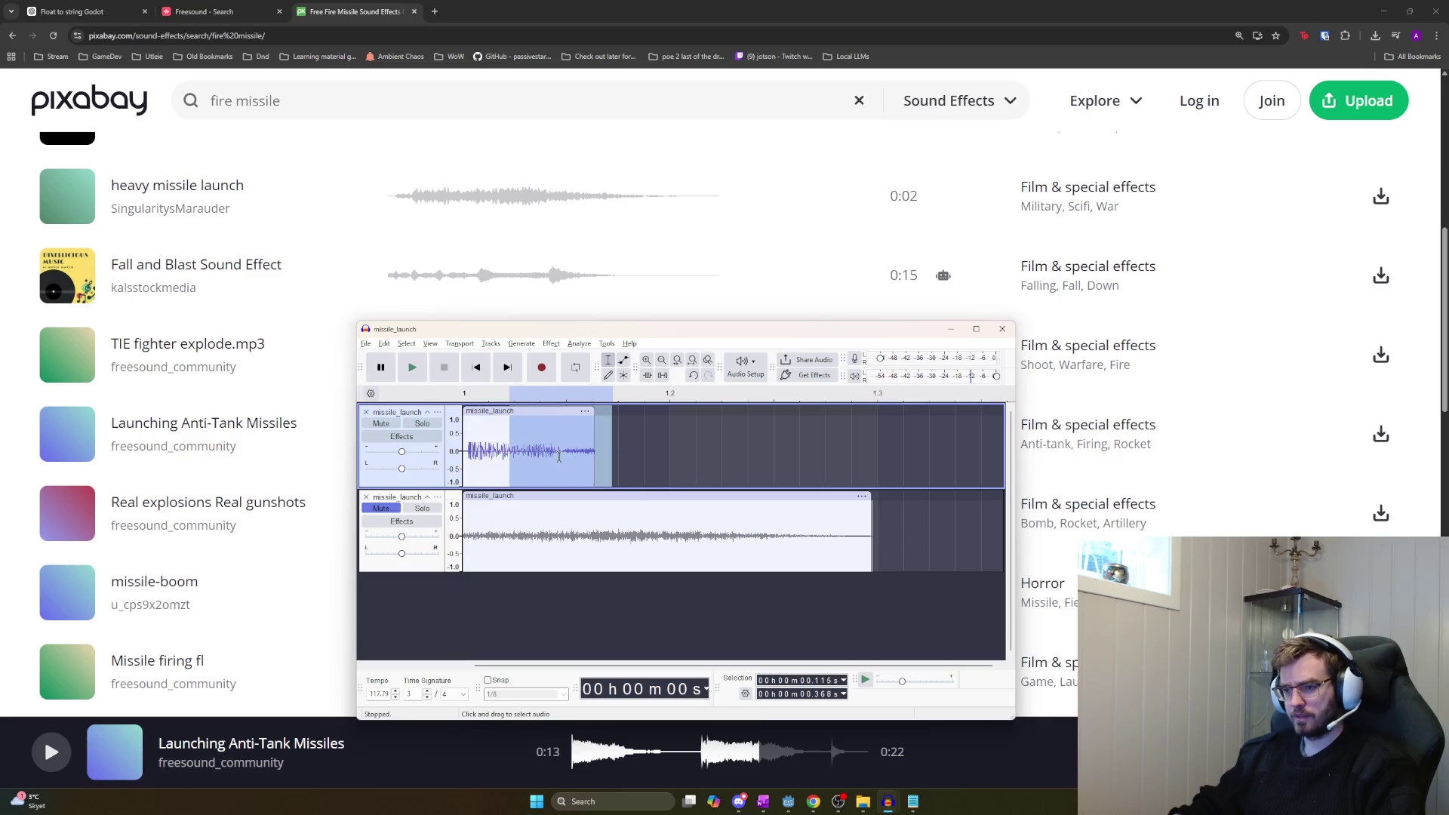
right_click(559, 456)
left_click(540, 342)
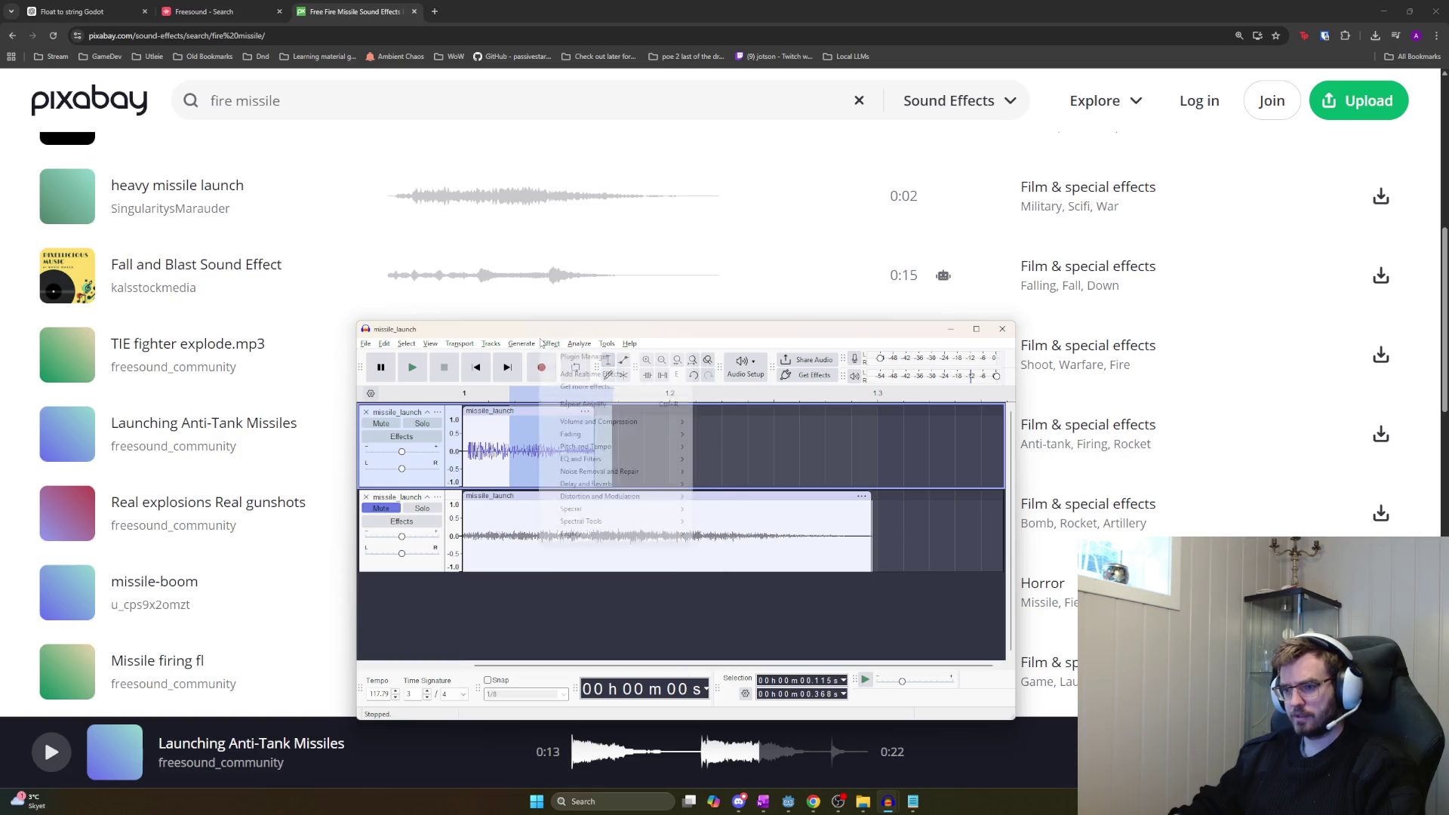
mouse_move(615, 485)
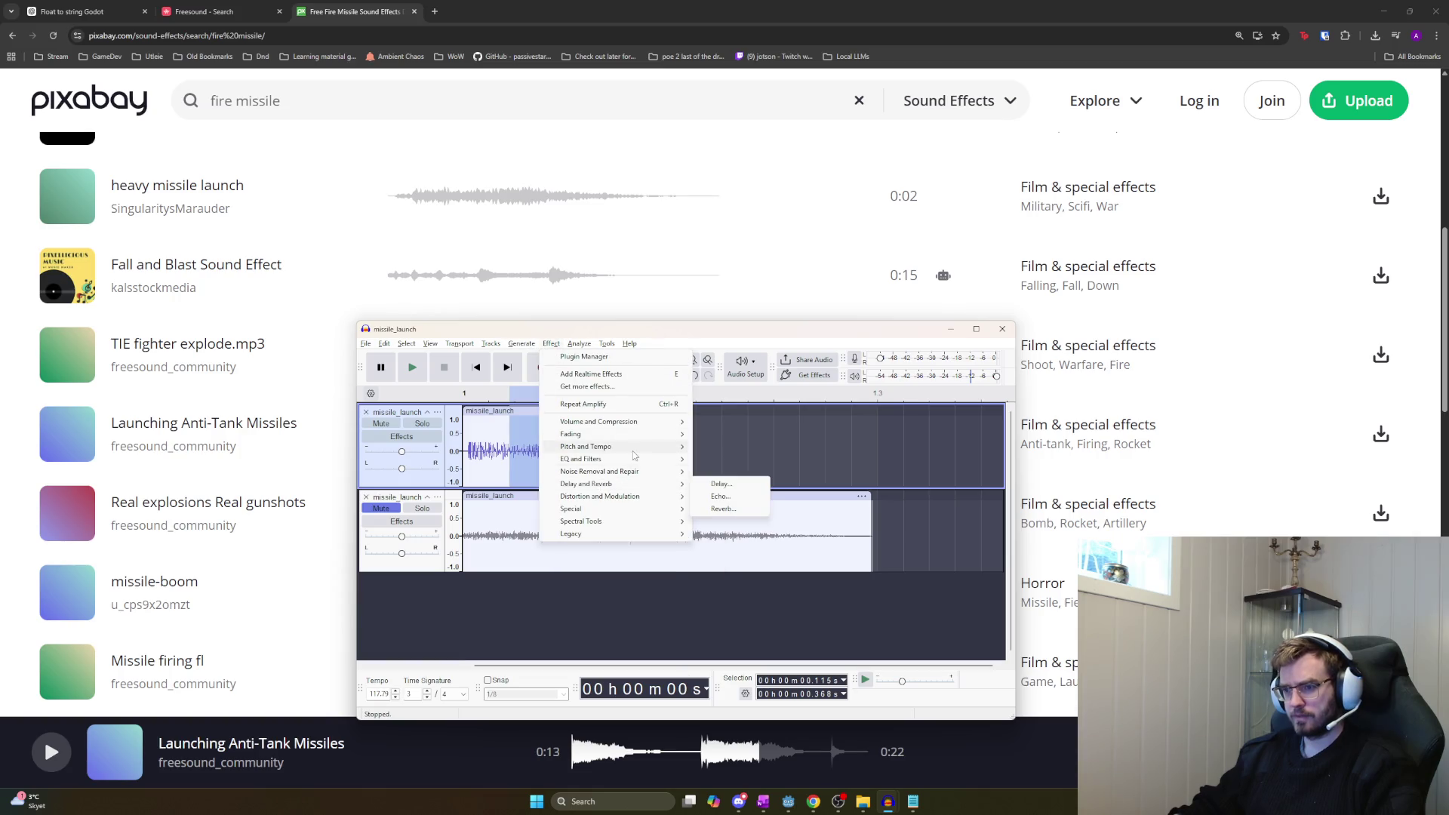
mouse_move(638, 434)
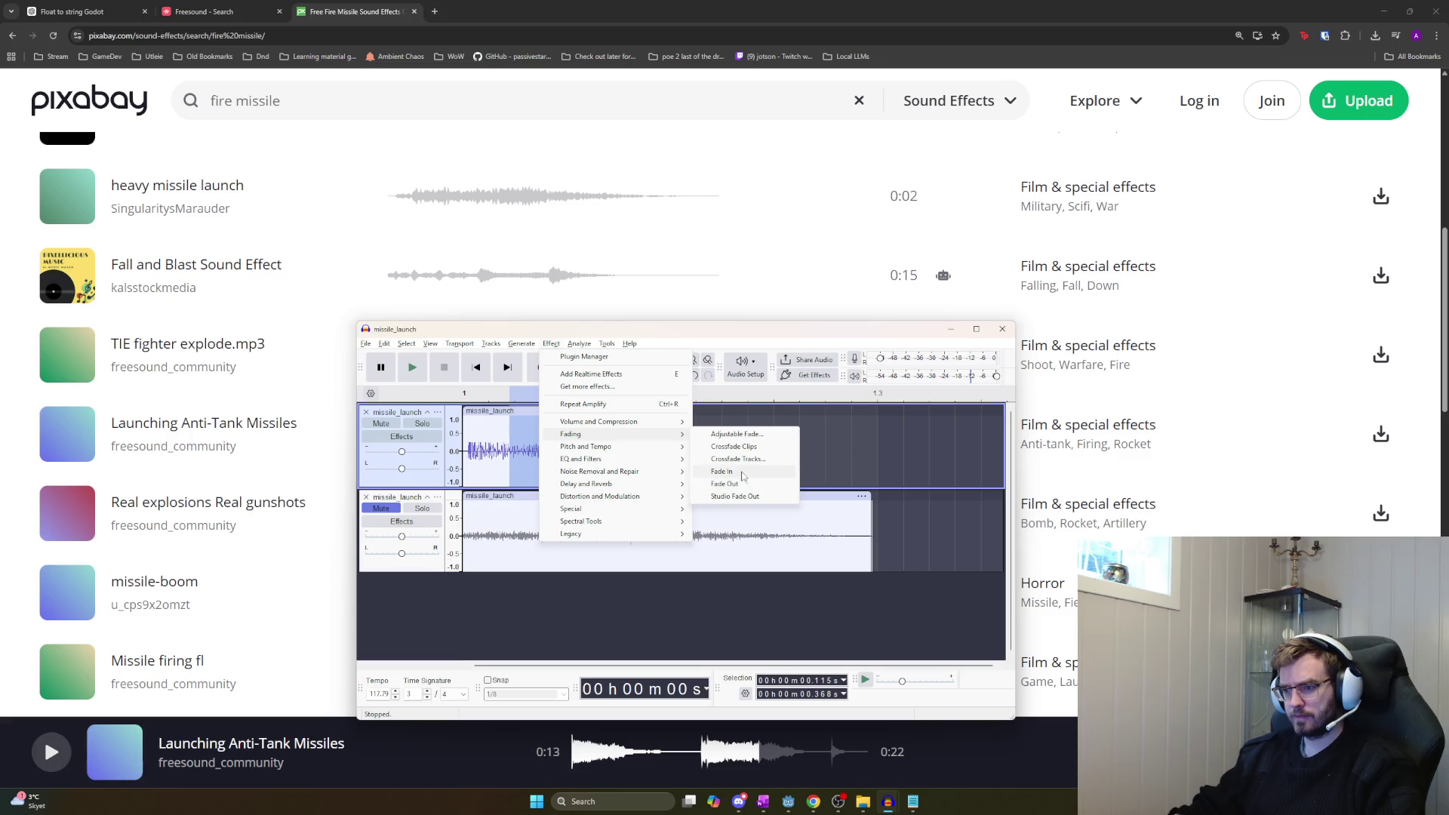
left_click(743, 476)
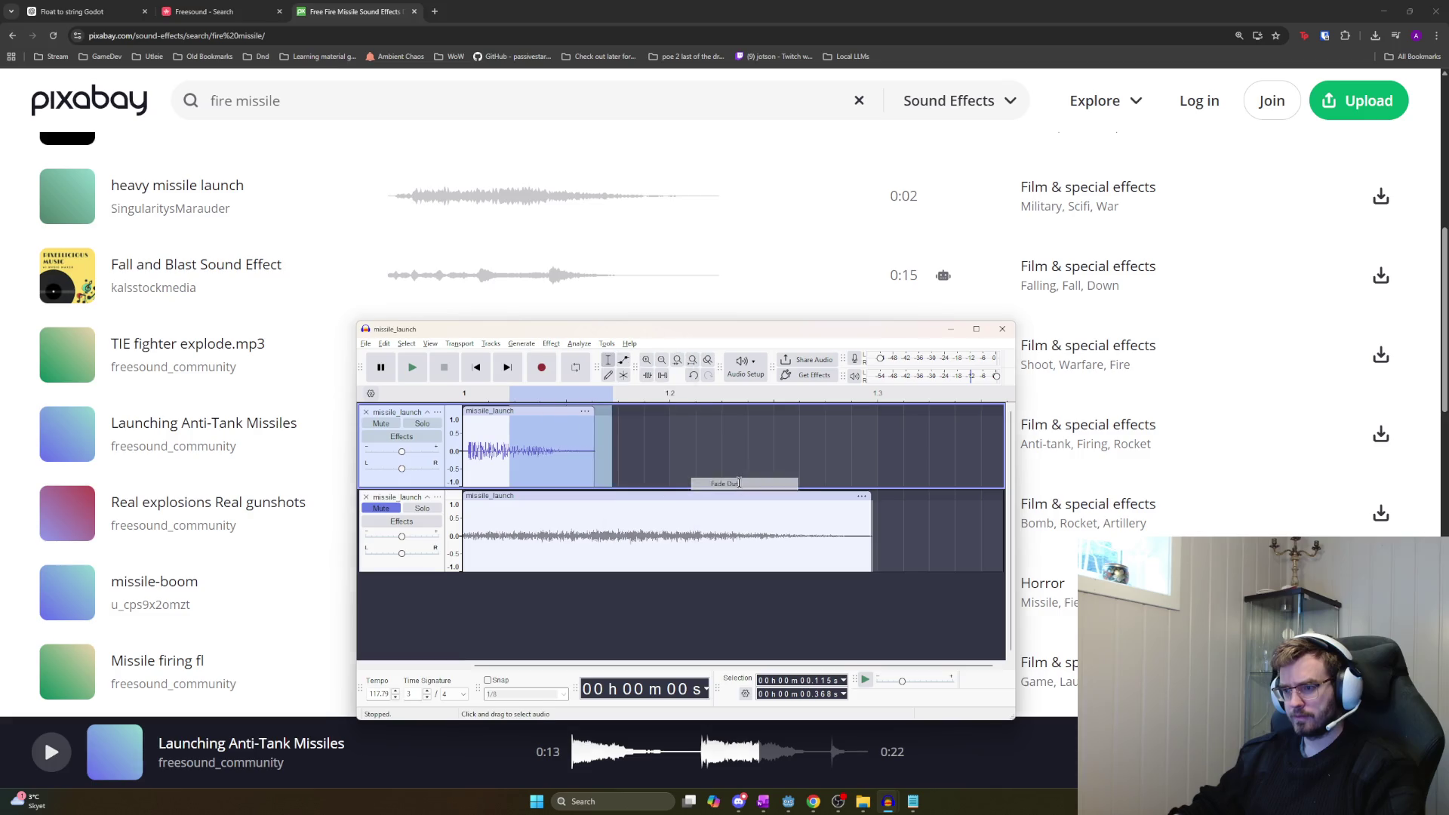
- Preview the faded short clip, then mute track 1 and play track 2 alone
left_click(657, 475)
left_click_drag(604, 449, 464, 450)
key("space")
key("space")
key("space")
key("space")
key("space")
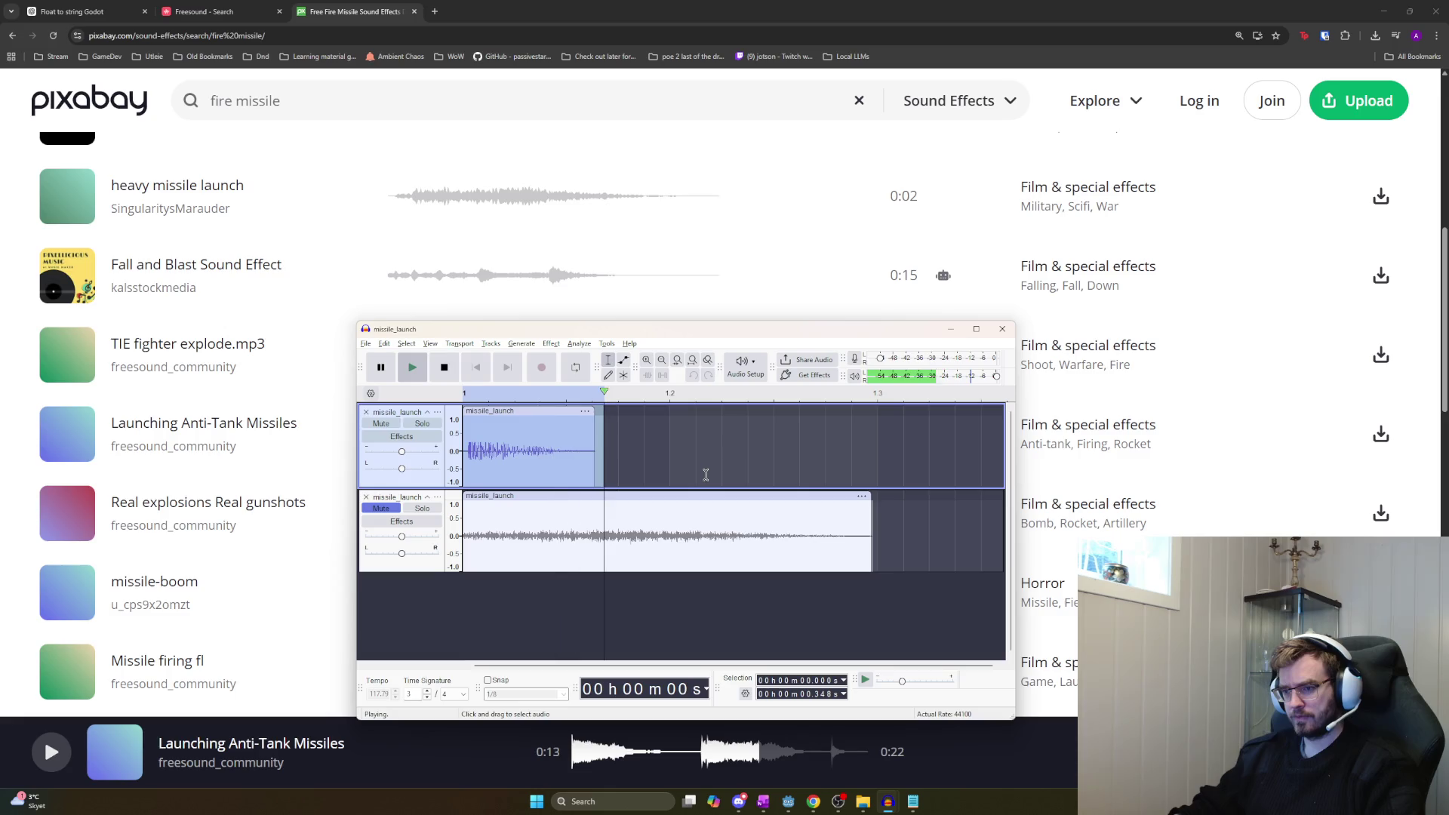
key("space")
key("space")
key("space")
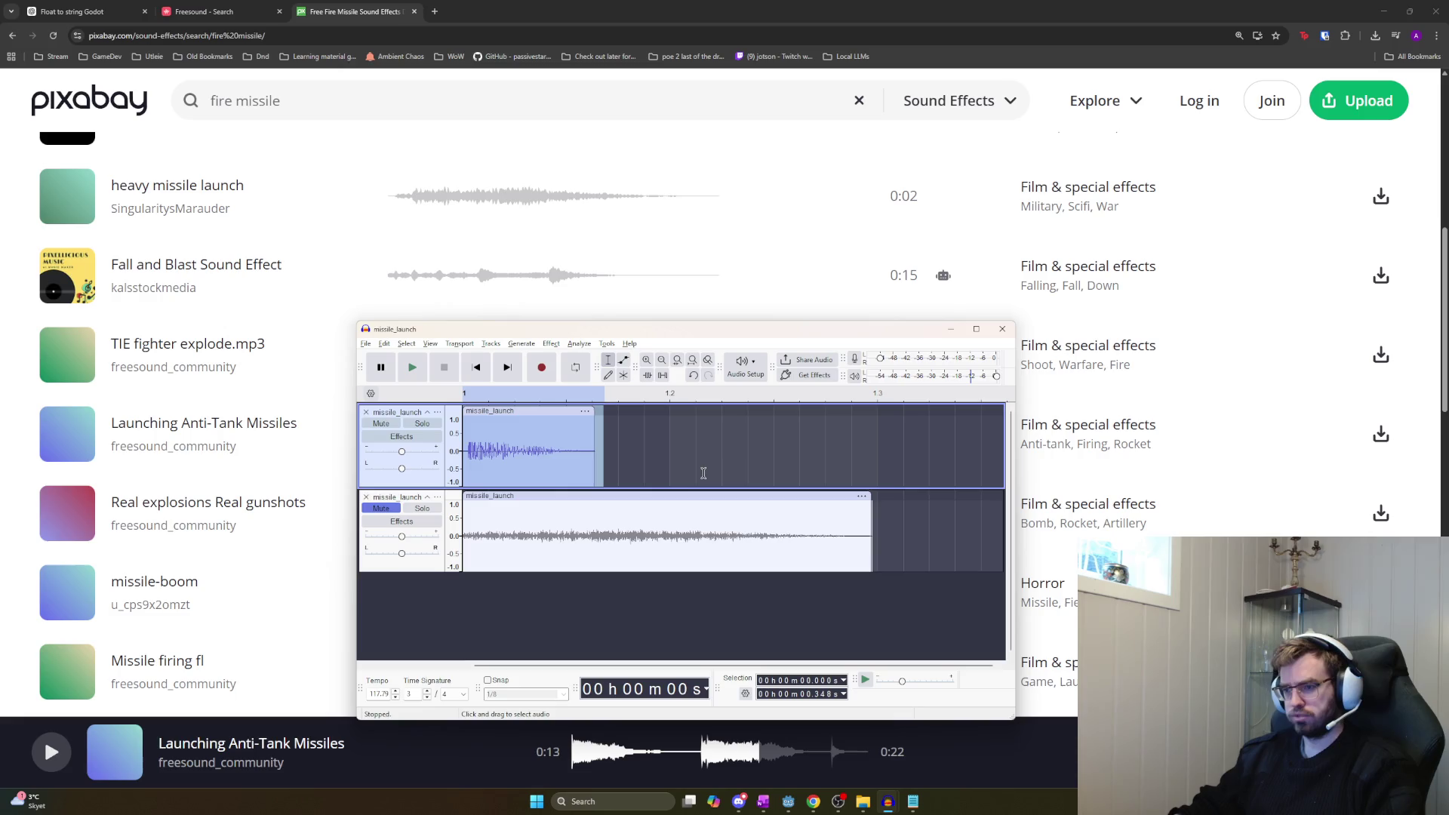
double_click(514, 510)
left_click(376, 507)
left_click(383, 427)
key("space")
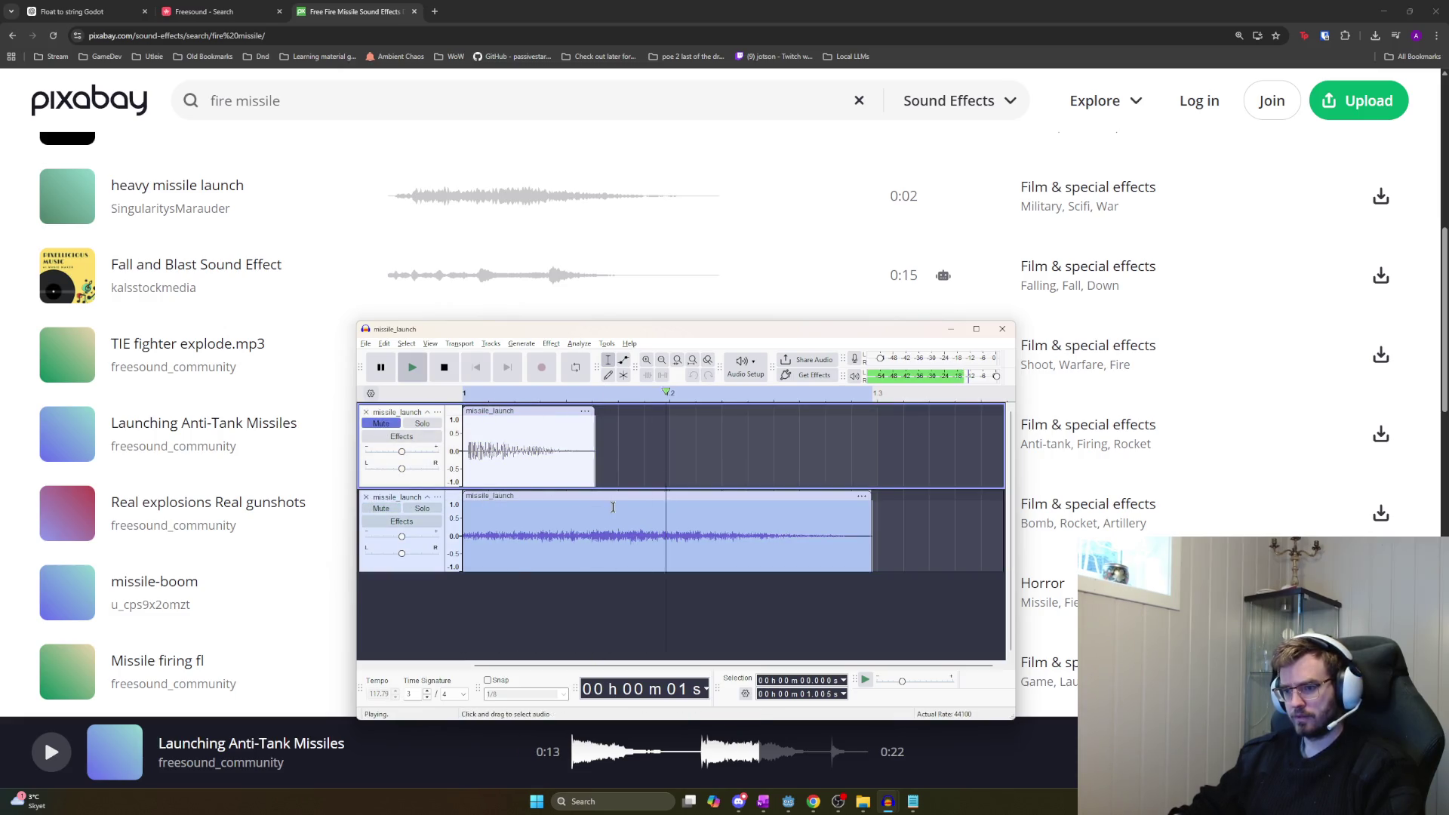
- Play the second-track clip and delete everything after 0.685 s
key("space")
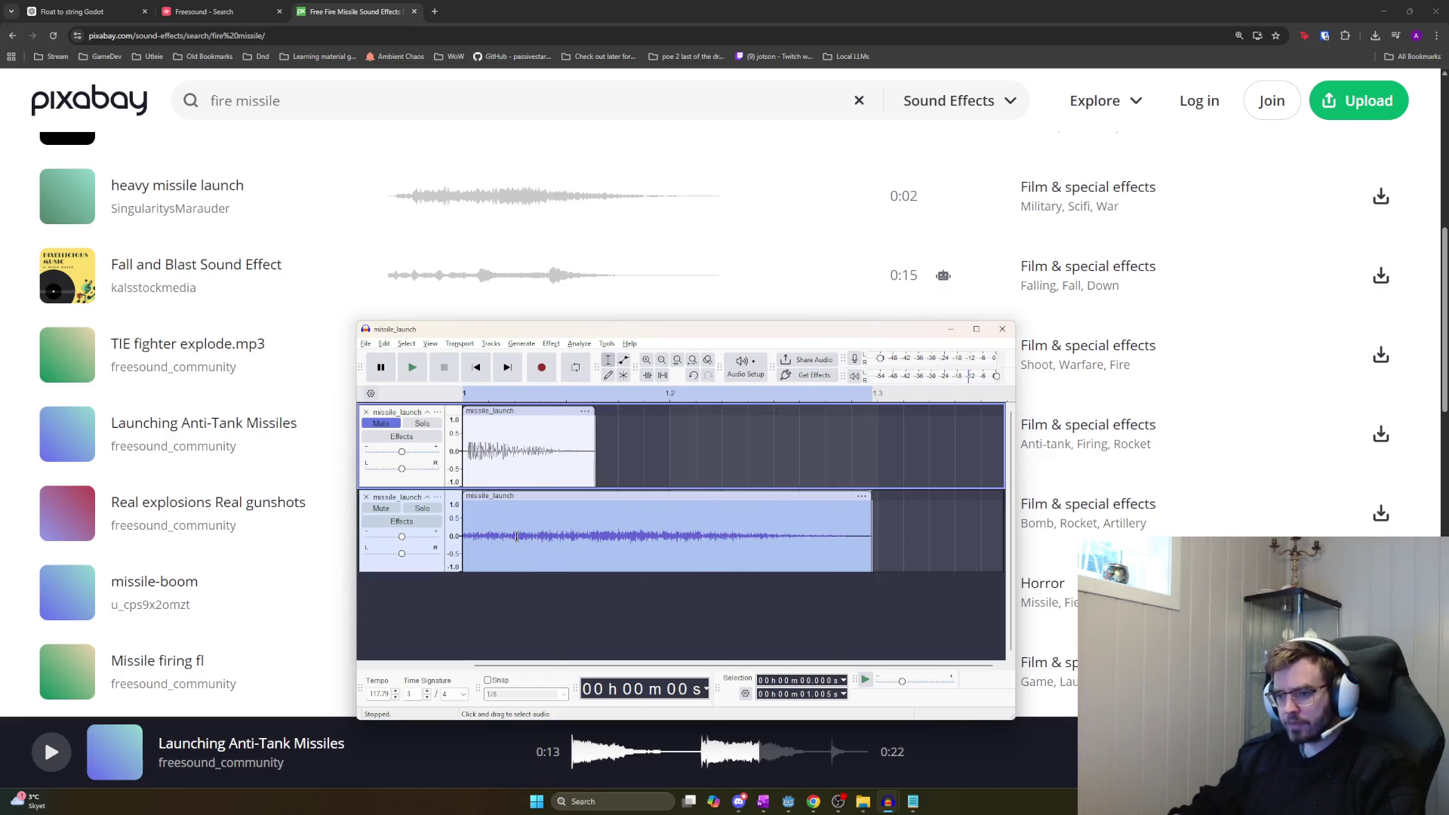
left_click(760, 535)
key("x")
key("x")
left_click_drag(741, 532, 933, 532)
key("Delete")
left_click(613, 532)
key("space")
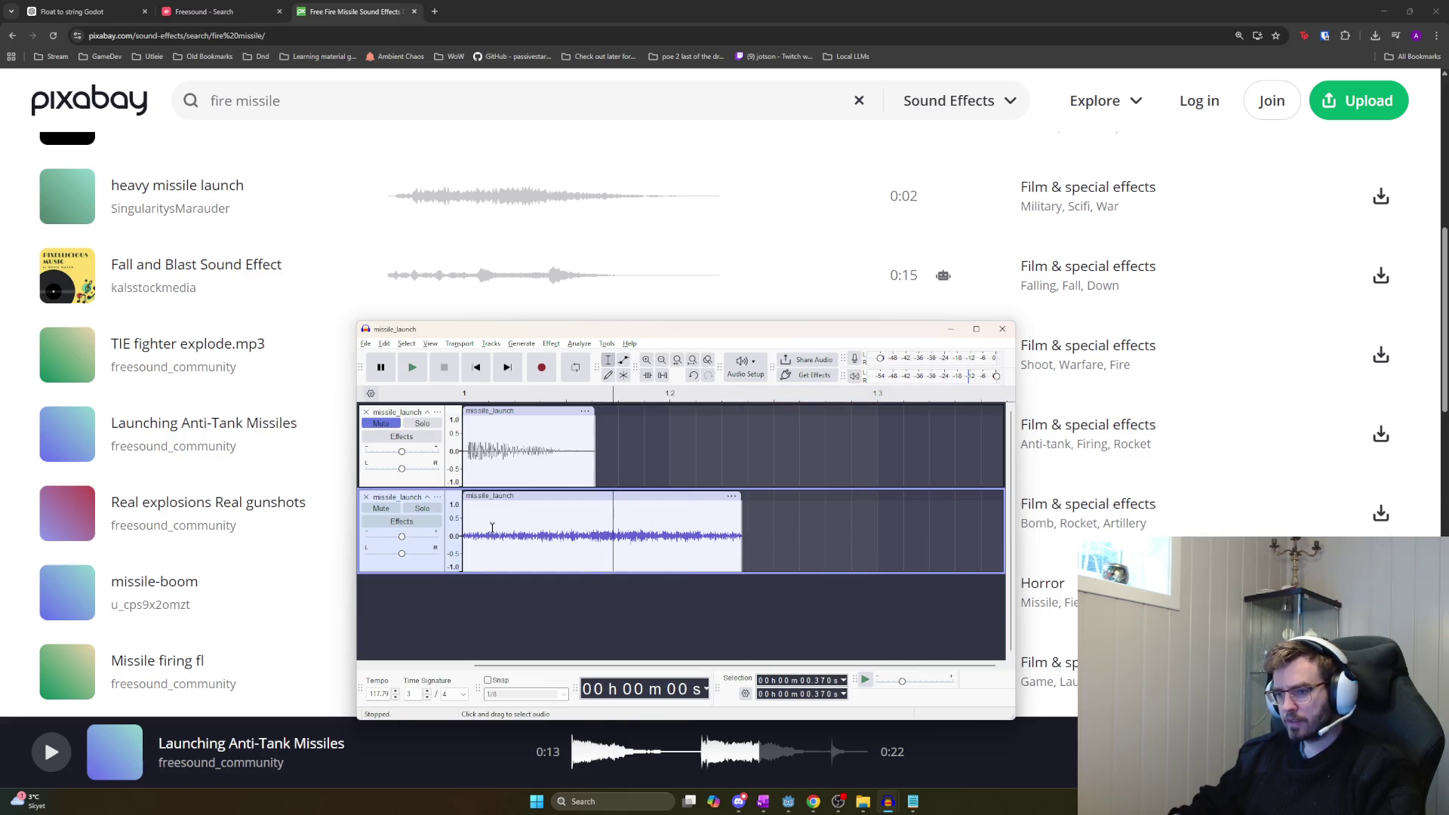
key("space")
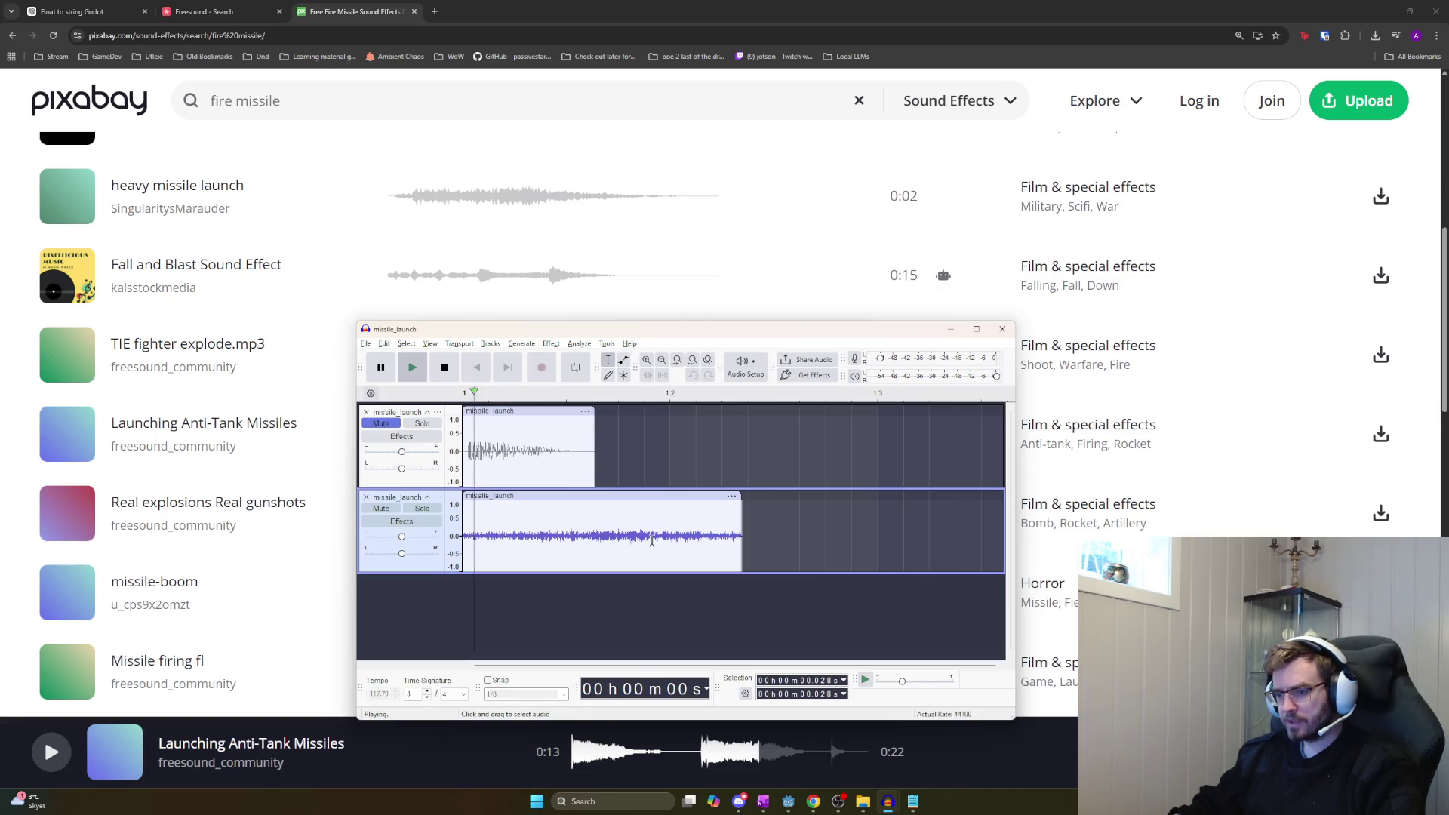
- Compare both tracks and cut a thin sliver off the start of the second clip
left_click(472, 439)
key("space")
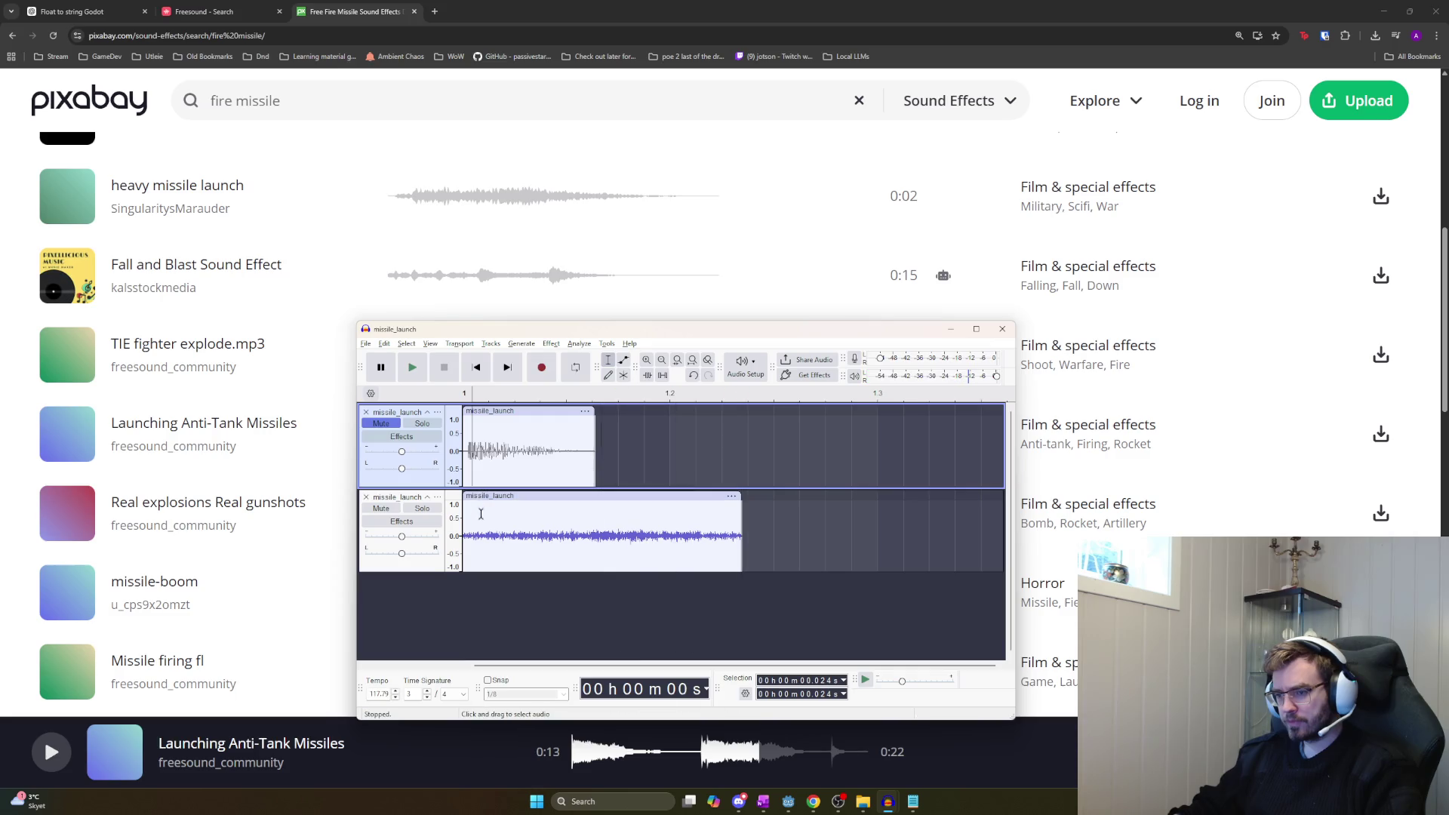
left_click(480, 514)
key("space")
left_click_drag(792, 539, 387, 534)
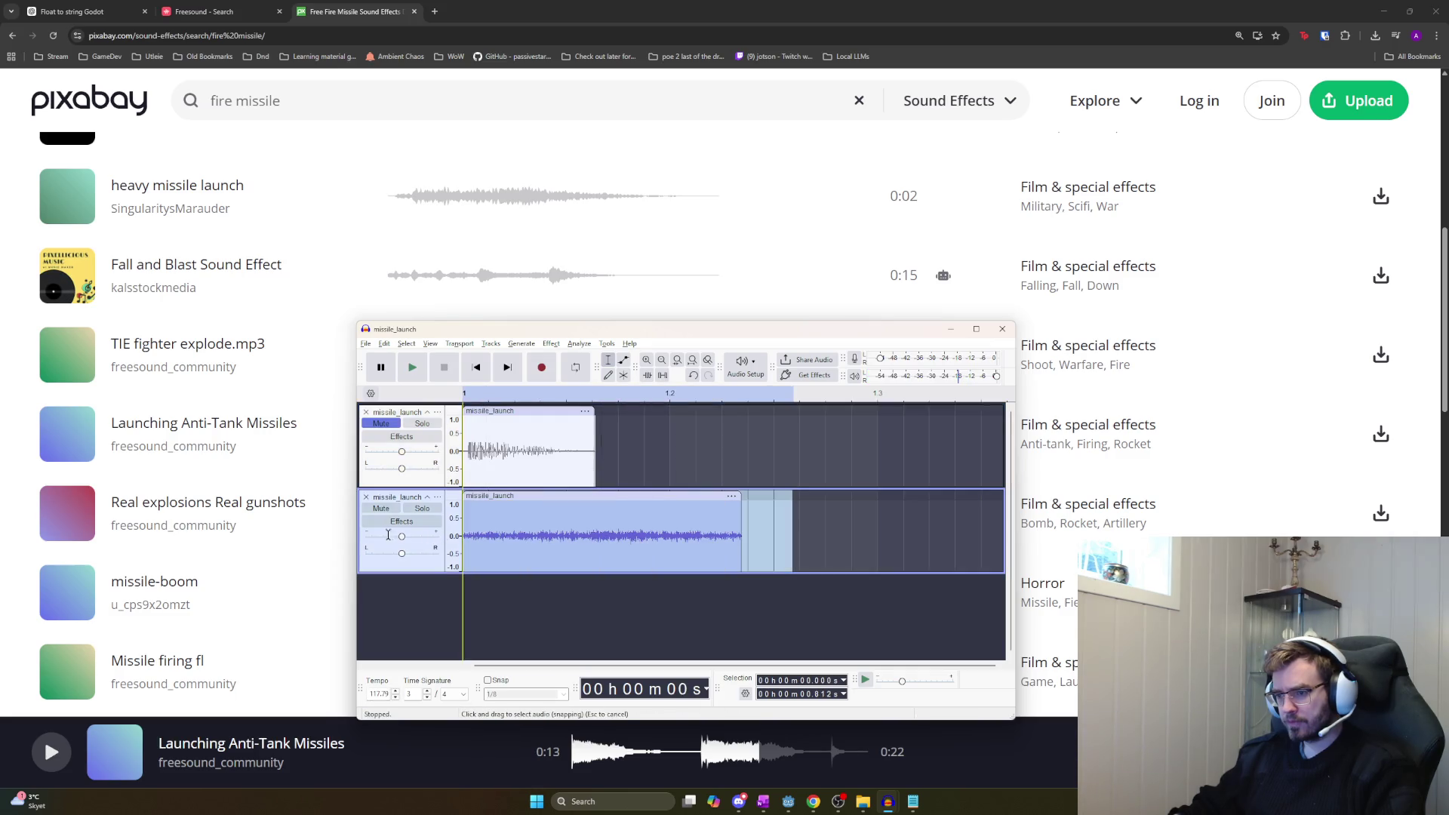
key("space")
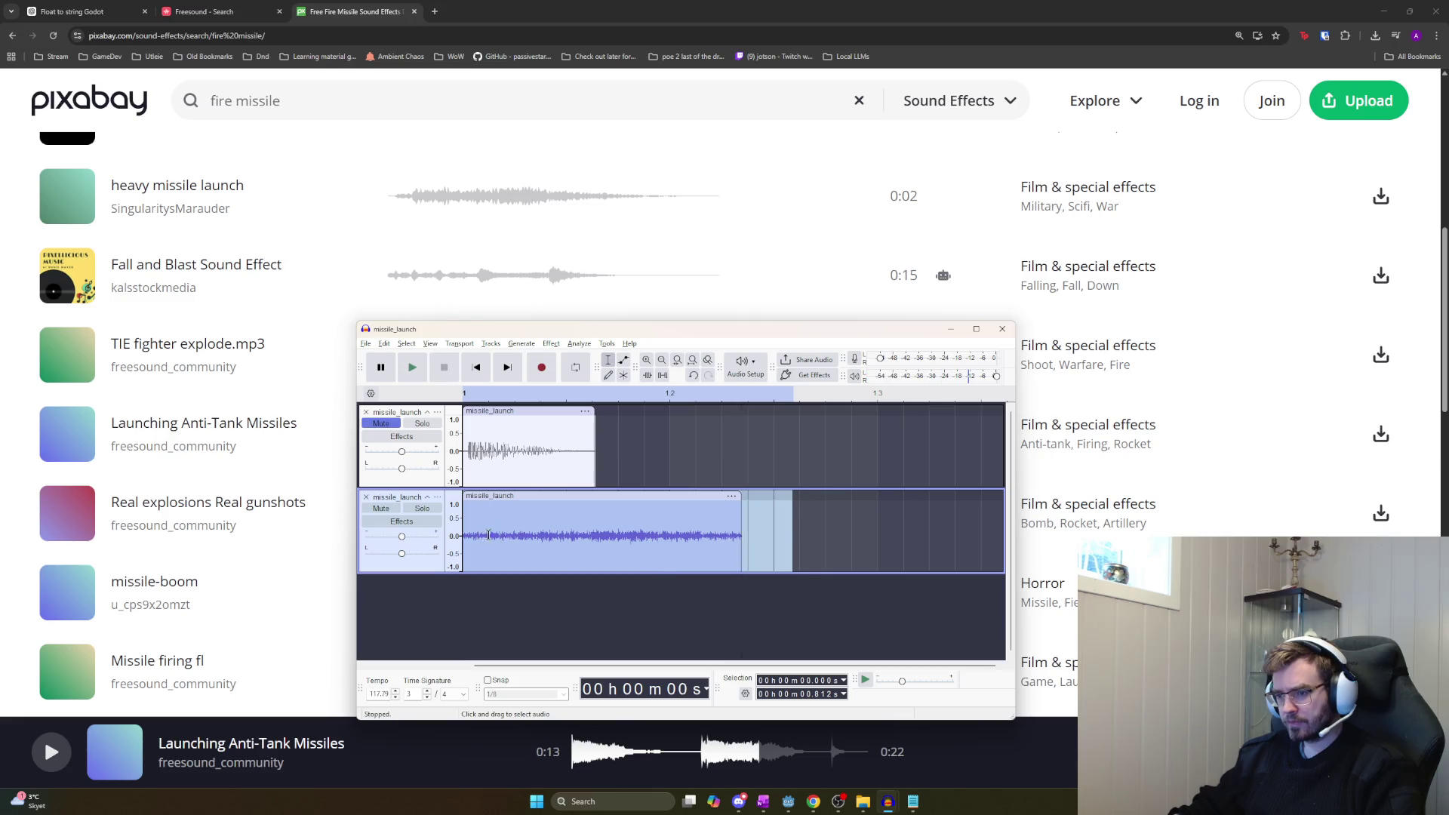
left_click_drag(488, 535, 462, 534)
key("Delete")
key("space")
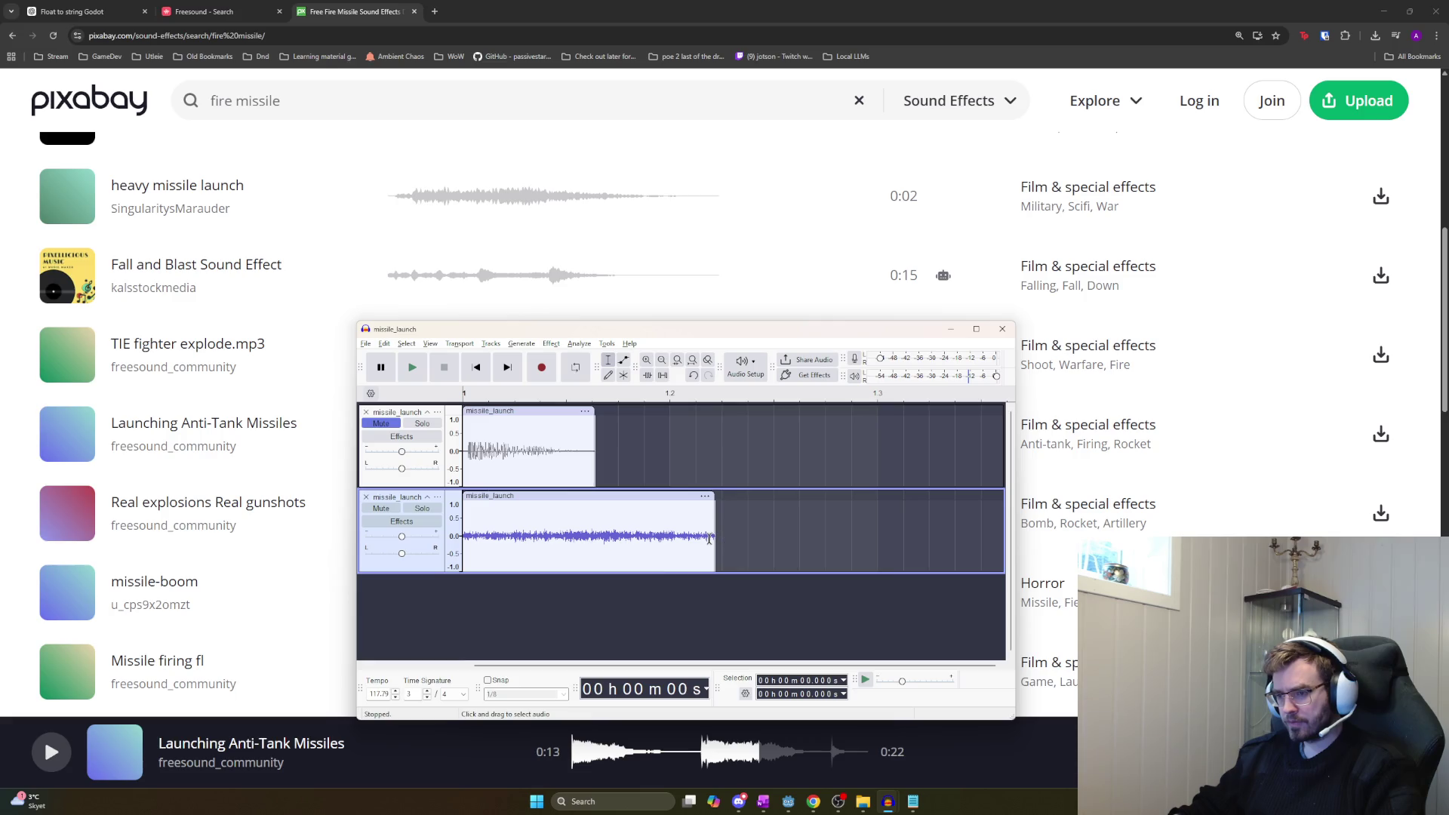
- Trim the second clip's tail slightly and preview the roughly 0.59 s result
left_click_drag(703, 537, 738, 538)
key("Delete")
key("space")
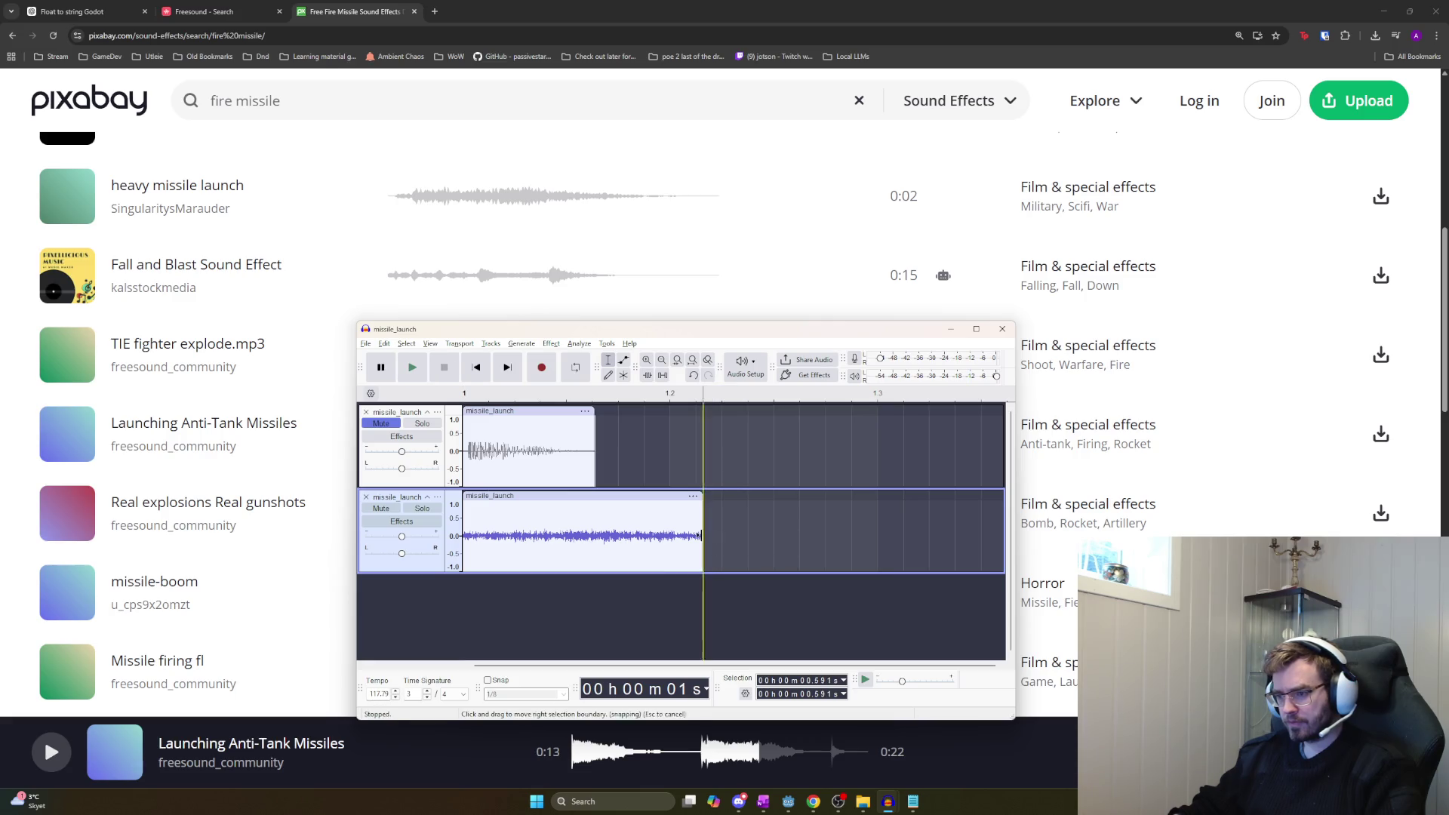
double_click(513, 539)
key("space")
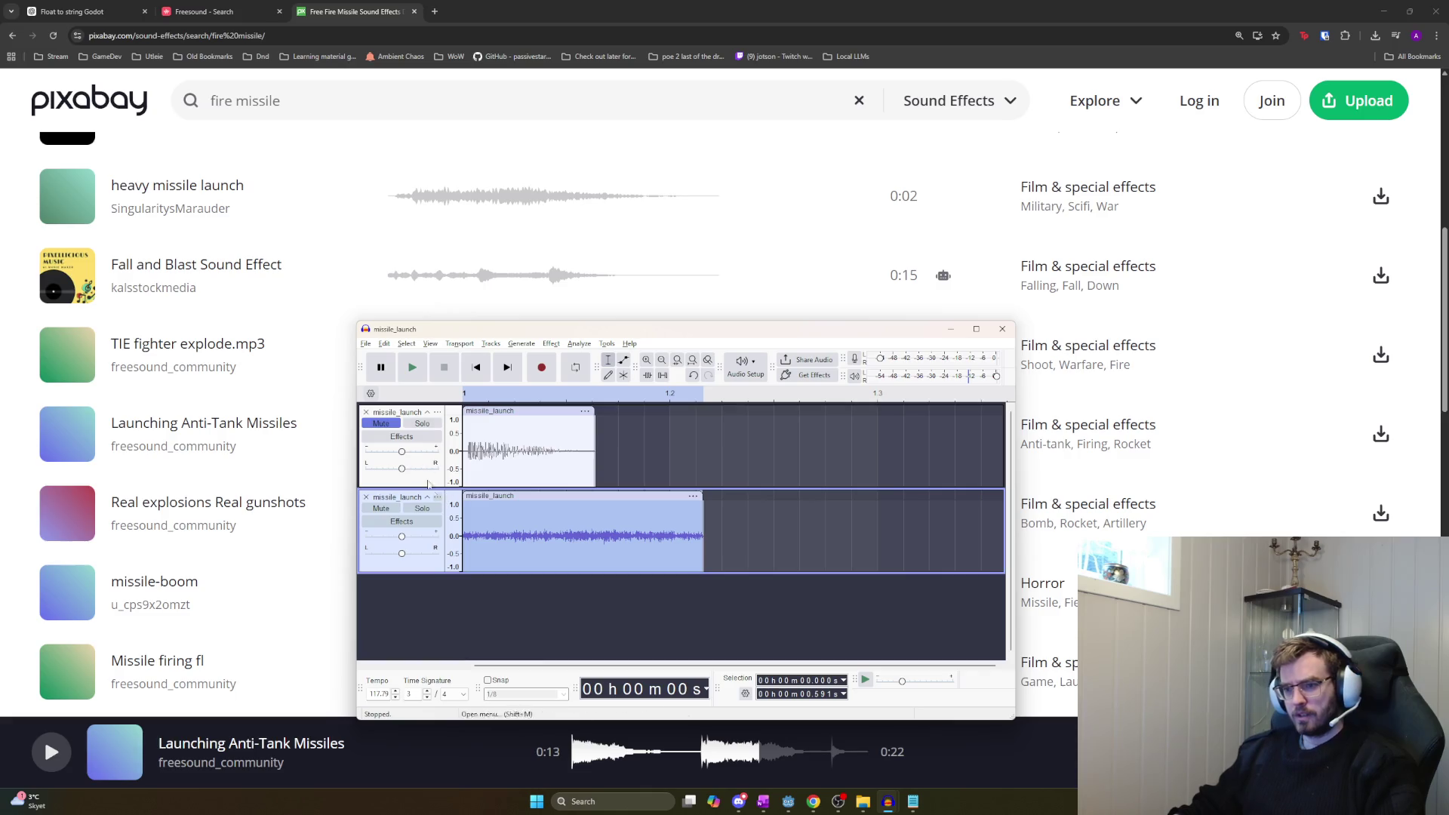
left_click(403, 373)
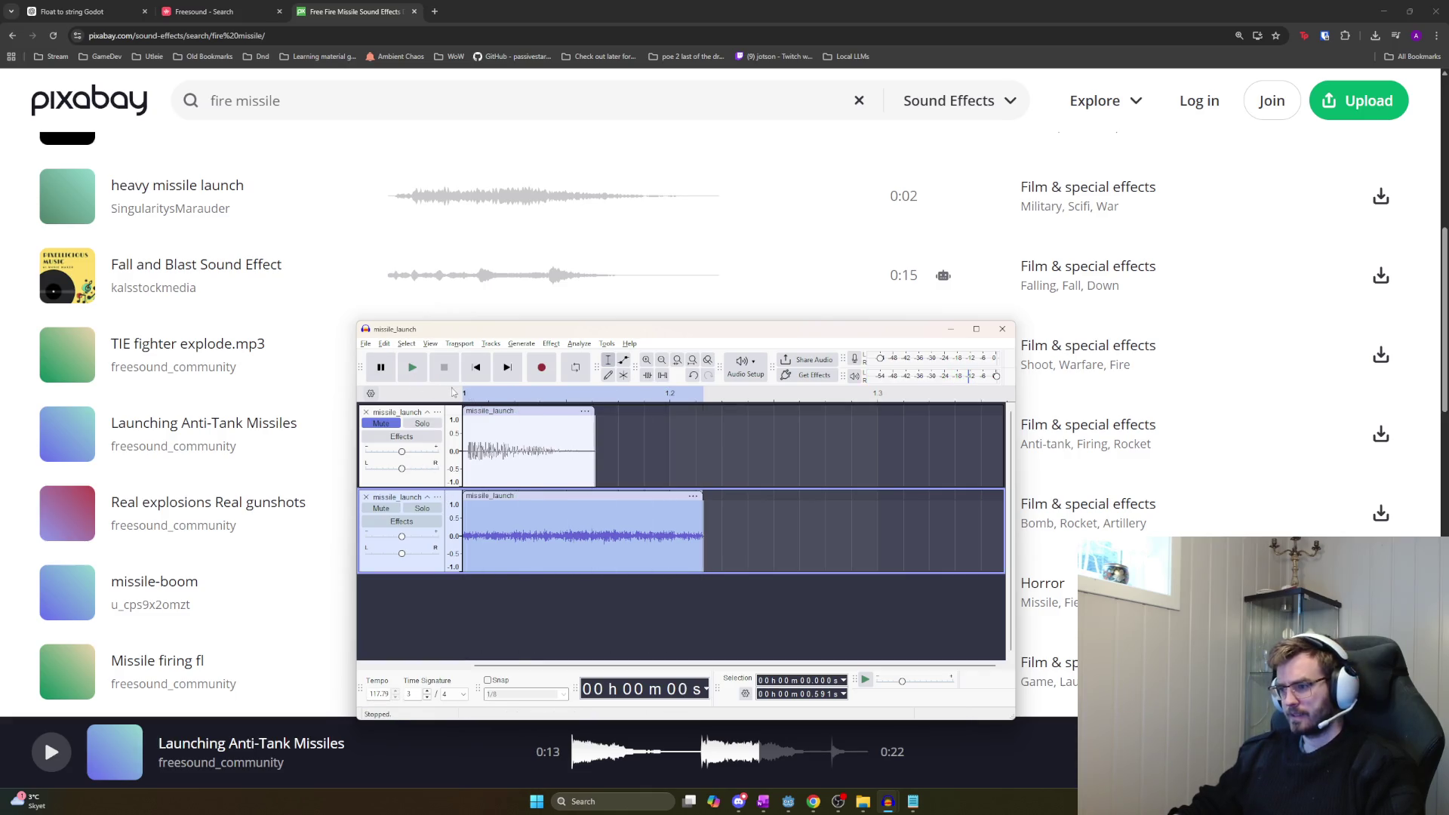
left_click(384, 343)
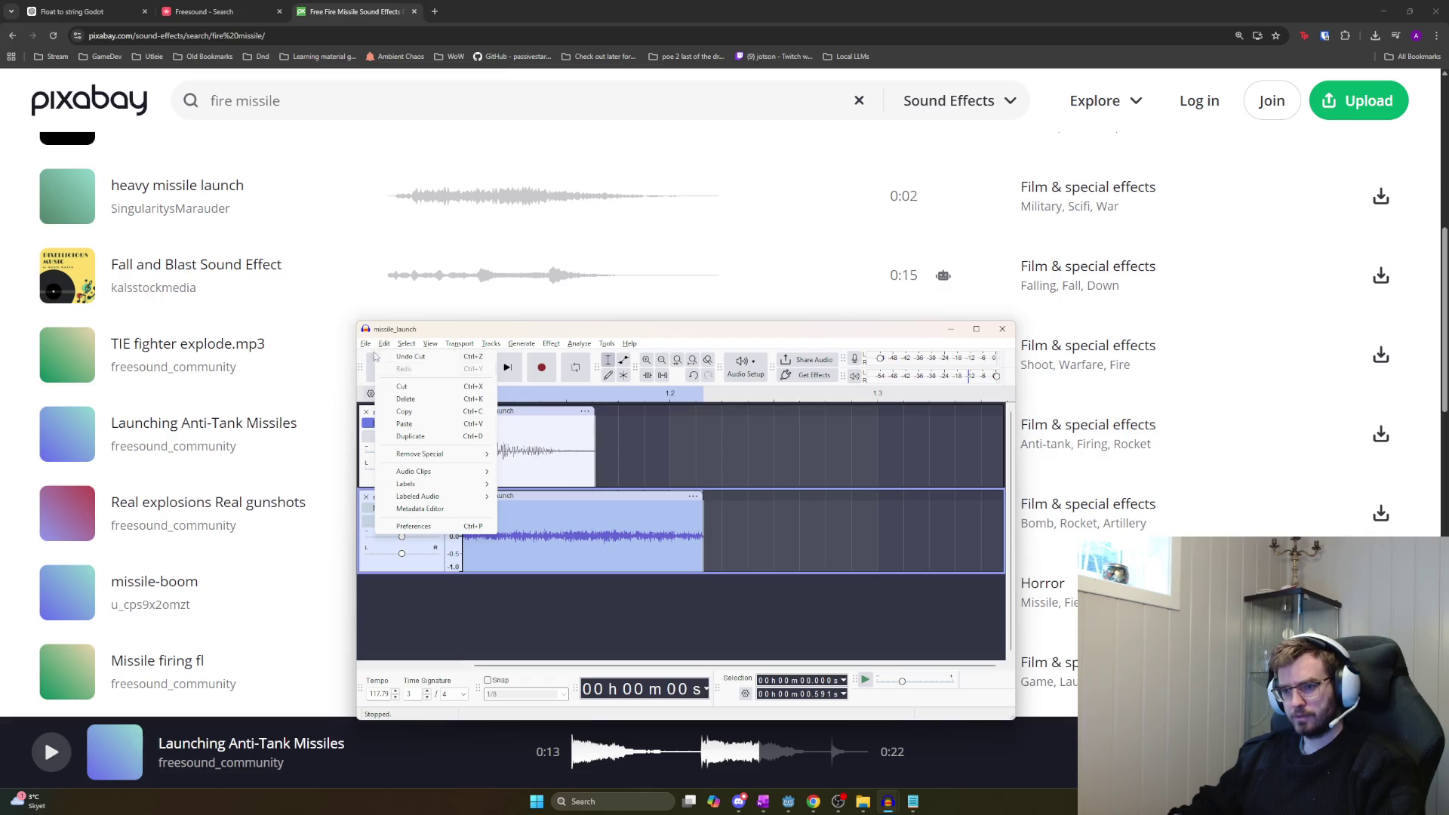
- Export the second track as missile_traveling.wav into the Missile Traveling folder
left_click(415, 461)
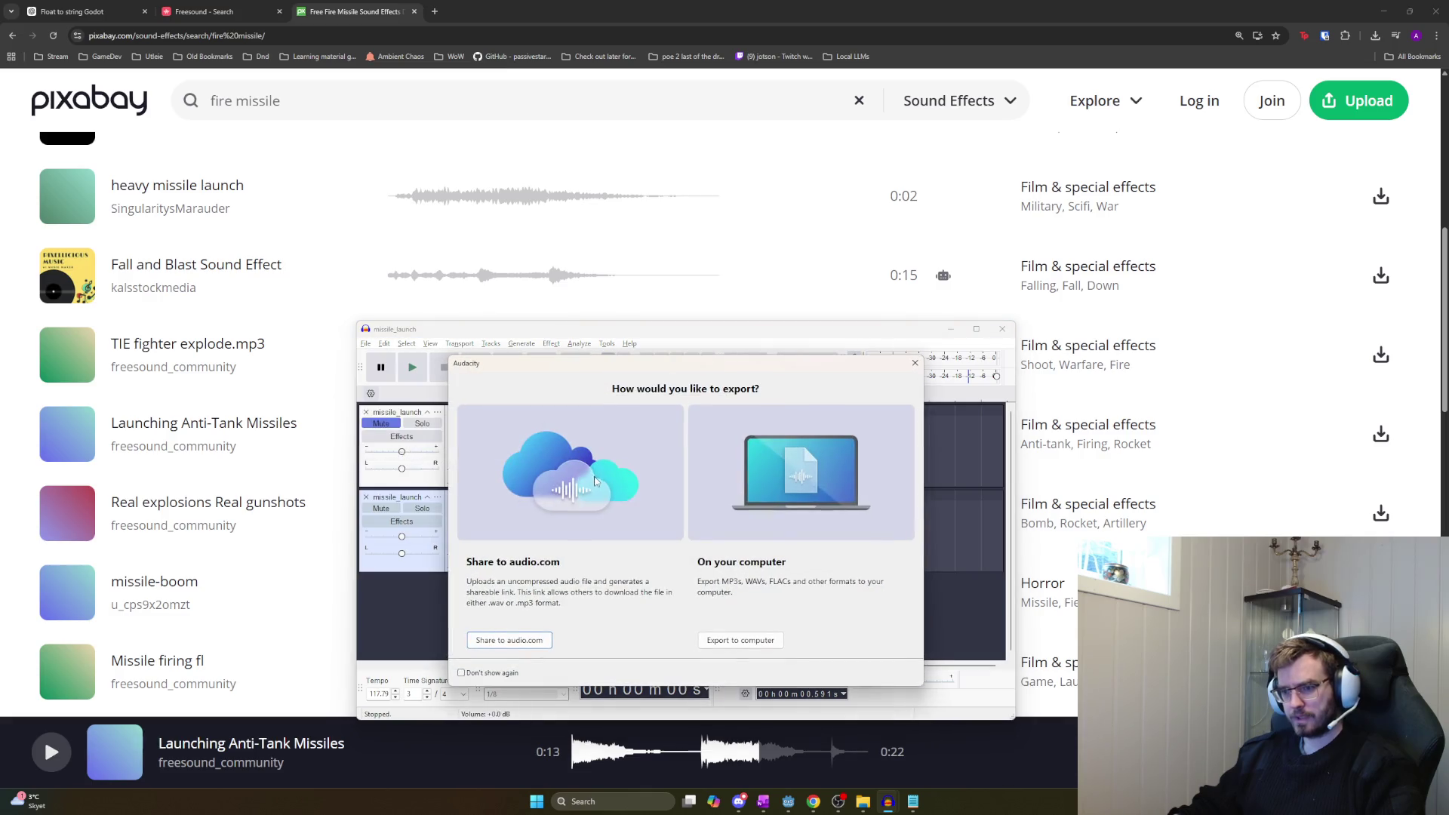
left_click(740, 640)
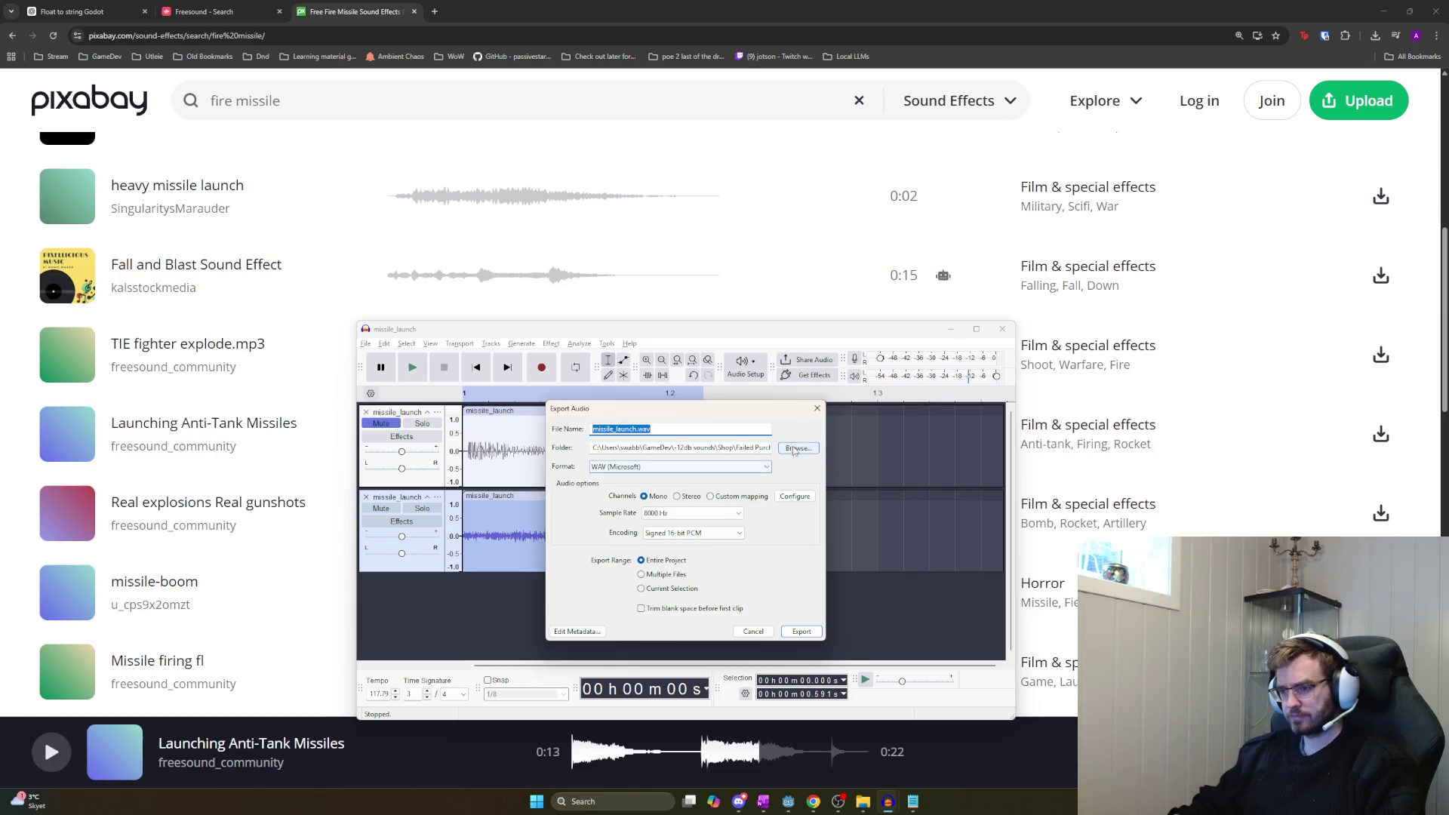
left_click(799, 448)
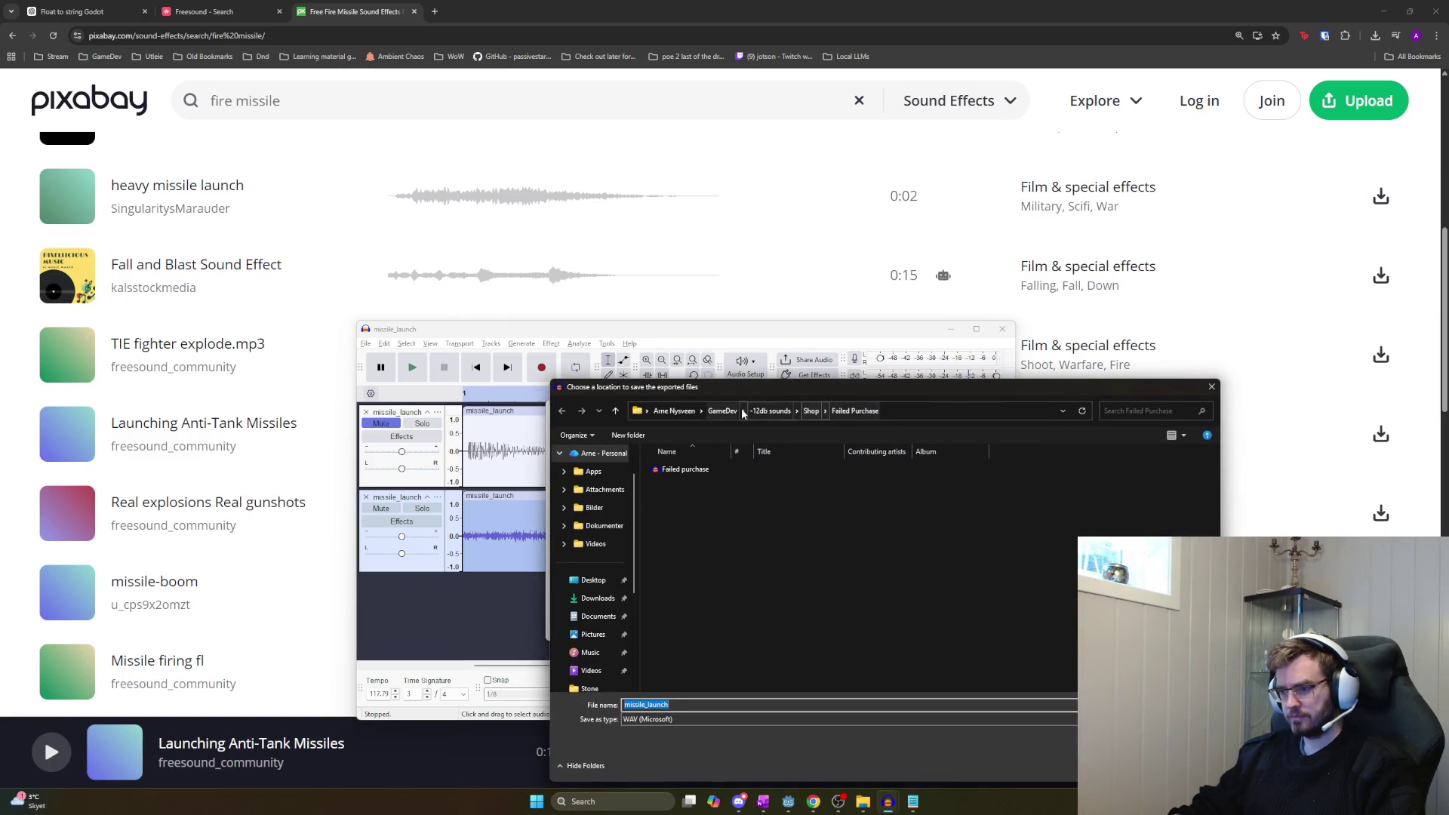
left_click(770, 410)
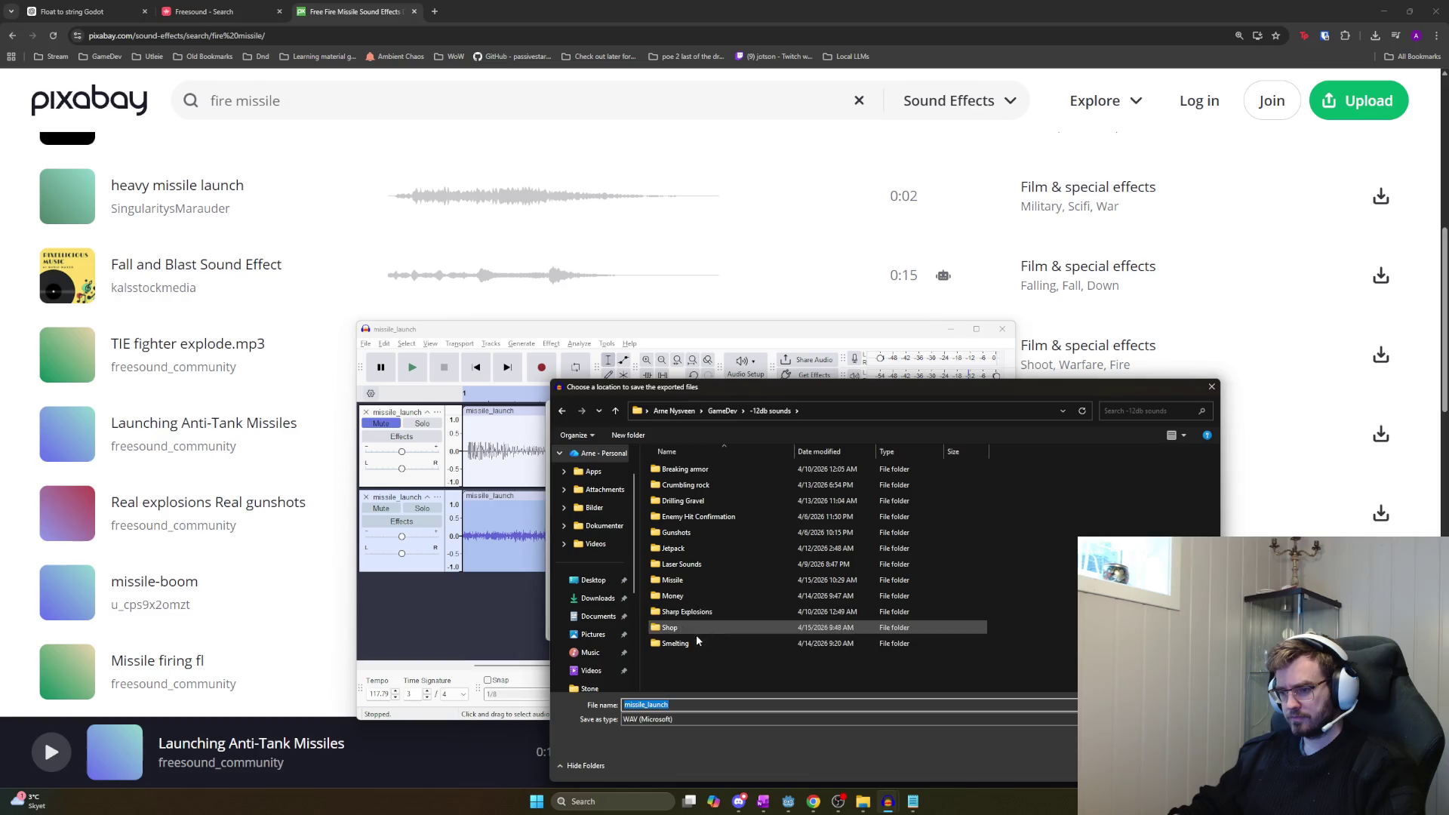
double_click(673, 580)
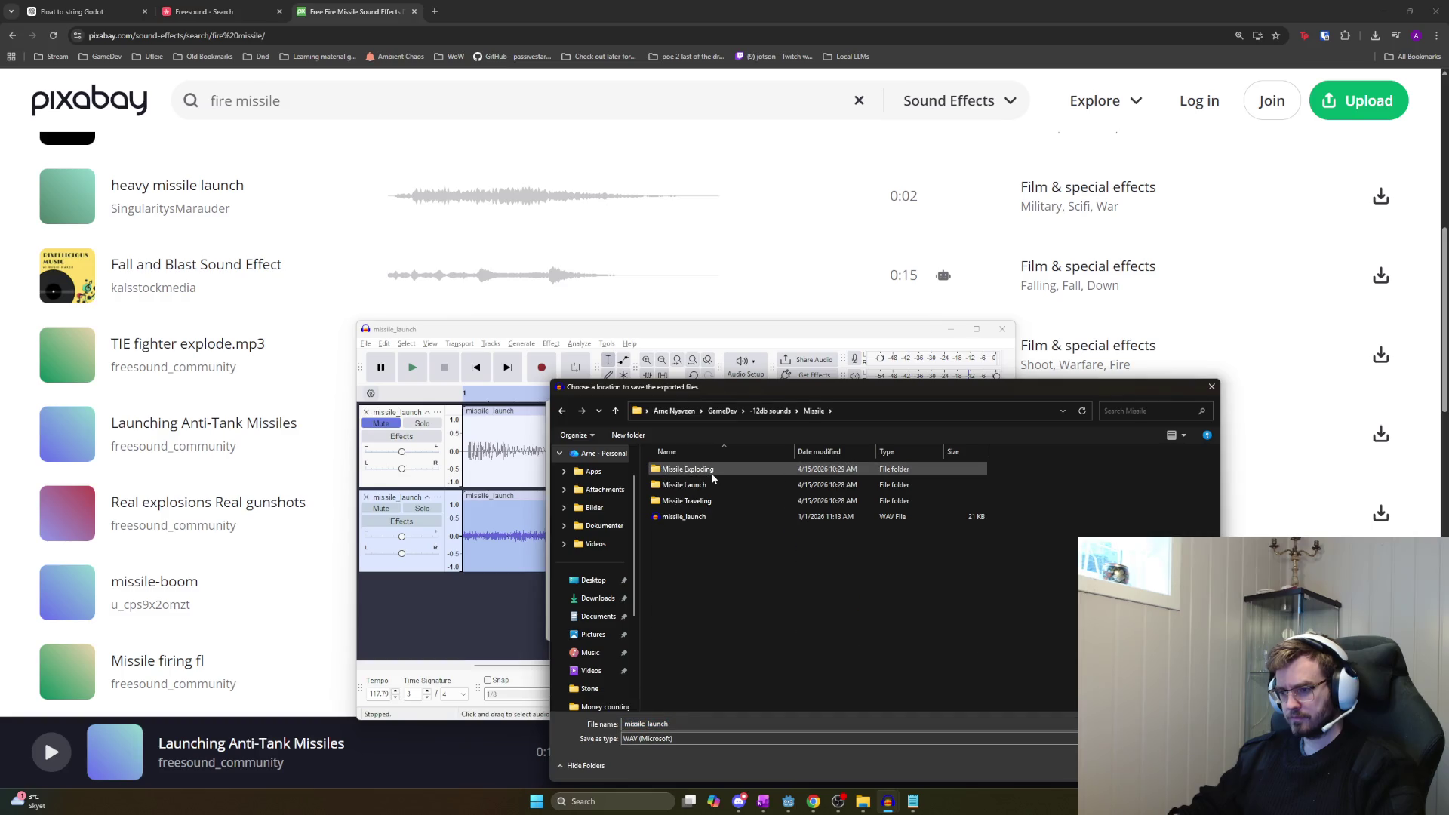
double_click(708, 486)
key("alt+Left")
double_click(706, 504)
double_click(702, 725)
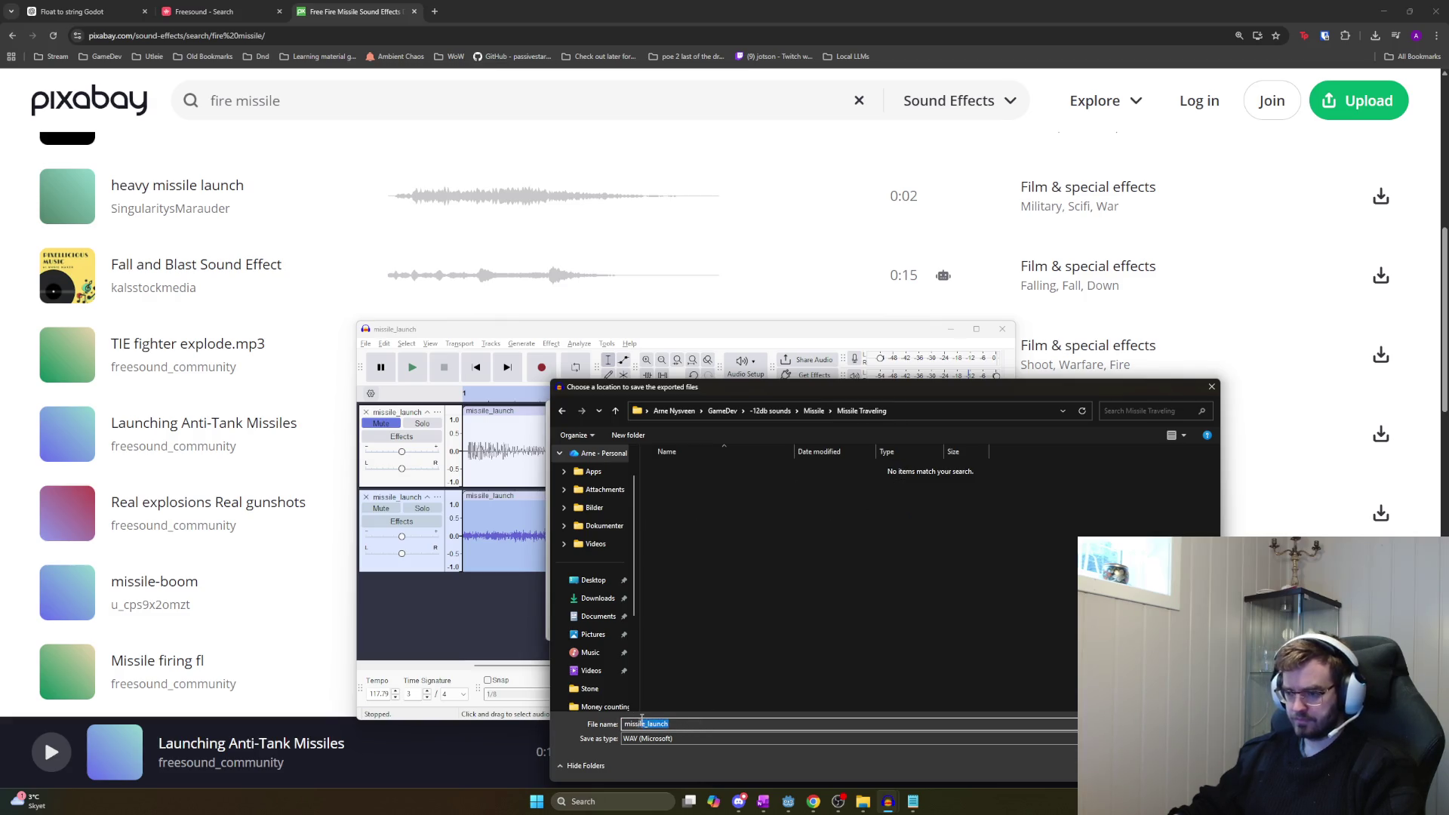
type("traveling")
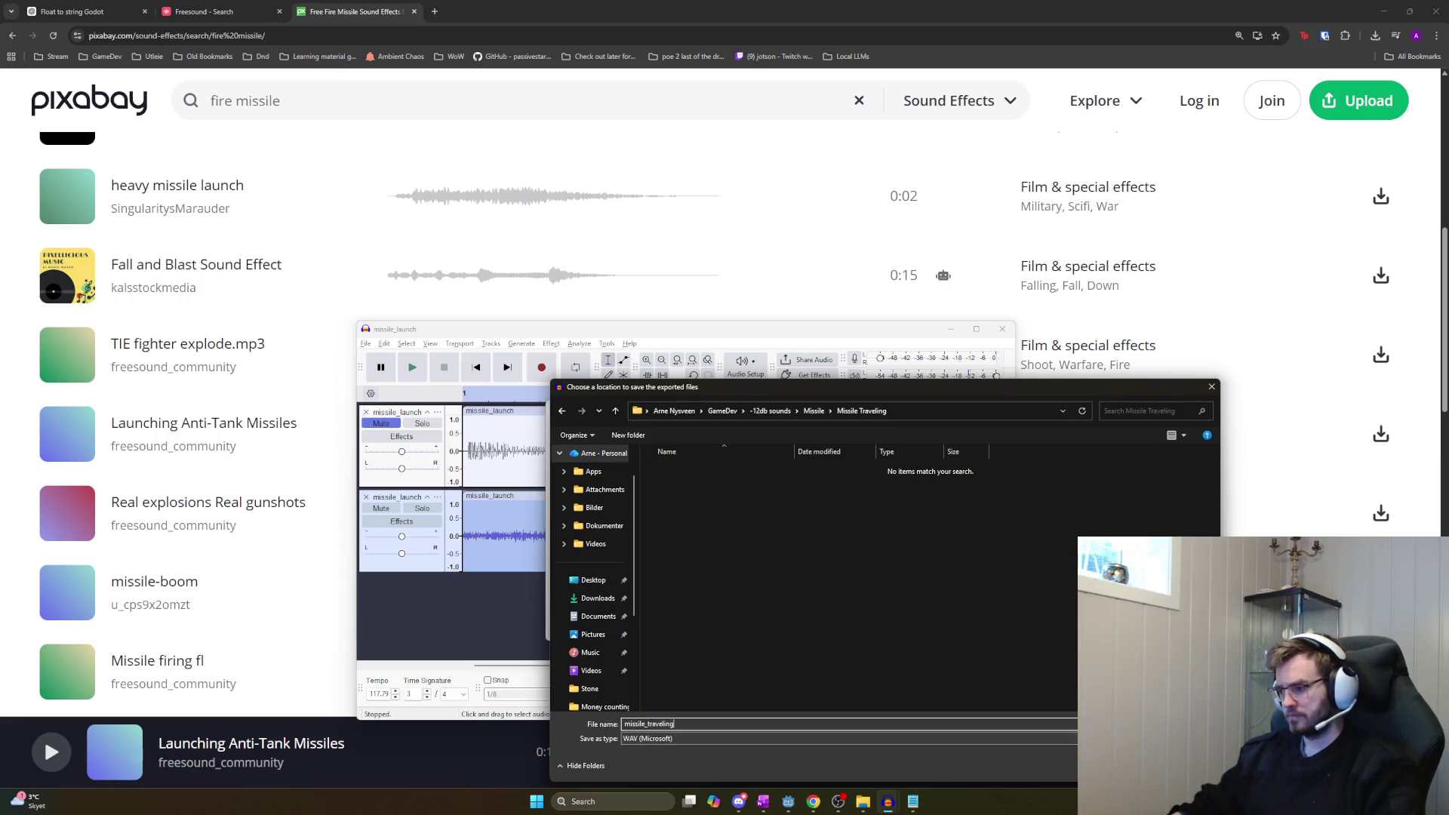
key("Return")
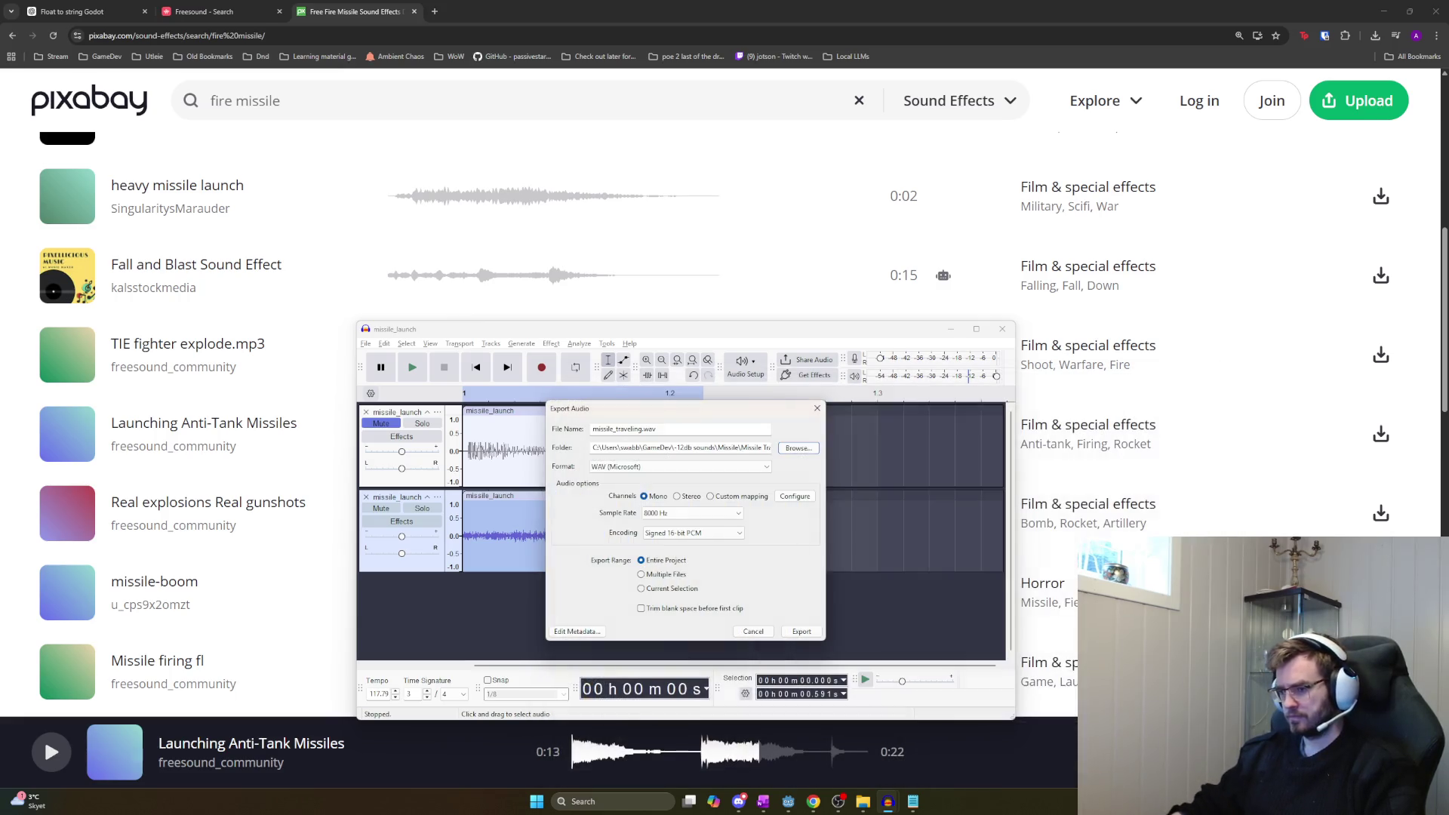
left_click(790, 636)
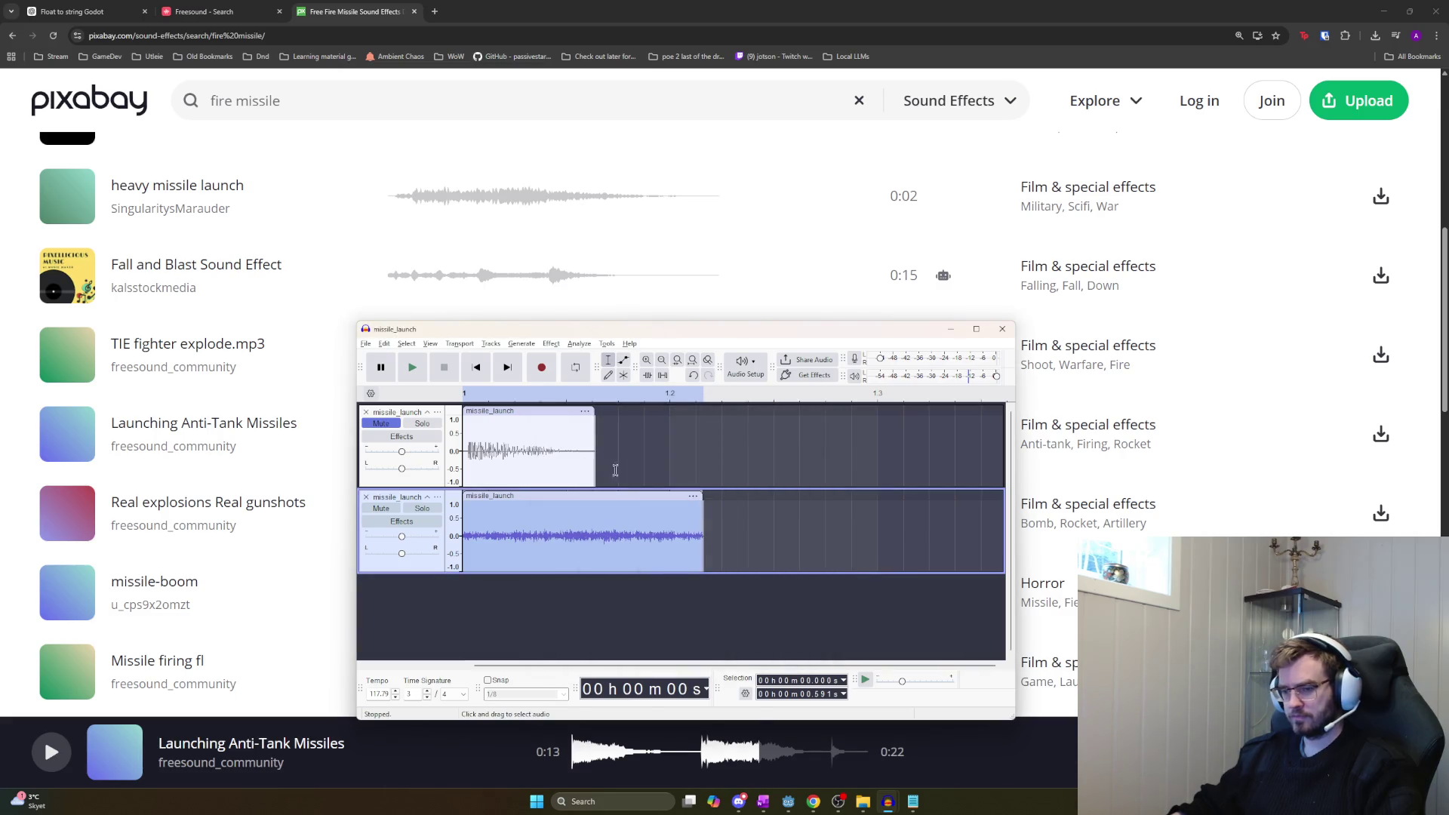
- Swap which track is muted and export the first track as missile_launch.wav into Missile Launch
left_click(381, 508)
left_click(381, 424)
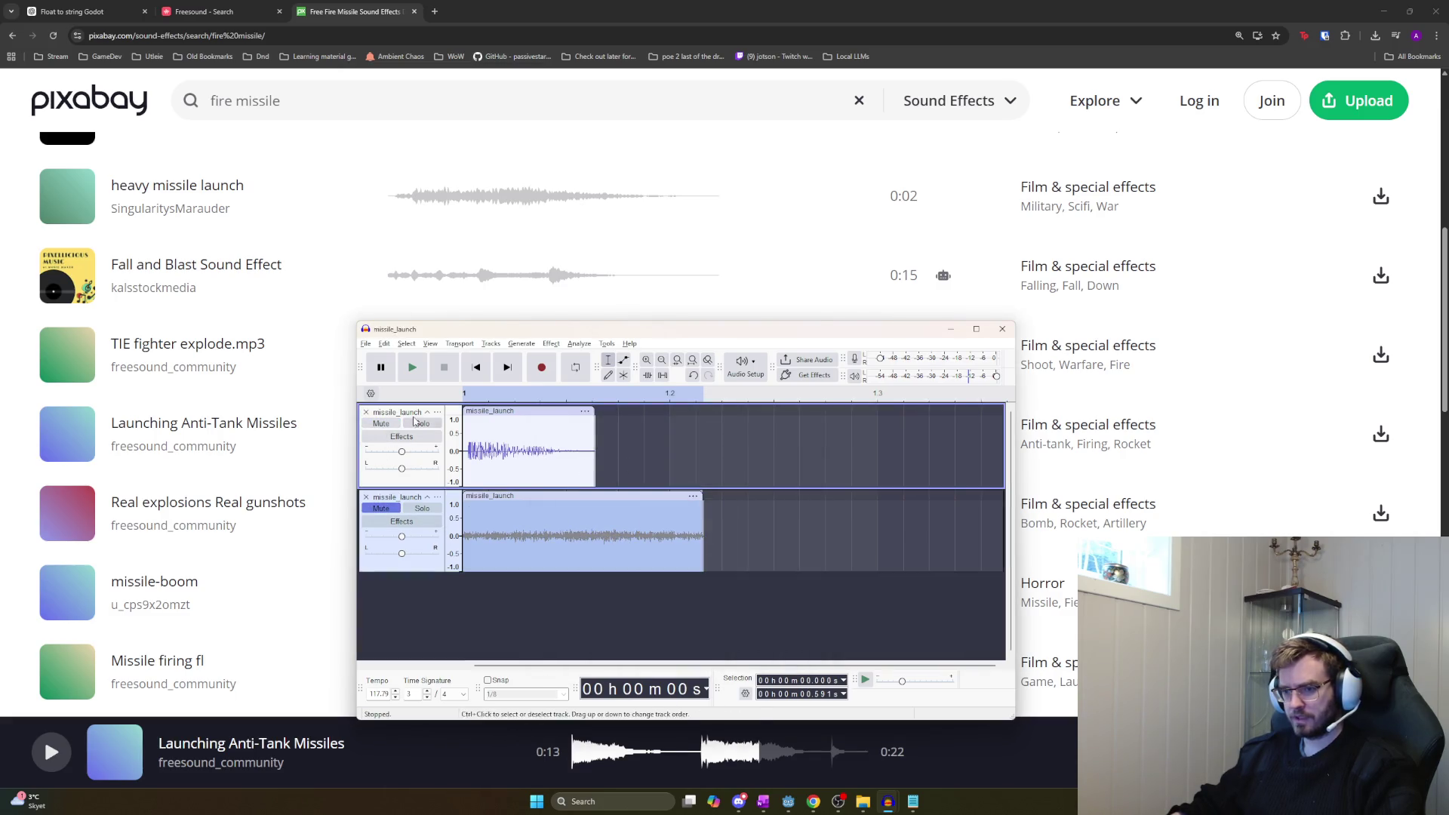
left_click(366, 343)
left_click(407, 411)
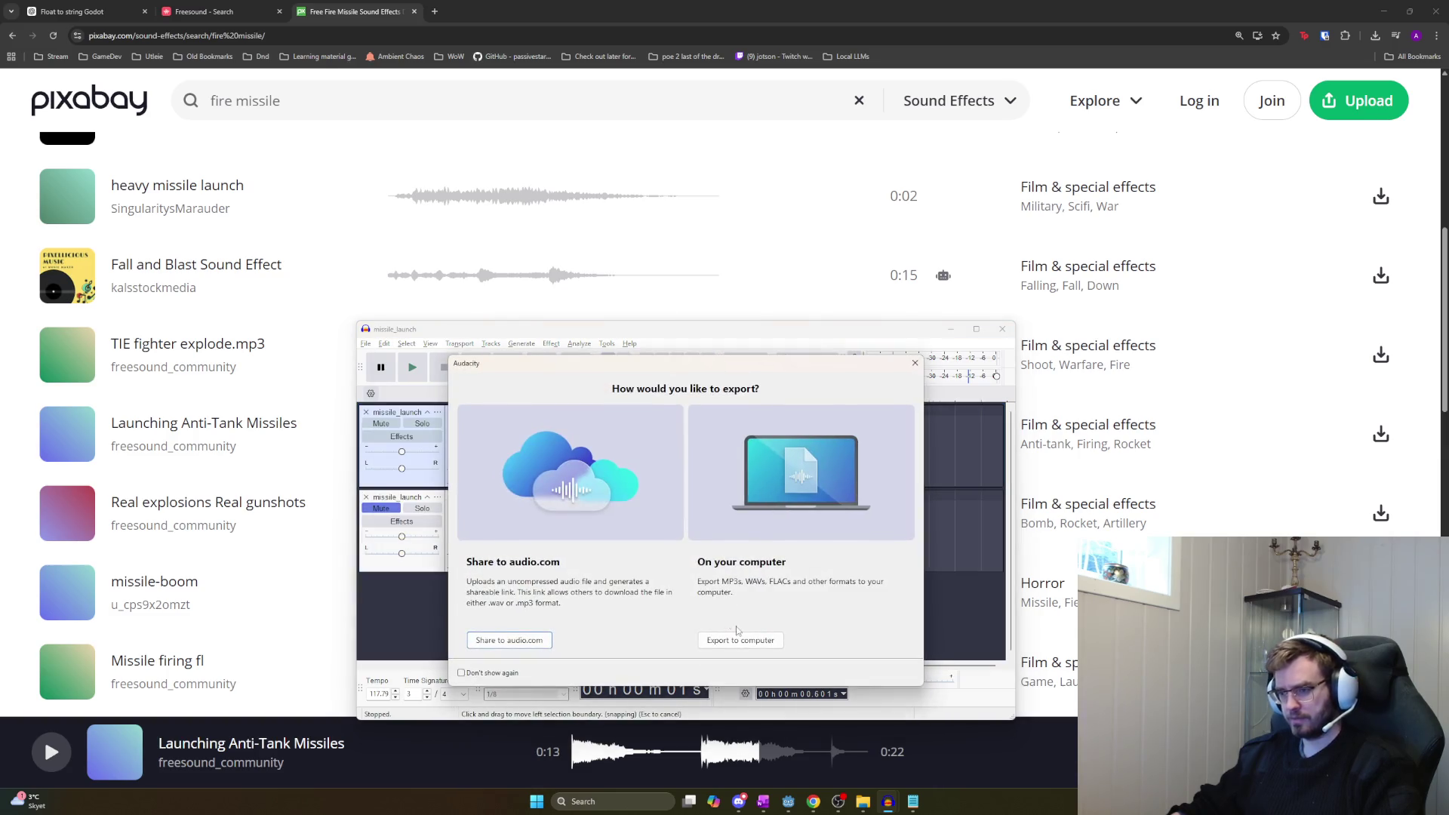
left_click(738, 638)
left_click(799, 449)
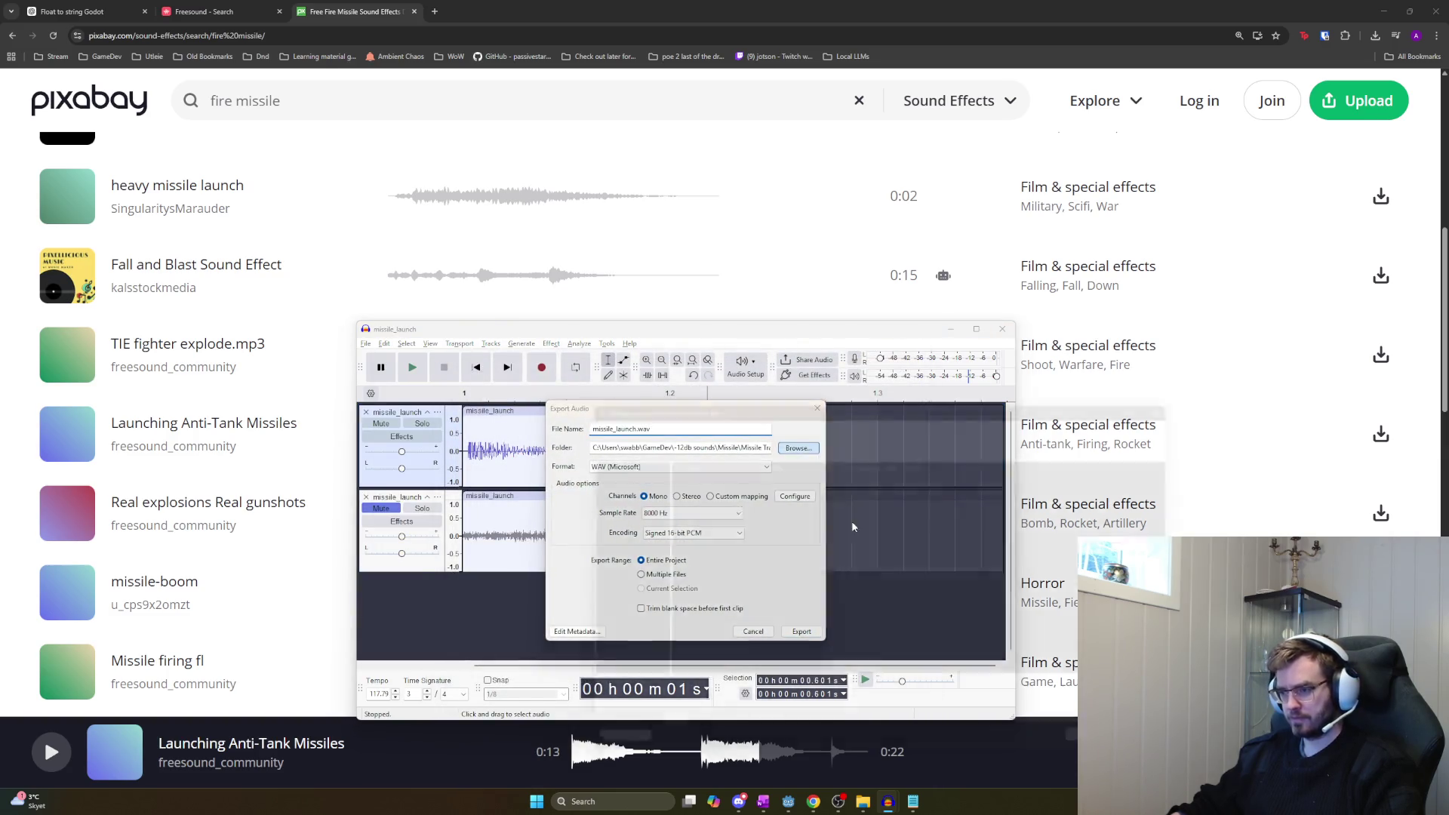
left_click(813, 410)
double_click(698, 487)
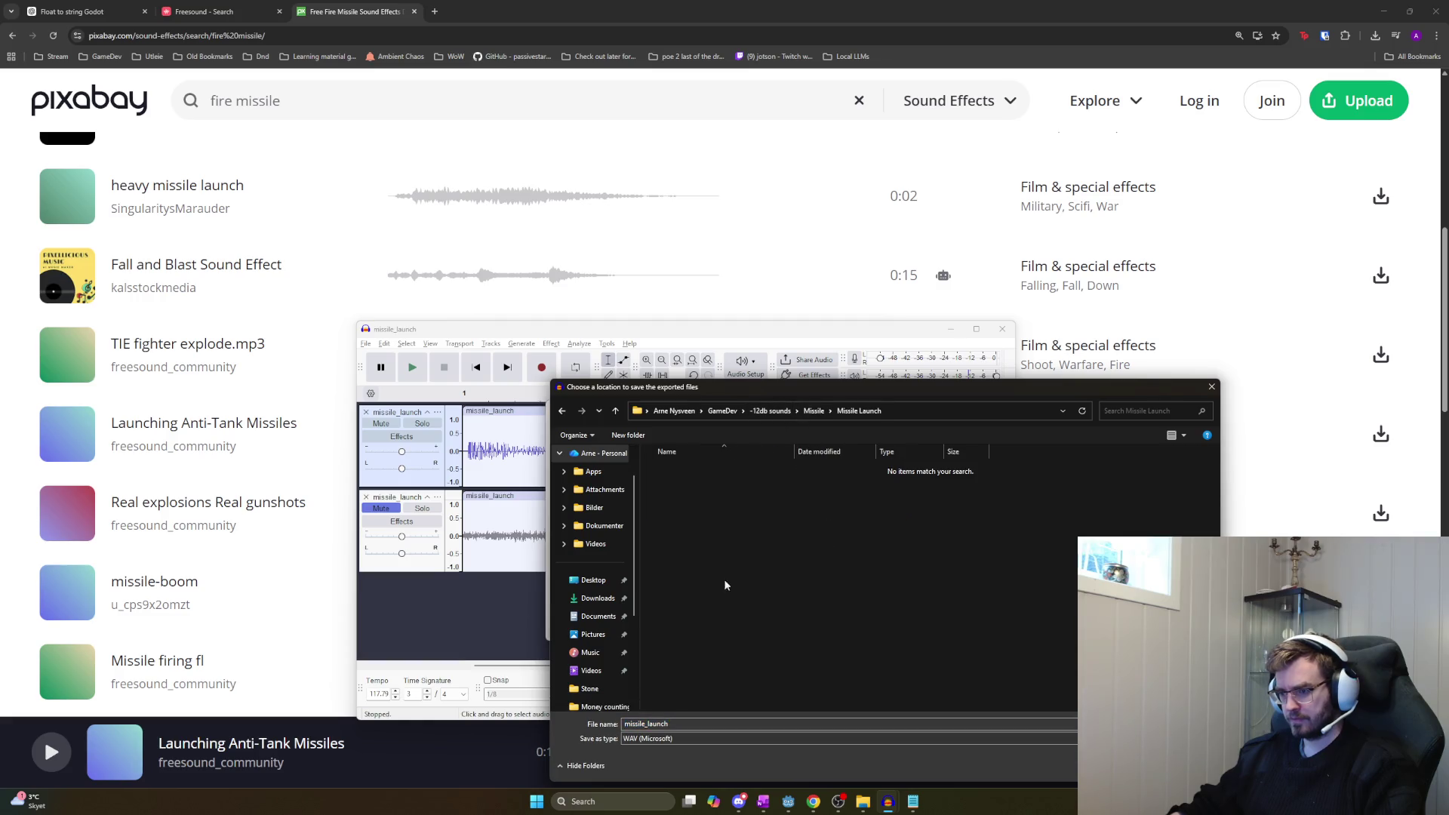
left_click(675, 723)
key("Return")
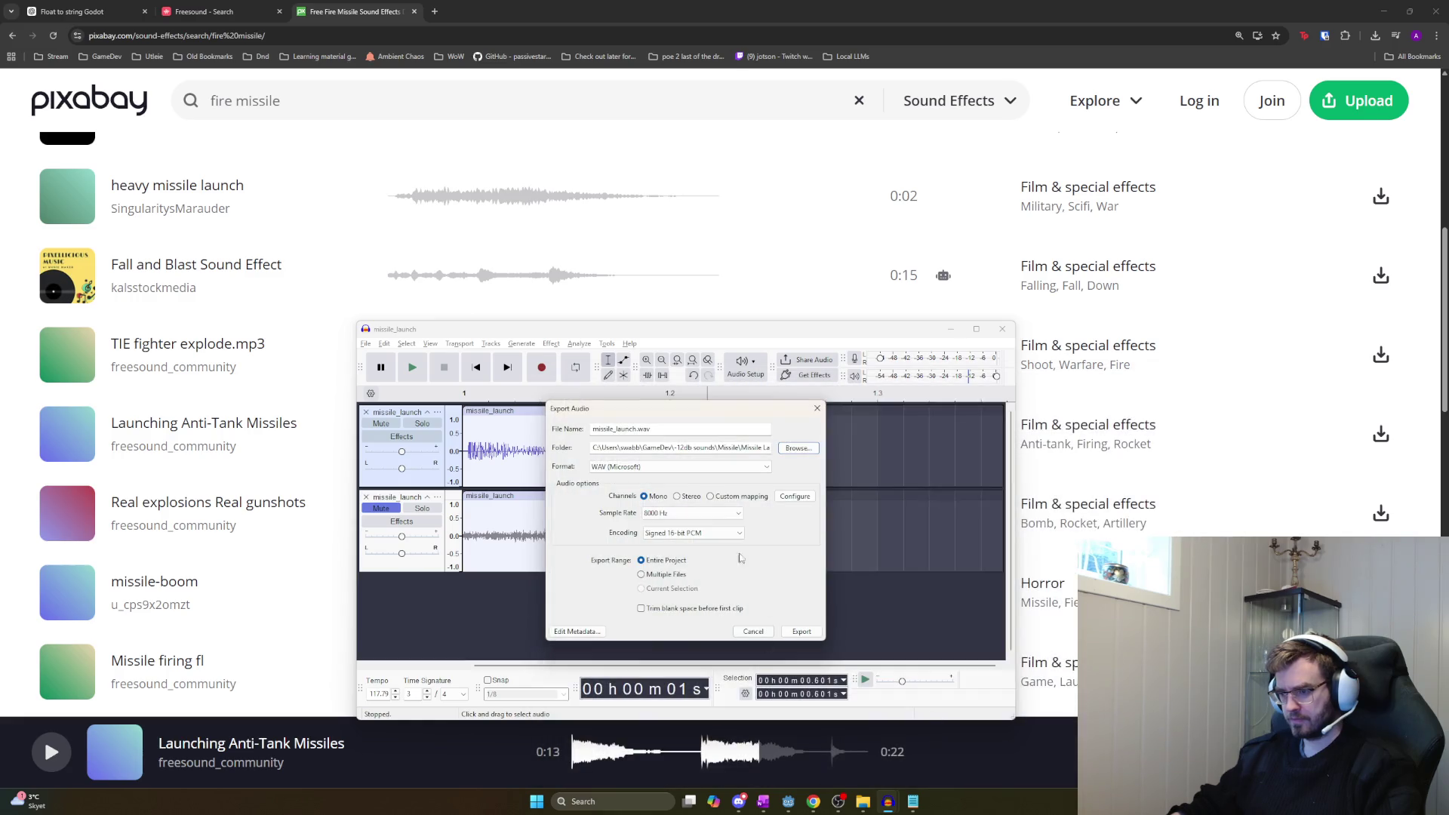
left_click(802, 632)
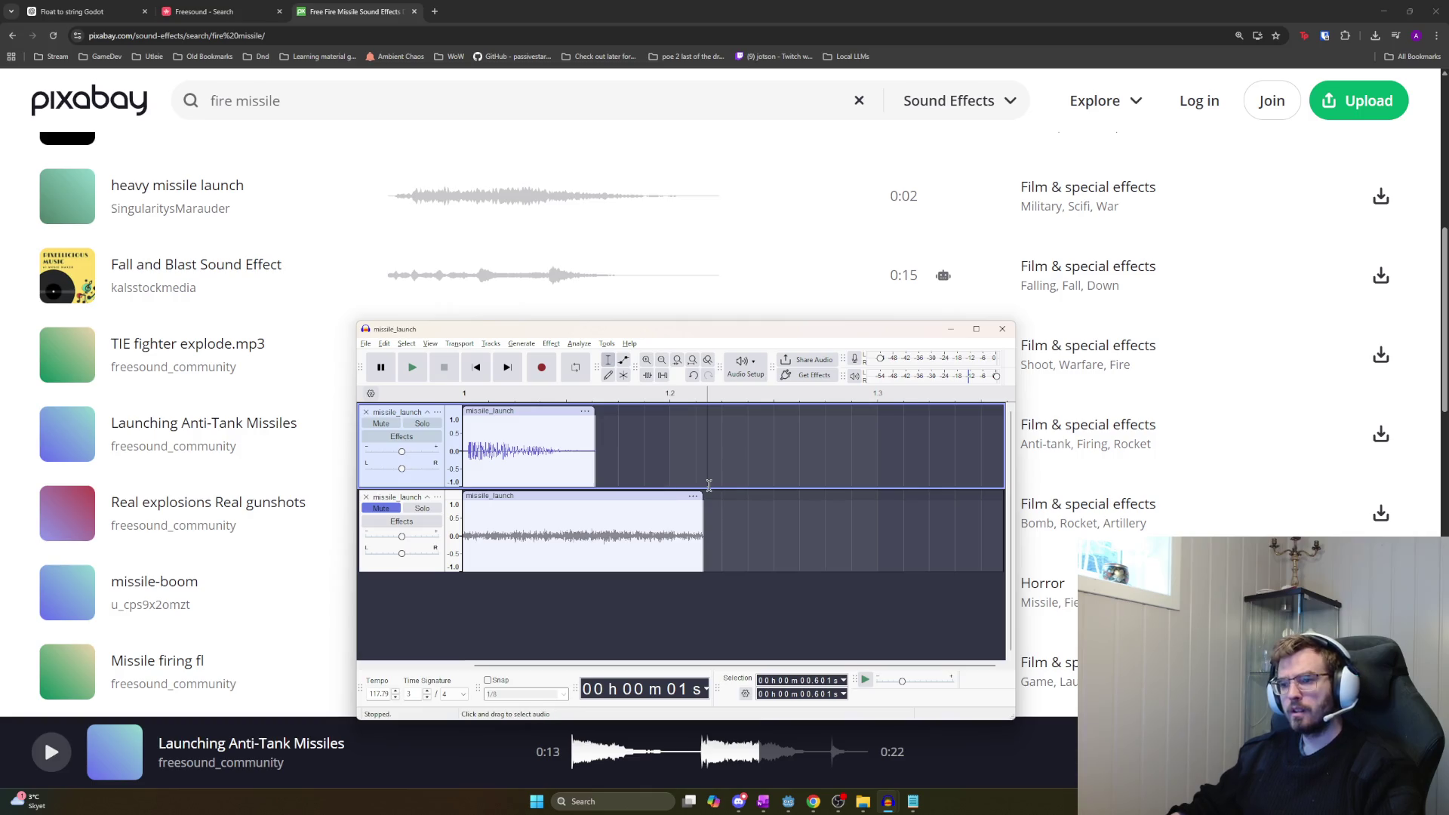
- Save the Audacity project as 'missile_launch split' in the Missile folder and close Audacity
key("ctrl+s")
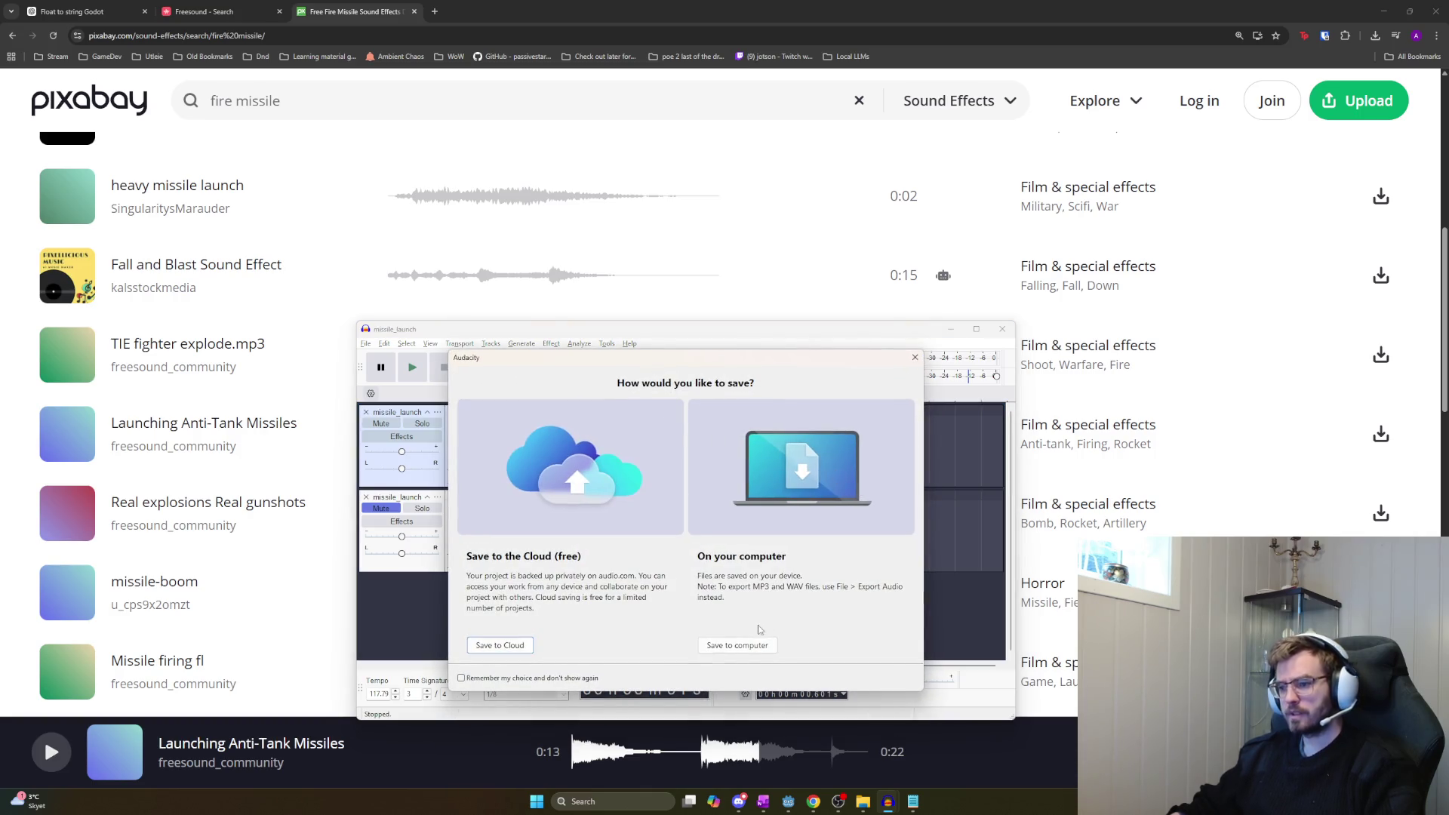
left_click(705, 646)
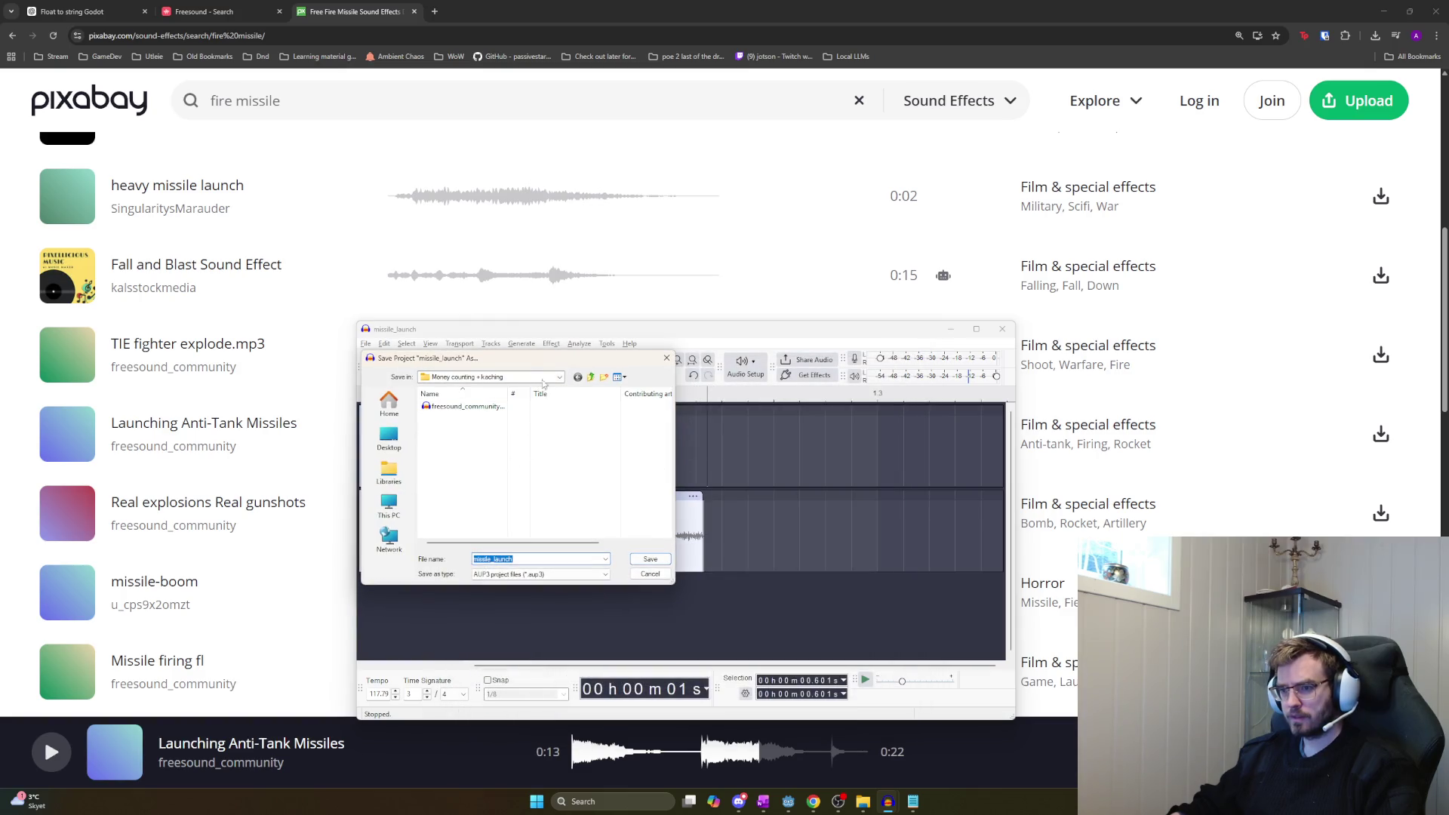
left_click(593, 379)
left_click(593, 379)
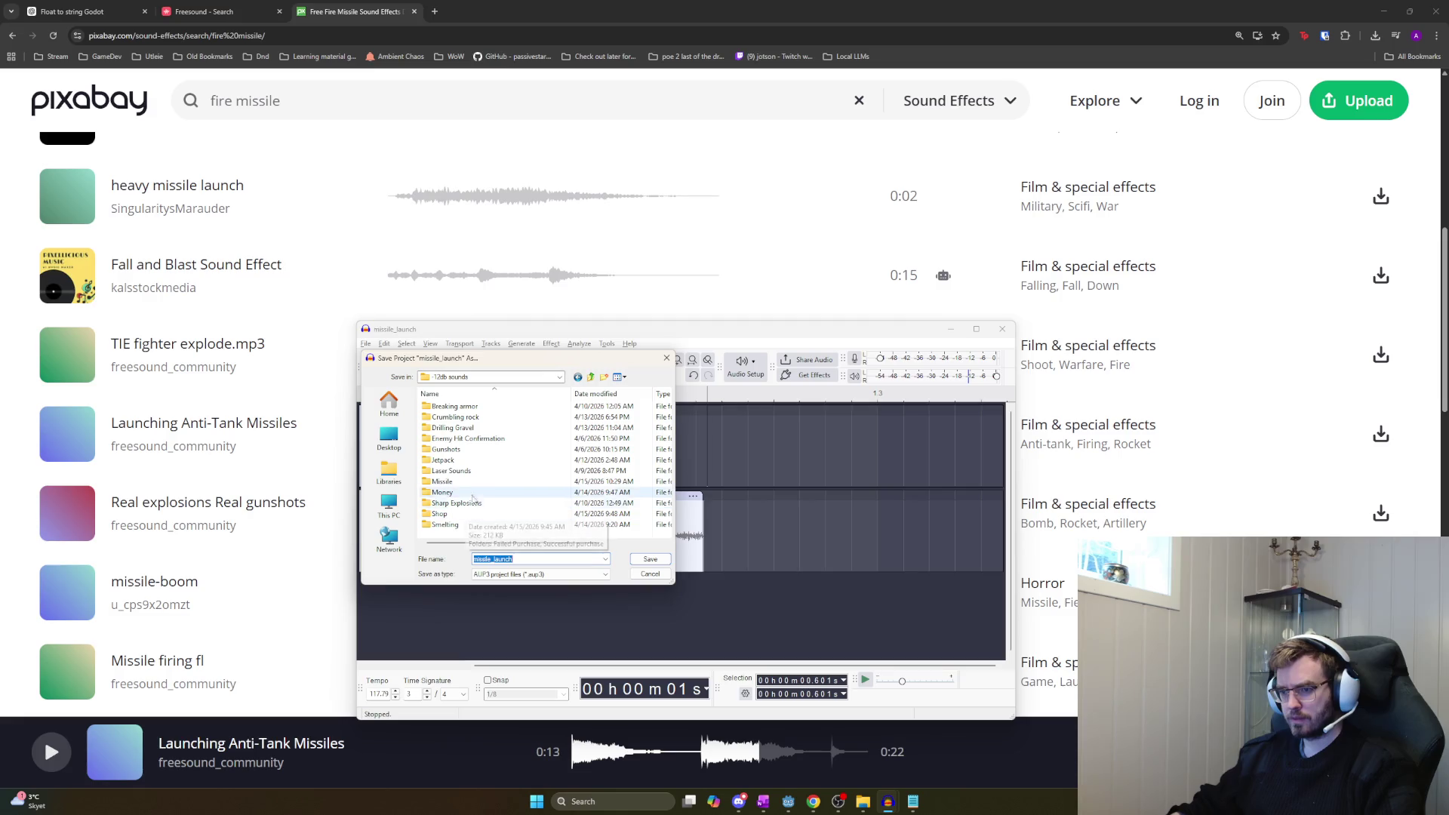
double_click(453, 481)
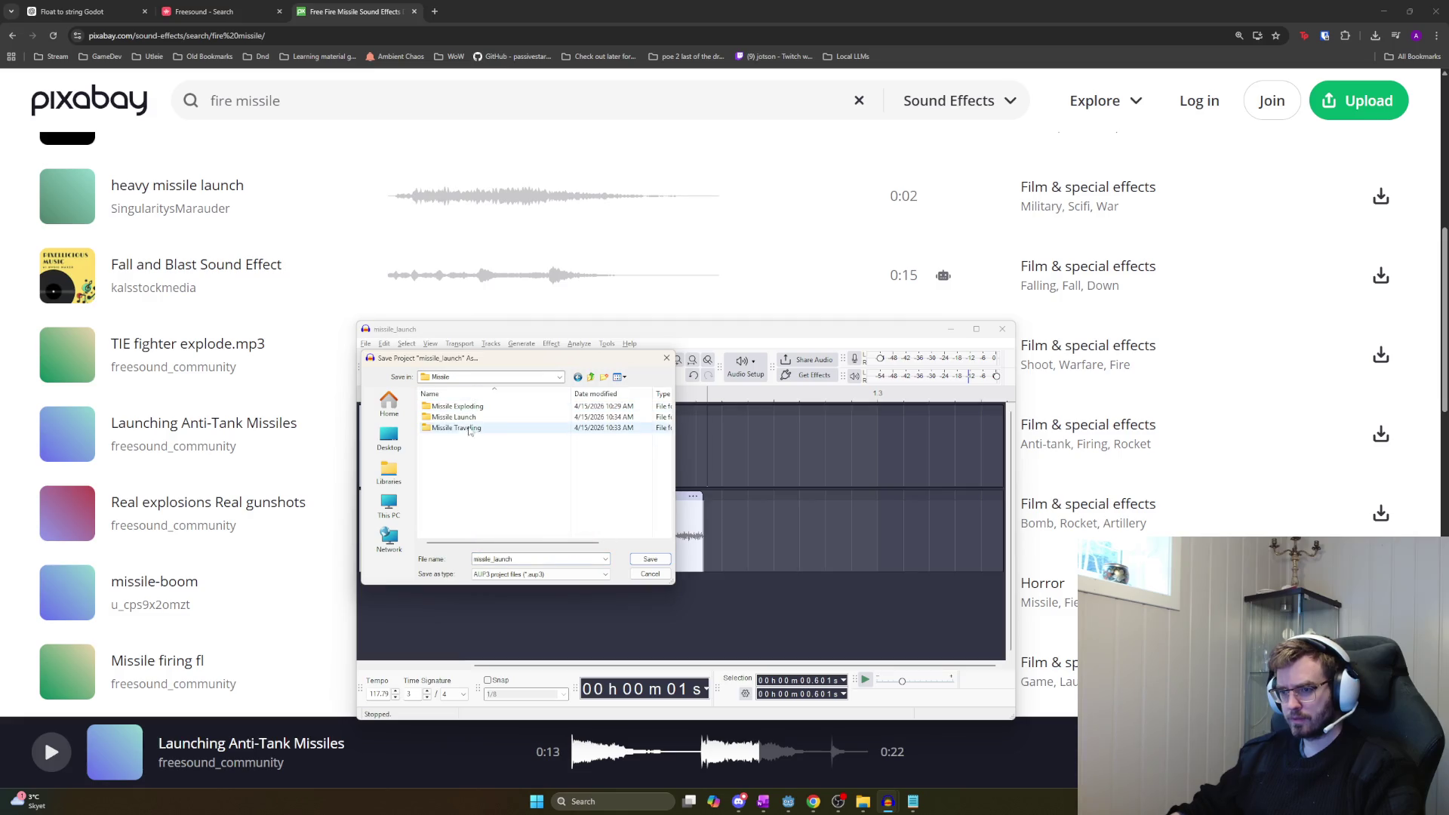
left_click(564, 561)
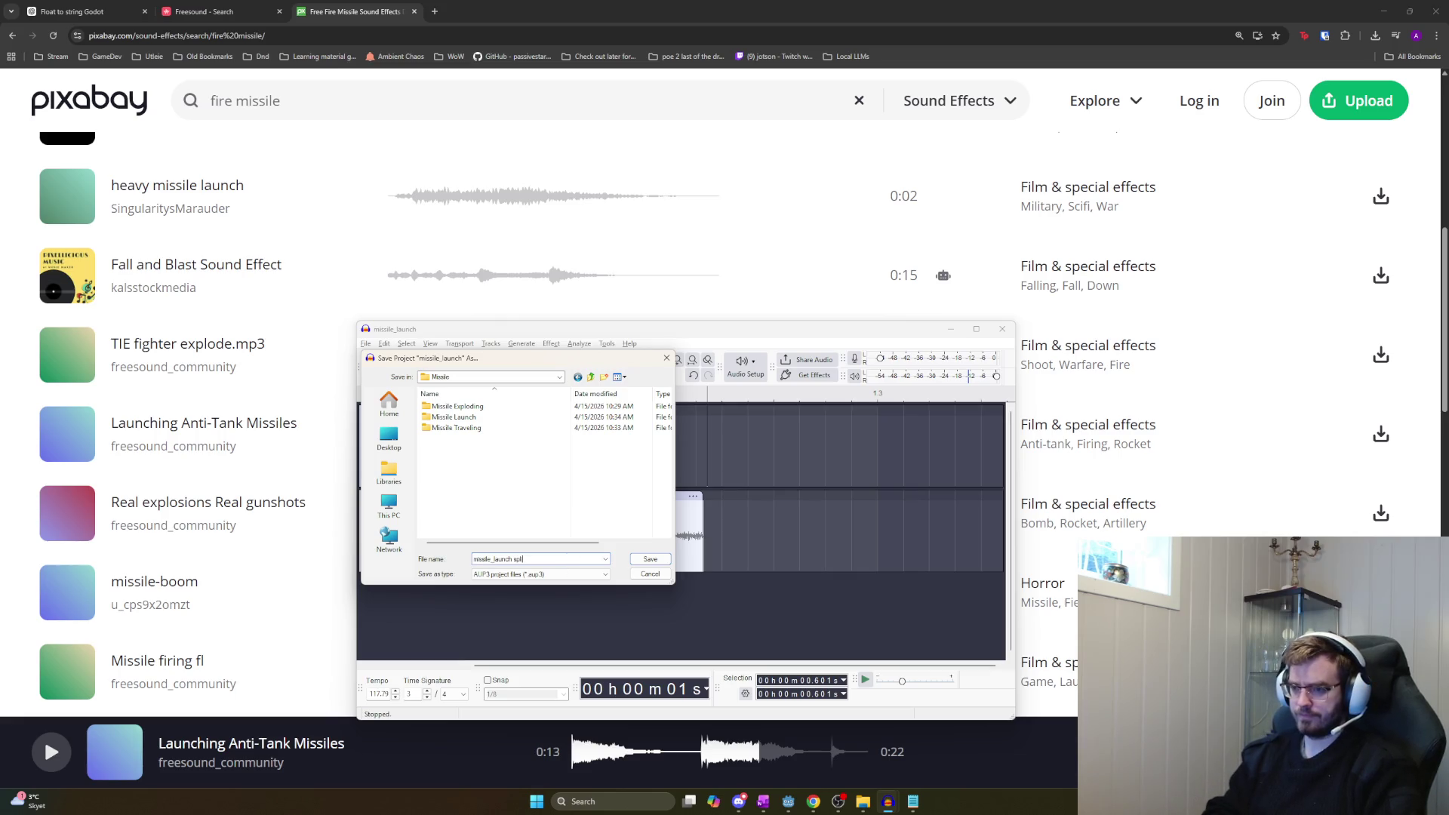
type("it")
key("Return")
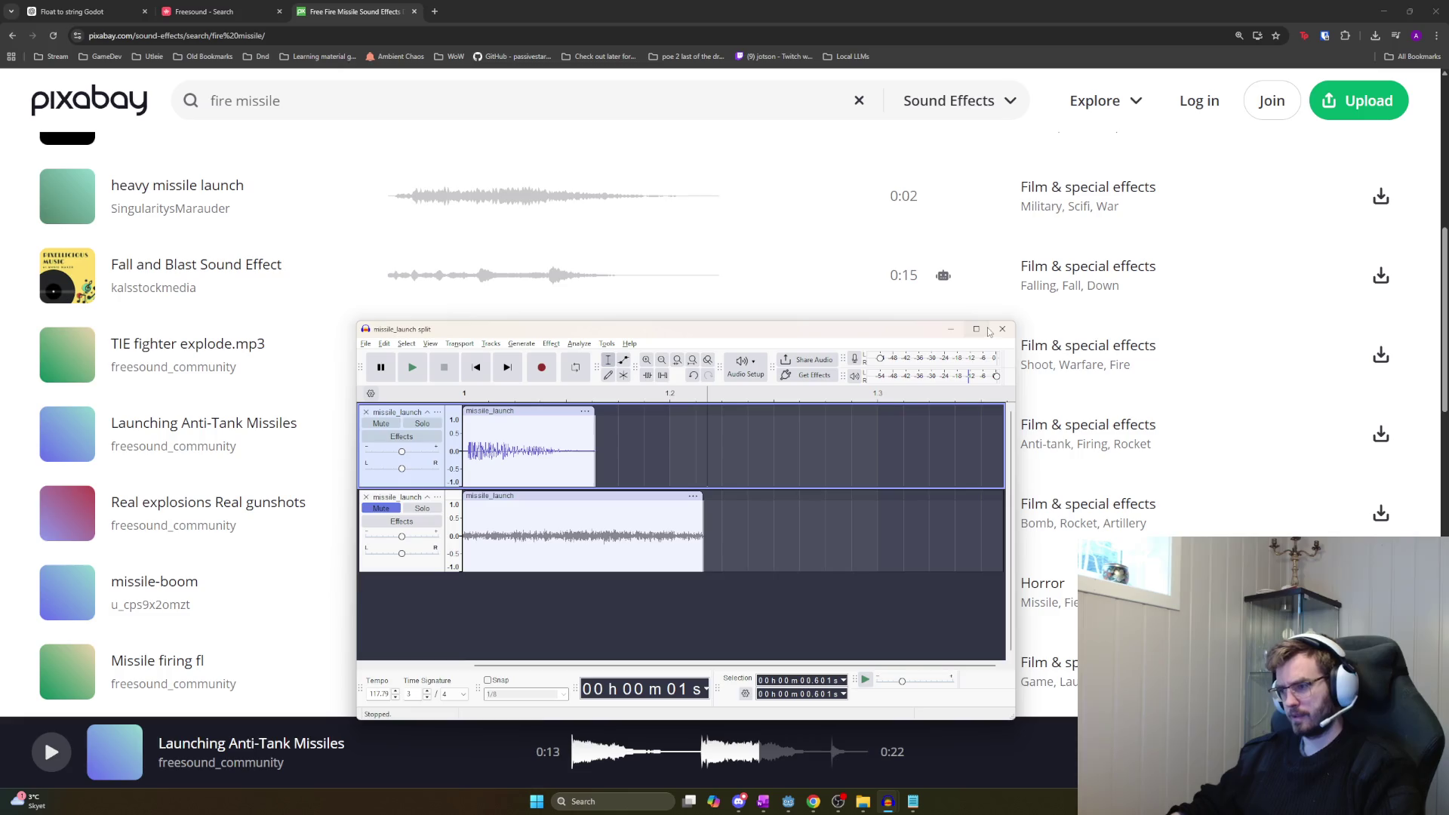
left_click(1002, 330)
key("alt+Tab")
- Rename missile_launch.wav in the Missile folder to 'raw missile_launch', then return to Godot
key("Tab")
key("shift+Tab")
left_click(170, 164)
type("raw")
key("Return")
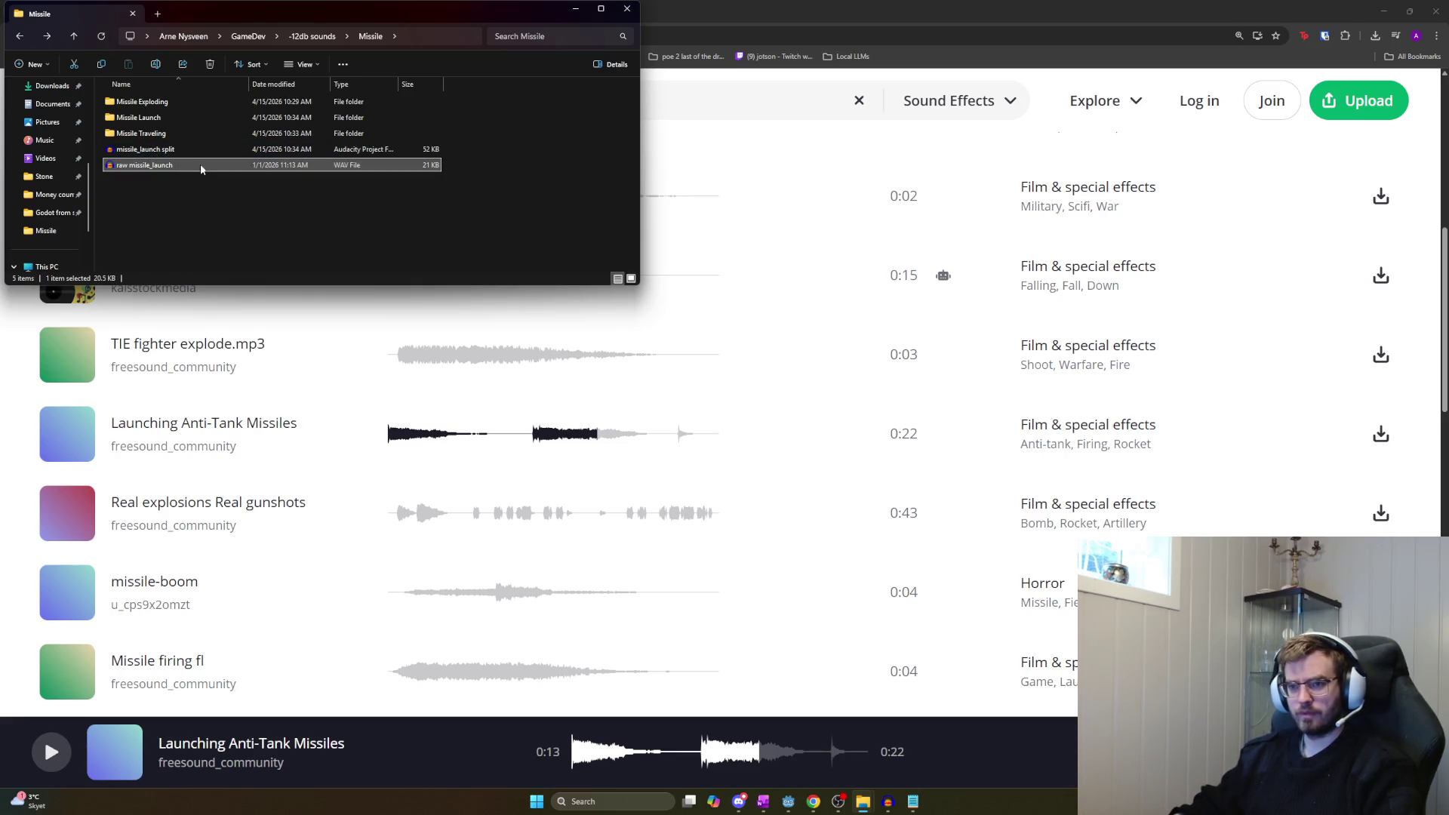
key("Up")
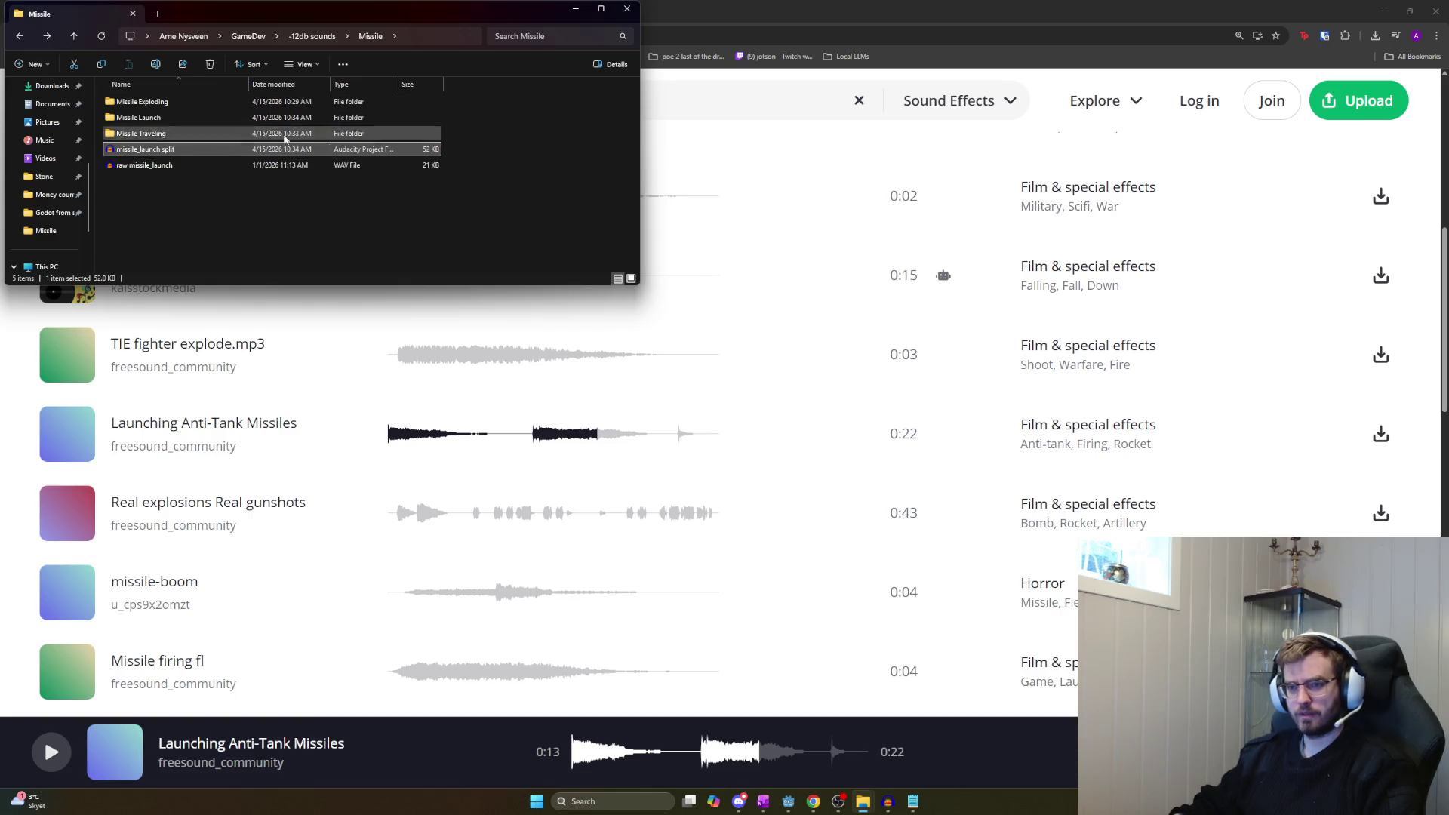
key("alt+Tab")
key("alt+Tab")
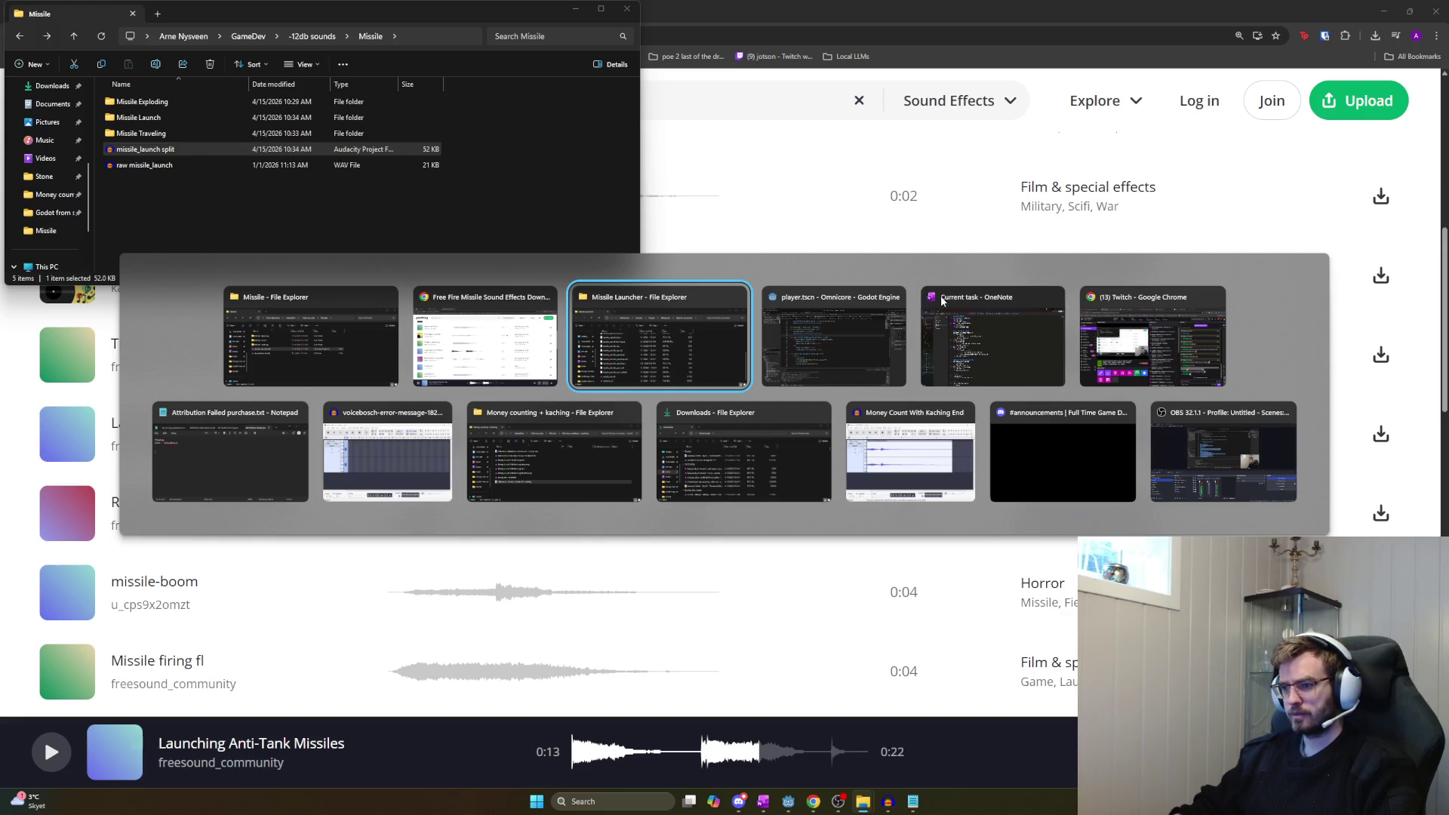
key("alt+Tab")
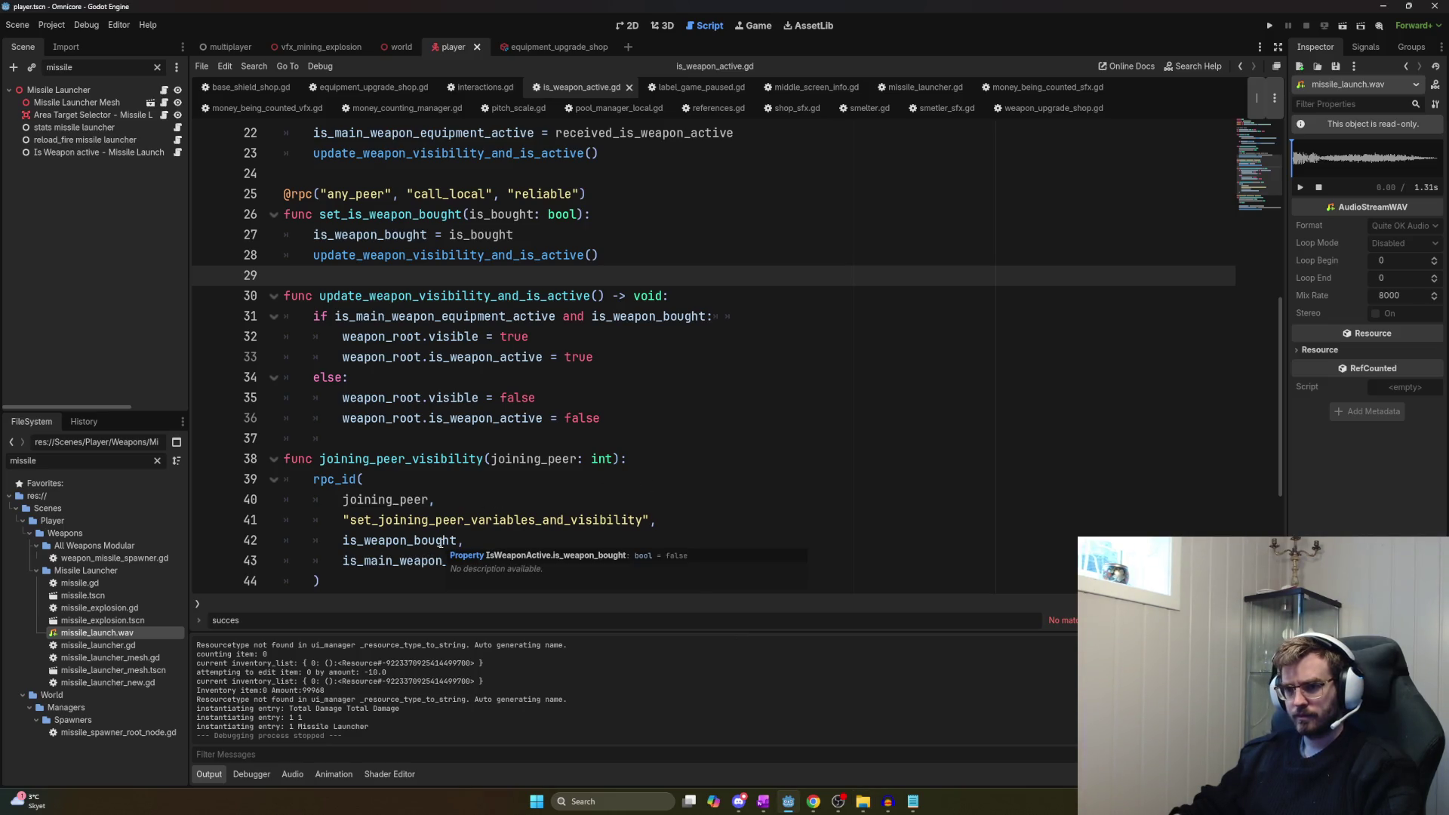
- Open missile_launcher.gd and search it for 'play'
left_click(164, 90)
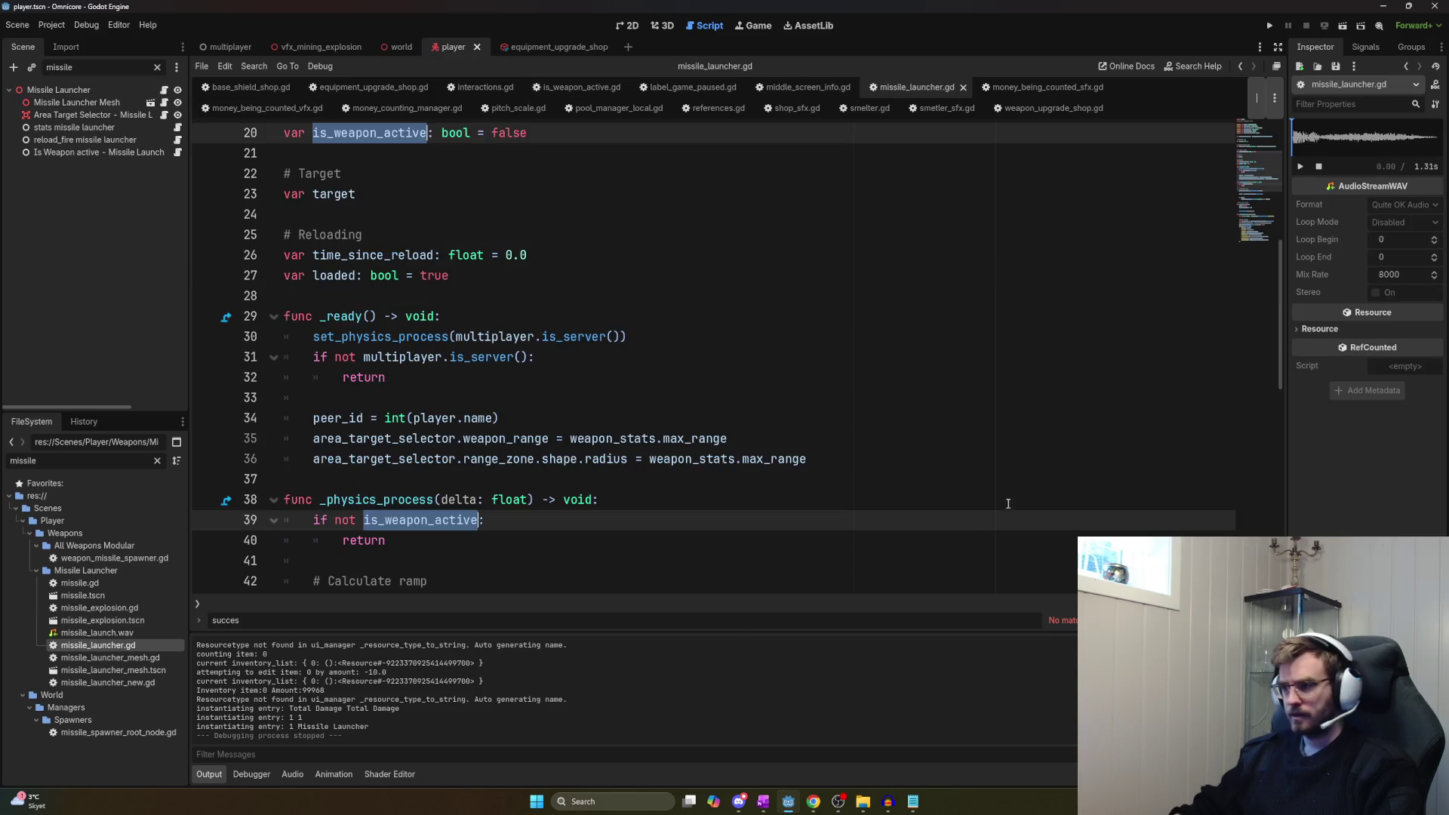
scroll(785, 458, "up", 5)
key("ctrl+f")
type("sound")
key("ctrl+a")
type("play")
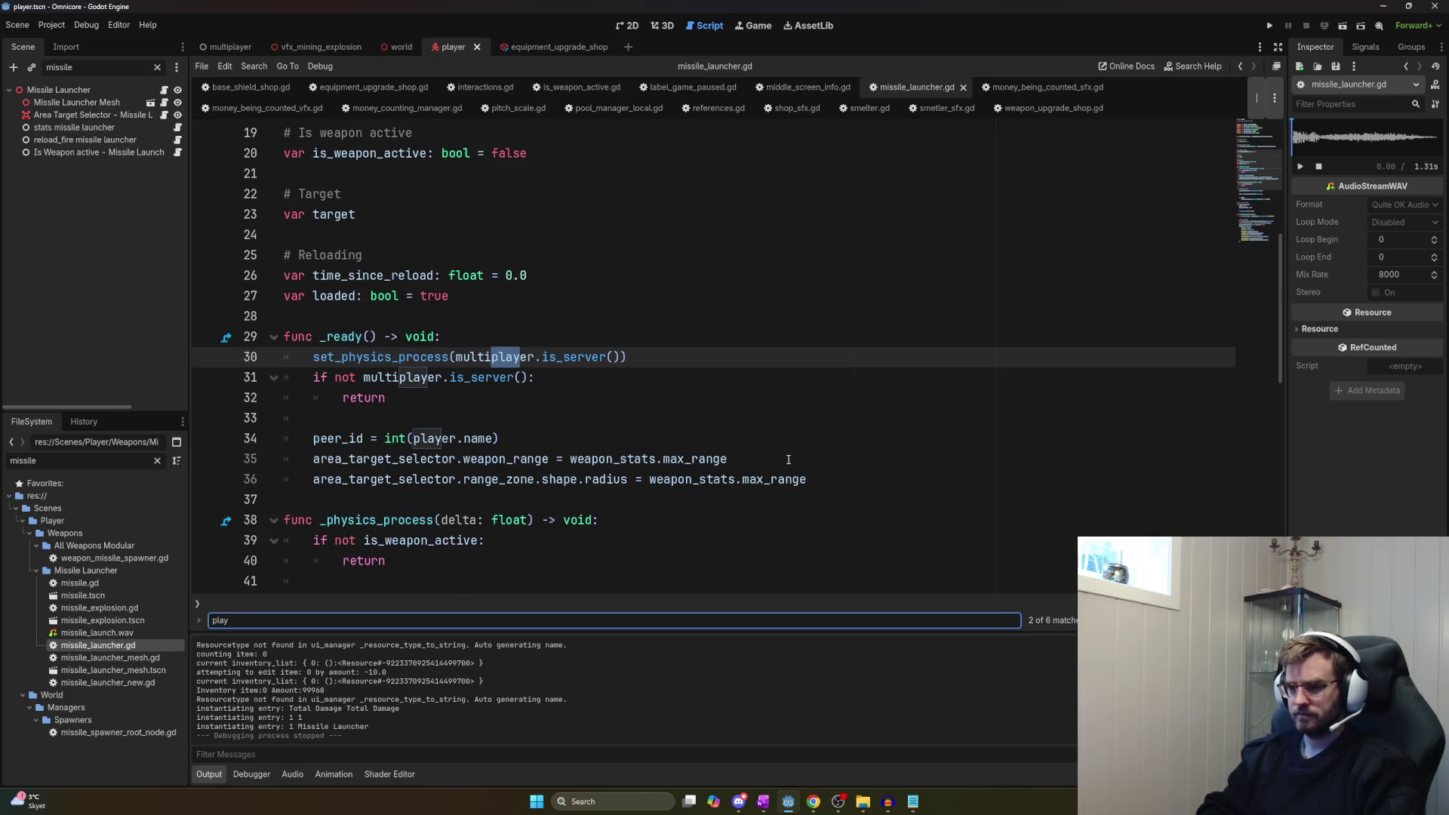
key("Return")
key("Return")
key("Return")
key("Return")
key("Return")
key("Return")
key("Return")
key("Return")
key("Return")
key("Return")
key("Return")
key("Return")
key("Return")
key("Return")
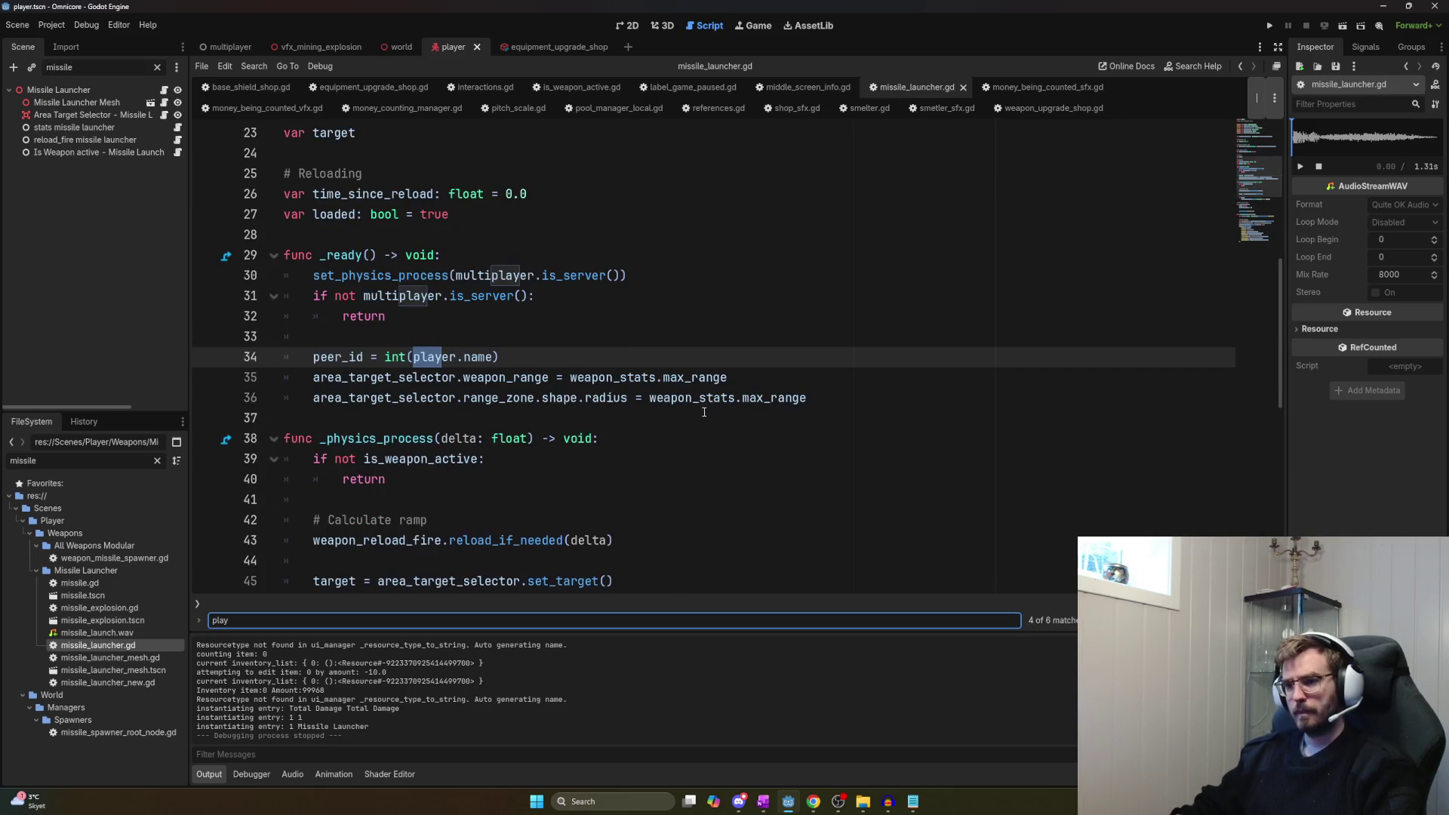
- Look over the 'play' matches and filter the Scene dock by 'sfx'
scroll(704, 412, "down", 5)
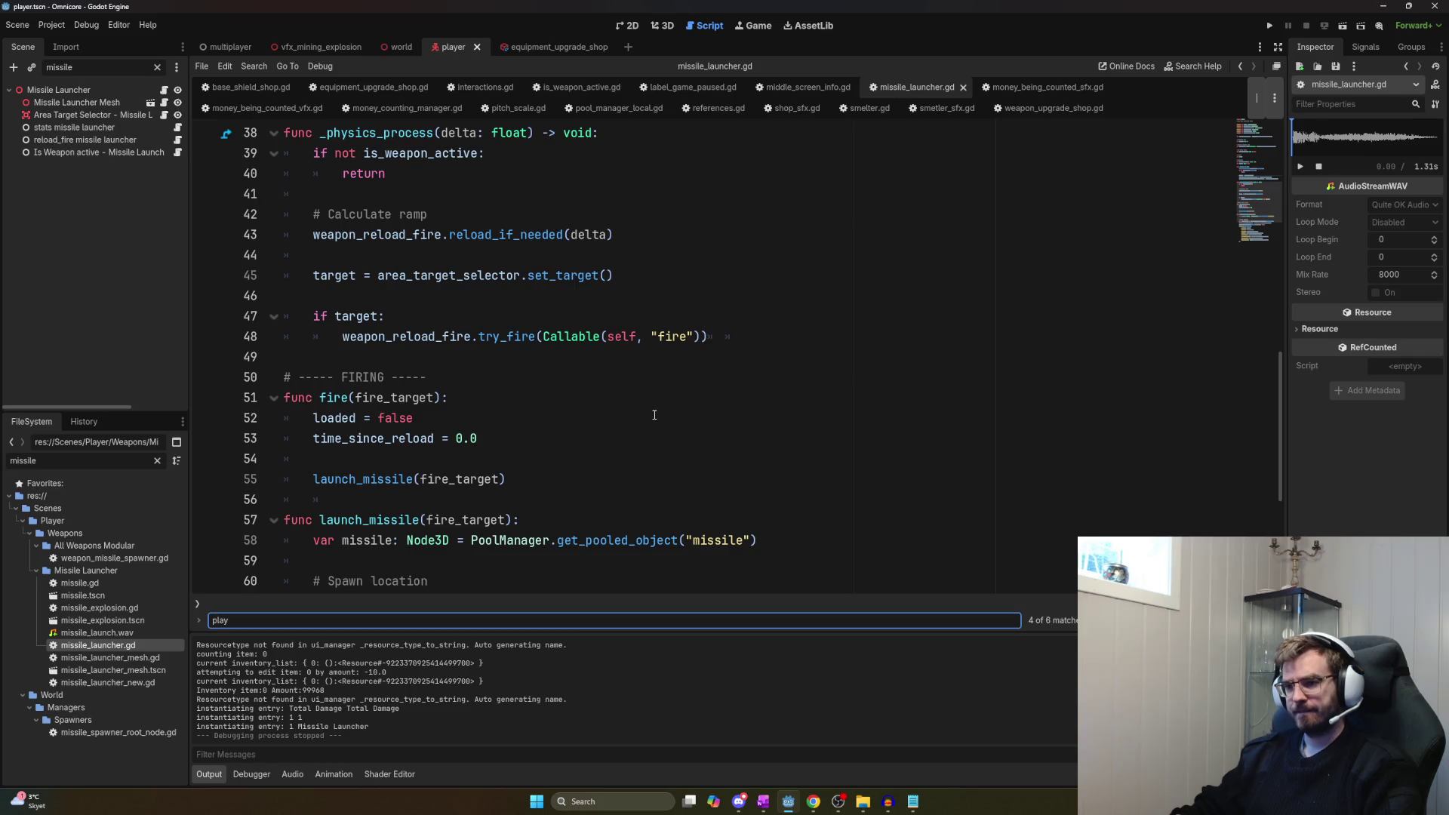
scroll(654, 415, "down", 1)
scroll(649, 415, "down", 1)
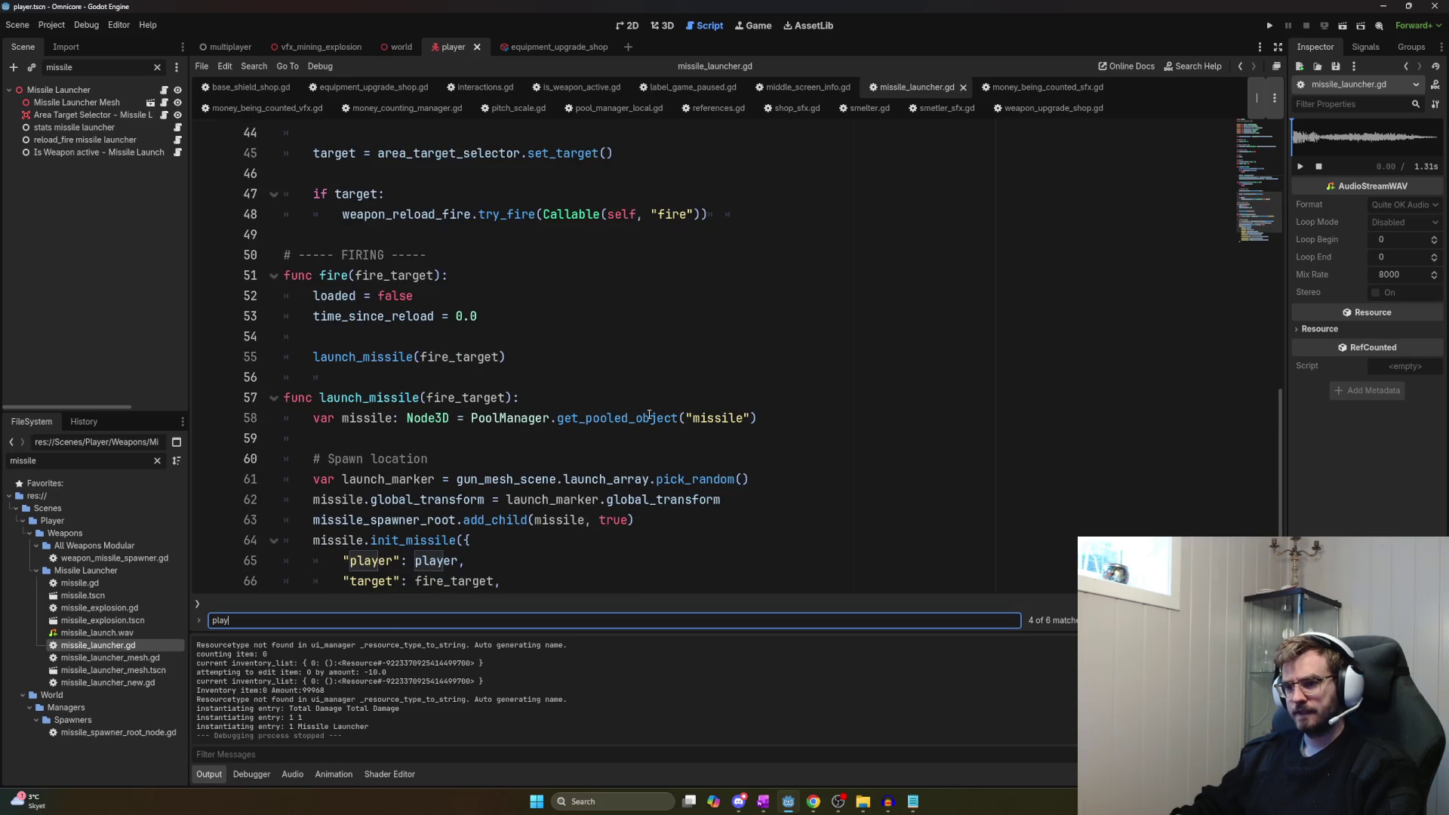
double_click(77, 67)
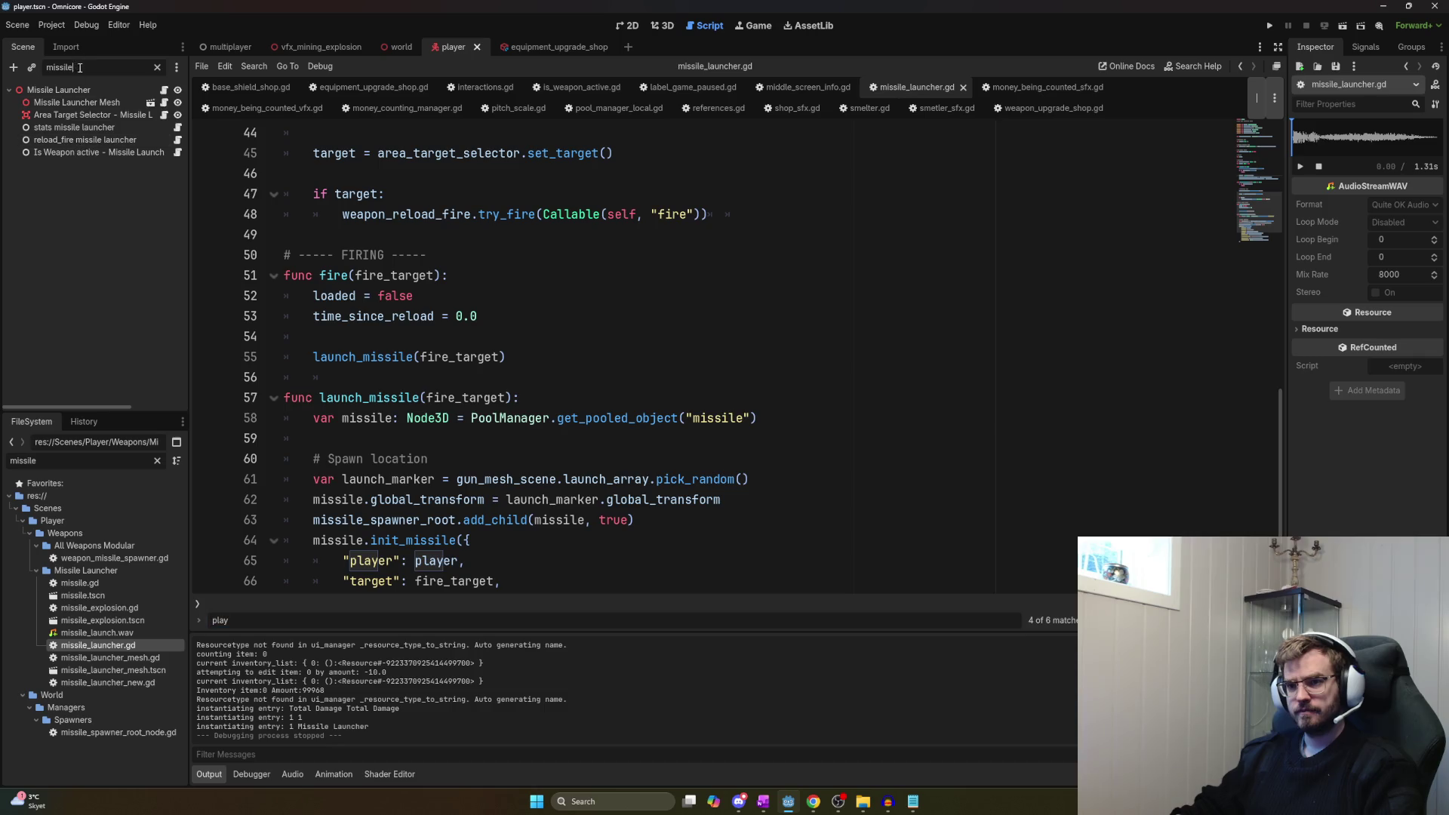
type("sfx")
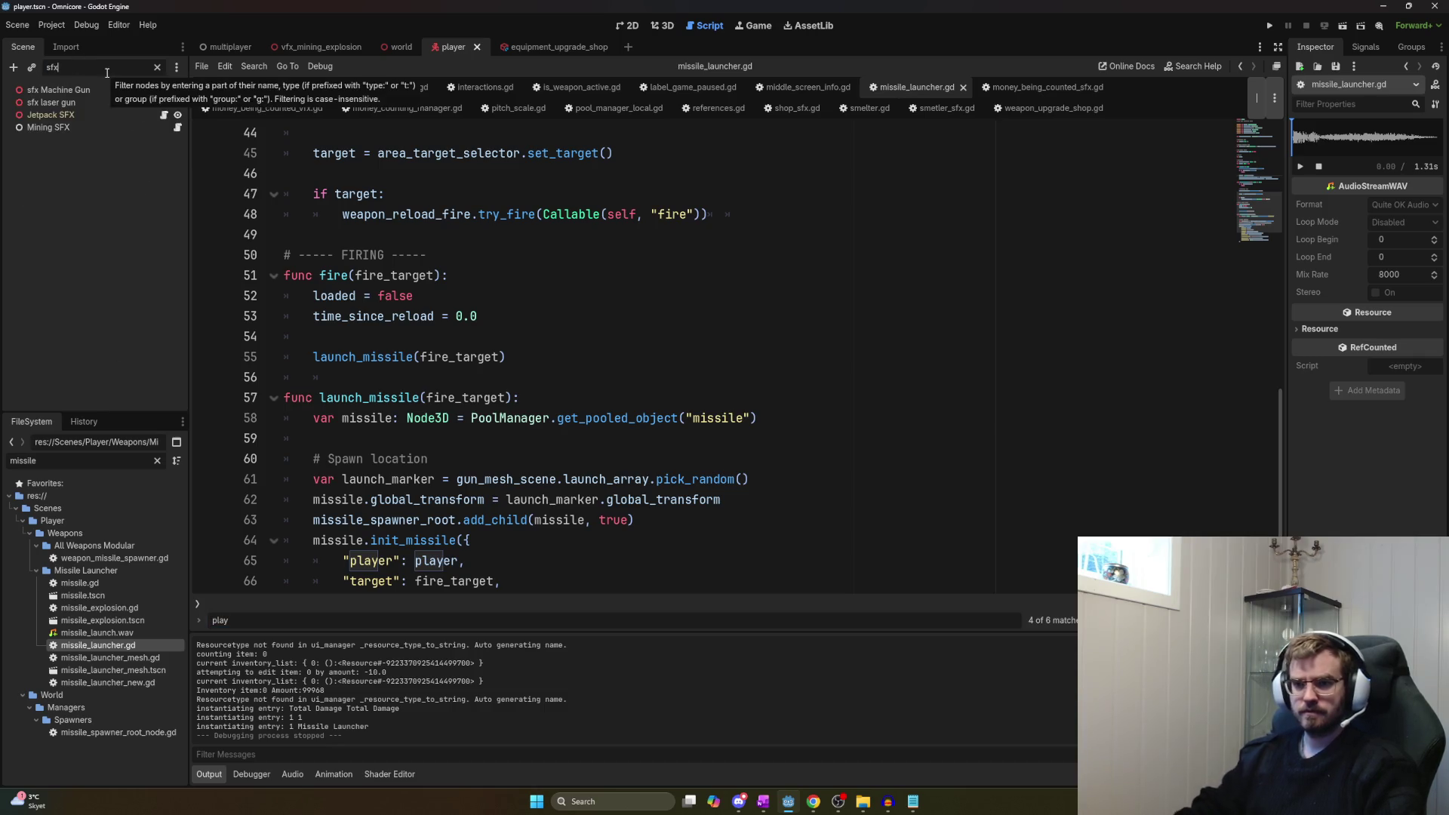
- Open the sfx laser gun's weapon_sfx.gd script, read through its pitch-scaling code, and clear the scene filter
left_click(165, 102)
scroll(649, 310, "down", 4)
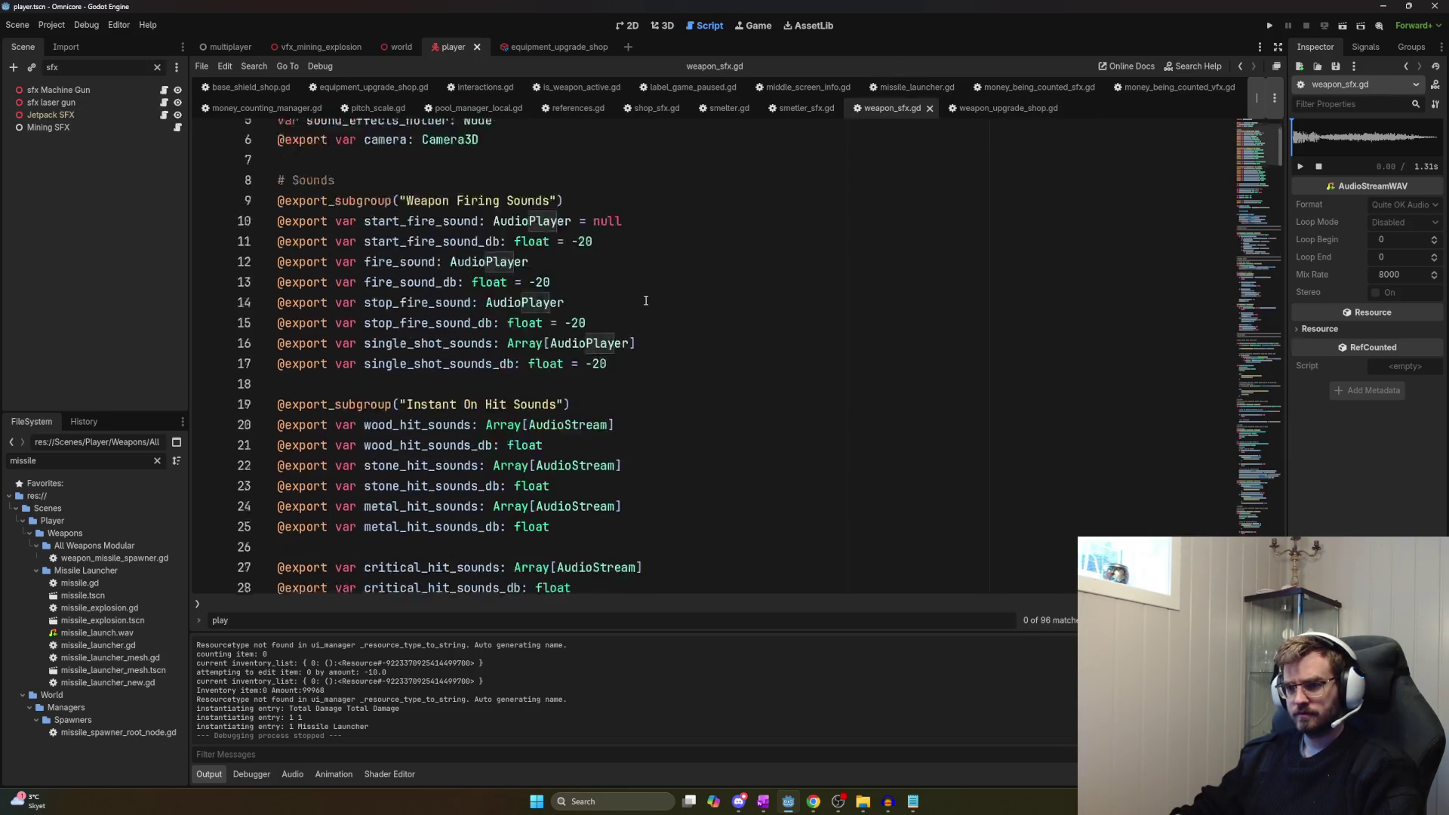
scroll(649, 309, "down", 15)
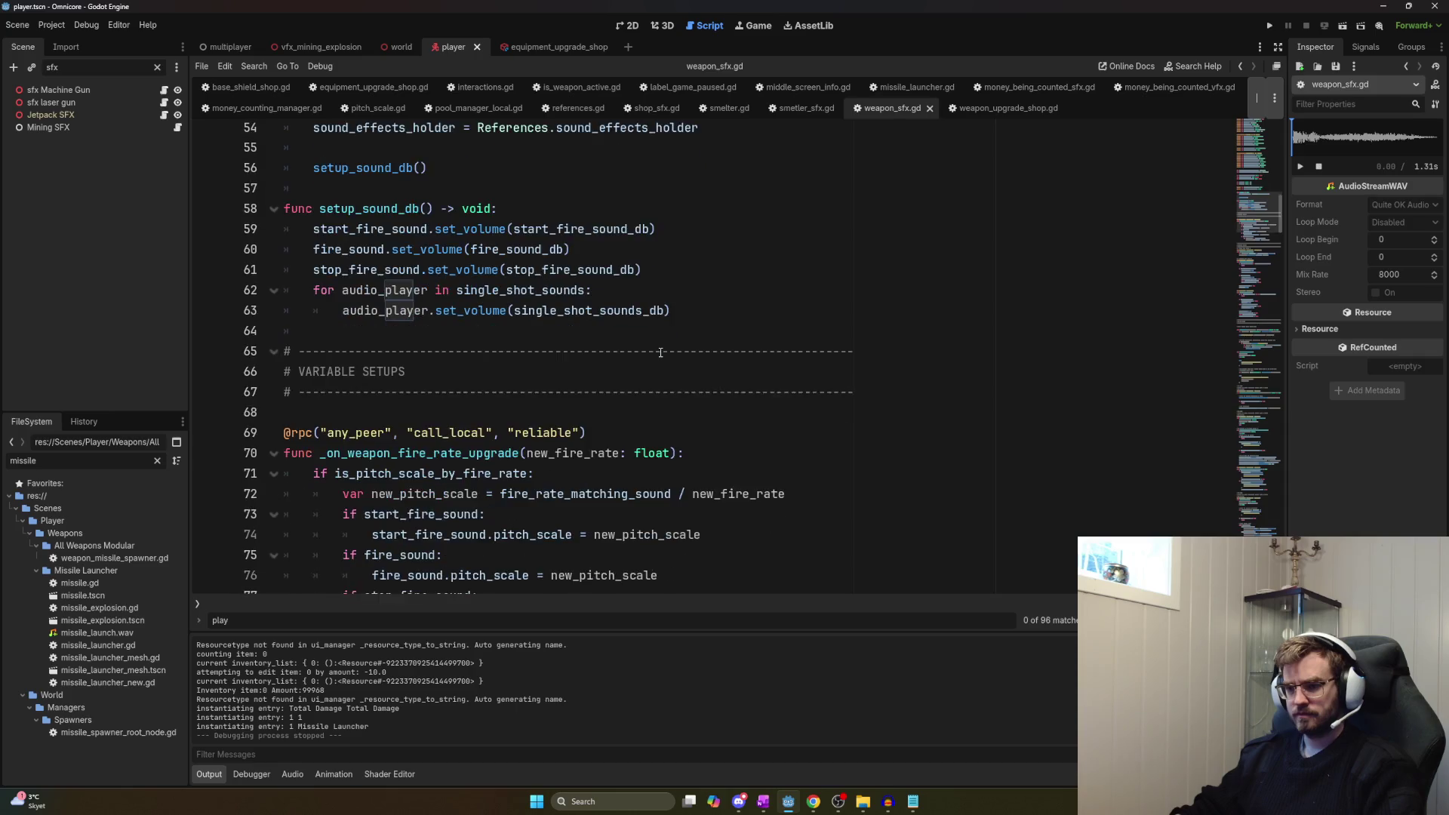
key("BackSpace")
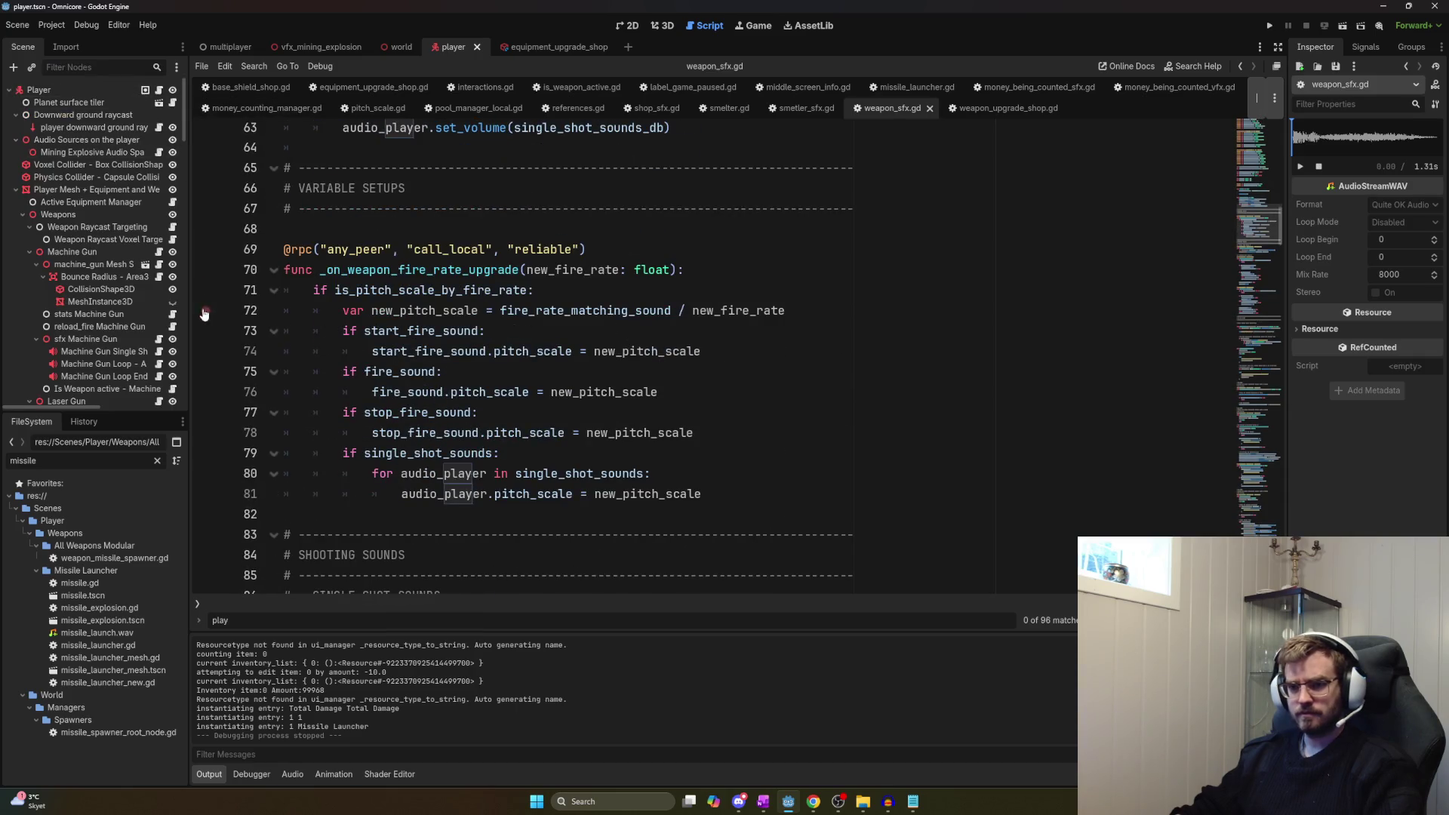
scroll(113, 362, "down", 3)
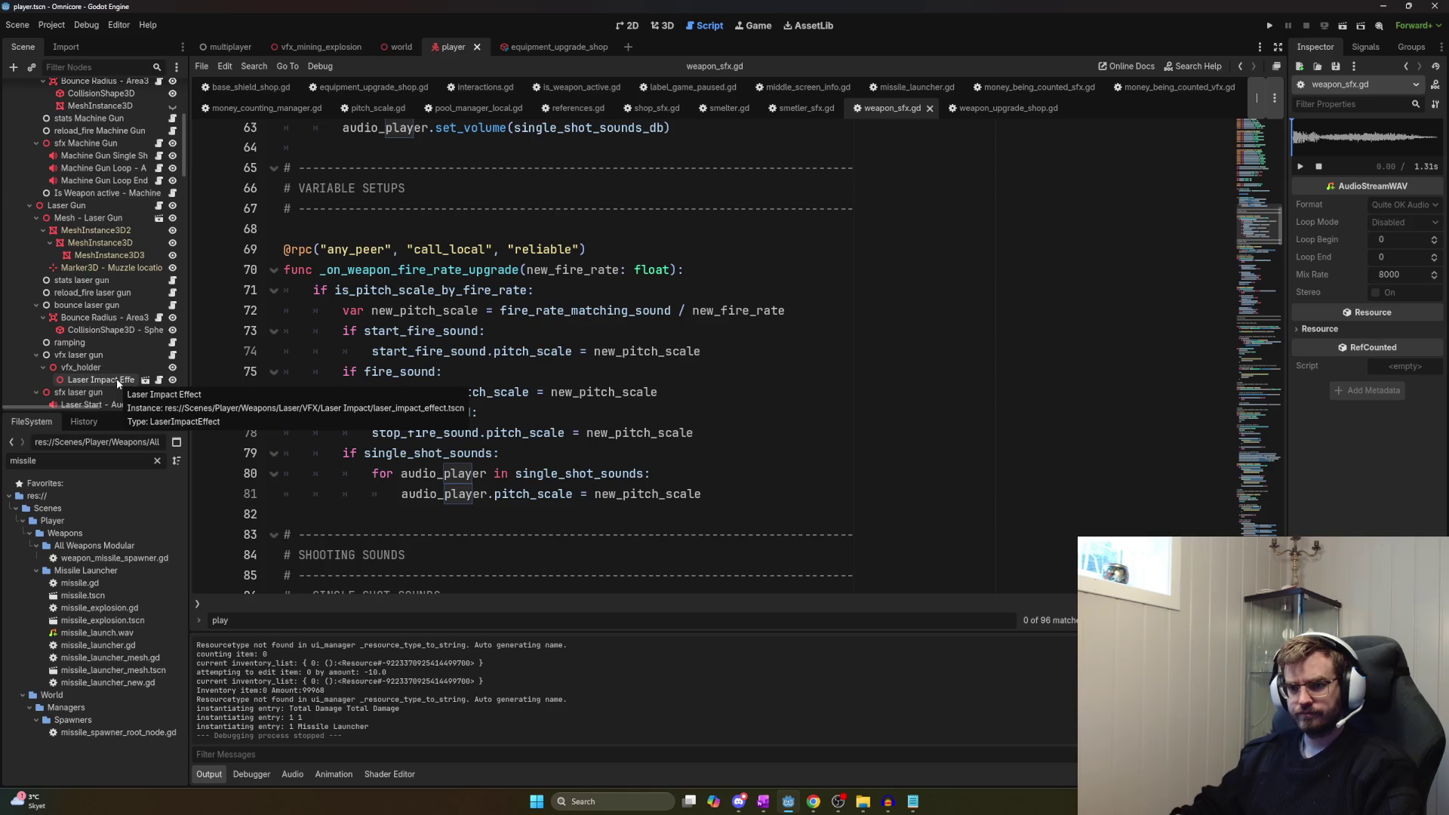
- Filter the scene tree by 'missile' and add a Node3D child under Missile Launcher
type("missile")
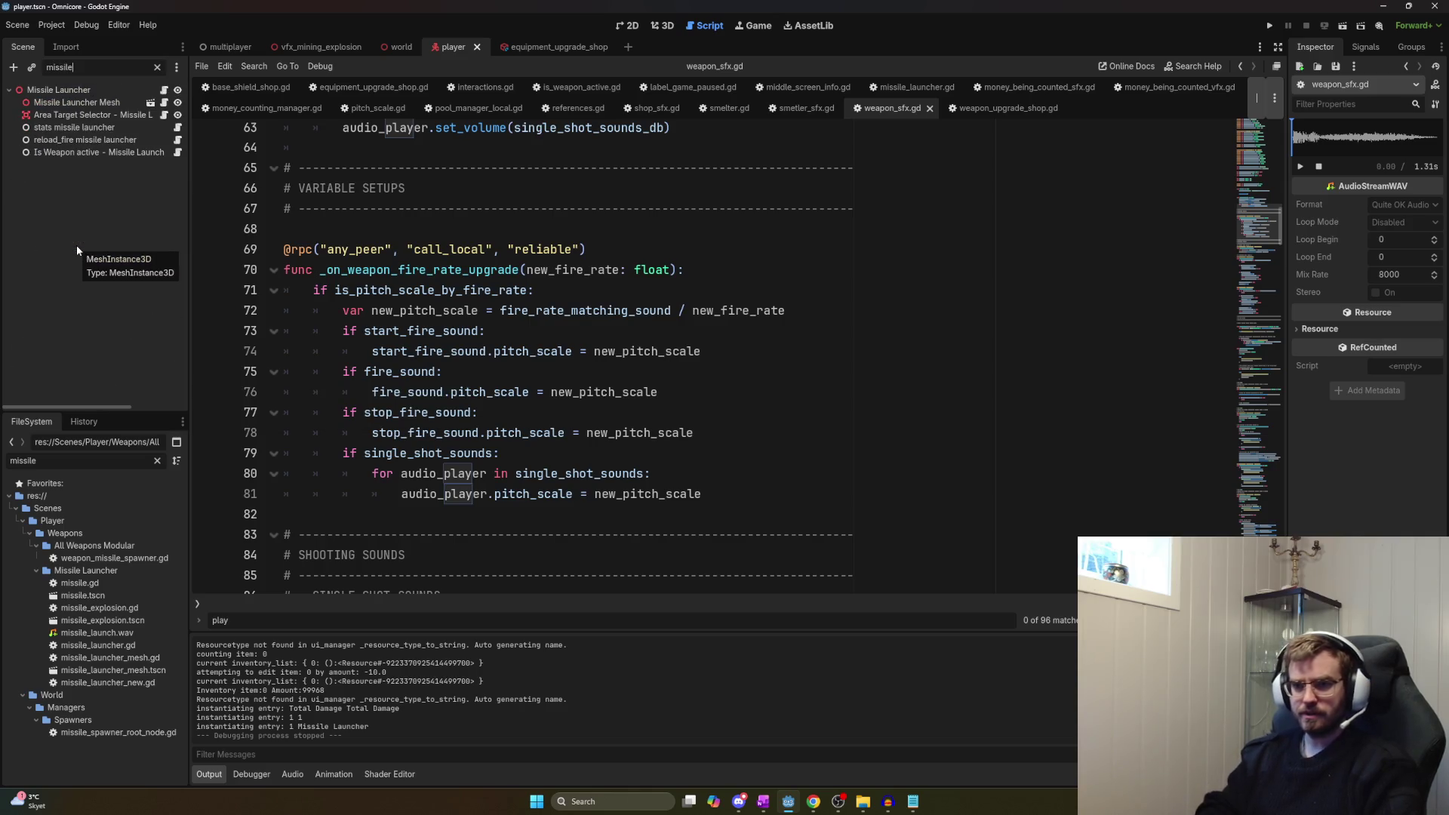
right_click(89, 90)
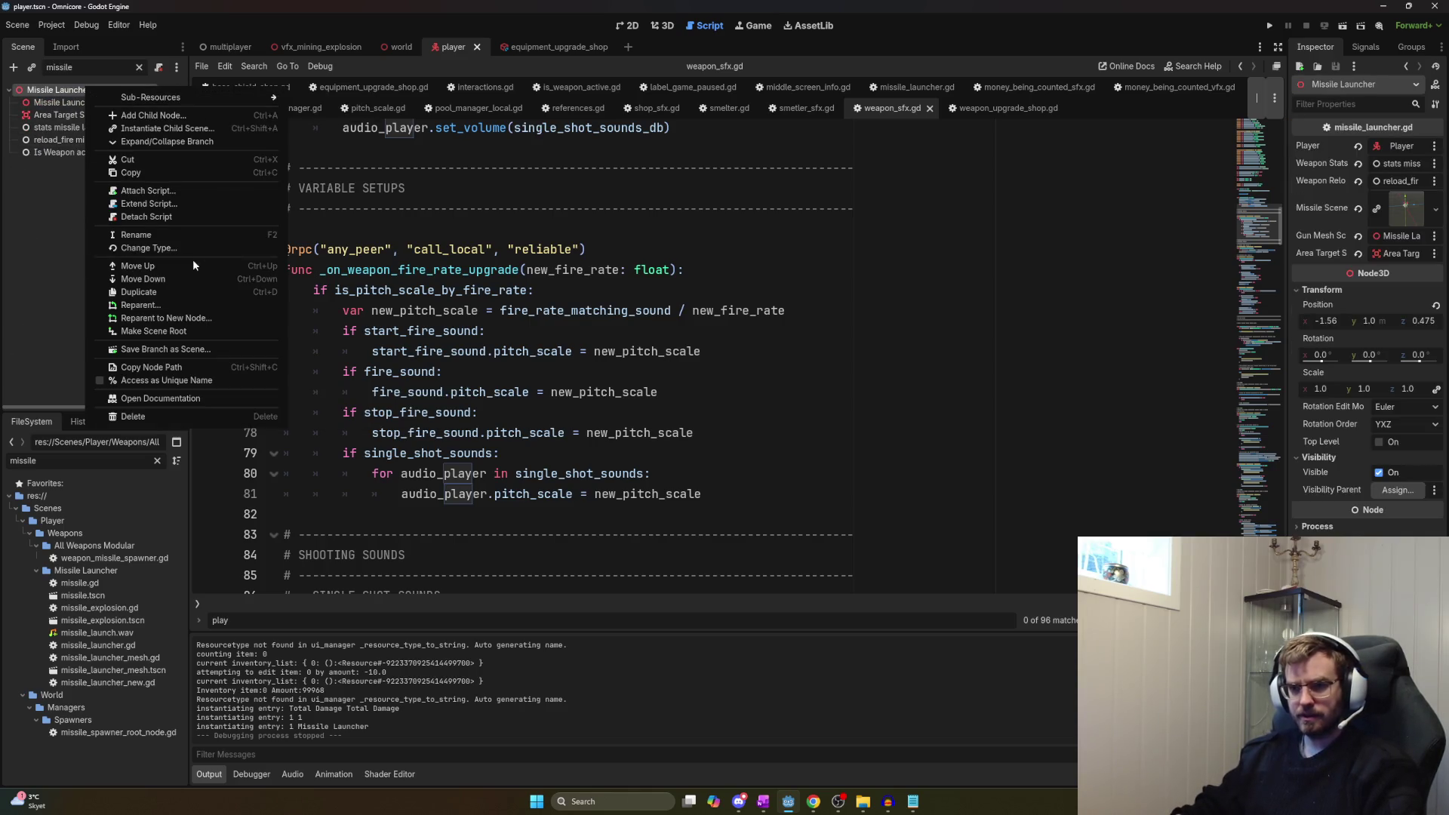
key("ctrl+a")
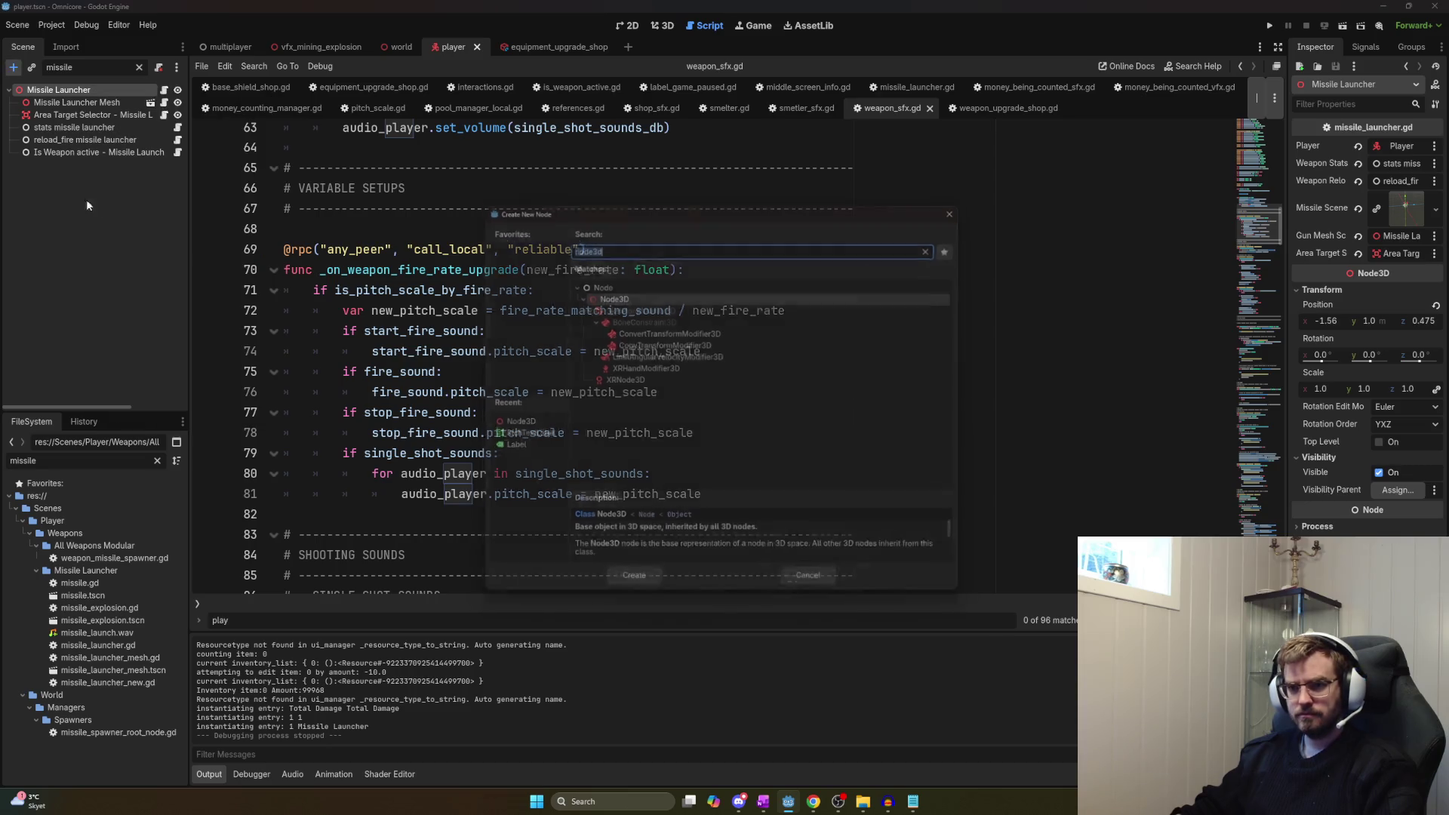
key("Return")
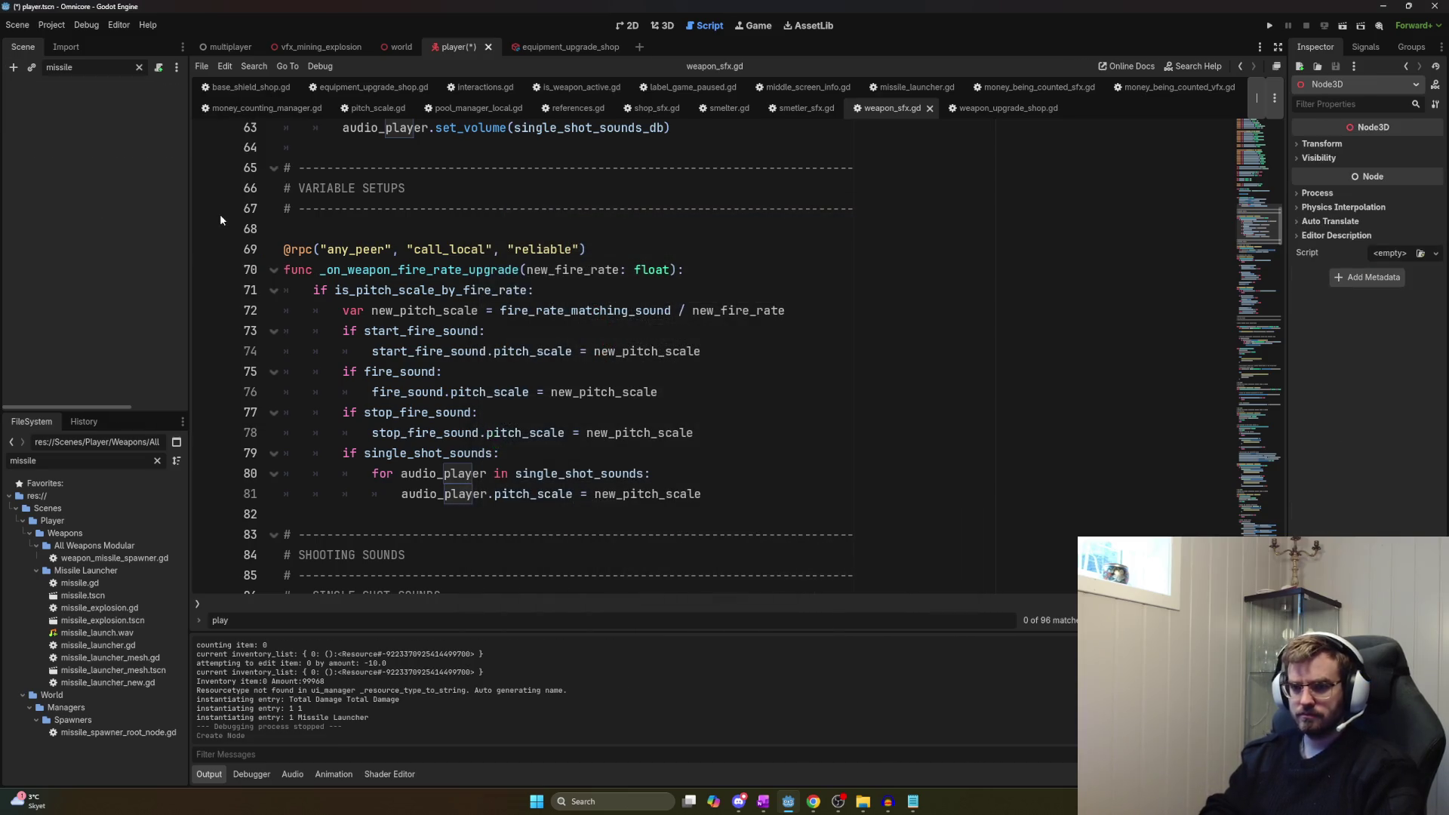
- Rename the new Node3D to a Missile Launcher sfx name
left_click(139, 67)
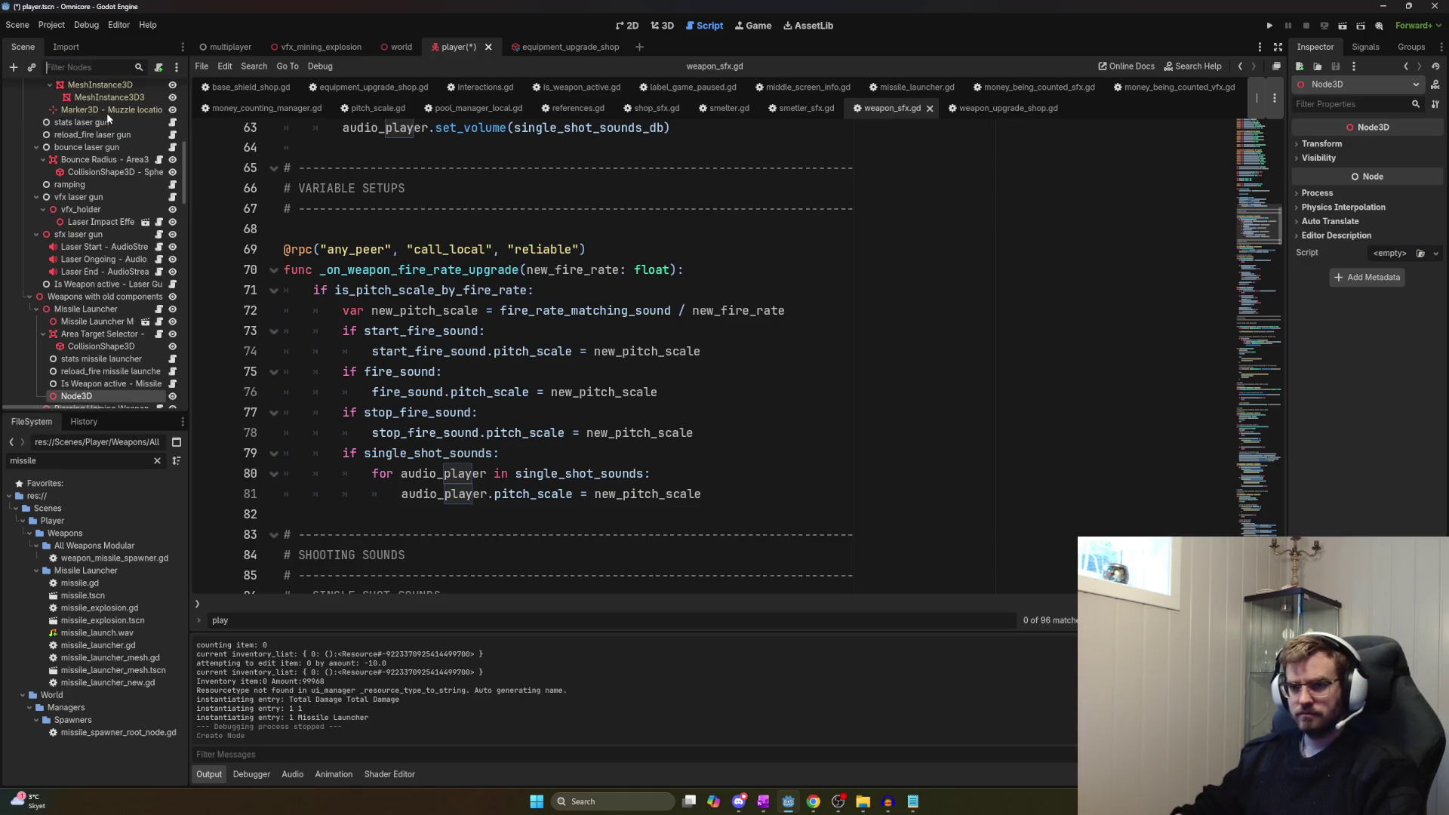
scroll(116, 365, "down", 3)
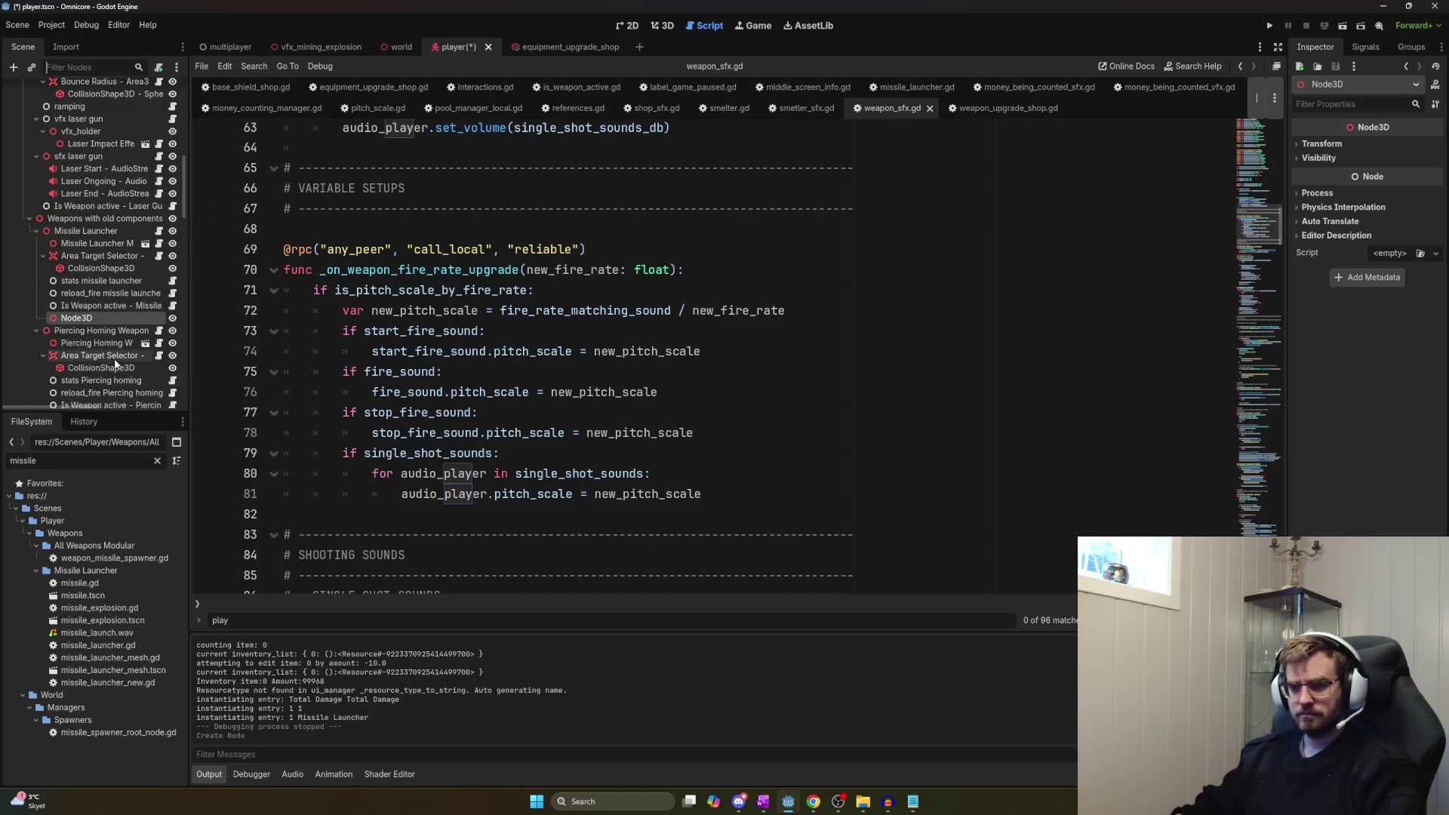
double_click(102, 314)
key("Home")
type("M")
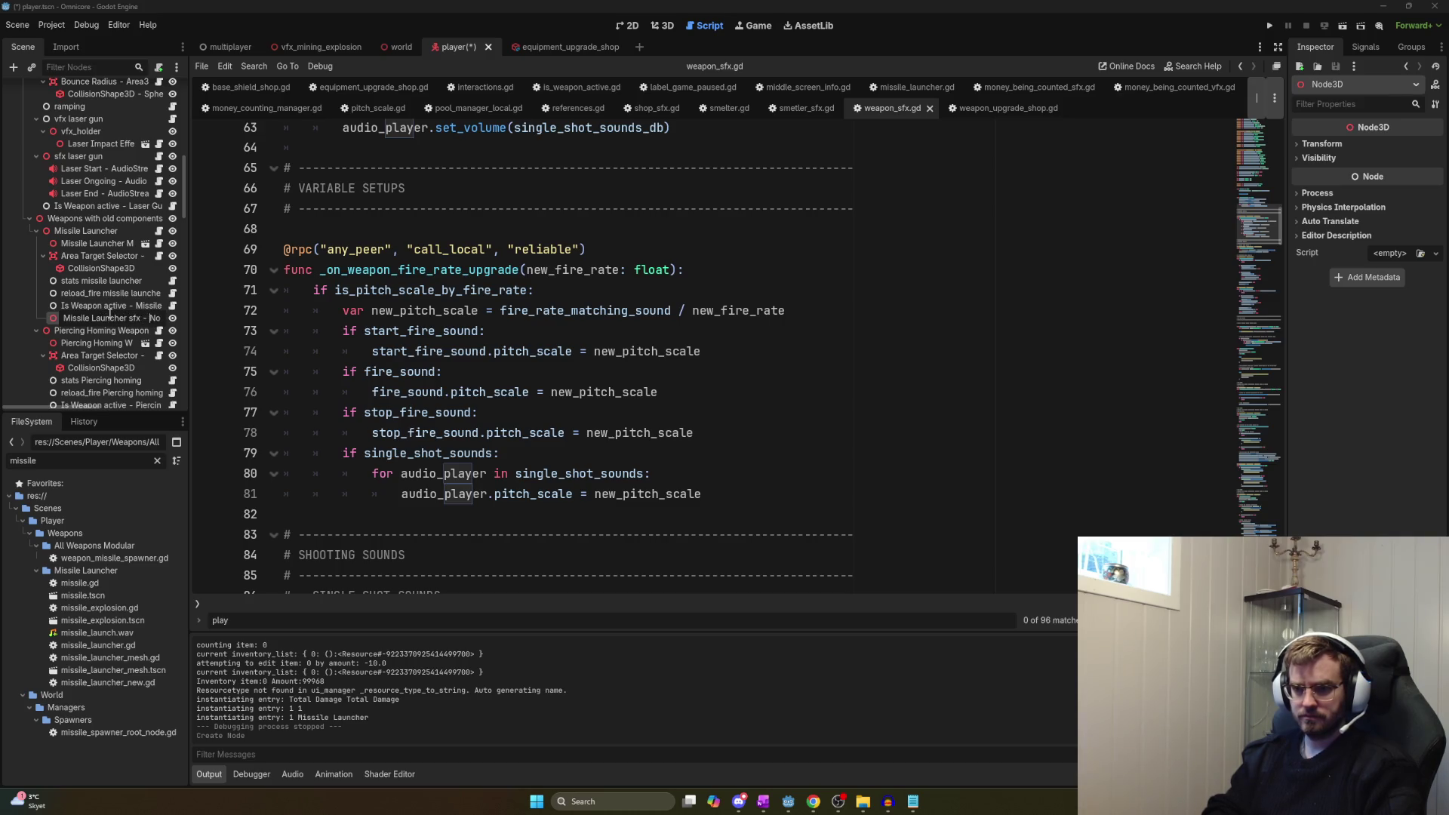
key("Return")
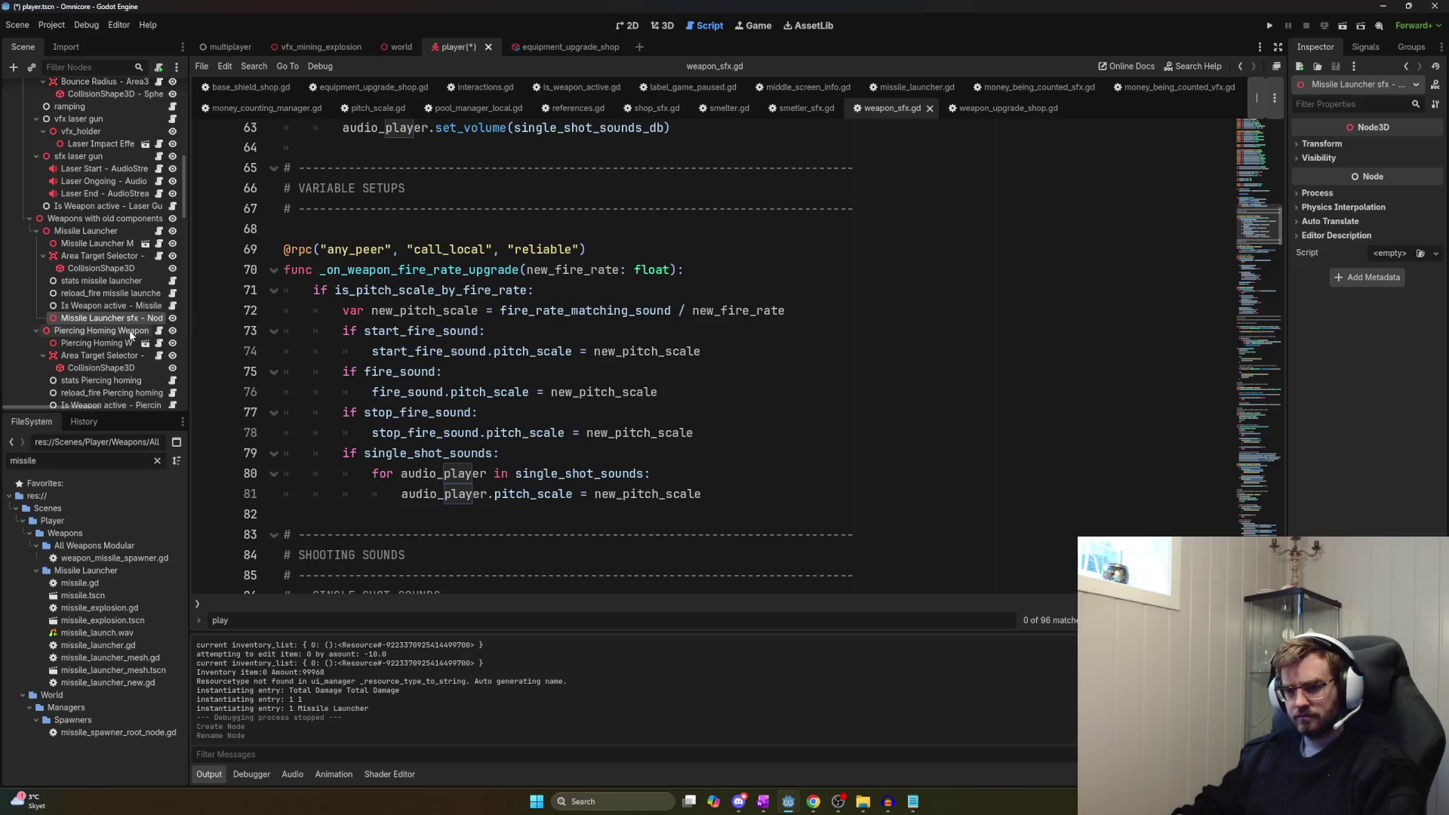
- Filter FileSystem for 'weapon sfx' and attach weapon_sfx.gd to the Missile Launcher sfx node
double_click(23, 460)
type("sfx")
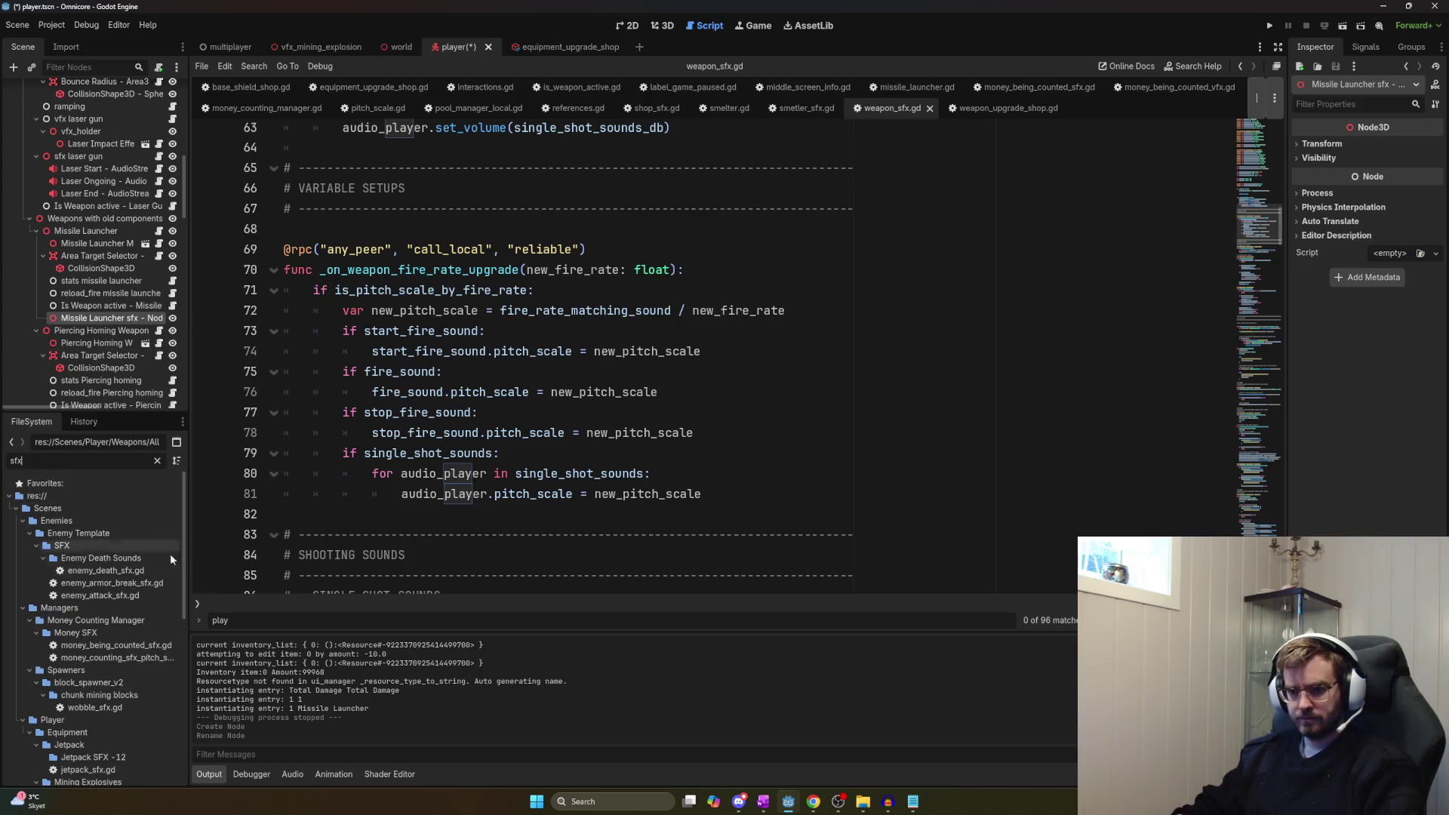
scroll(126, 629, "down", 4)
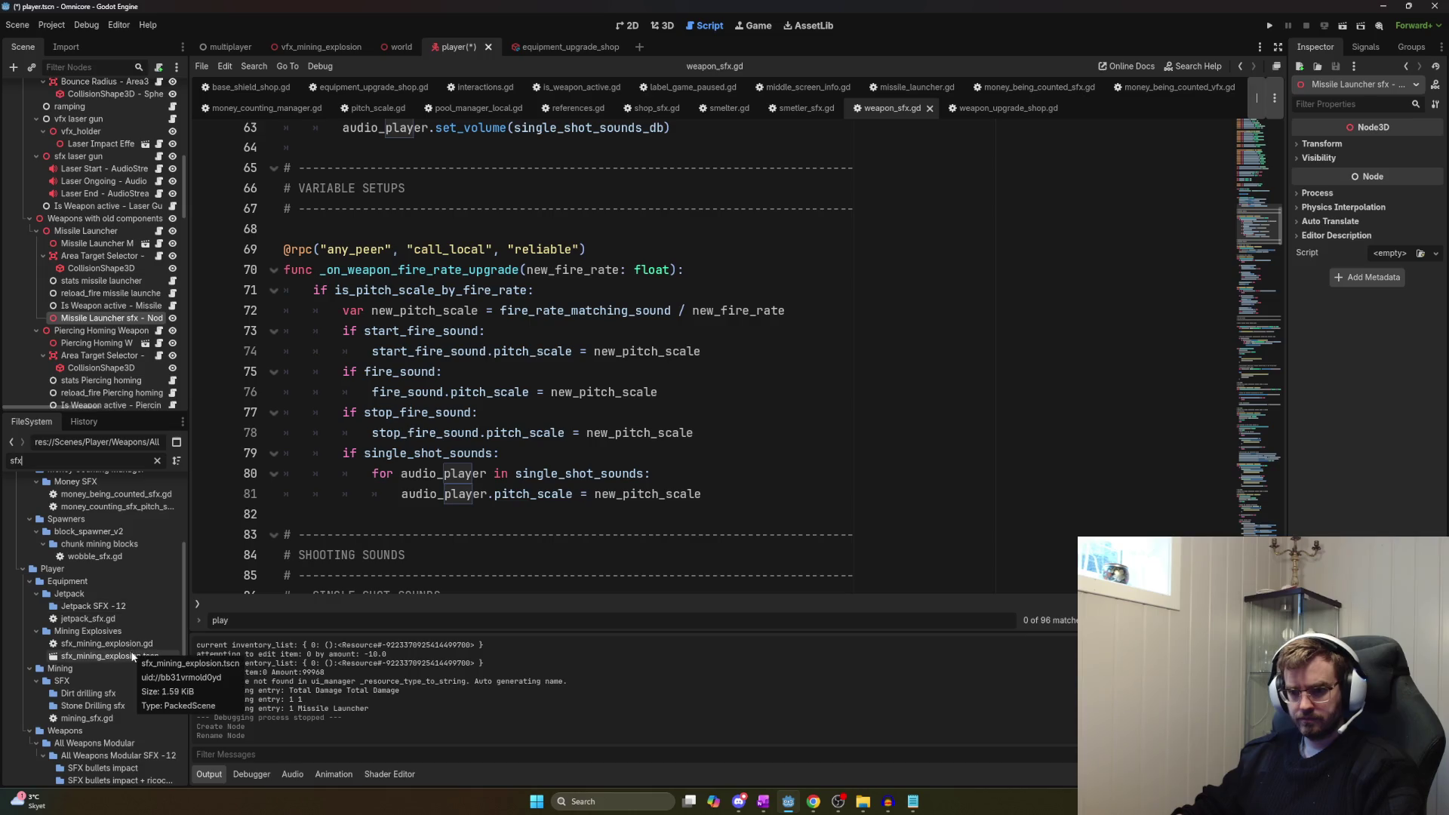
key("ctrl+a")
type("weapon sfx")
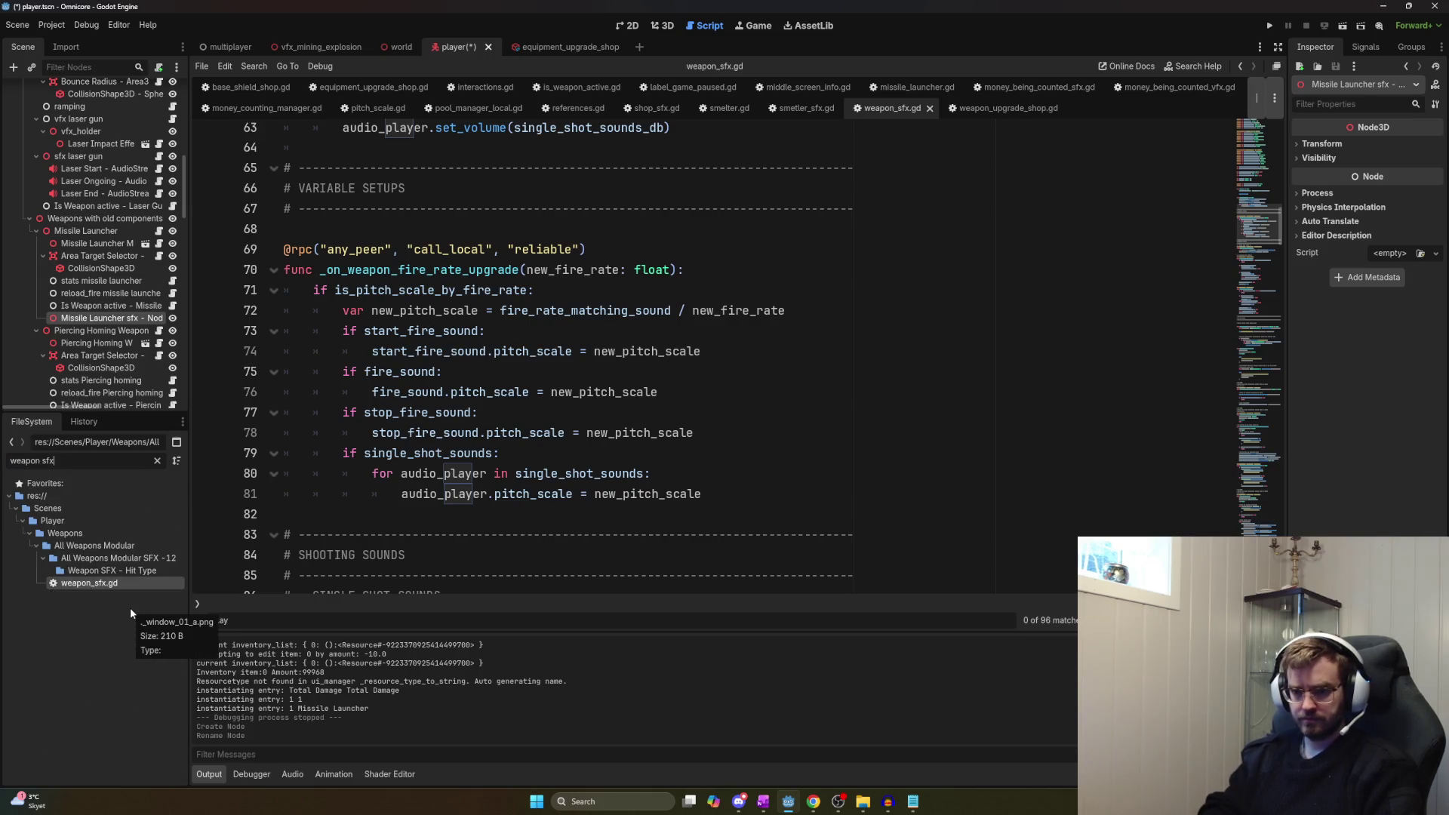
mouse_move(120, 583)
left_mouse_down()
mouse_move(98, 397)
mouse_move(100, 199)
left_mouse_up()
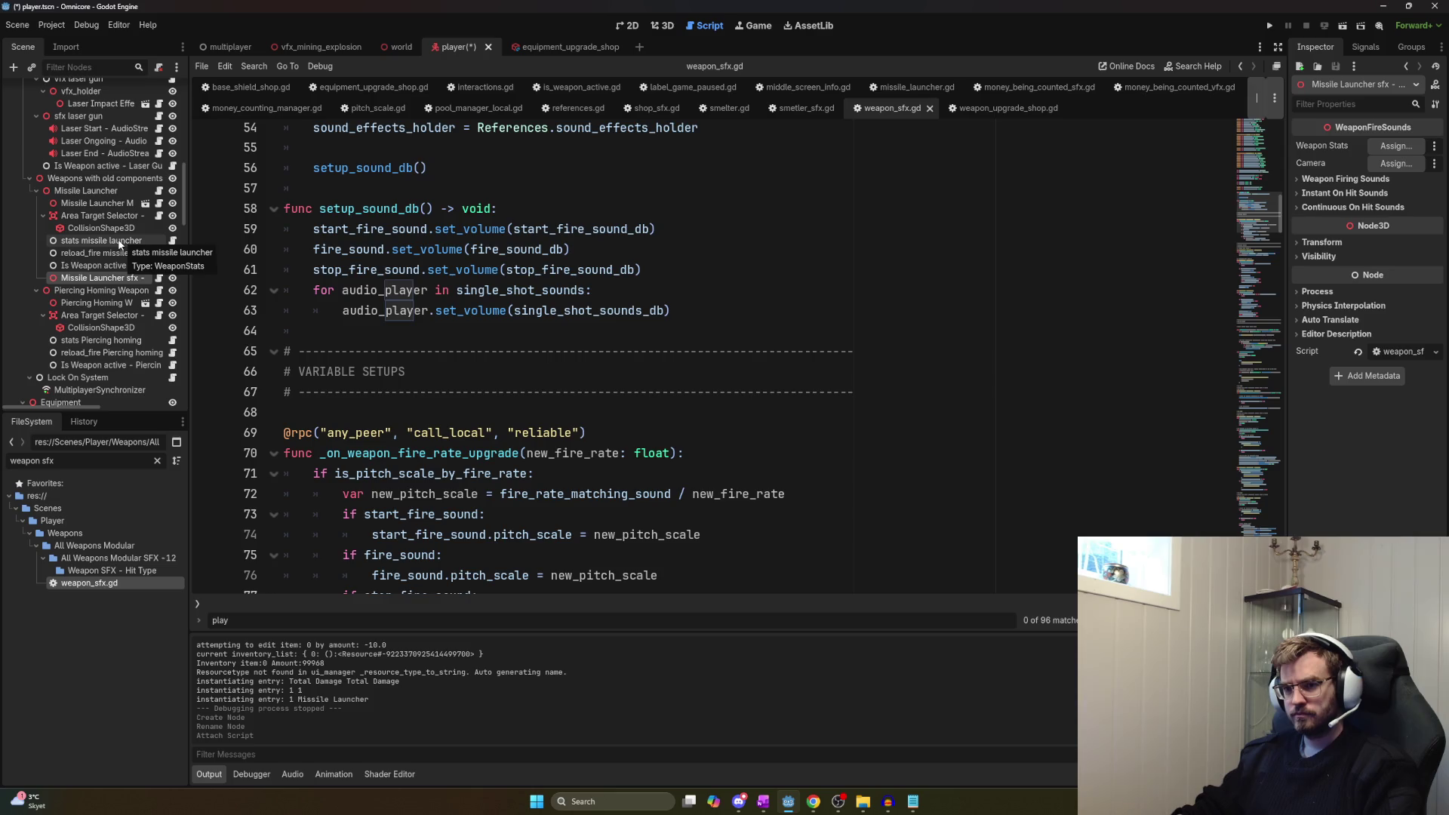
- Set the node's Weapon Stats to the stats missile launcher resource
left_click_drag(120, 242, 1396, 146)
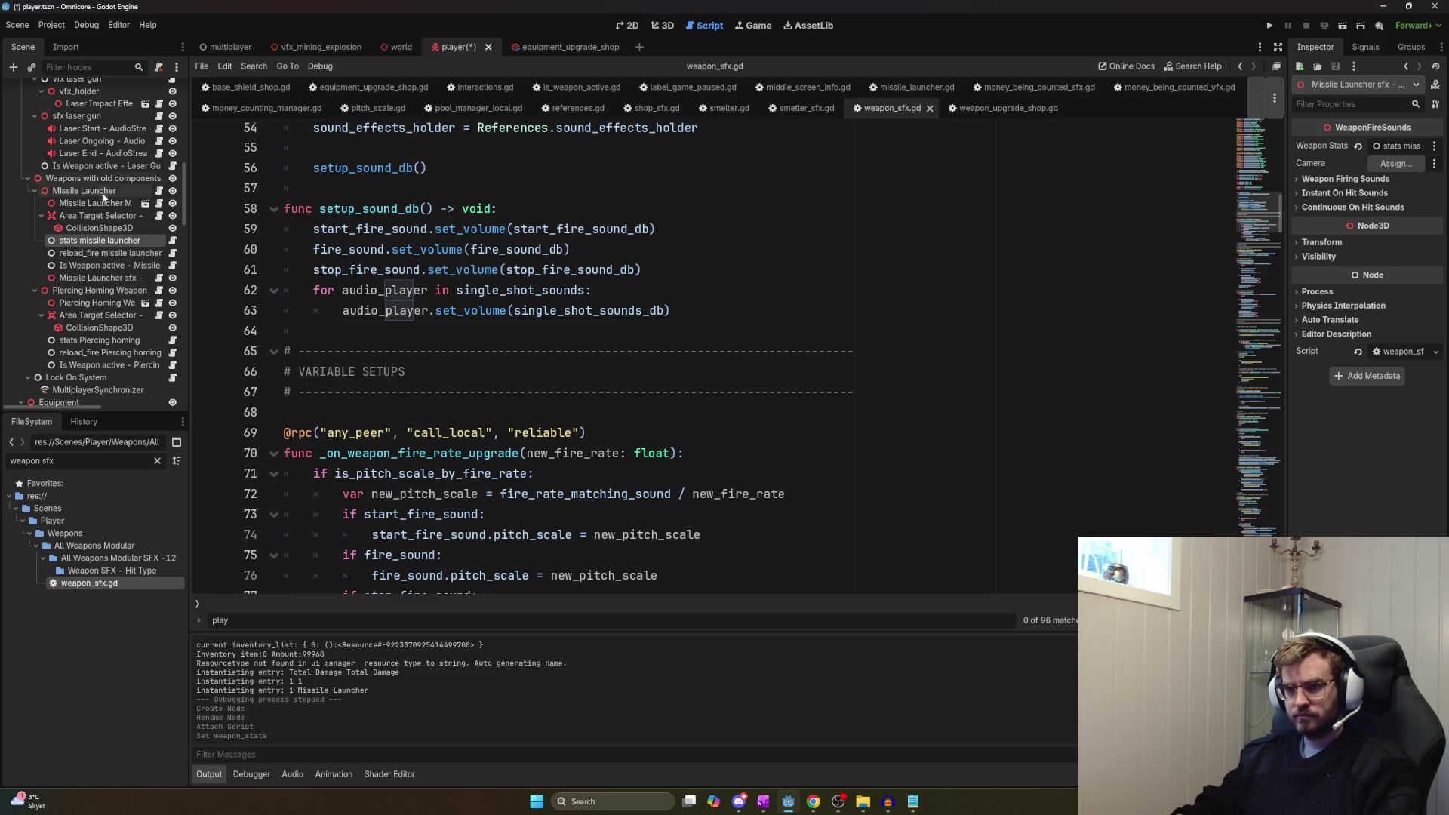
scroll(119, 295, "down", 3)
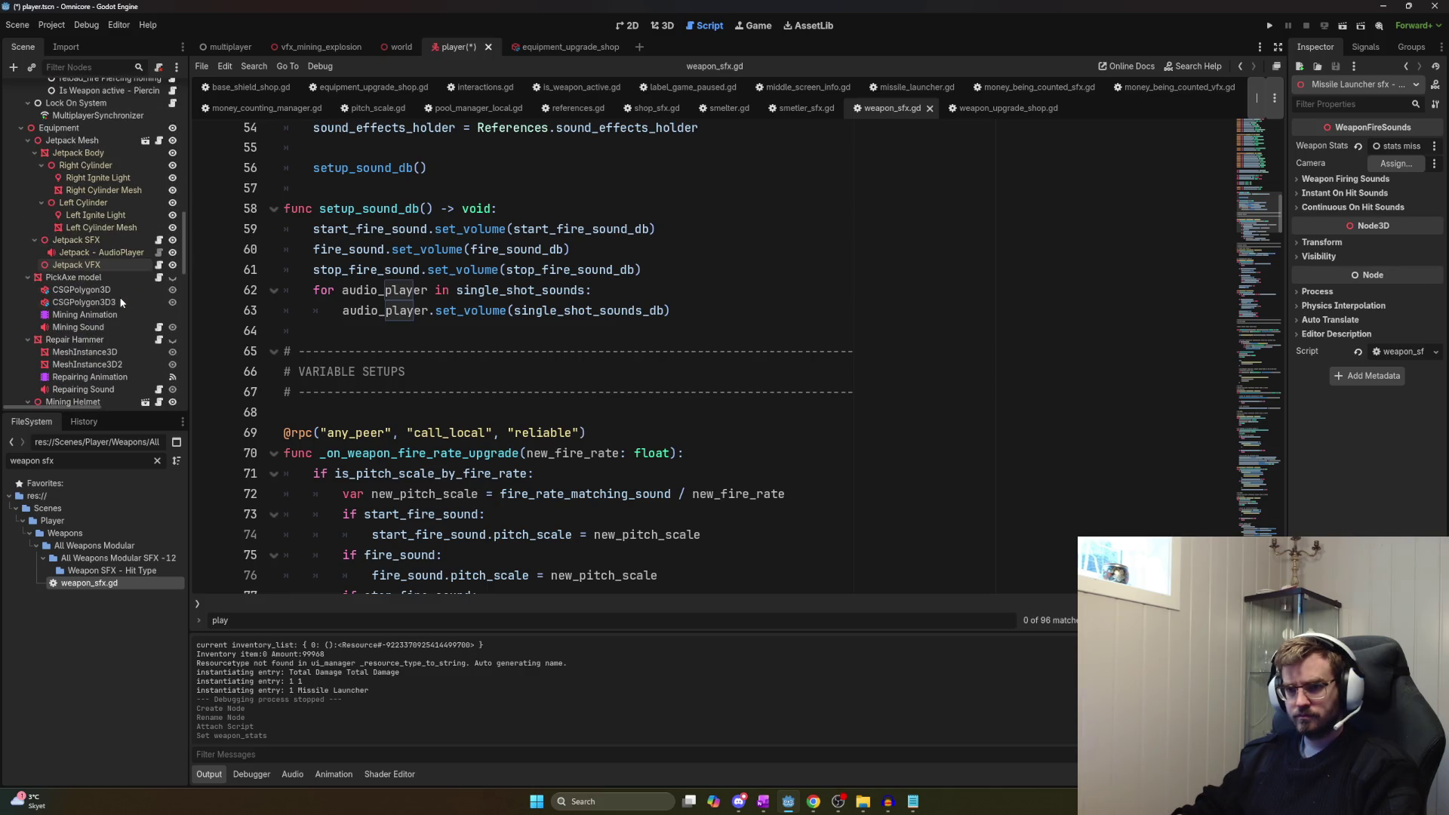
scroll(120, 299, "up", 3)
scroll(125, 302, "up", 10)
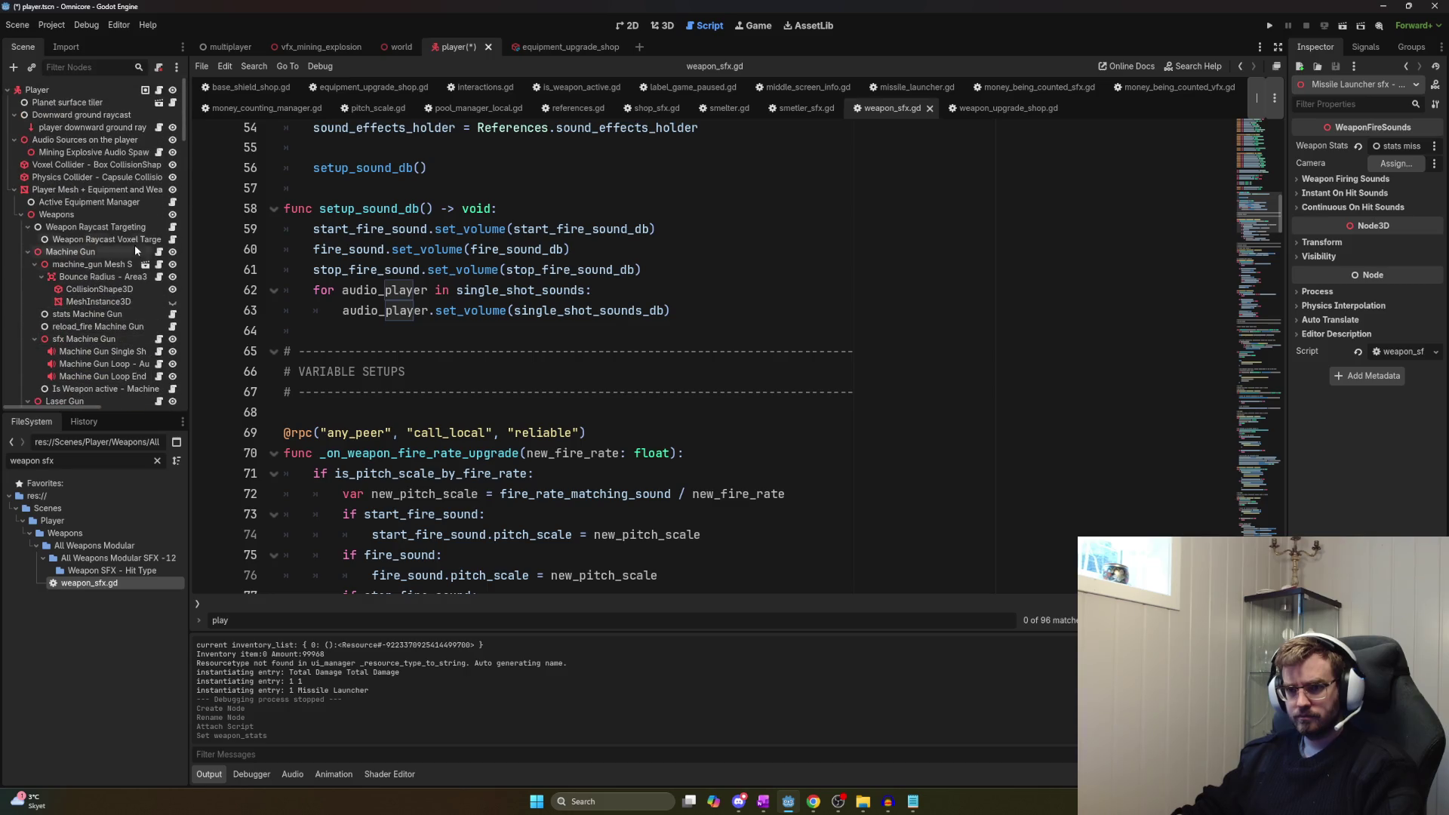
scroll(151, 273, "down", 10)
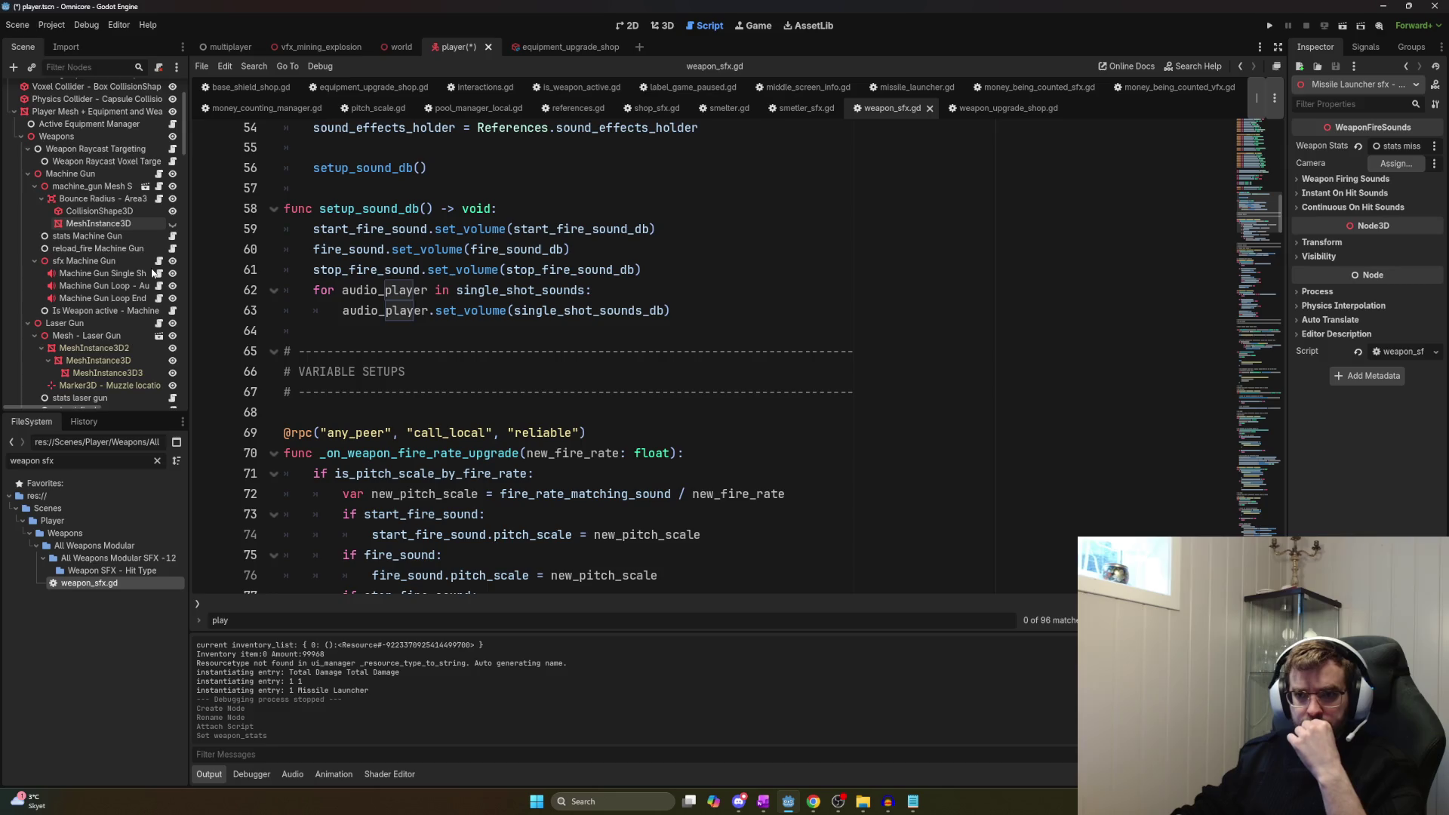
scroll(151, 276, "down", 5)
key("alt+Tab")
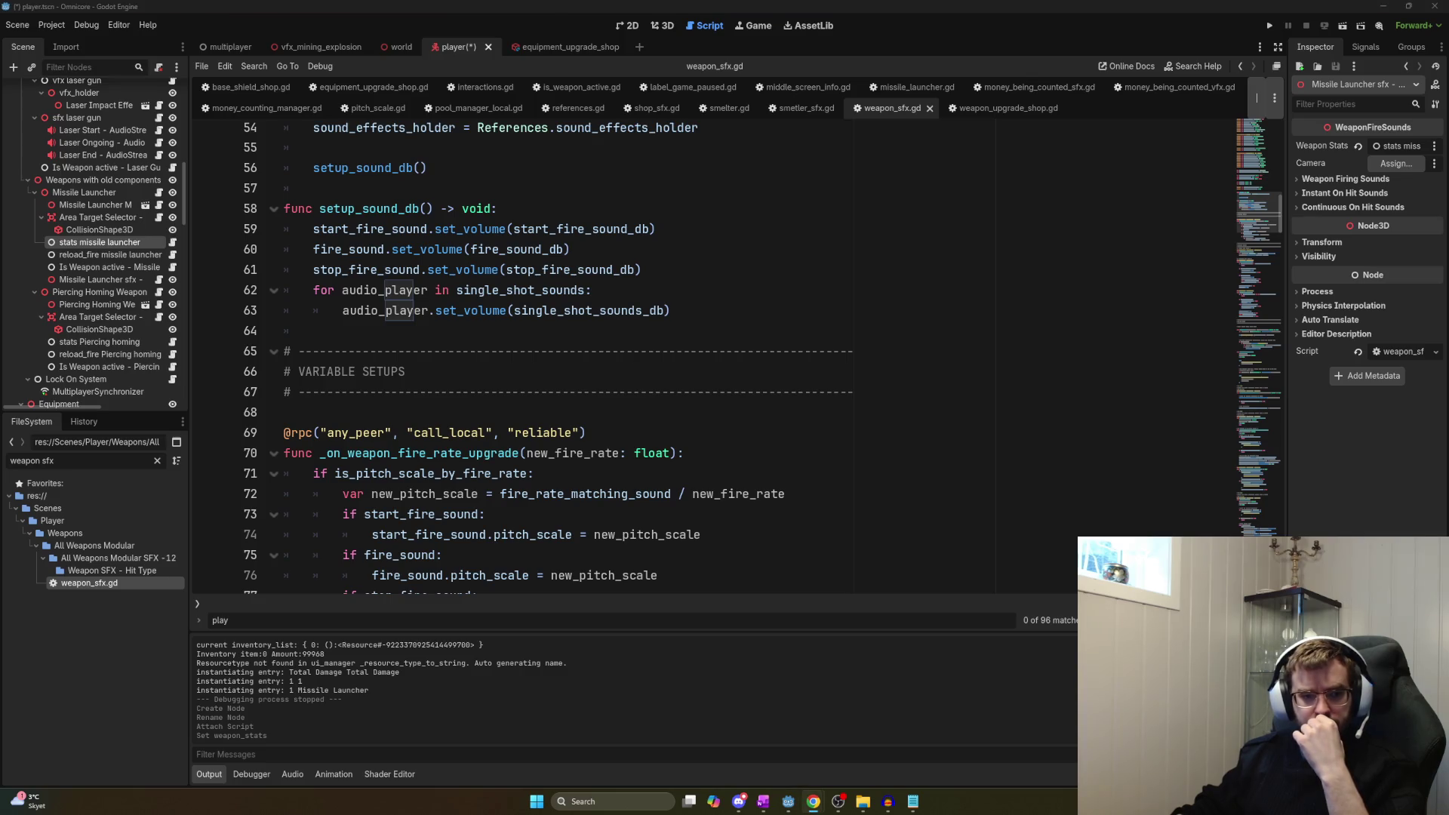
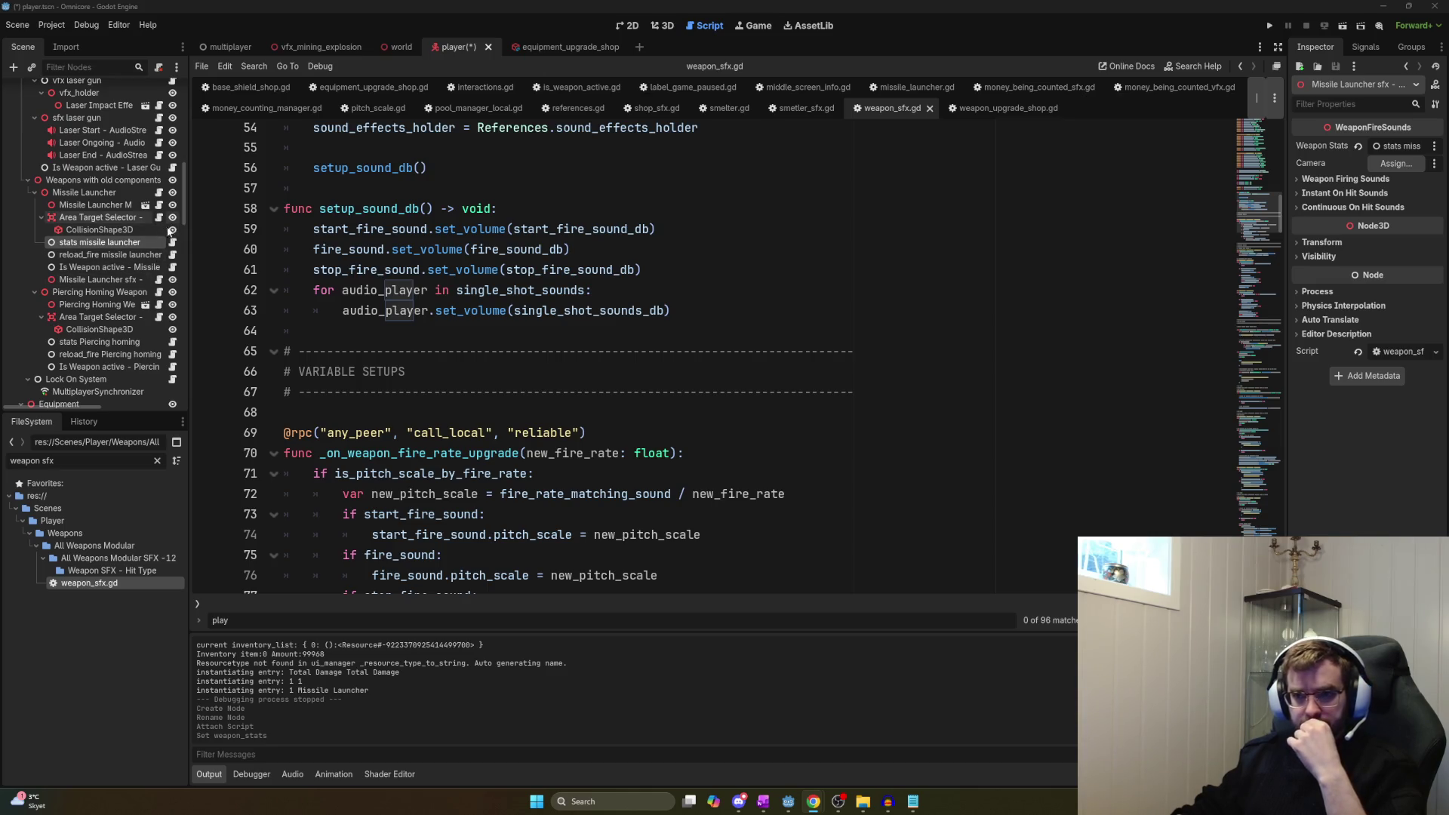
- Assign Camera3D as the Missile Launcher sfx node's camera
scroll(177, 190, "down", 4)
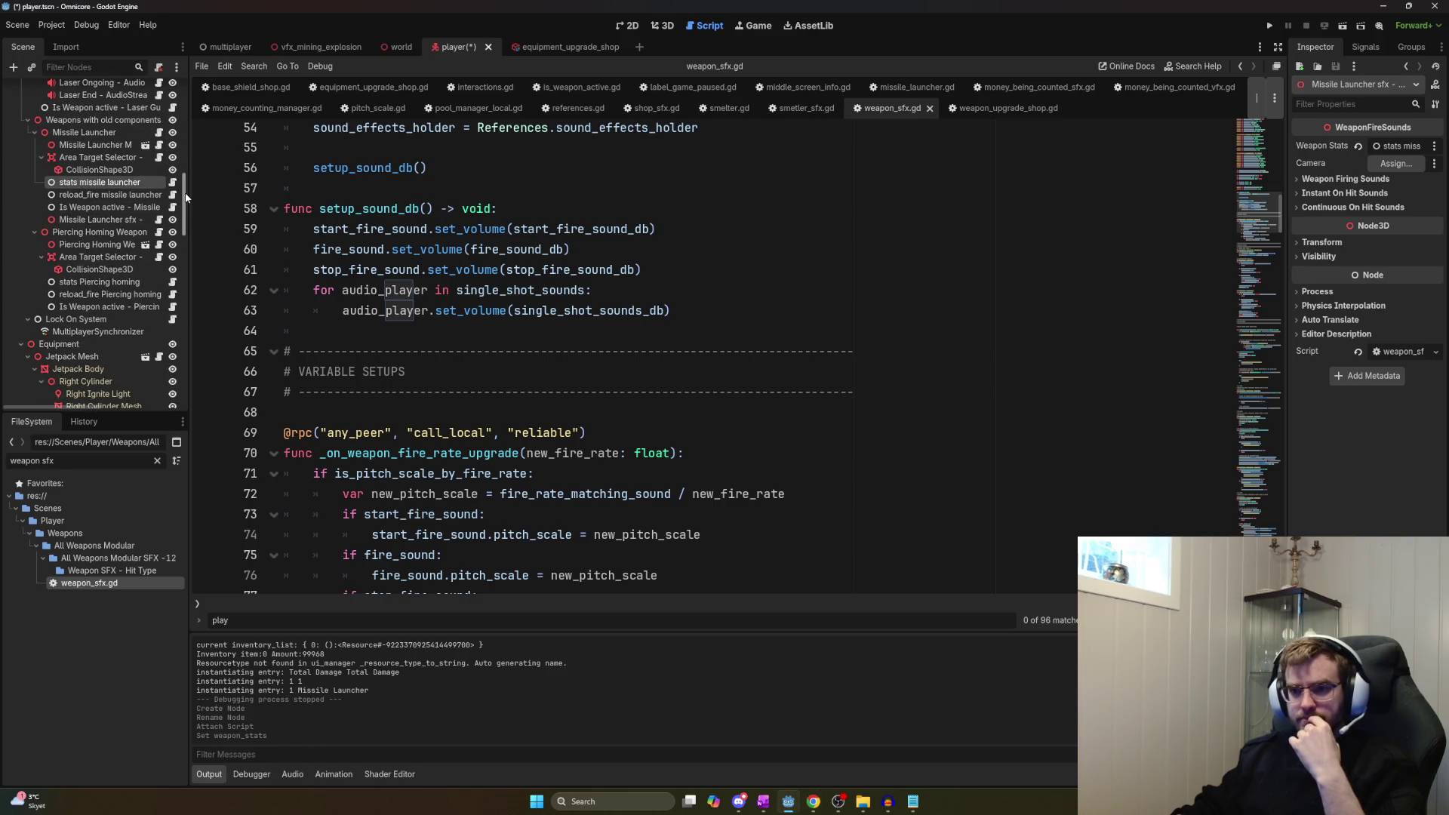
left_click_drag(185, 224, 176, 277)
scroll(176, 278, "down", 3)
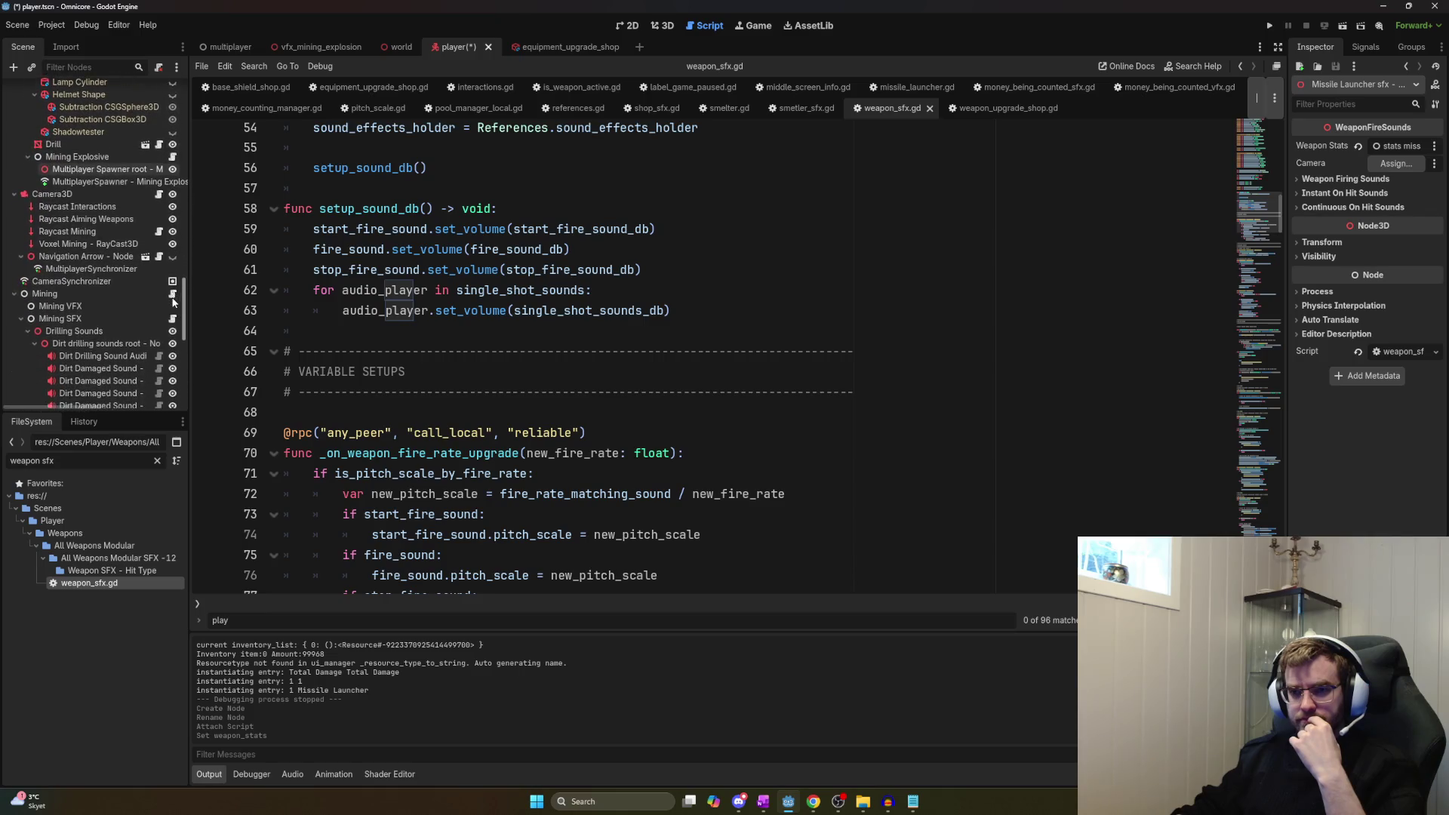
mouse_move(48, 190)
left_mouse_down()
mouse_move(762, 218)
mouse_move(1392, 164)
left_mouse_up()
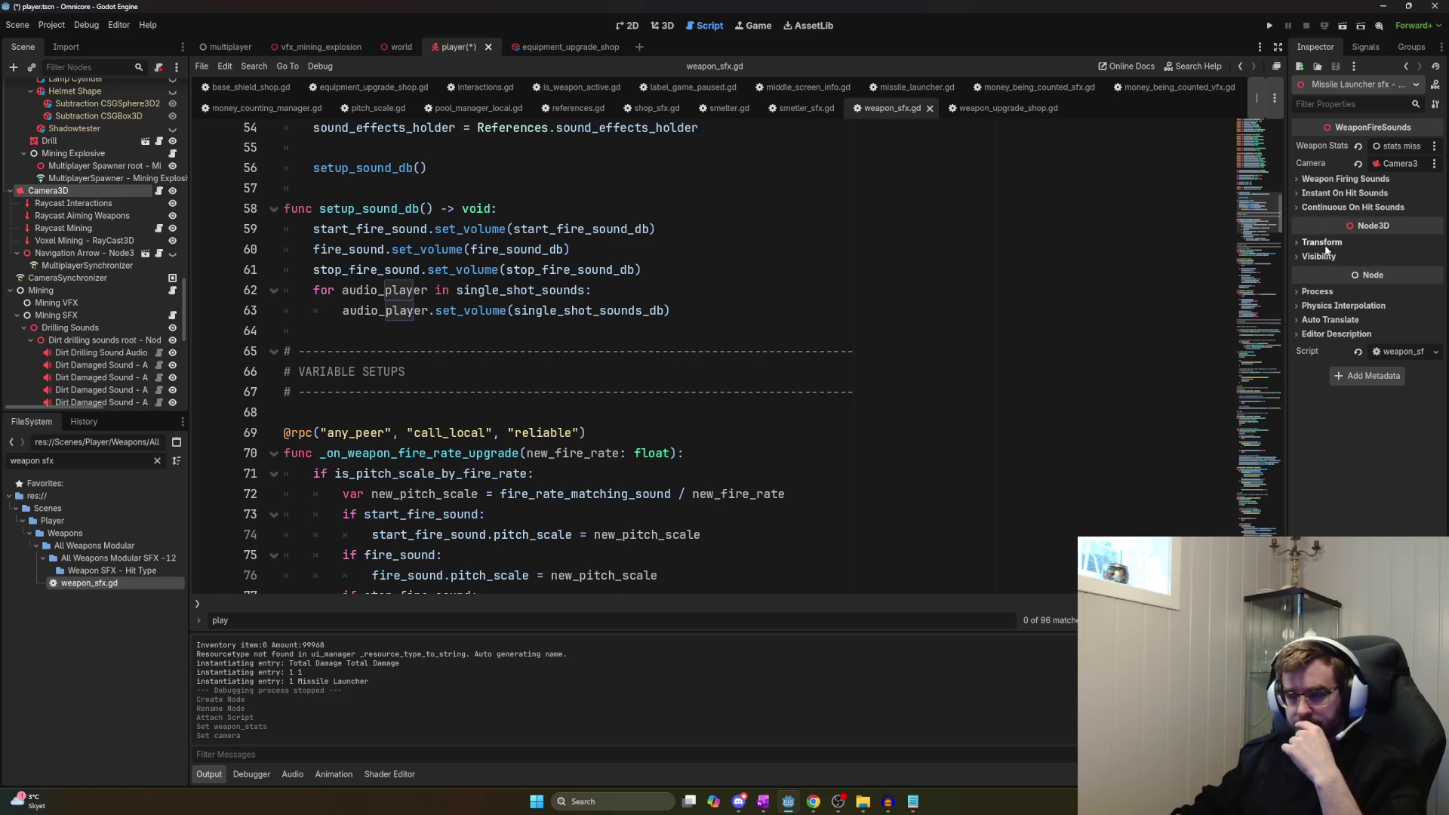
- Filter FileSystem for 'missile' and add one empty element to Single Shot Sounds
left_click(1309, 180)
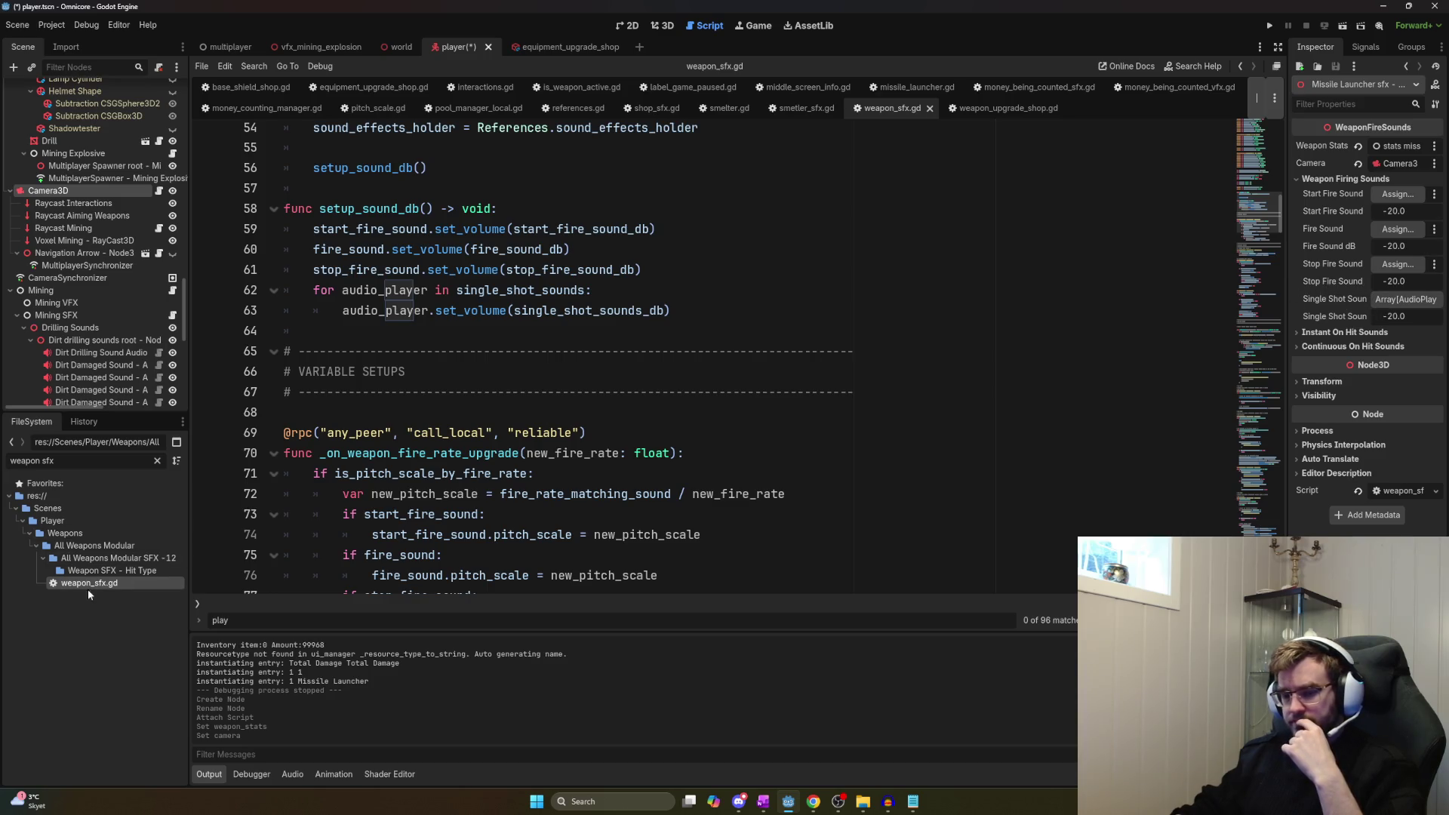
triple_click(34, 460)
type("missi")
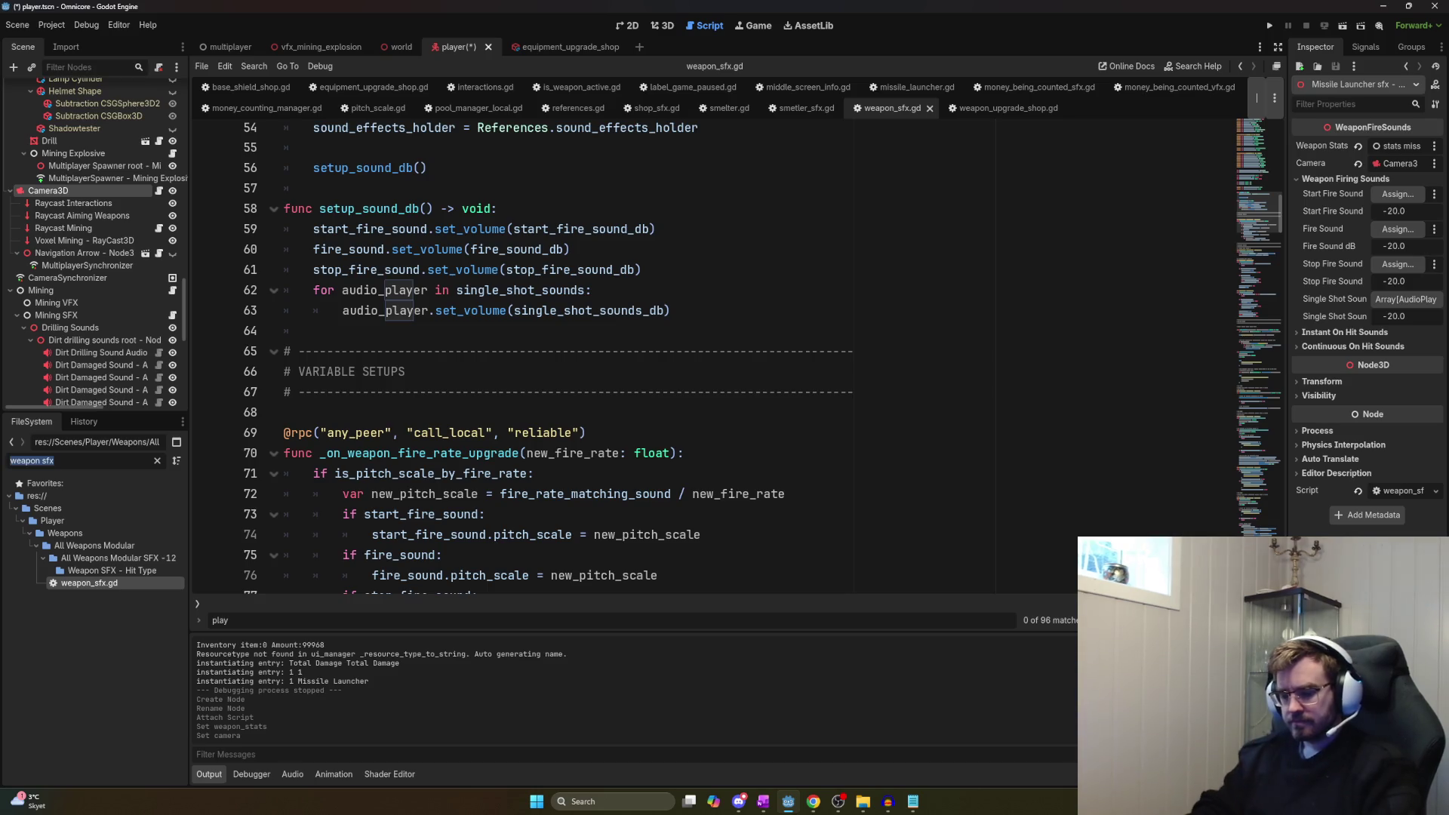
type("le")
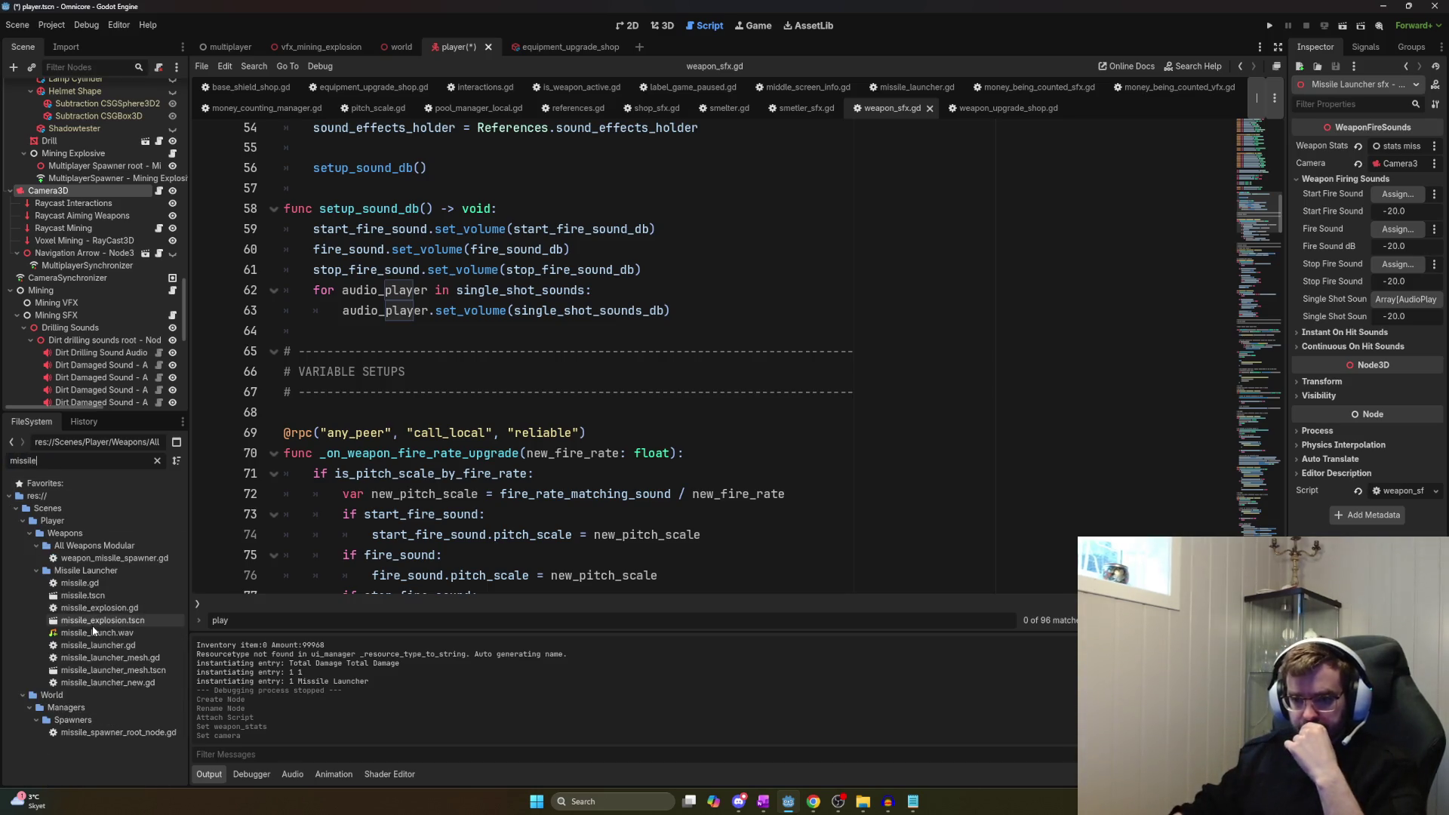
mouse_move(95, 634)
left_mouse_down()
mouse_move(1332, 333)
mouse_move(1396, 270)
mouse_move(1387, 314)
left_mouse_up()
left_click(1388, 300)
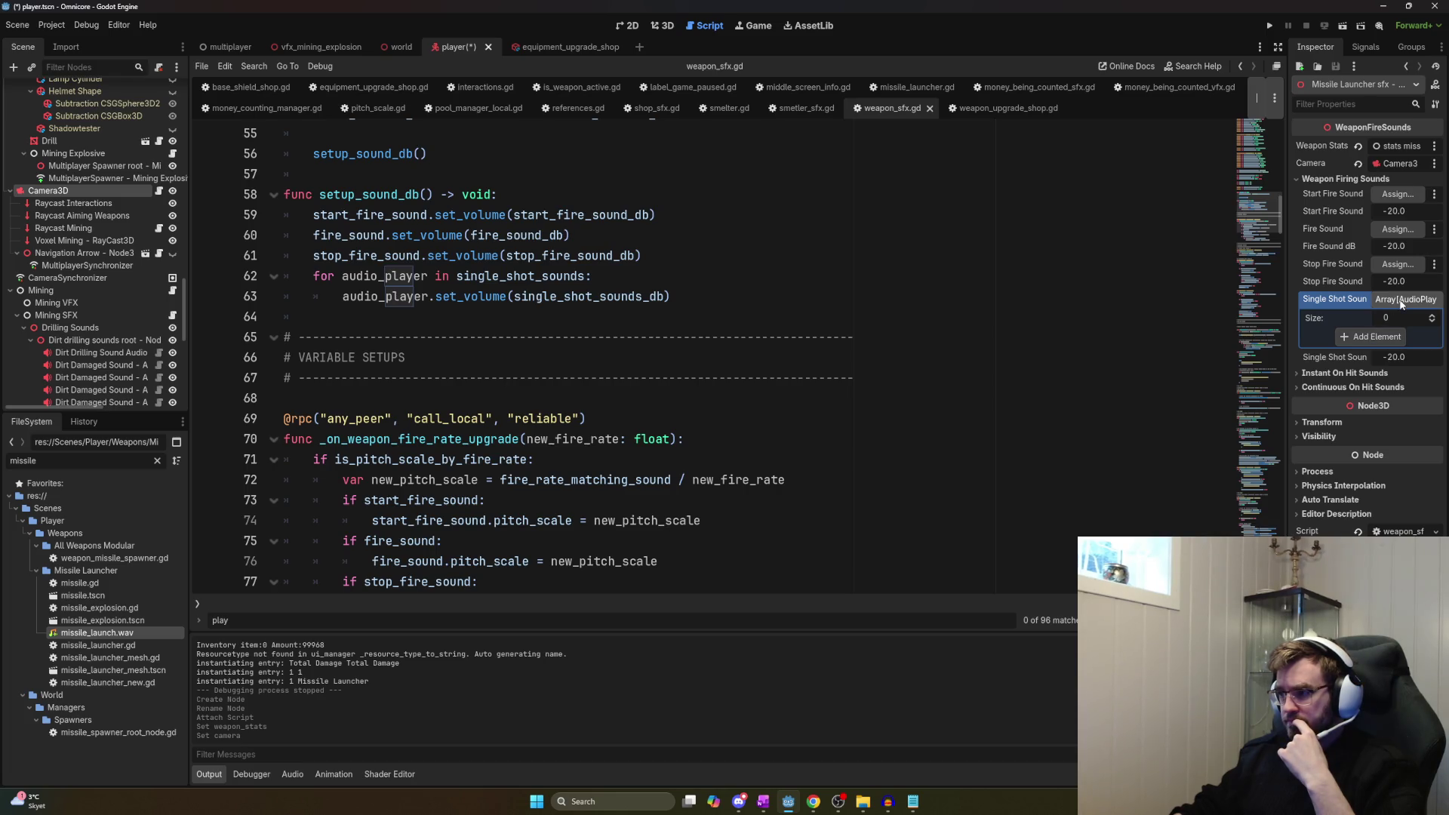
left_click(1381, 340)
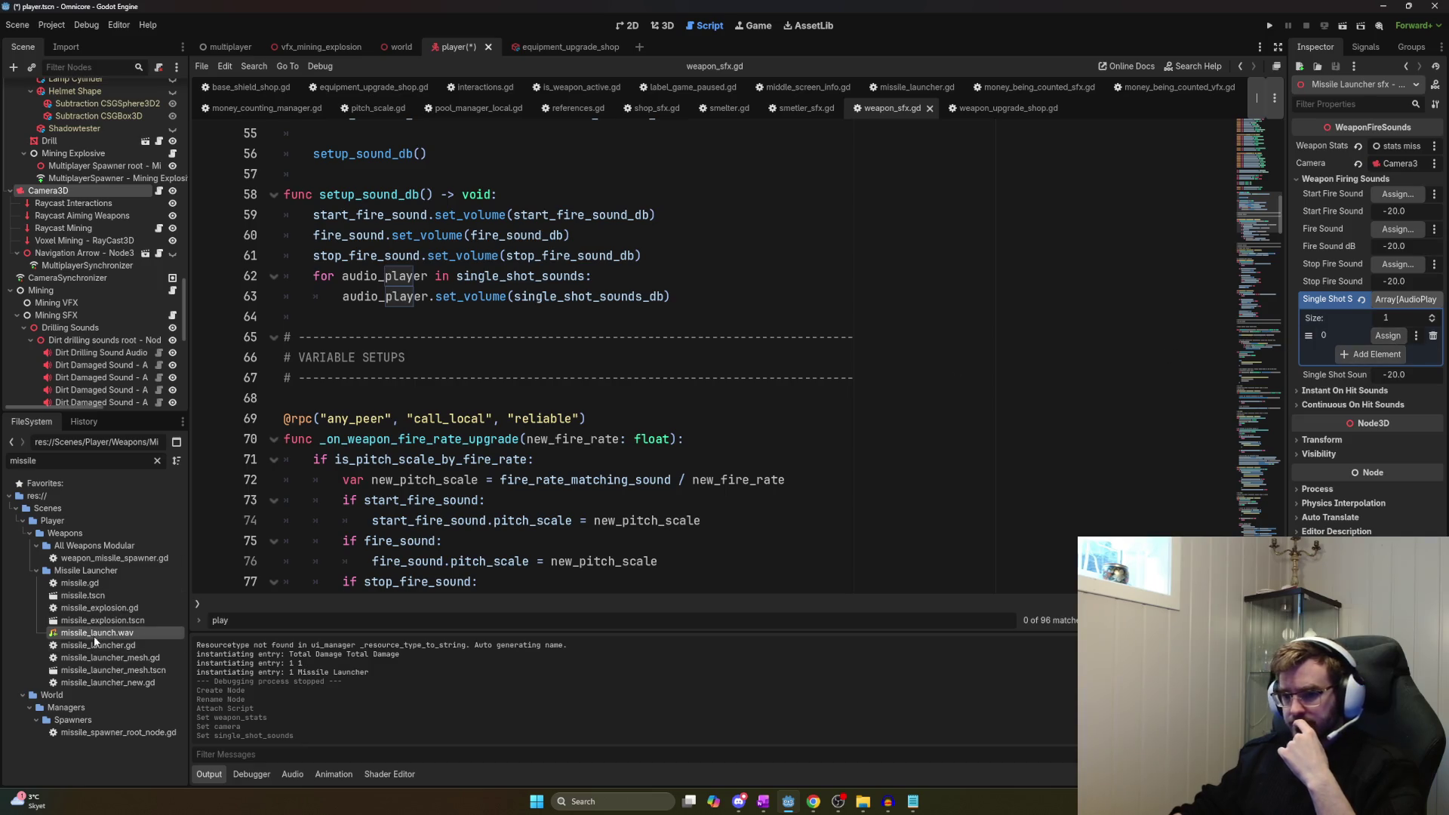
right_click(98, 570)
- Create a 'missile launcher sfx' folder inside Missile Launcher, then switch to File Explorer
mouse_move(188, 578)
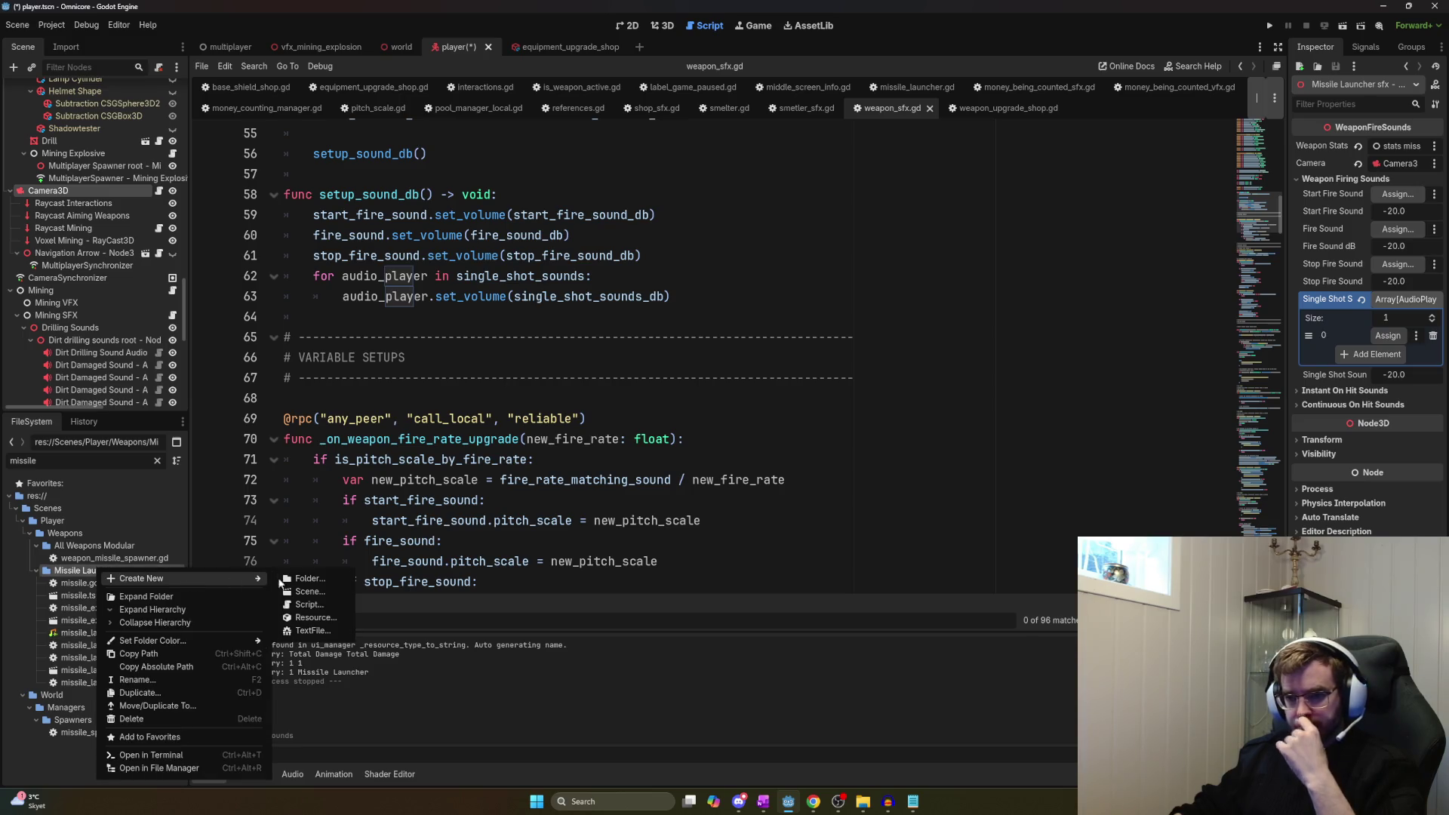
left_click(329, 578)
type("missil")
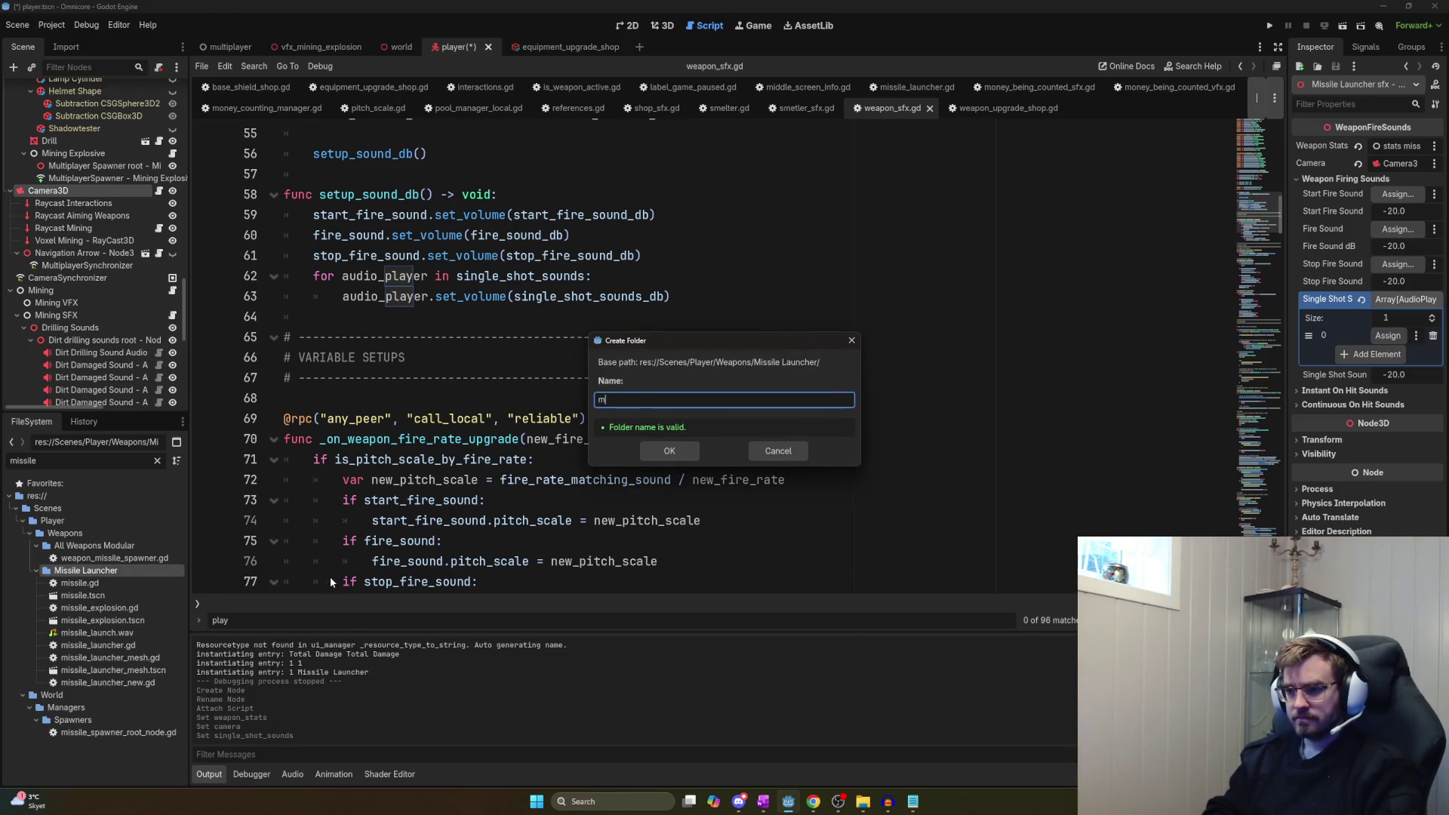
type("e launcher sf")
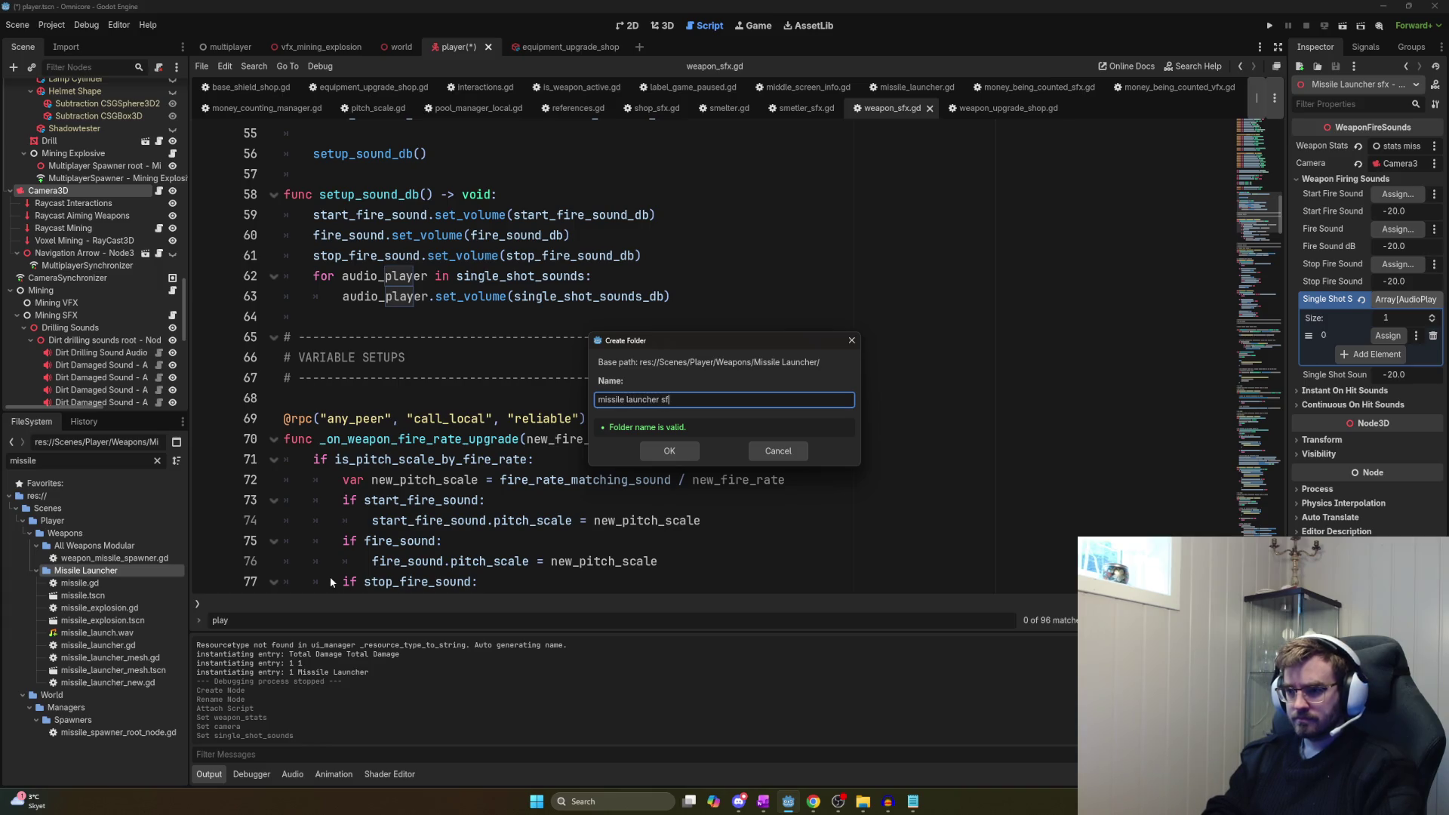
type("x")
key("Return")
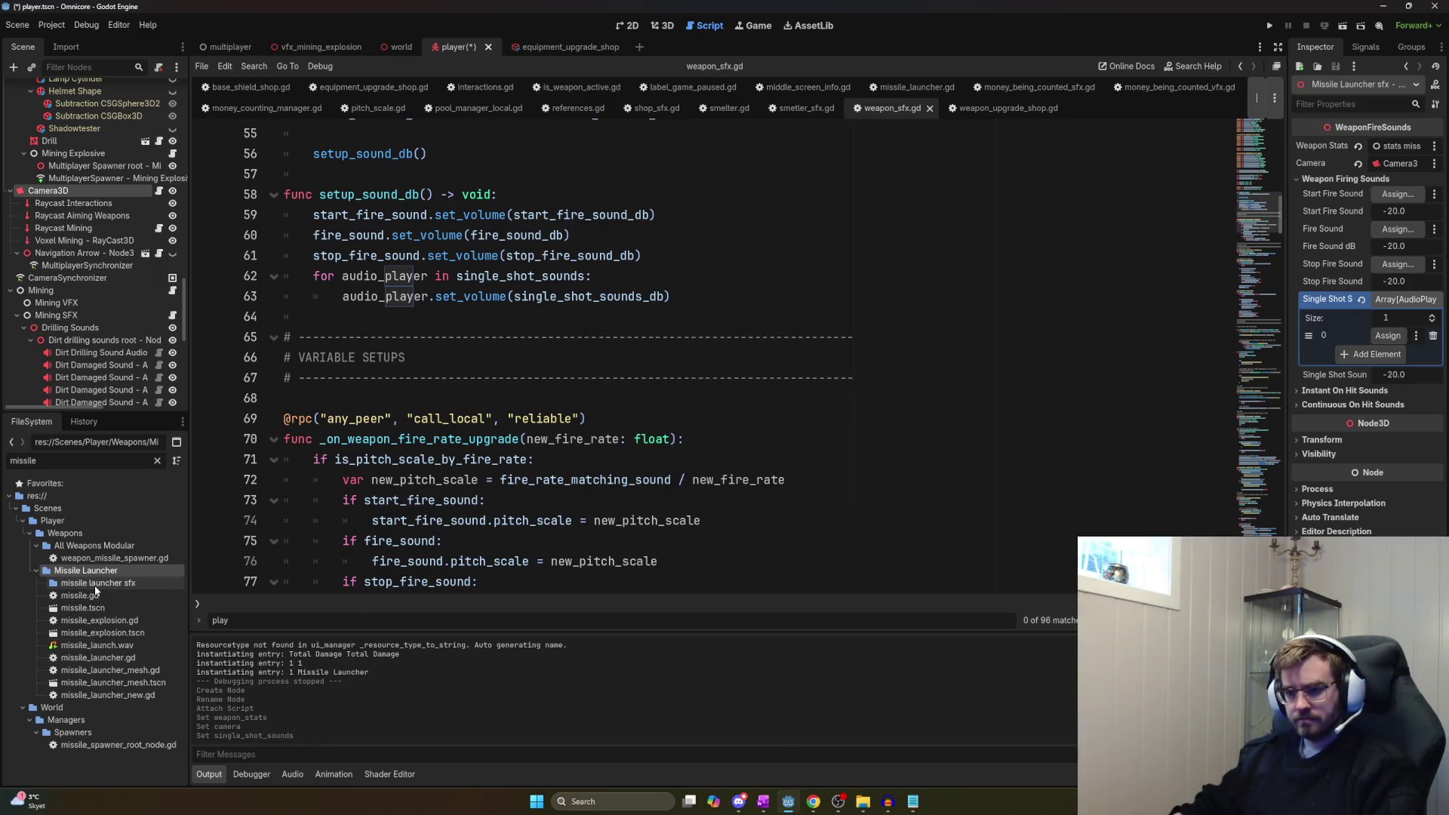
left_click(96, 584)
key("alt+Tab")
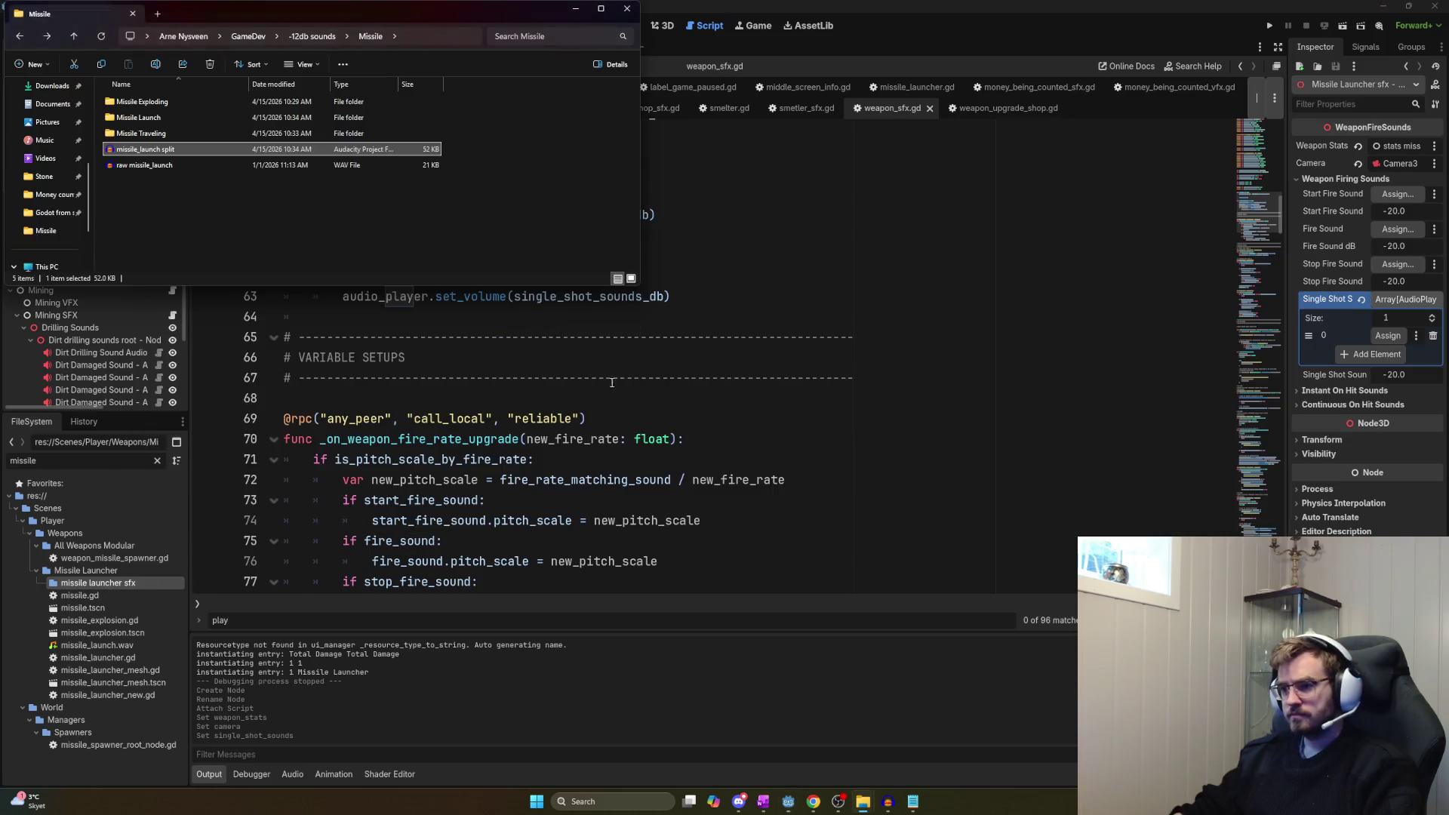
- Import explosion_01, missile_launch and missile_traveling from the Missile subfolders into missile launcher sfx
left_click(159, 106)
double_click(160, 106)
left_click_drag(140, 102, 79, 584)
left_click(18, 37)
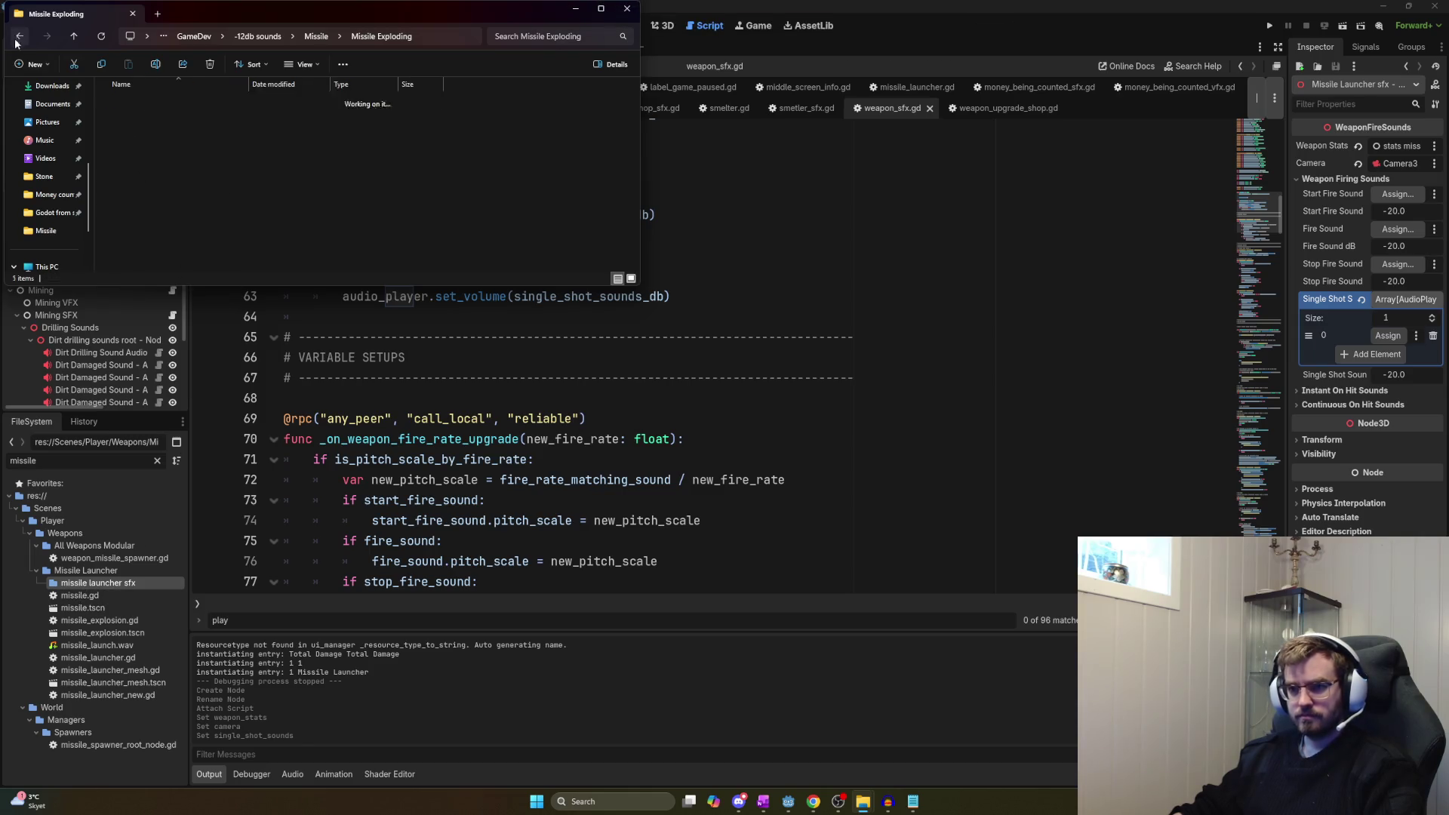
double_click(156, 117)
left_click_drag(148, 102, 83, 584)
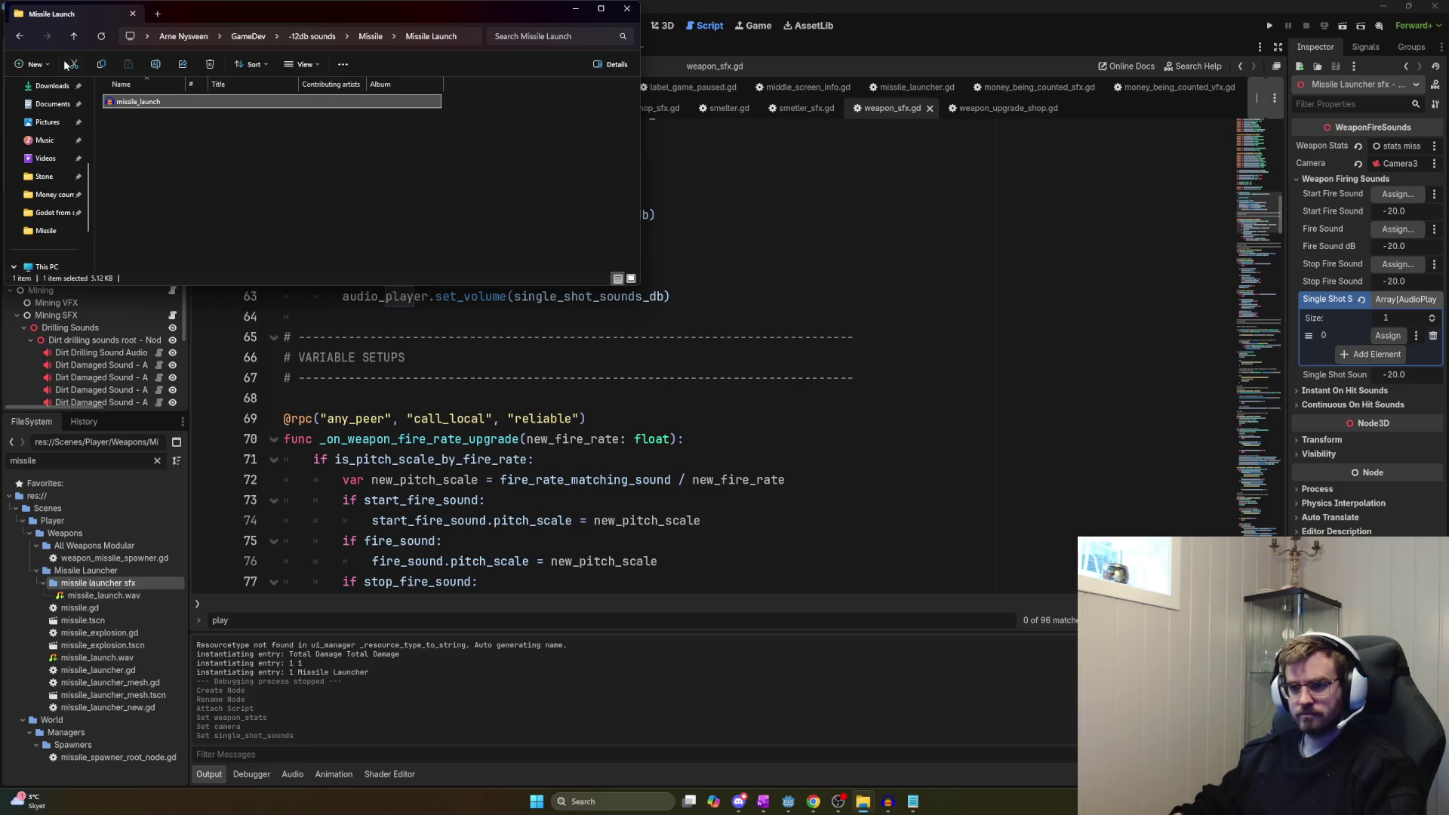
left_click(20, 36)
double_click(161, 136)
mouse_move(141, 101)
left_mouse_down()
mouse_move(173, 301)
mouse_move(87, 582)
left_mouse_up()
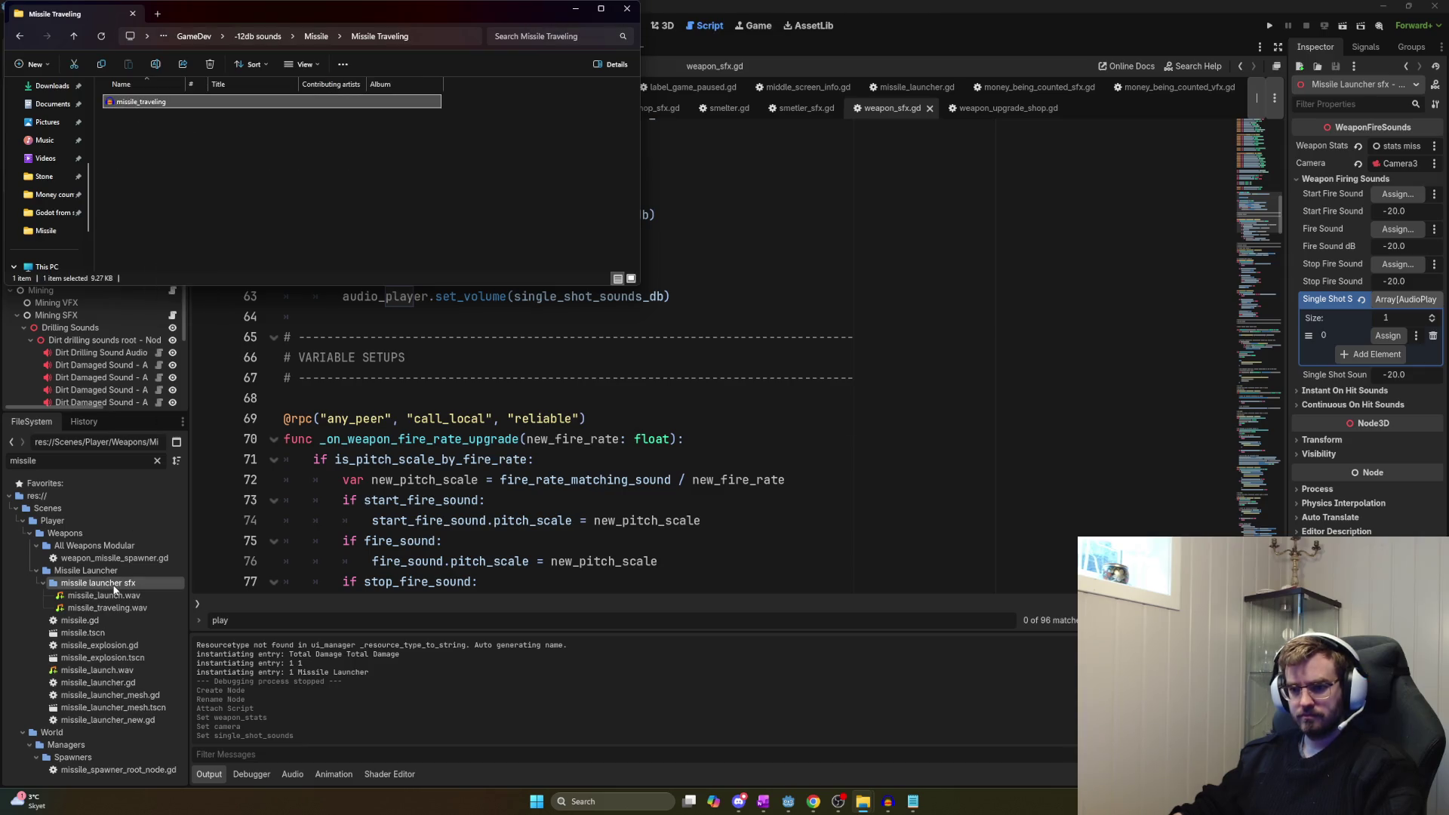
left_click(115, 583)
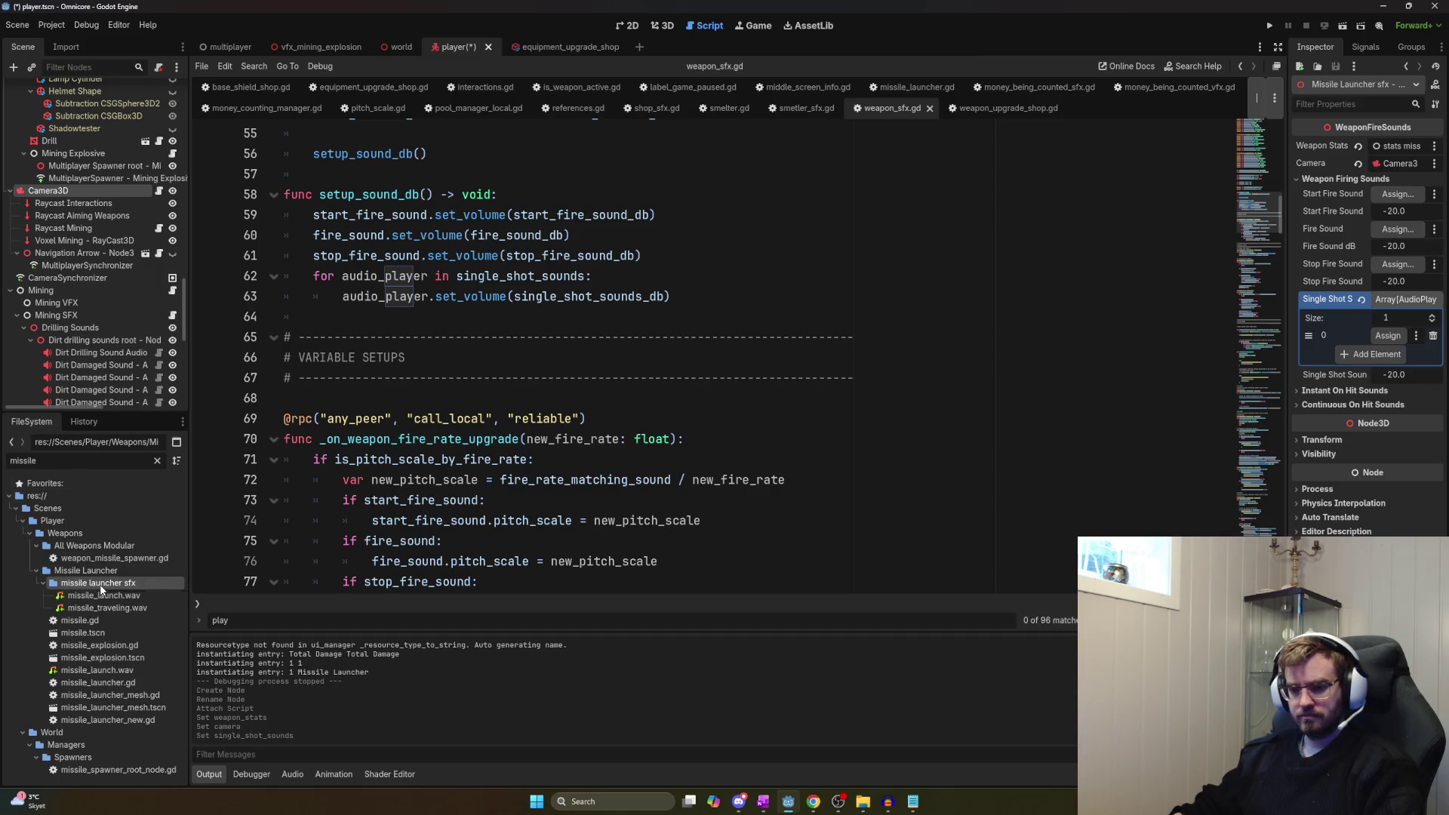
left_click_drag(35, 460, 9, 448)
- Clear the filter and rename explosion_01.wav to missile_explosion_01.wav
key("BackSpace")
scroll(128, 664, "down", 1)
left_click(111, 673)
key("F2")
key("Home")
type("missi")
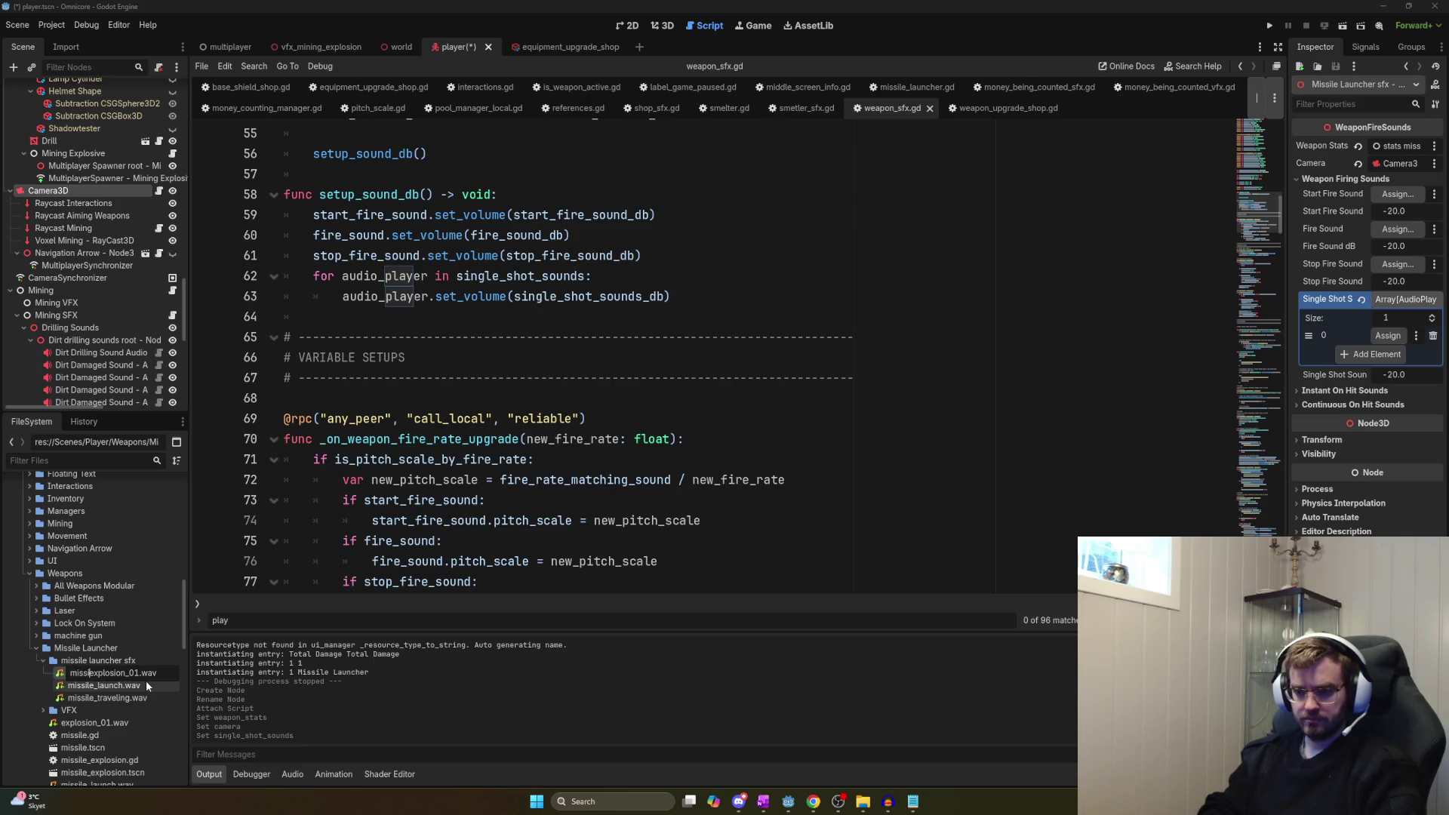
key("Return")
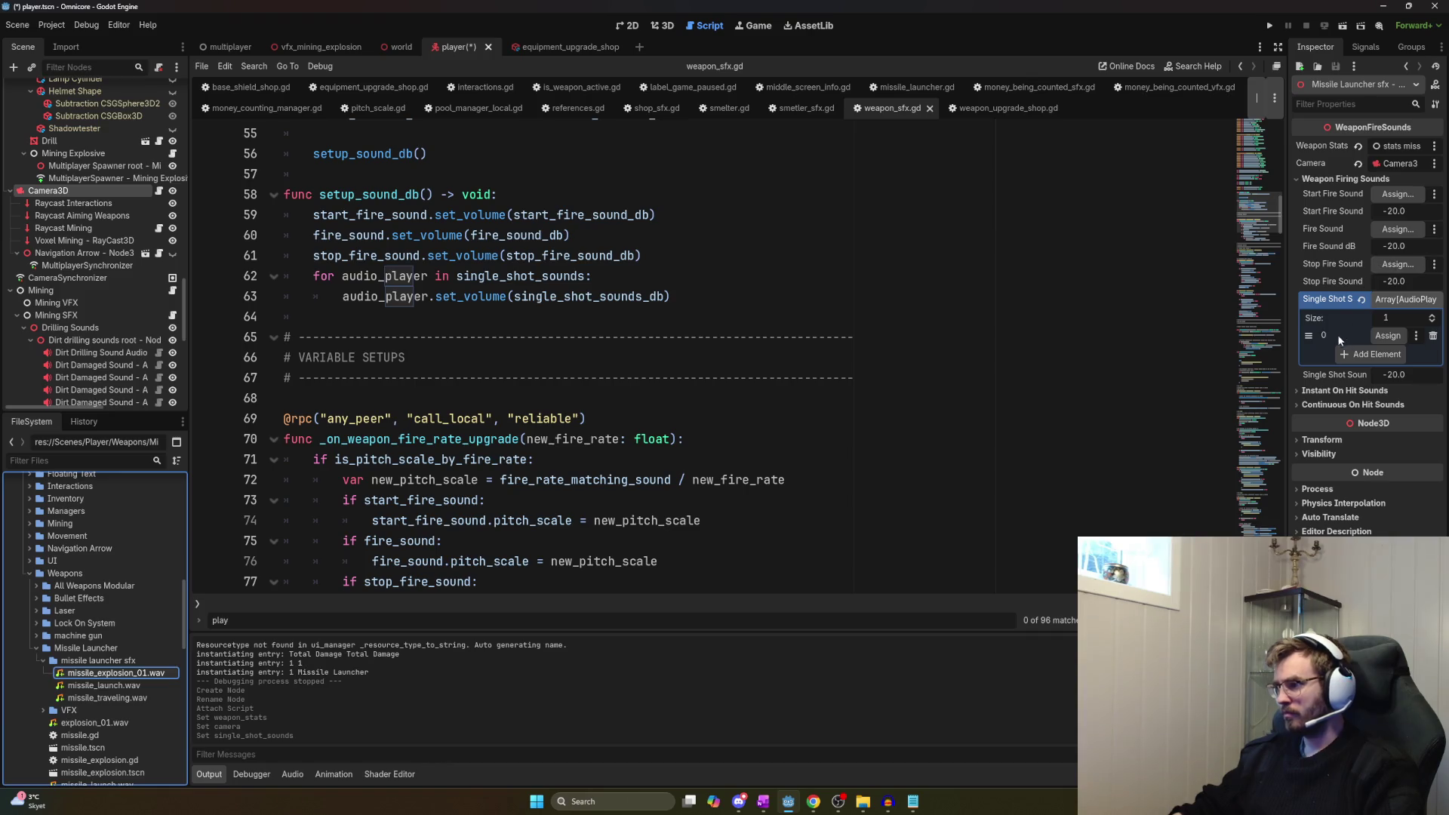
- Try dropping missile_launch.wav onto the Single Shot Sounds element, which stays unassigned
mouse_move(103, 685)
left_mouse_down()
mouse_move(1328, 391)
mouse_move(1388, 344)
left_mouse_up()
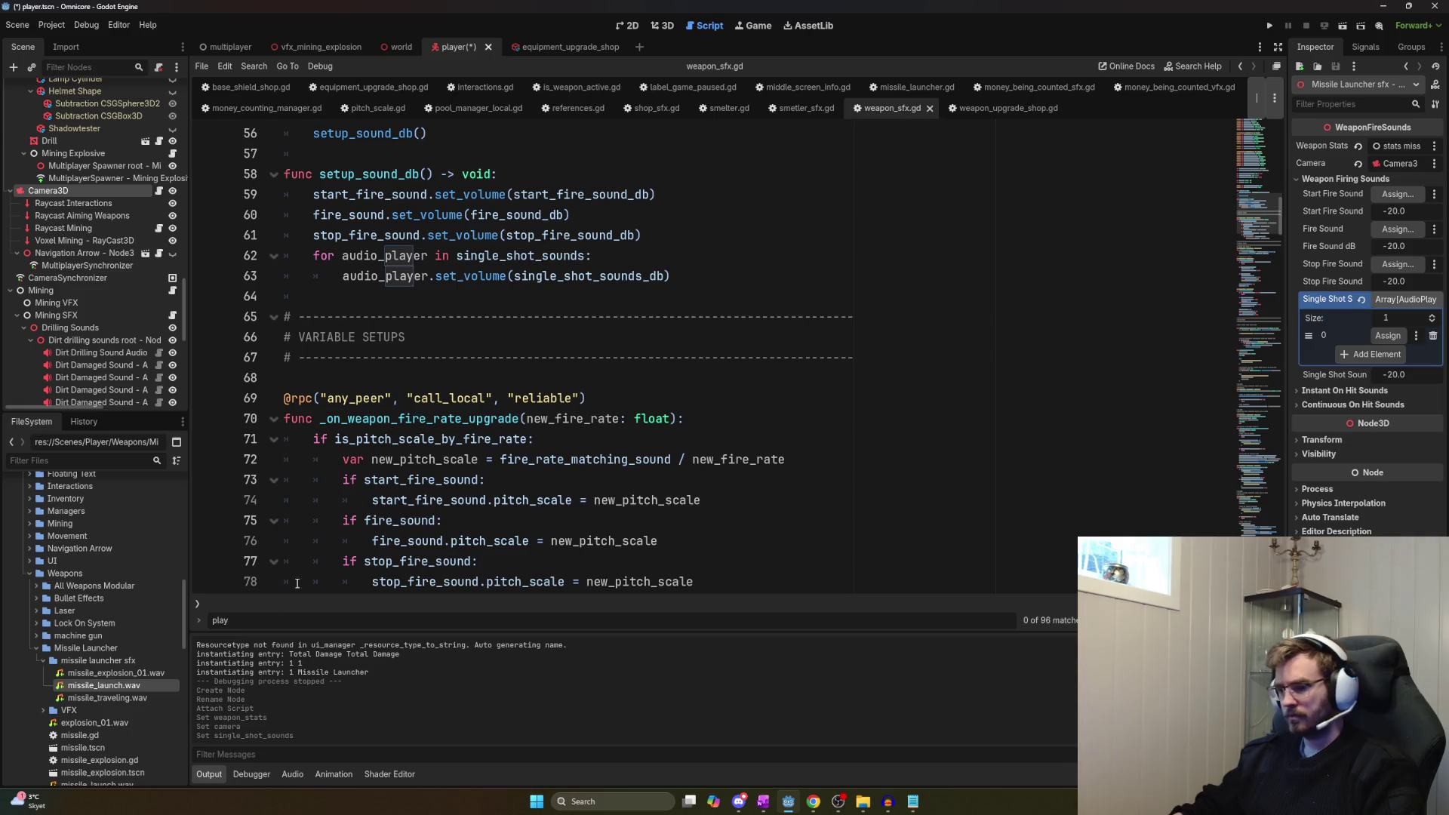
mouse_move(115, 690)
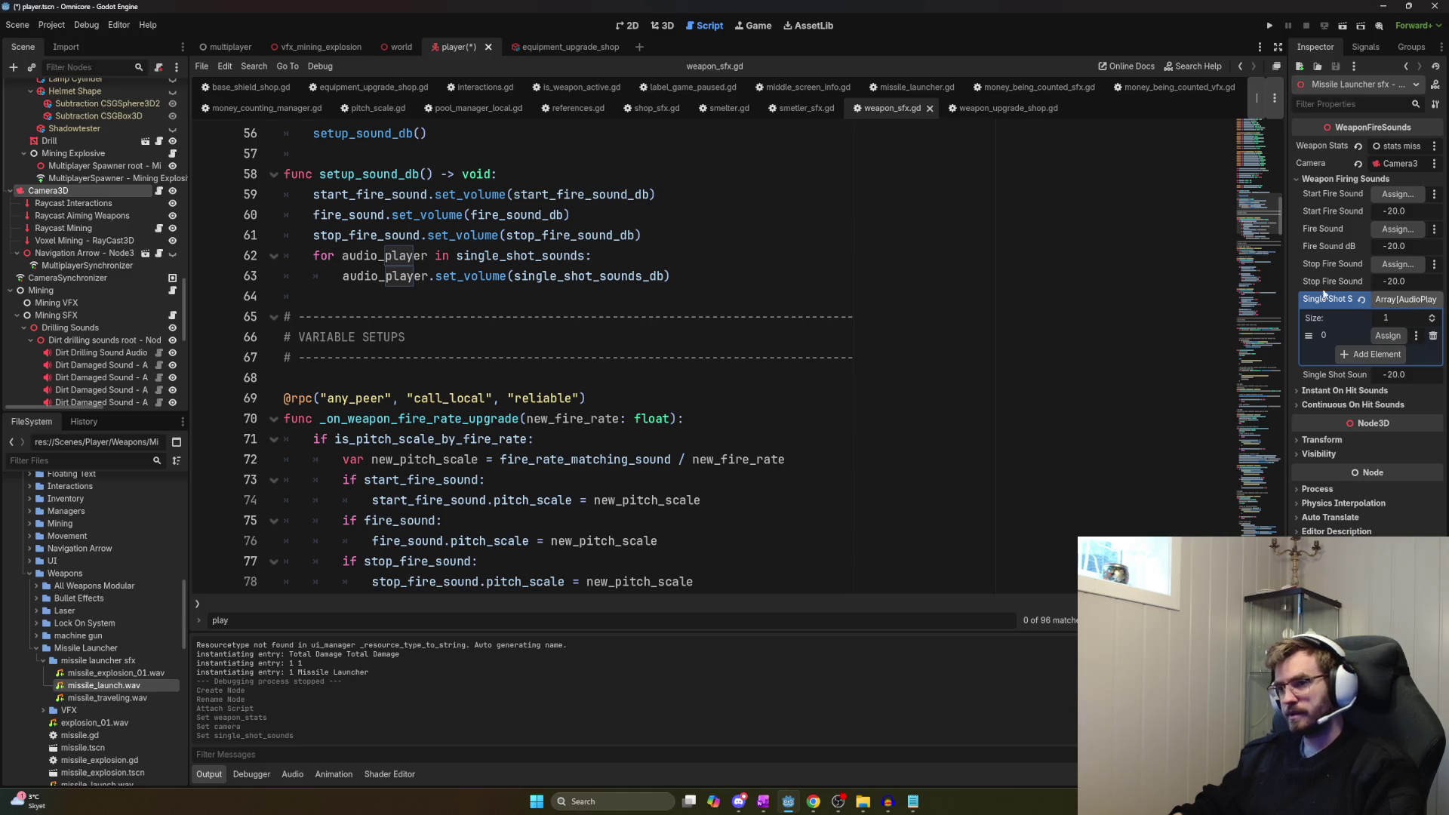
scroll(134, 216, "up", 5)
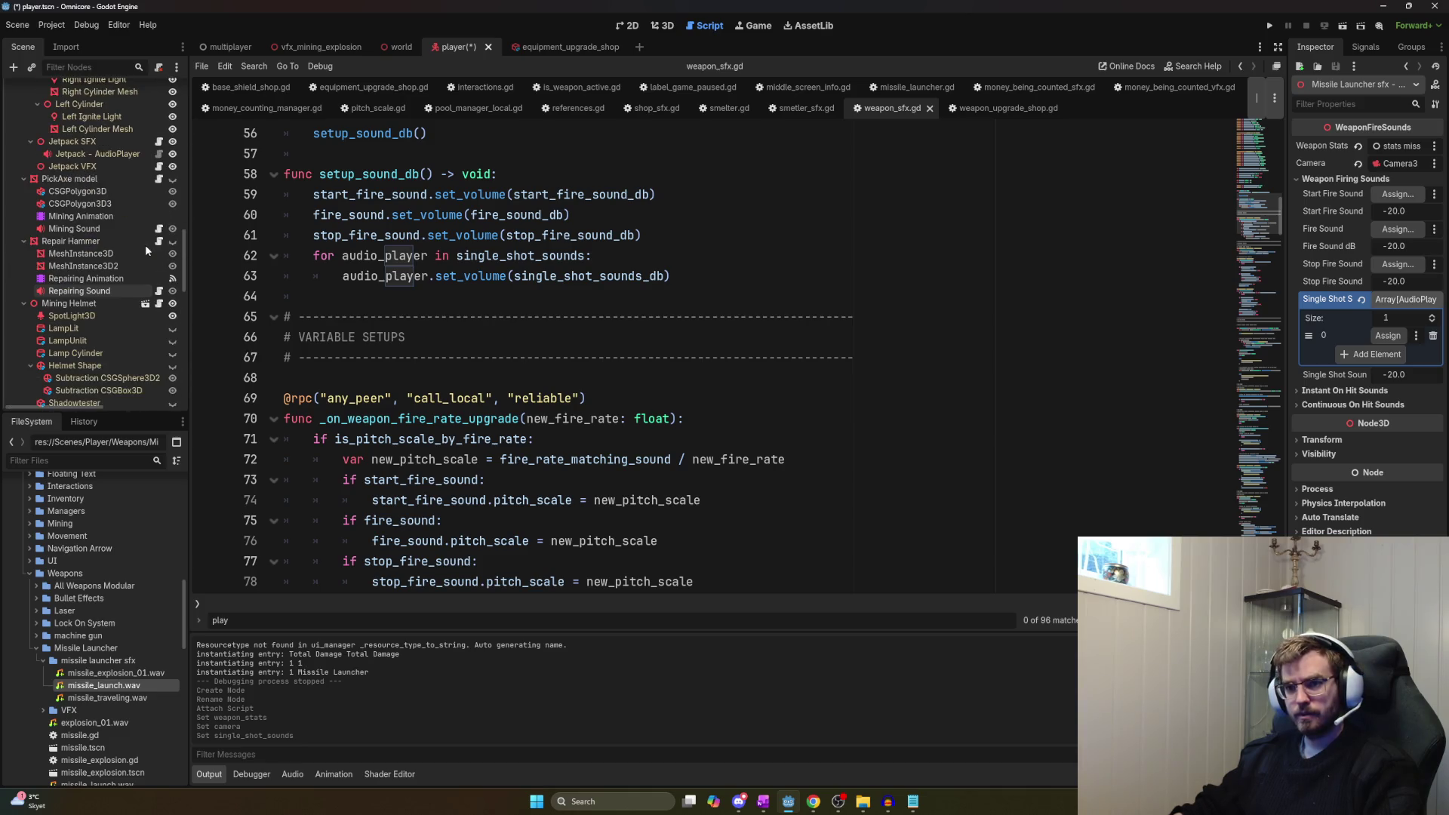
- Add an AudioPlayer child node under Missile Launcher sfx
scroll(145, 249, "down", 3)
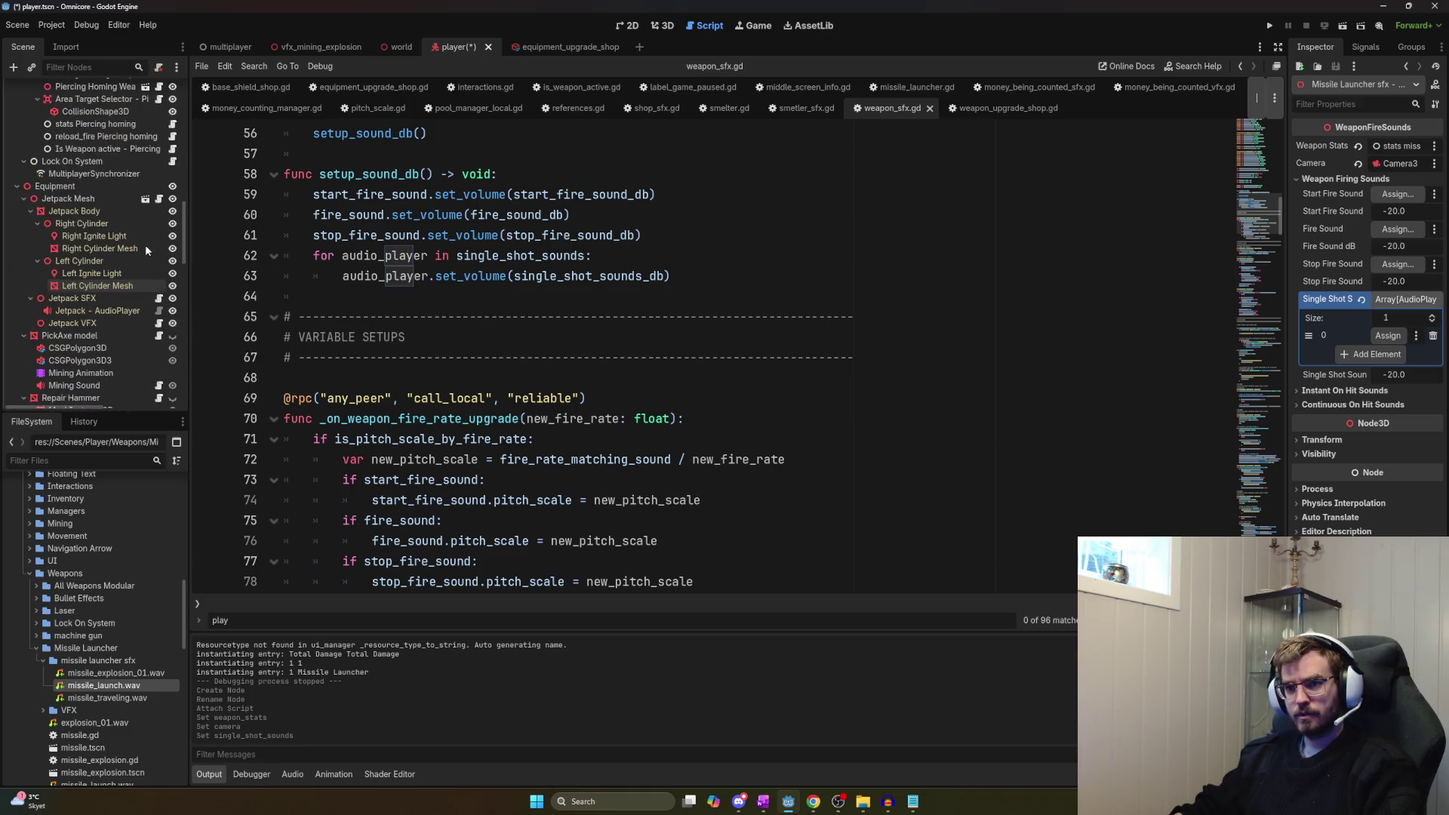
left_click(68, 67)
type("missile")
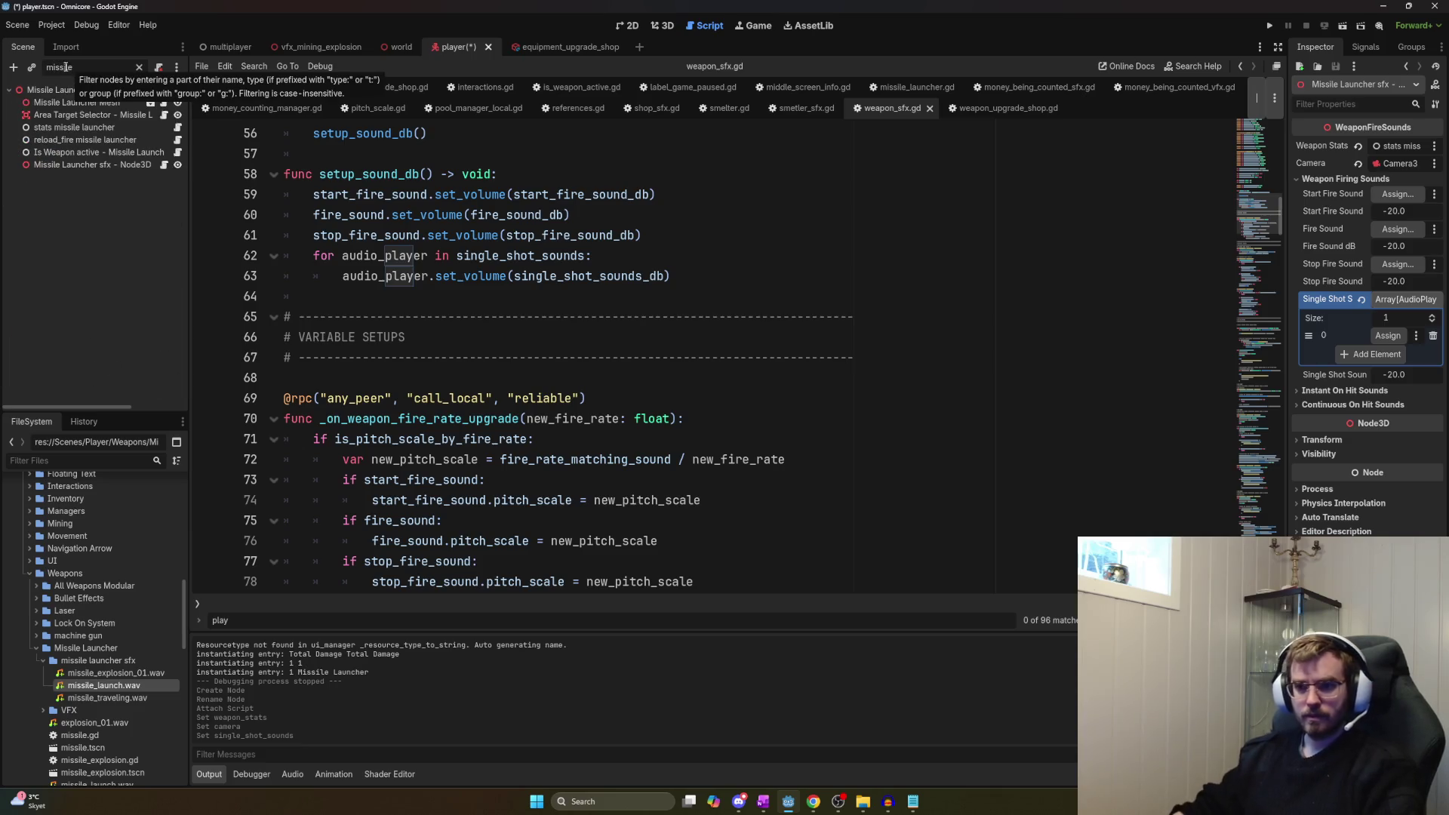
left_click(98, 165)
key("ctrl+a")
type("audioplayer")
key("Return")
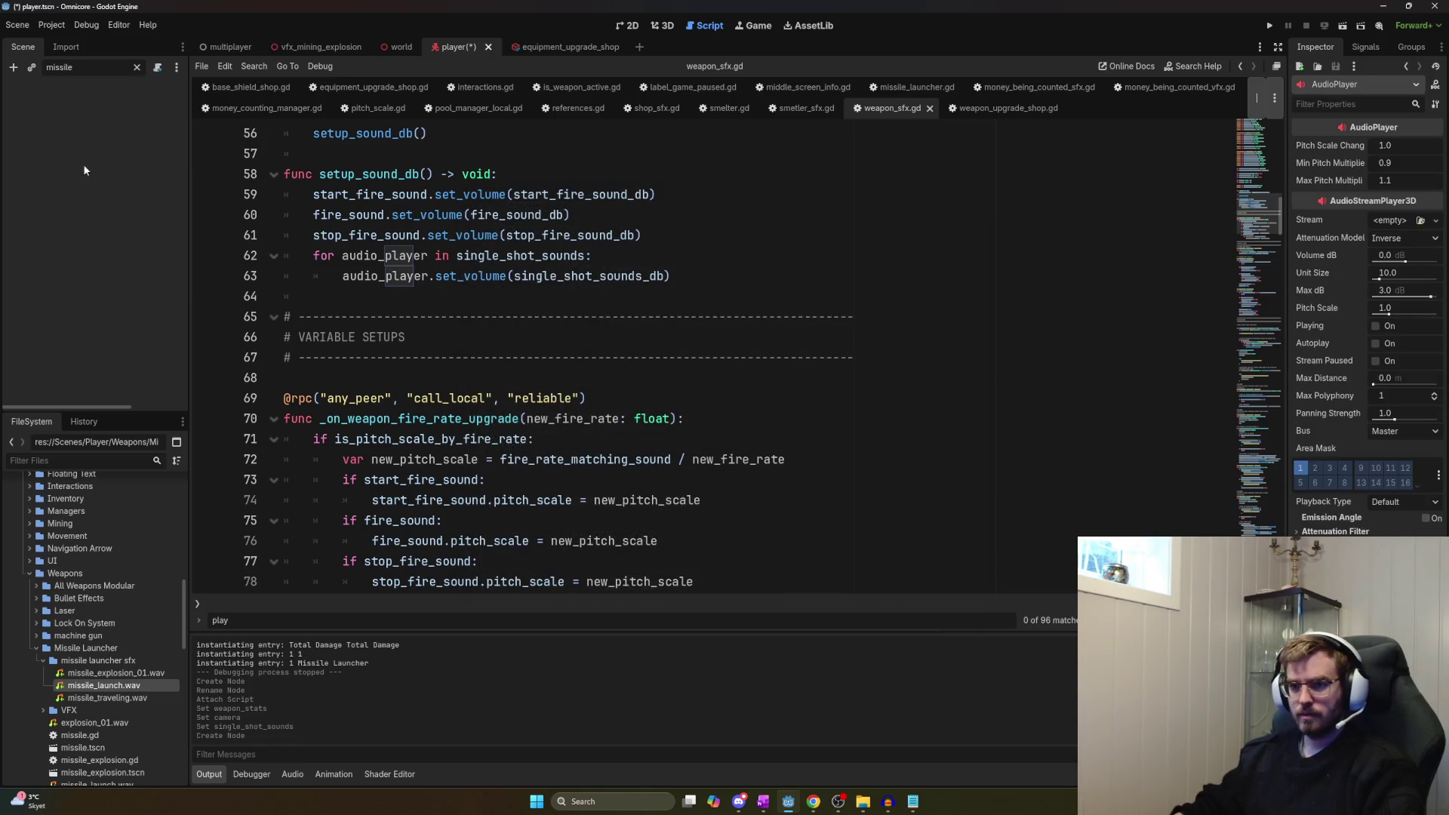
- Name the new audio player node 'Missile launcher single fire'
left_click(137, 68)
double_click(99, 317)
key("Home")
type("Missile ")
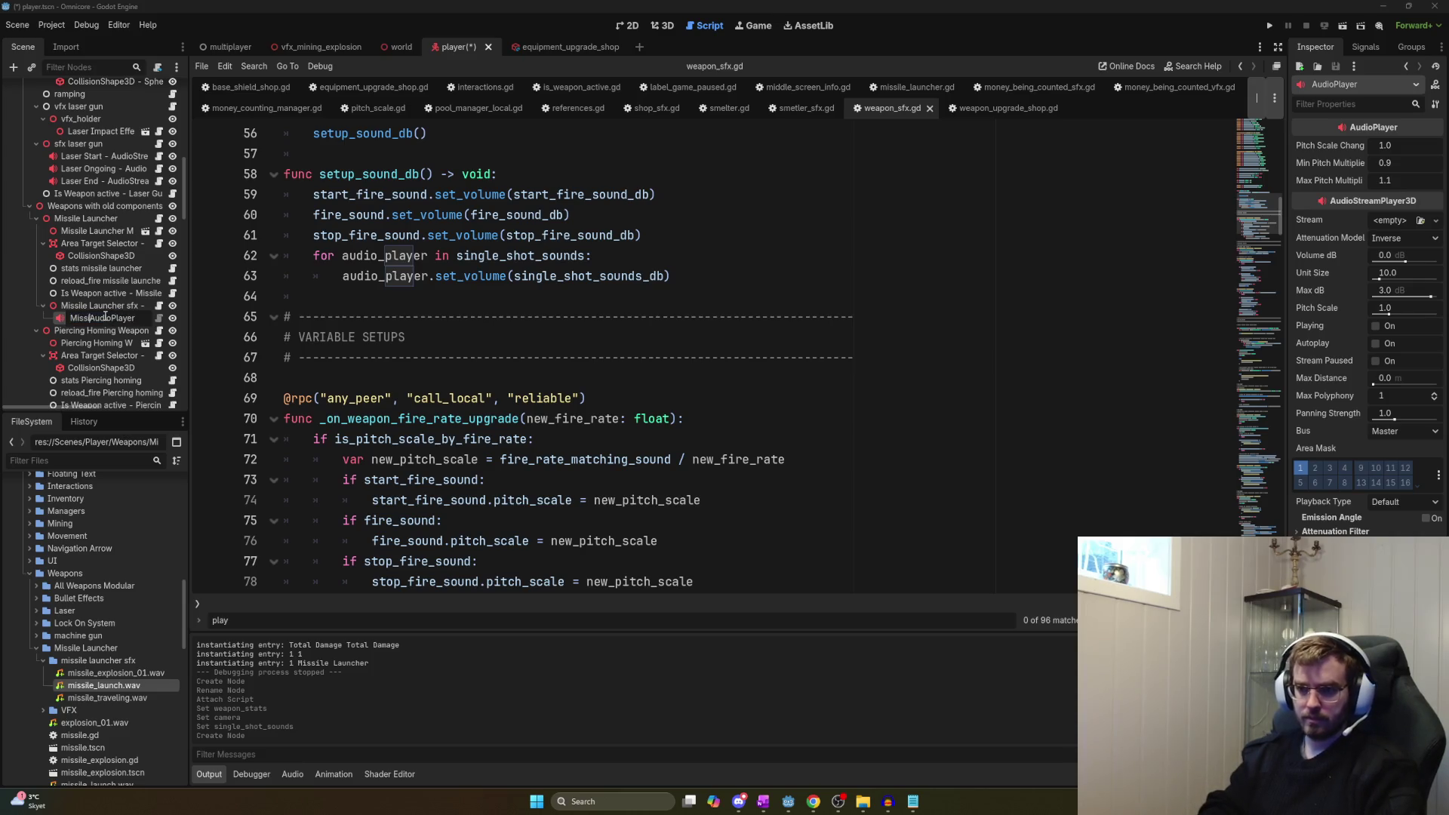
type("Launch - Au")
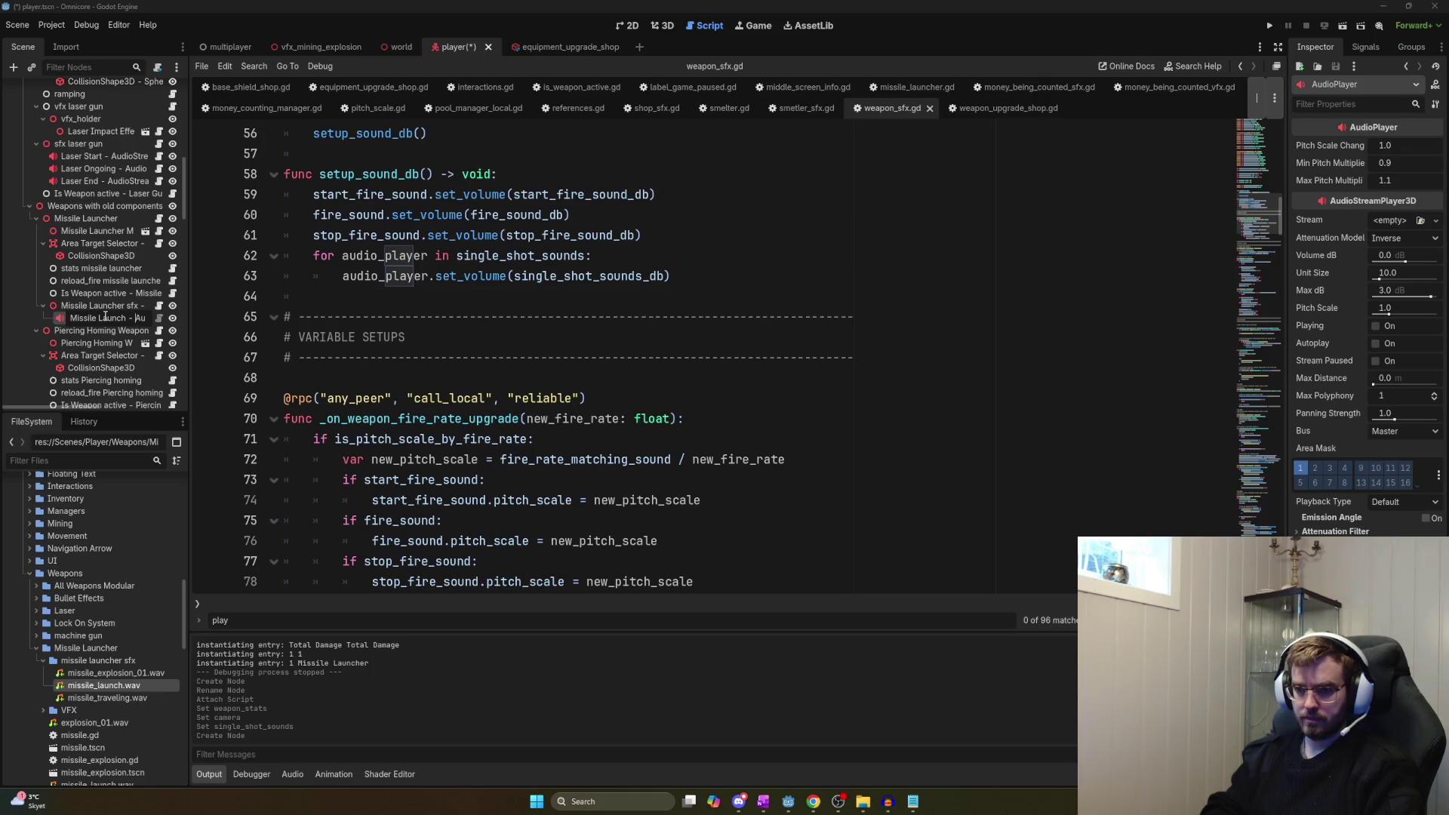
key("BackSpace")
key("BackSpace")
type("sfx -")
key("BackSpace")
key("BackSpace")
key("BackSpace")
type("fire - ")
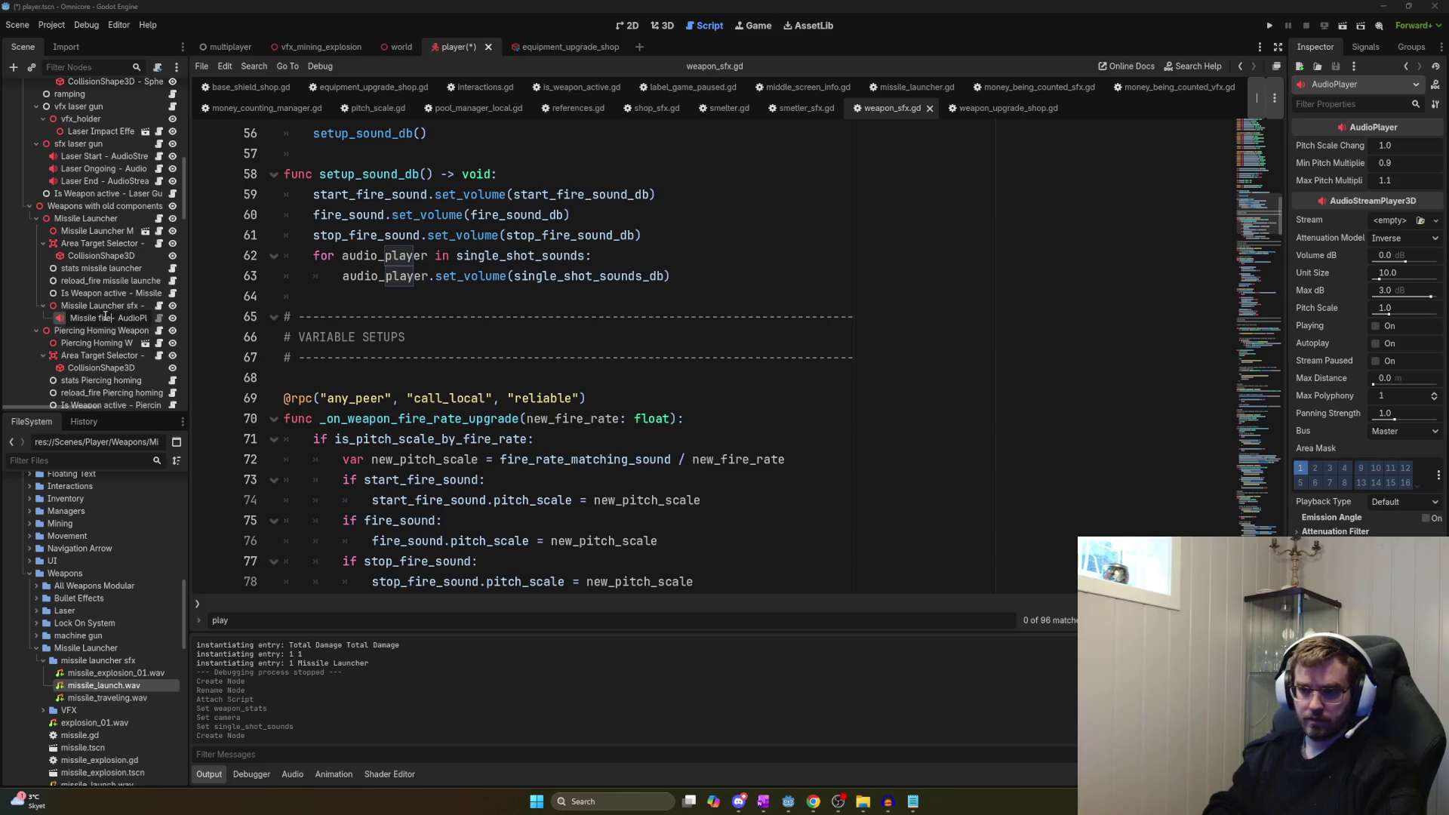
type("Launcher")
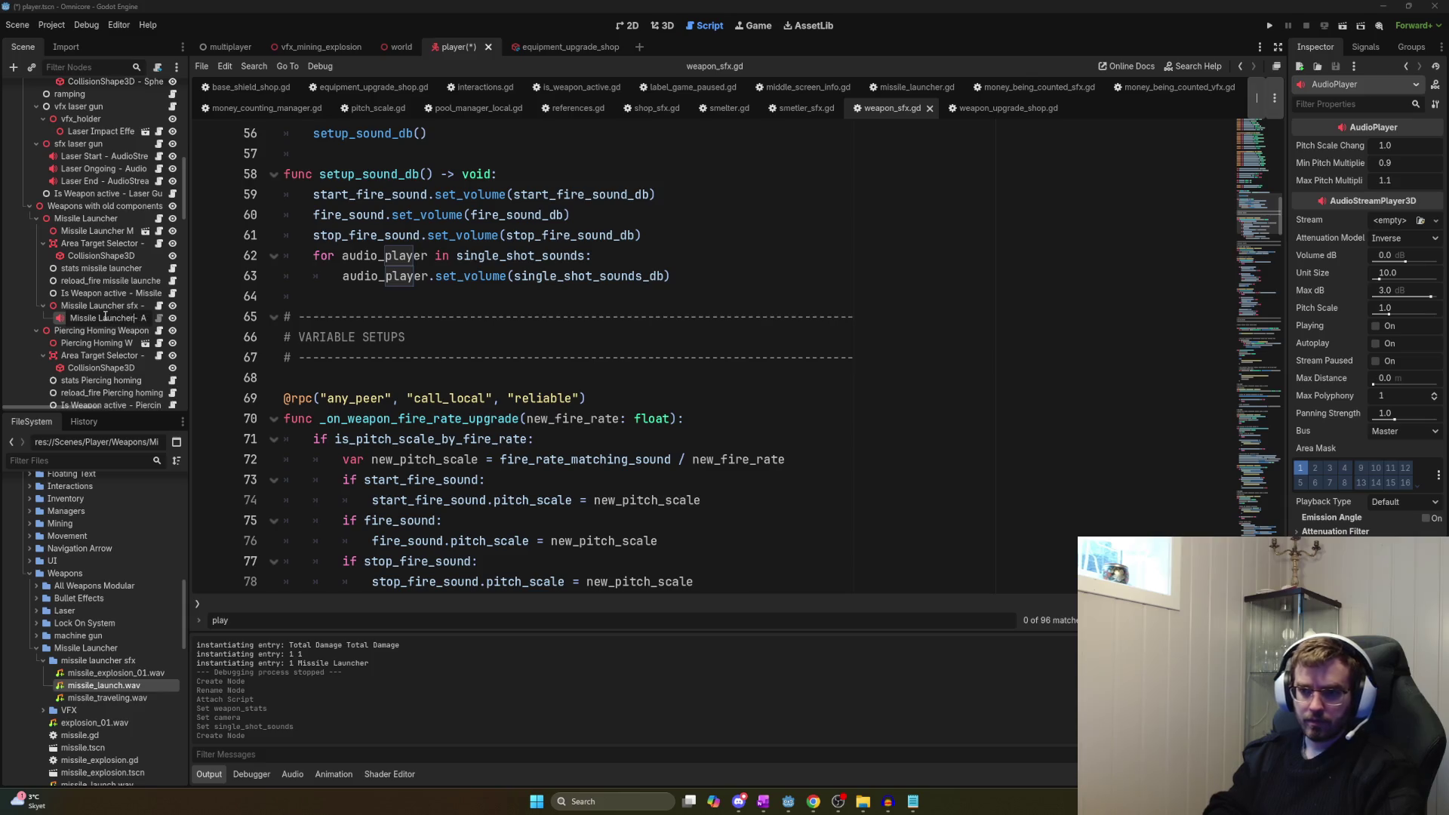
key("Right")
key("Right")
key("Right")
type("single fire")
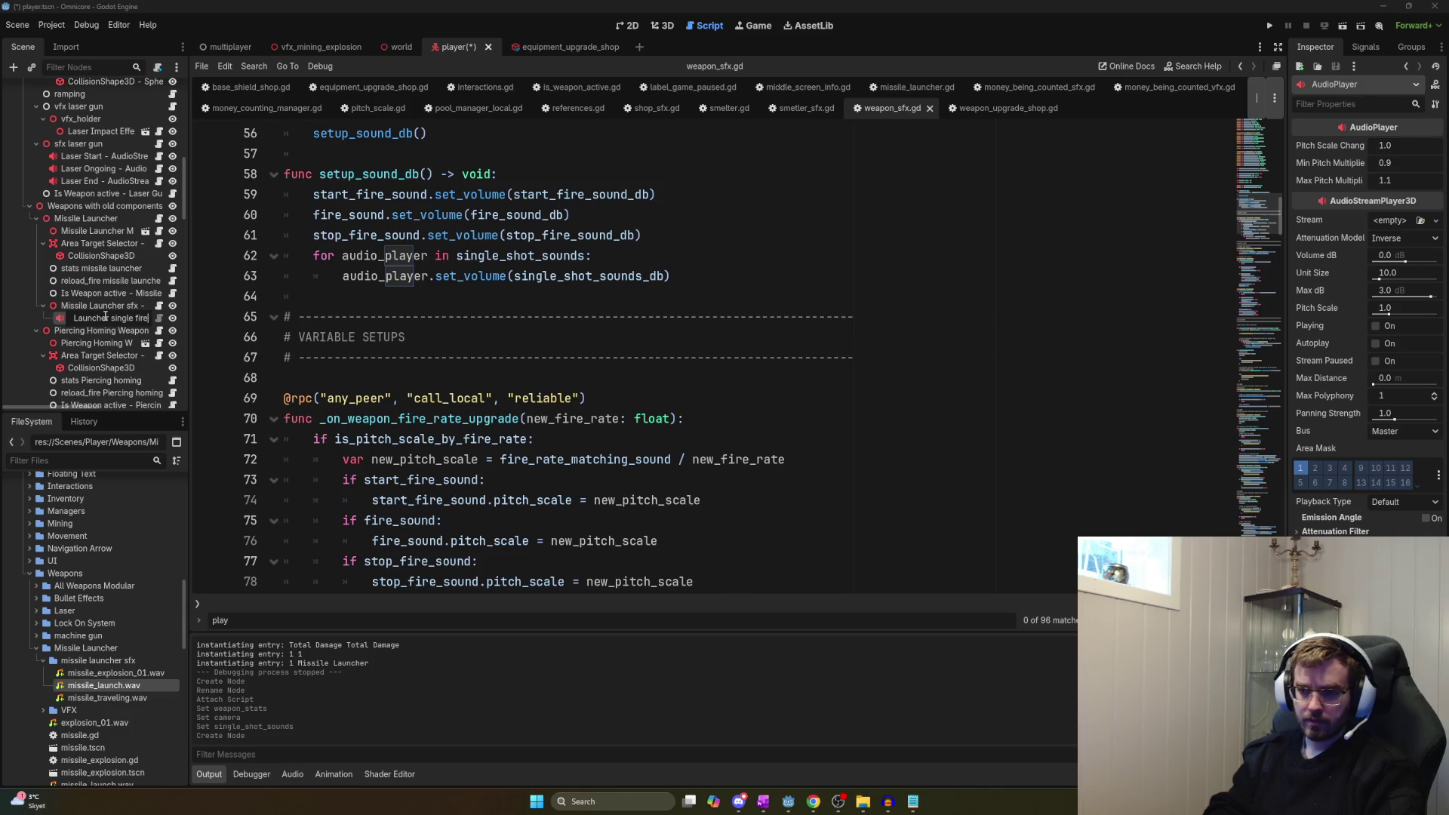
key("shift+Home")
type("S")
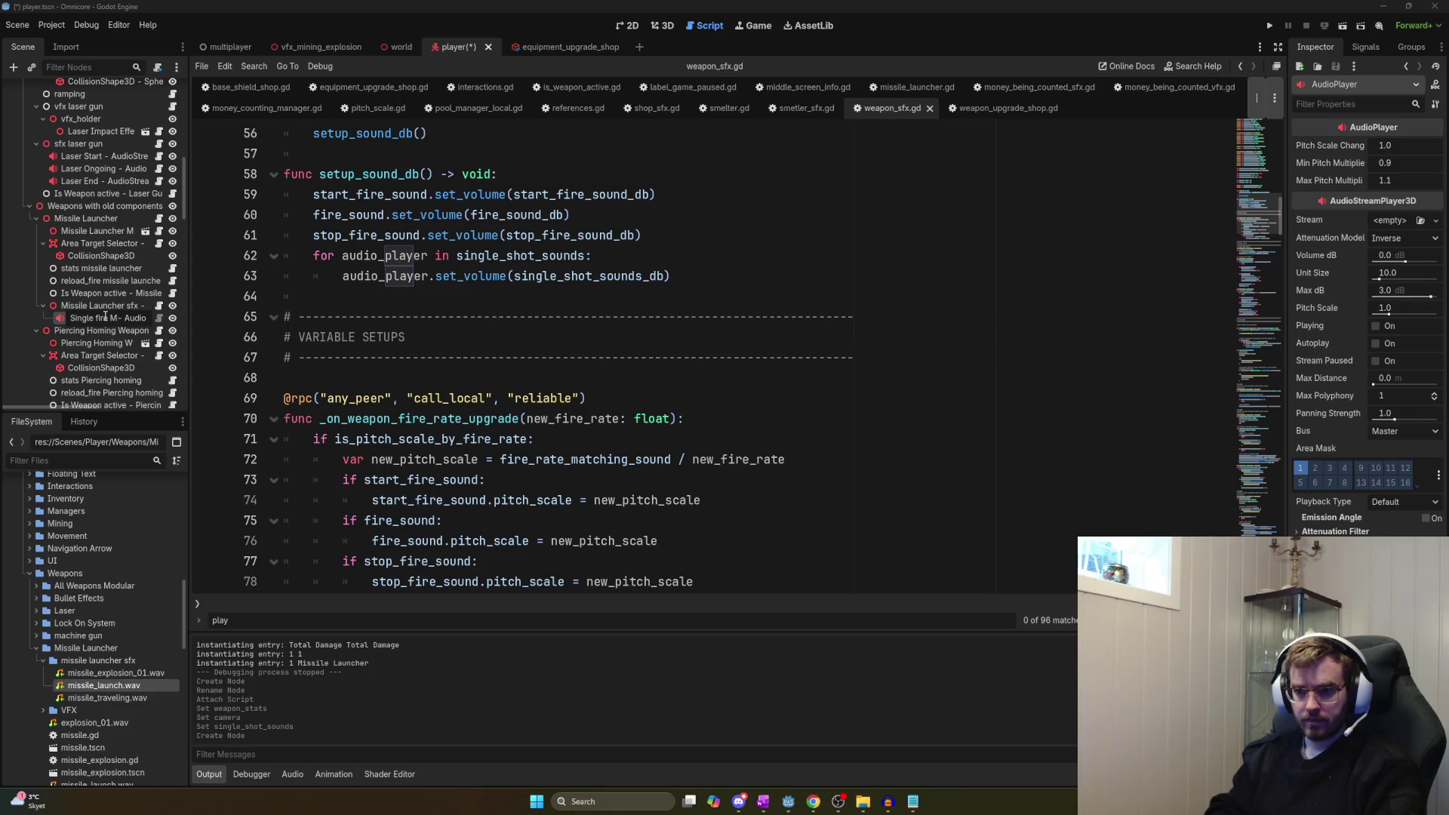
key("shift+Home")
type("Missile launc")
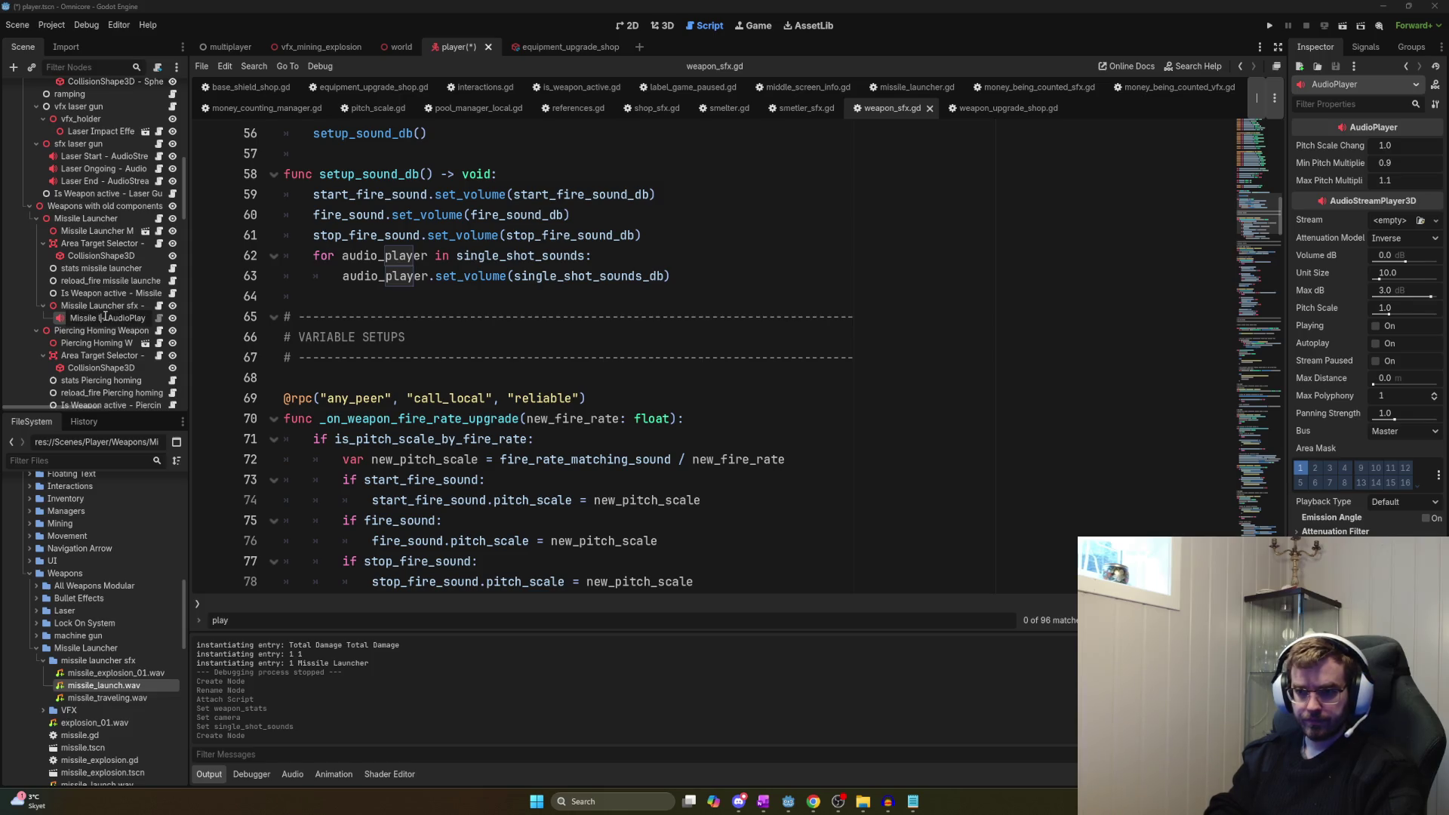
type("her single fire")
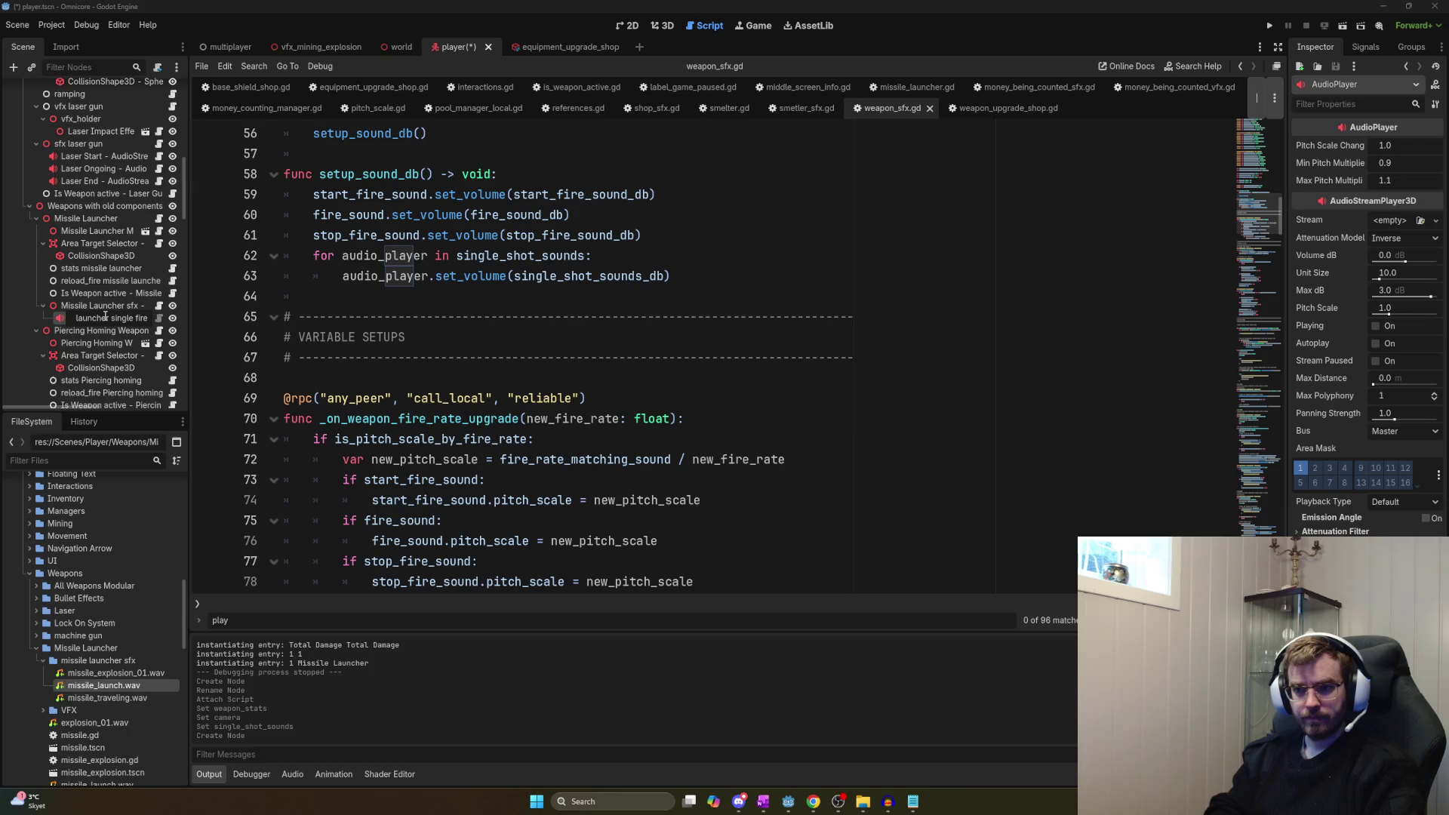
key("Return")
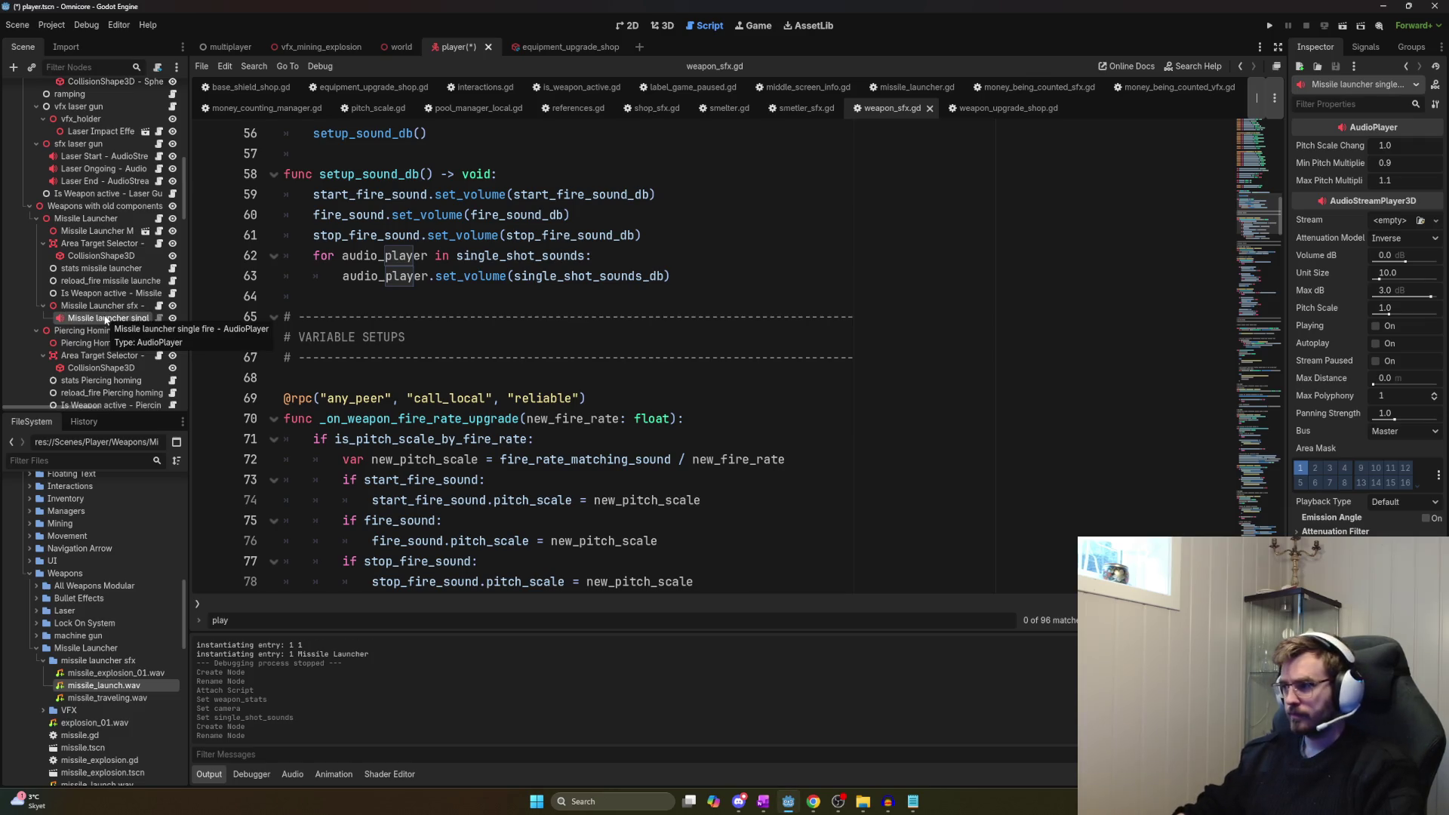
- Give the single-fire player the missile_launch.wav stream, save, and add it to Single Shot Sounds
double_click(105, 319)
left_click(797, 507)
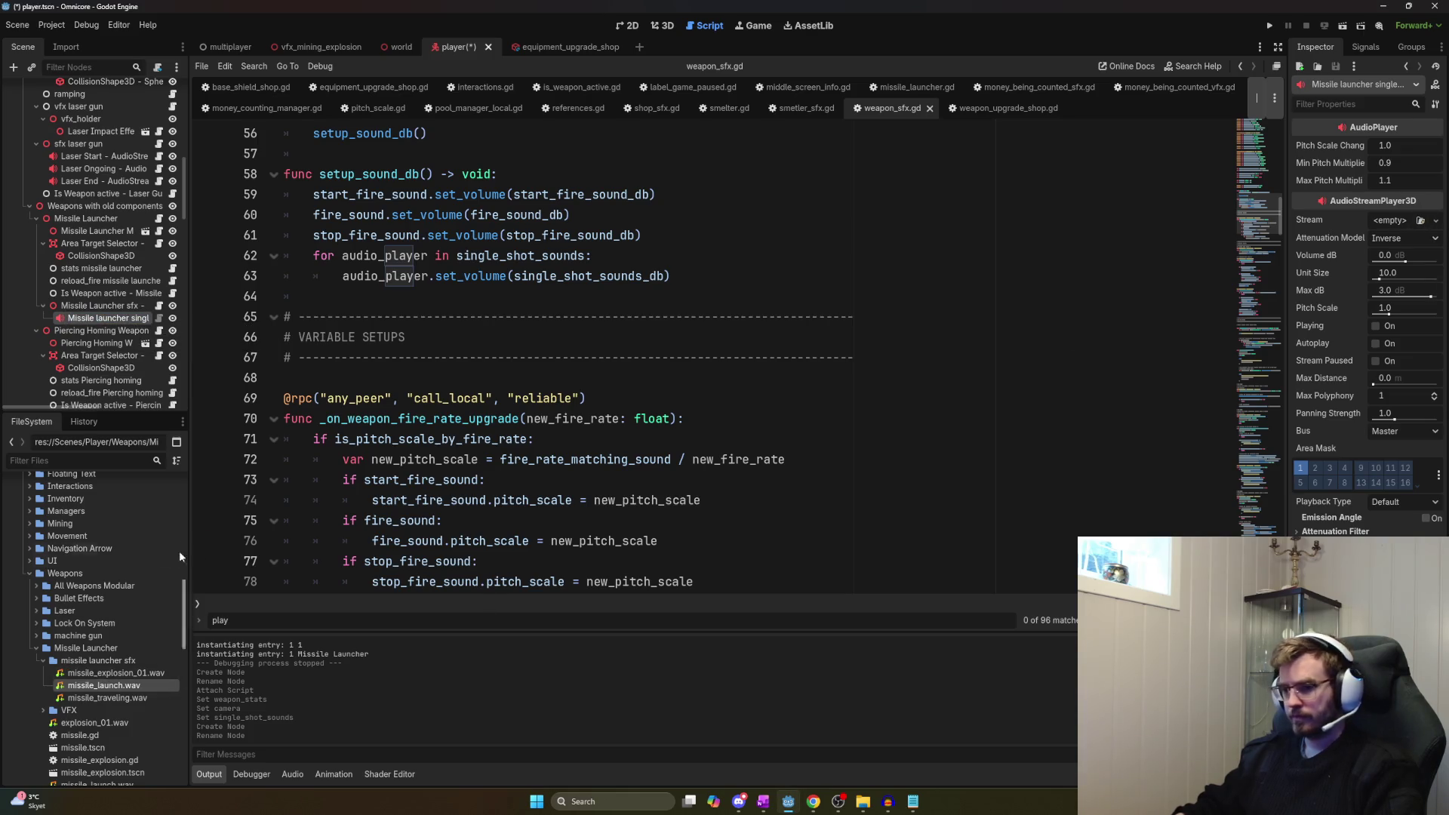
mouse_move(120, 686)
left_mouse_down()
mouse_move(362, 667)
mouse_move(1405, 228)
mouse_move(1387, 242)
left_mouse_up()
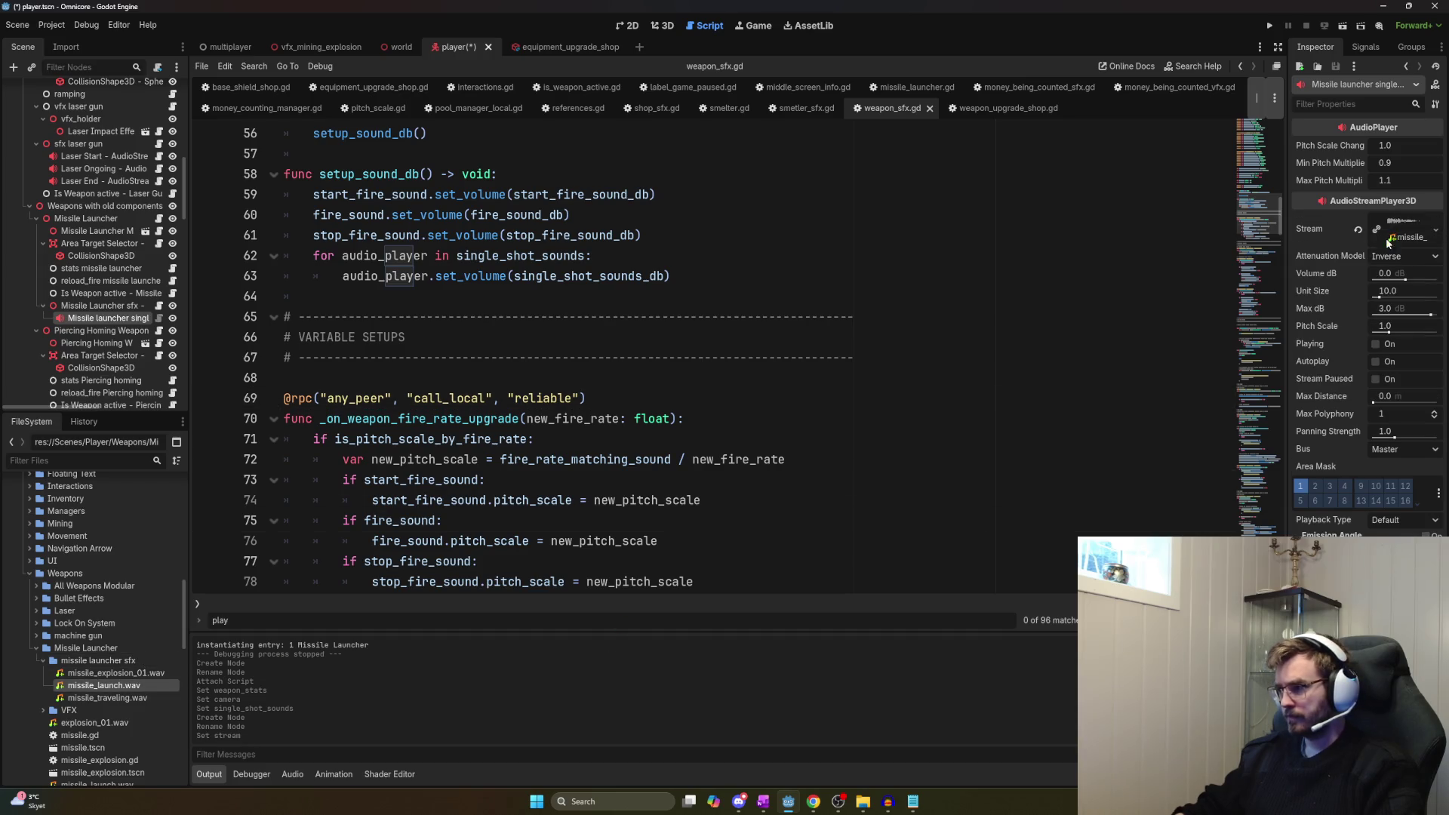
key("ctrl+s")
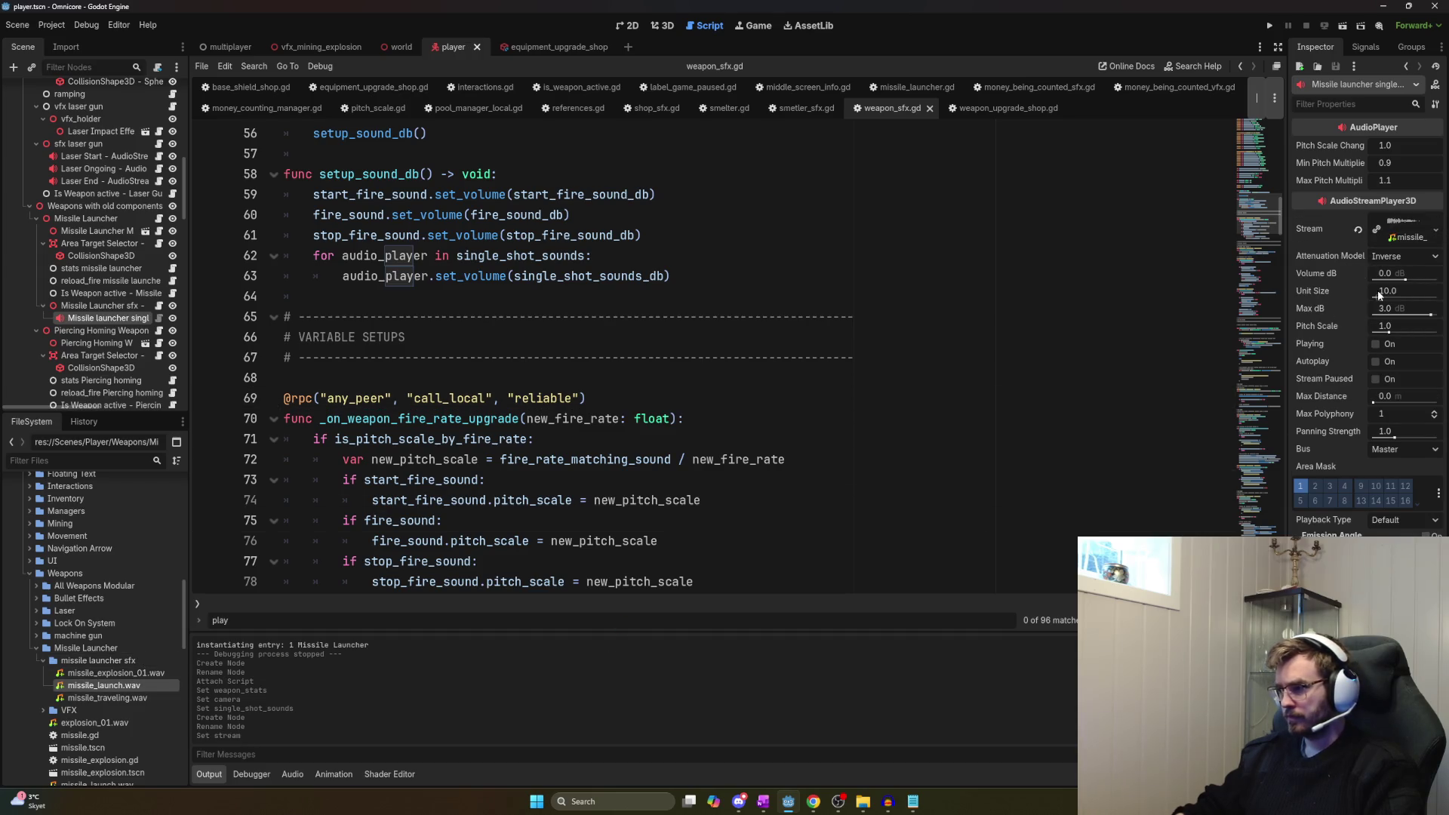
left_click(92, 305)
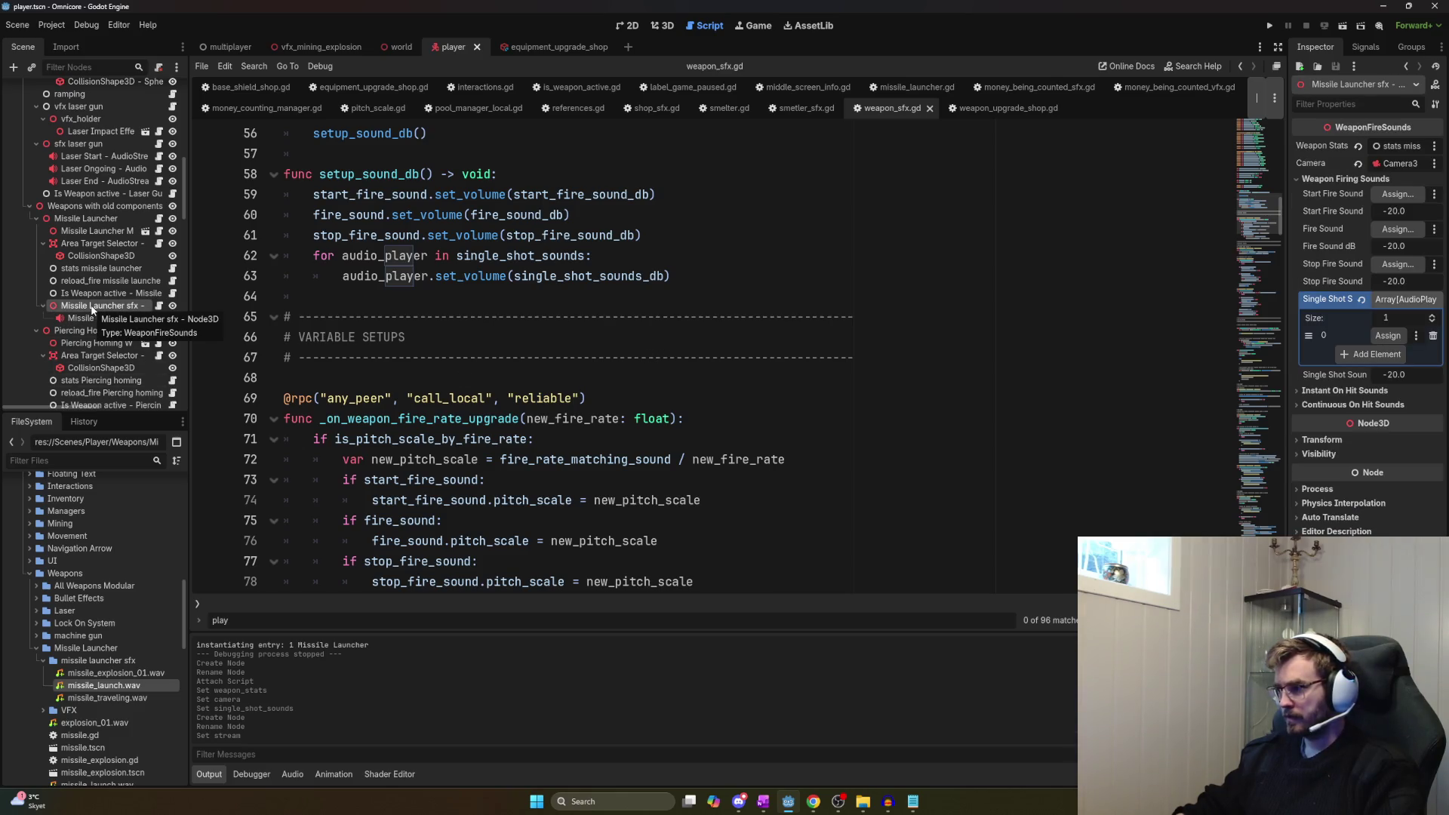
mouse_move(92, 316)
left_mouse_down()
mouse_move(1317, 358)
mouse_move(1397, 339)
left_mouse_up()
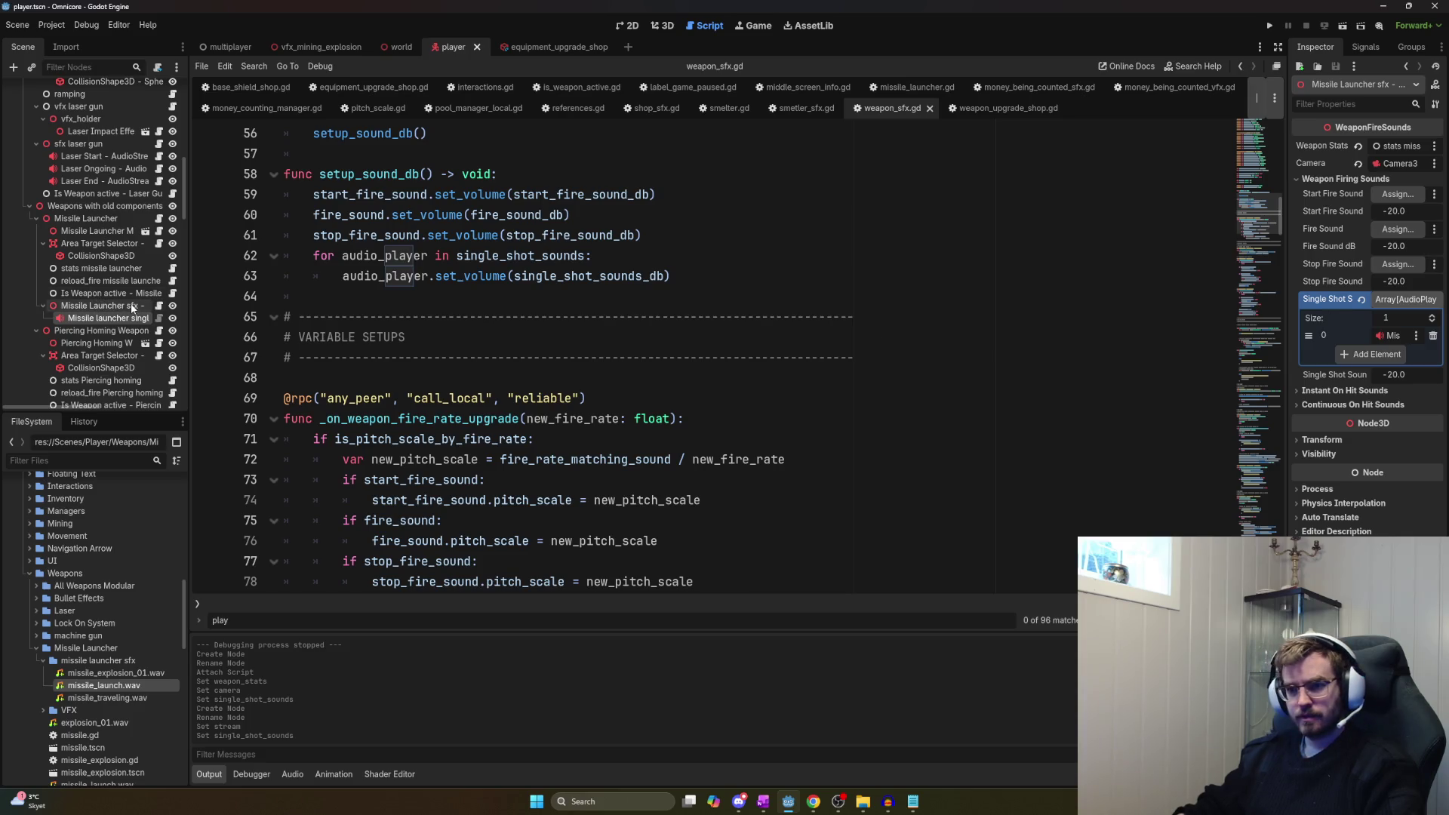
- Open missile_launcher.gd with the cursor at the end of line 9
left_click(159, 218)
left_click(1257, 167)
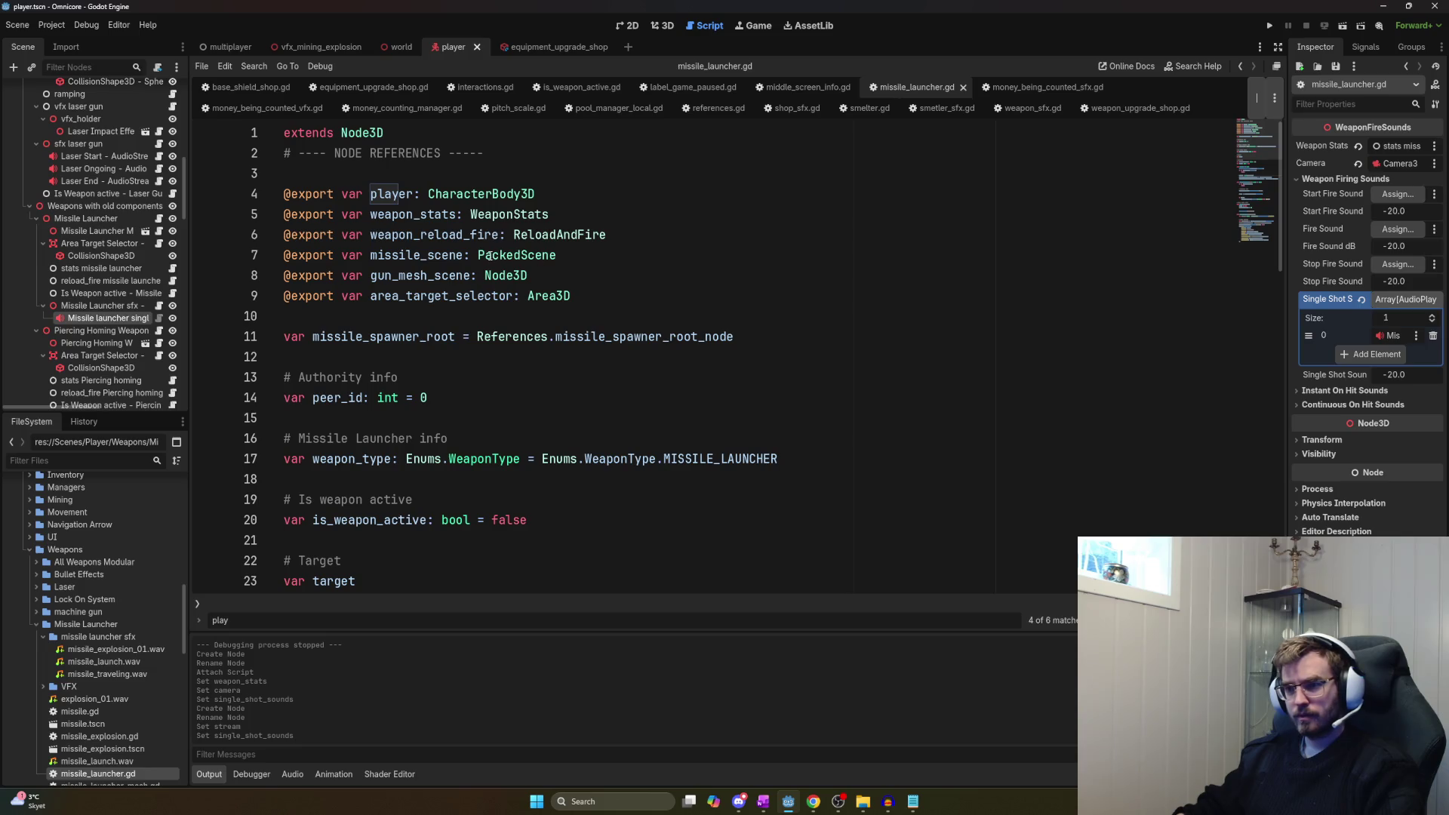
left_click(648, 295)
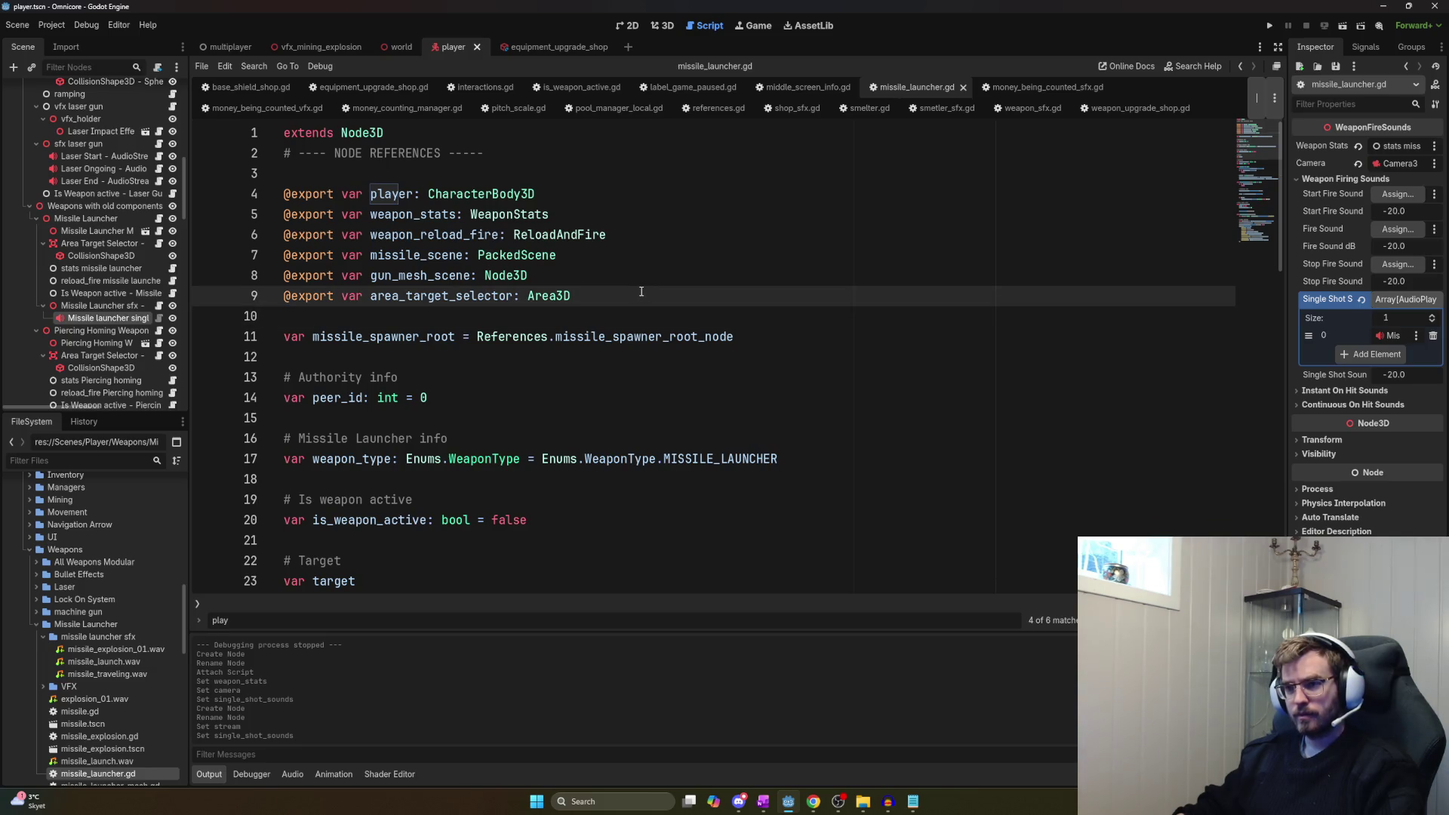
key("Return")
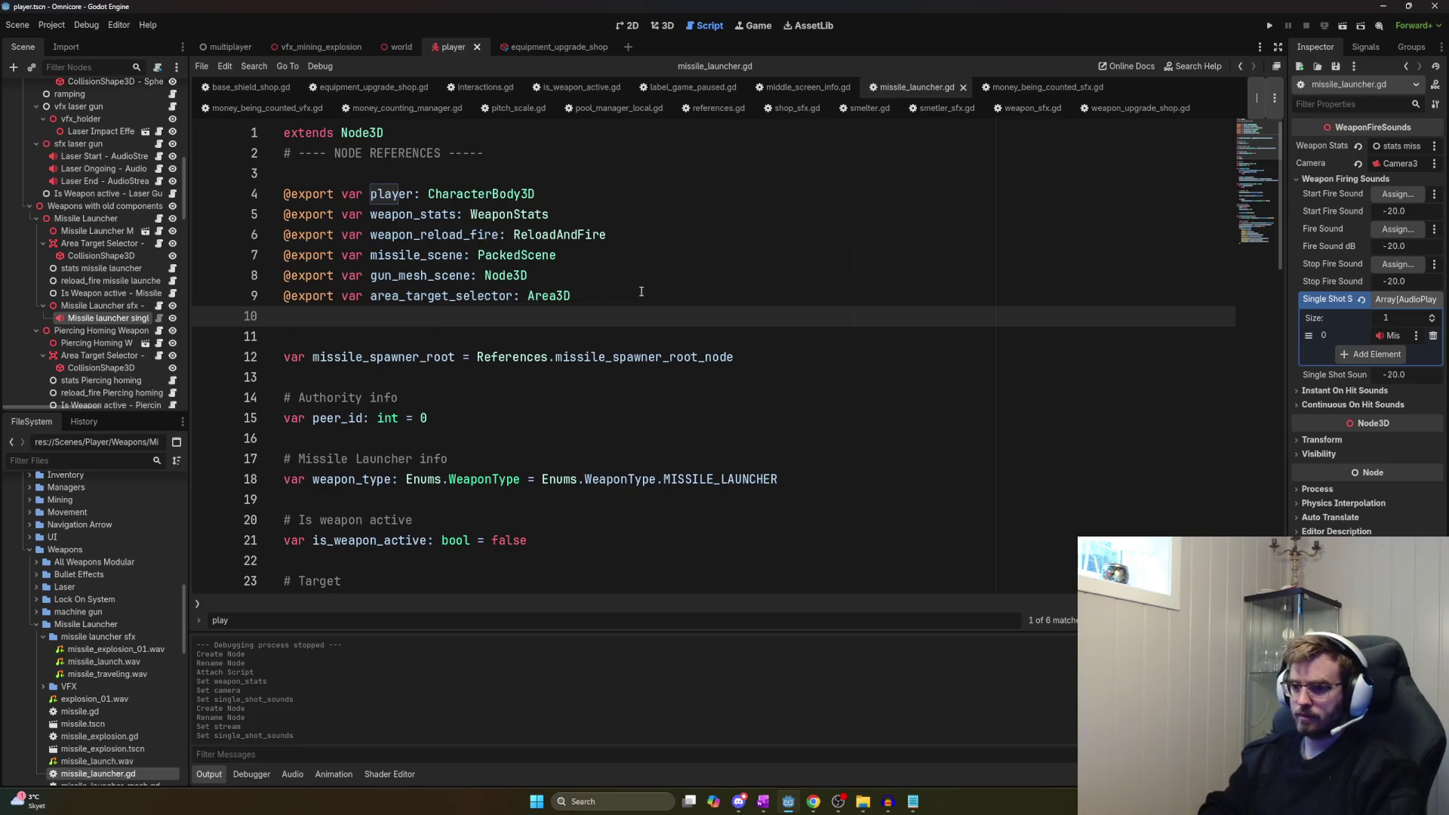
type("@export var missile_")
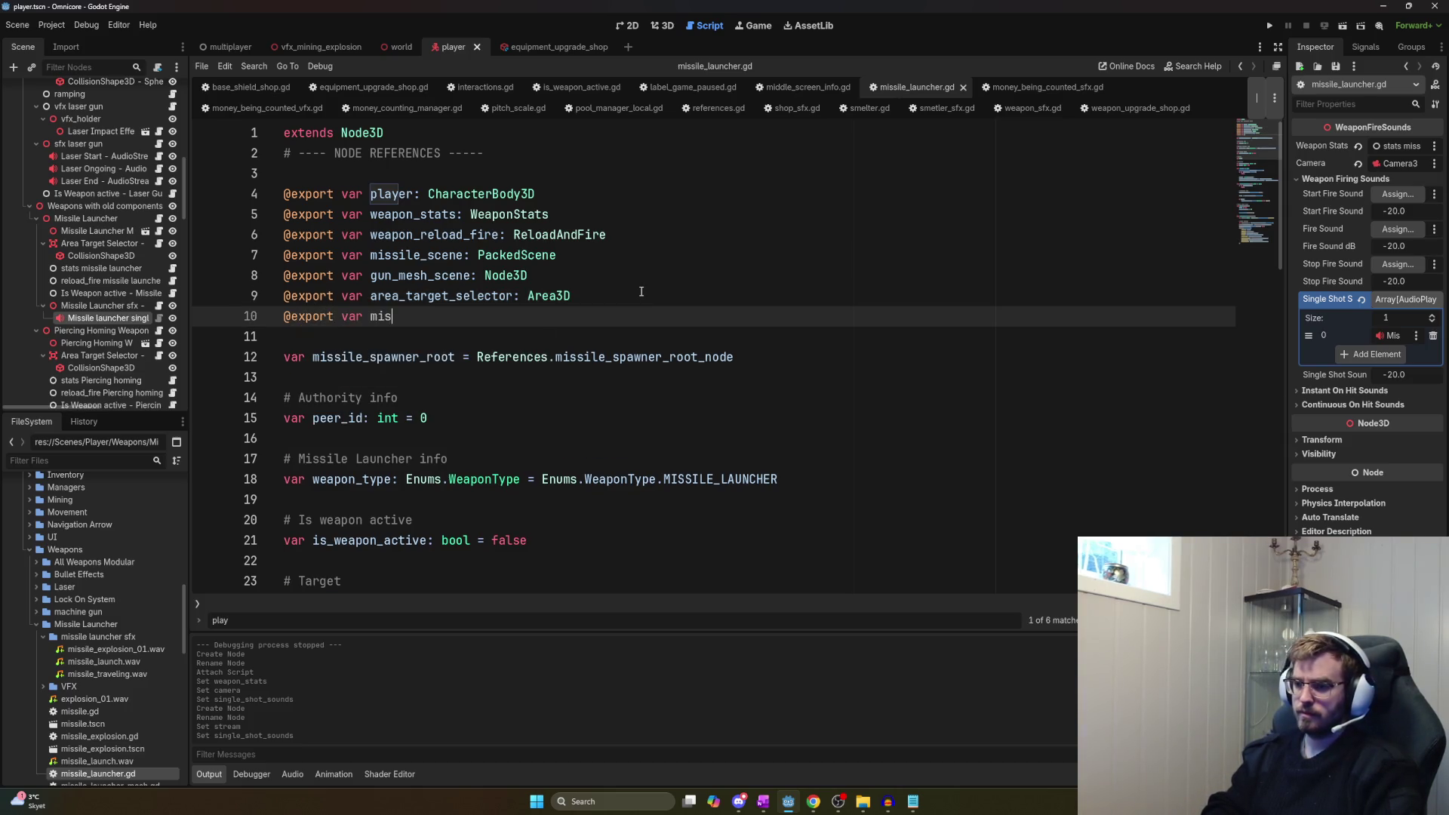
type("launcher_sfx")
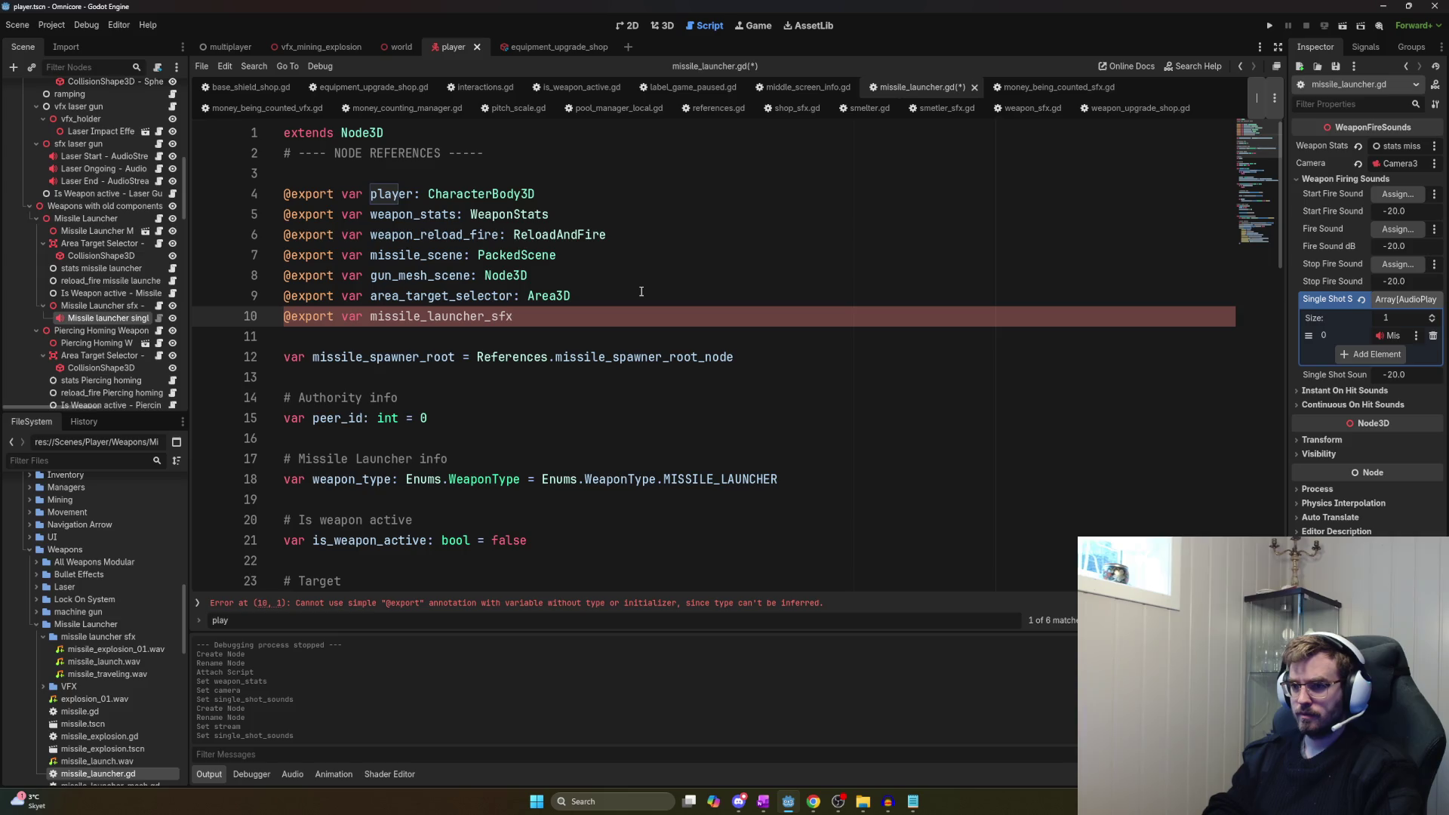
key("BackSpace")
key("BackSpace")
key("BackSpace")
type("we")
key("BackSpace")
key("BackSpace")
key("BackSpace")
type("weapon_sfx: M")
key("BackSpace")
type("Weapons")
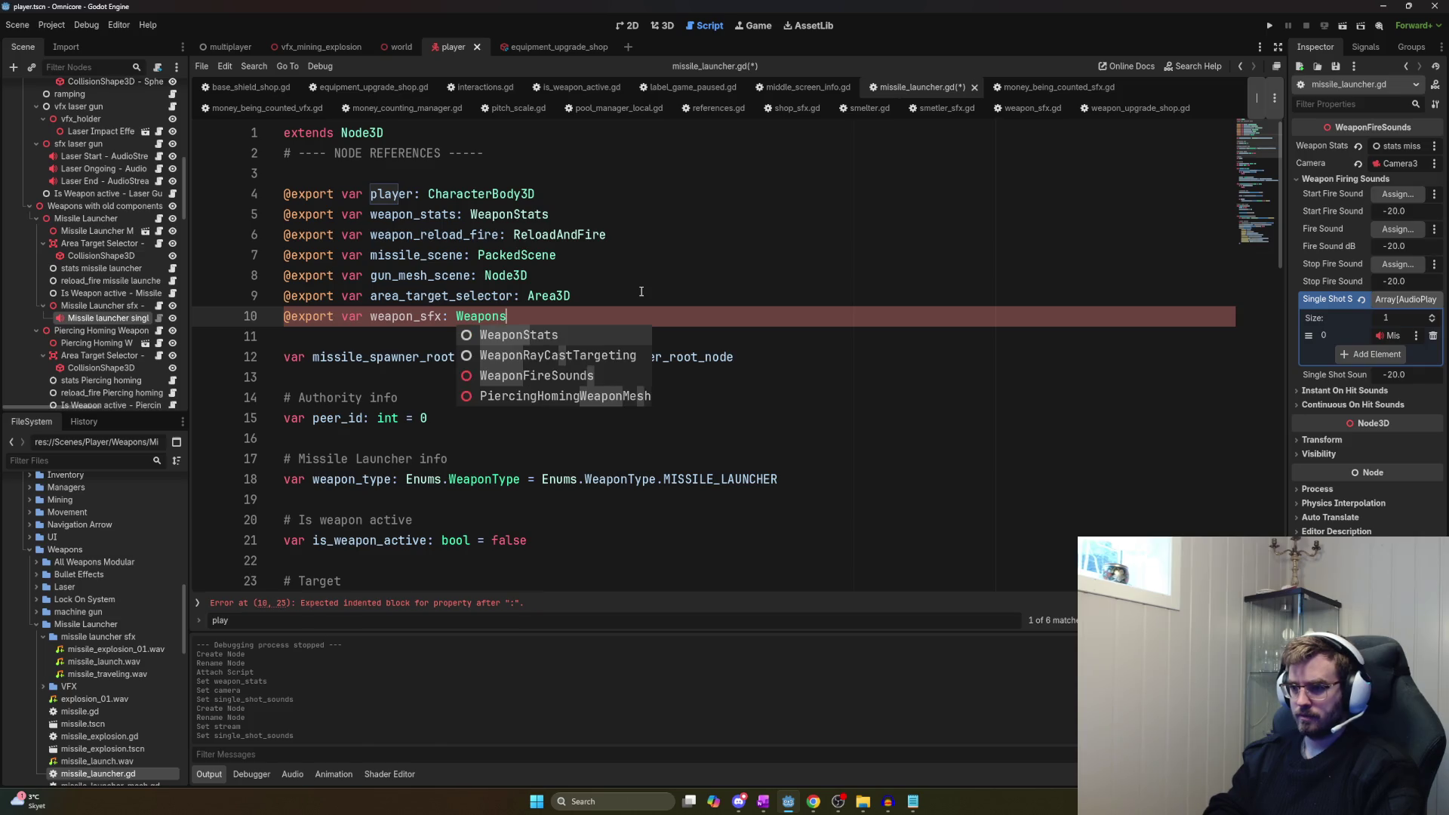
key("Escape")
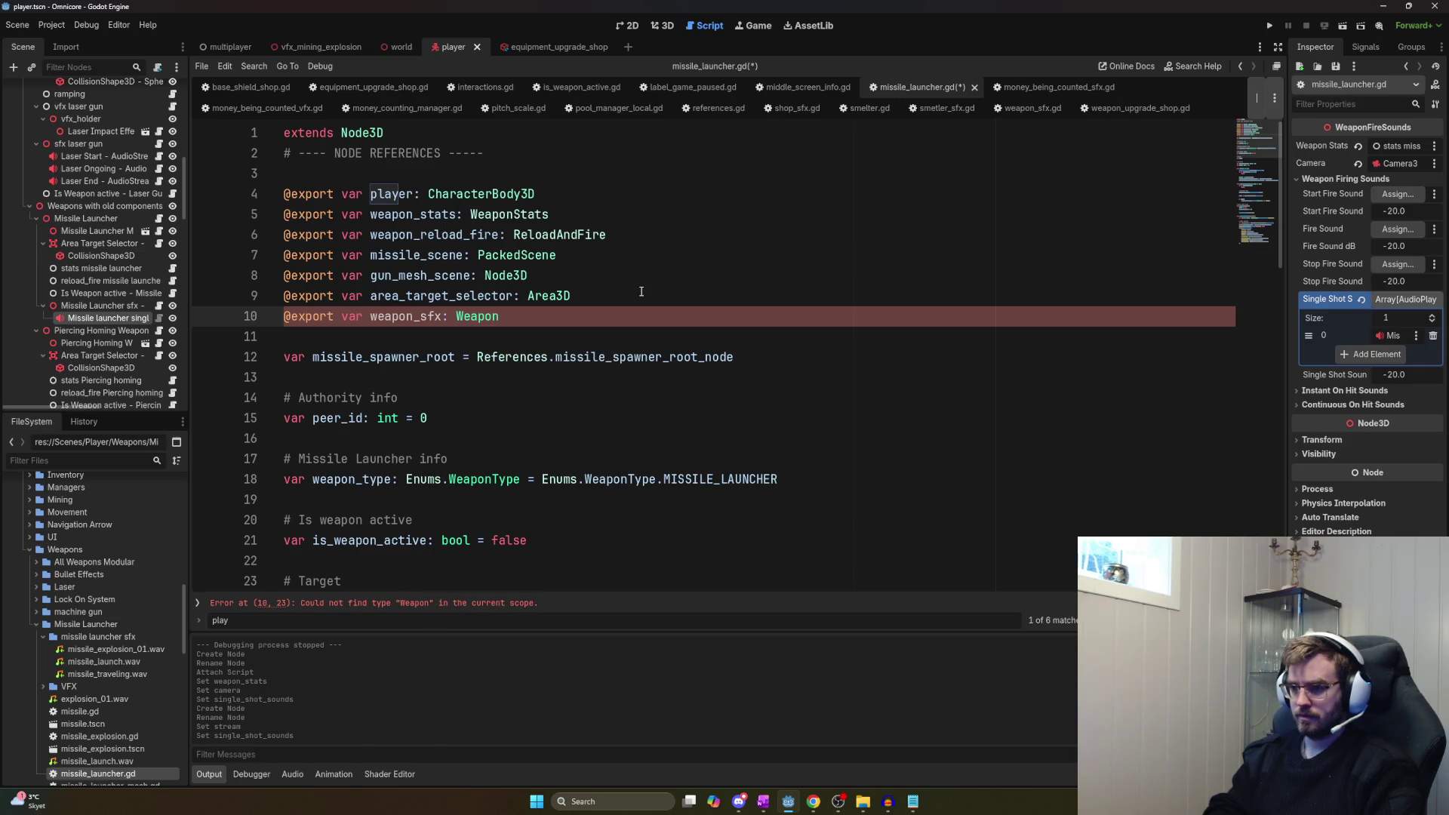
key("Return")
key("ctrl+s")
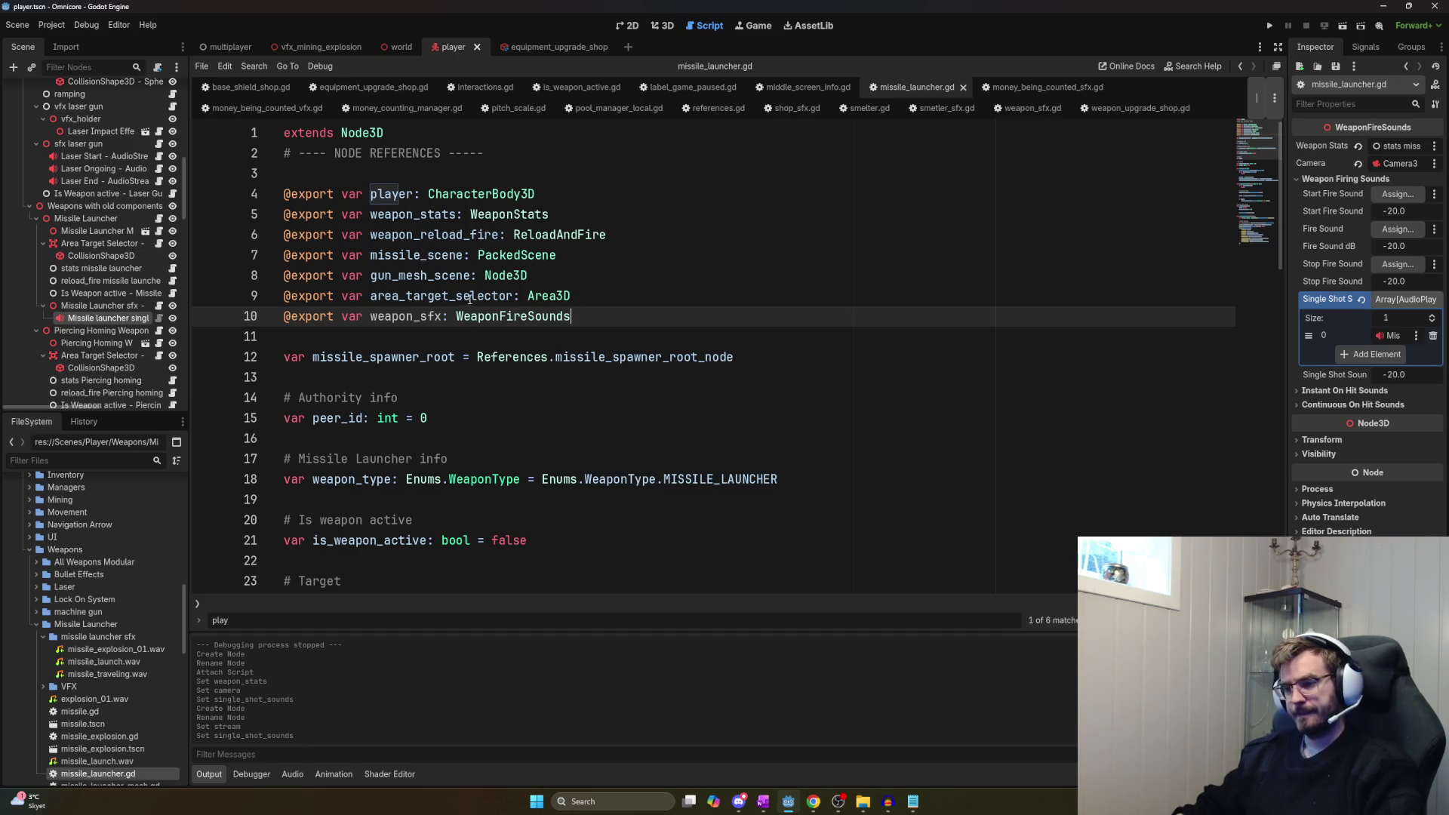
- Search missile_launcher.gd for 'fire('
double_click(427, 317)
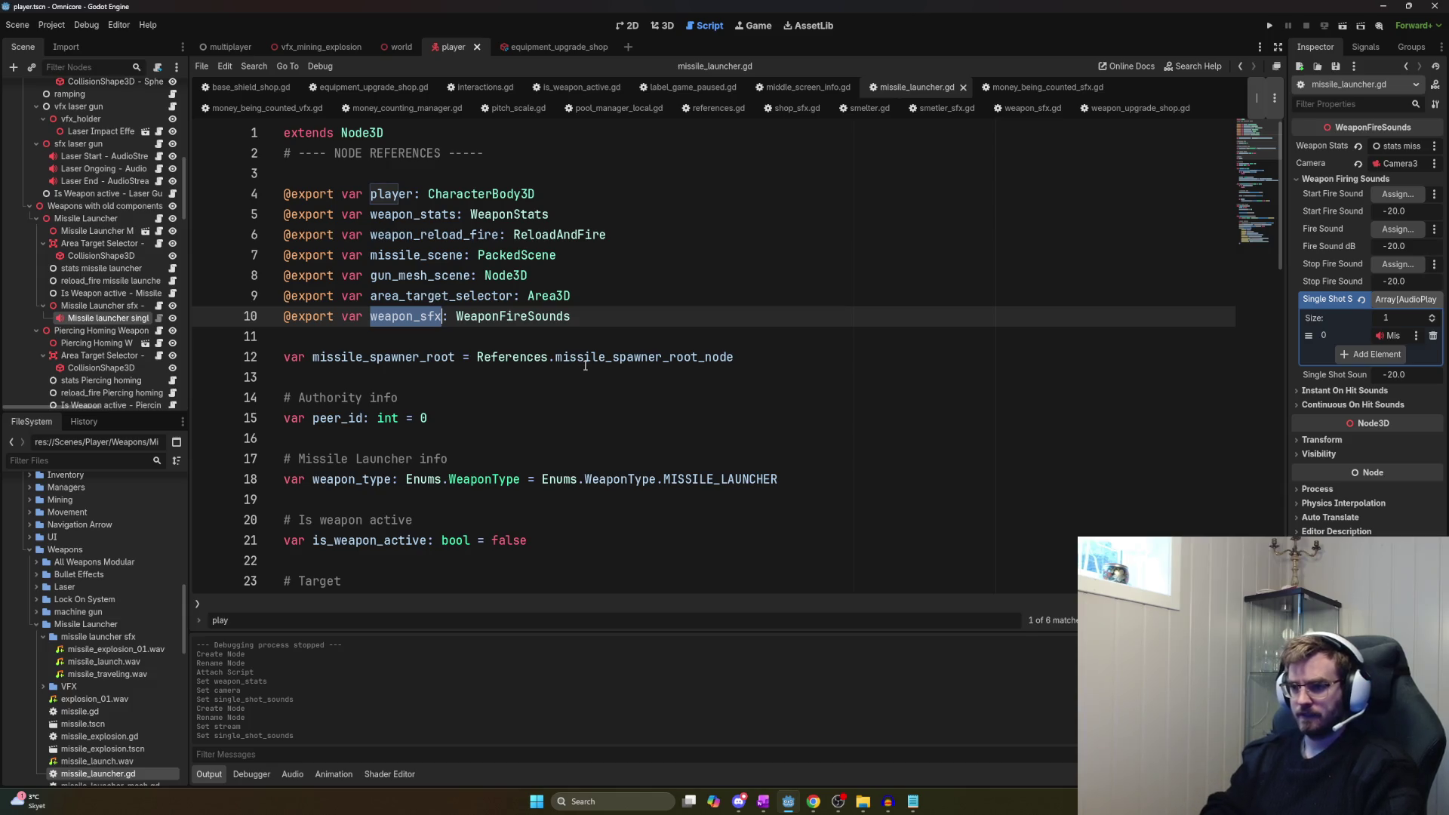
key("ctrl+f")
type("fire(")
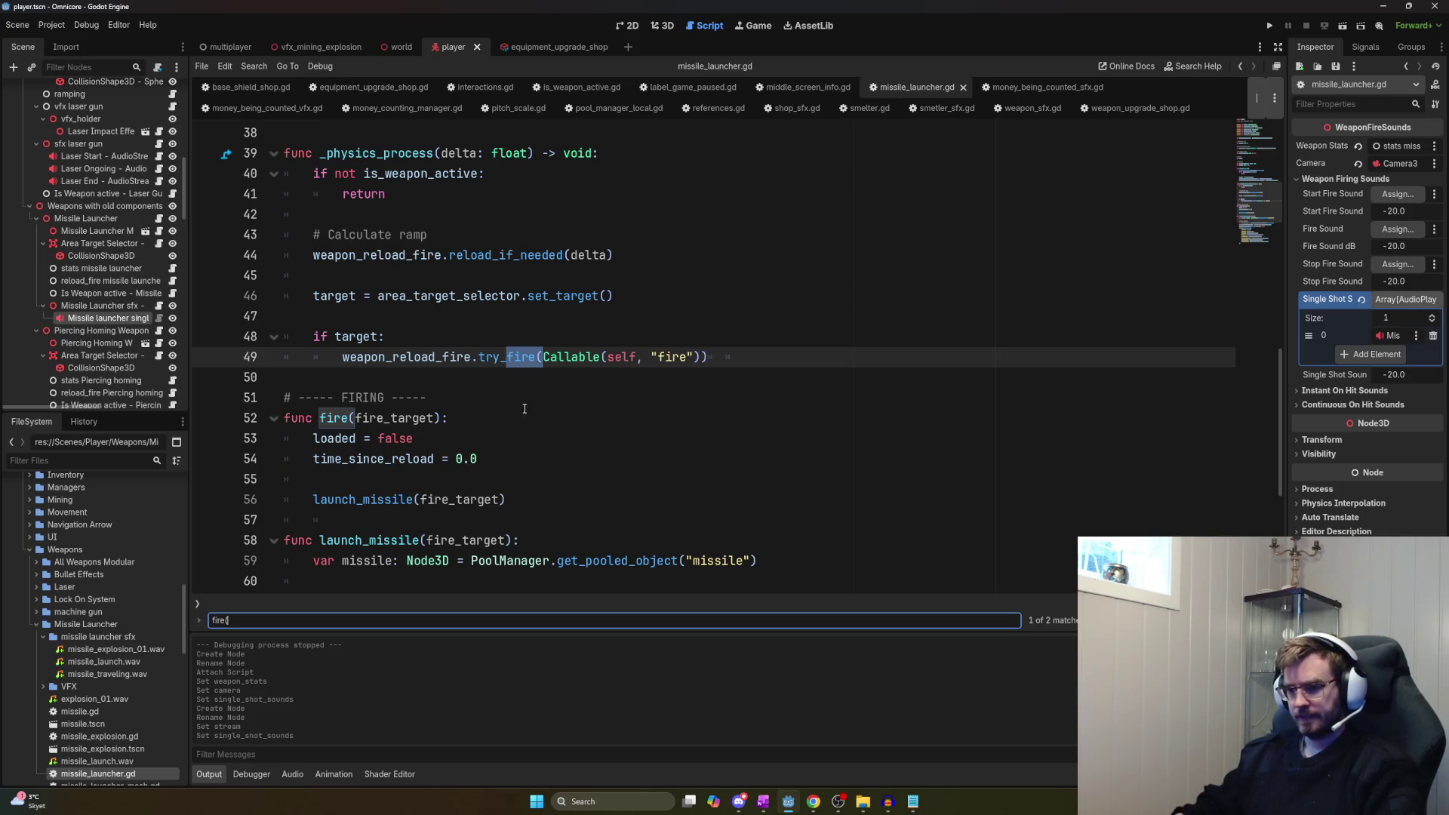
- Insert 'weapon_sfx.play_single_shot_sound()' as the first line of launch_missile
scroll(521, 489, "down", 2)
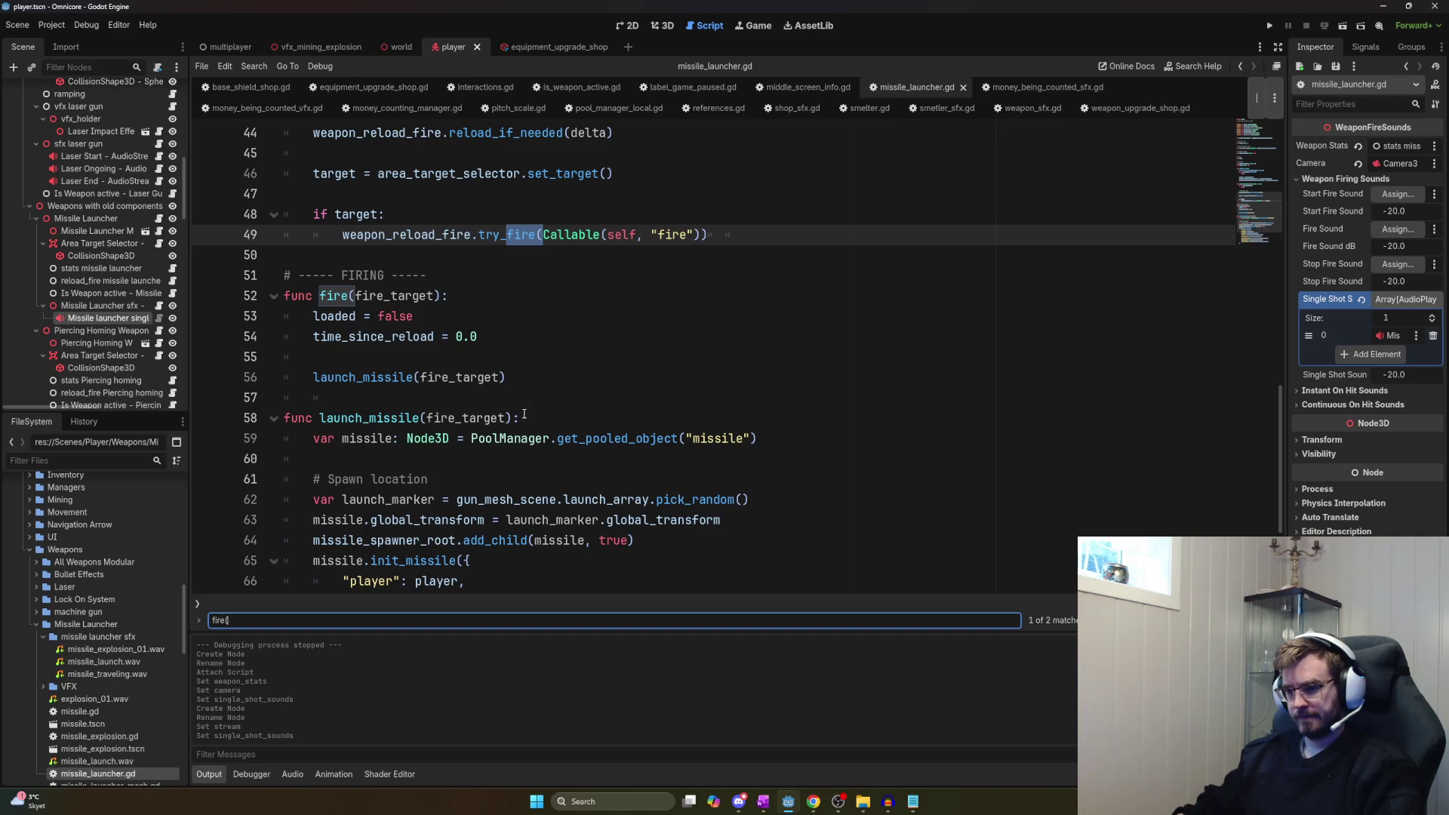
scroll(525, 414, "down", 3)
scroll(525, 416, "up", 3)
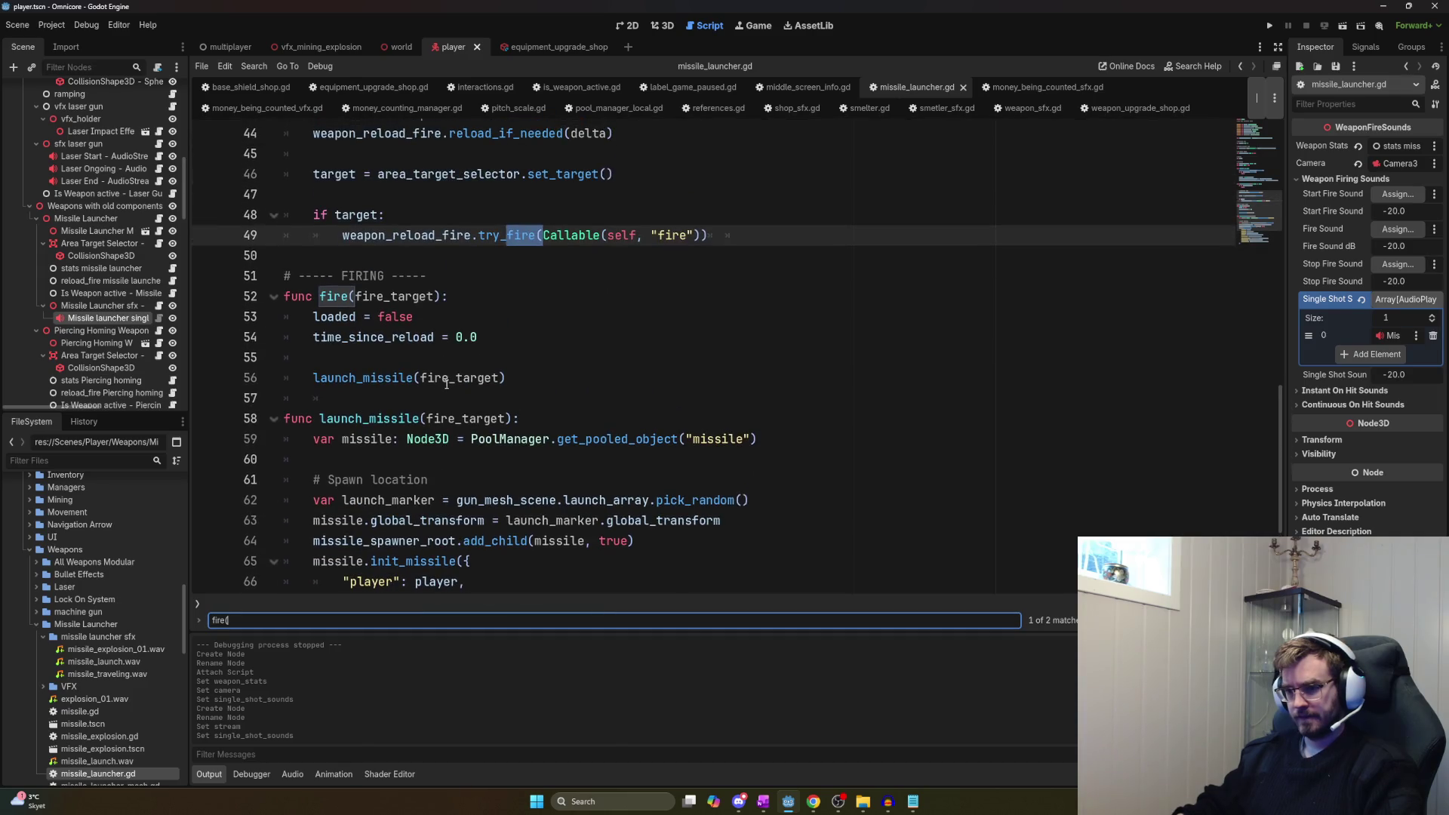
left_click(562, 457)
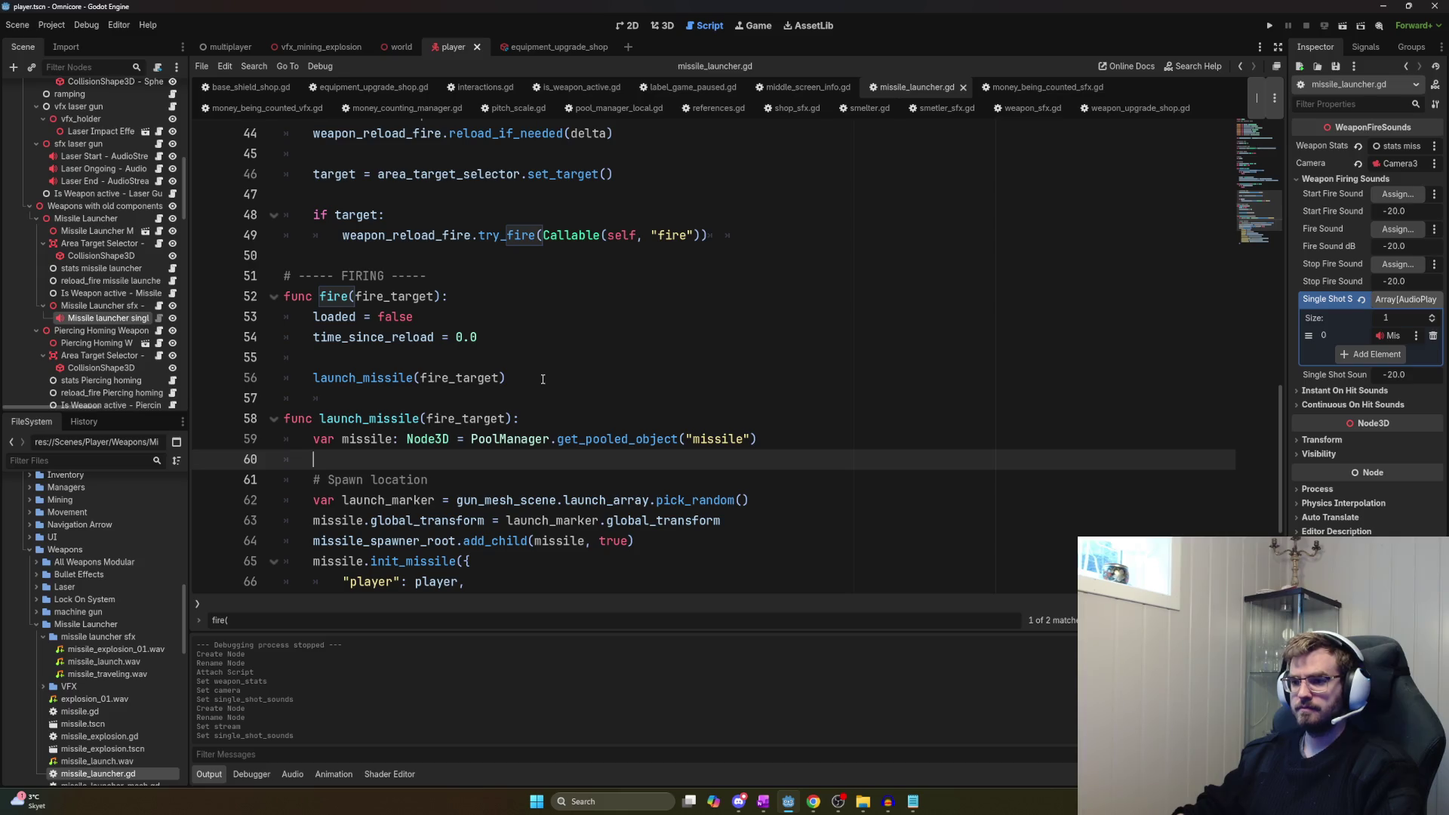
left_click(659, 420)
key("Return")
key("Return")
key("Up")
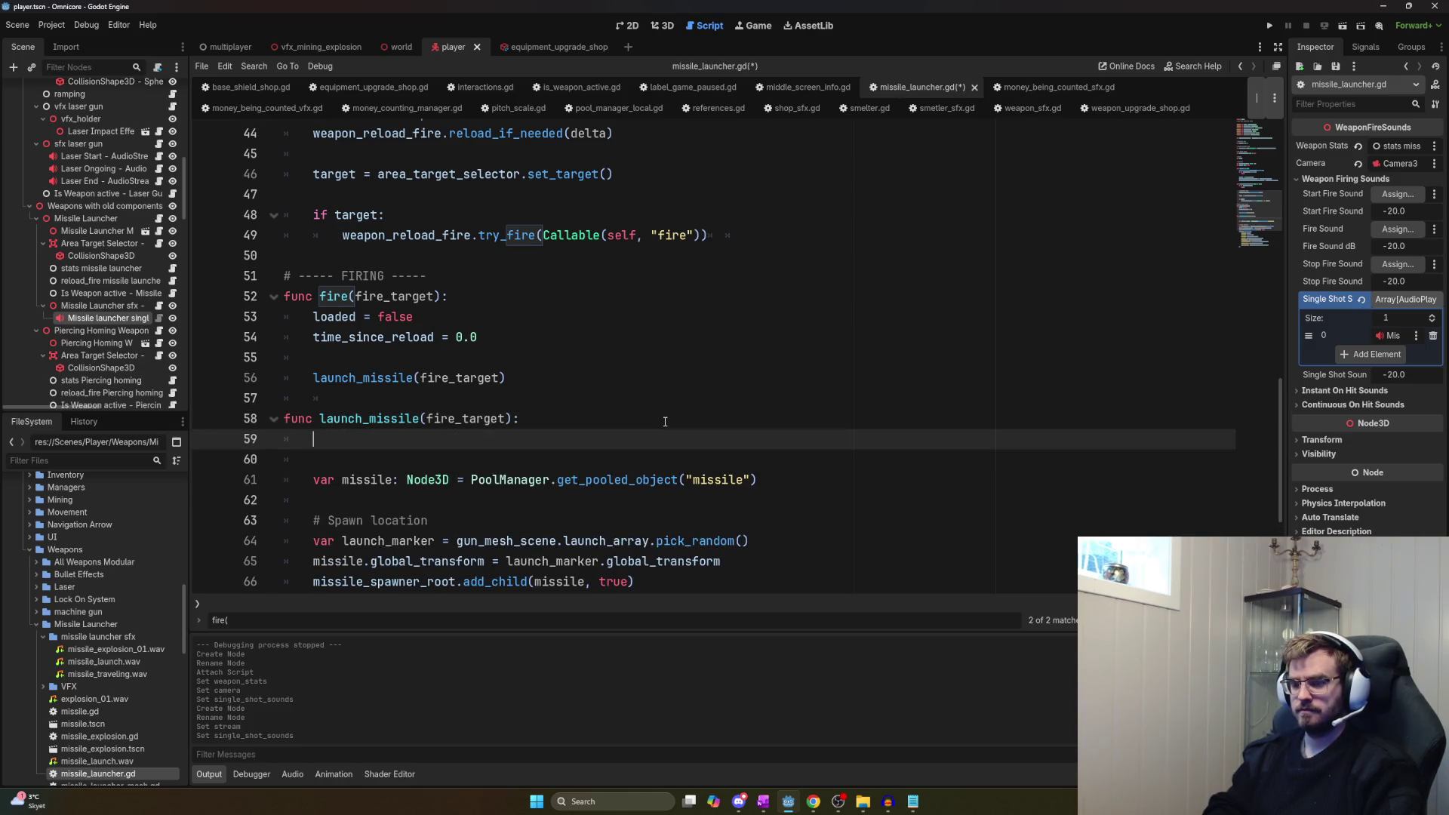
type("ar")
key("BackSpace")
key("BackSpace")
type("weapon_s")
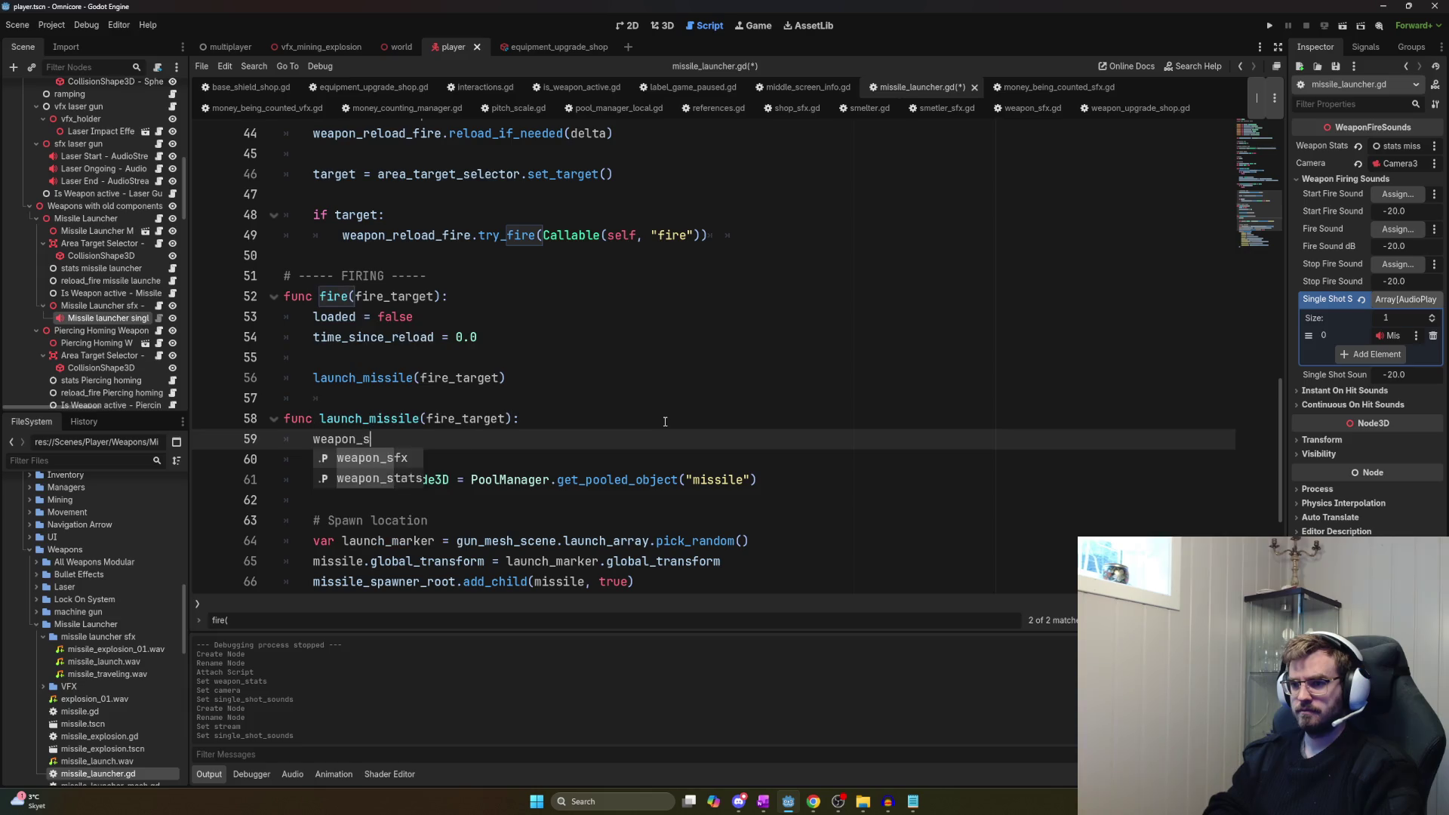
type("fx.play_single_shot_sound()")
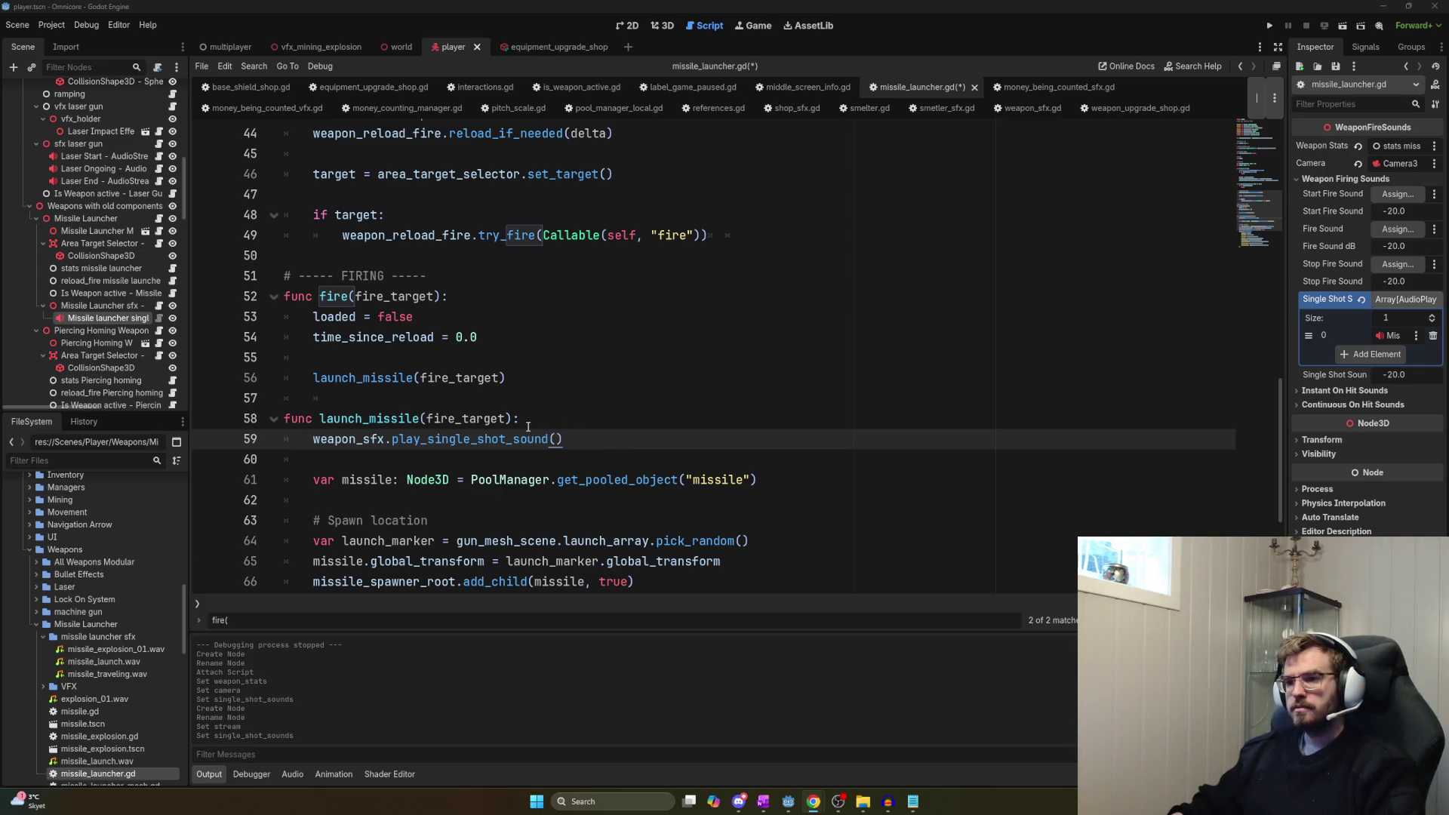
- Turn that line into the call weapon_sfx.rpc("play_single_shot_sound")
scroll(529, 427, "up", 7)
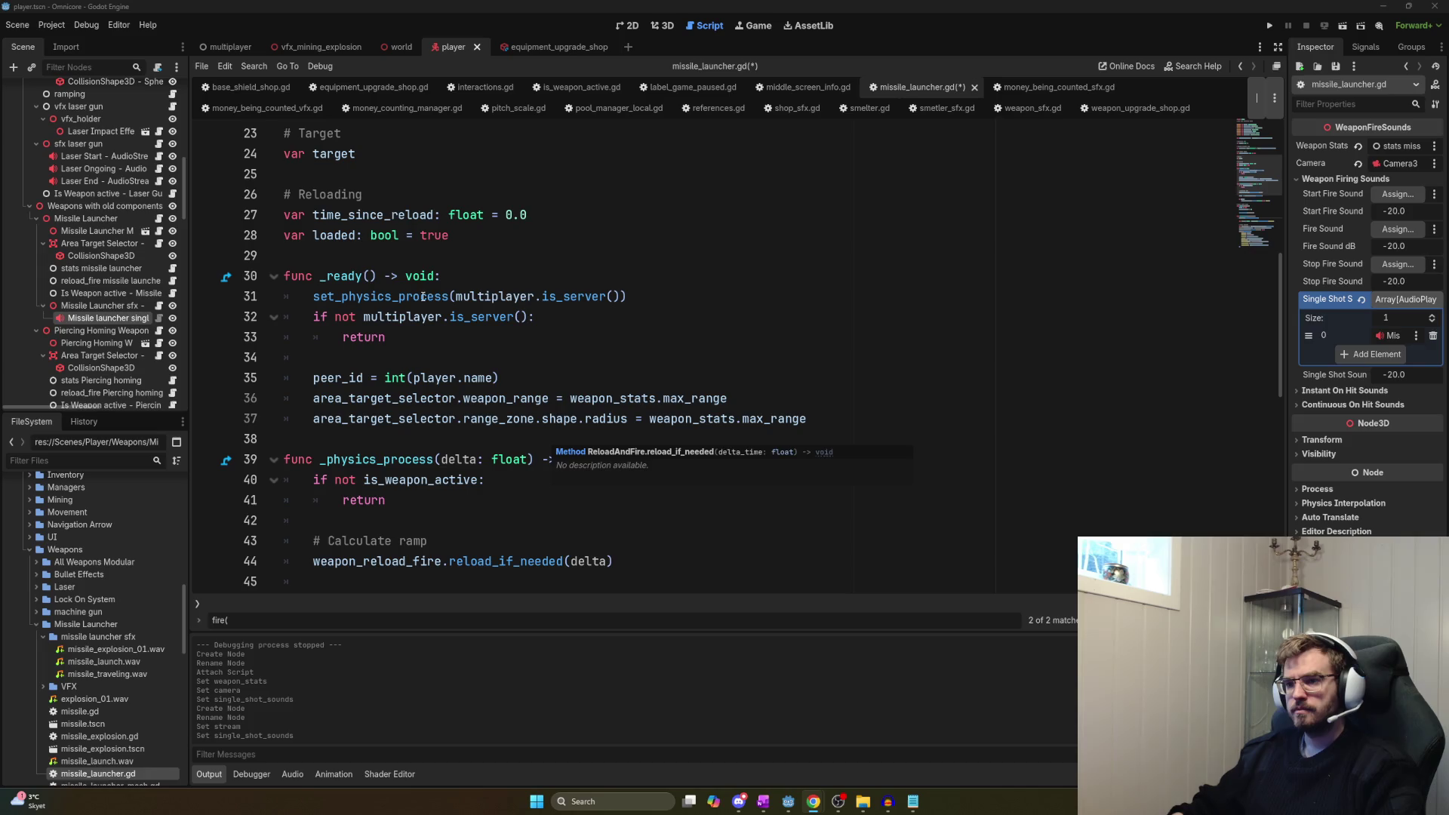
scroll(521, 452, "down", 8)
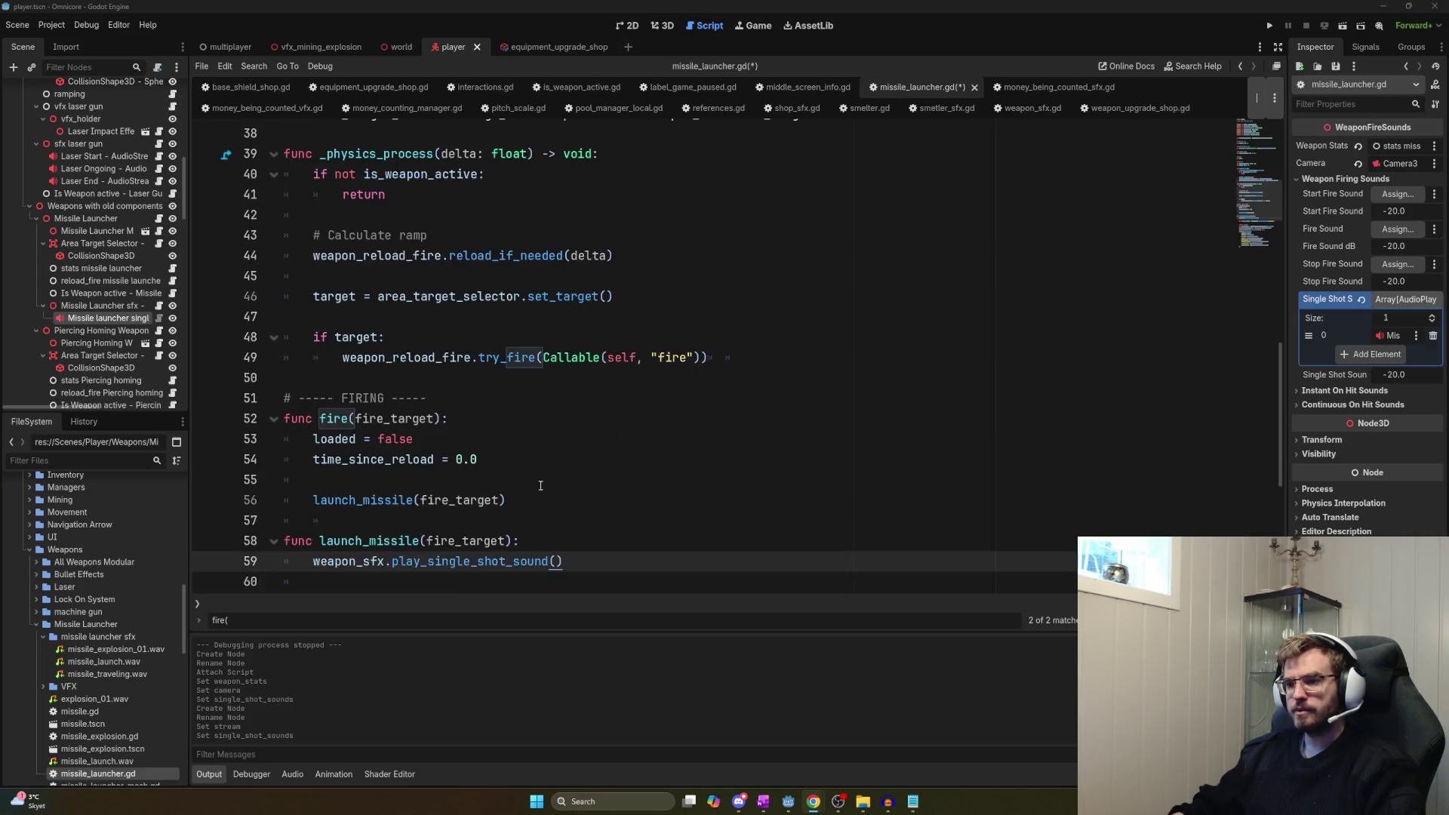
left_click(391, 377)
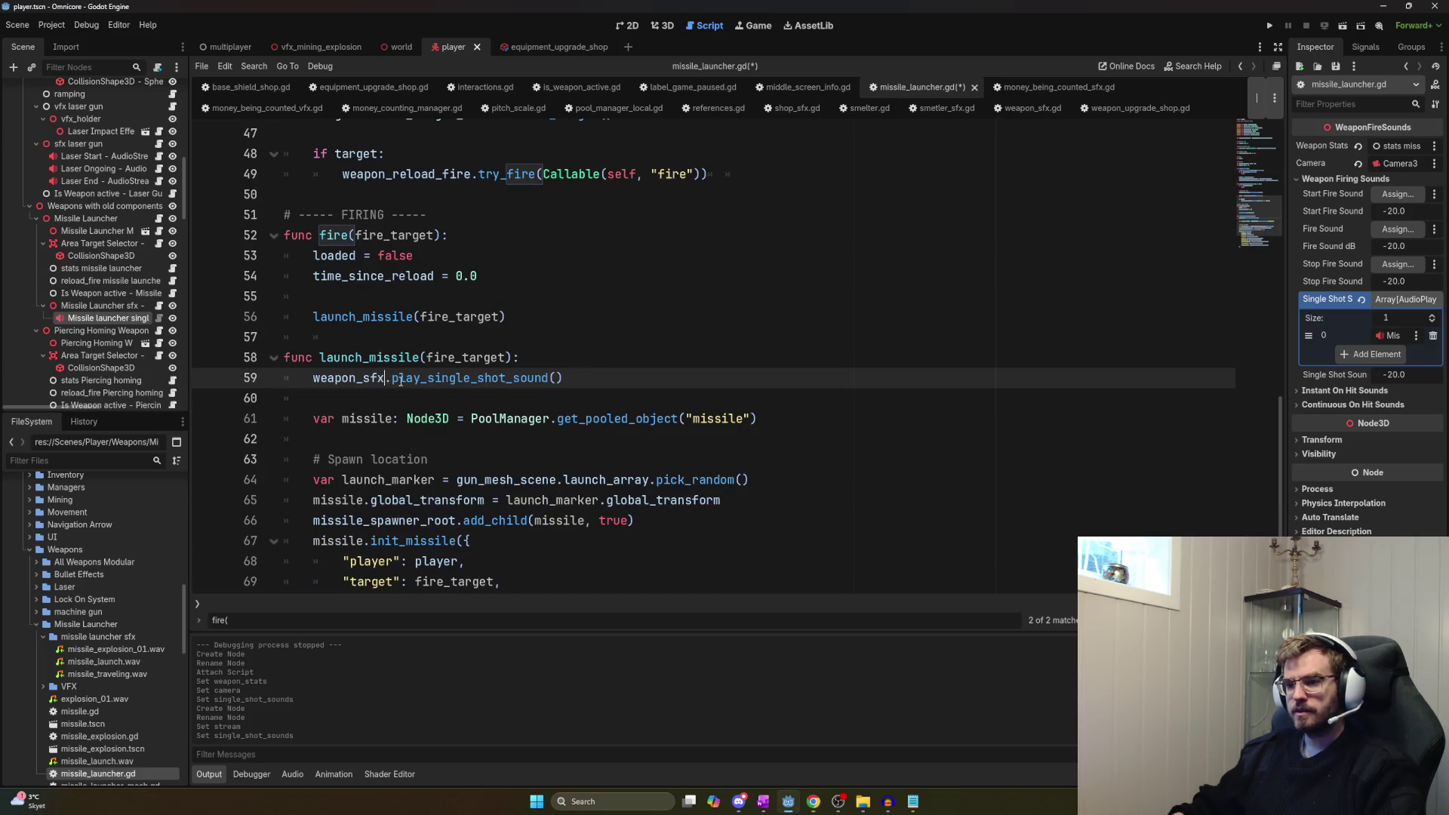
type("rpc(\"")
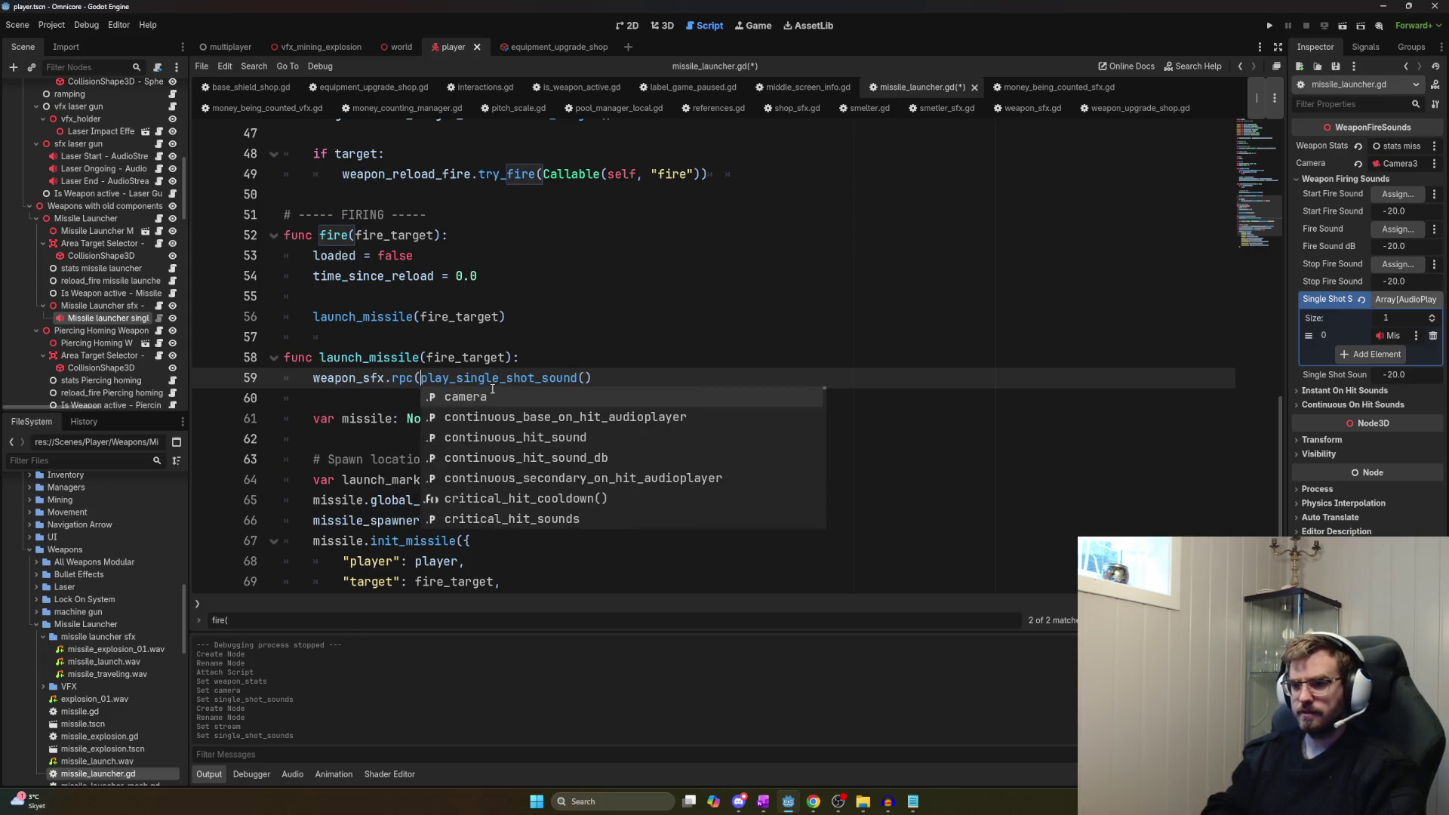
scroll(492, 389, "down", 3)
scroll(492, 388, "up", 1)
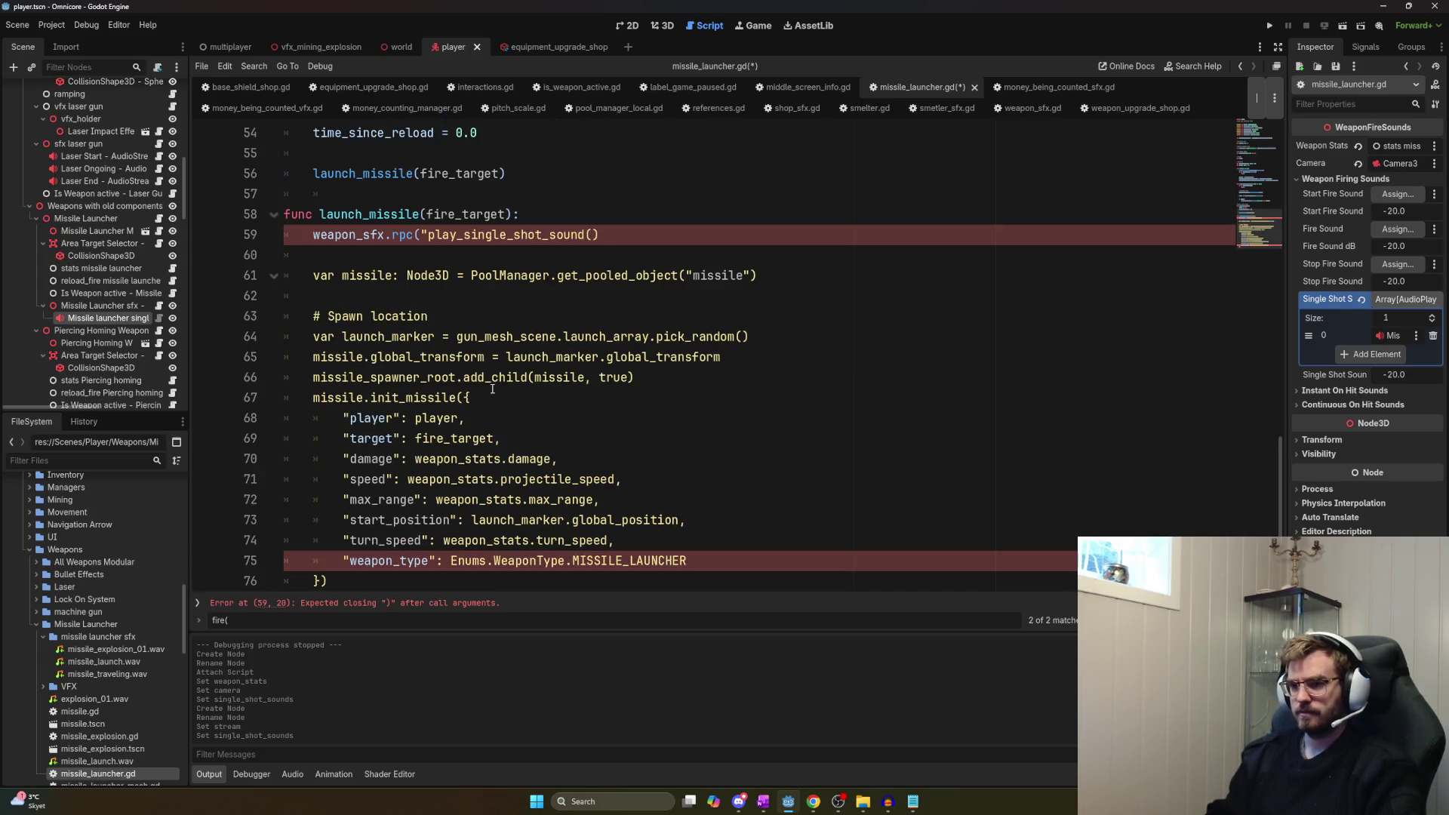
key("BackSpace")
type("\")")
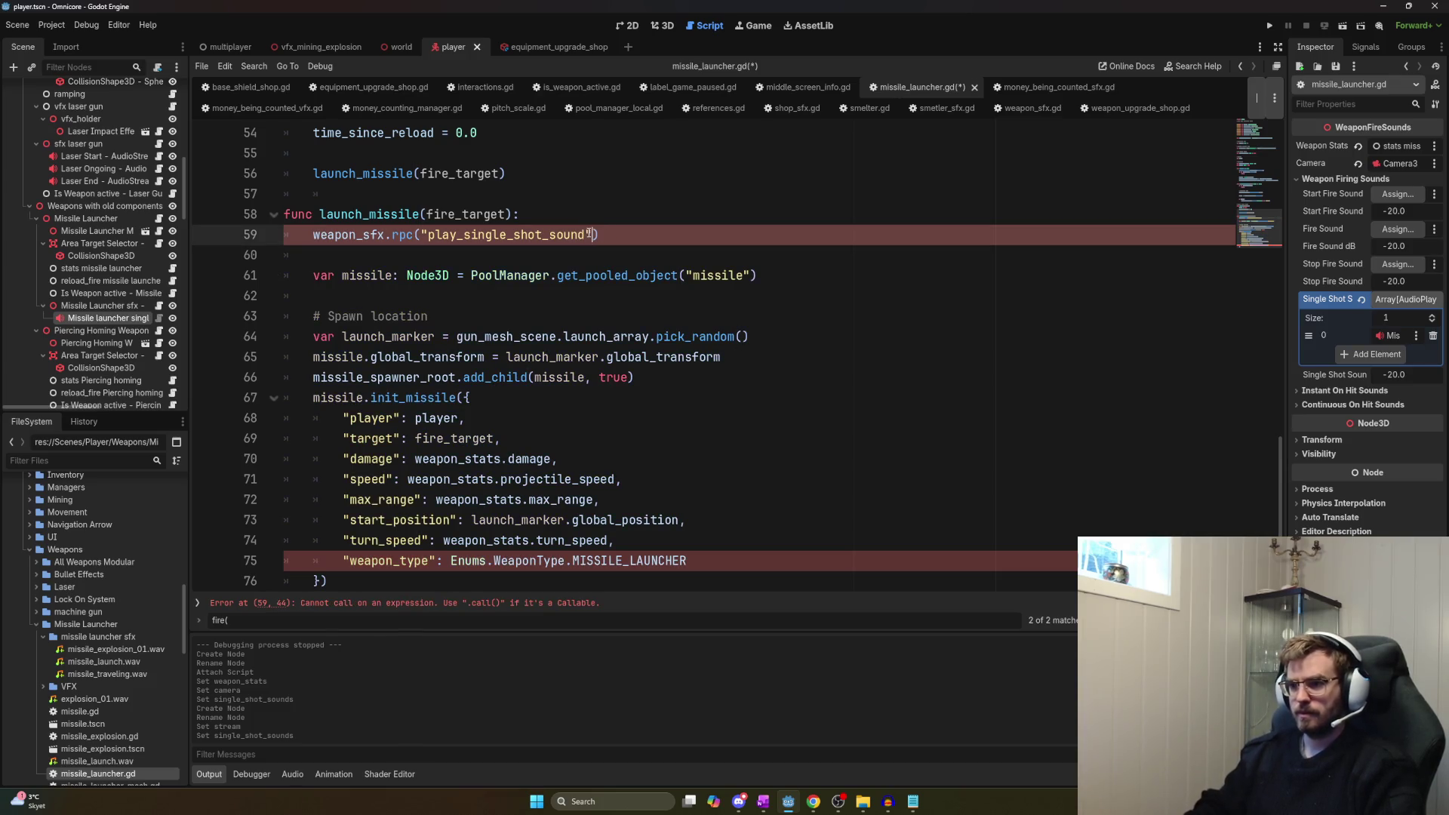
left_click(348, 235, "ctrl")
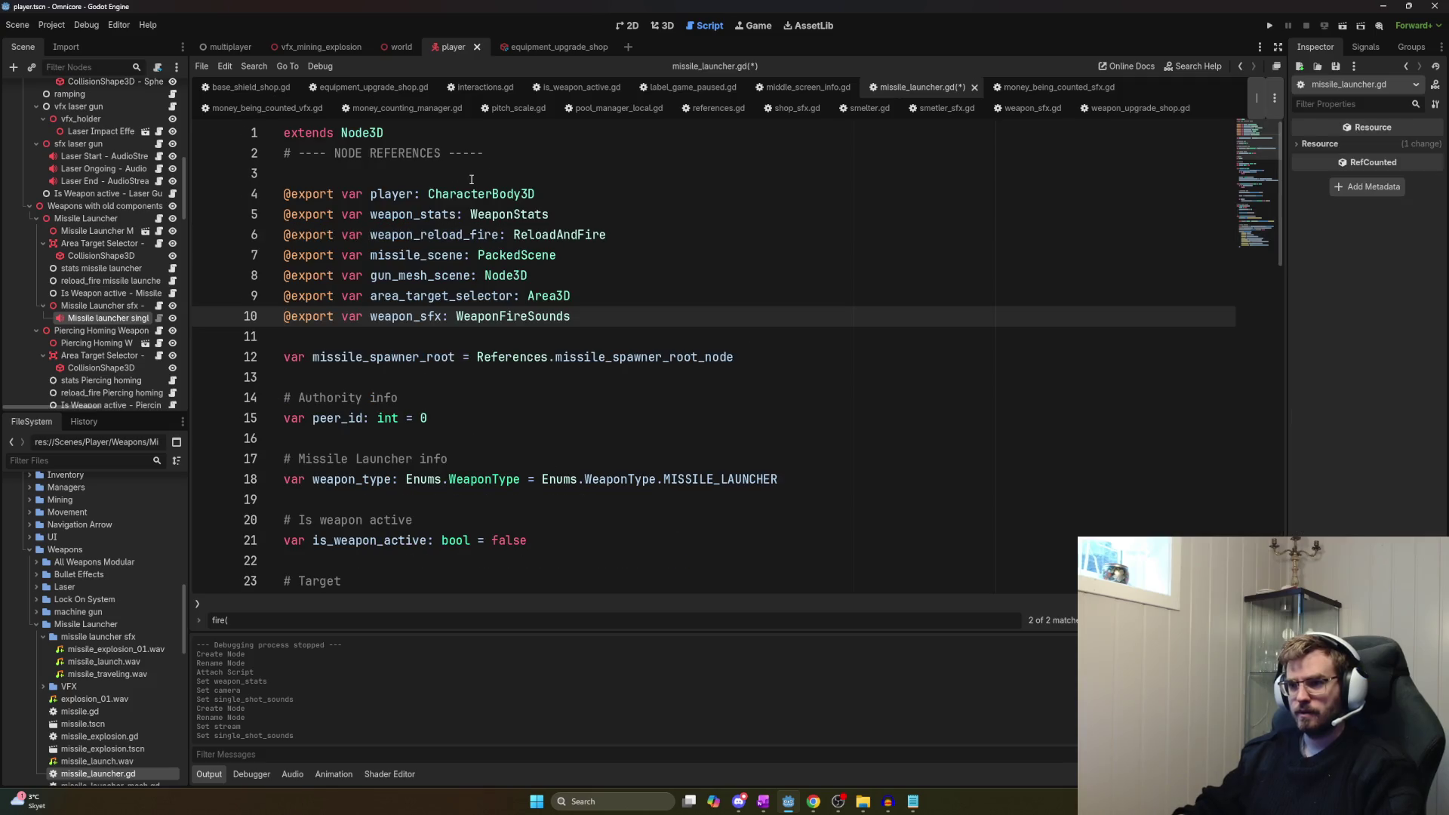
- Jump to the WeaponFireSounds script and find its single_shot sound functions
left_click(531, 317, "ctrl")
key("ctrl+f")
type("single_shot")
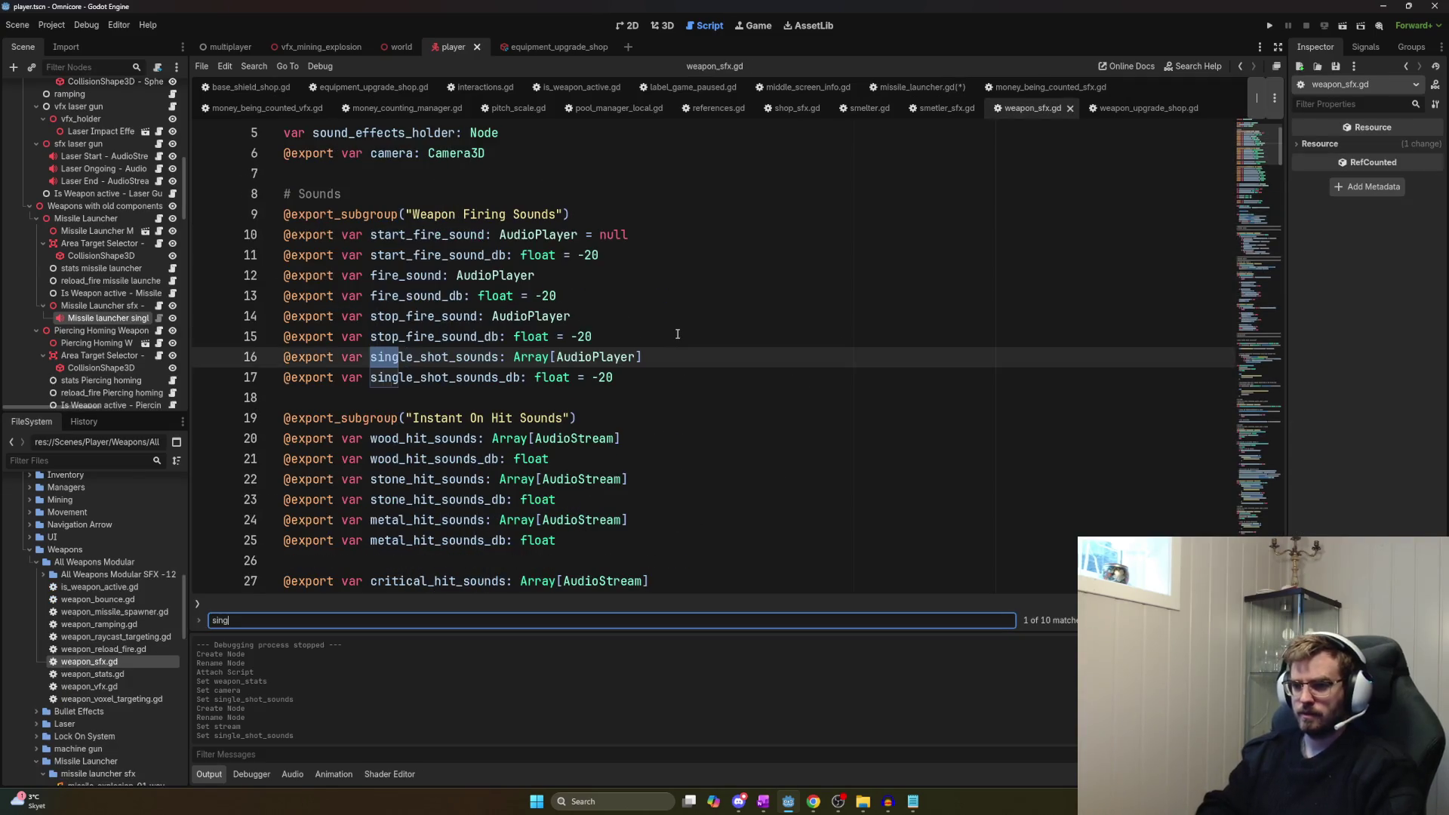
key("Return")
key("Return")
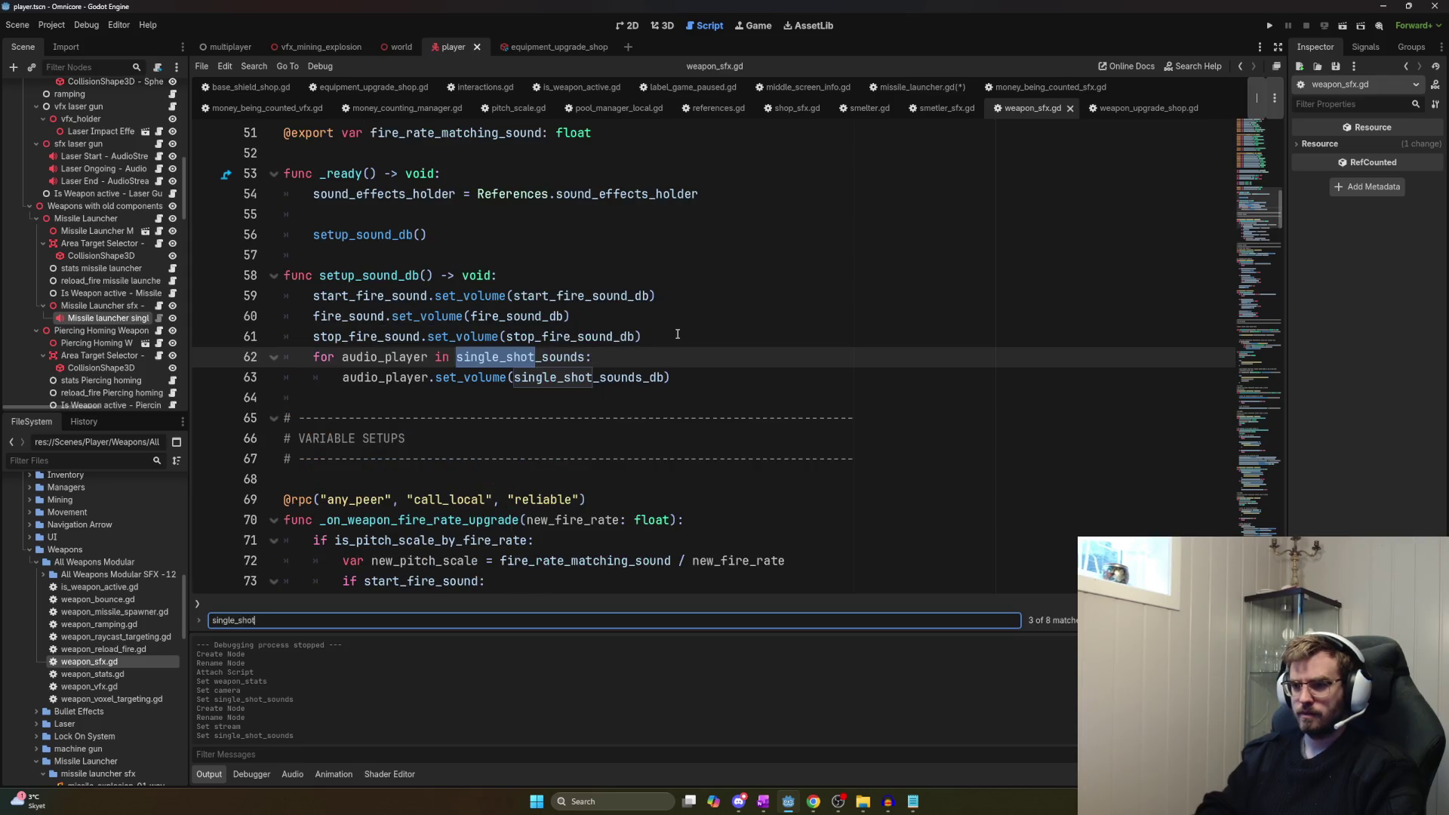
key("Return")
key("Return")
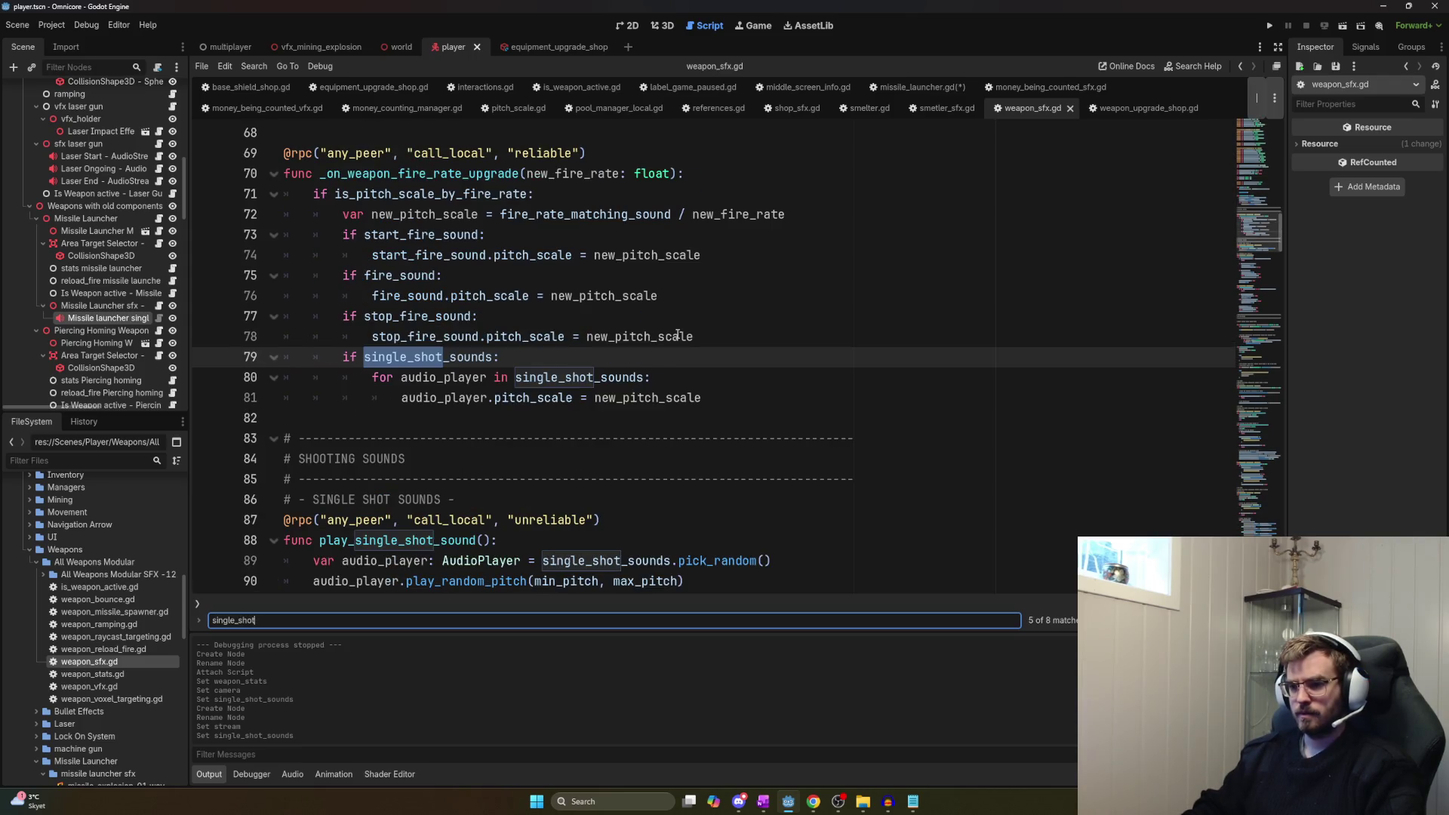
scroll(760, 269, "down", 3)
mouse_move(329, 336)
left_mouse_down()
mouse_move(799, 360)
mouse_move(887, 398)
left_mouse_up()
left_click(887, 398)
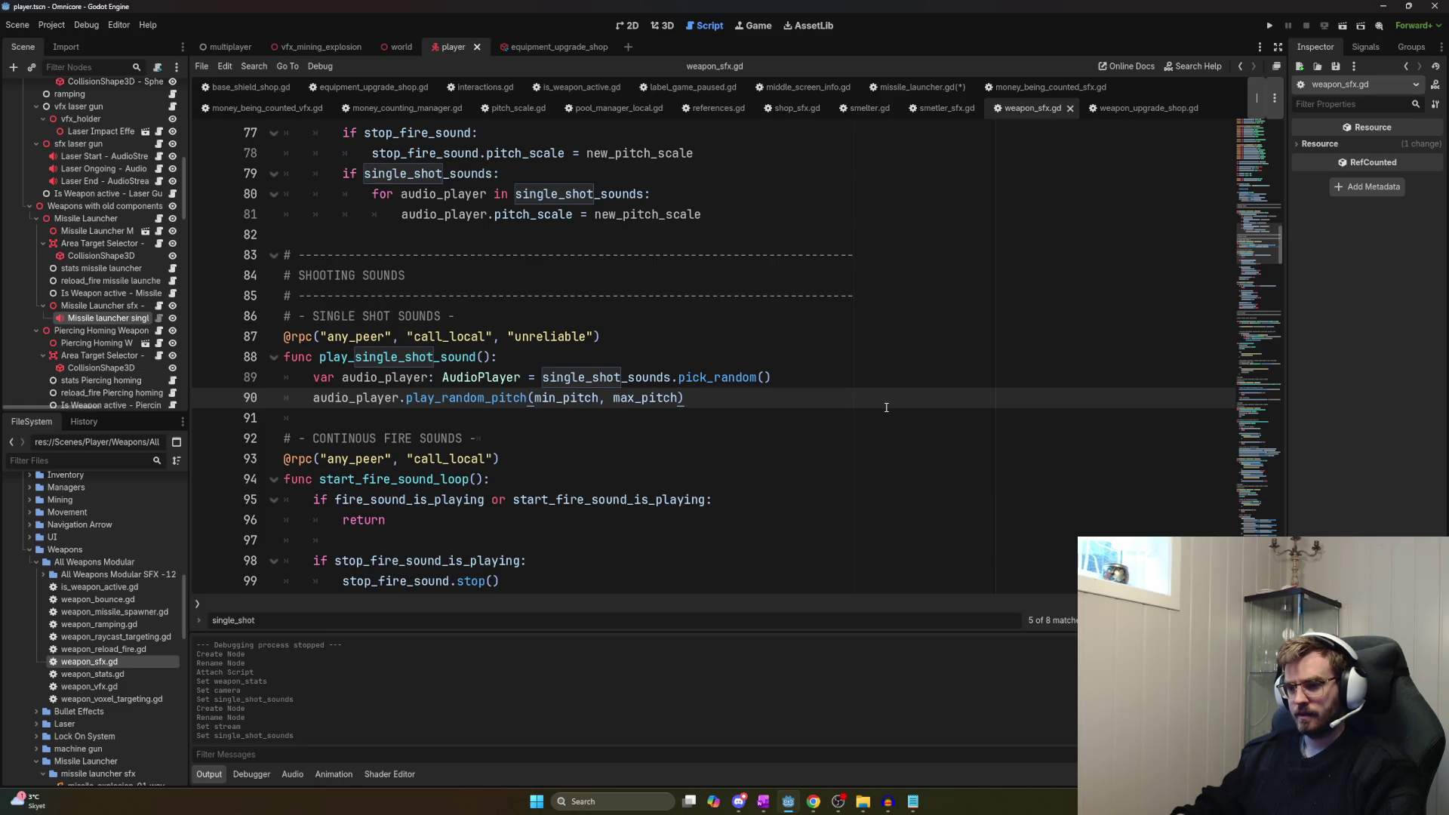
scroll(879, 406, "down", 3)
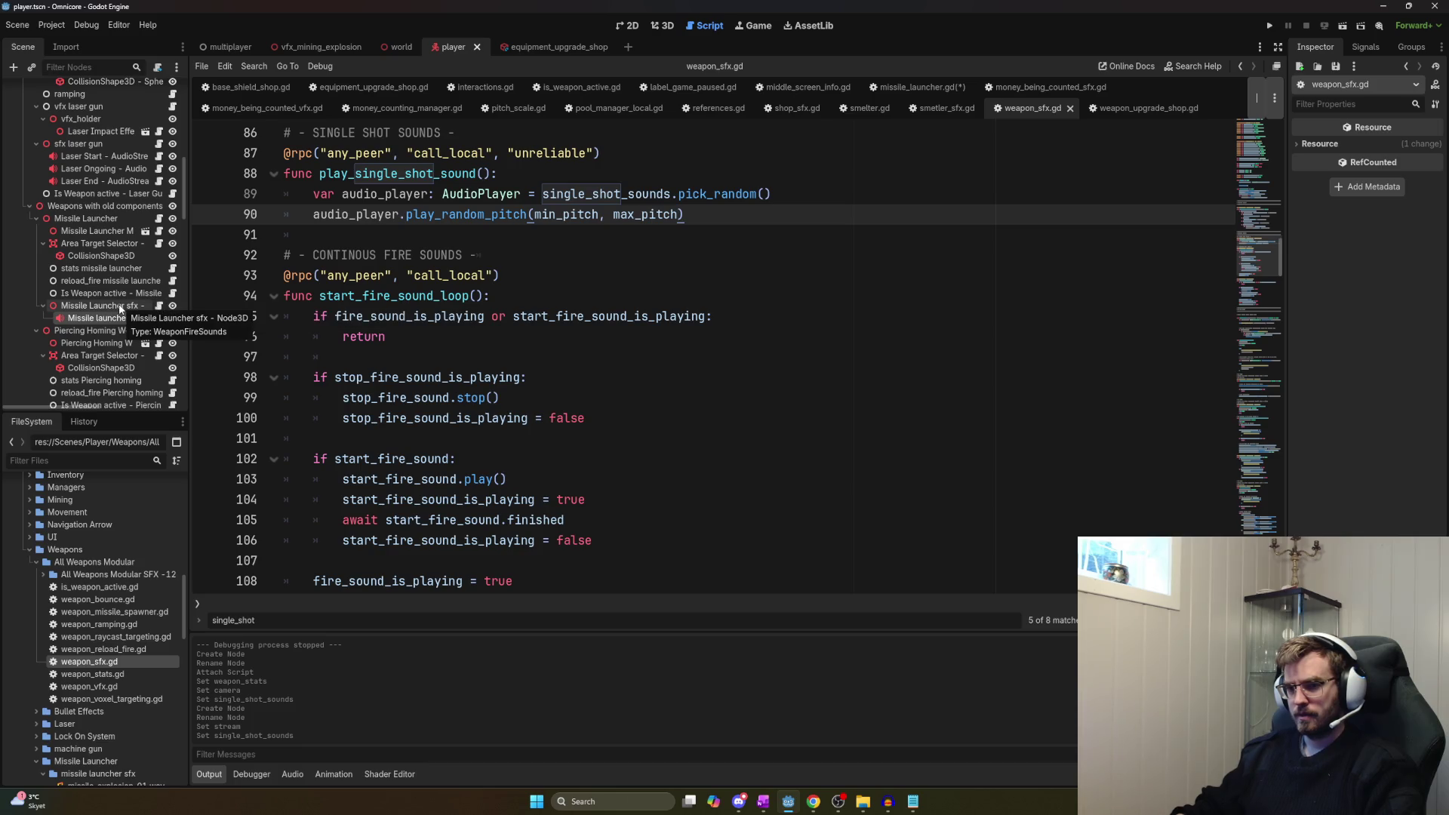
- Save the scripts and filter the FileSystem for 'missile'
key("ctrl+s")
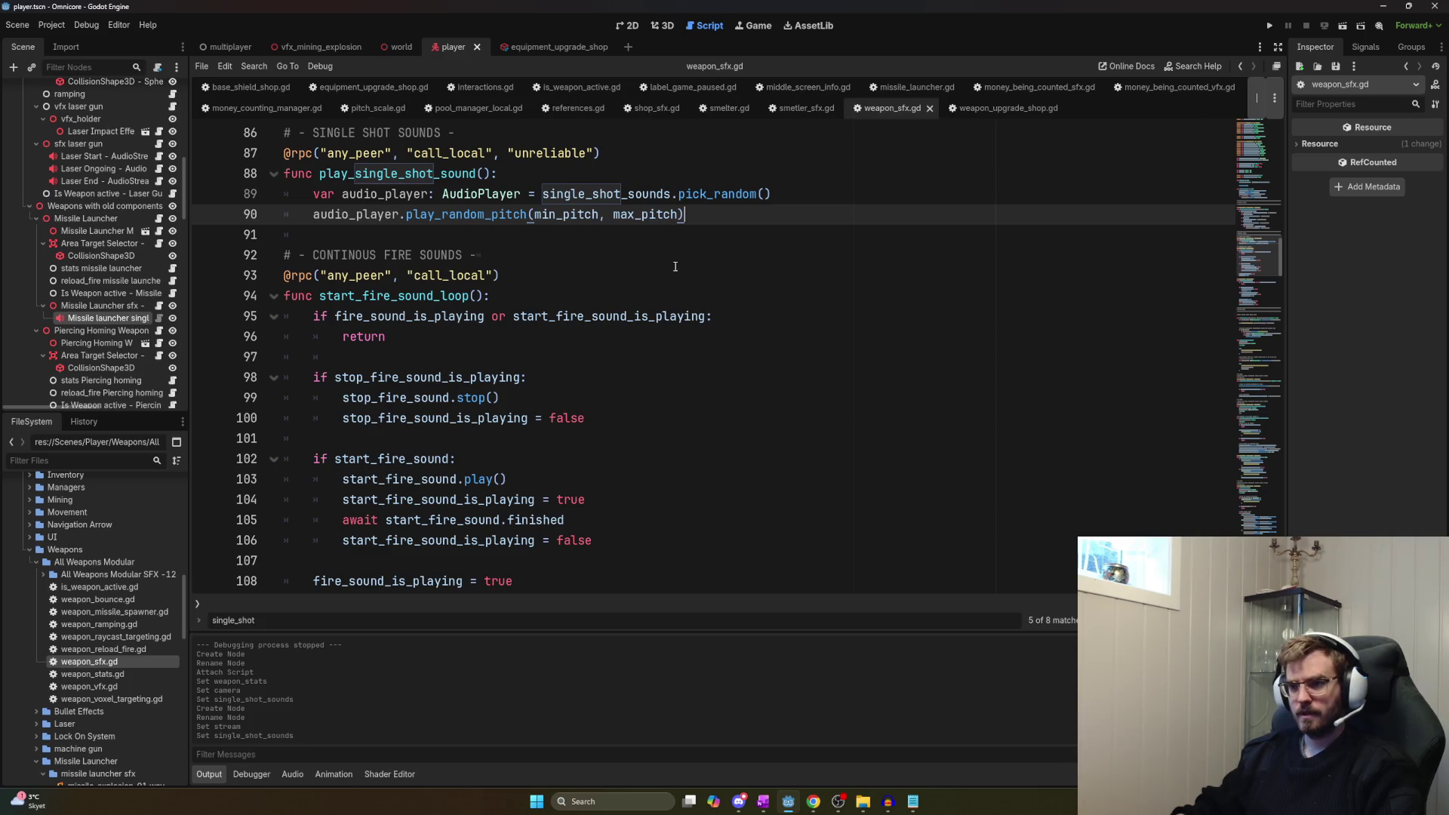
left_click(69, 456)
type("missile")
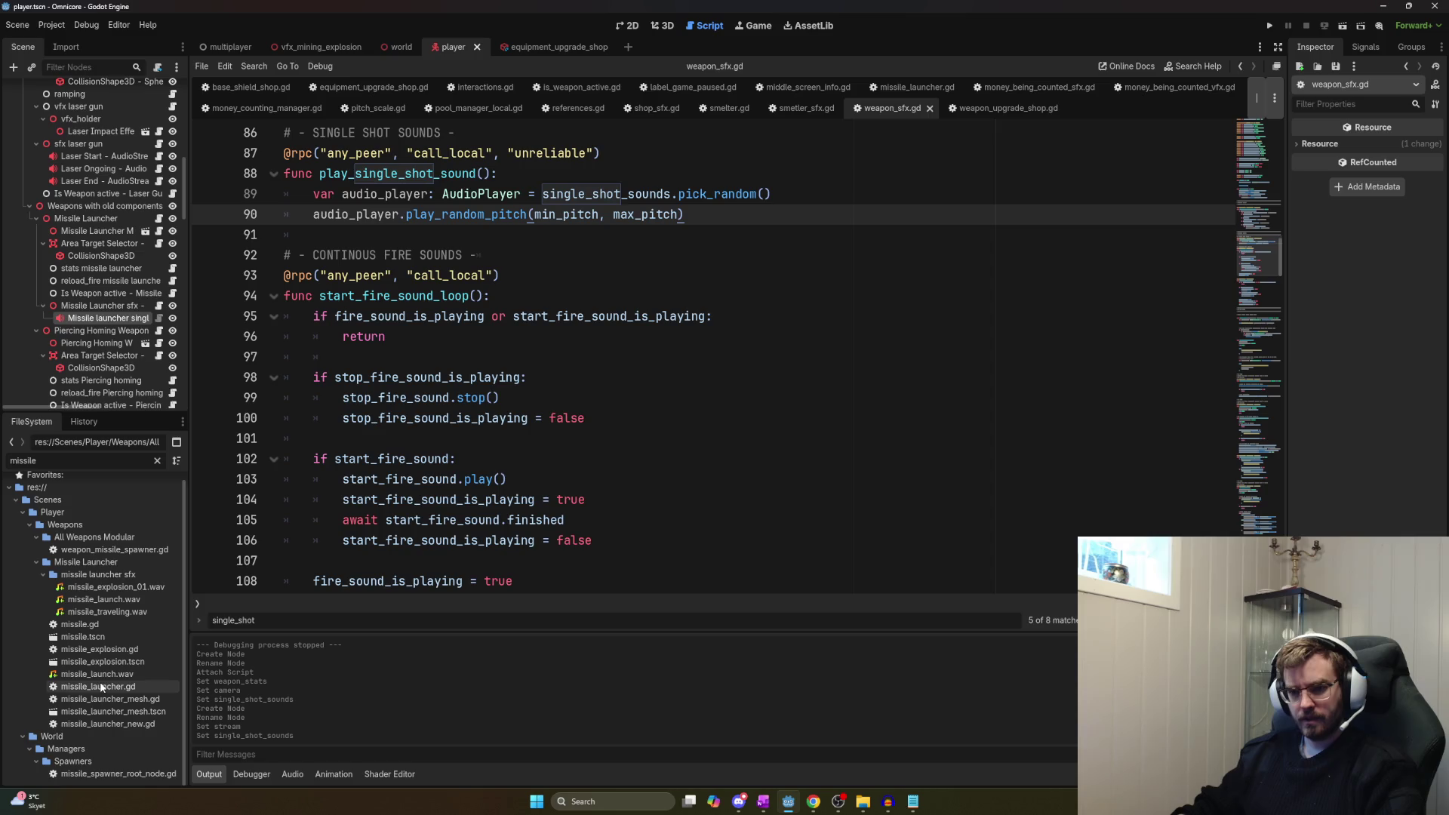
- Open missile.tscn and rename its Missile Launch node to Missile Traveling
double_click(92, 636)
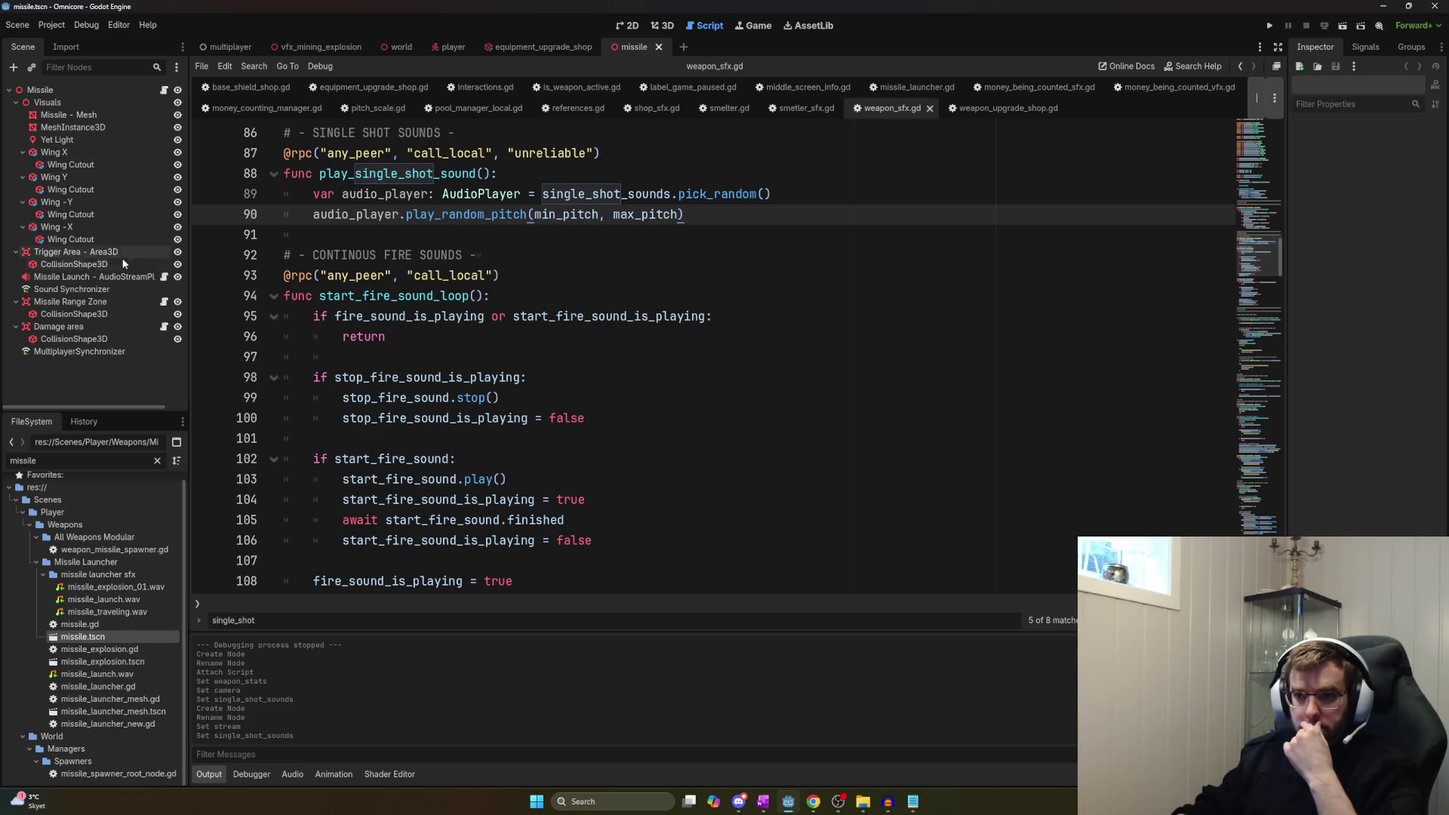
double_click(111, 279)
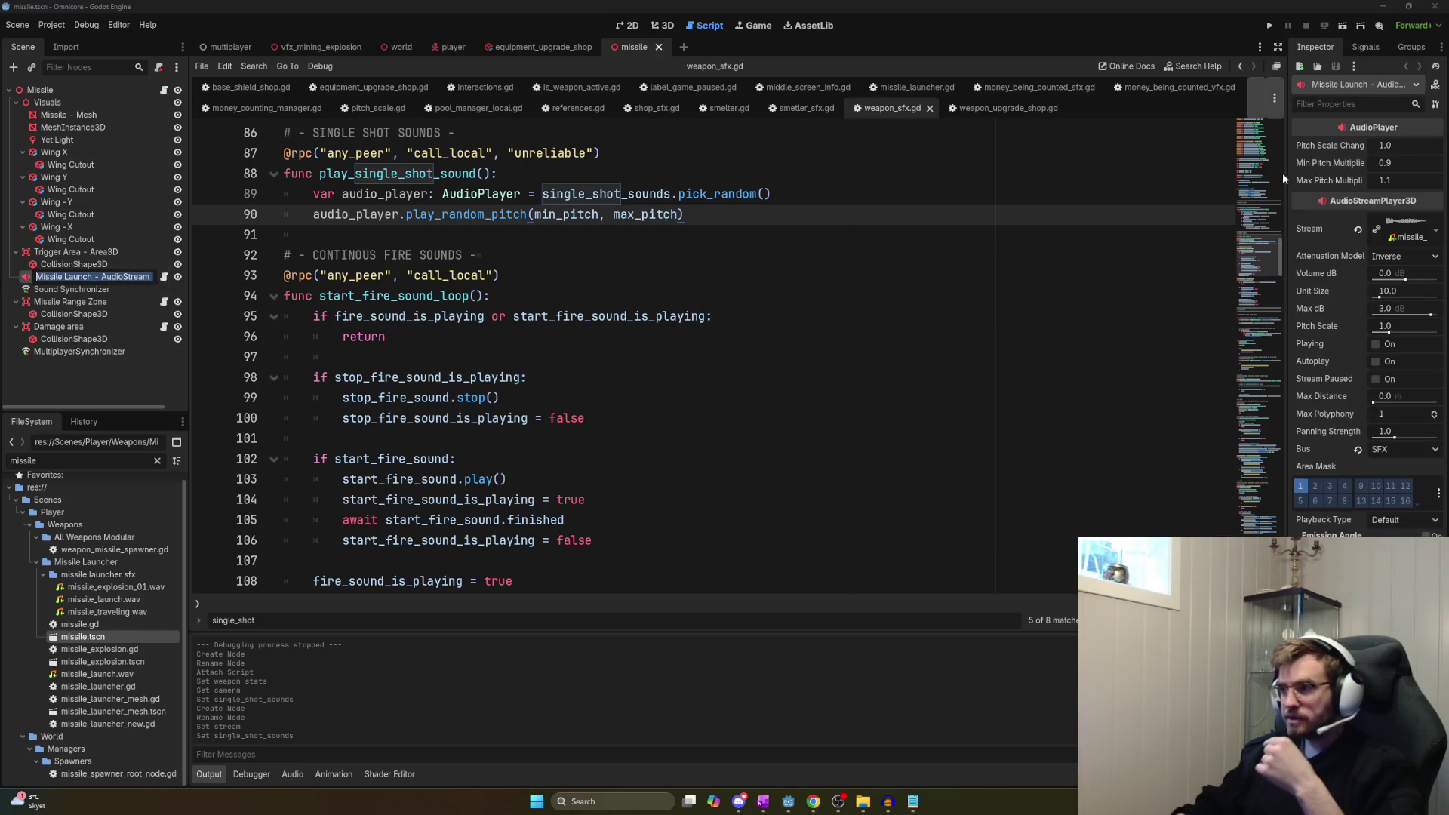
double_click(89, 276)
type("Traveling")
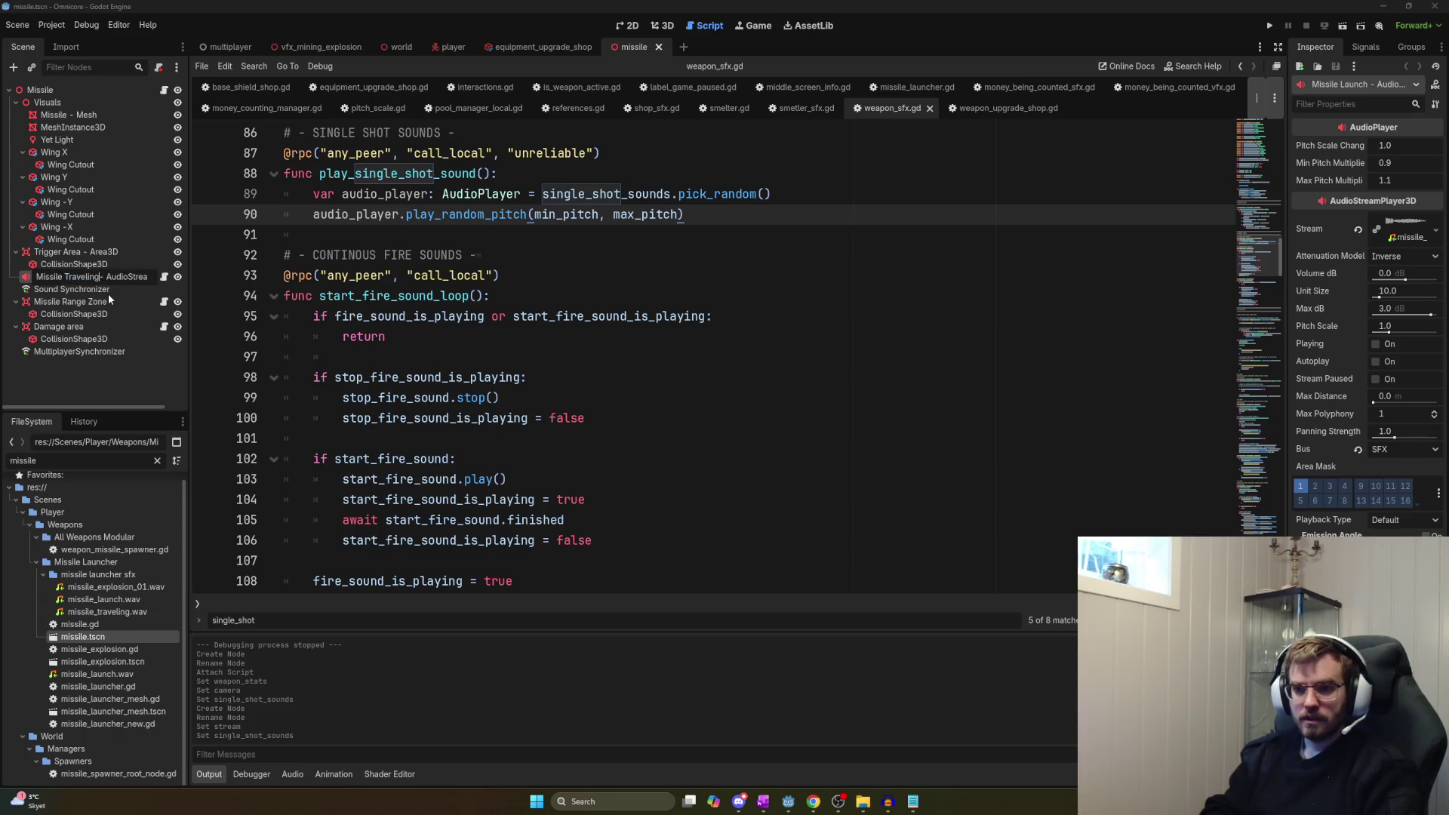
key("Return")
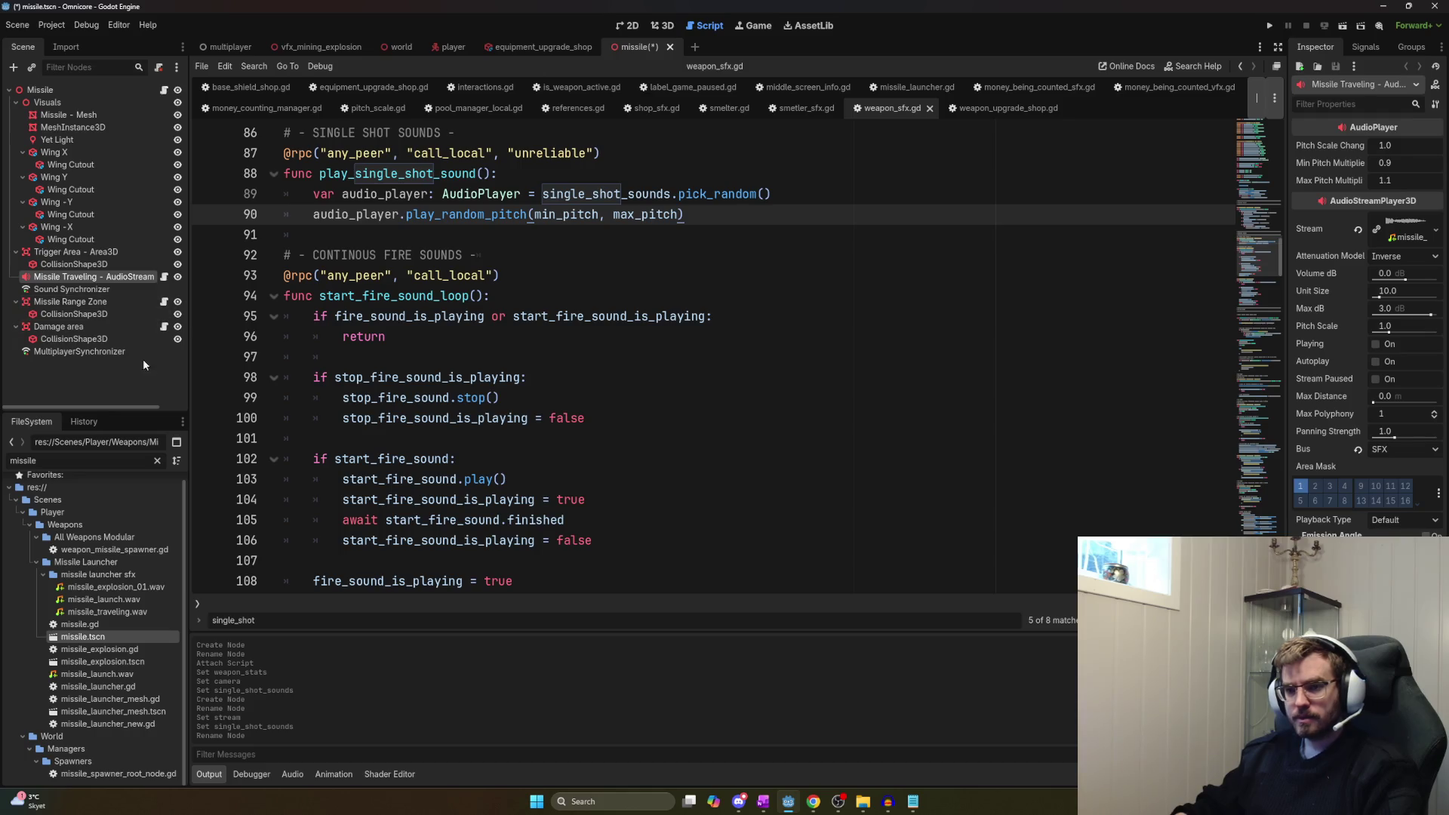
- Assign missile_traveling.wav as the Missile Traveling node's stream
mouse_move(102, 615)
left_mouse_down()
mouse_move(196, 543)
mouse_move(680, 294)
mouse_move(1386, 243)
left_mouse_up()
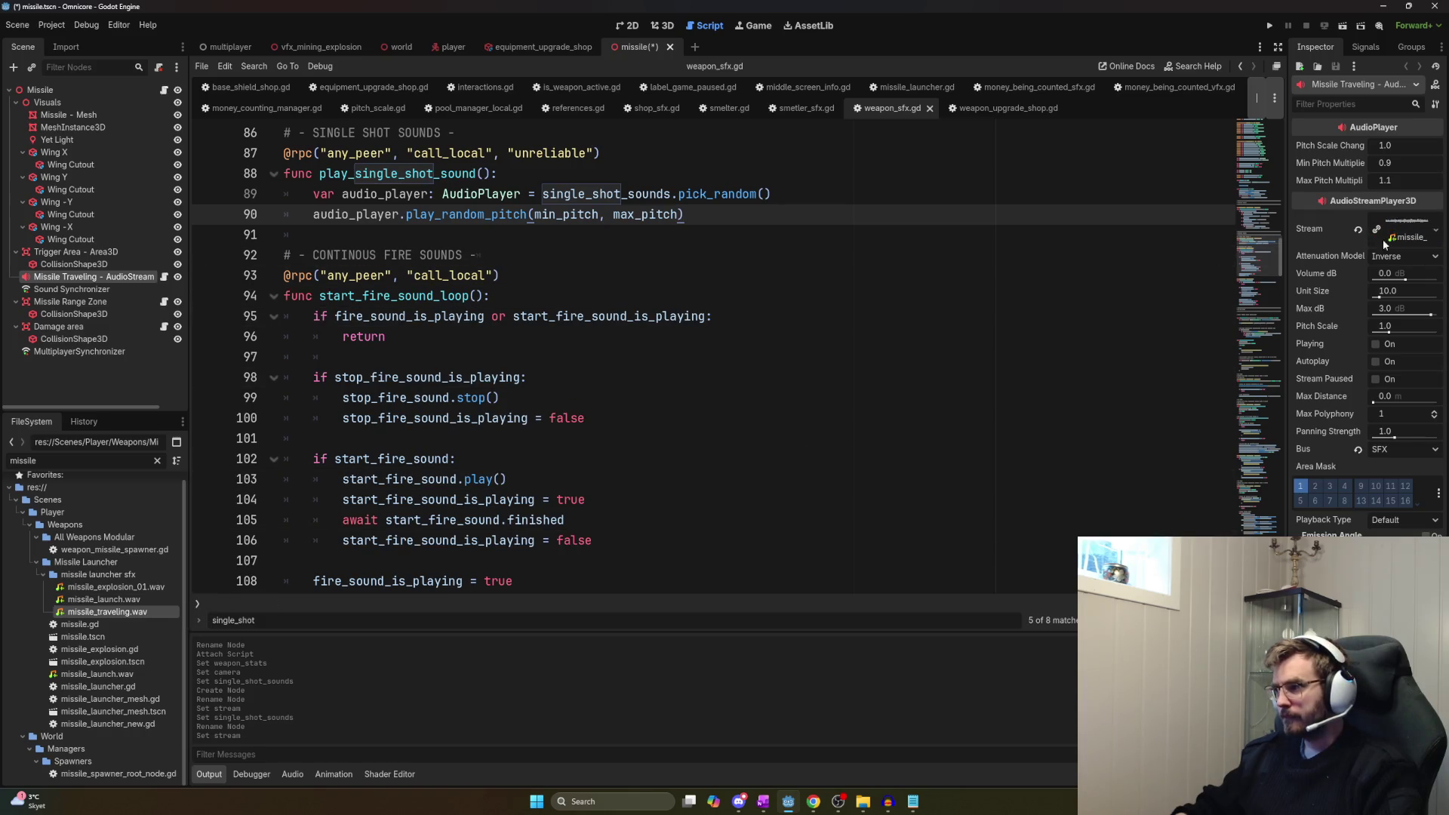
left_click(618, 344)
key("ctrl+f")
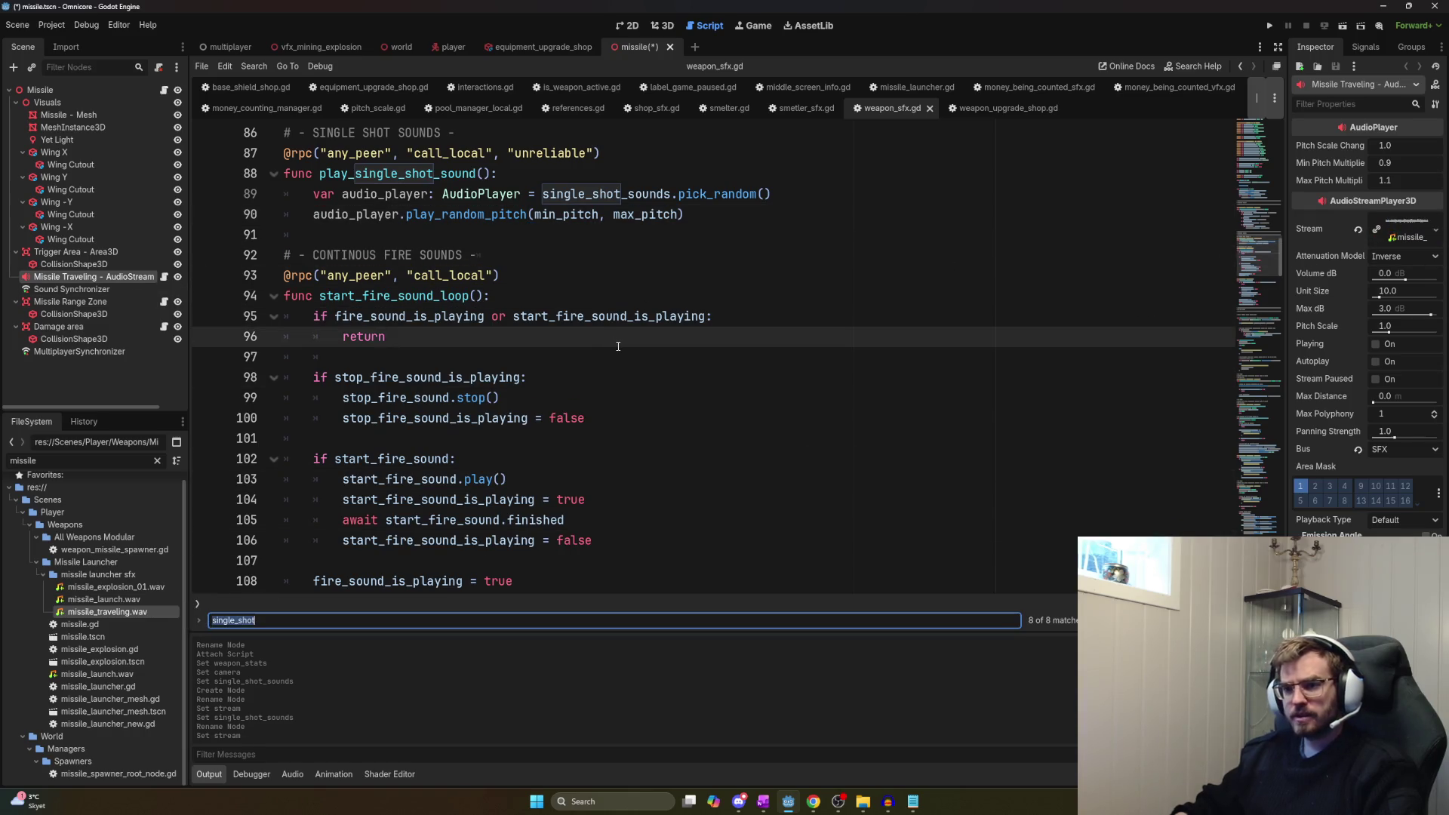
- Filter the FileSystem list for 'explosion' and then 'hit' assets
type("ex")
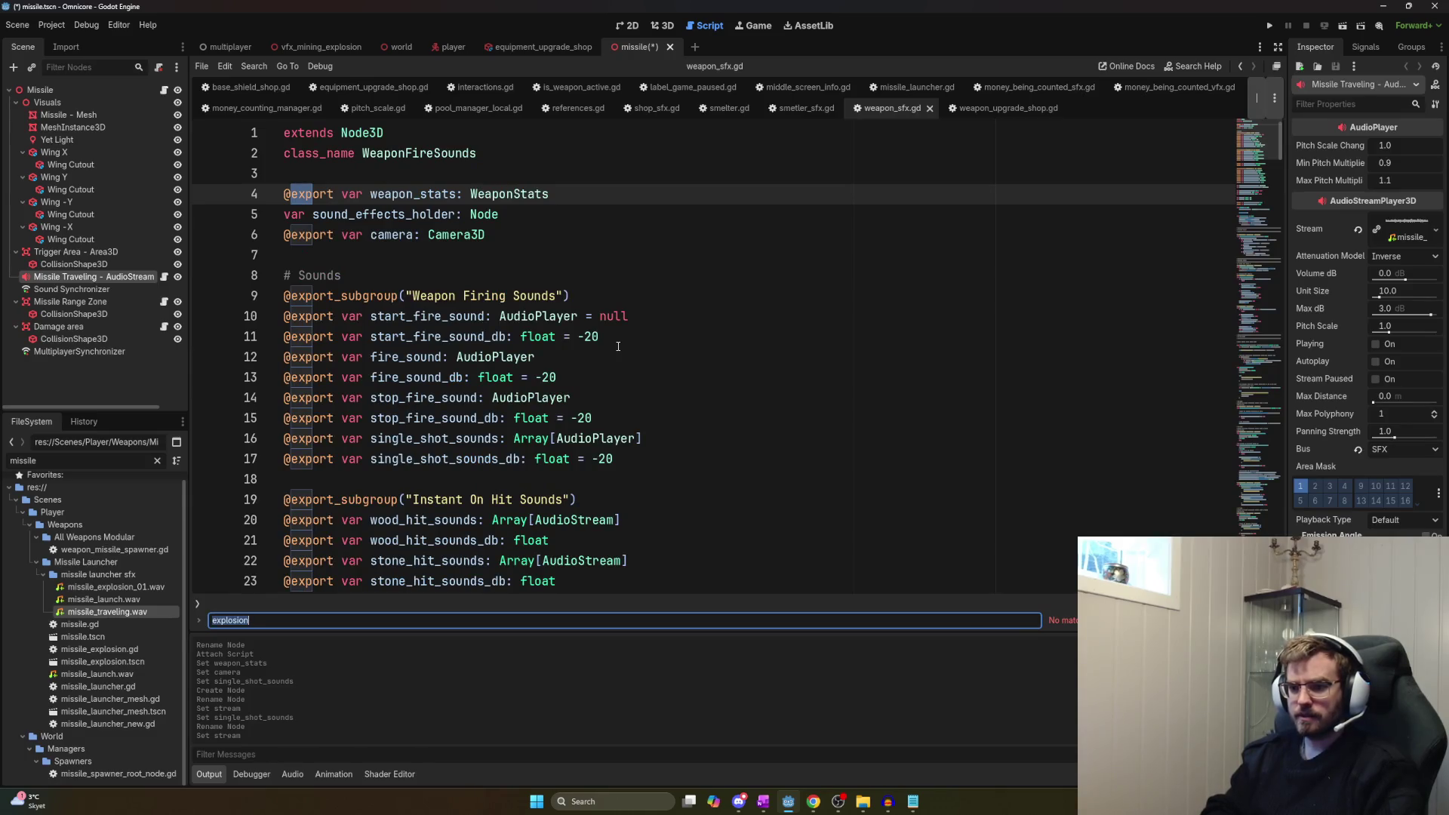
type("plosion")
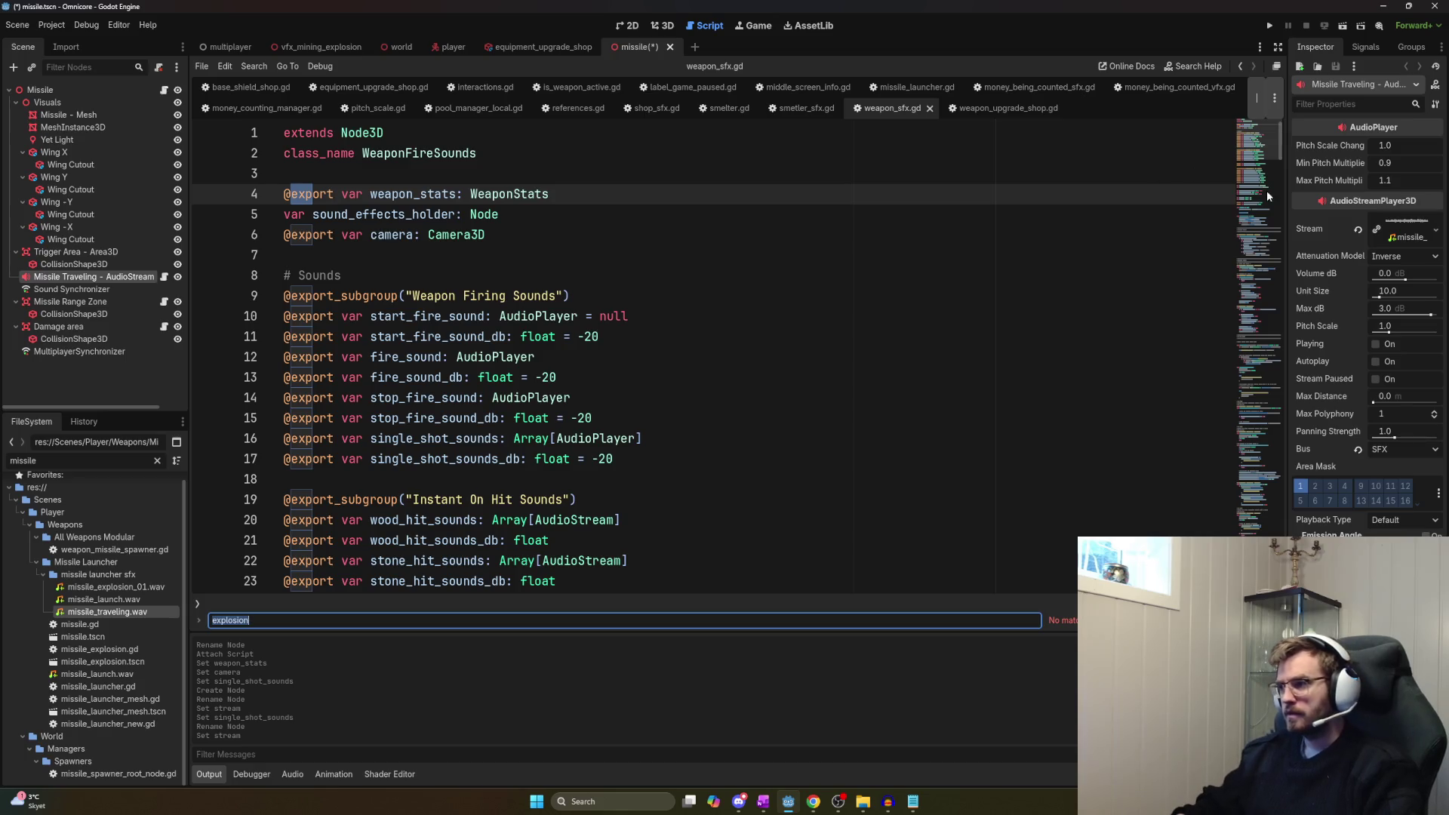
left_click_drag(1280, 157, 1280, 532)
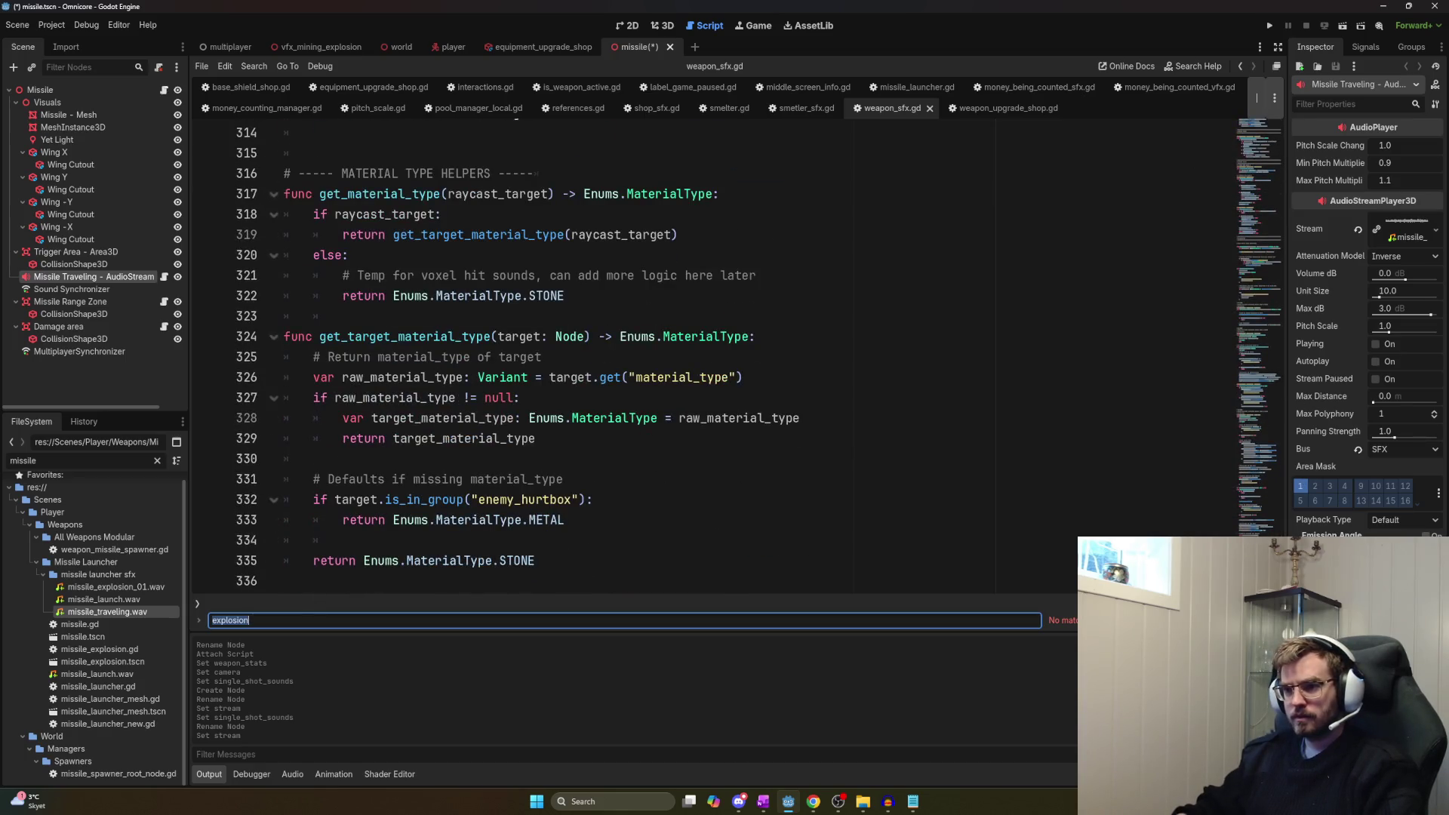
type("hit")
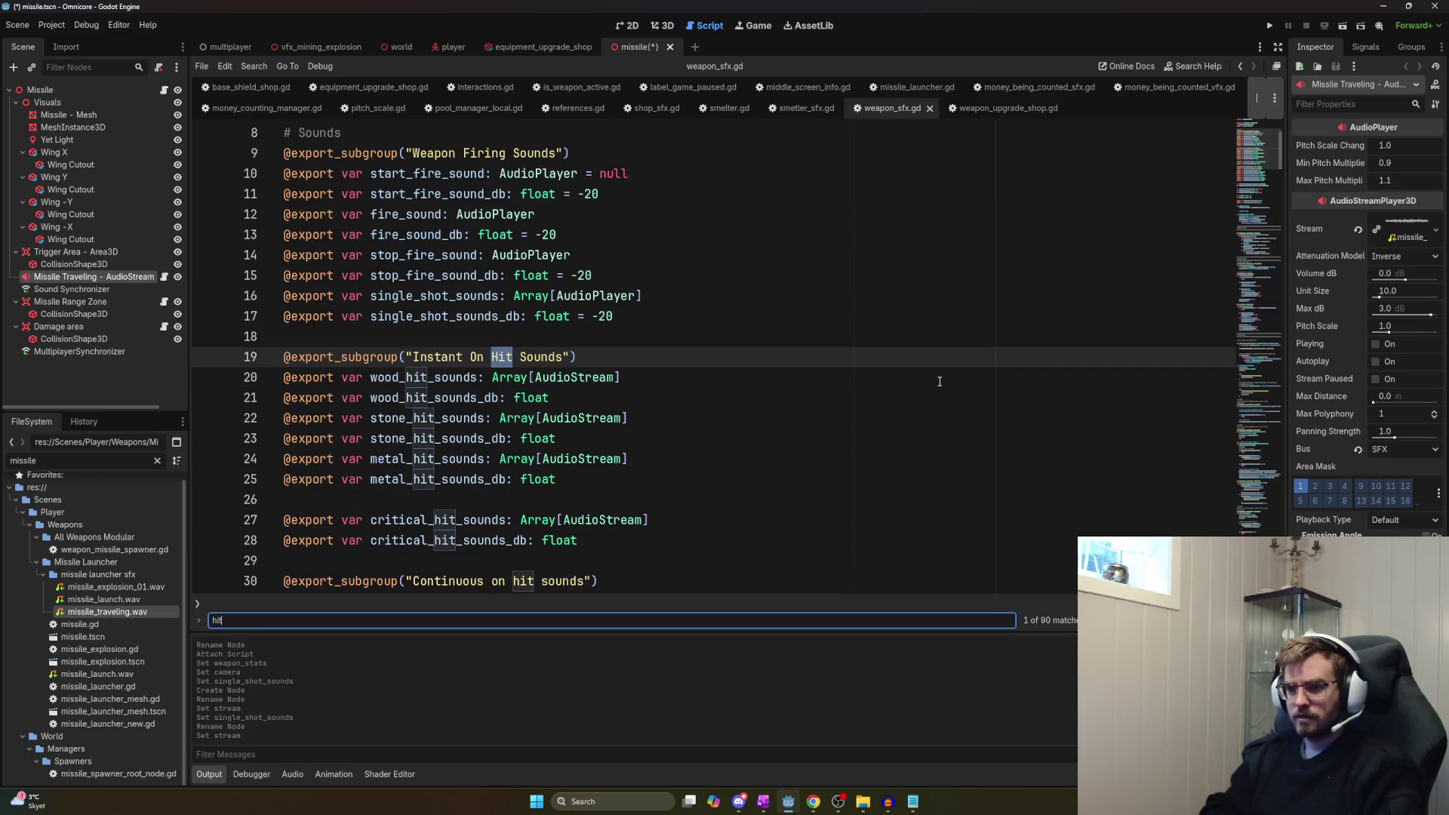
key("ctrl+a")
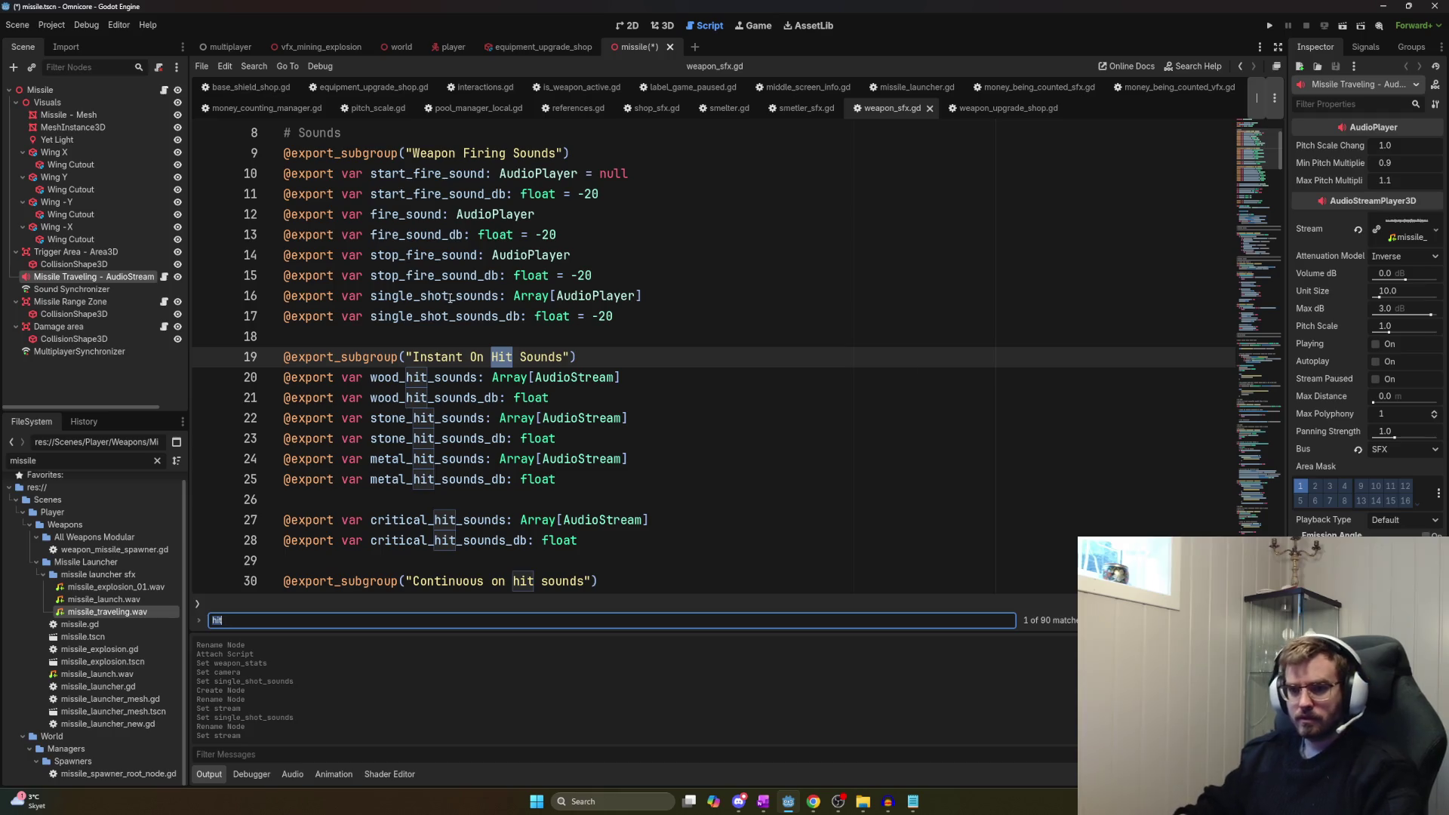
left_click(164, 90)
- Open the Missile node's missile.gd and search it for 'explosion'
left_click(163, 90)
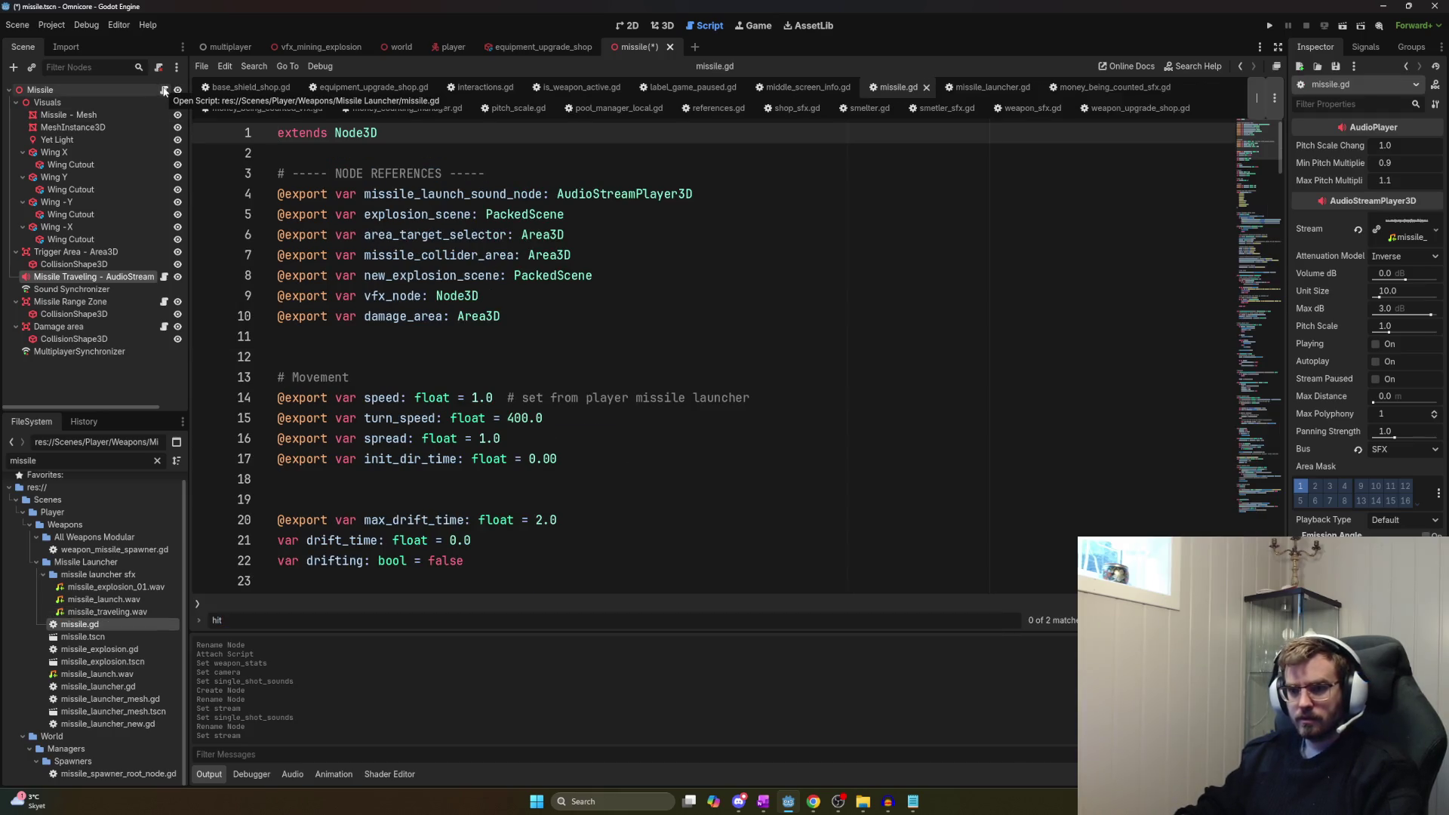
left_click(753, 367)
key("ctrl+f")
type("explosion")
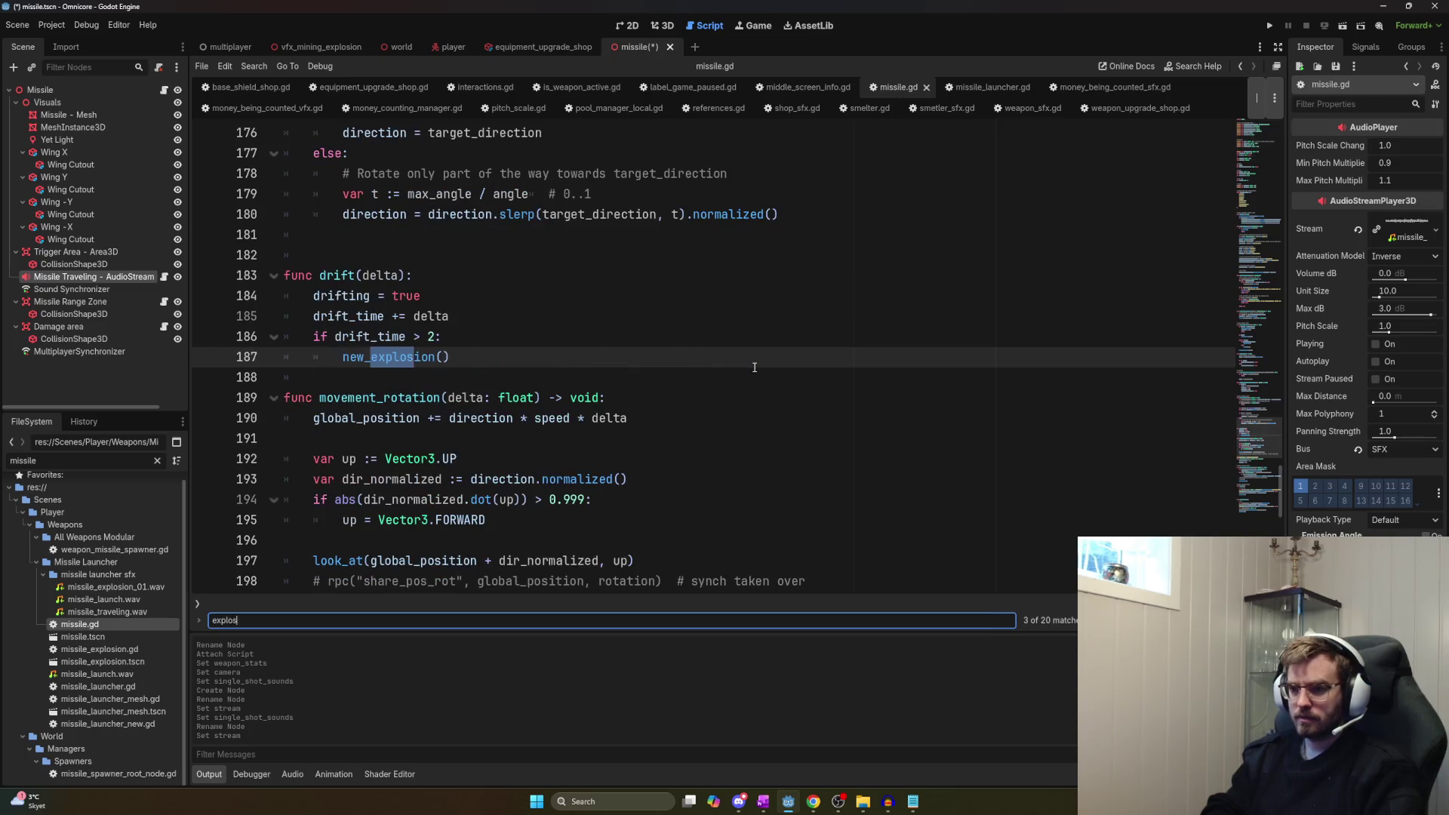
key("Return")
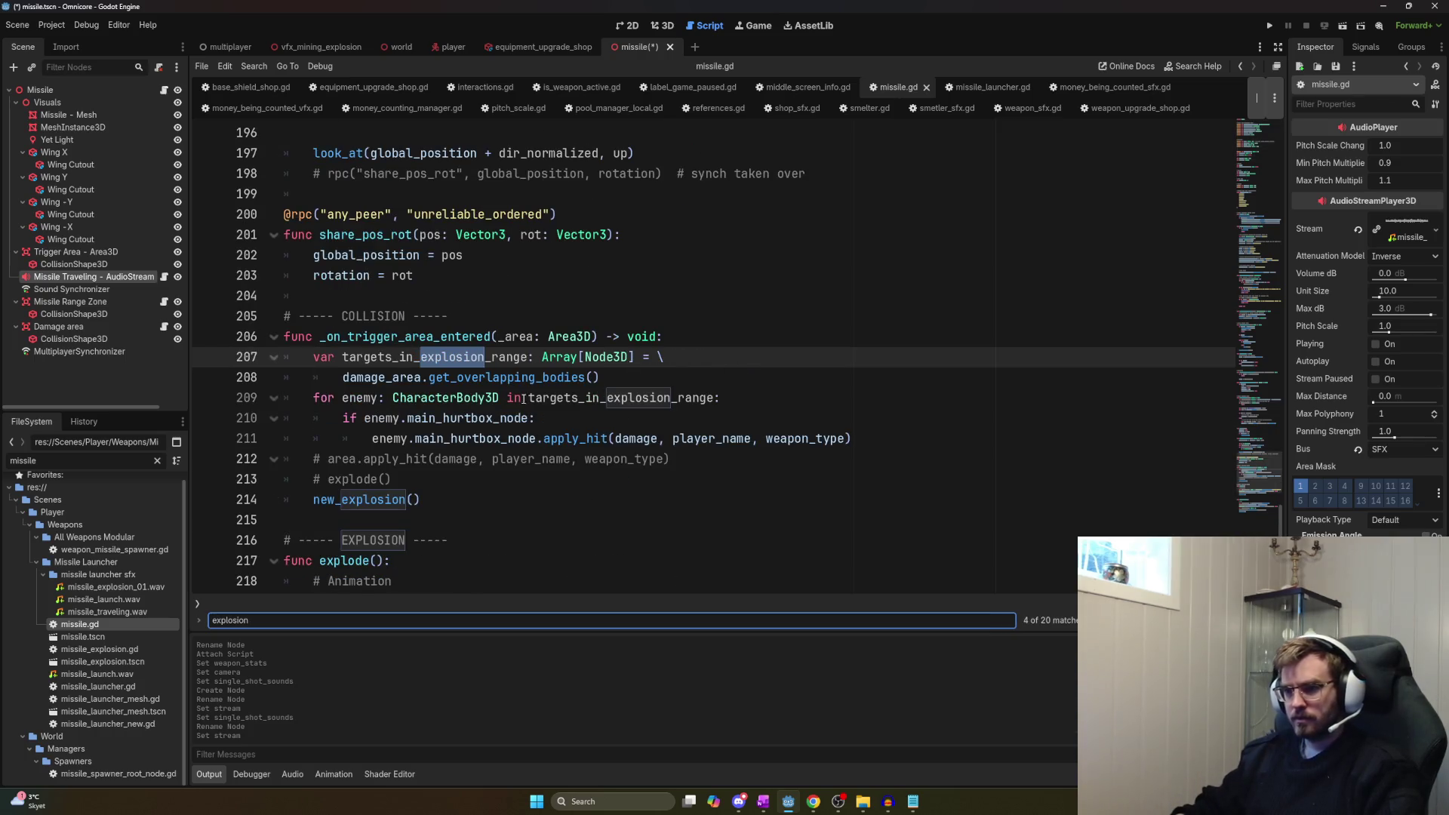
- Inspect get_overlapping_bodies on line 208, then scroll down to new_explosion()
double_click(479, 377)
left_click(449, 360)
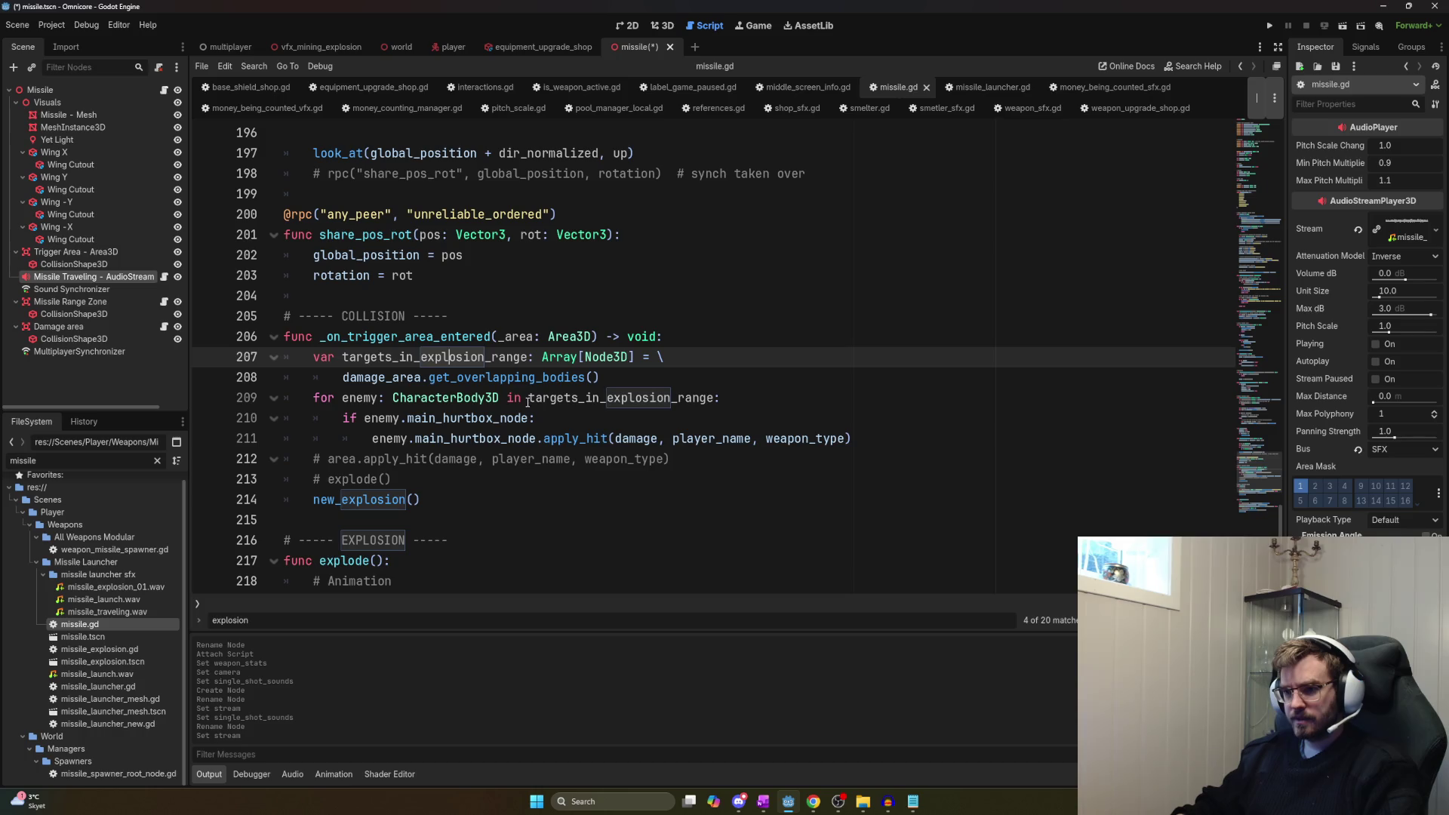
mouse_move(507, 371)
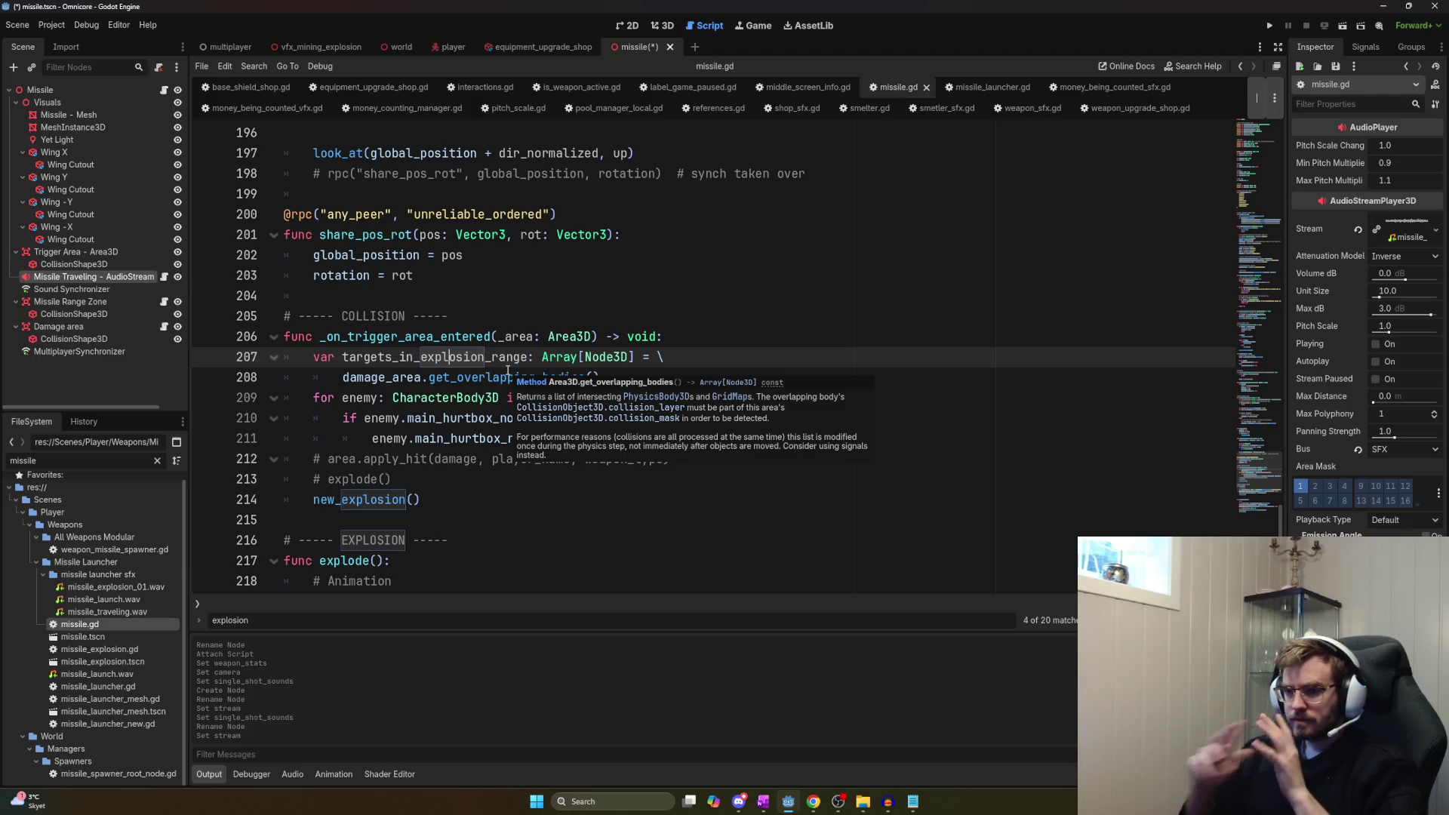
left_click(507, 370)
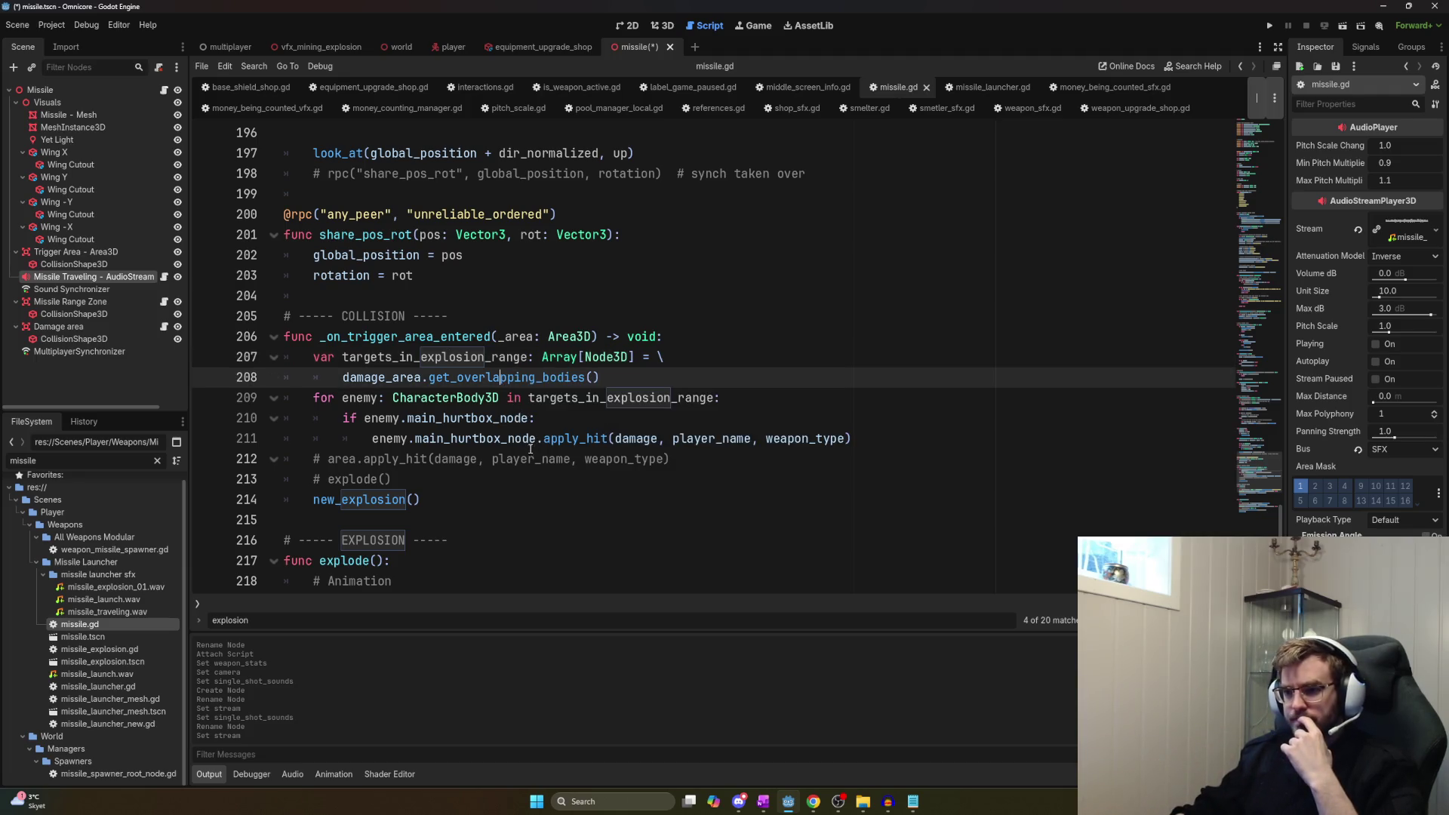
scroll(426, 501, "down", 3)
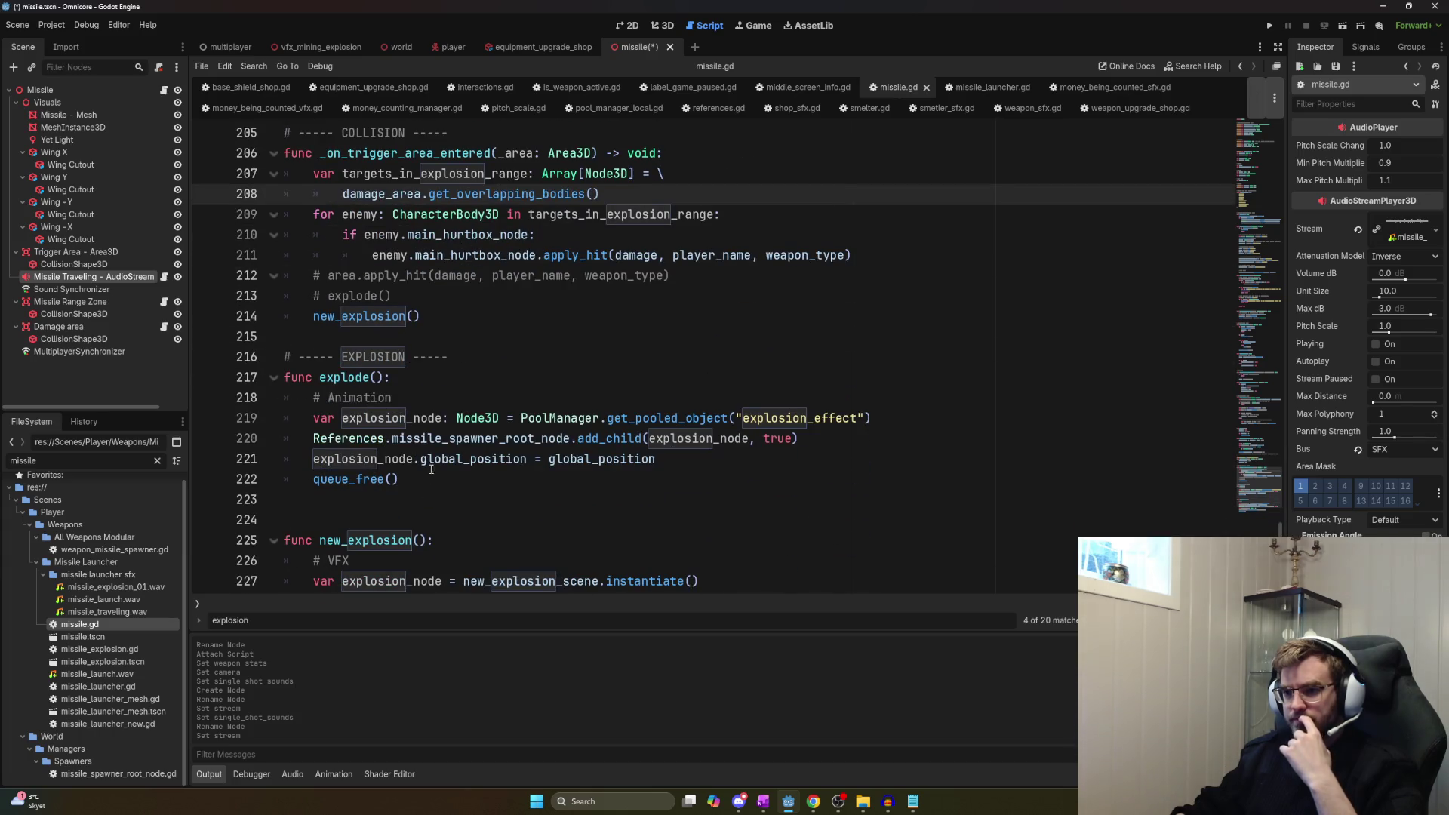
scroll(434, 436, "up", 3)
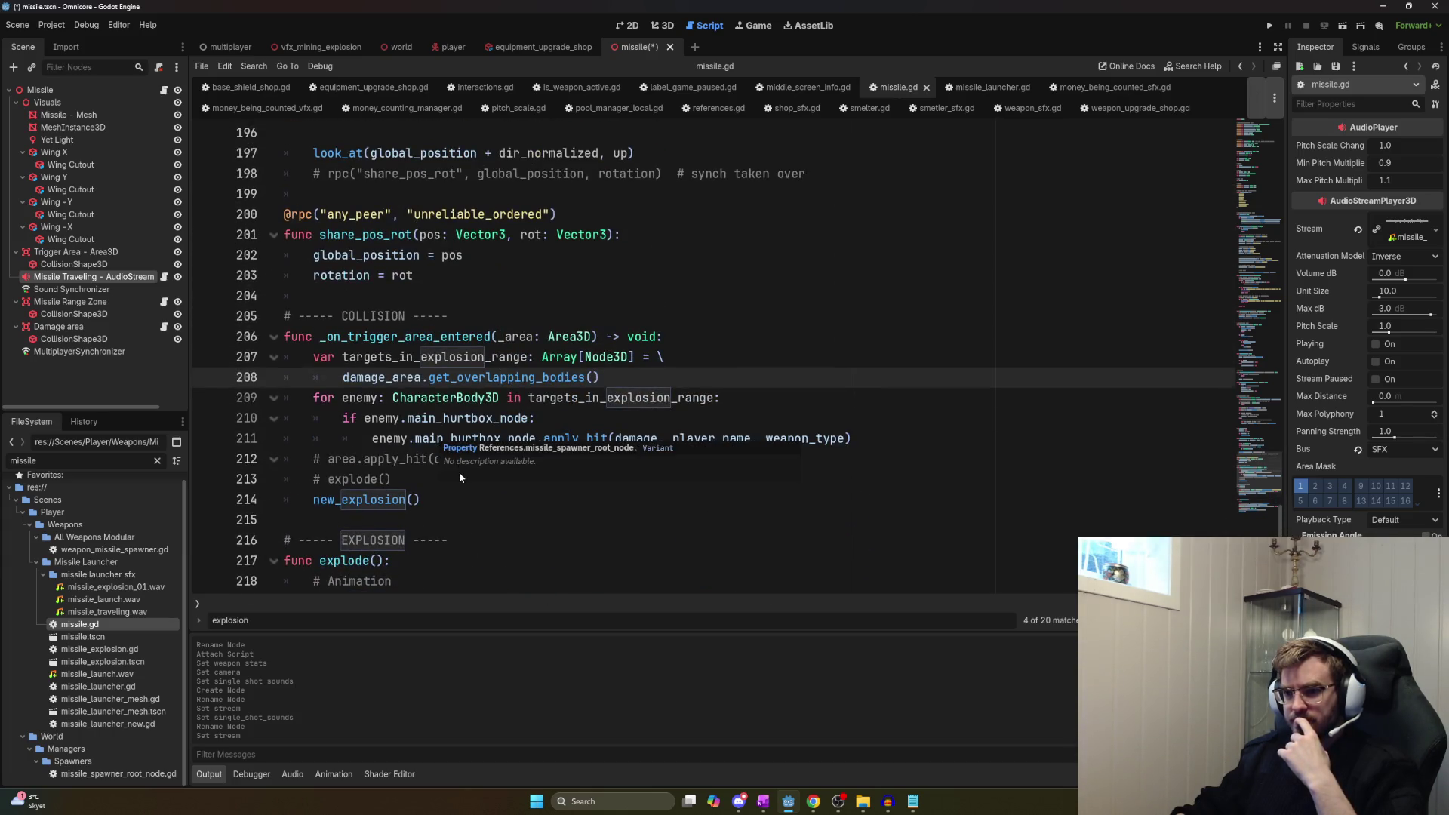
scroll(453, 480, "down", 3)
scroll(436, 480, "down", 3)
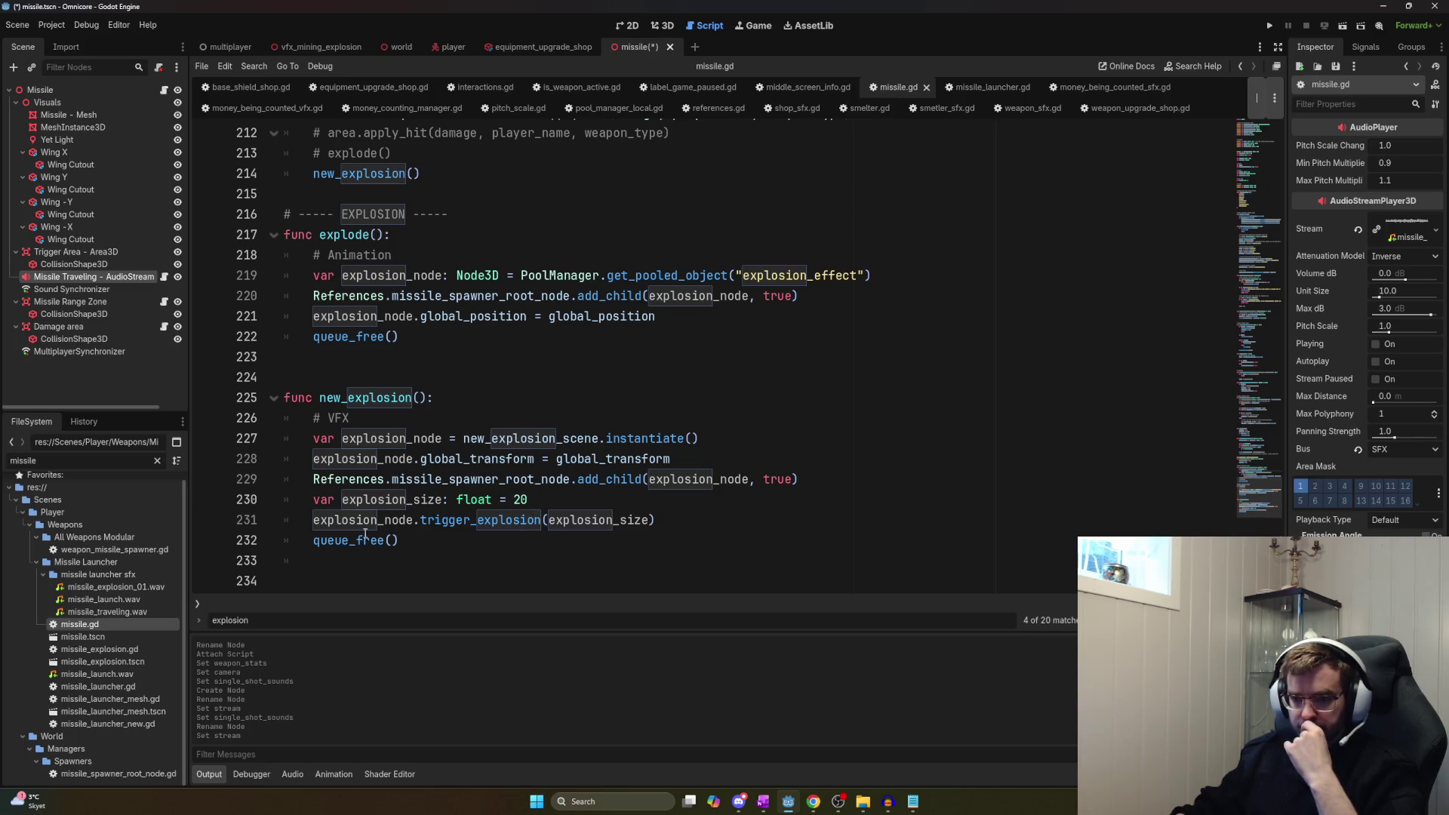
- Filter FileSystem for 'explosion' and open missile_explosion.tscn
type("espl")
key("BackSpace")
key("BackSpace")
key("BackSpace")
type("xplosion")
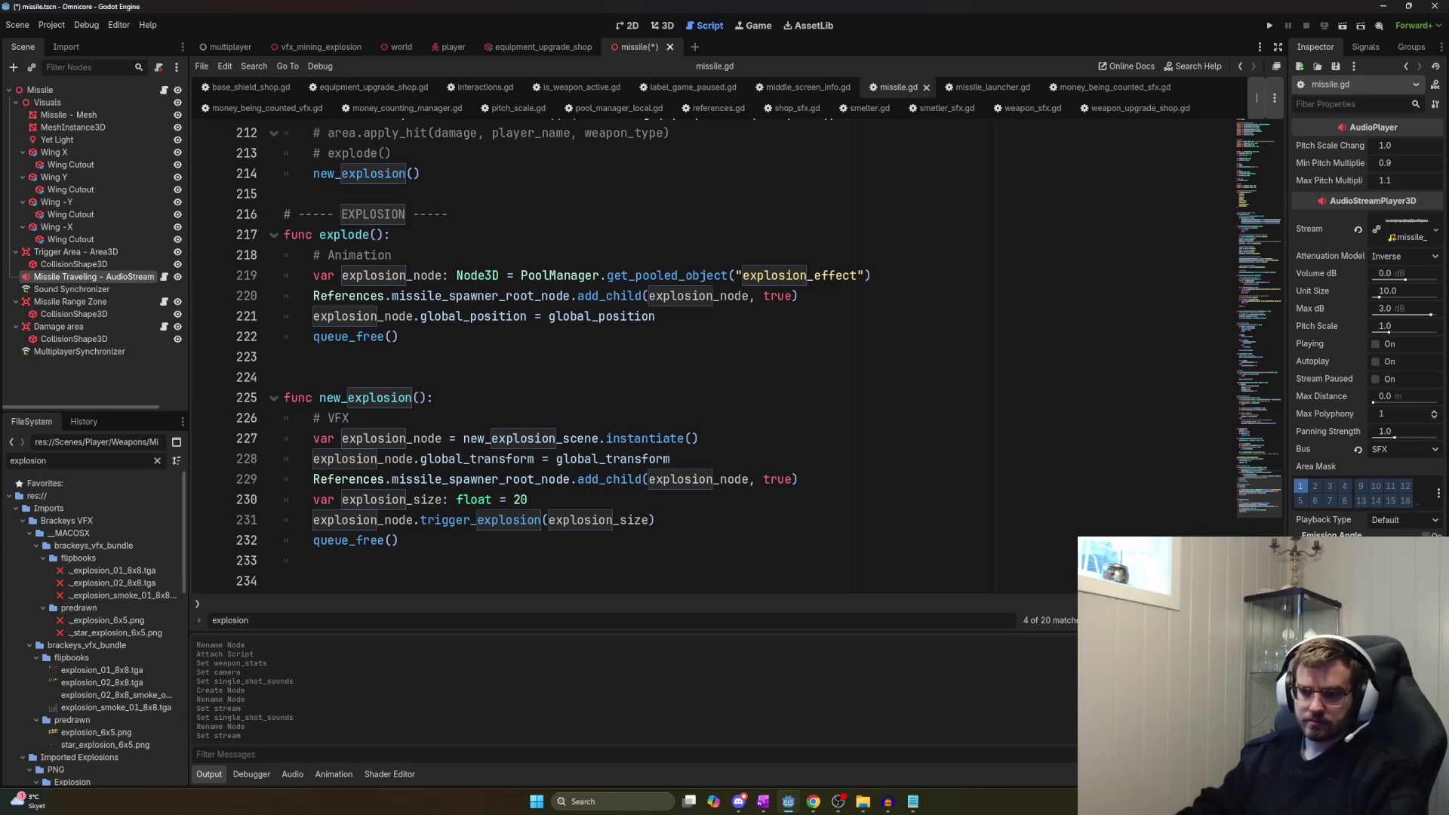
scroll(140, 619, "down", 5)
scroll(144, 618, "down", 3)
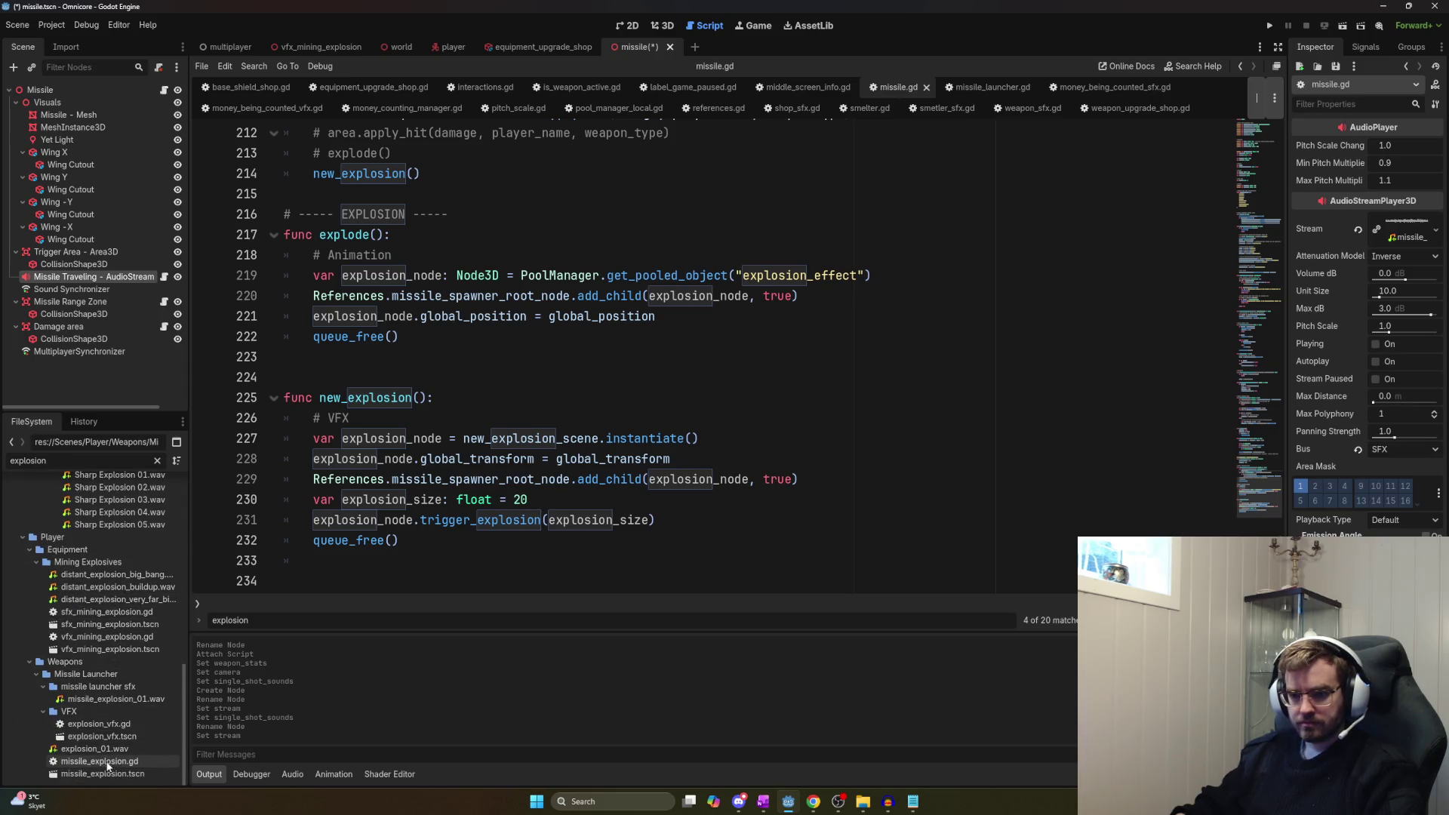
left_click(111, 776)
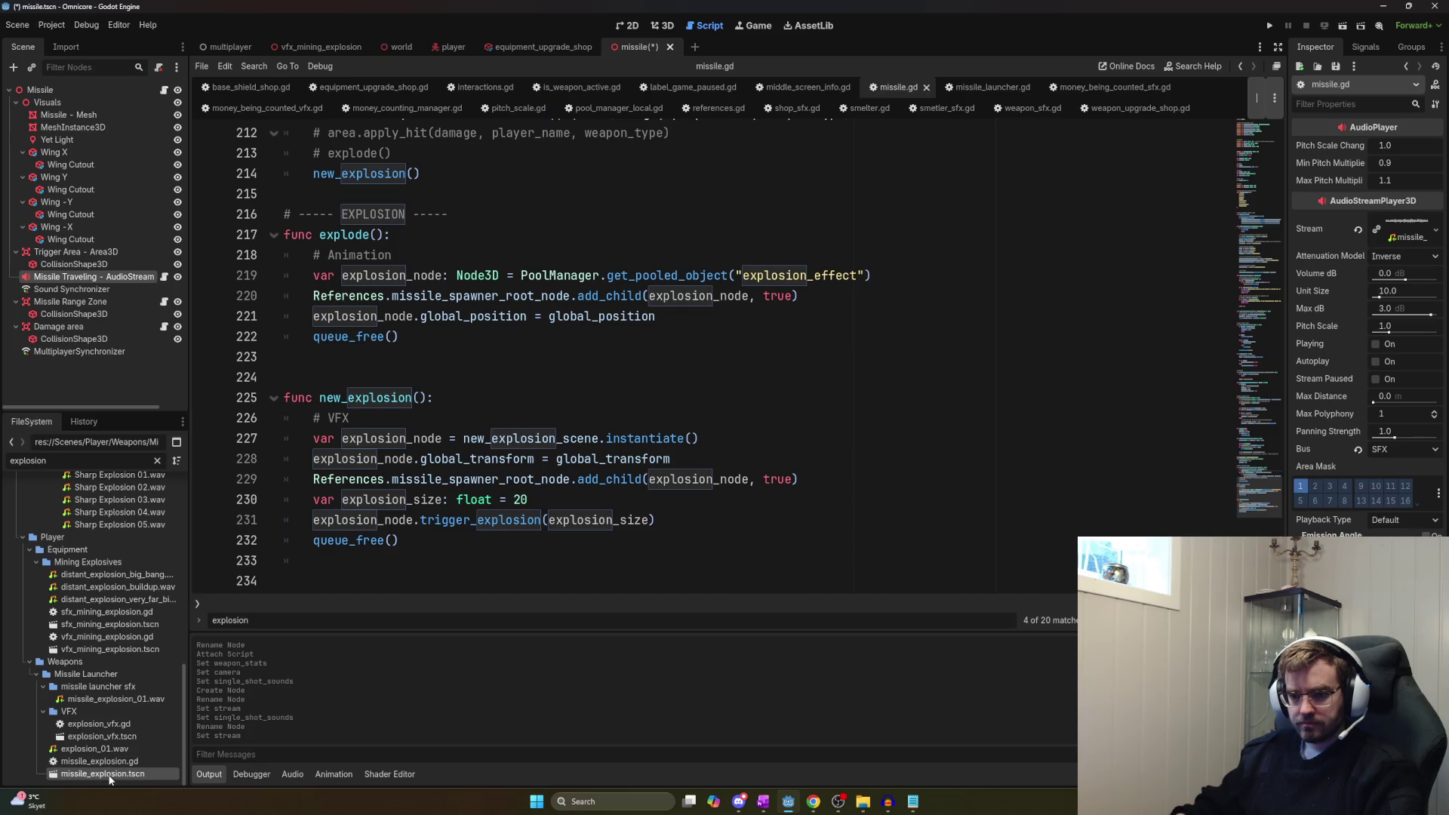
double_click(110, 775)
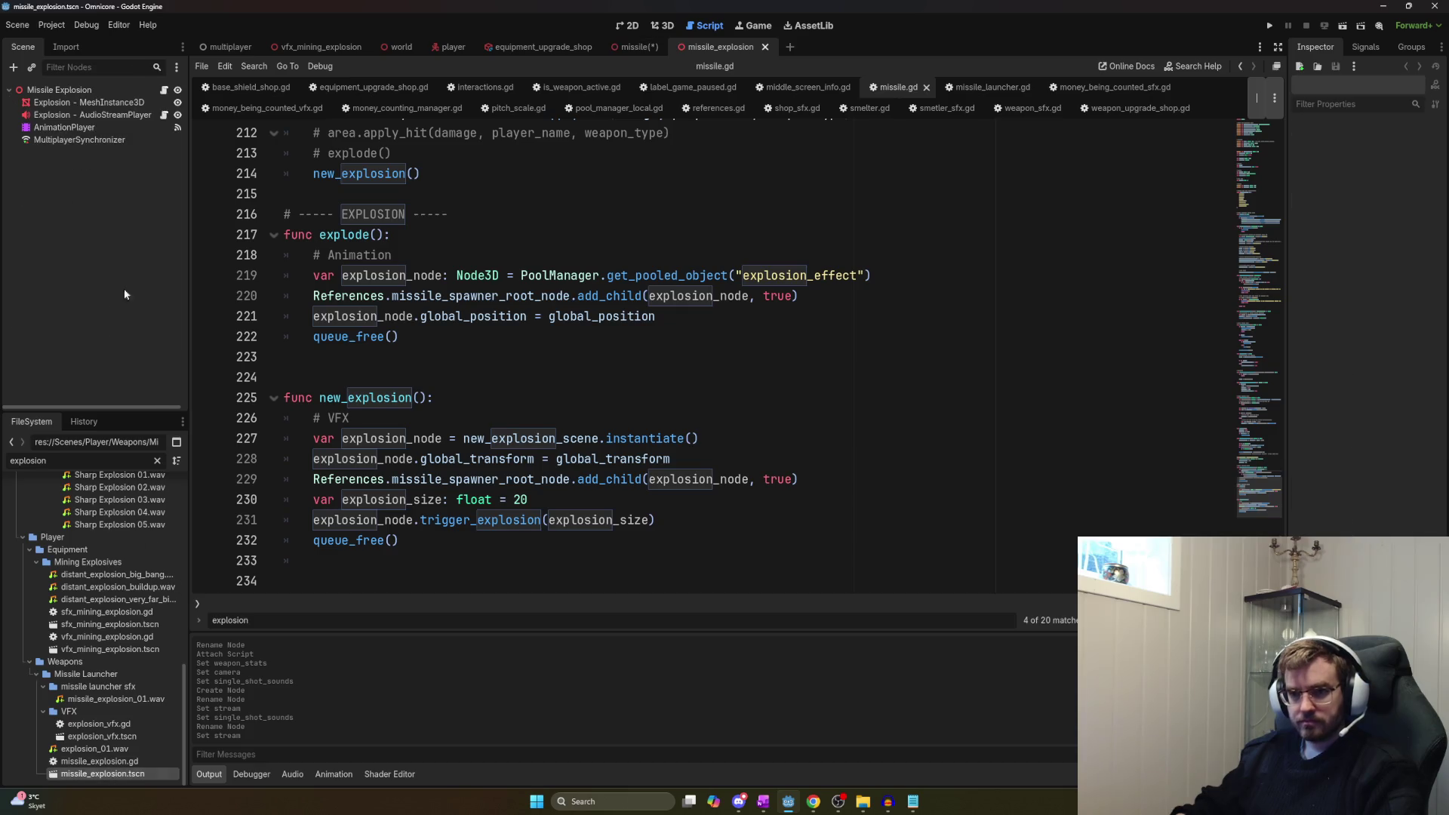
- Set the Explosion audio player's Stream to missile_explosion_01.wav and save the scene
left_click(101, 115)
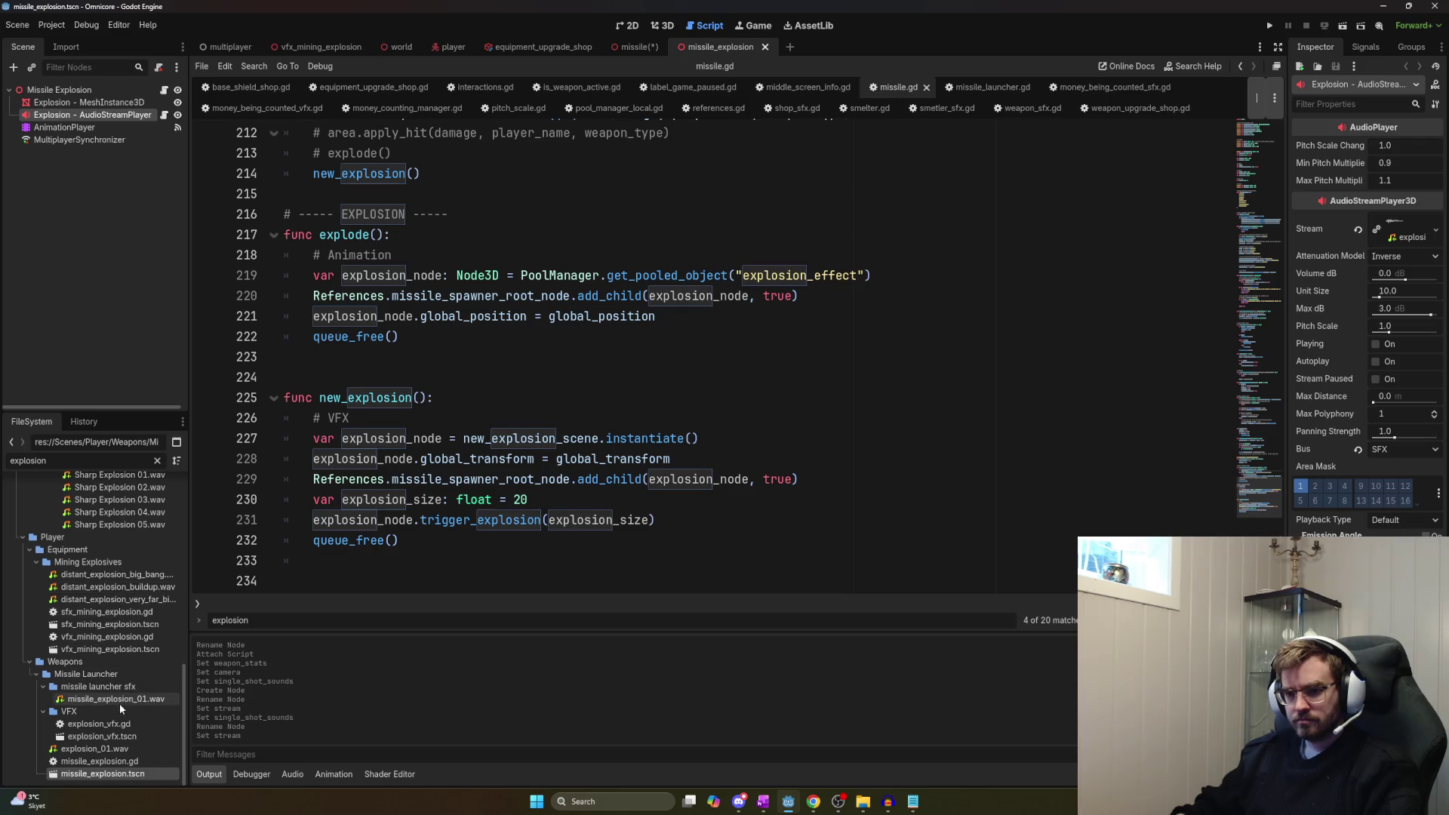
mouse_move(119, 699)
left_mouse_down()
mouse_move(528, 529)
mouse_move(1415, 281)
mouse_move(1405, 233)
left_mouse_up()
left_click(598, 373)
key("ctrl+s")
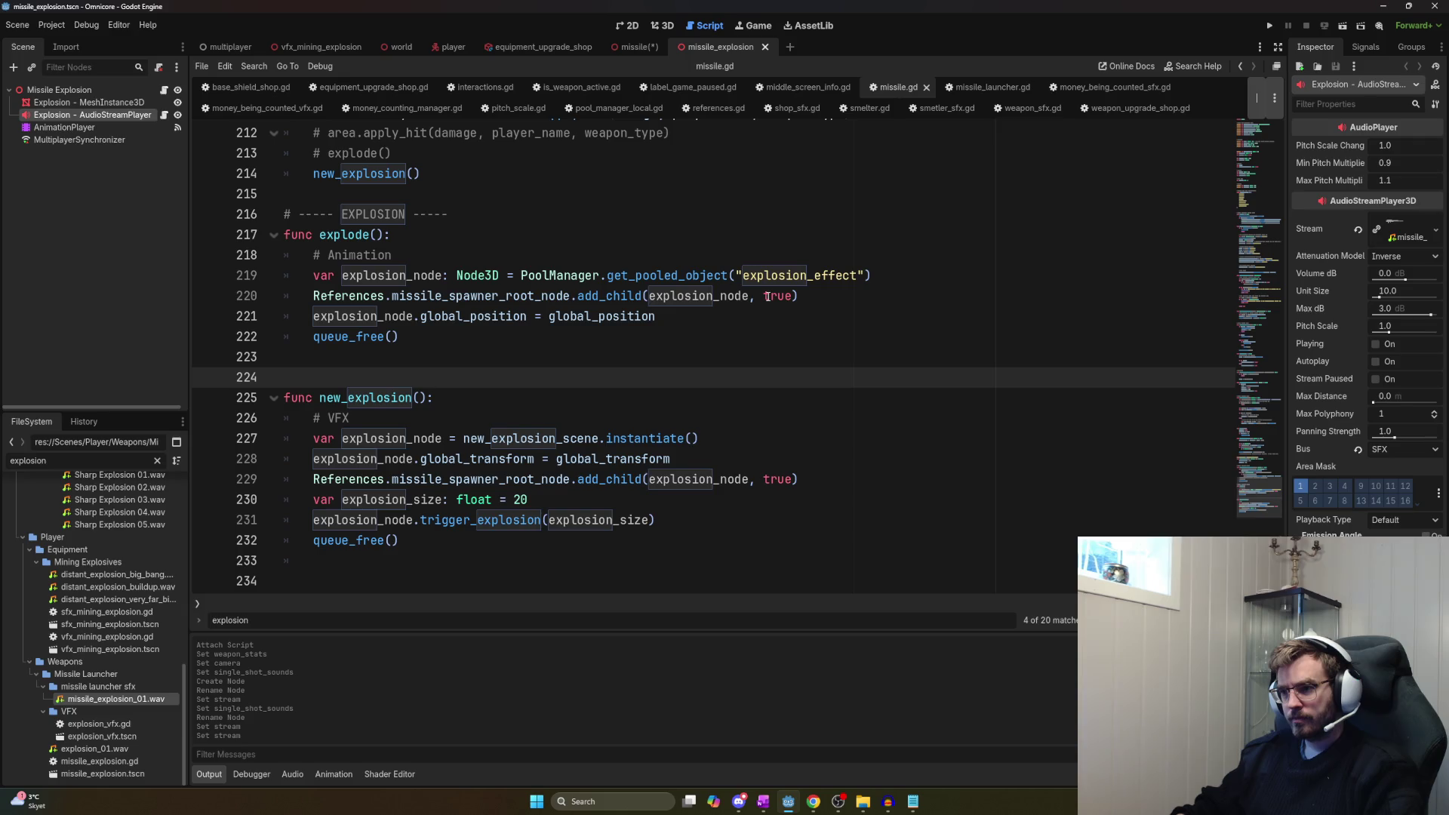
- Check PoolManager in code and the MultiplayerSynchronizer's replicated properties, then review the audio player
double_click(578, 270)
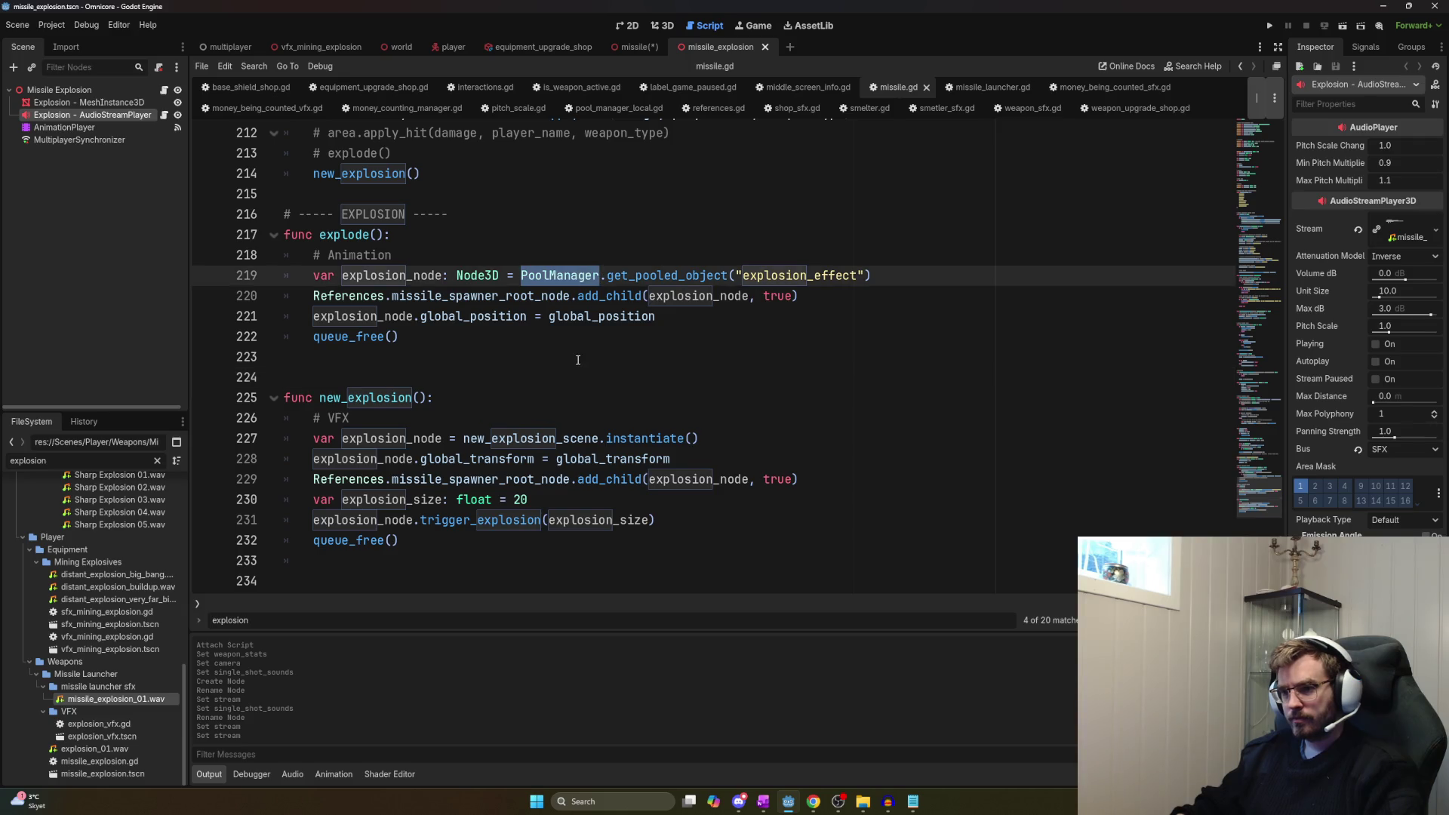
left_click(56, 139)
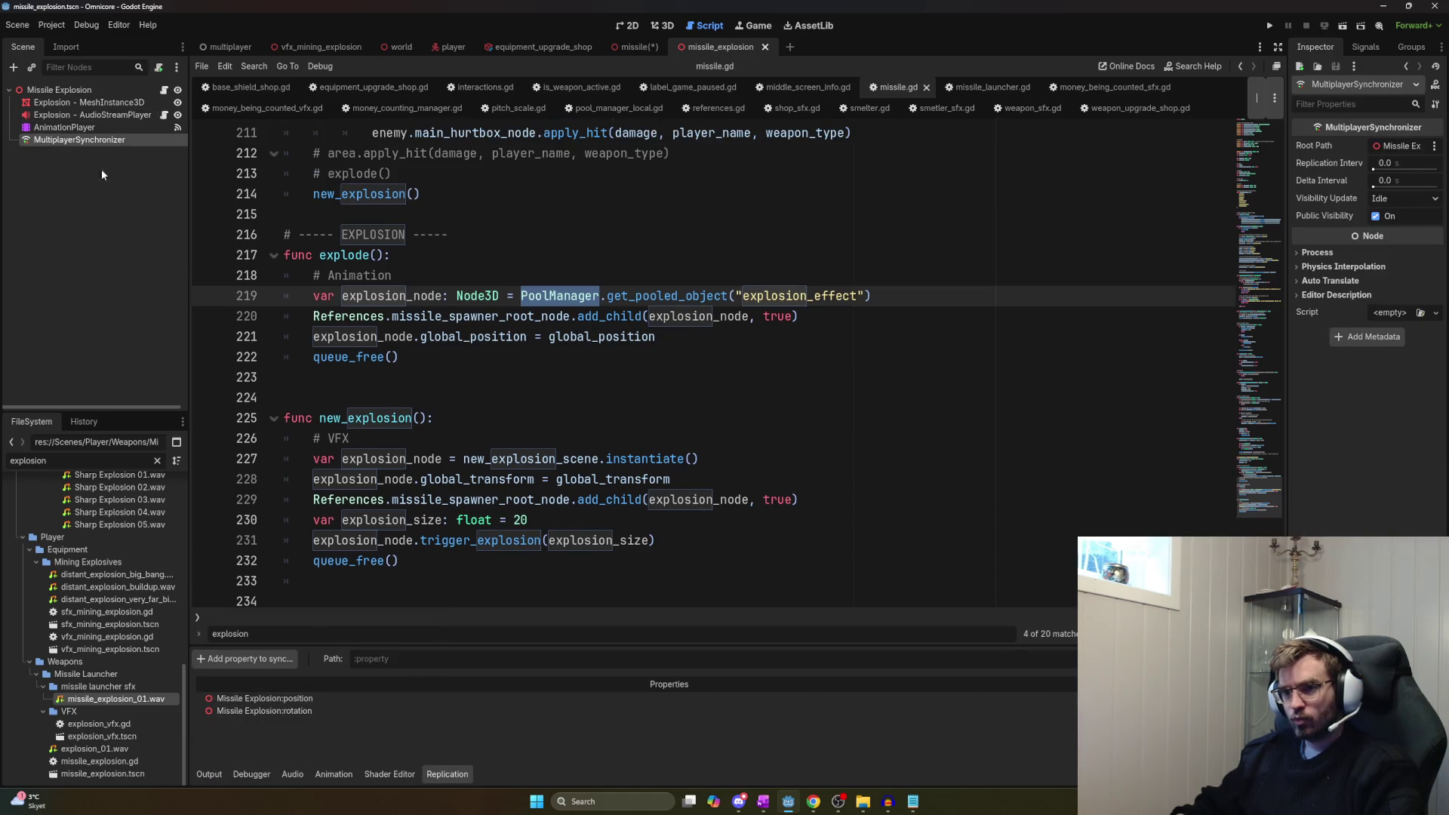
left_click(90, 115)
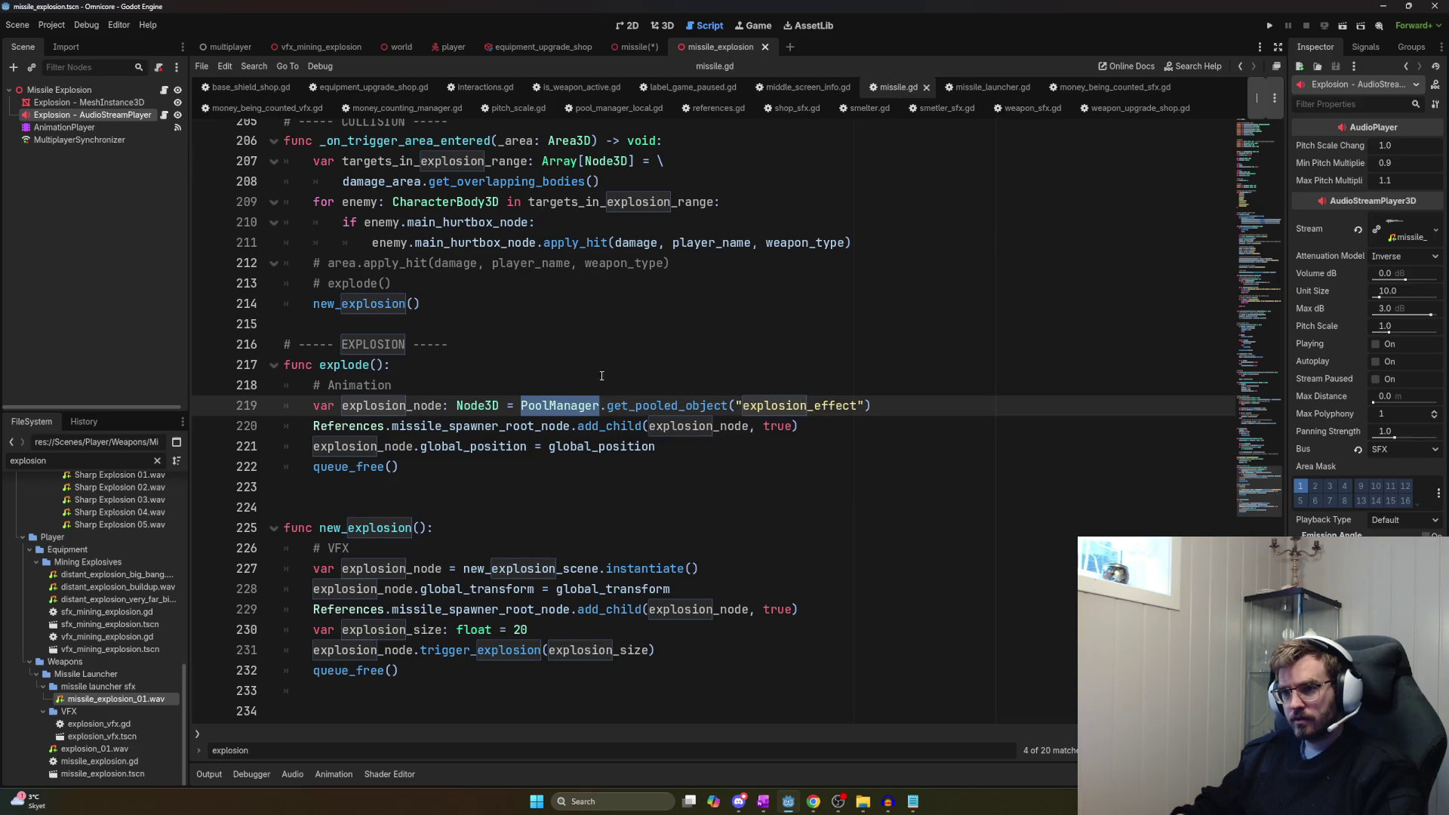
scroll(602, 375, "up", 7)
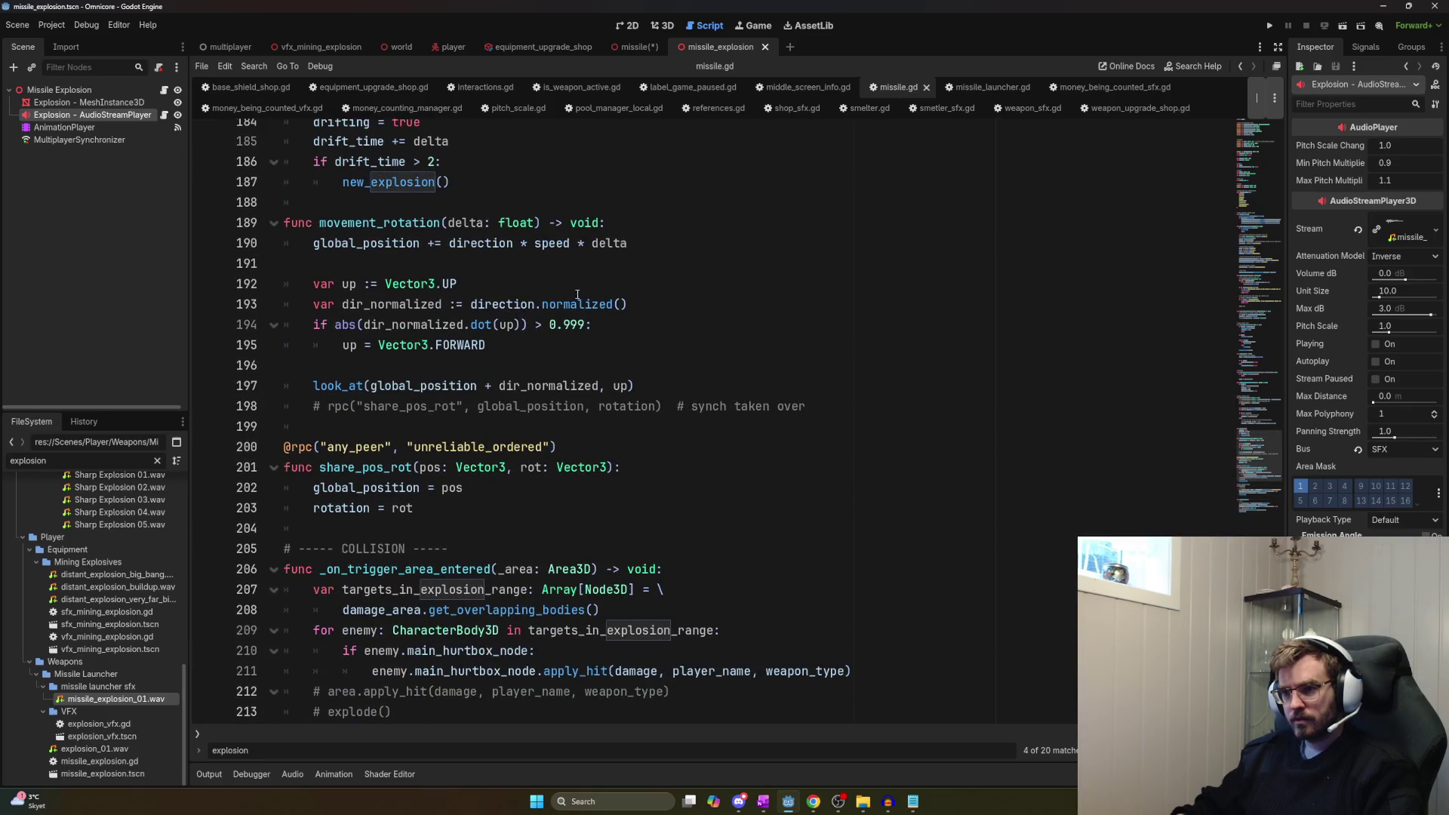
scroll(578, 294, "up", 2)
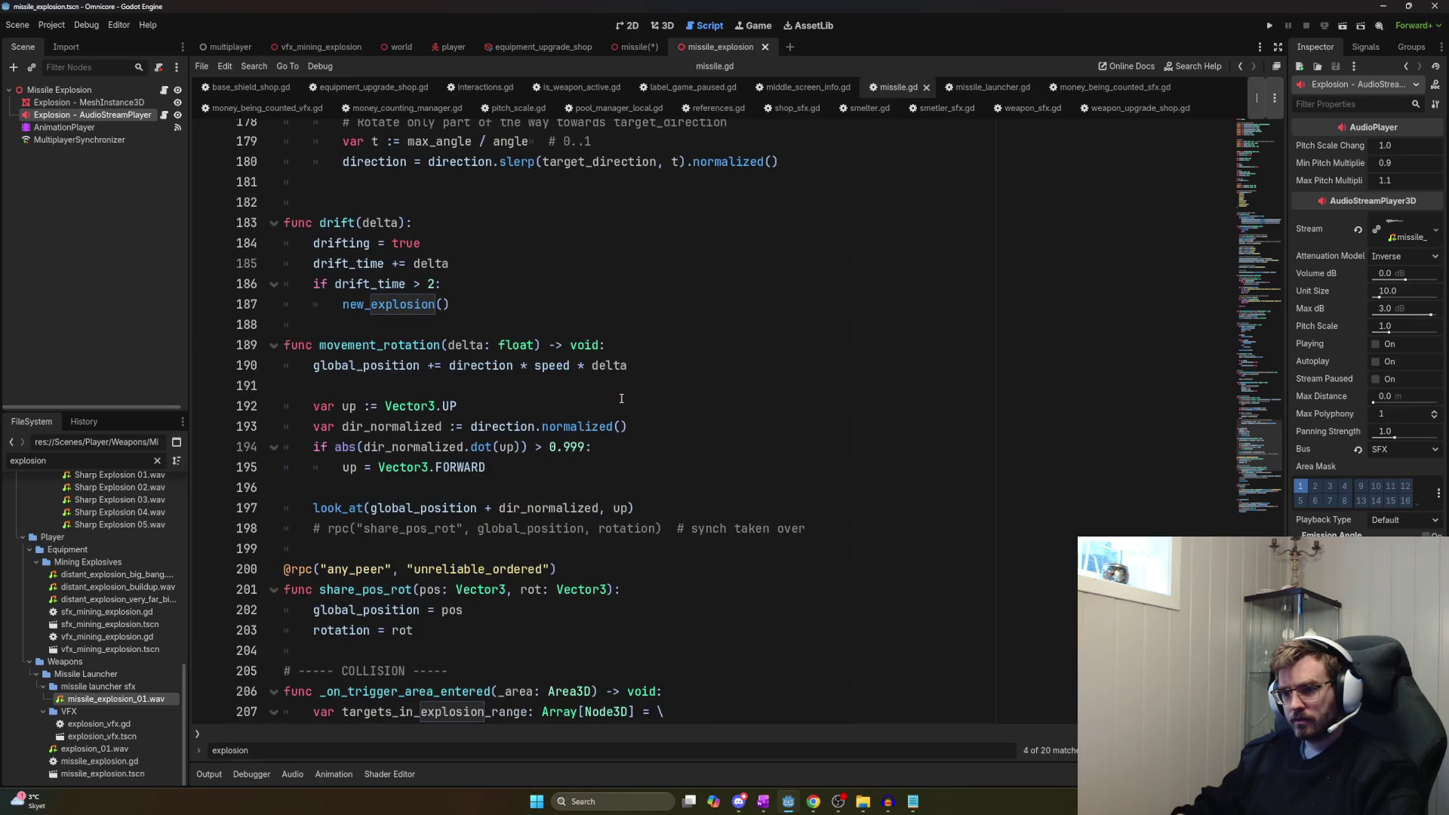
scroll(621, 398, "up", 1)
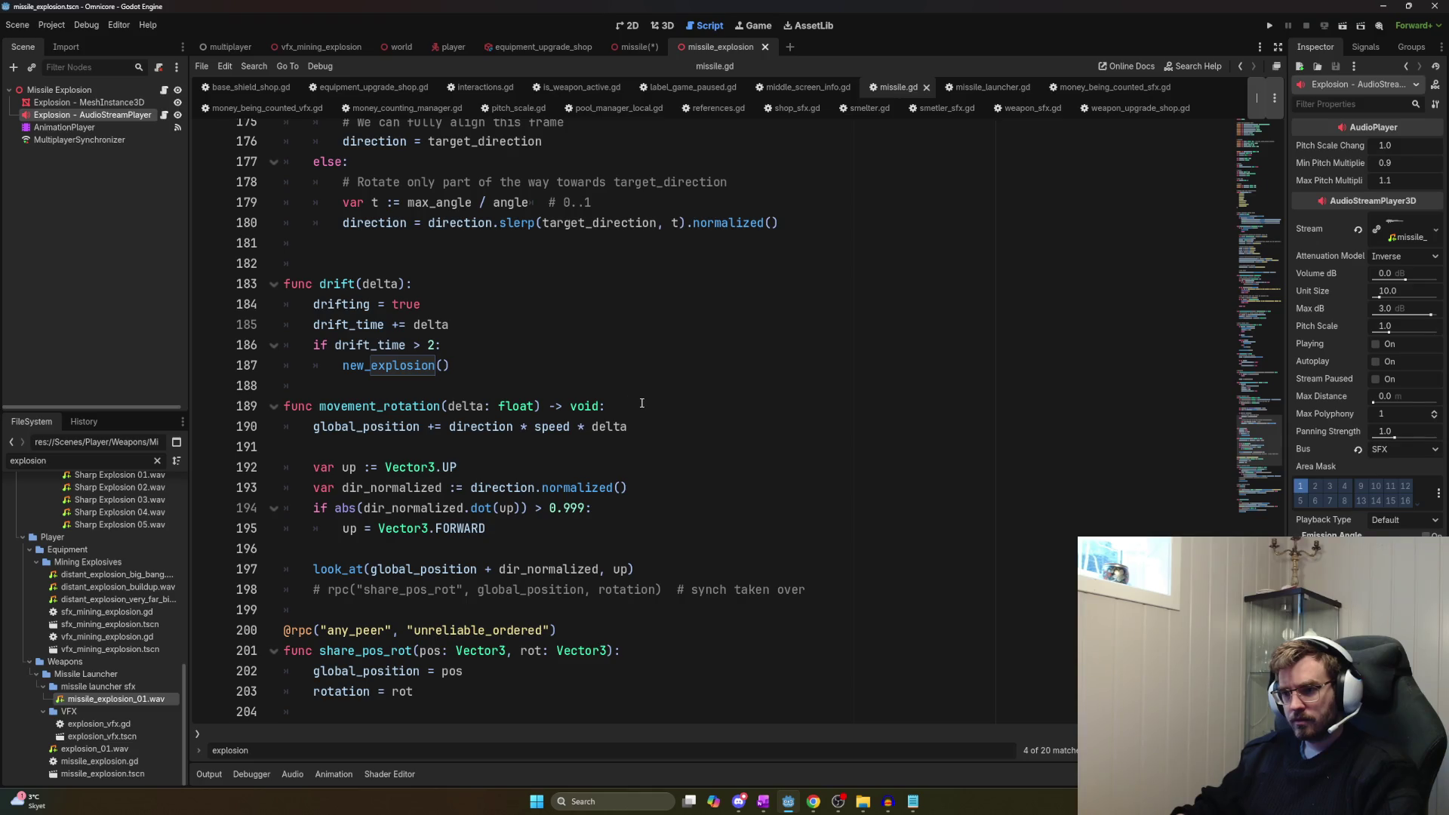
scroll(642, 403, "up", 1)
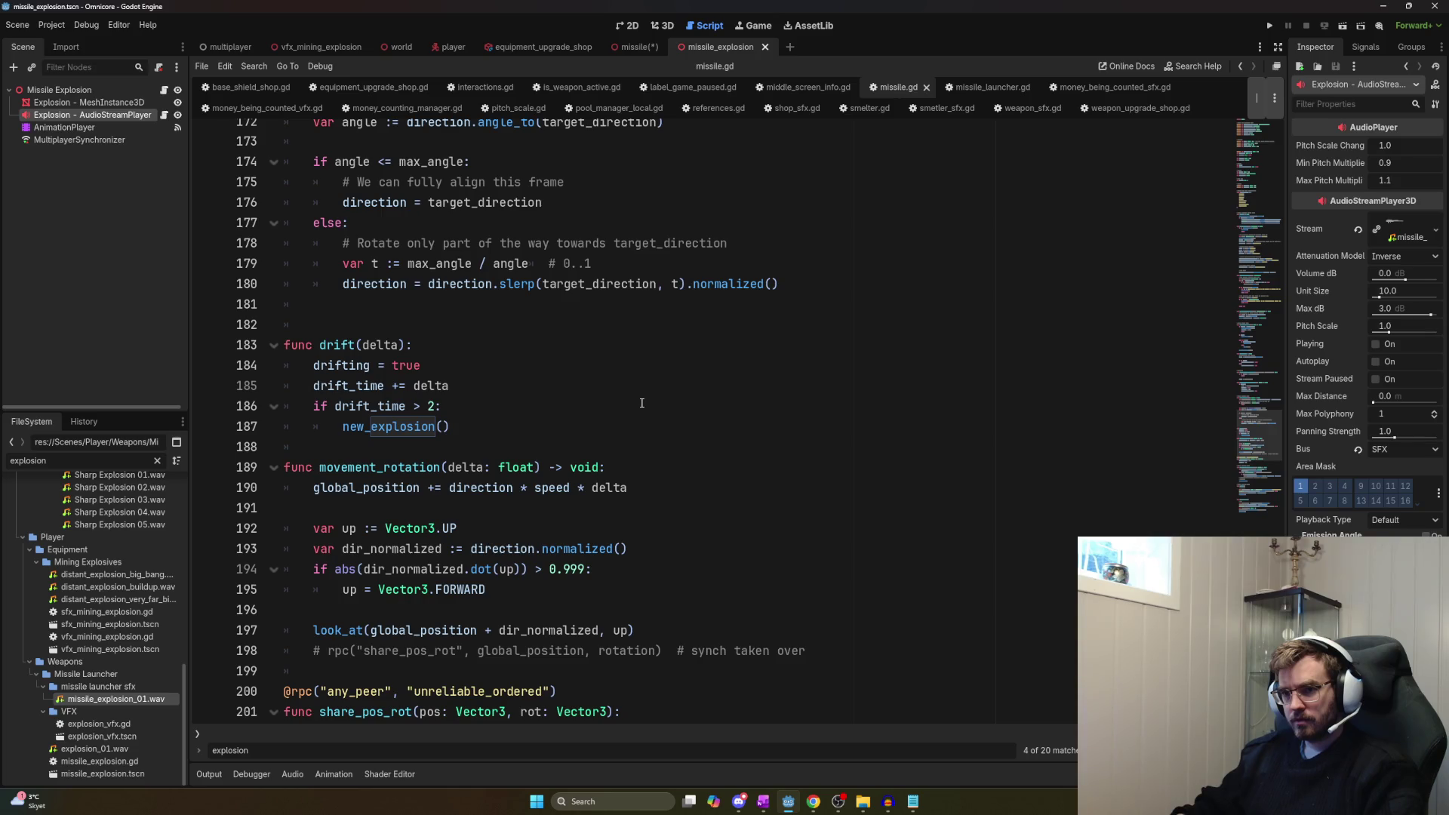
scroll(641, 403, "up", 8)
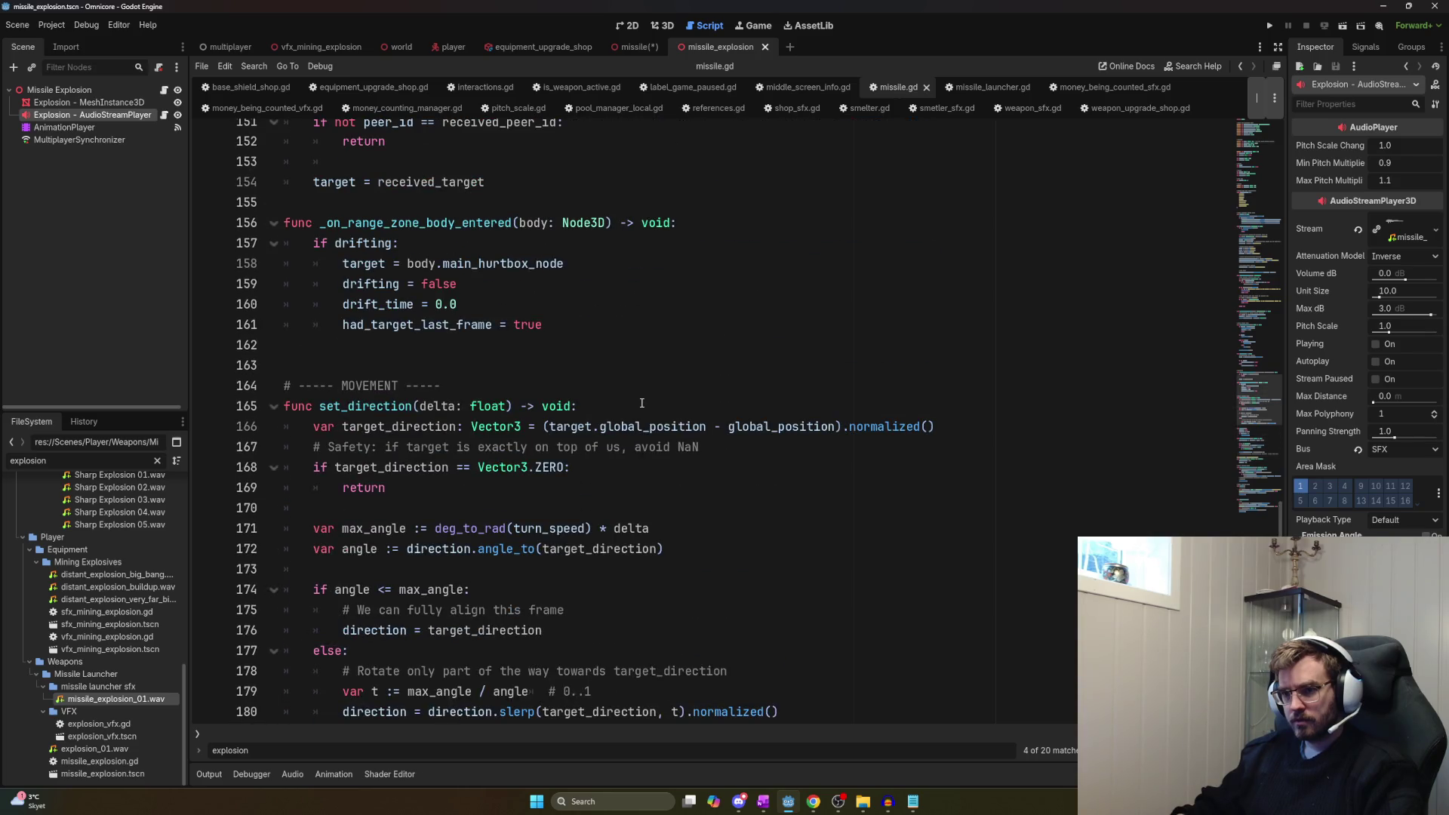
scroll(641, 403, "down", 6)
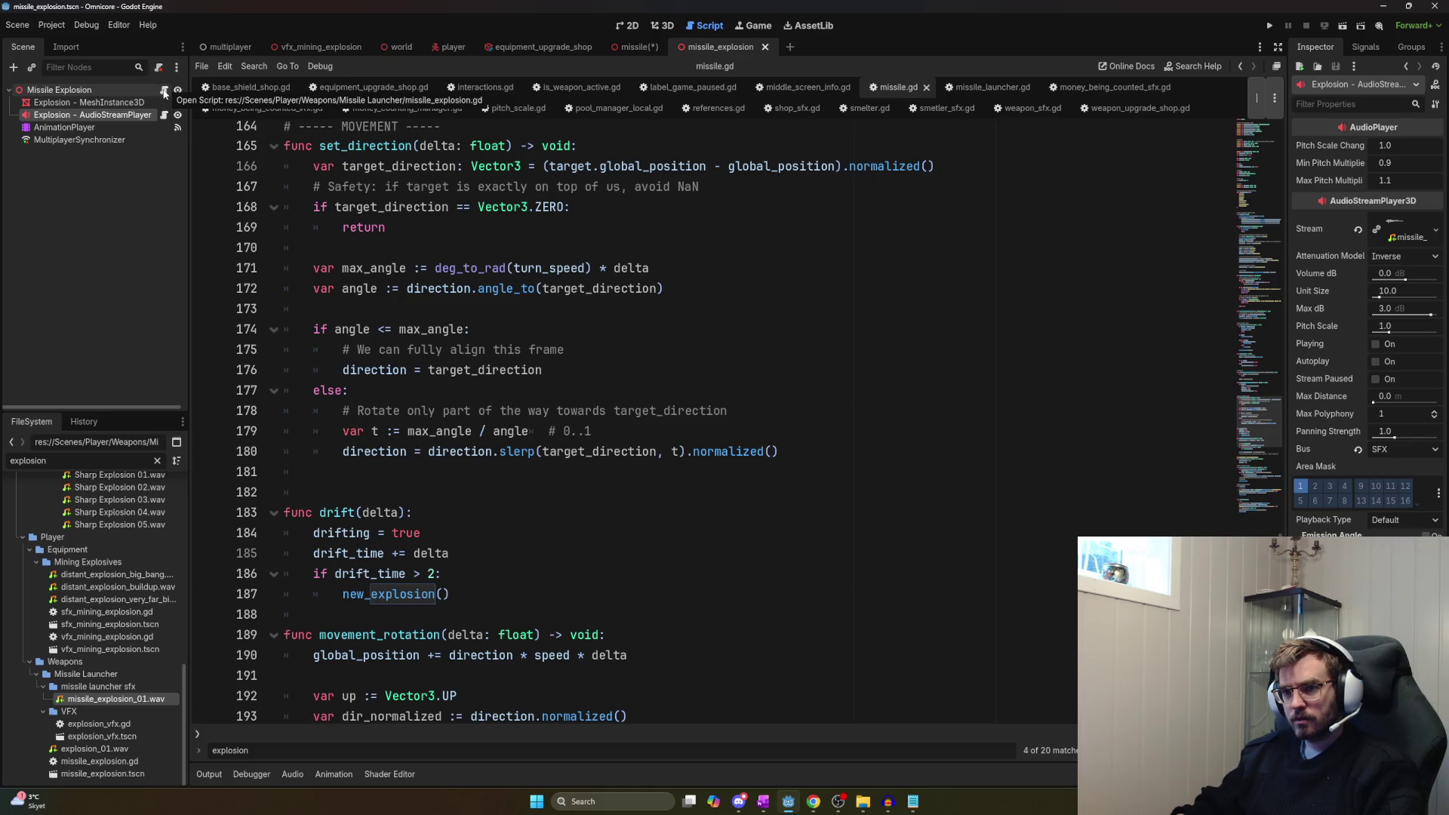
- Read through the audio player's audiostreamplayer.gd, then open the root's missile_explosion.gd
left_click(165, 114)
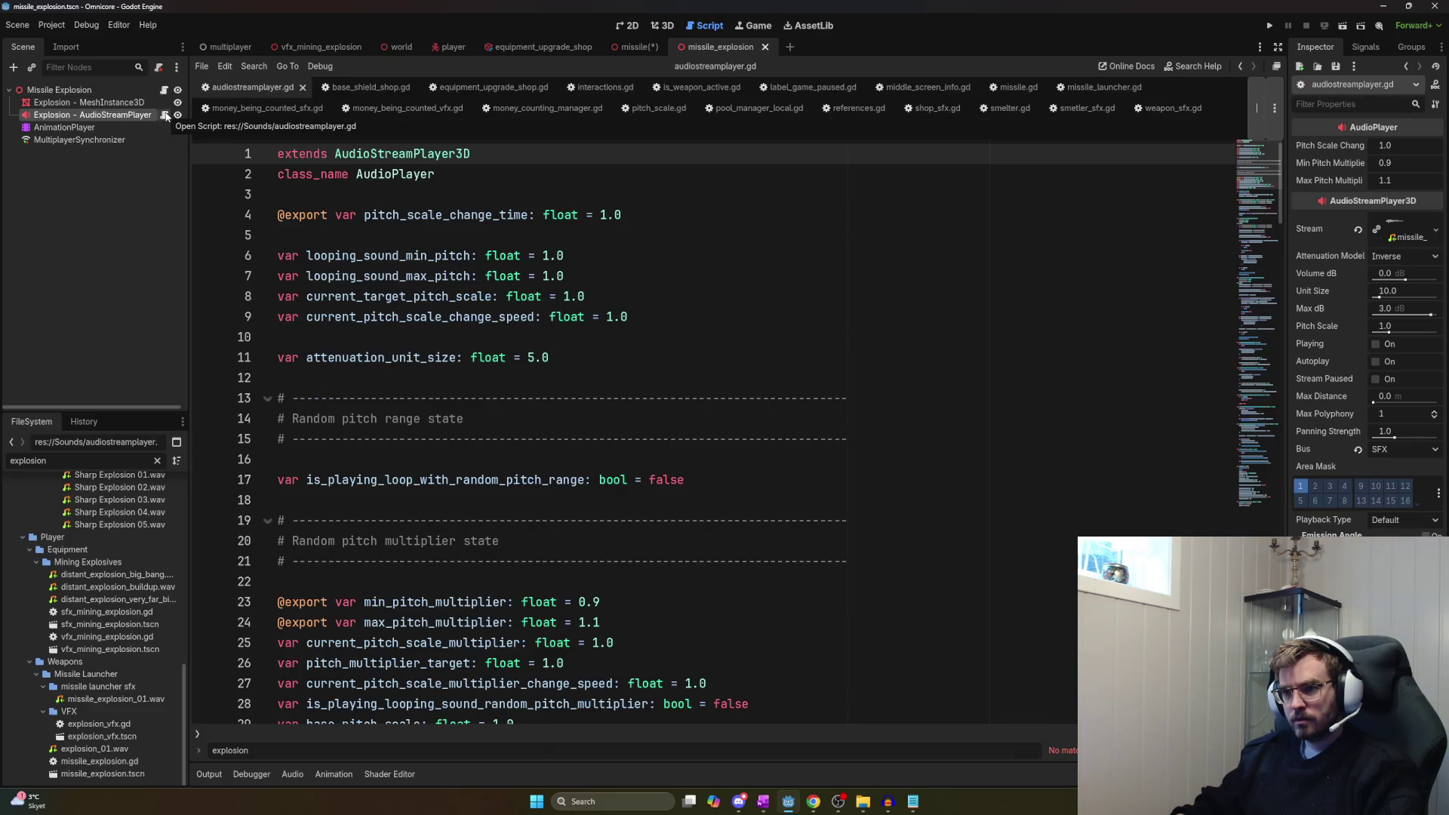
scroll(680, 415, "down", 11)
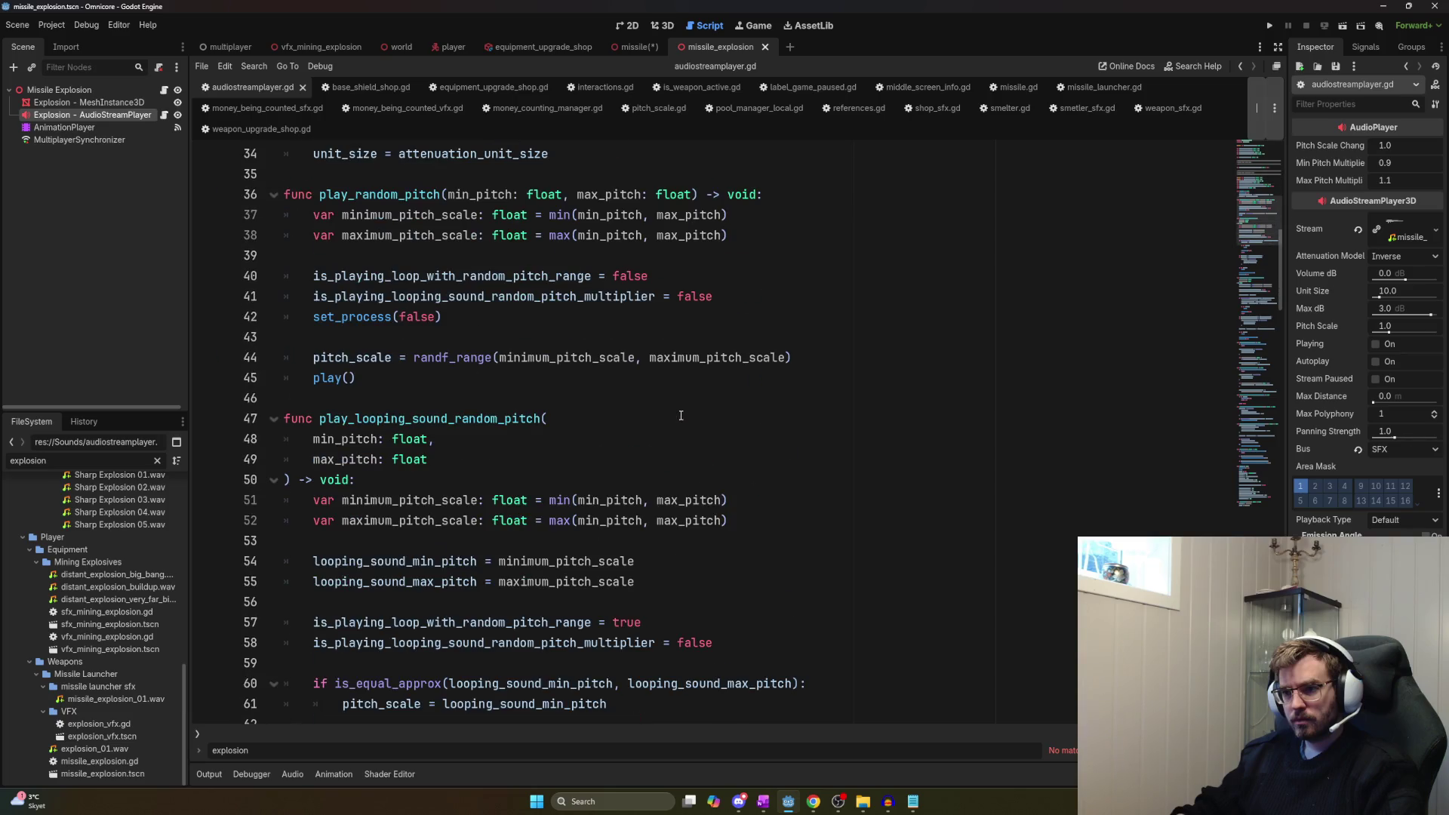
scroll(681, 415, "down", 12)
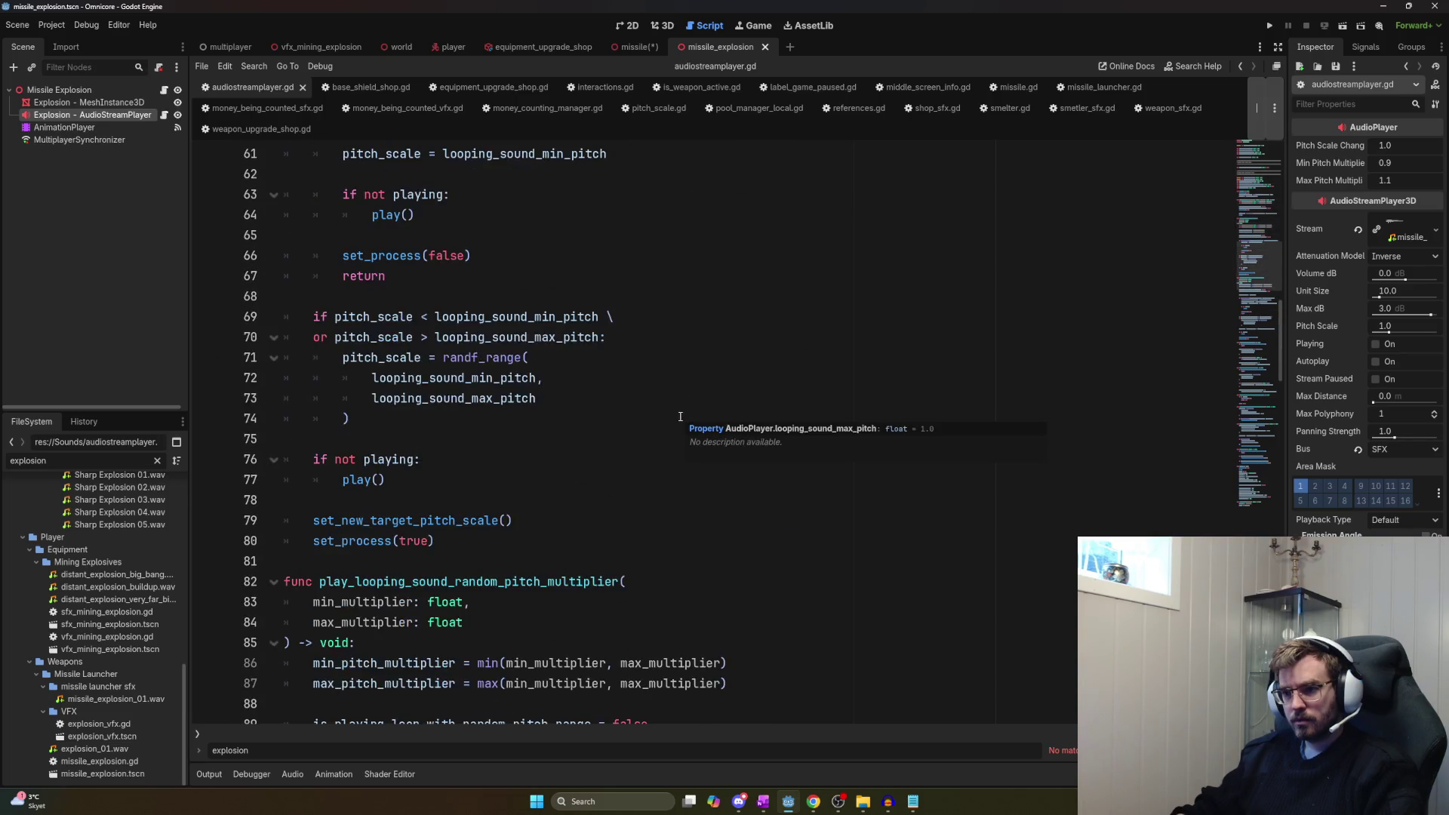
scroll(680, 417, "down", 3)
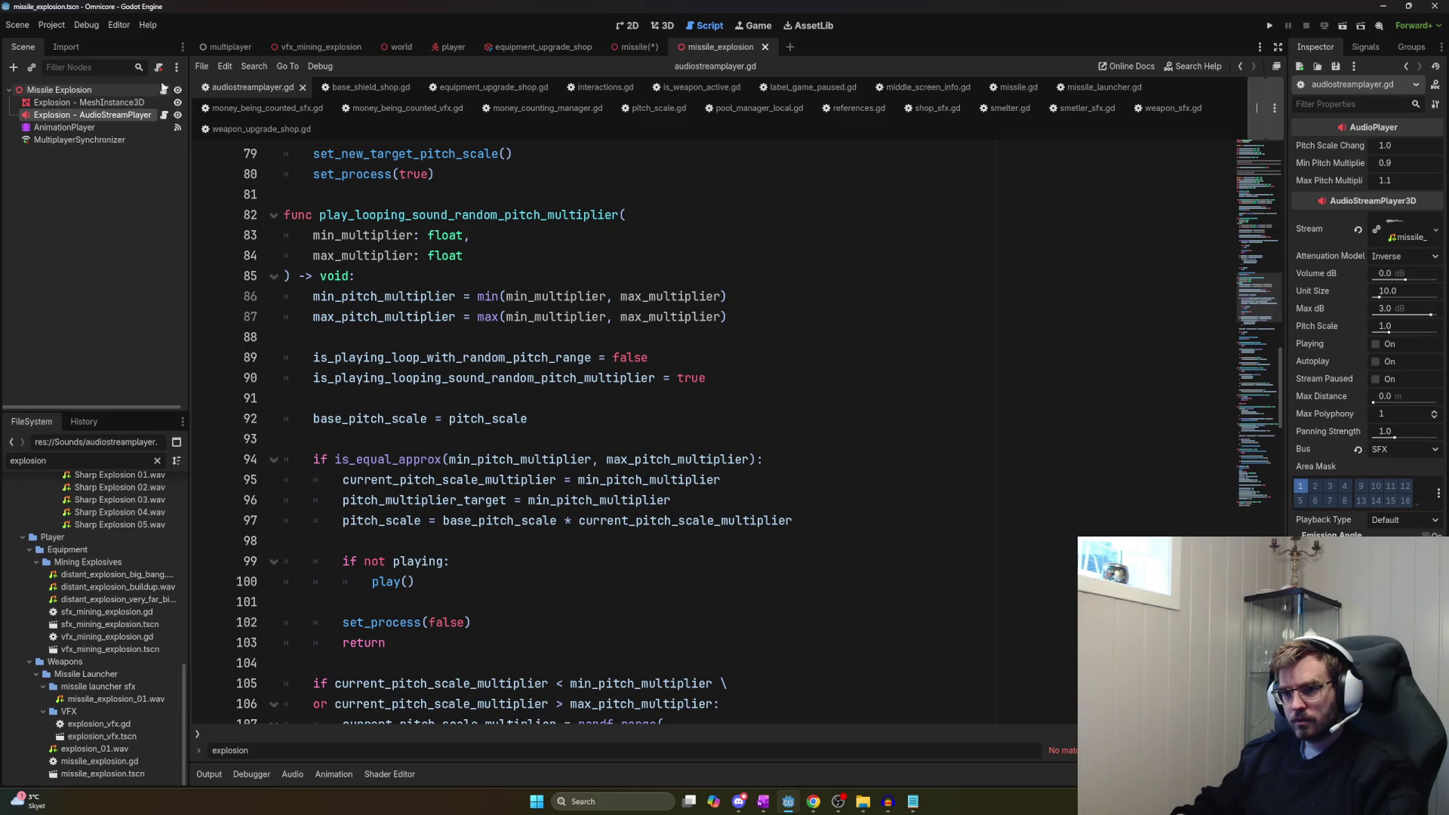
left_click(164, 90)
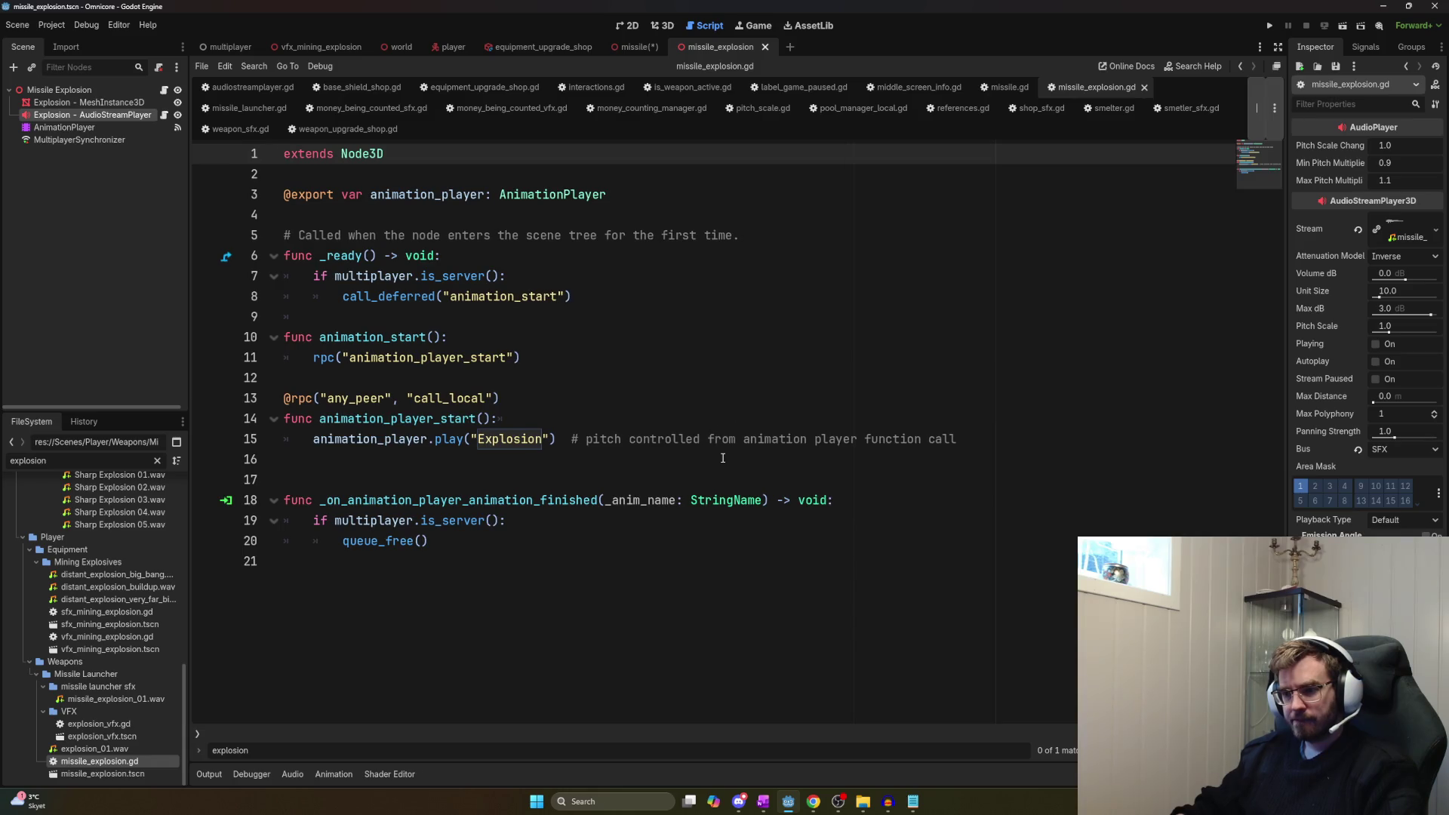
- From line 15, check the AnimationPlayer's Explosion animation and its play_random_pitch(0.9, 1.1) track
left_click(472, 439)
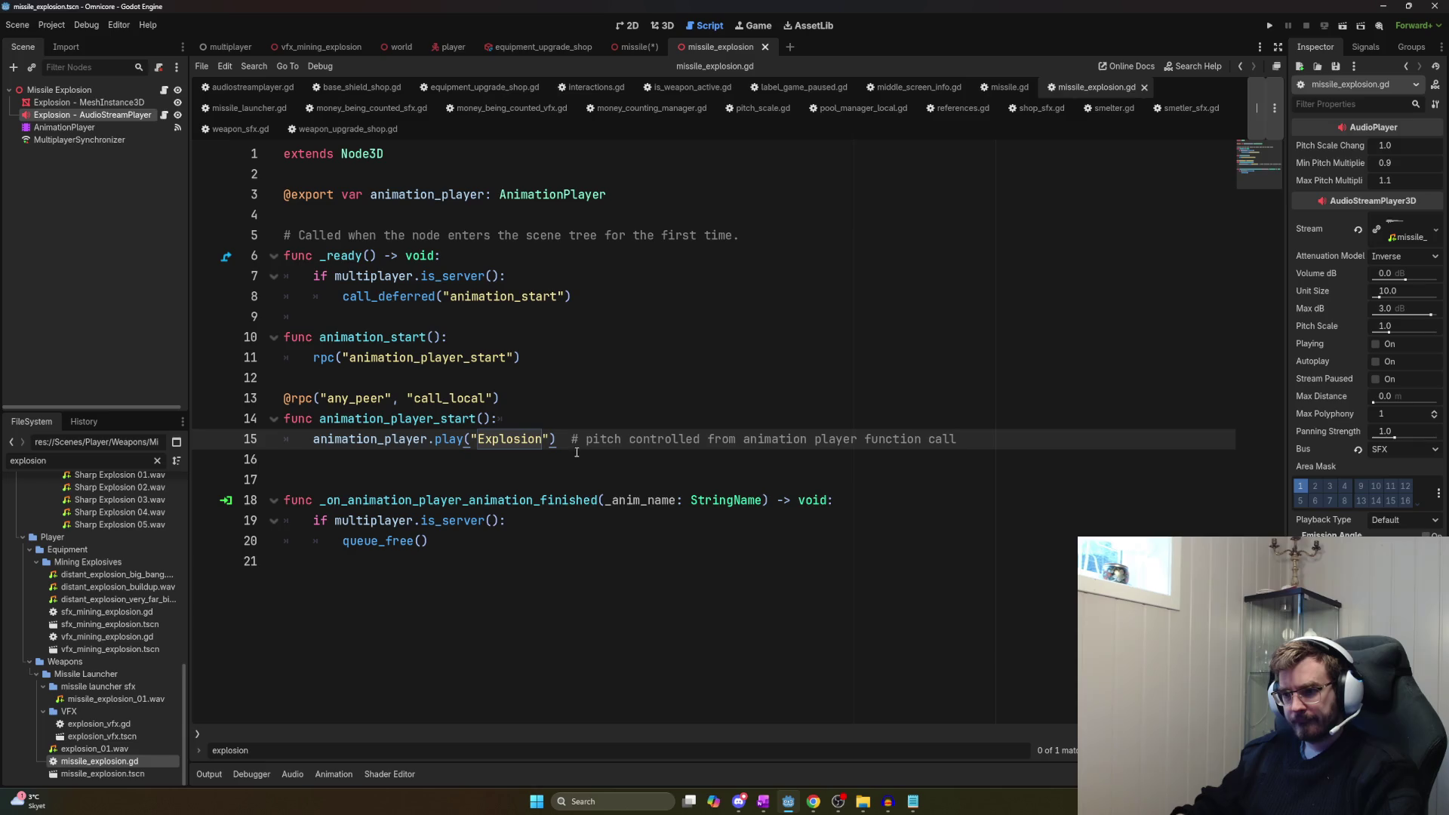
left_click(130, 125)
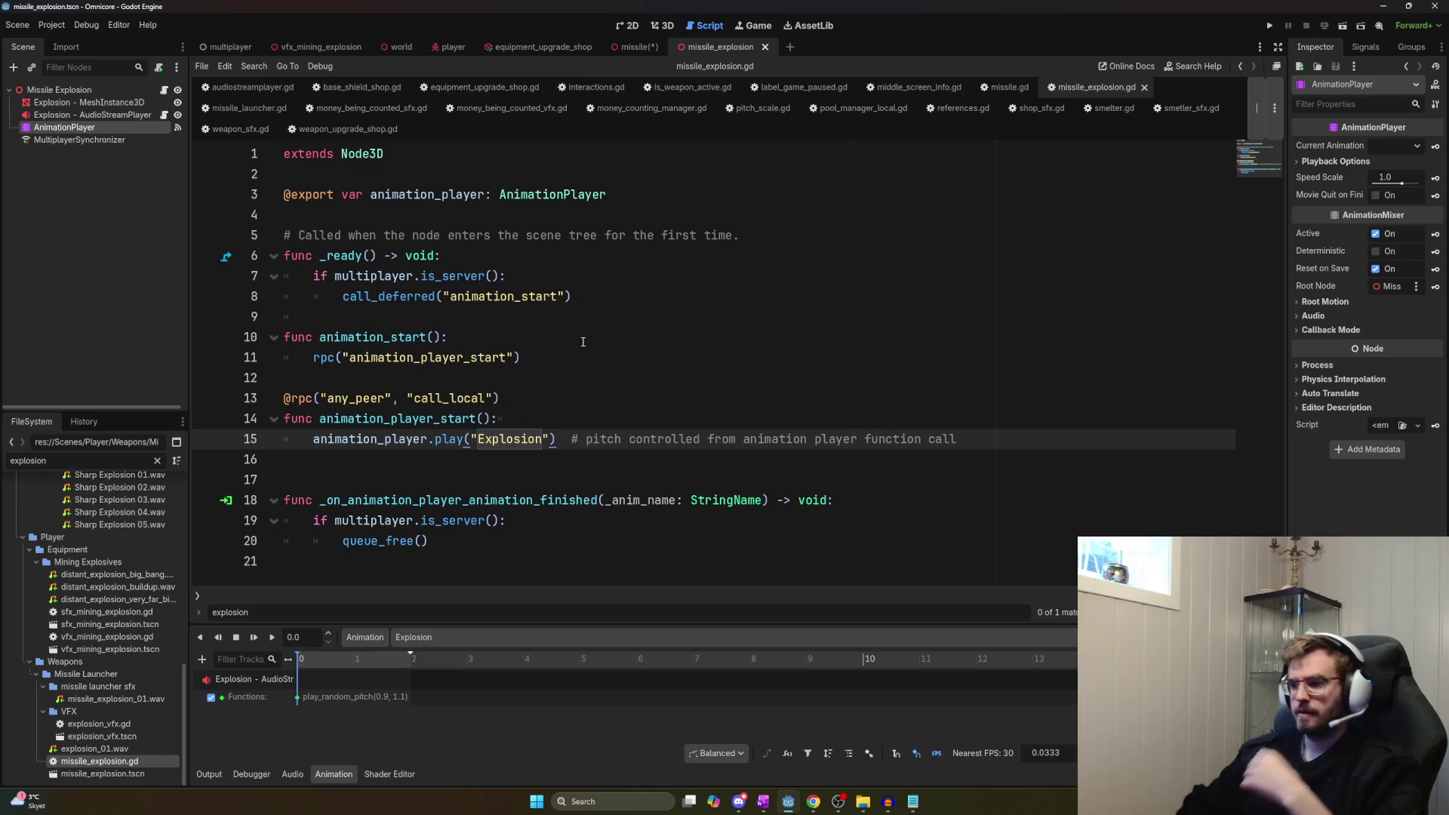
left_click(507, 638)
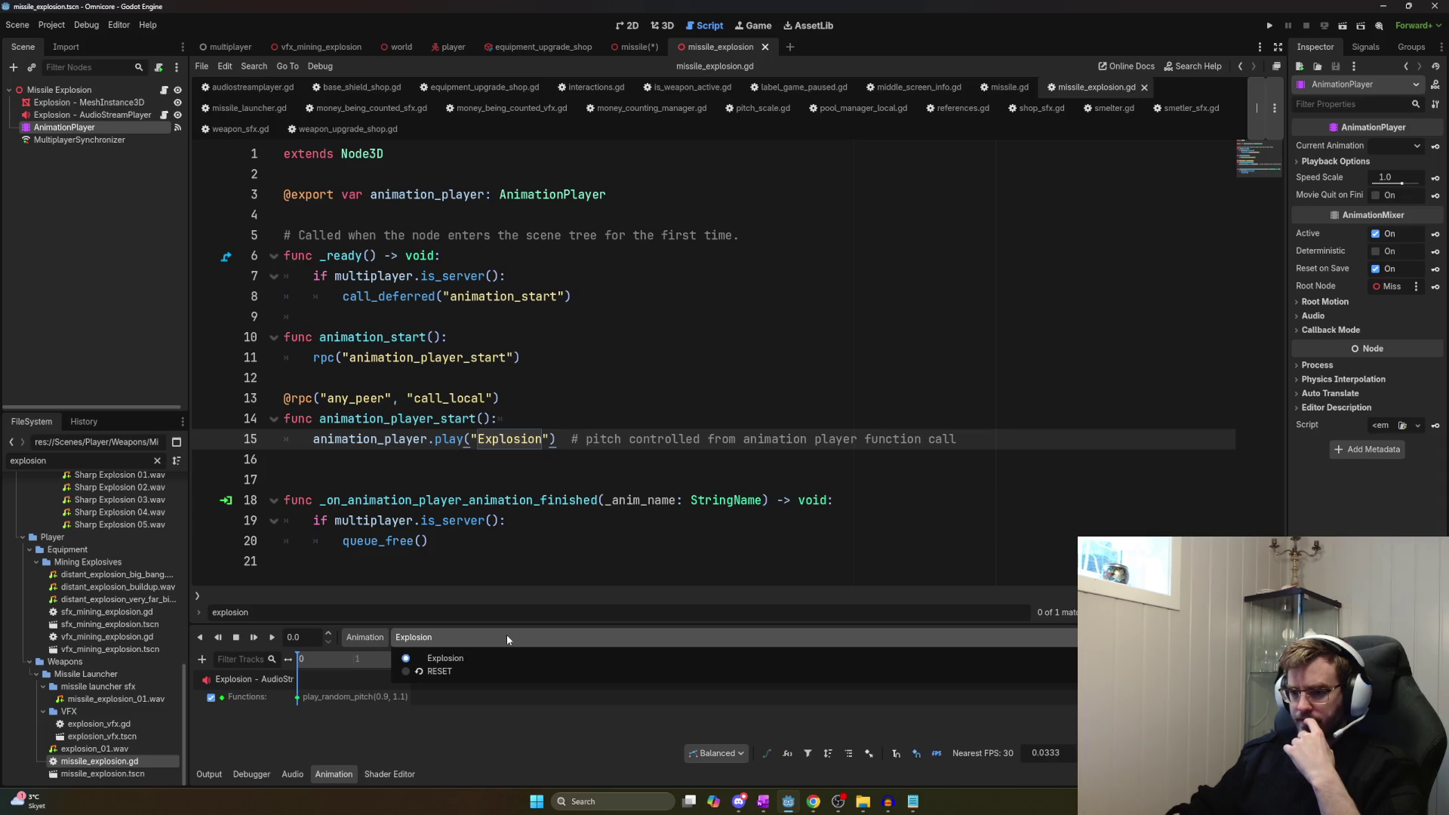
left_click(506, 635)
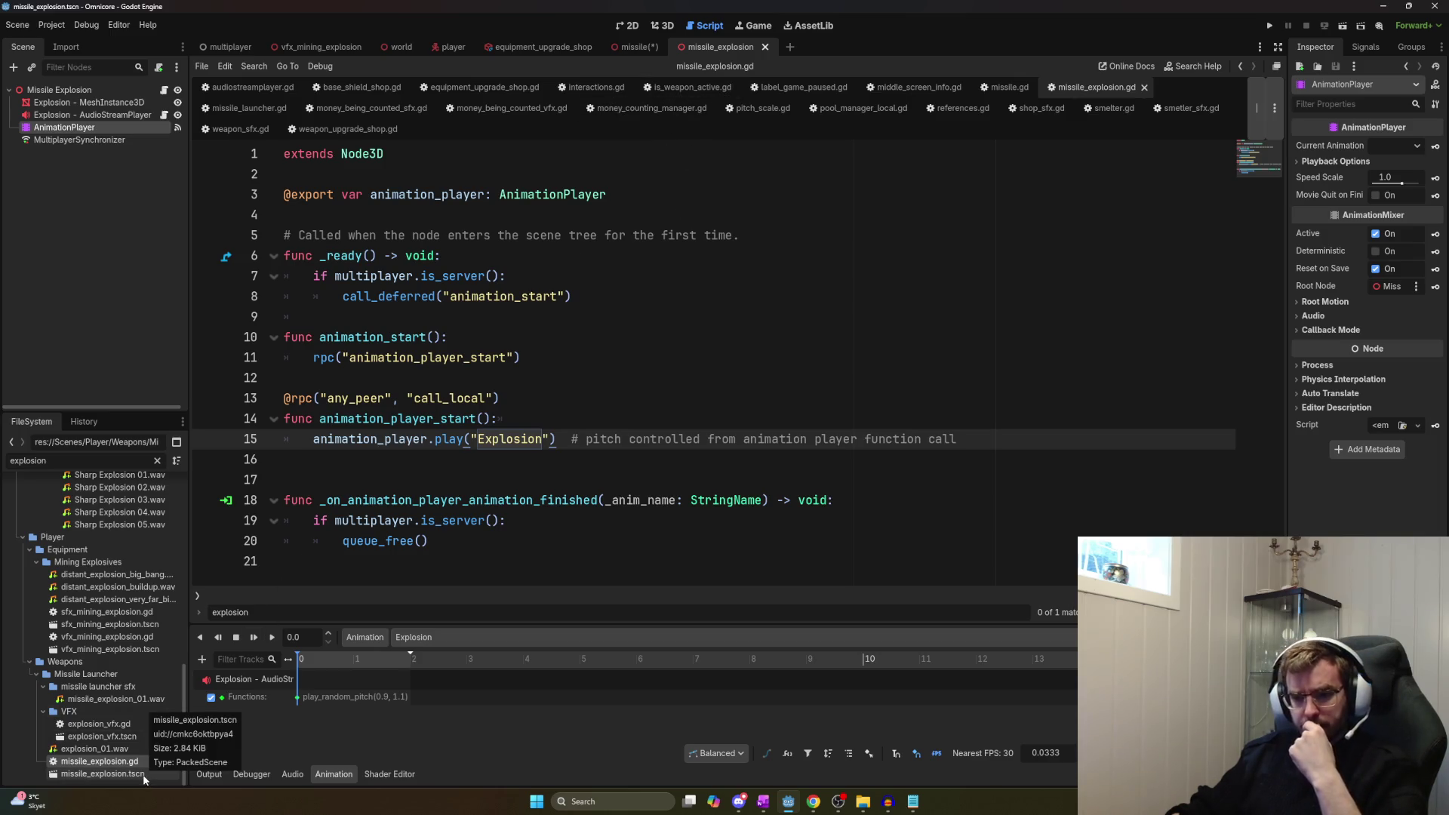
- Open the explosion_vfx scene and its script, locating the explosion_sound_effect.play() line
double_click(133, 736)
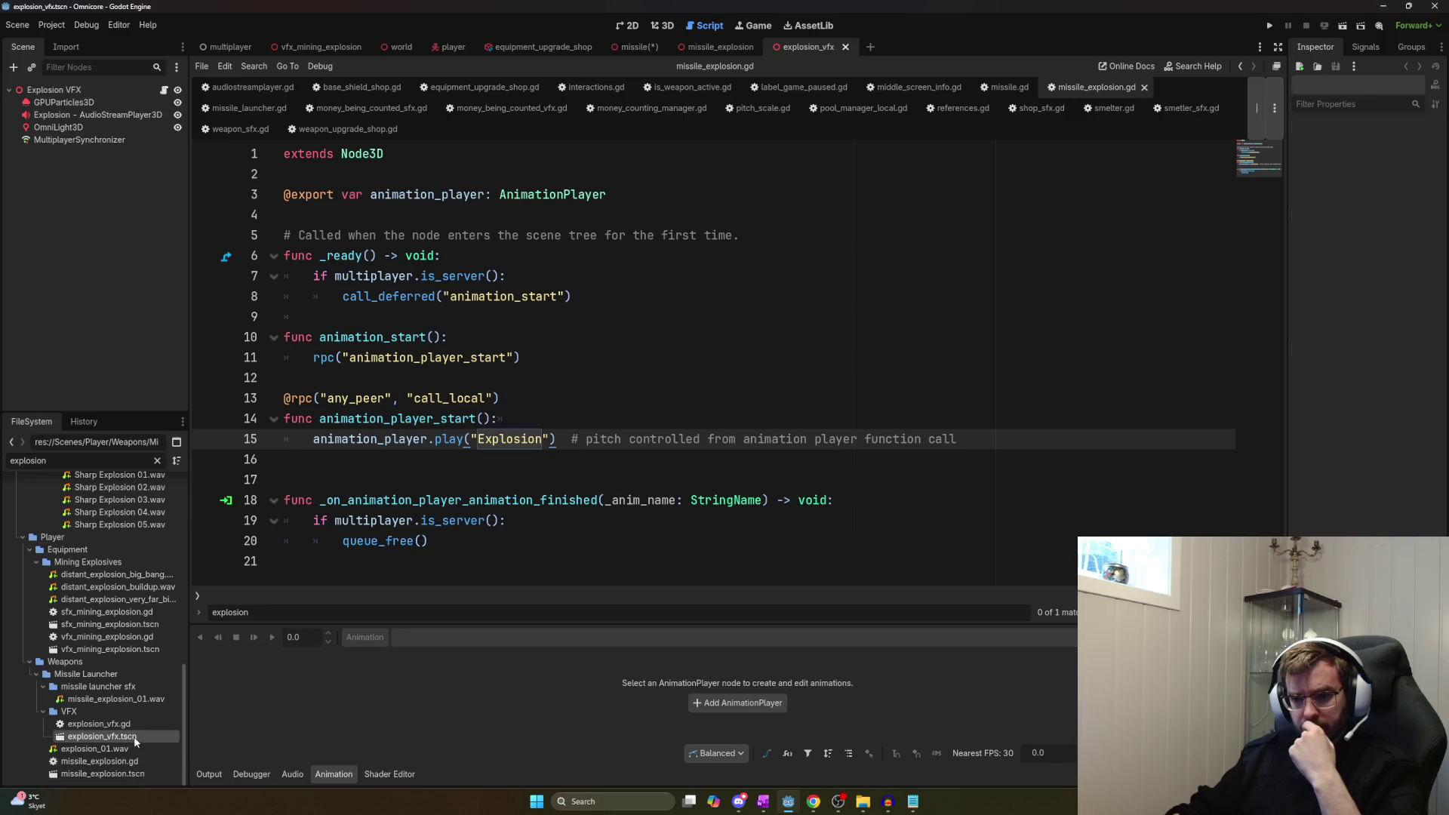
left_click(164, 90)
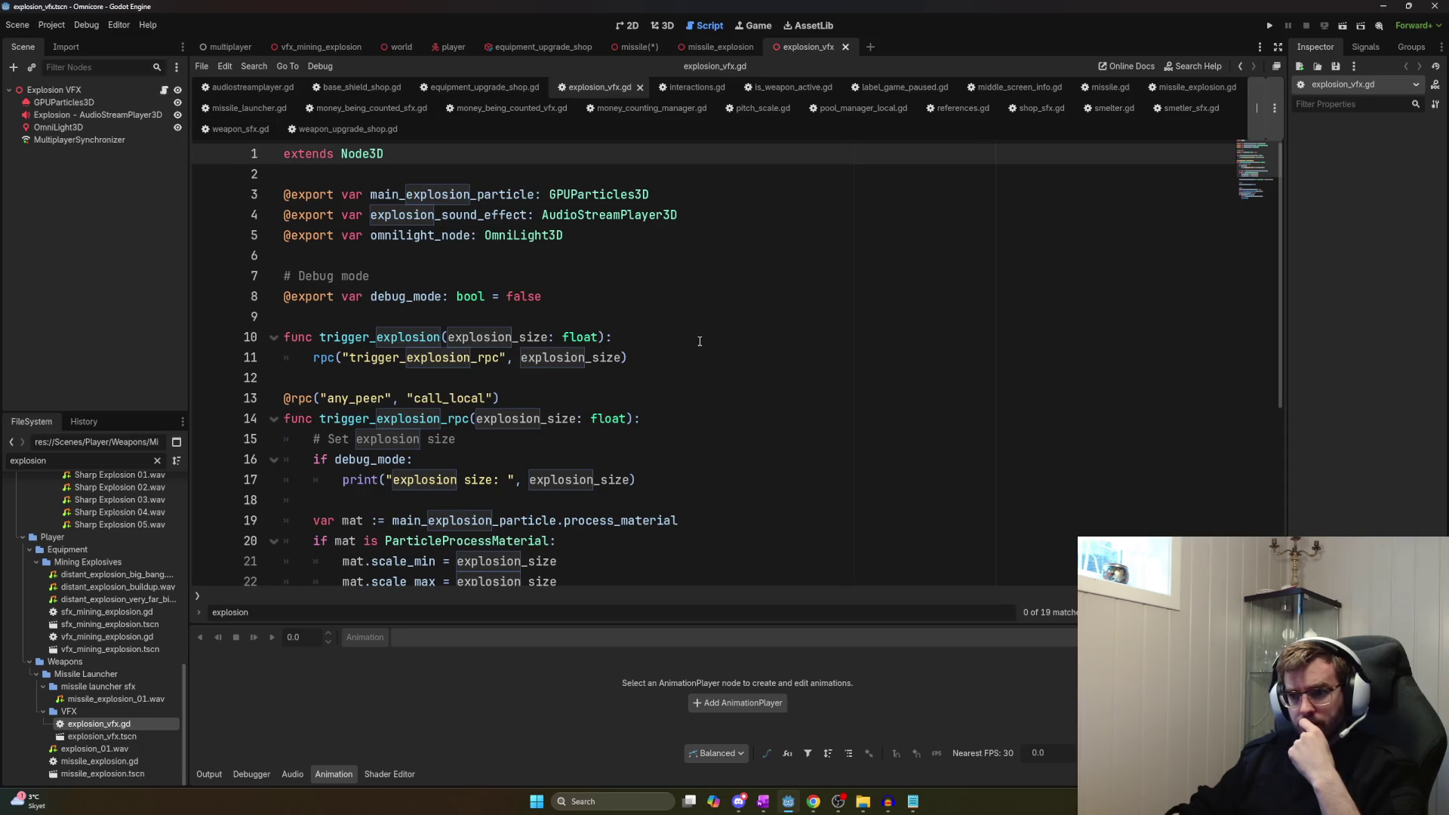
scroll(725, 385, "down", 2)
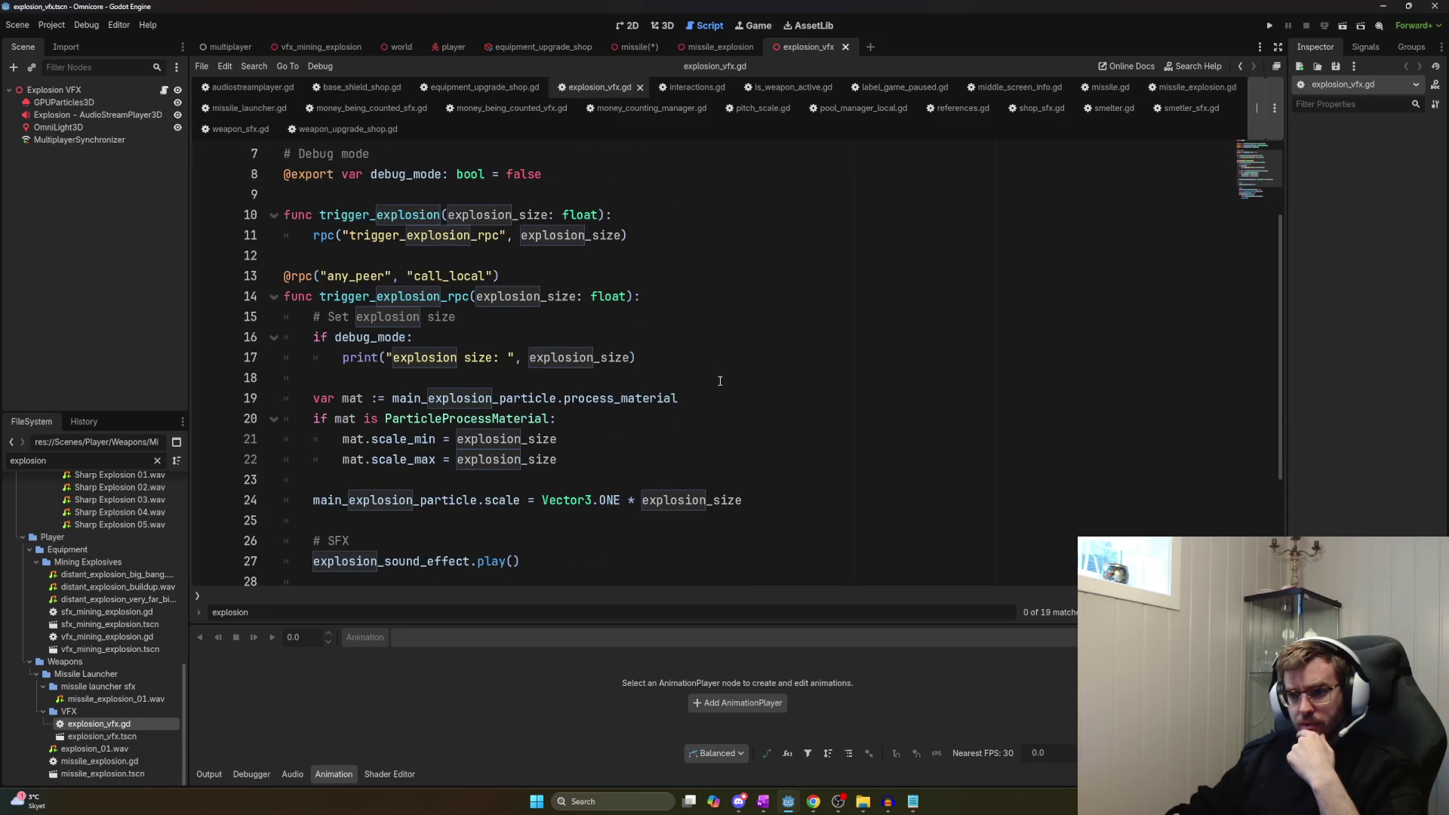
scroll(719, 381, "down", 2)
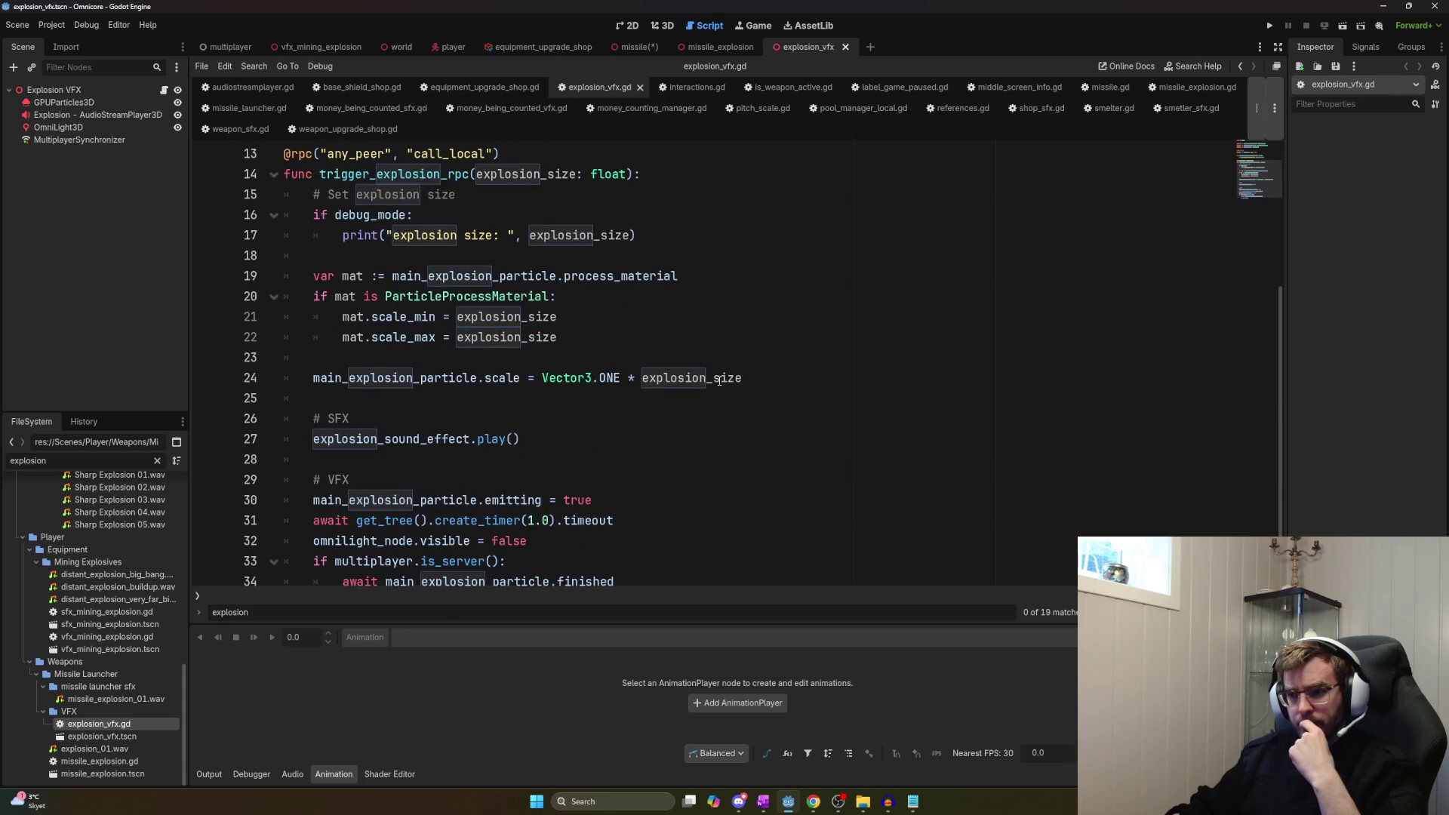
triple_click(526, 446)
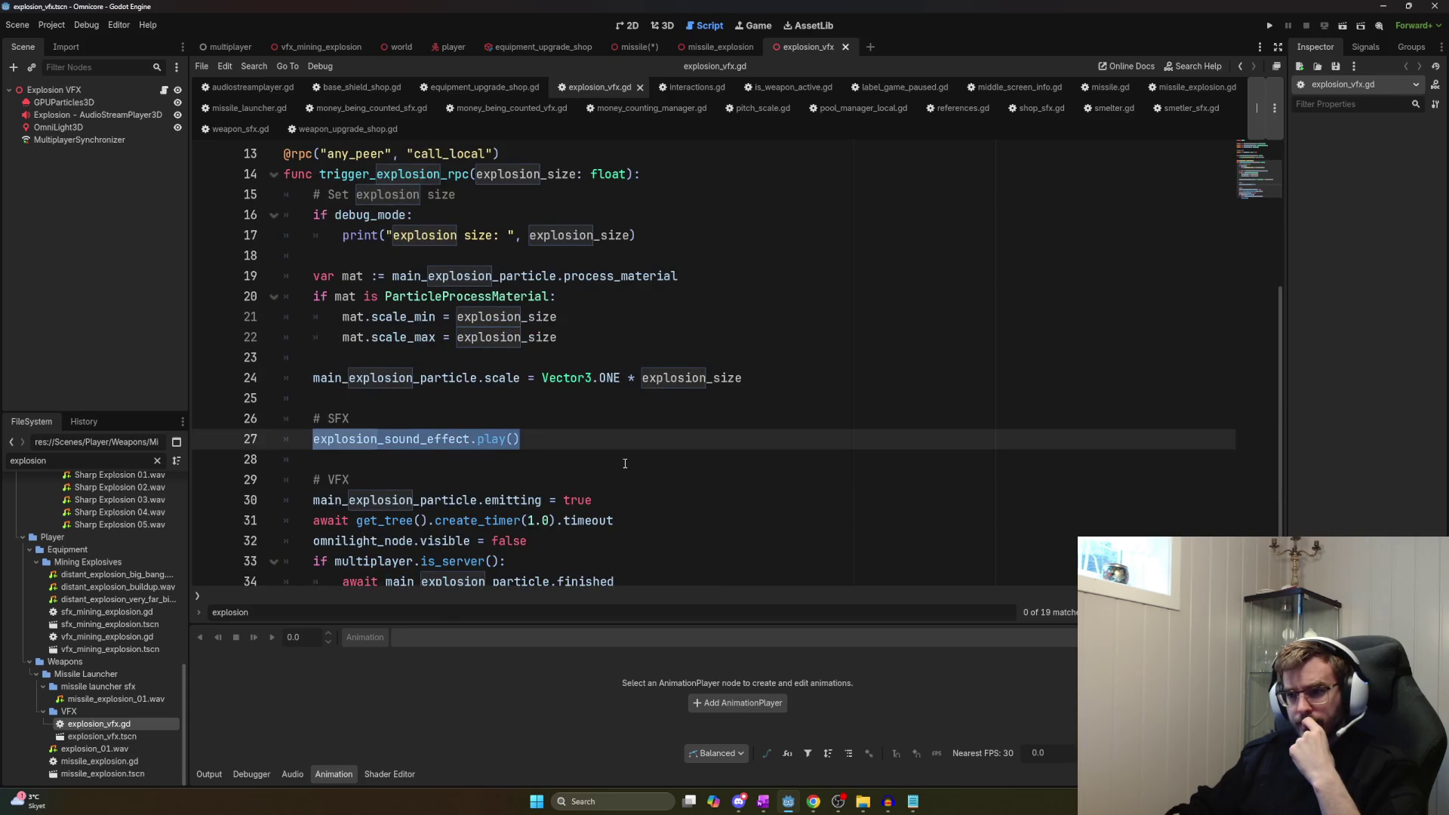
scroll(625, 463, "up", 1)
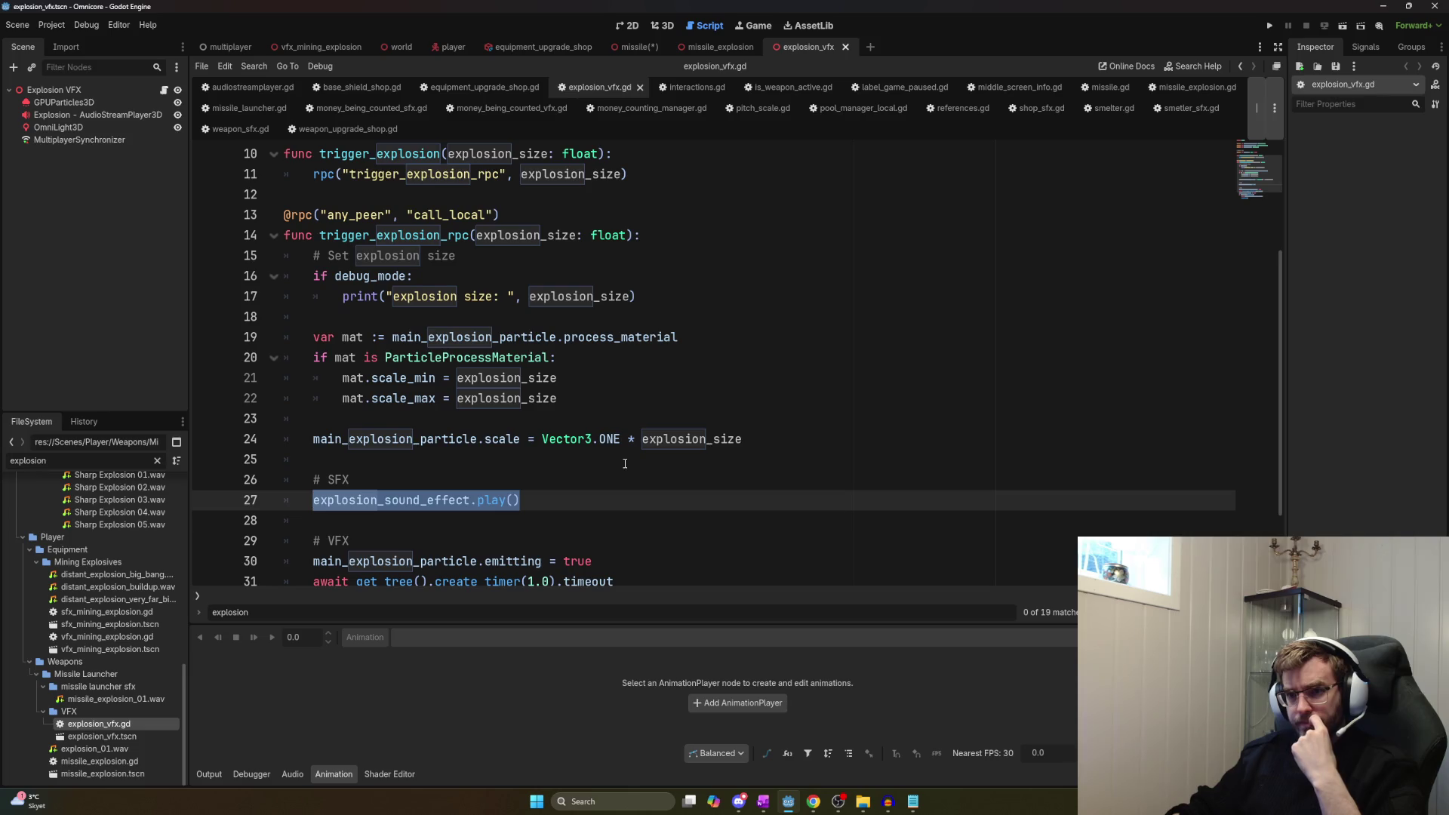
scroll(625, 463, "down", 1)
- Review the VFX scene's MultiplayerSynchronizer settings
left_click(98, 140)
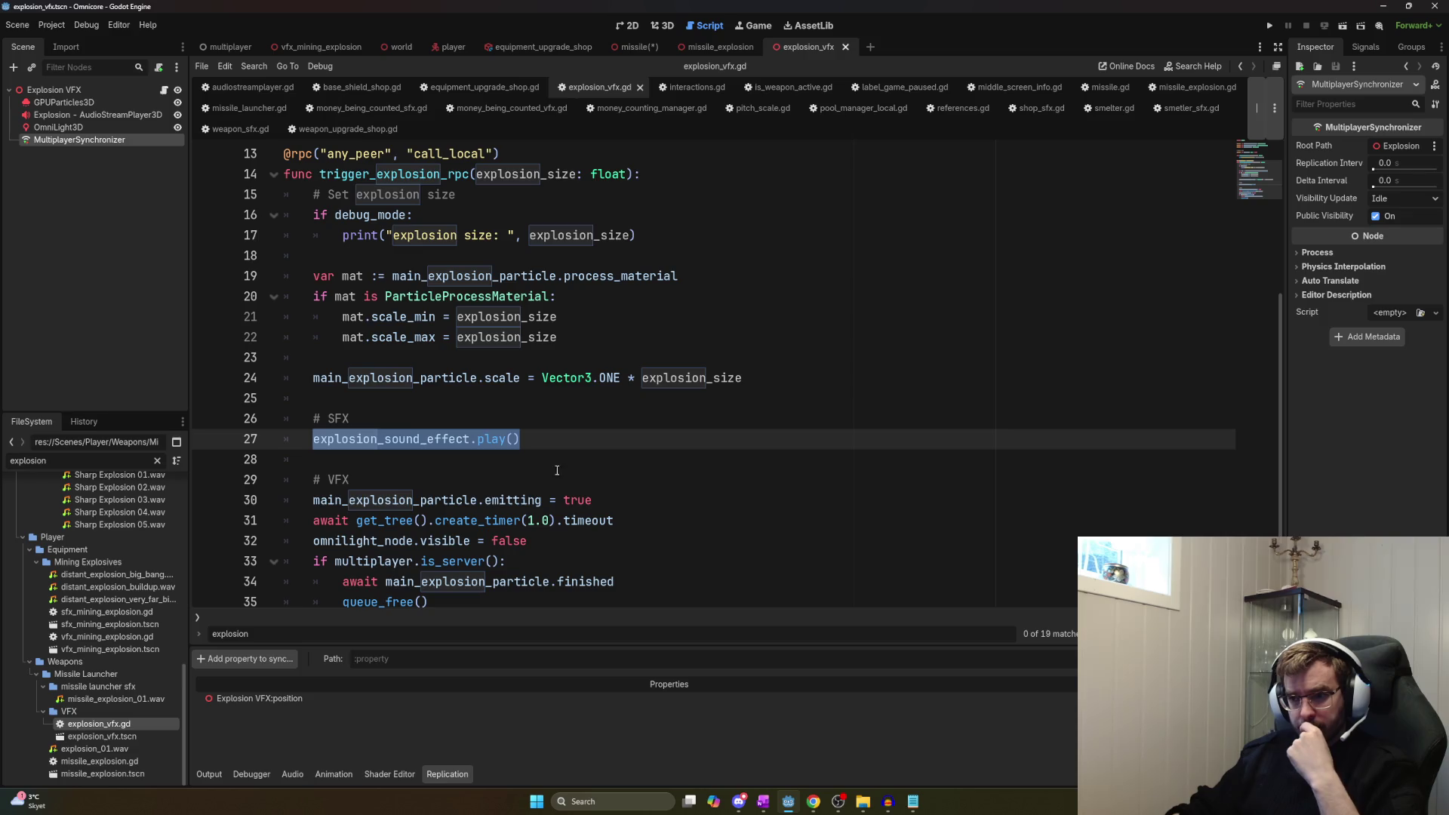
scroll(557, 471, "down", 1)
mouse_move(527, 418)
left_mouse_down()
mouse_move(299, 430)
mouse_move(311, 419)
left_mouse_up()
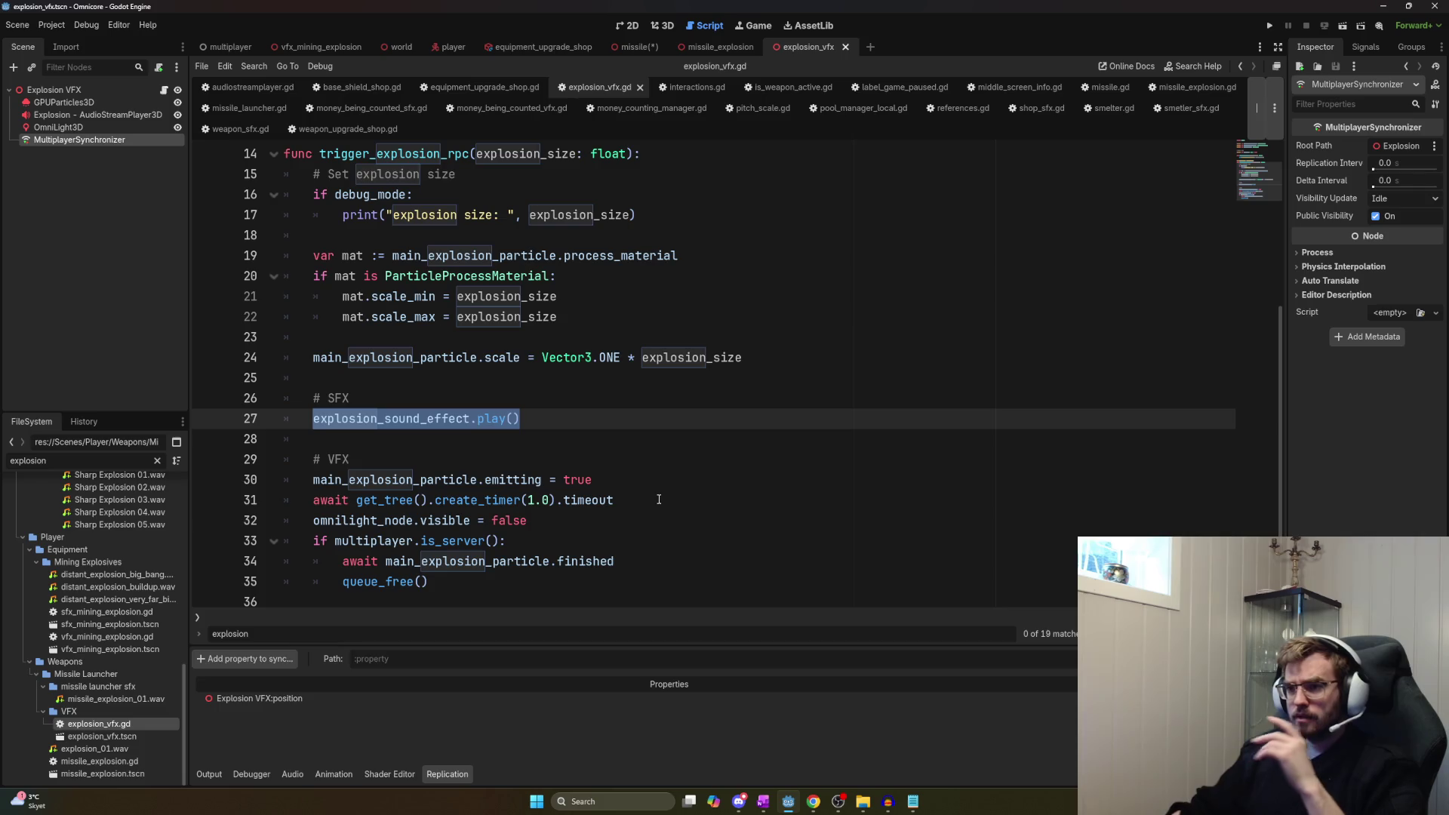
scroll(564, 546, "up", 2)
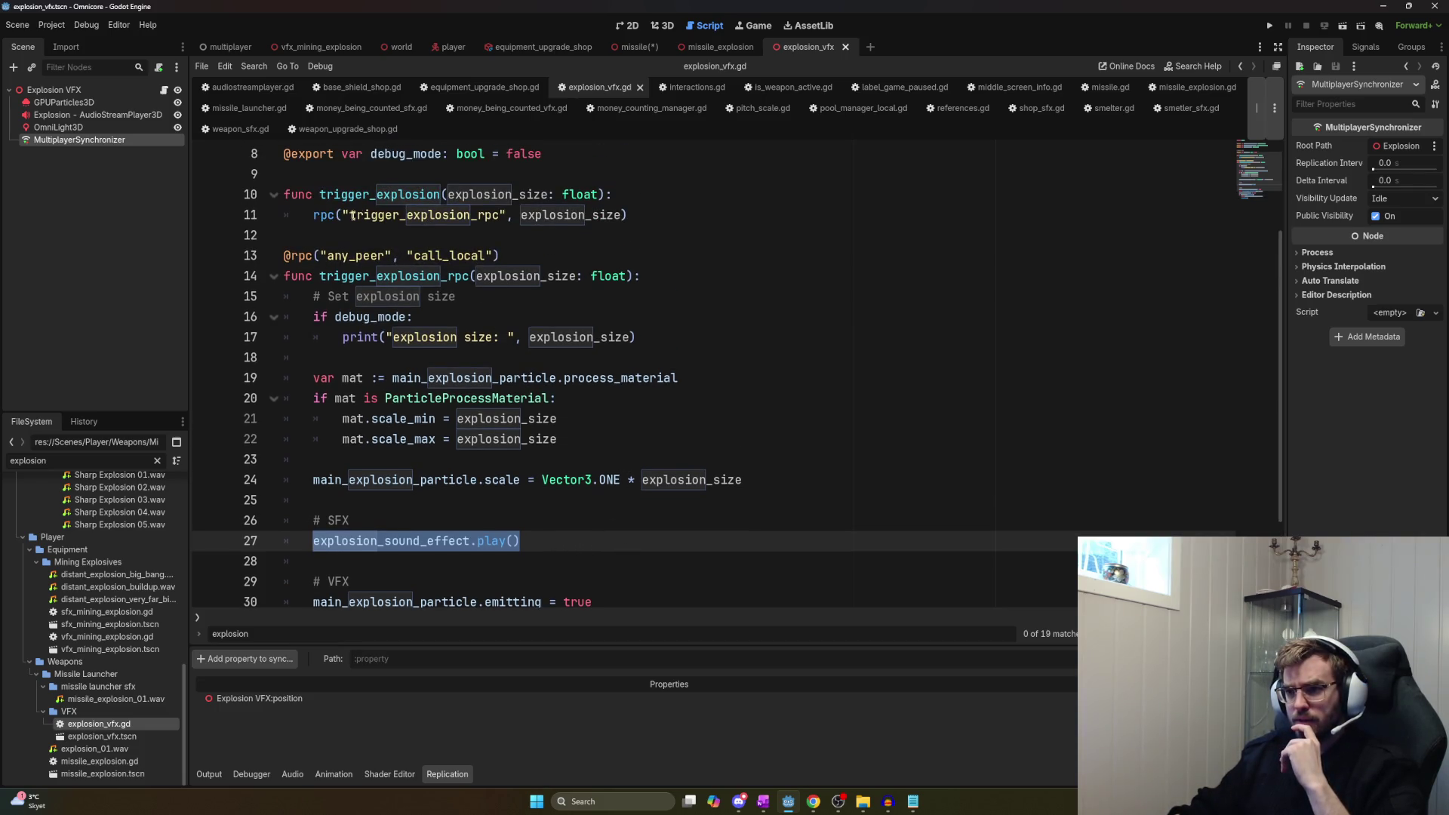
scroll(381, 230, "up", 1)
- Review the trigger_explosion_rpc call and line 27's play(), then select the Explosion audio player node
left_click_drag(314, 276, 661, 275)
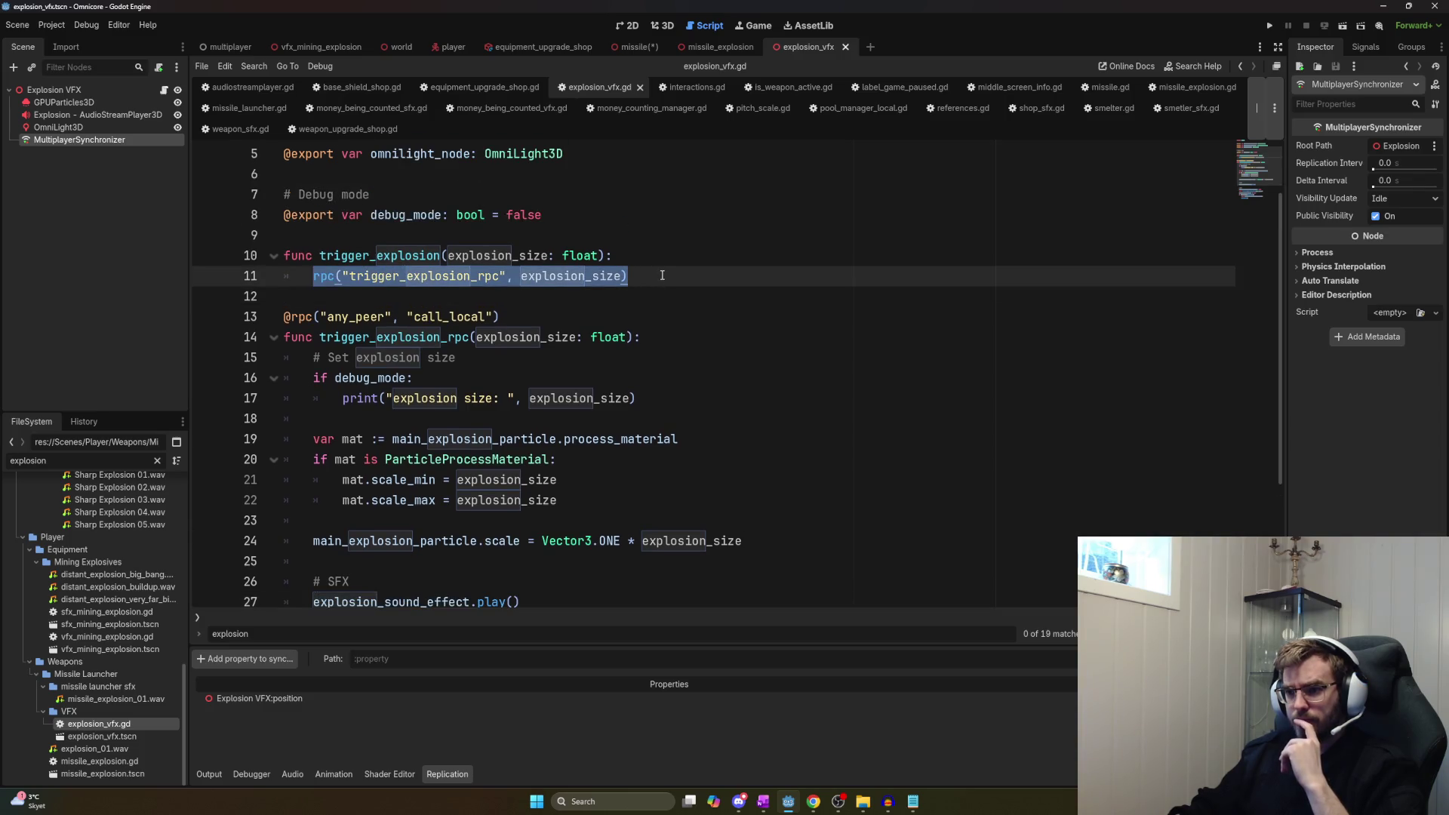
scroll(638, 341, "down", 3)
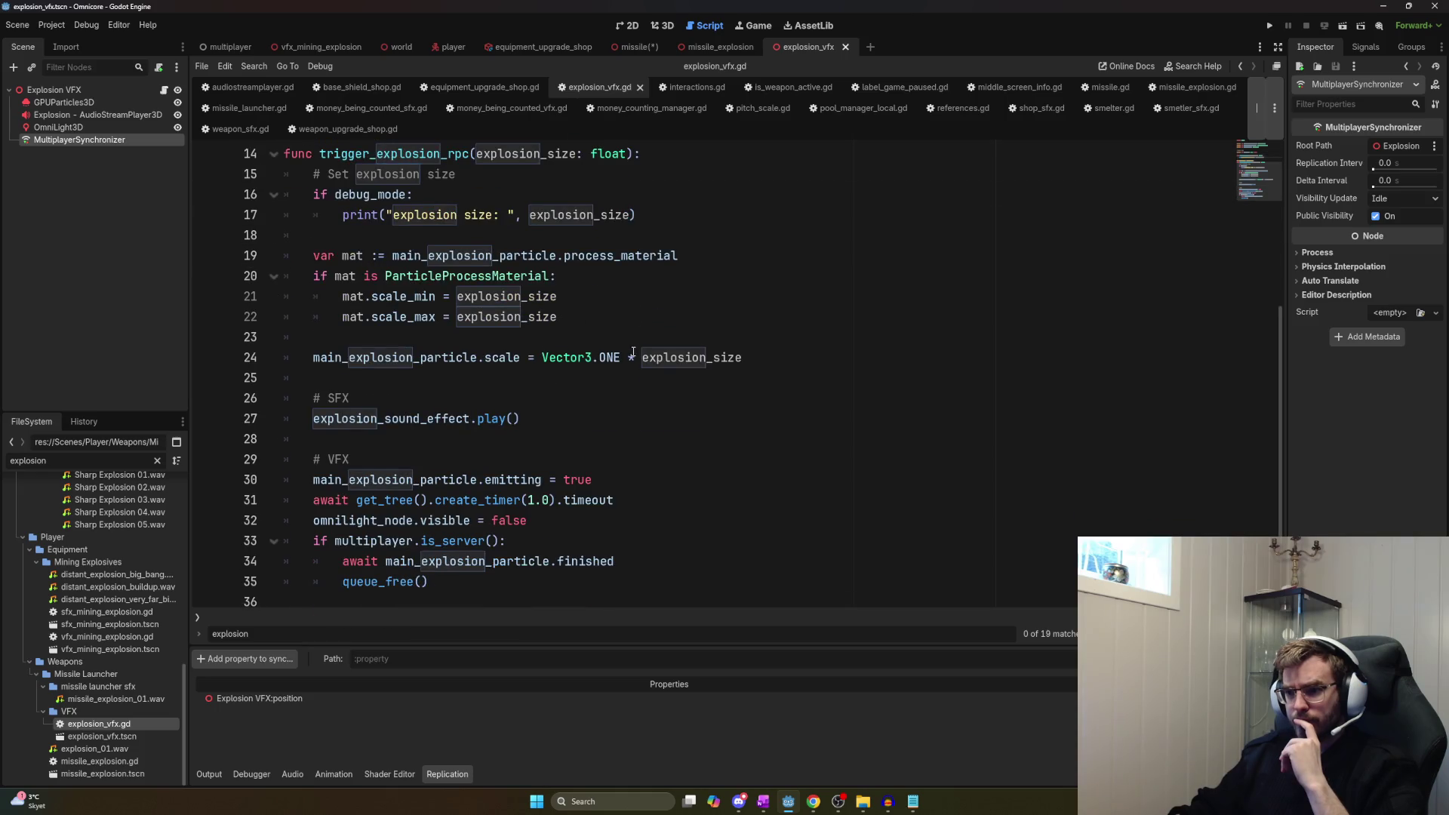
left_click_drag(520, 419, 306, 418)
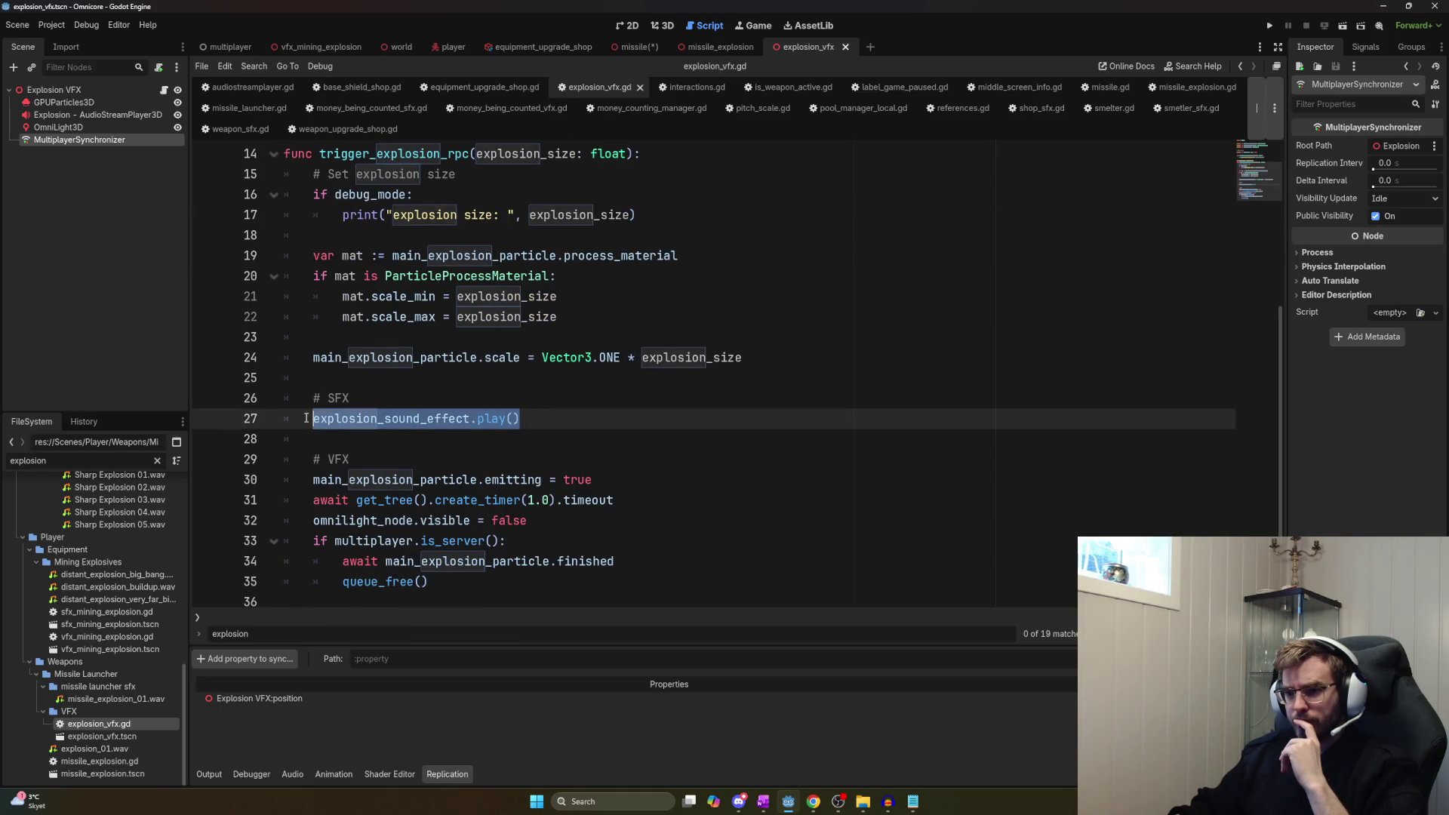
left_click(125, 115)
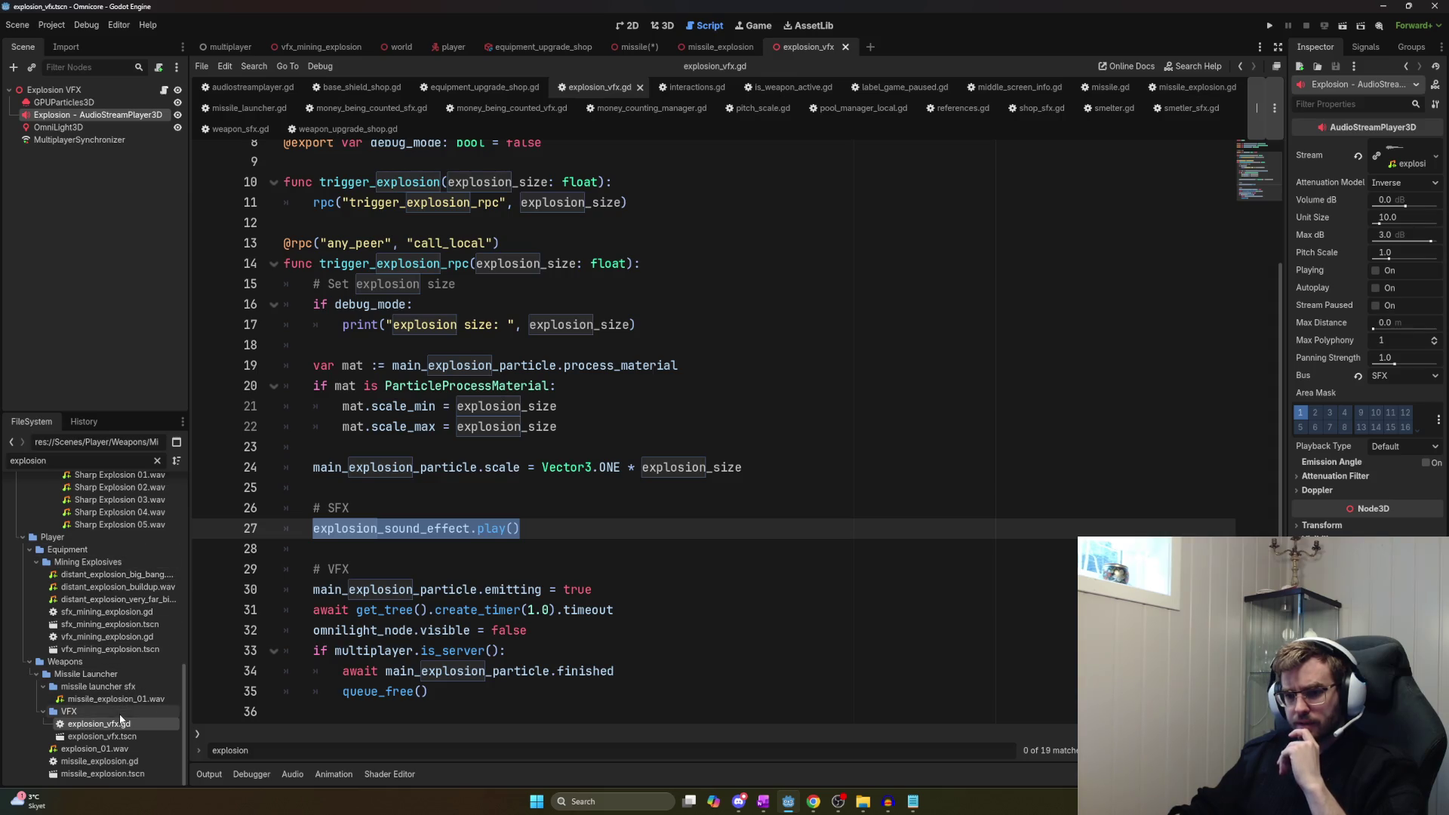
- Assign missile_explosion_01.wav as the Explosion sound's stream and save the scene
scroll(126, 706, "up", 5)
double_click(28, 460)
type("missile")
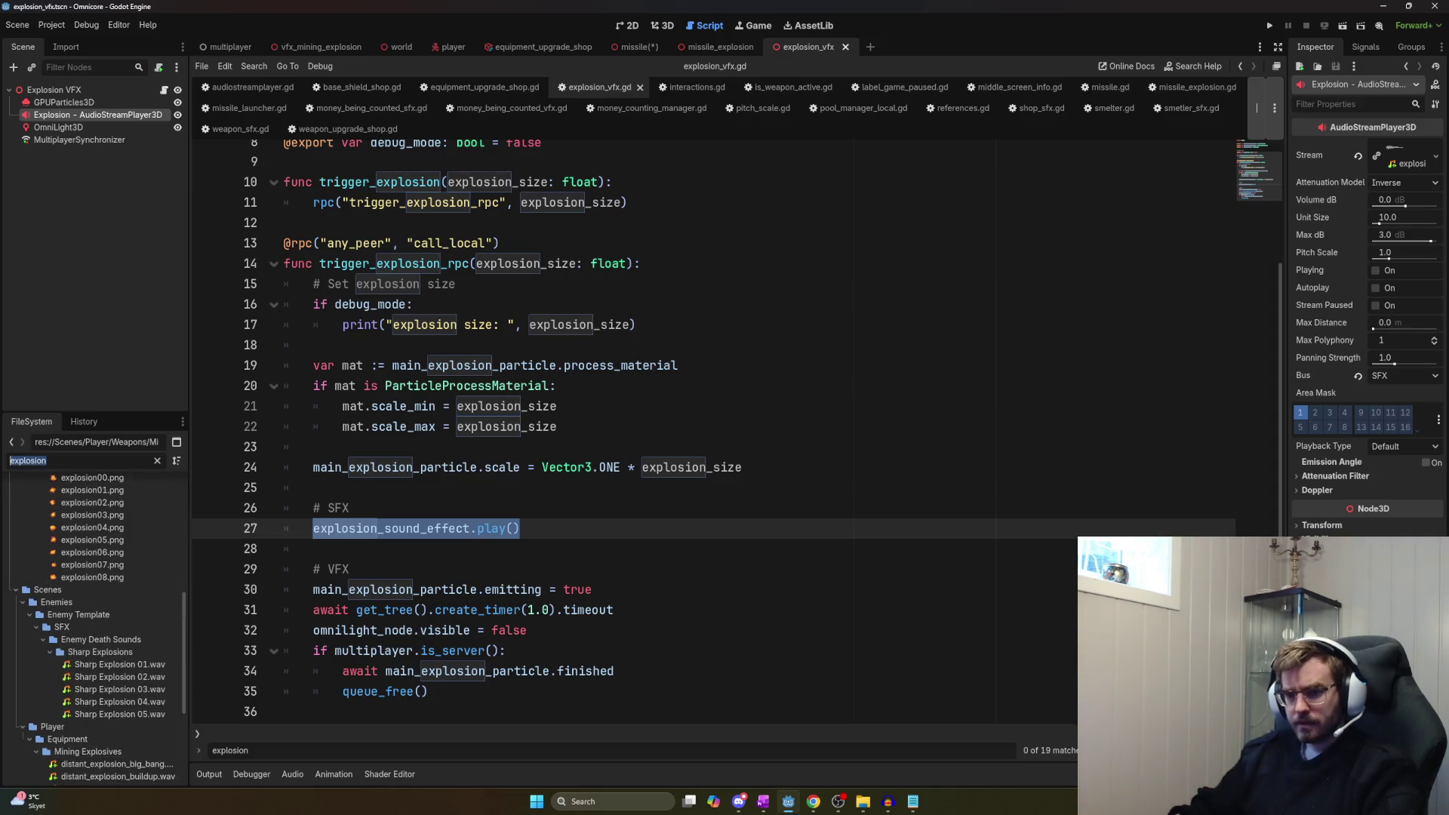
type(" explosion")
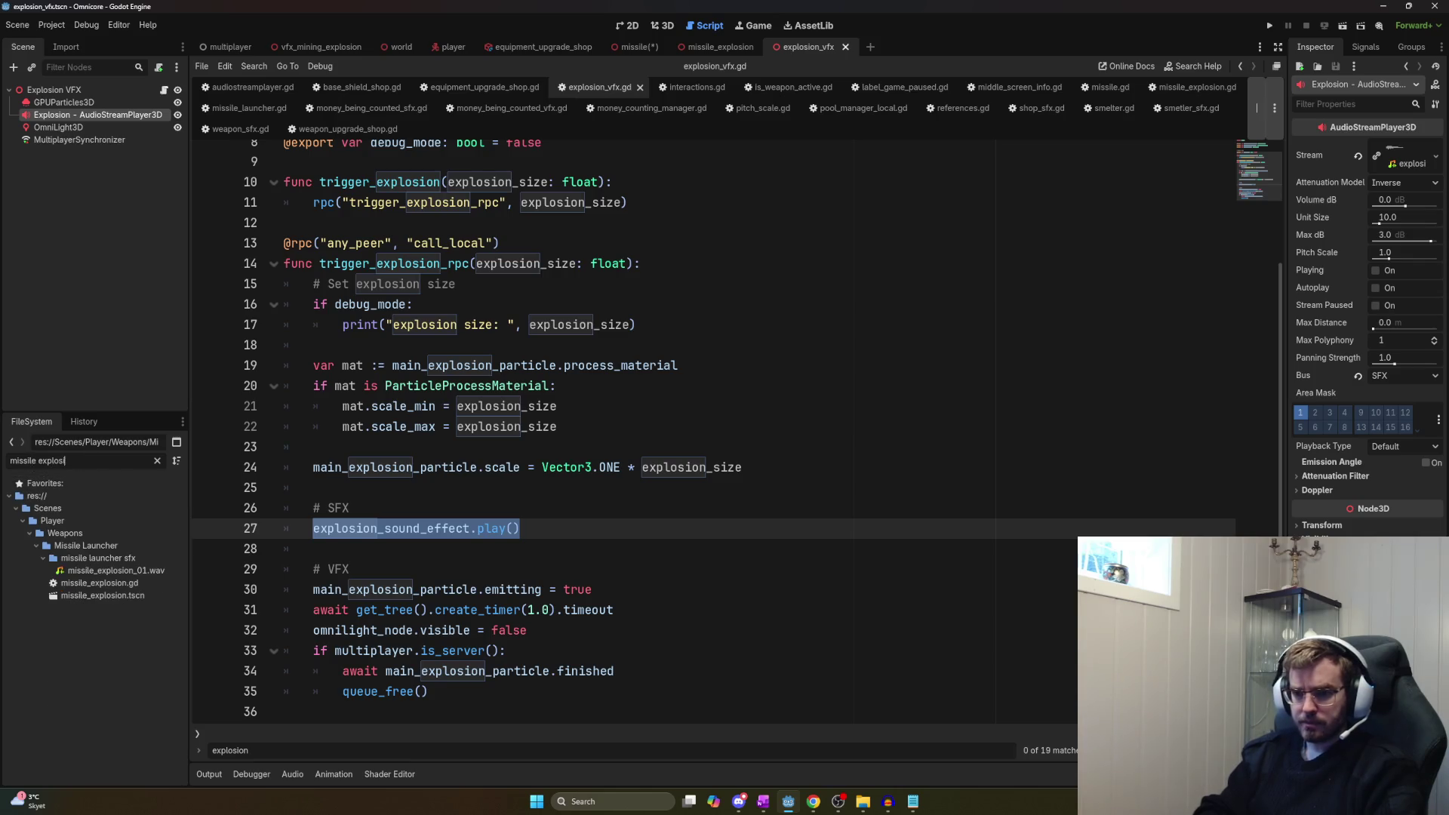
mouse_move(151, 572)
left_mouse_down()
mouse_move(1189, 385)
mouse_move(1403, 162)
left_mouse_up()
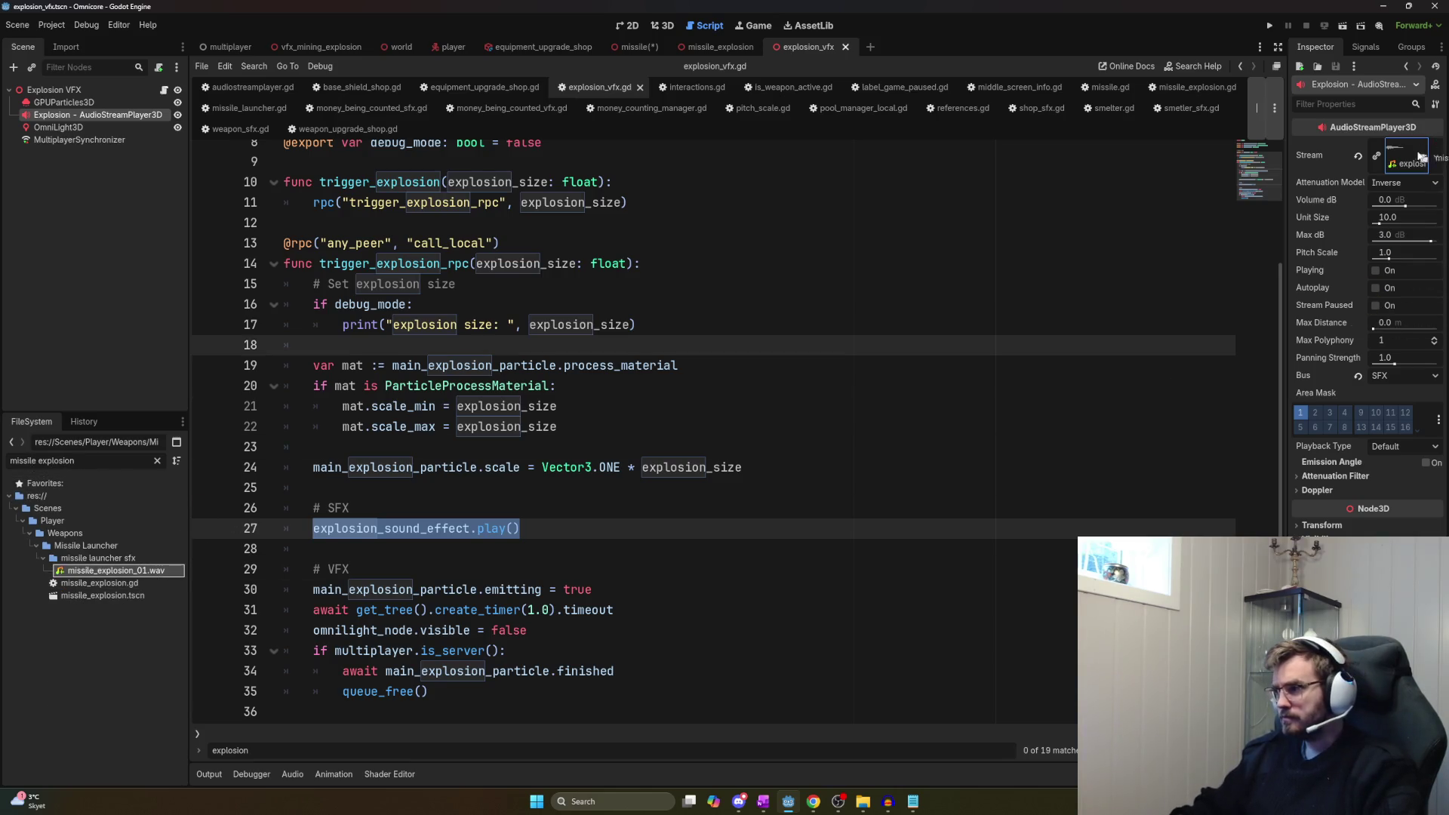
key("ctrl+s")
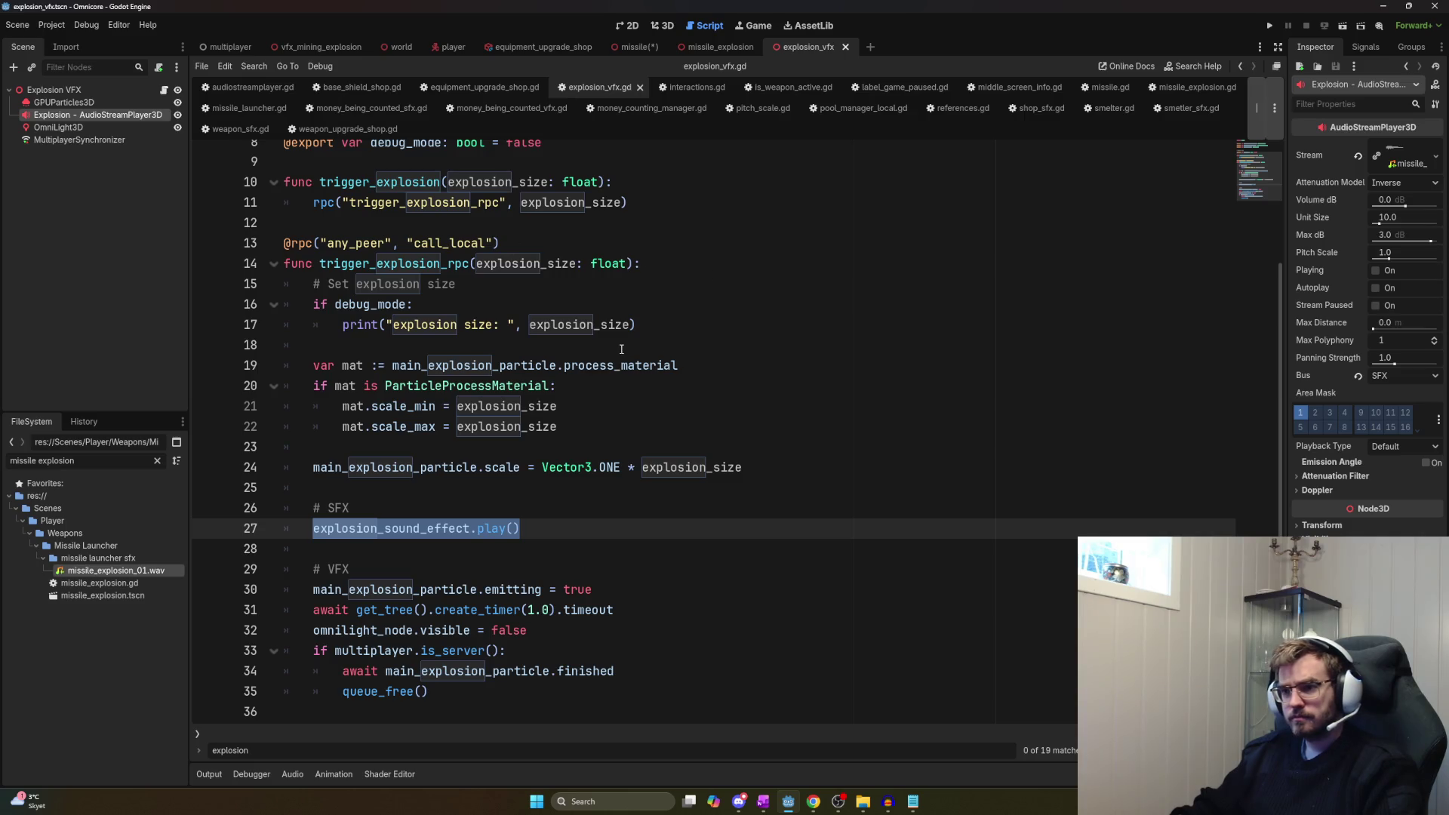
- Select play() on line 27 and filter FileSystem for 'audiostreamp'
left_click(600, 540)
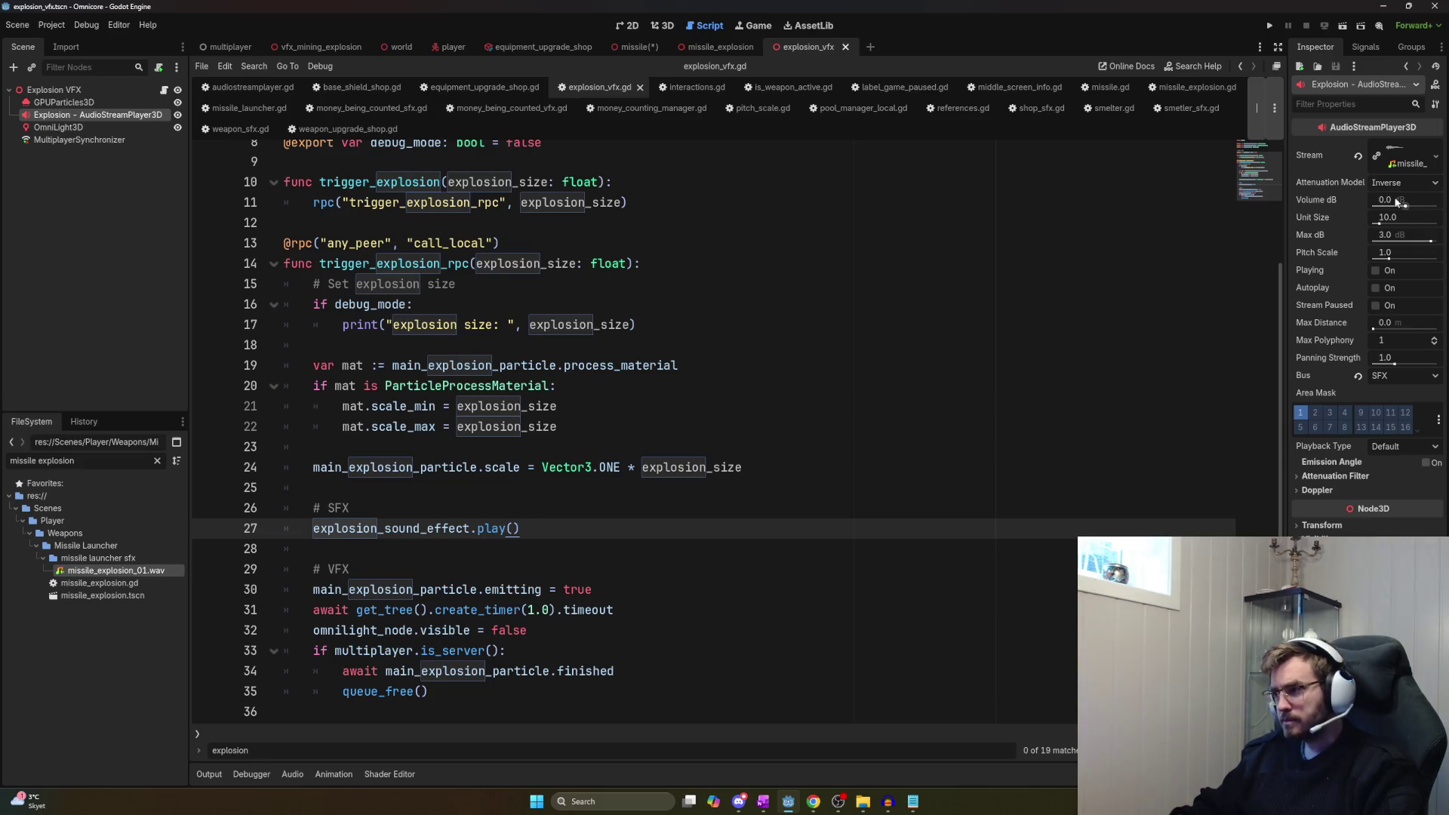
key("ctrl+shift+Left")
key("ctrl+shift+Left")
key("ctrl+shift+Left")
key("ctrl+shift+Left")
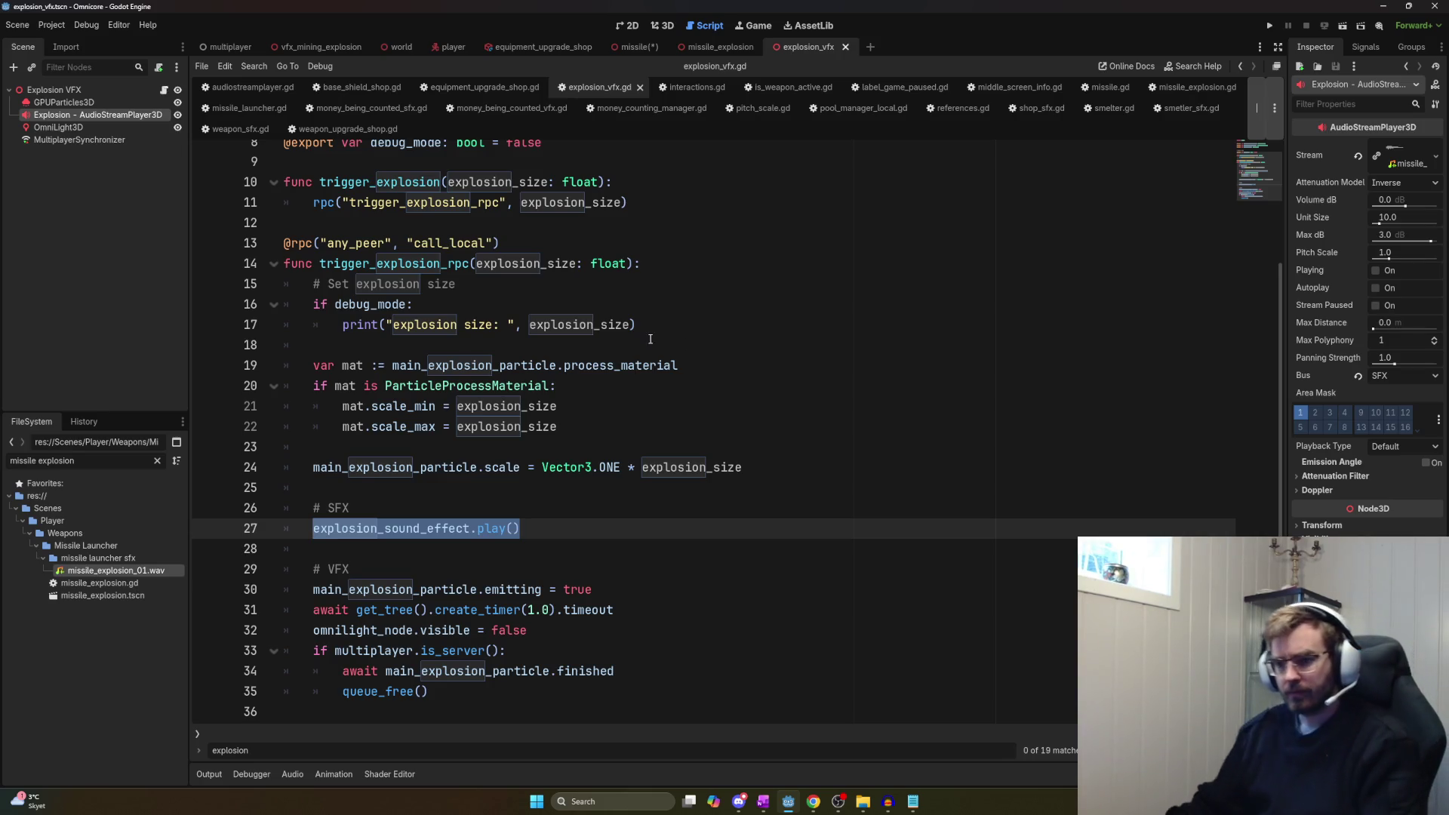
double_click(75, 442)
triple_click(68, 458)
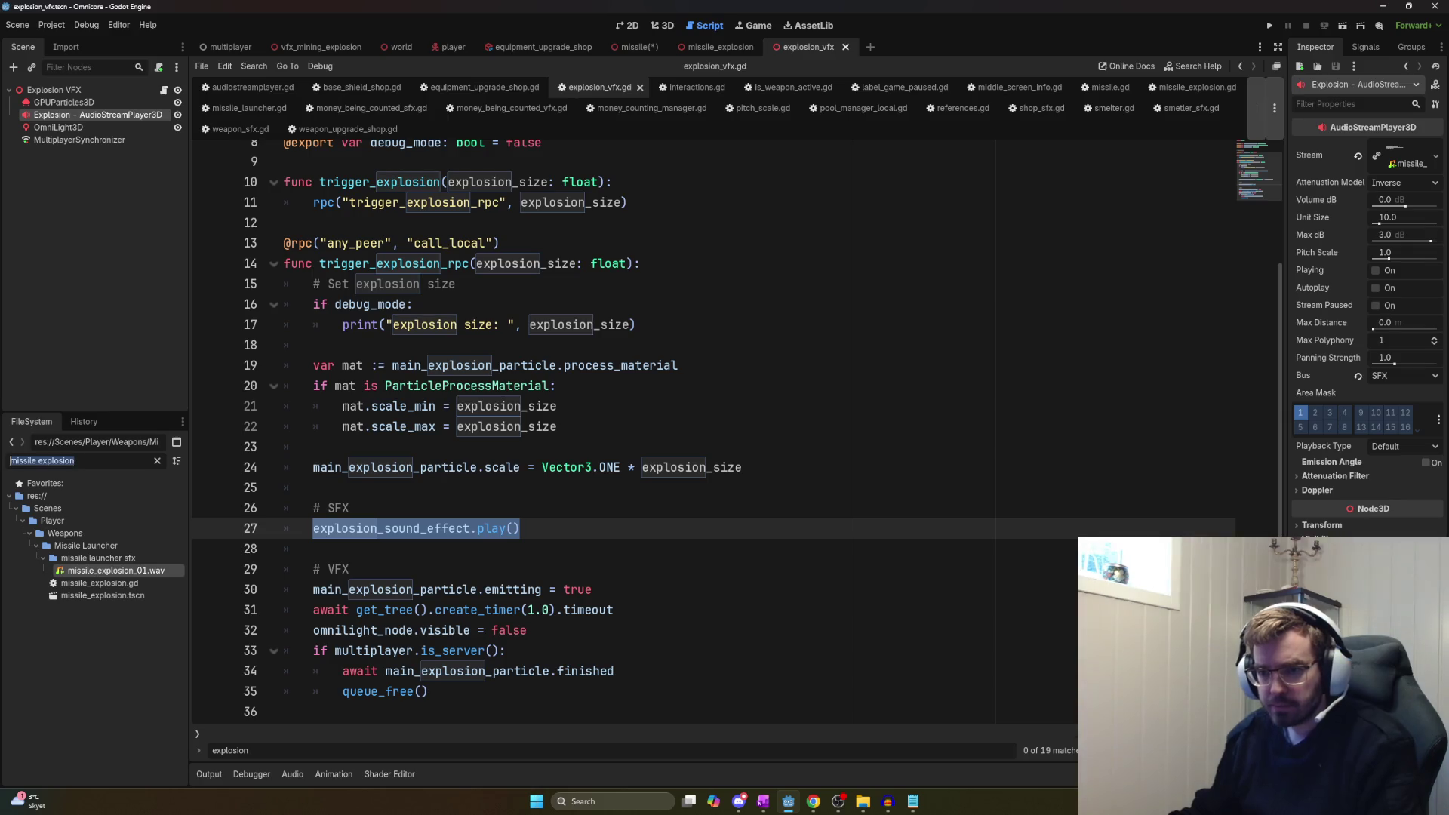
type("audiostreamp")
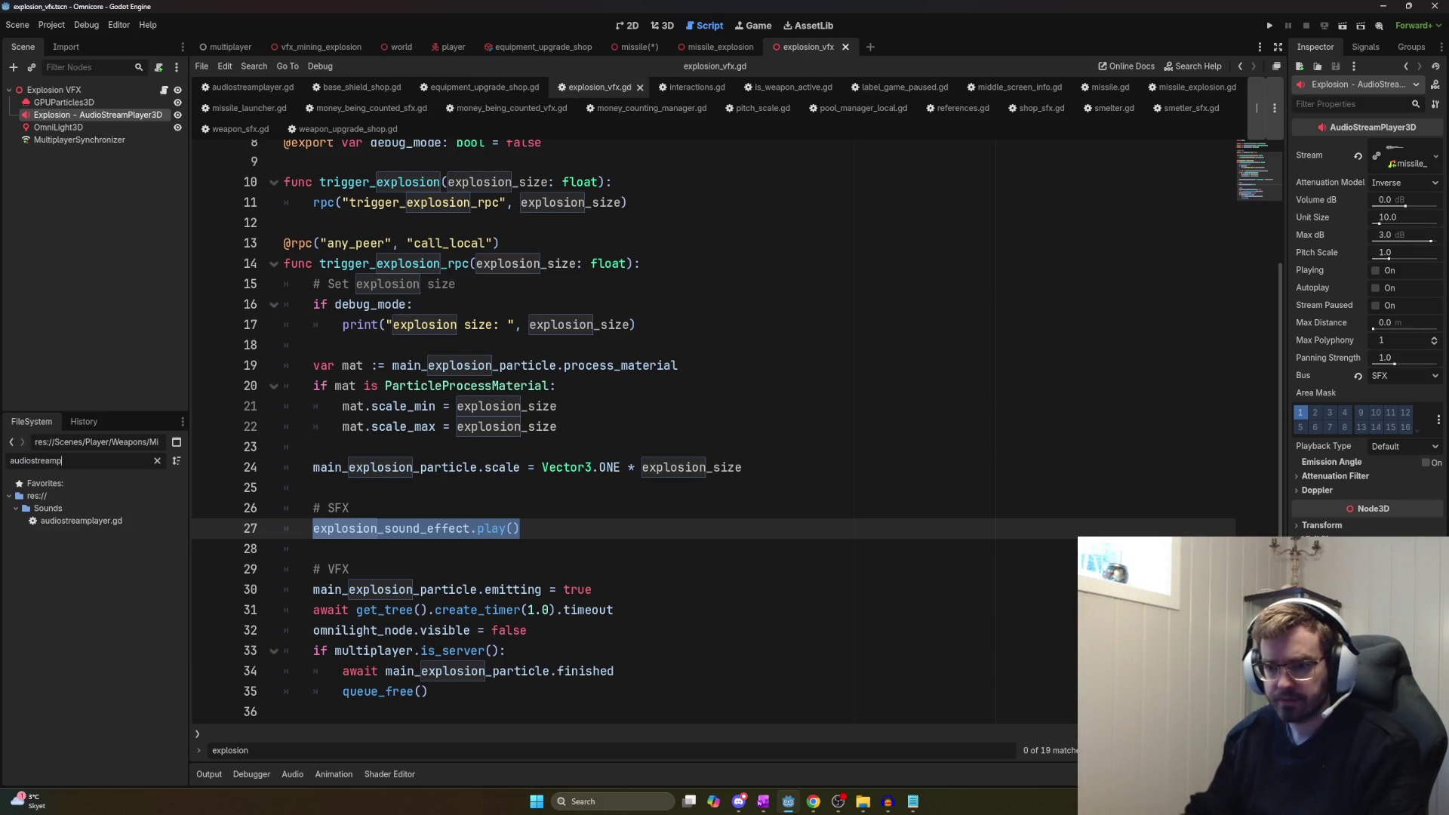
- Attach audiostreamplayer.gd to the Explosion sound node and retype line 4's variable as AudioPlayer
left_click_drag(81, 521, 91, 114)
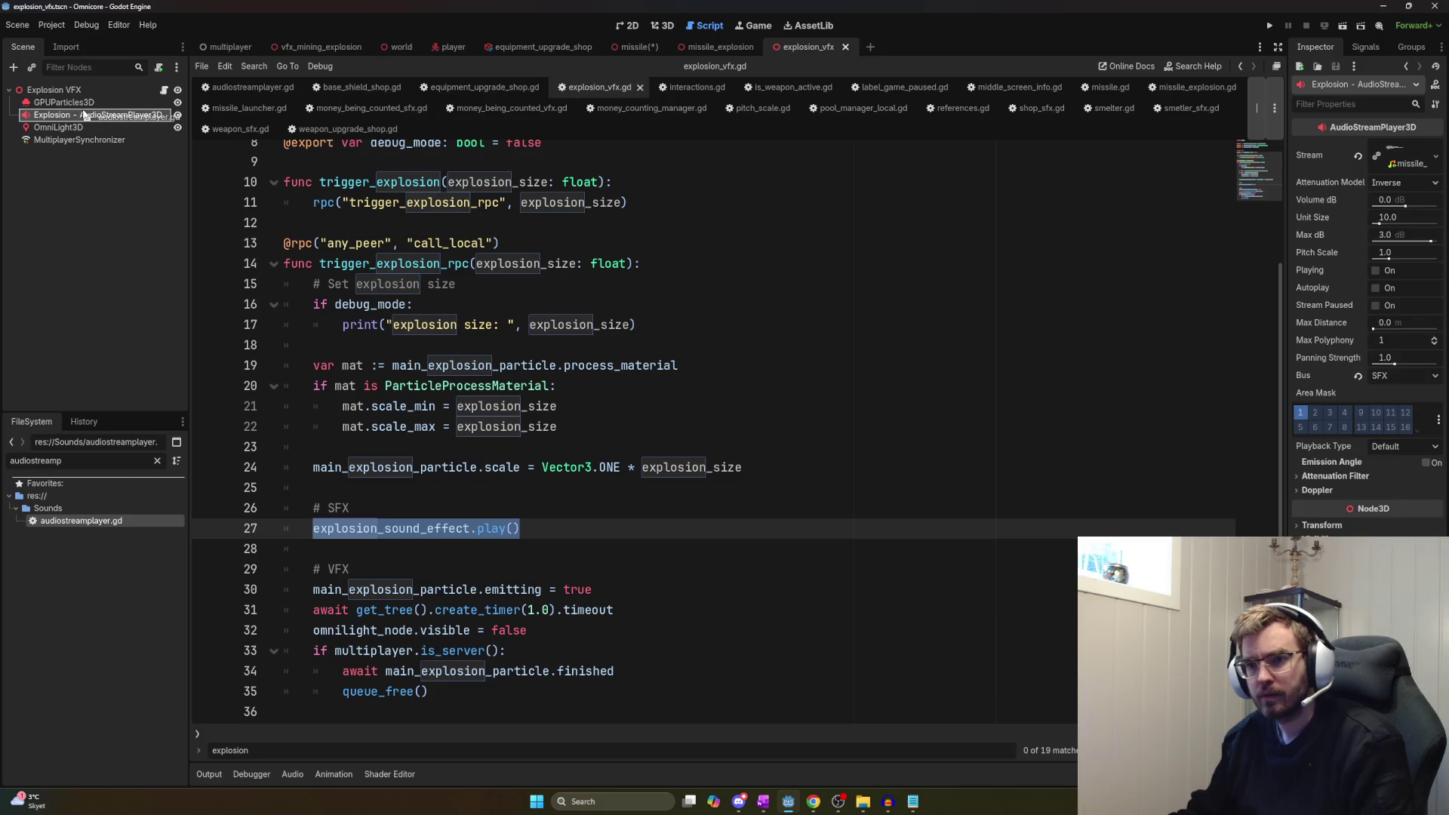
left_click(502, 528)
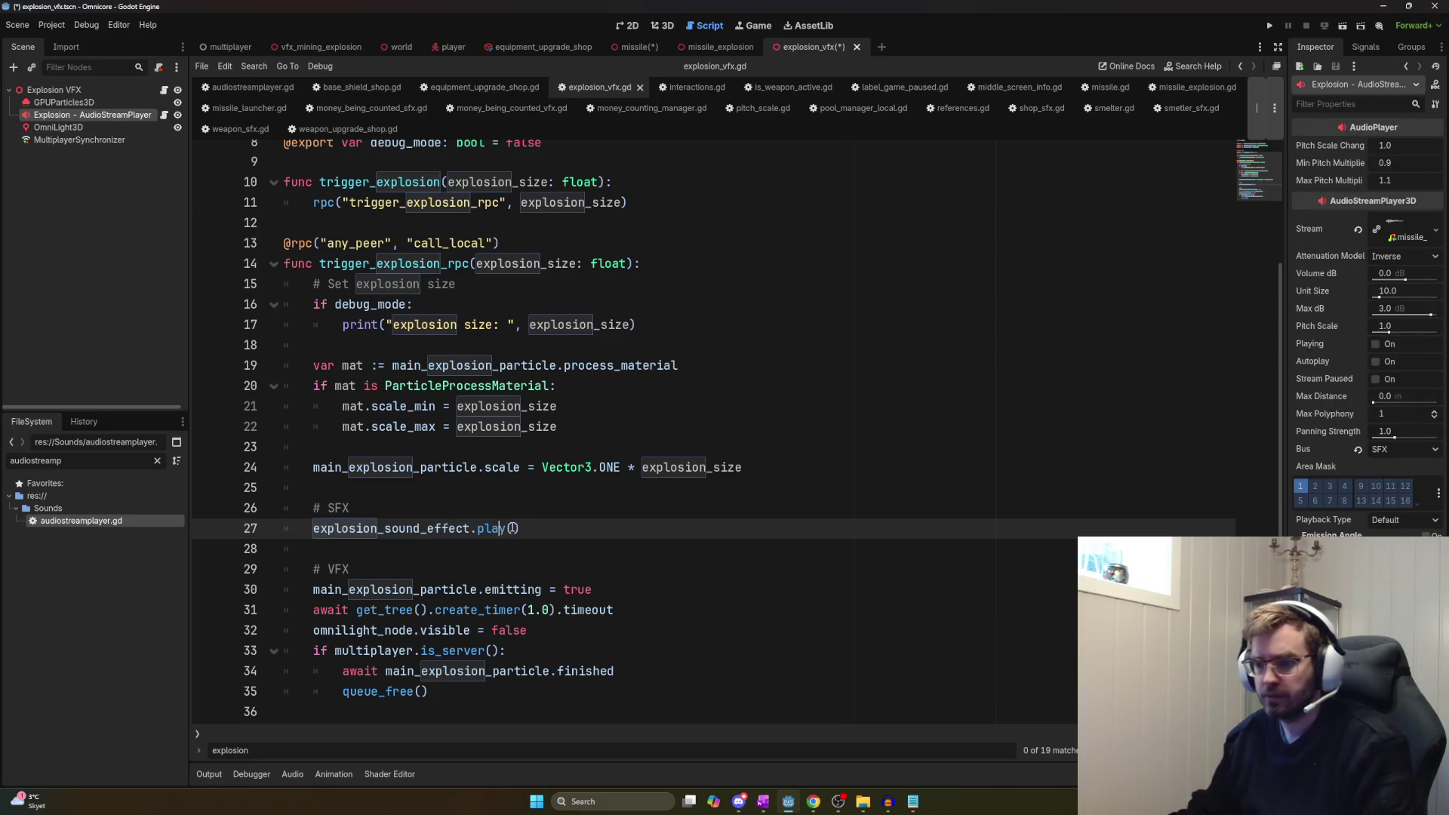
type("r")
key("Return")
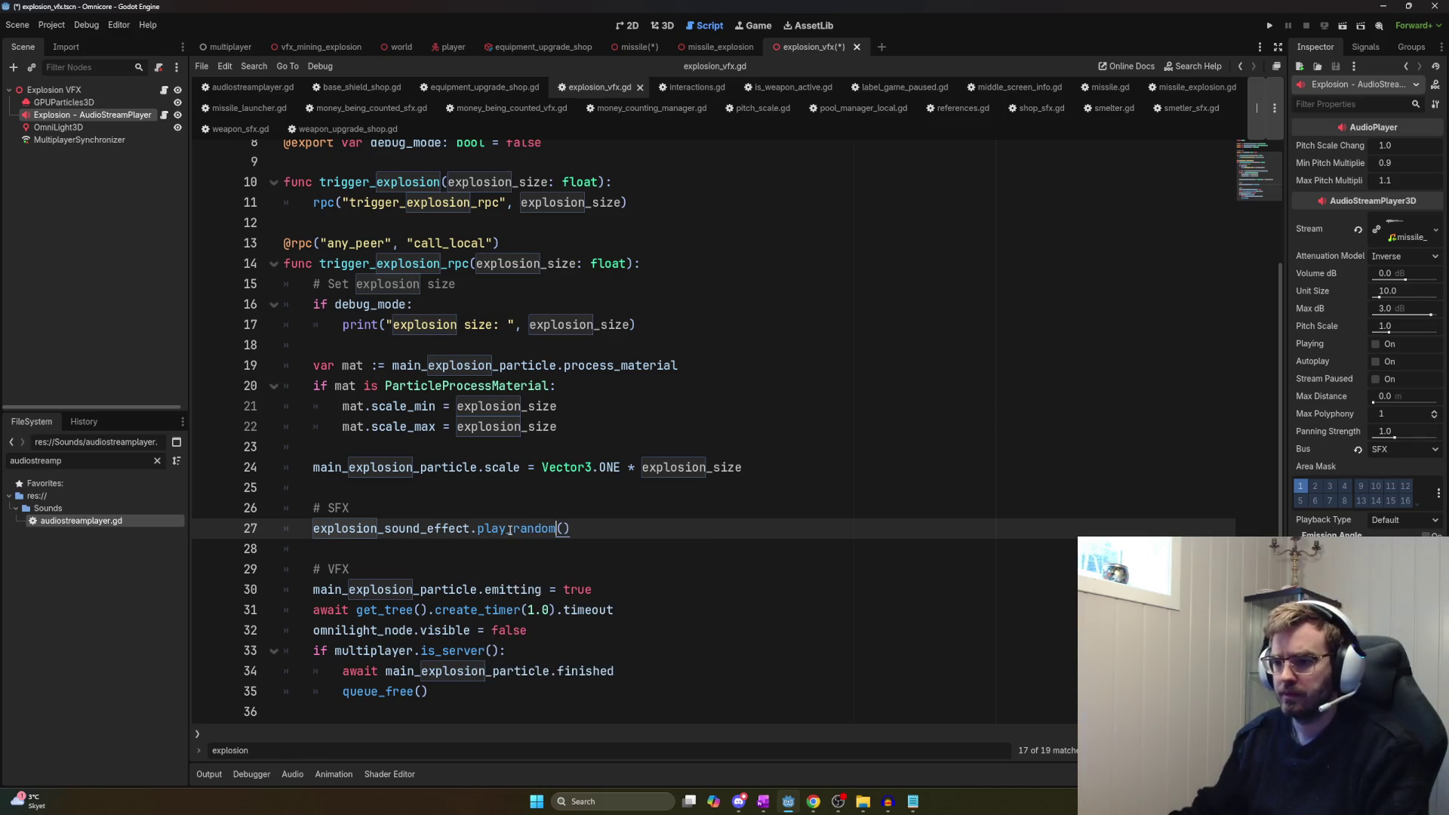
scroll(568, 471, "up", 3)
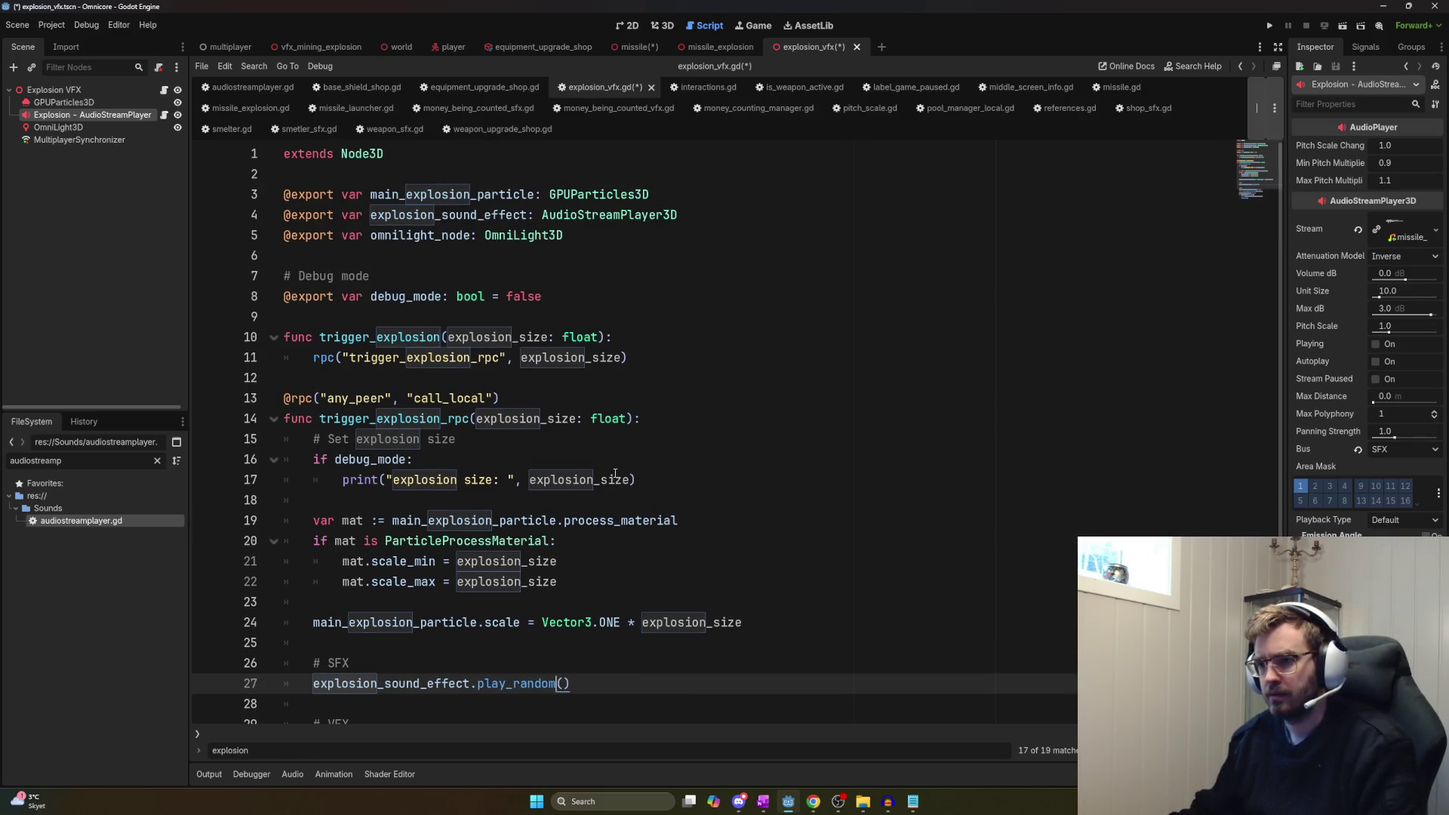
double_click(580, 215)
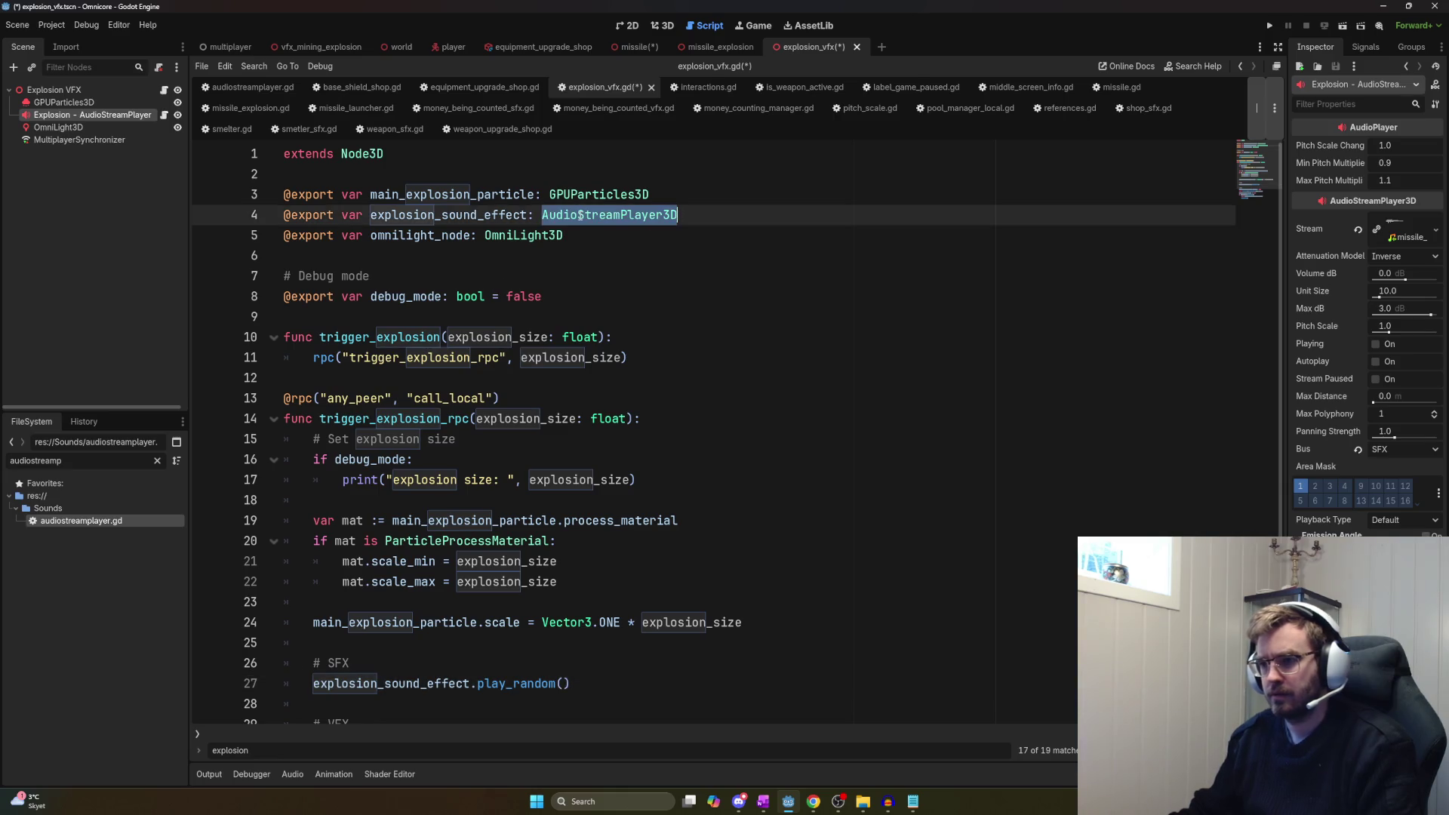
type("AudioPlayer")
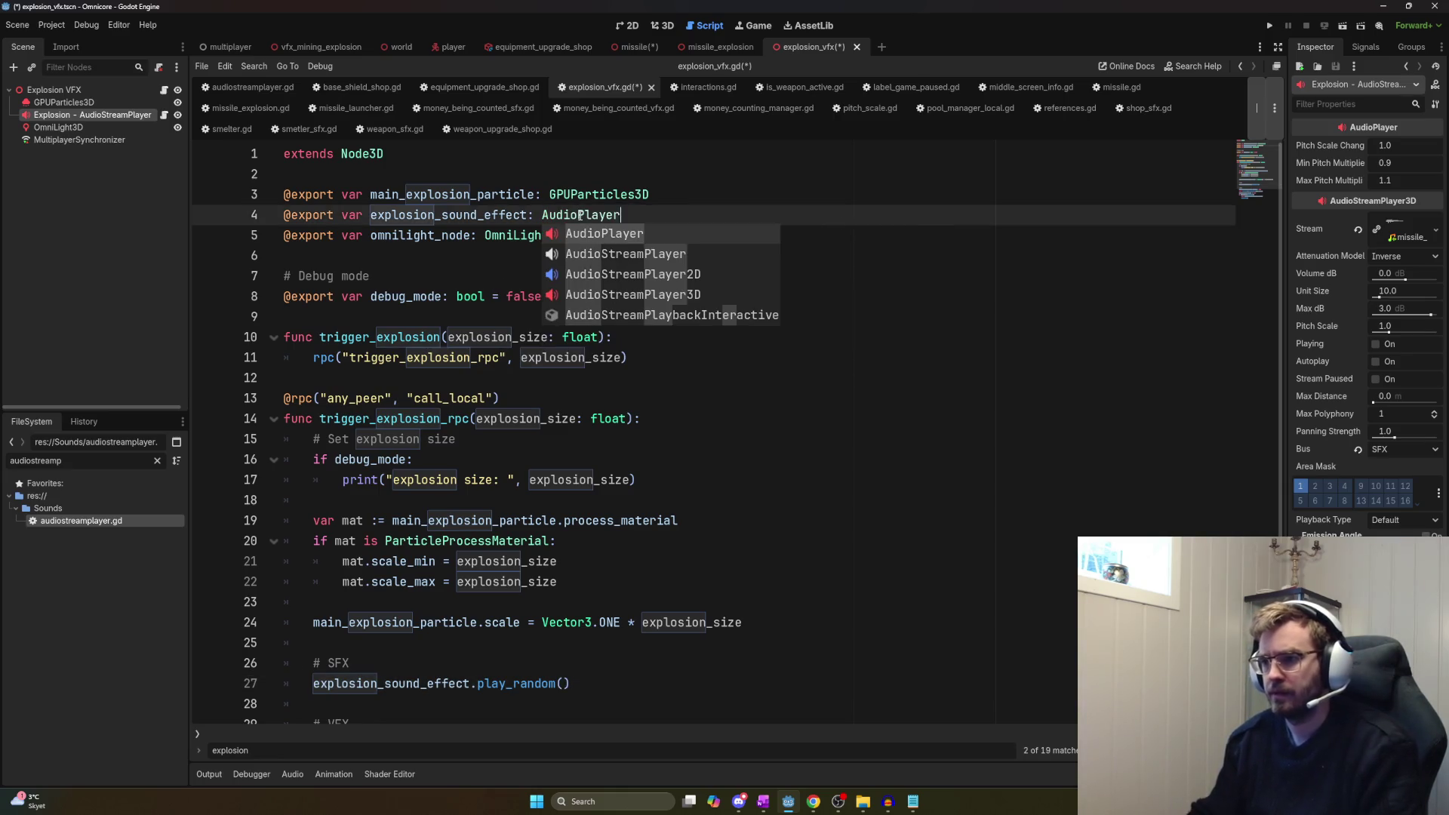
left_click(682, 601)
- Change line 27's call to play_random_pitch(min_pitch, max_pitch)
left_click_drag(571, 528, 506, 528)
key("BackSpace")
type("_random")
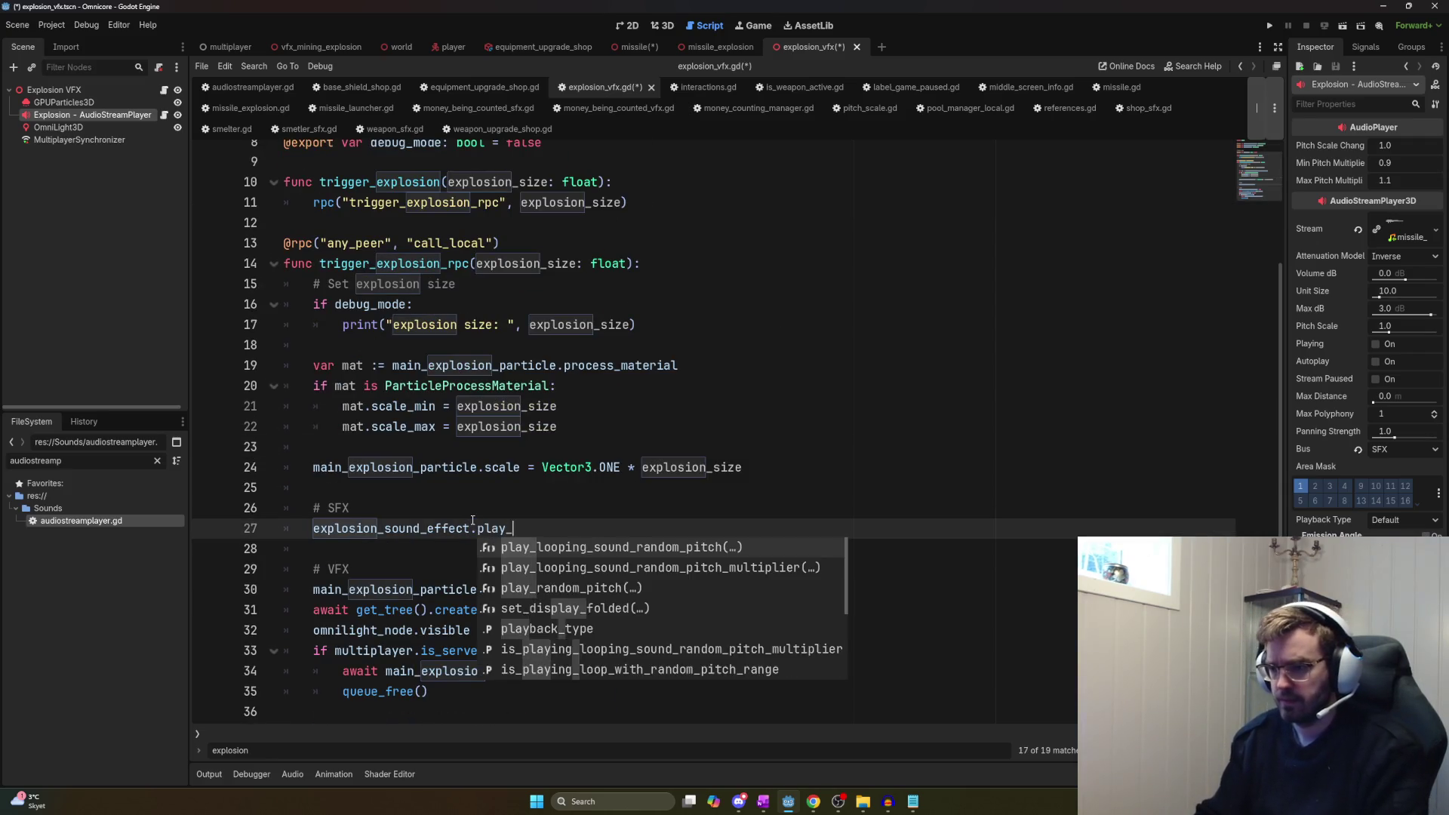
key("Return")
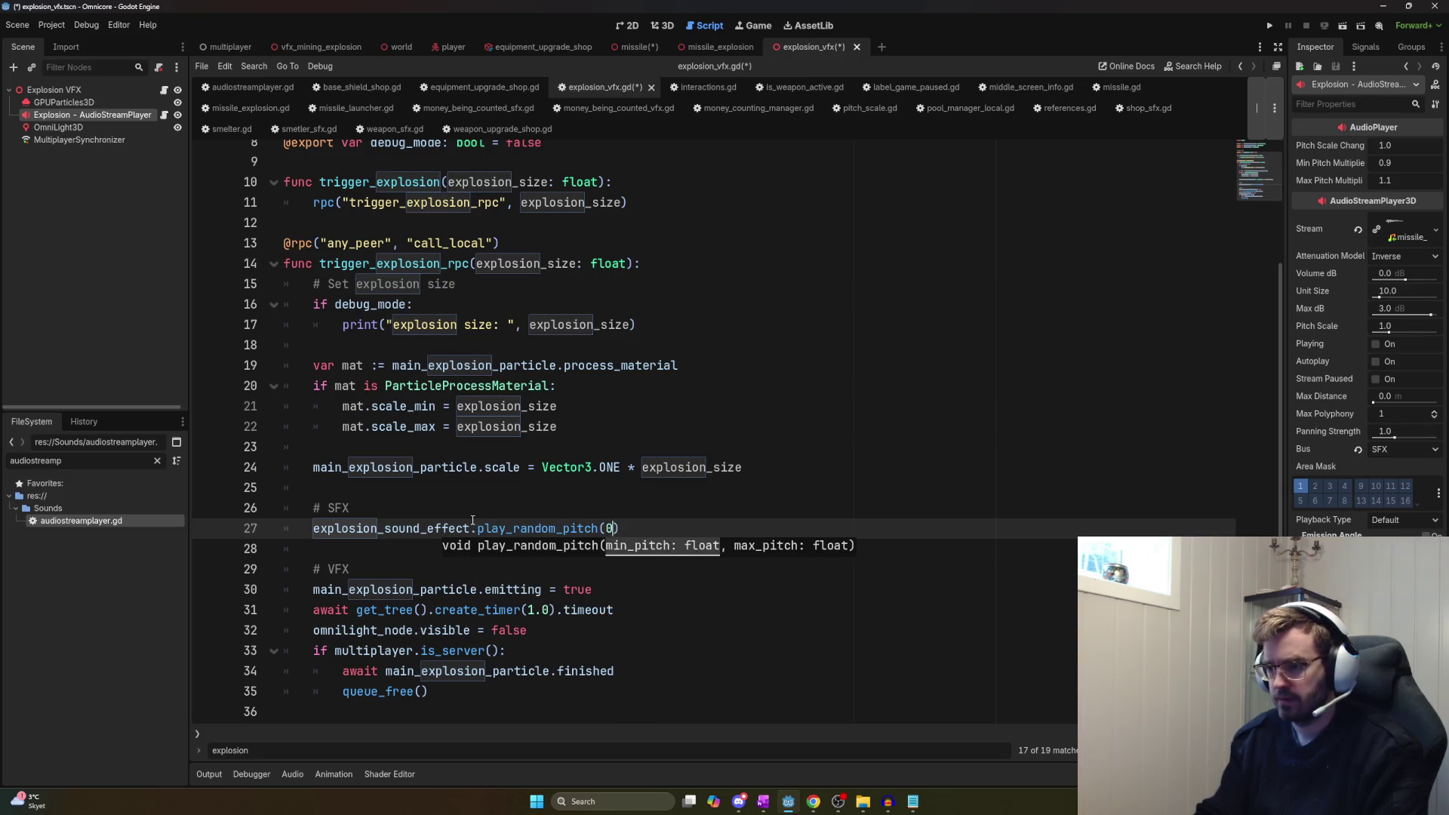
type("min_pitch, max_p")
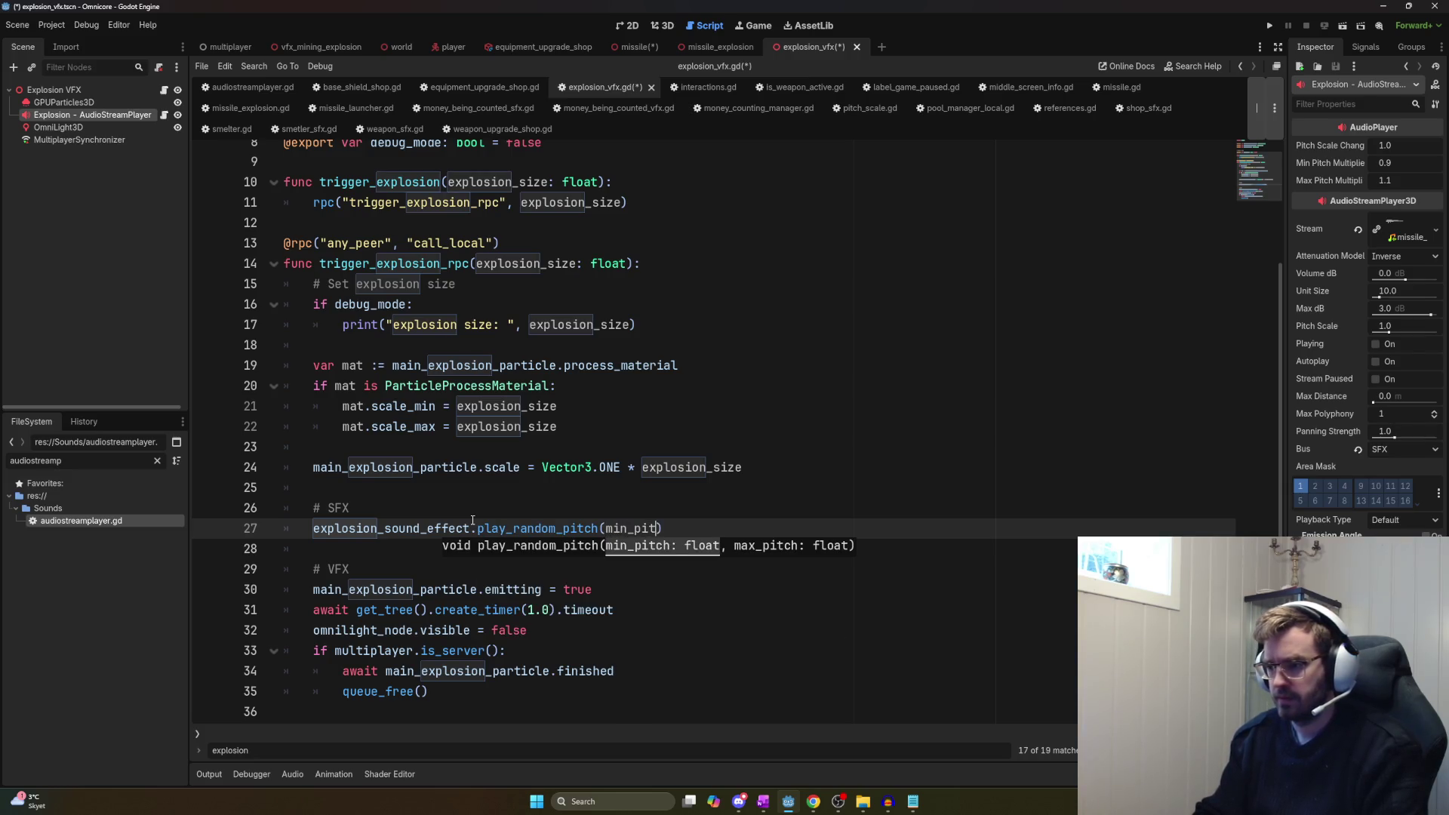
type("itch")
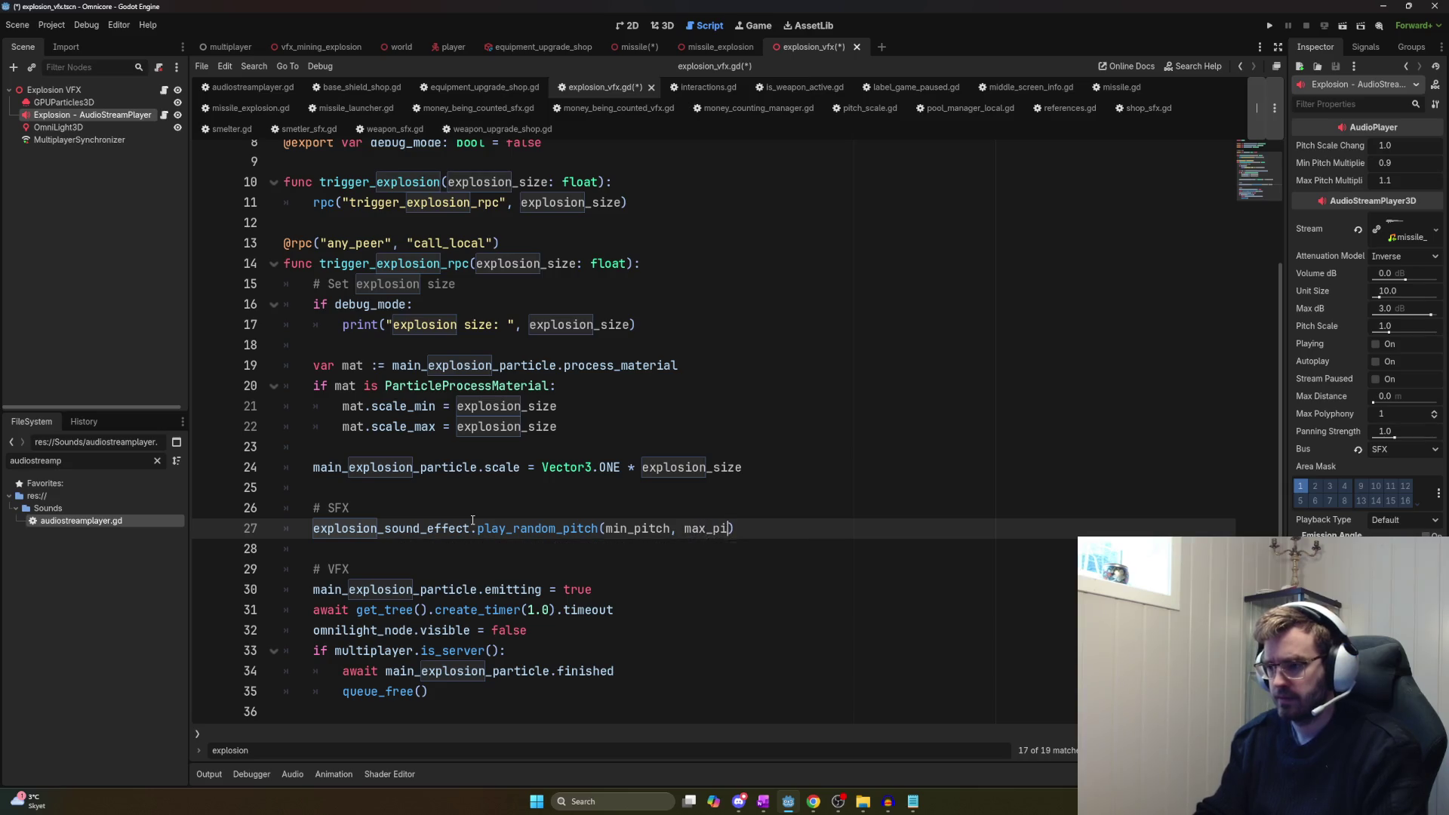
scroll(702, 505, "up", 3)
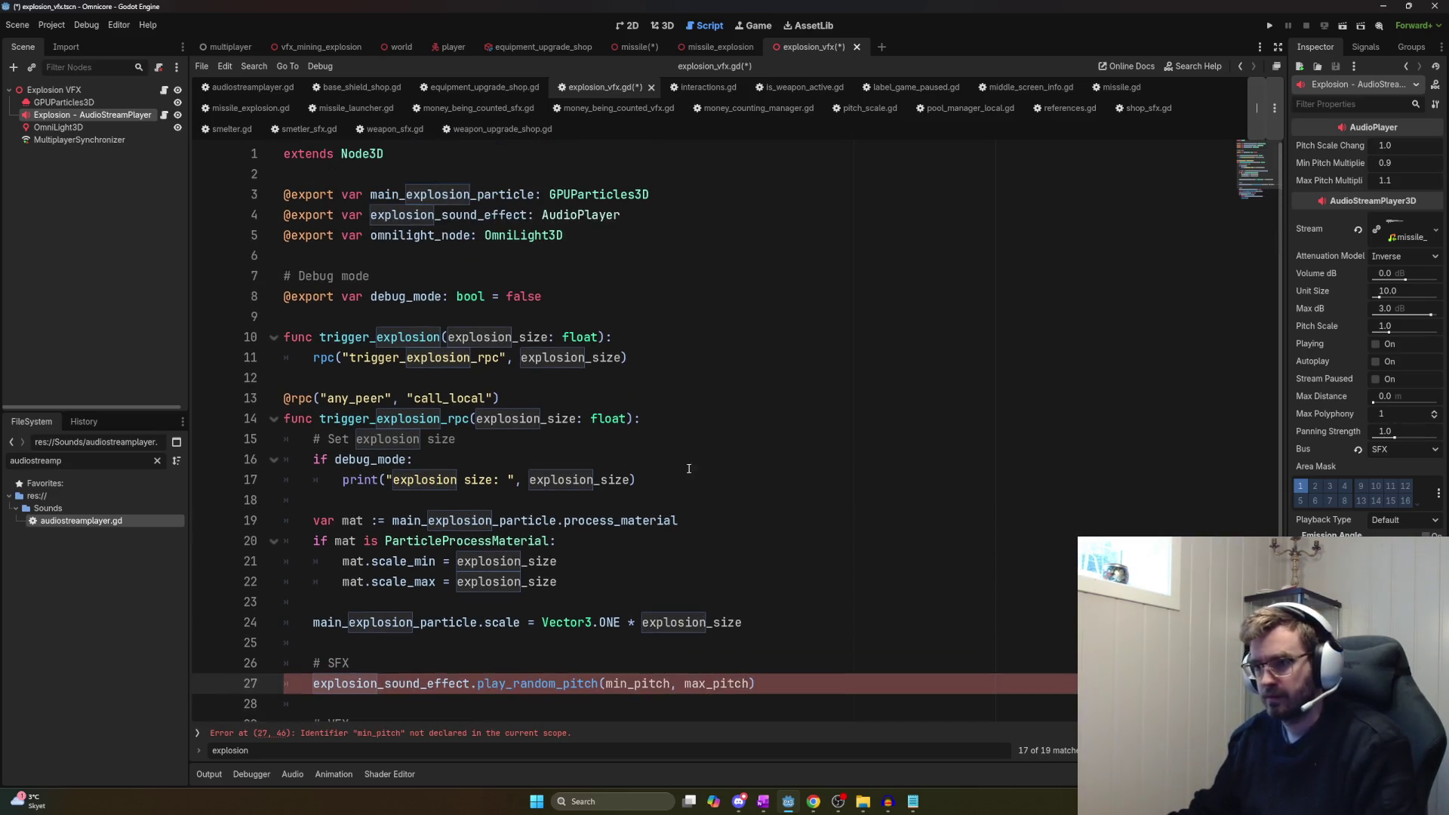
left_click(590, 255)
key("Return")
key("Return")
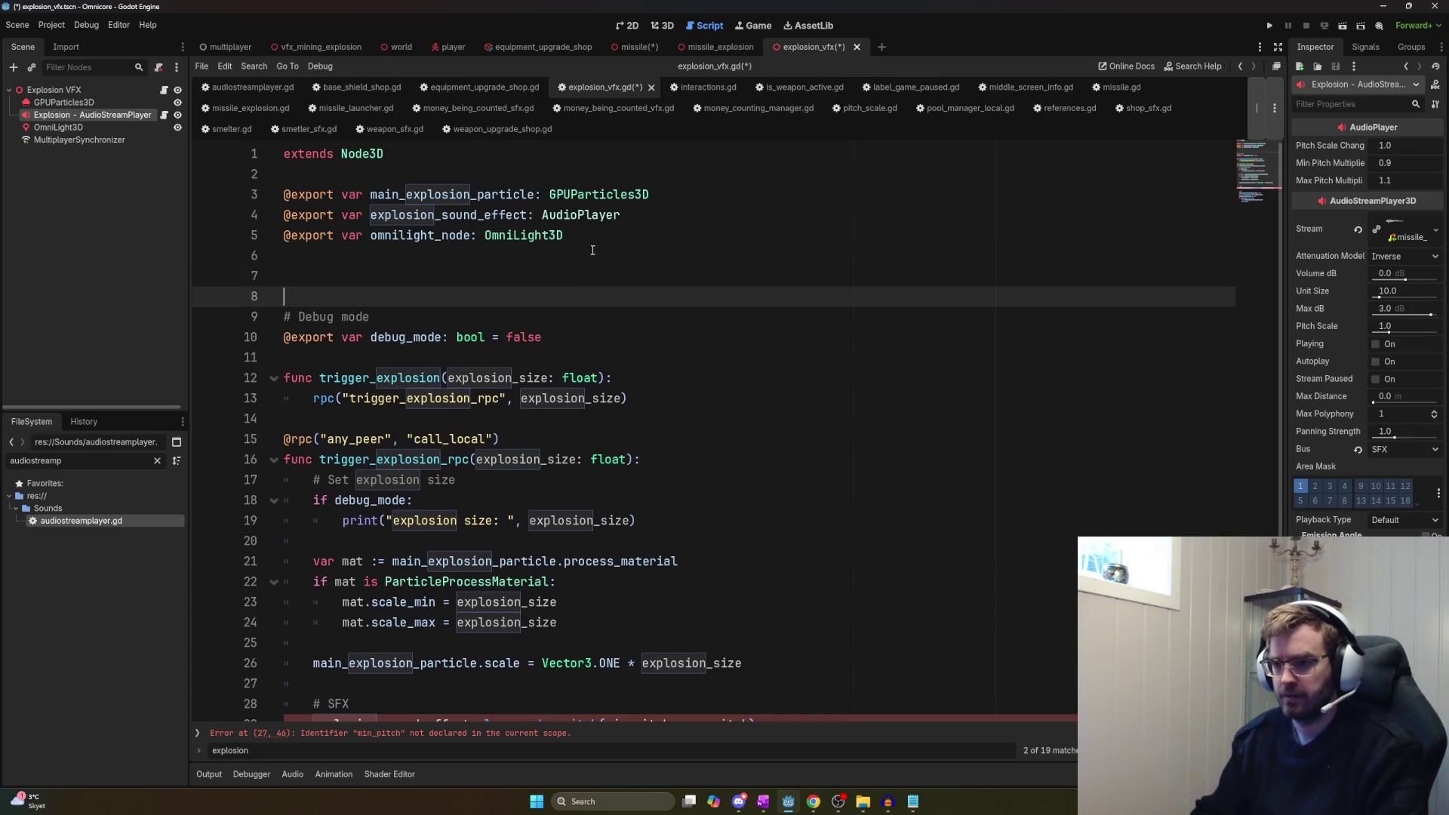
key("Up")
type("@export var min_tp")
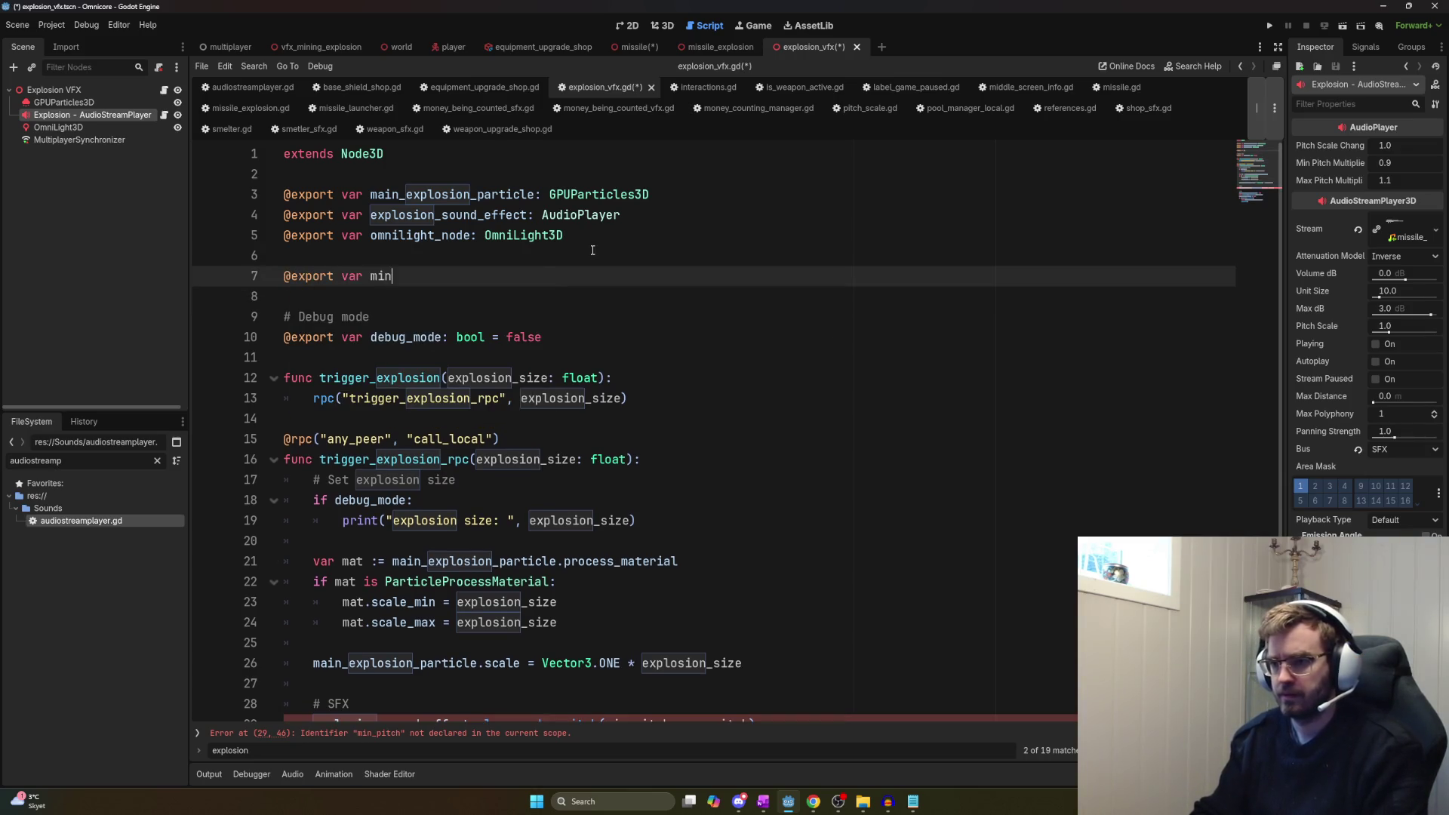
key("BackSpace")
key("BackSpace")
type("pt")
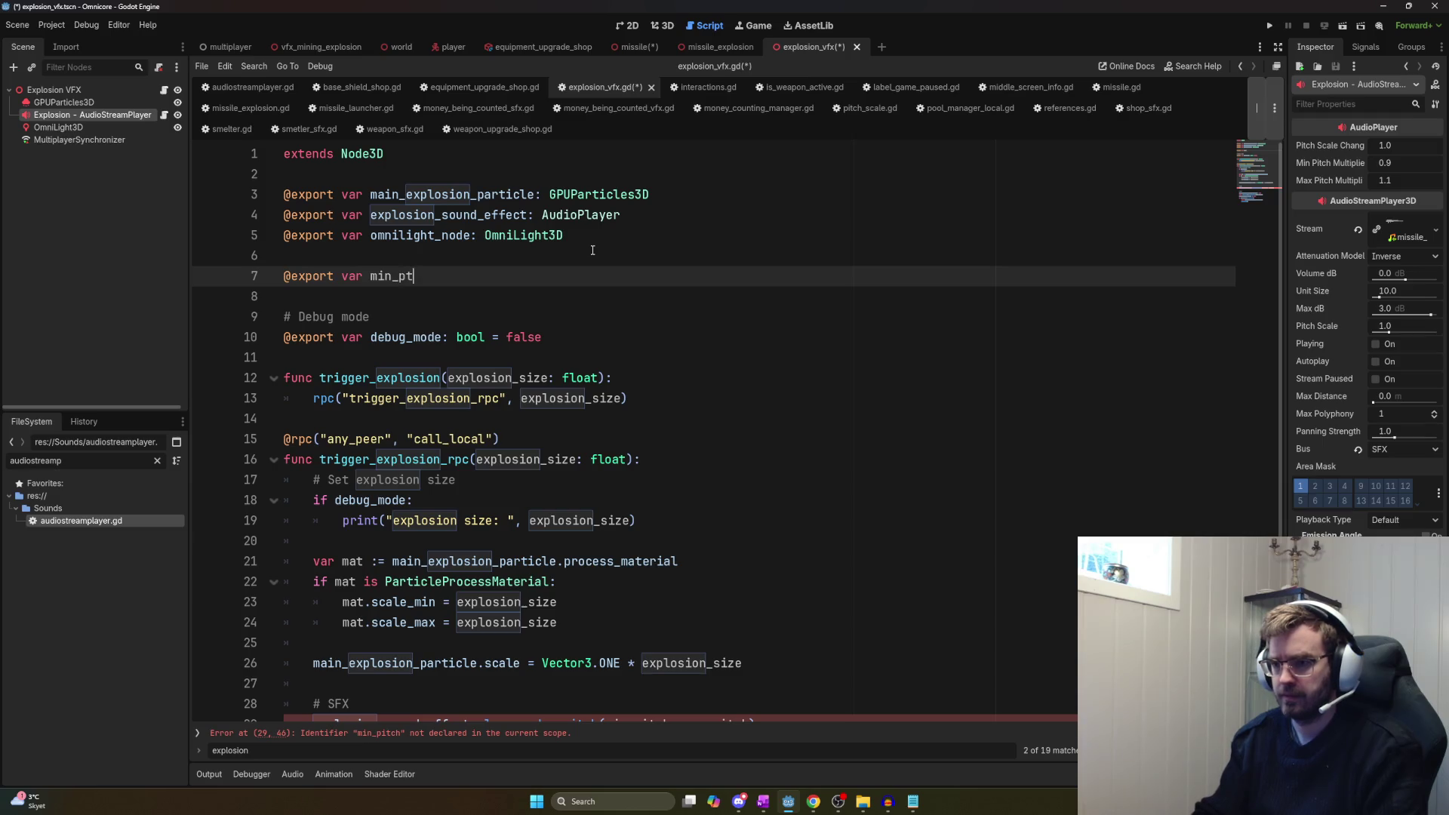
type("itch: float")
key("BackSpace")
key("BackSpace")
key("BackSpace")
type("k")
key("BackSpace")
type("oat = 0")
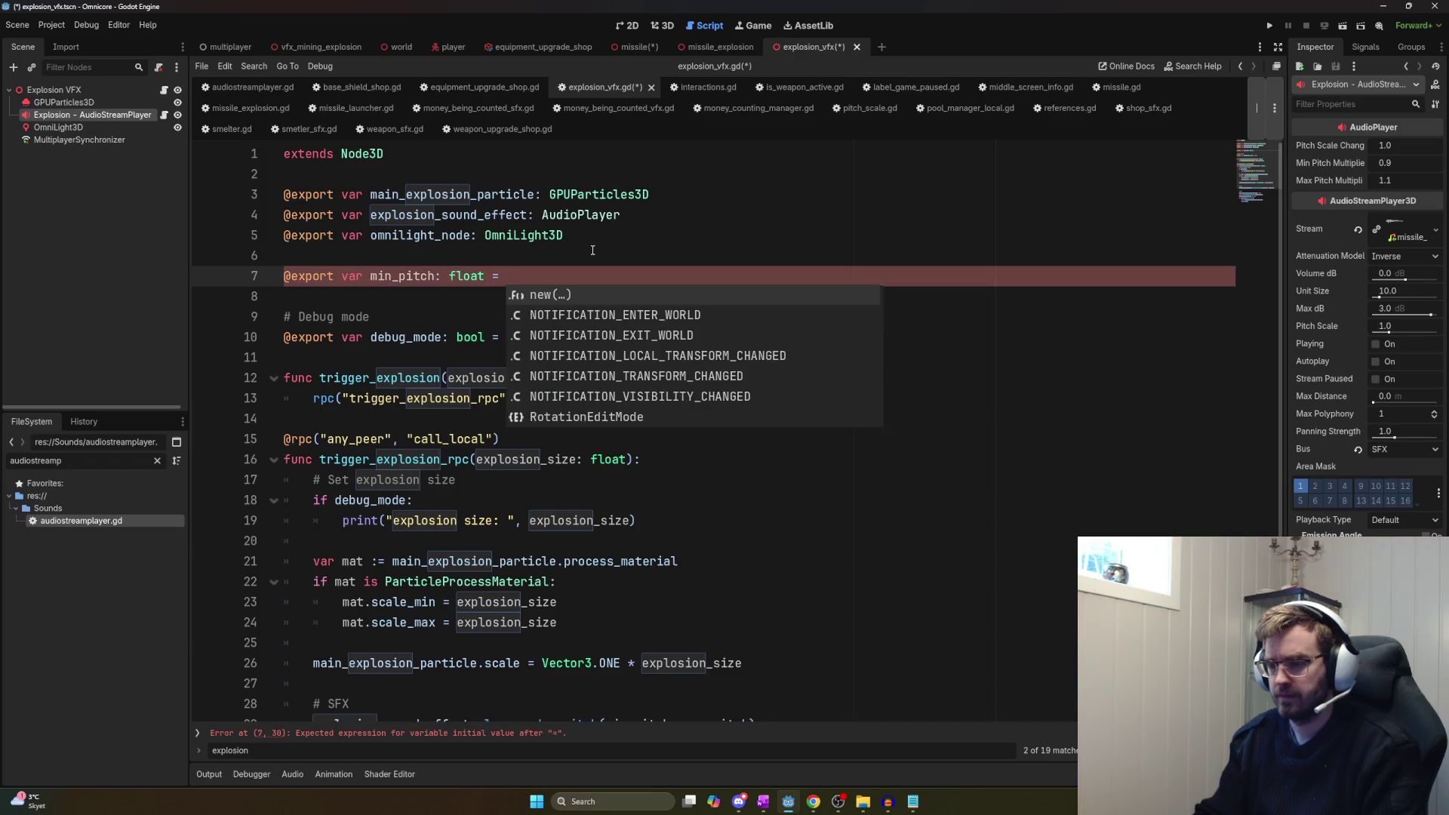
type(".9")
key("Return")
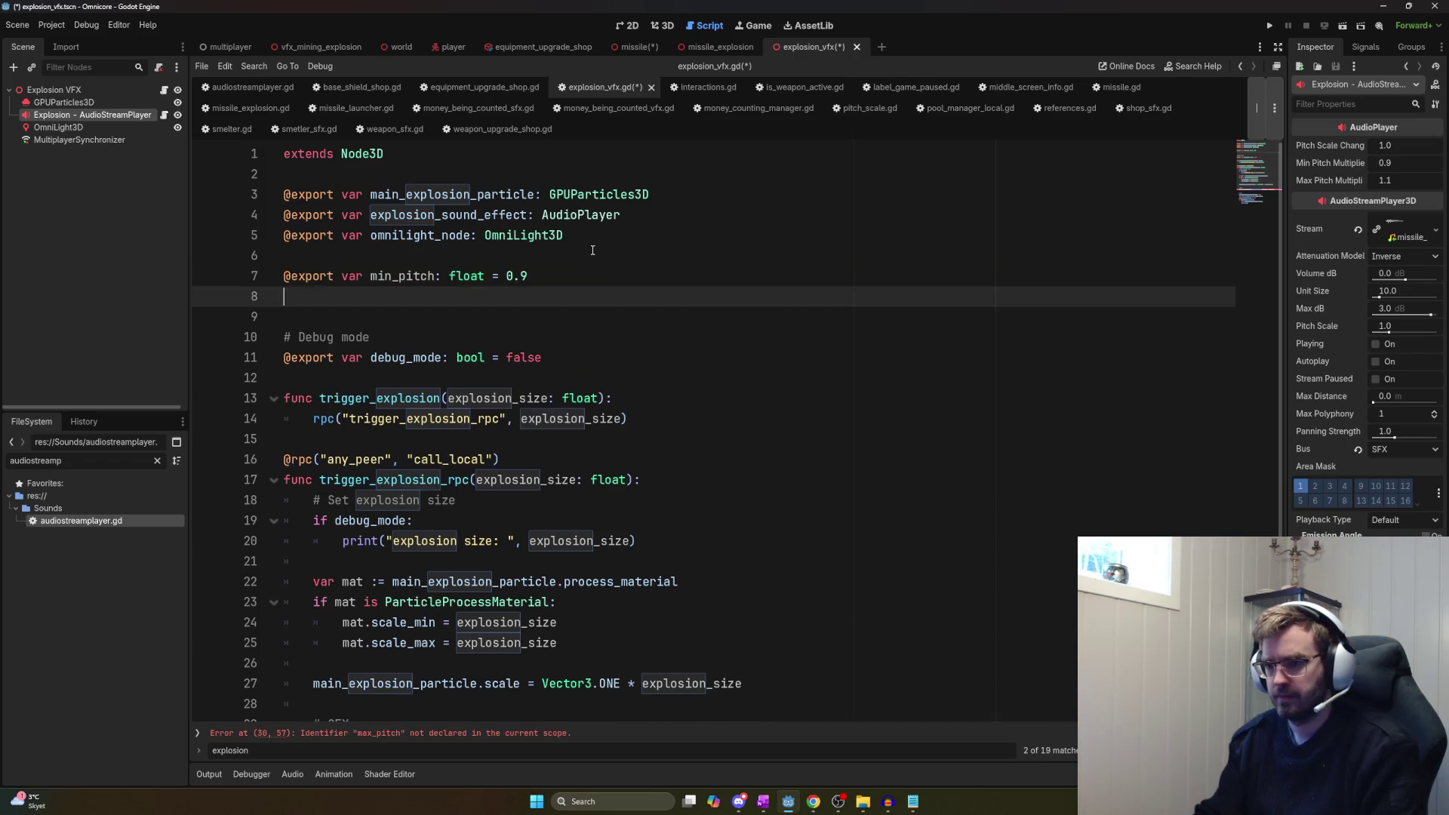
- Duplicate the declaration as max_pitch with default 1.1 on line 8
key("Up")
key("Down")
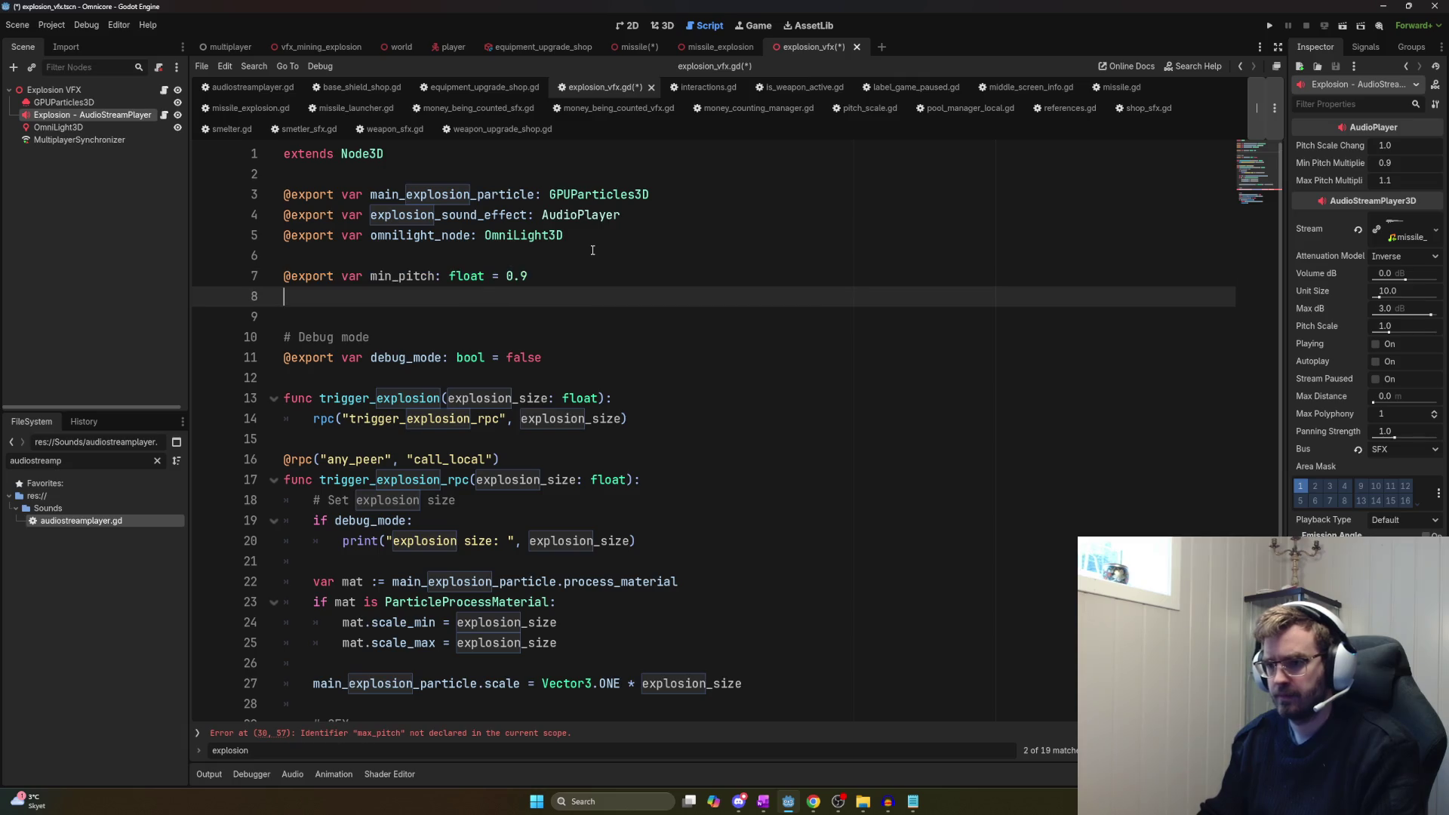
key("Return")
key("Up")
key("Up")
key("ctrl+c")
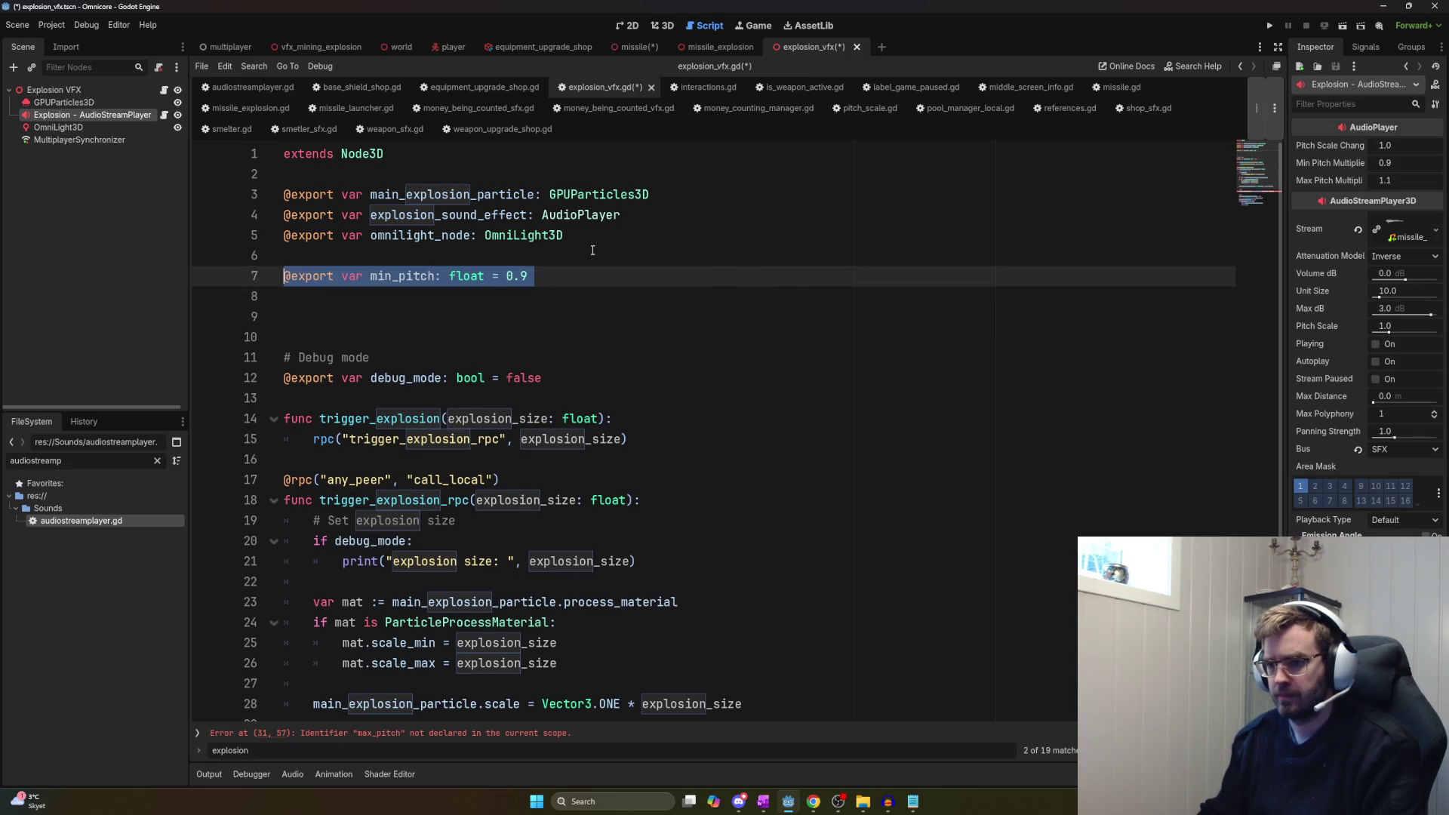
key("Down")
key("ctrl+v")
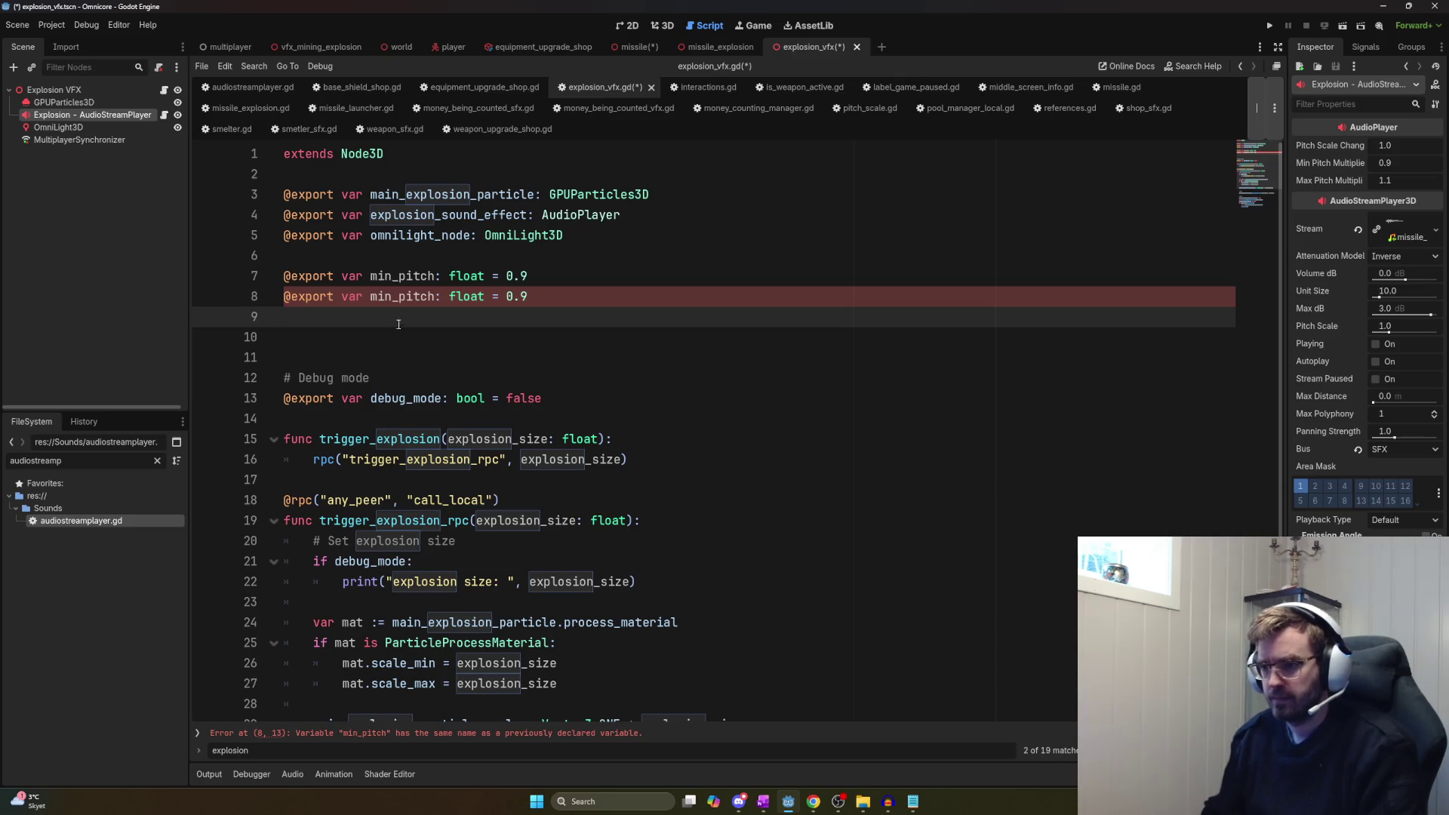
left_click(379, 296)
key("Delete")
key("Delete")
type("ax")
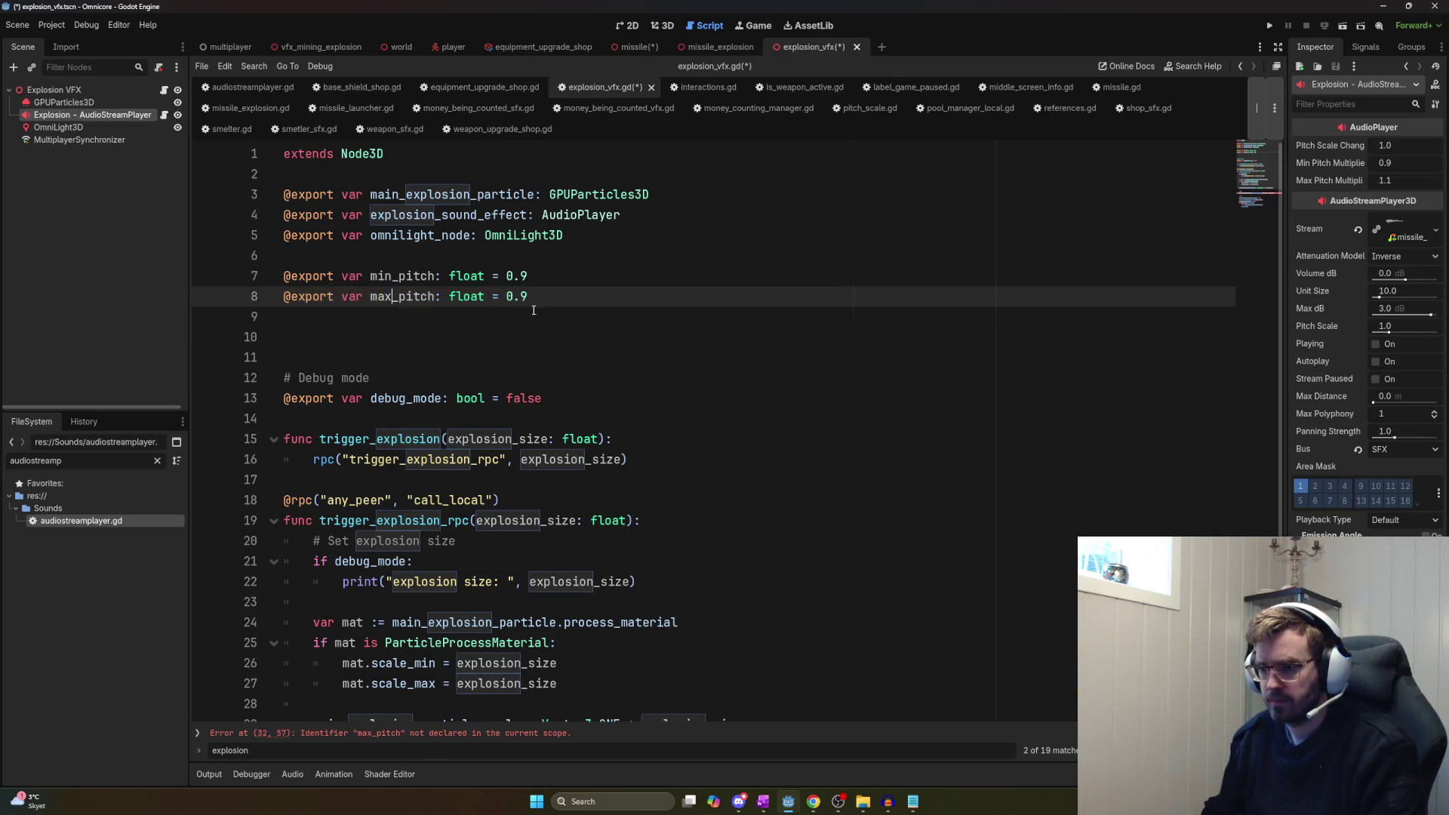
left_click(534, 297)
key("BackSpace")
key("BackSpace")
key("BackSpace")
type("1.1")
- Remove the extra blank line after max_pitch and save explosion_vfx.gd
left_click(555, 332)
key("BackSpace")
key("BackSpace")
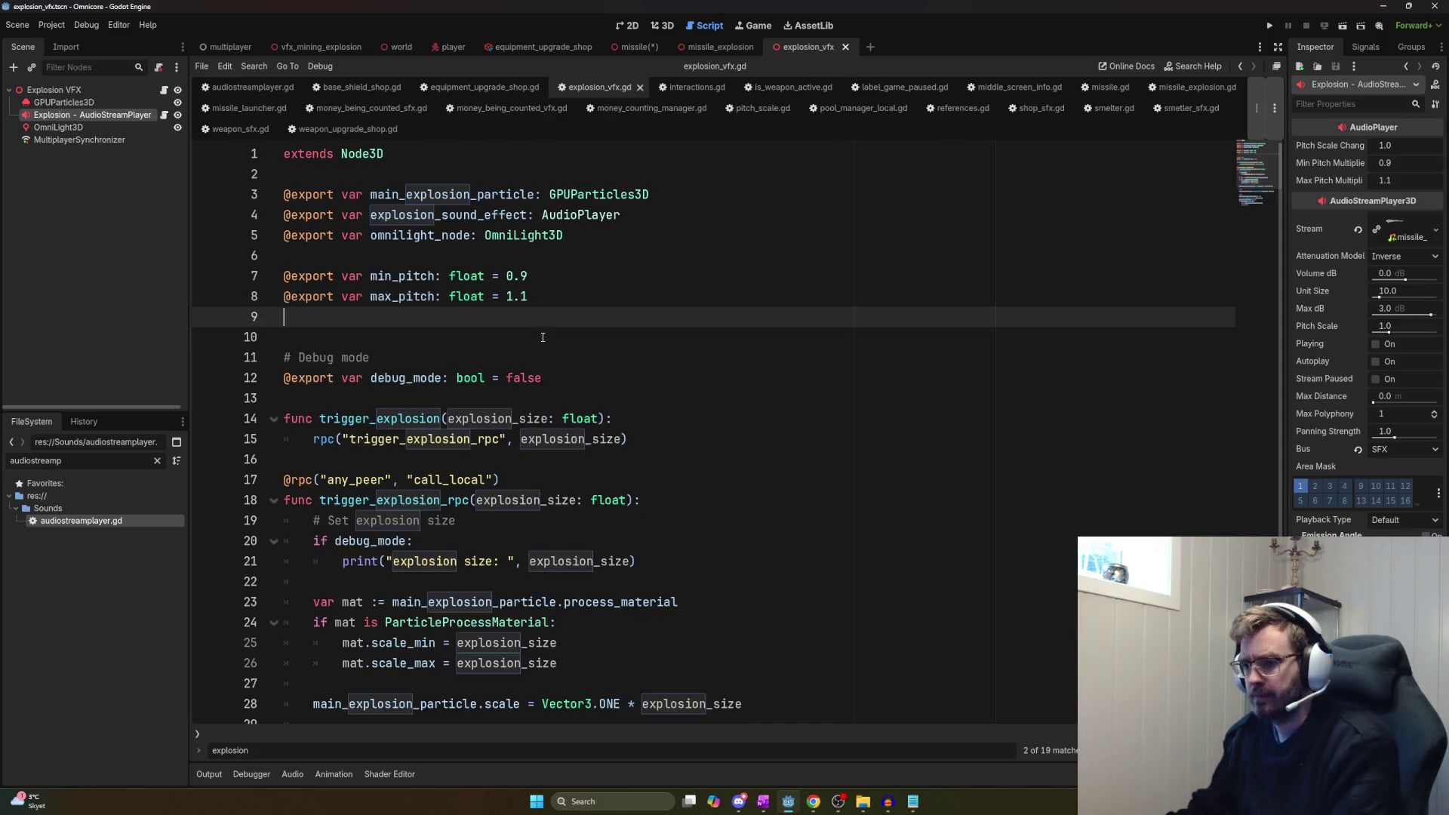
scroll(694, 317, "down", 2)
key("ctrl+s")
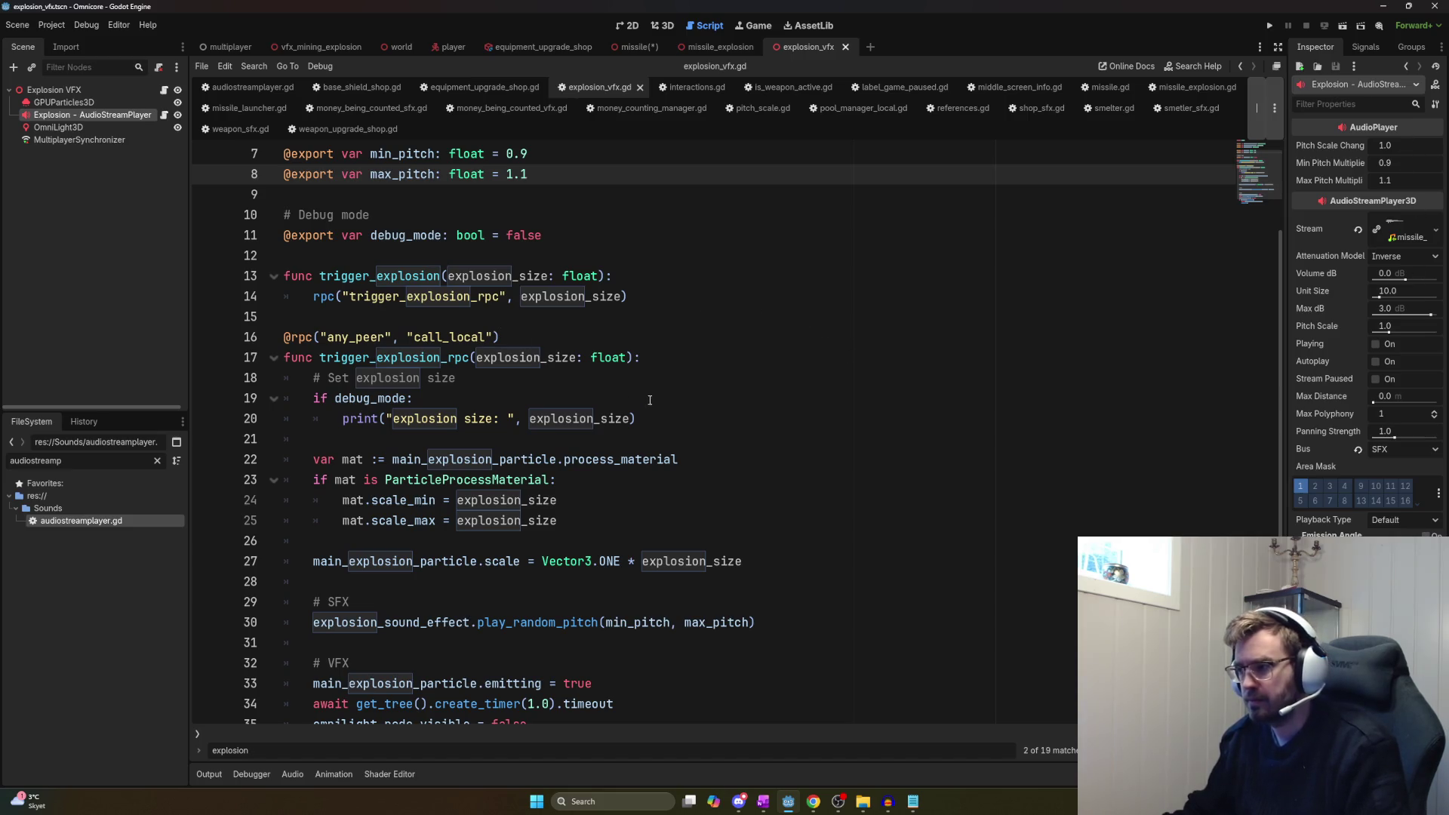
- Select the Explosion VFX root to view its Min Pitch 0.9 and Max Pitch 1.1 properties
scroll(1111, 179, "up", 2)
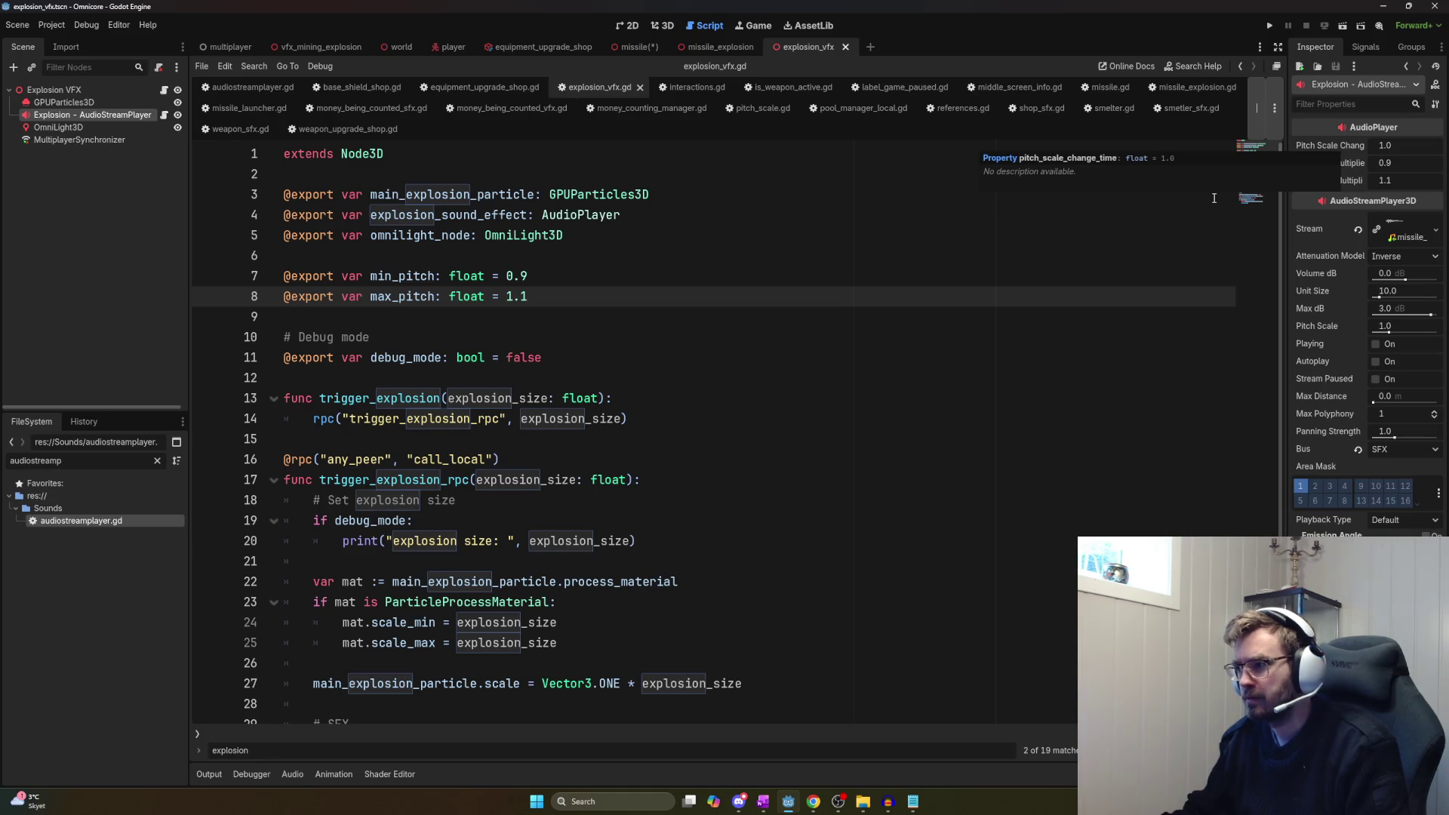
left_click(53, 90)
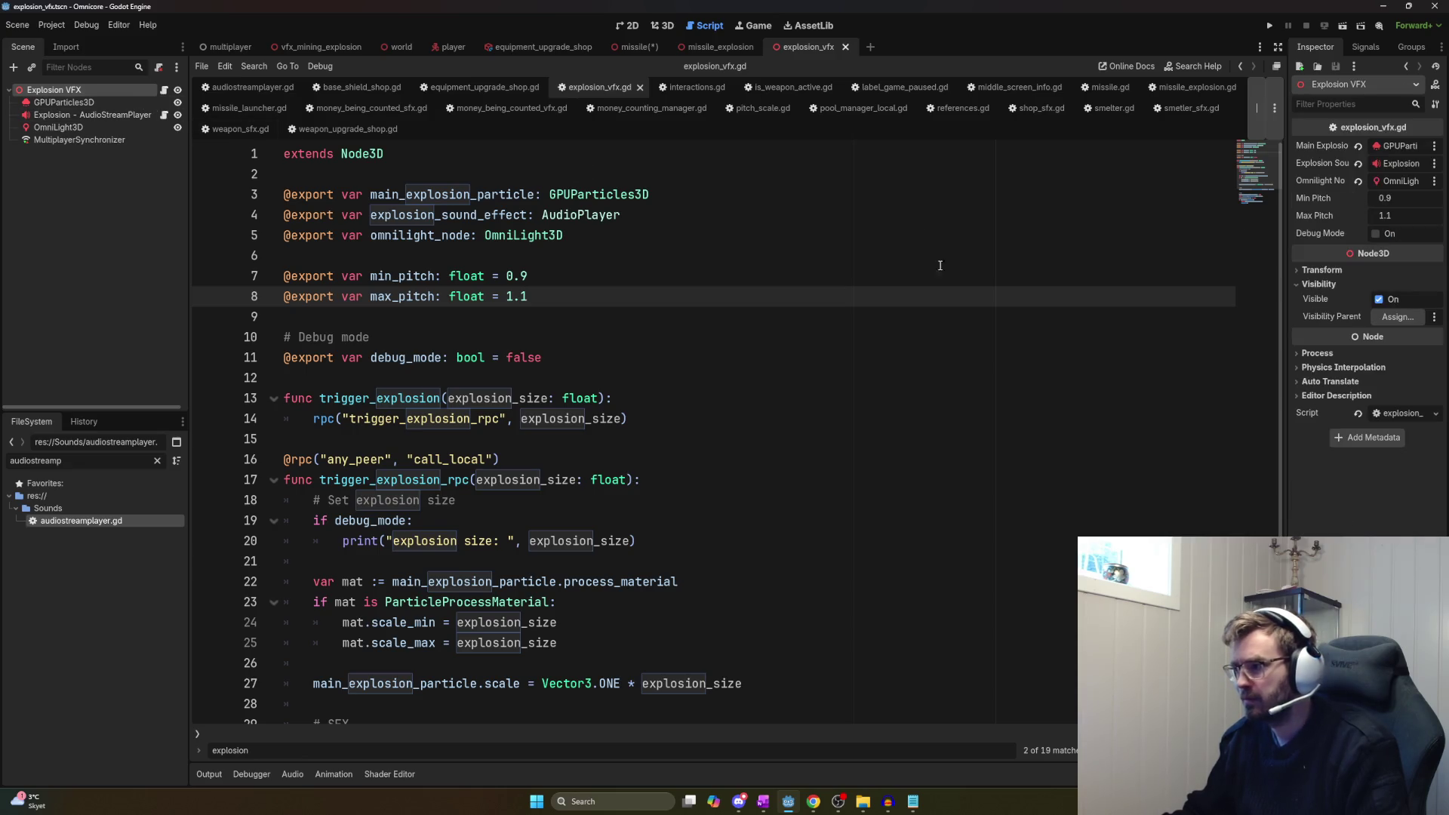
scroll(675, 340, "down", 3)
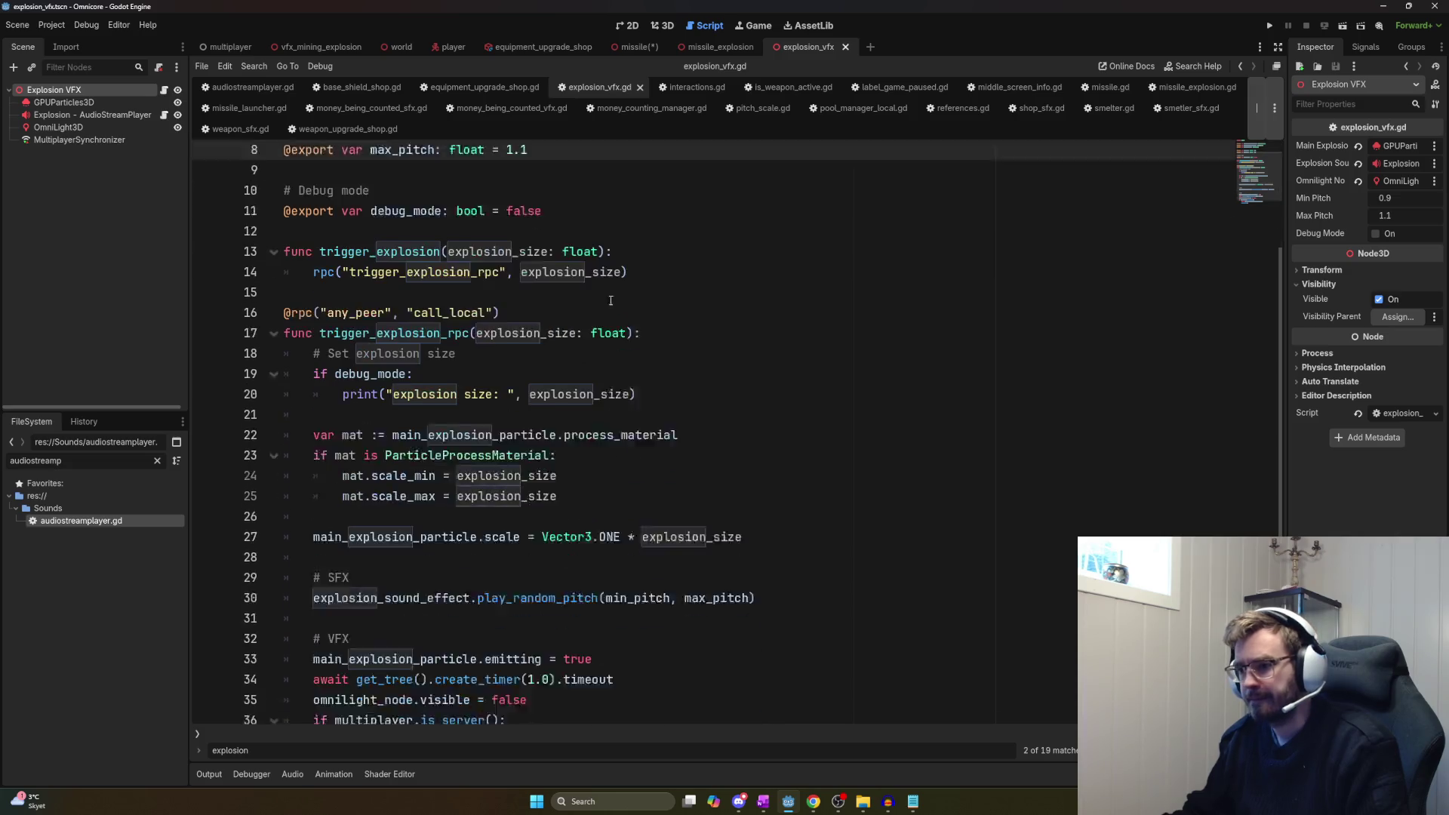
scroll(694, 447, "down", 1)
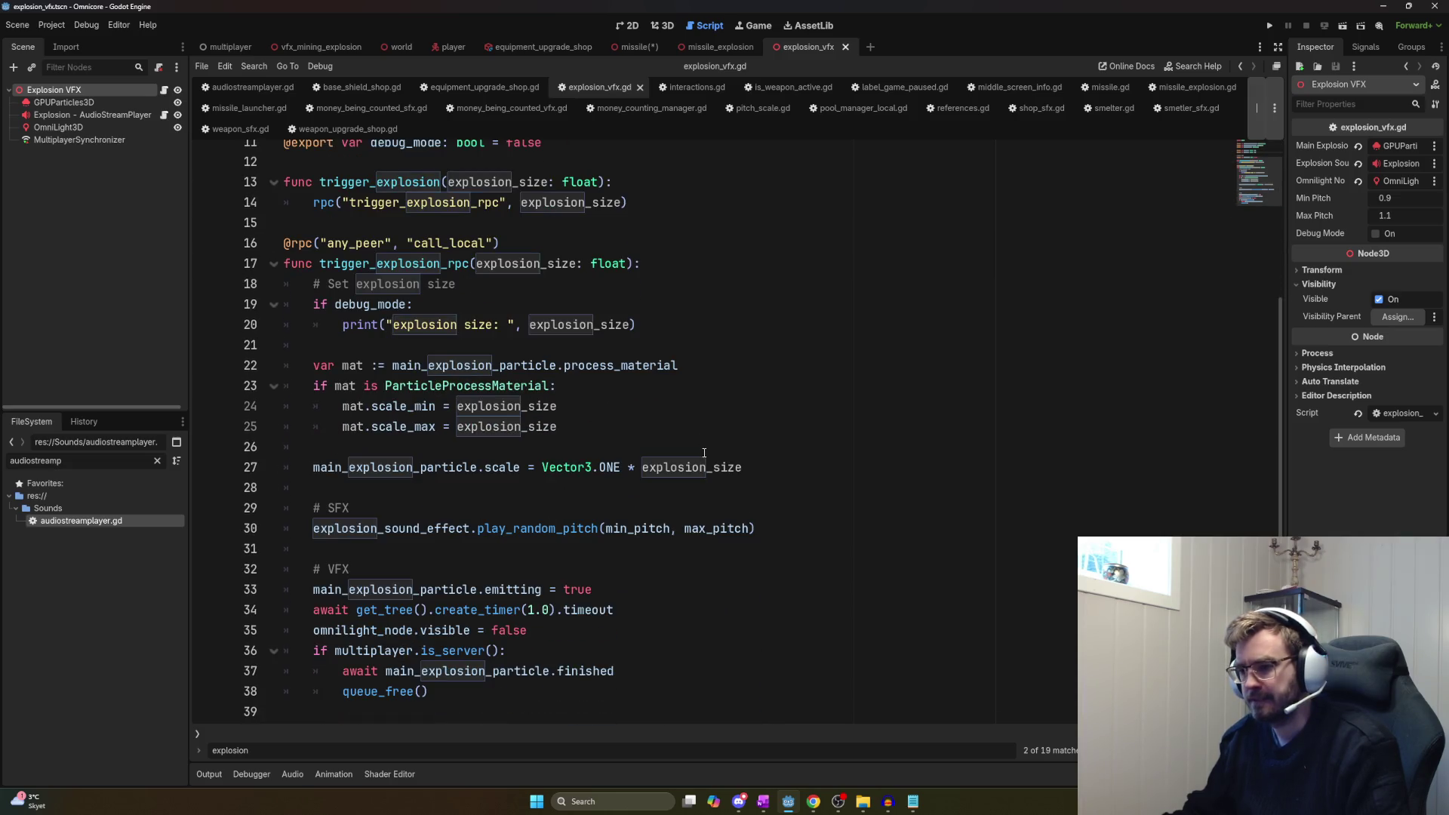
scroll(736, 469, "up", 2)
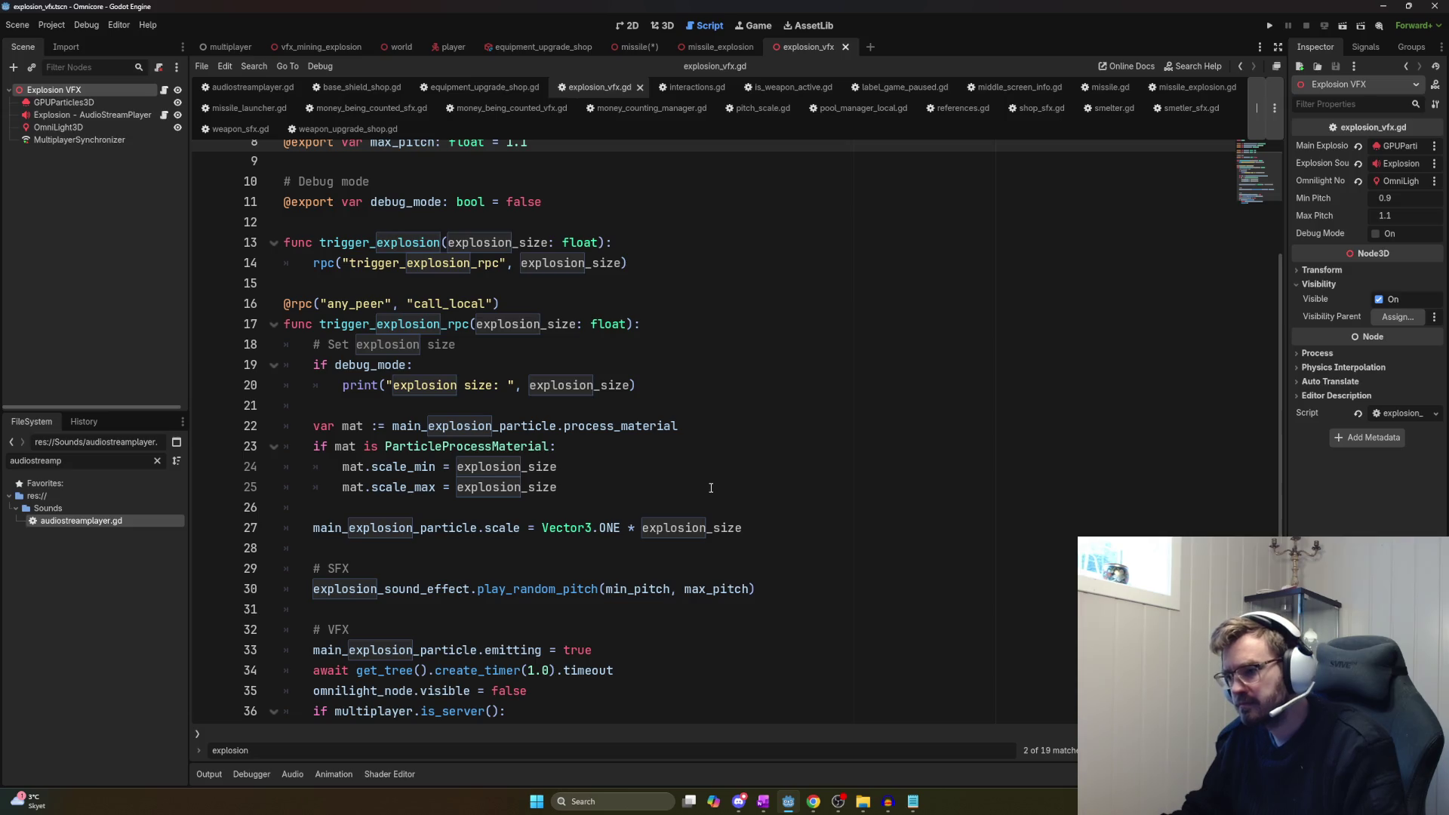
scroll(710, 498, "down", 1)
- Review trigger_explosion_rpc's play_random_pitch call, emitting and timer lines, and line 37's await
left_click_drag(759, 528, 313, 528)
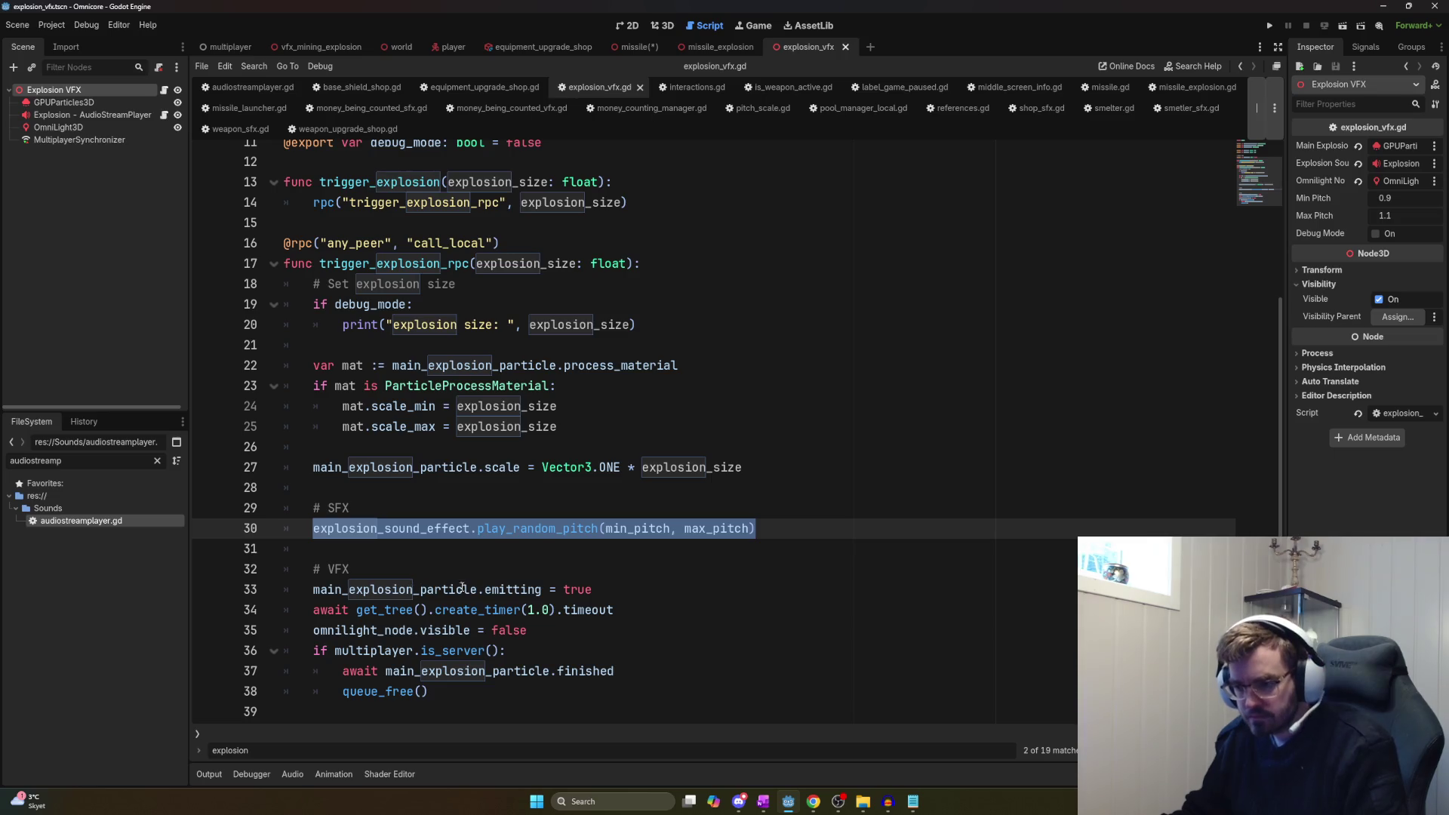
mouse_move(600, 589)
left_mouse_down()
mouse_move(293, 596)
mouse_move(641, 604)
mouse_move(309, 634)
left_mouse_up()
left_click(644, 607)
left_click_drag(616, 671, 333, 667)
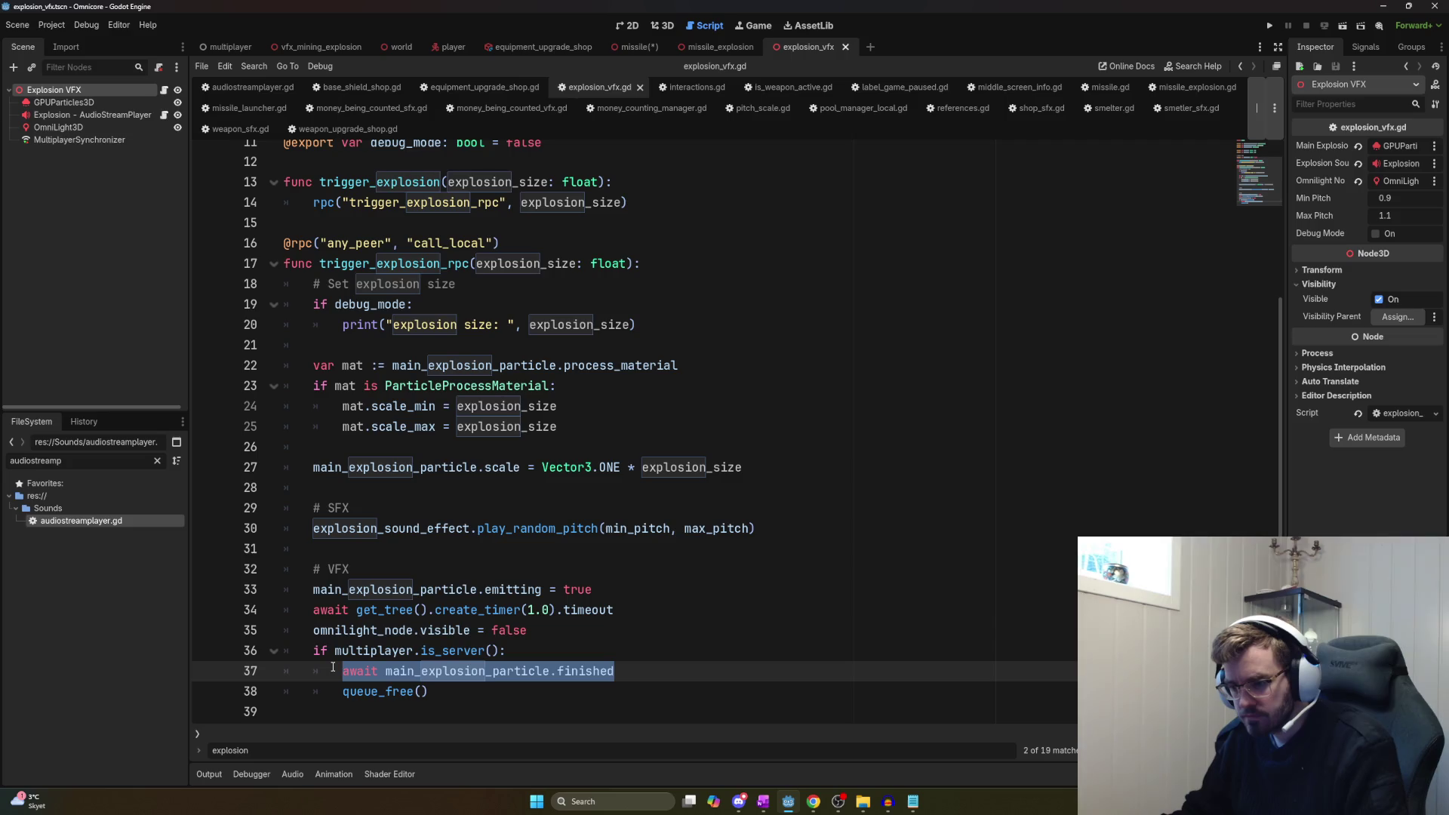
left_click(496, 695)
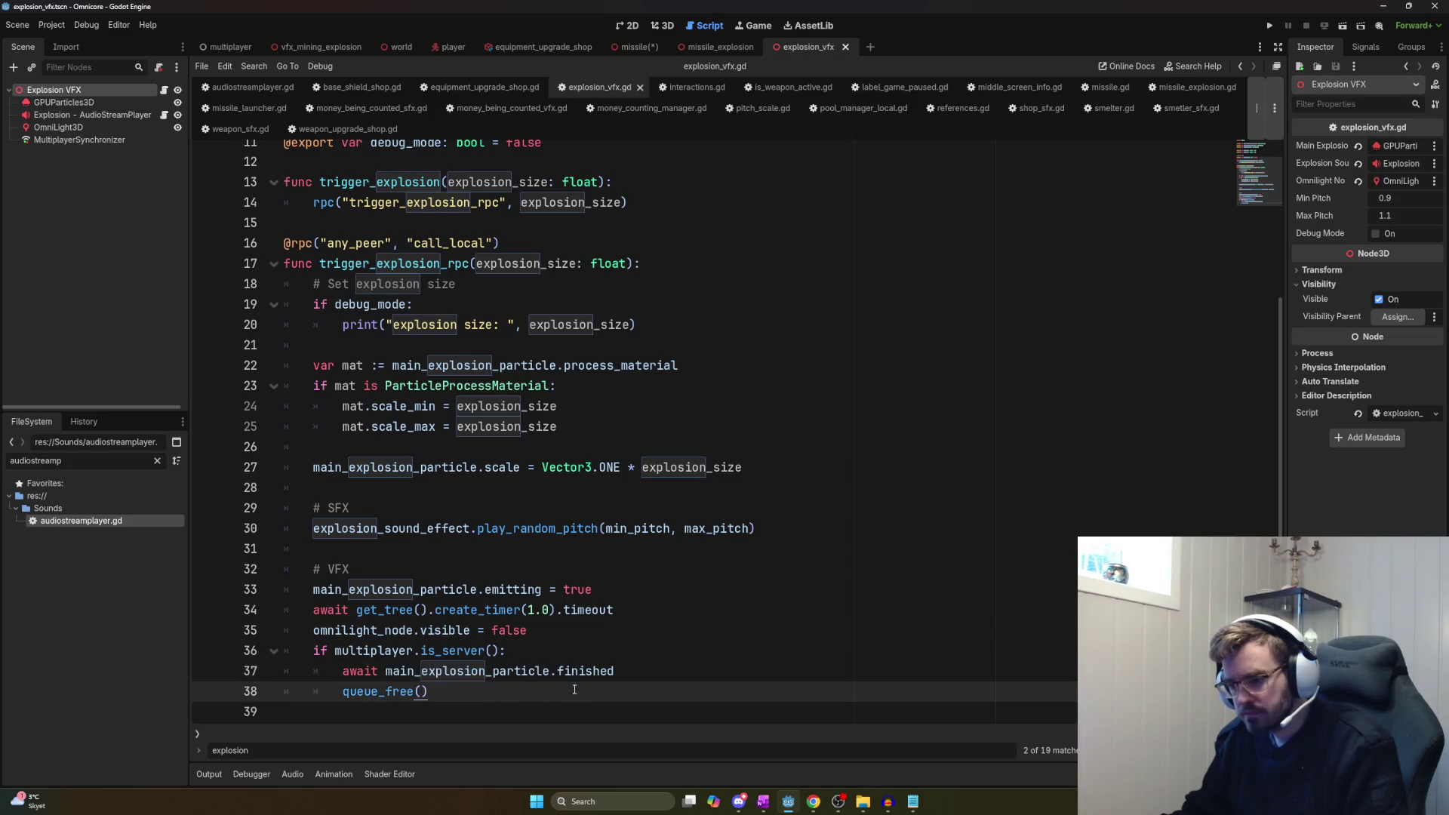
left_click_drag(627, 675, 351, 672)
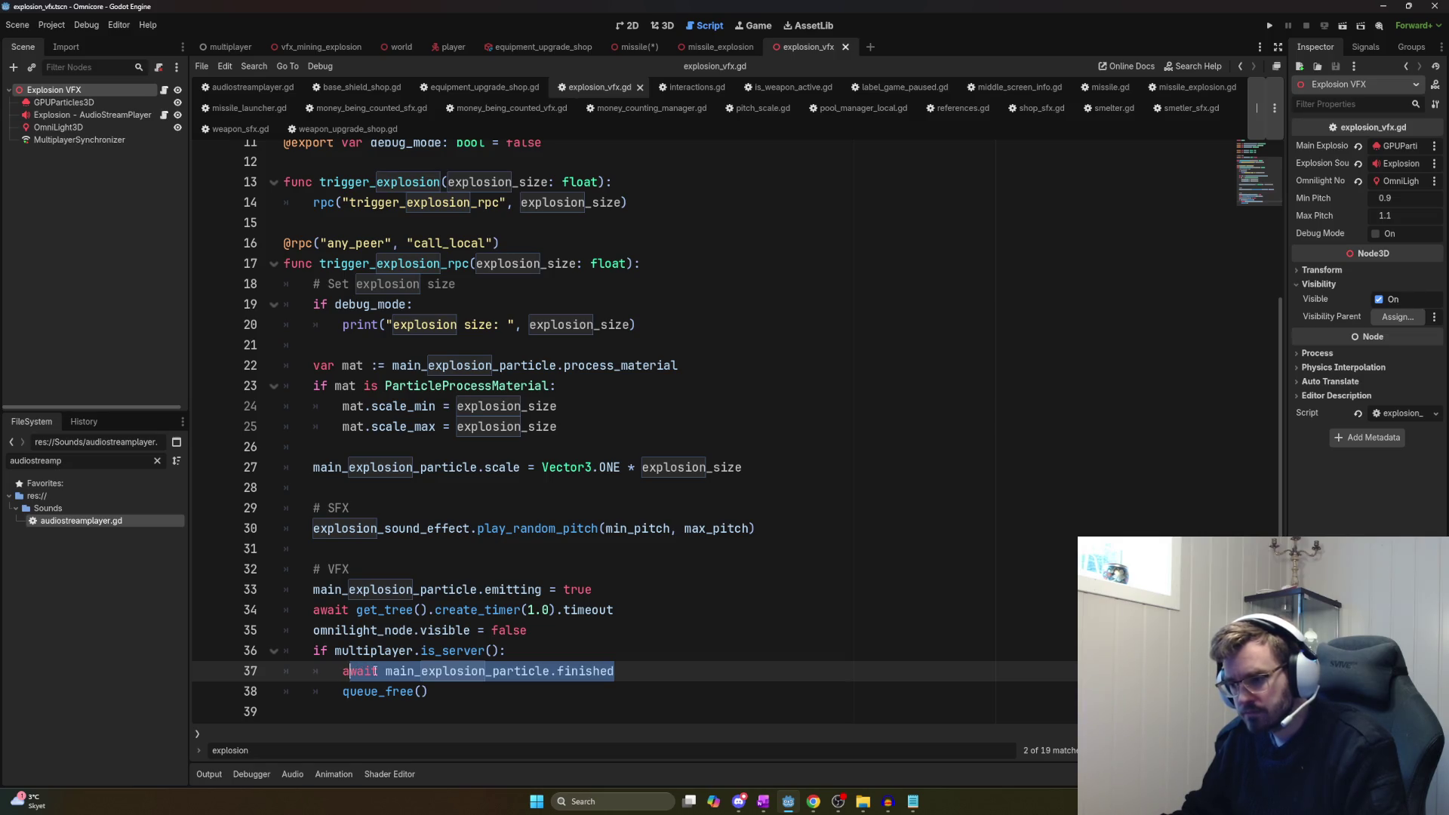
left_click(596, 611)
left_click_drag(626, 673, 332, 676)
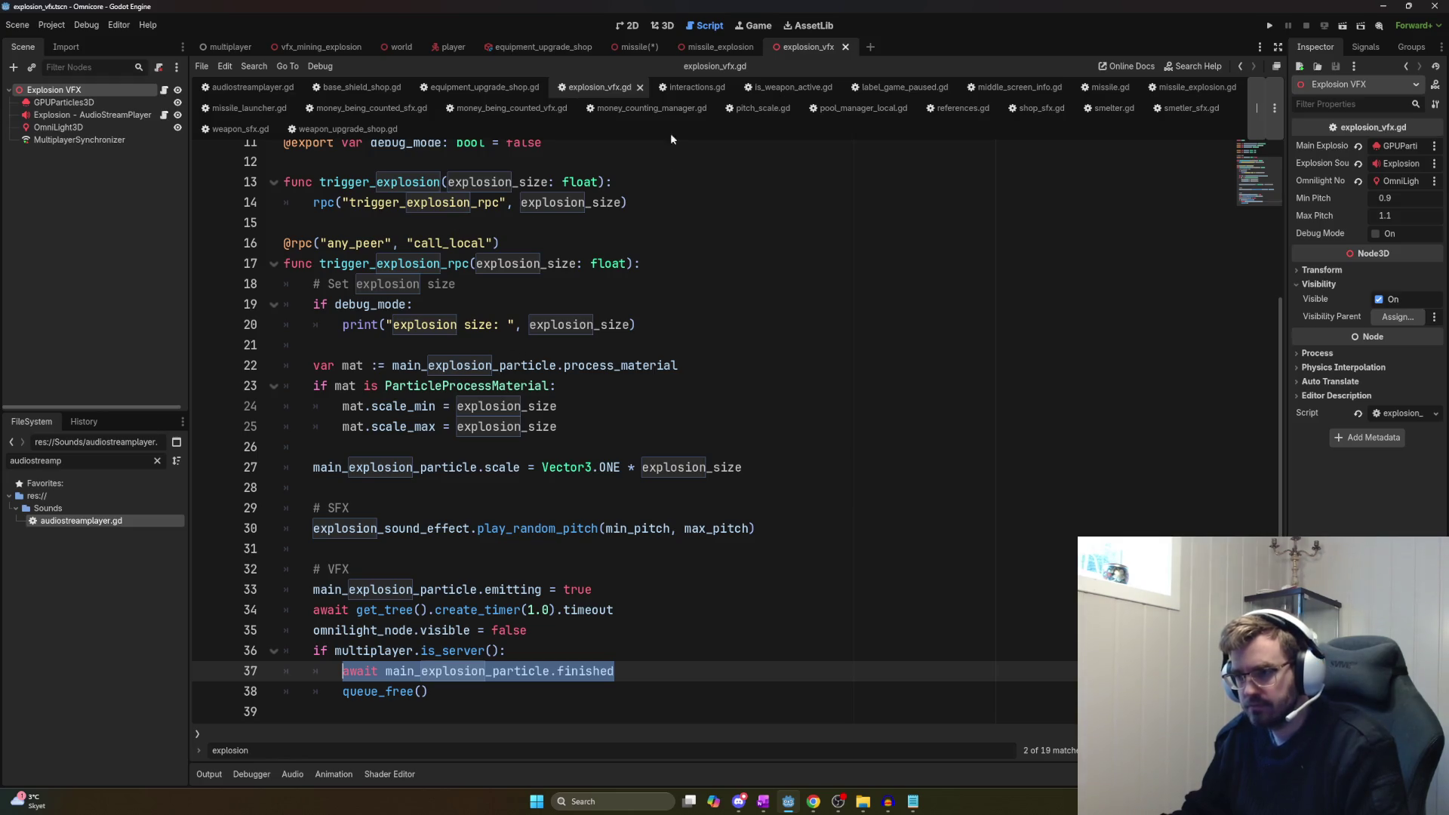
mouse_move(639, 53)
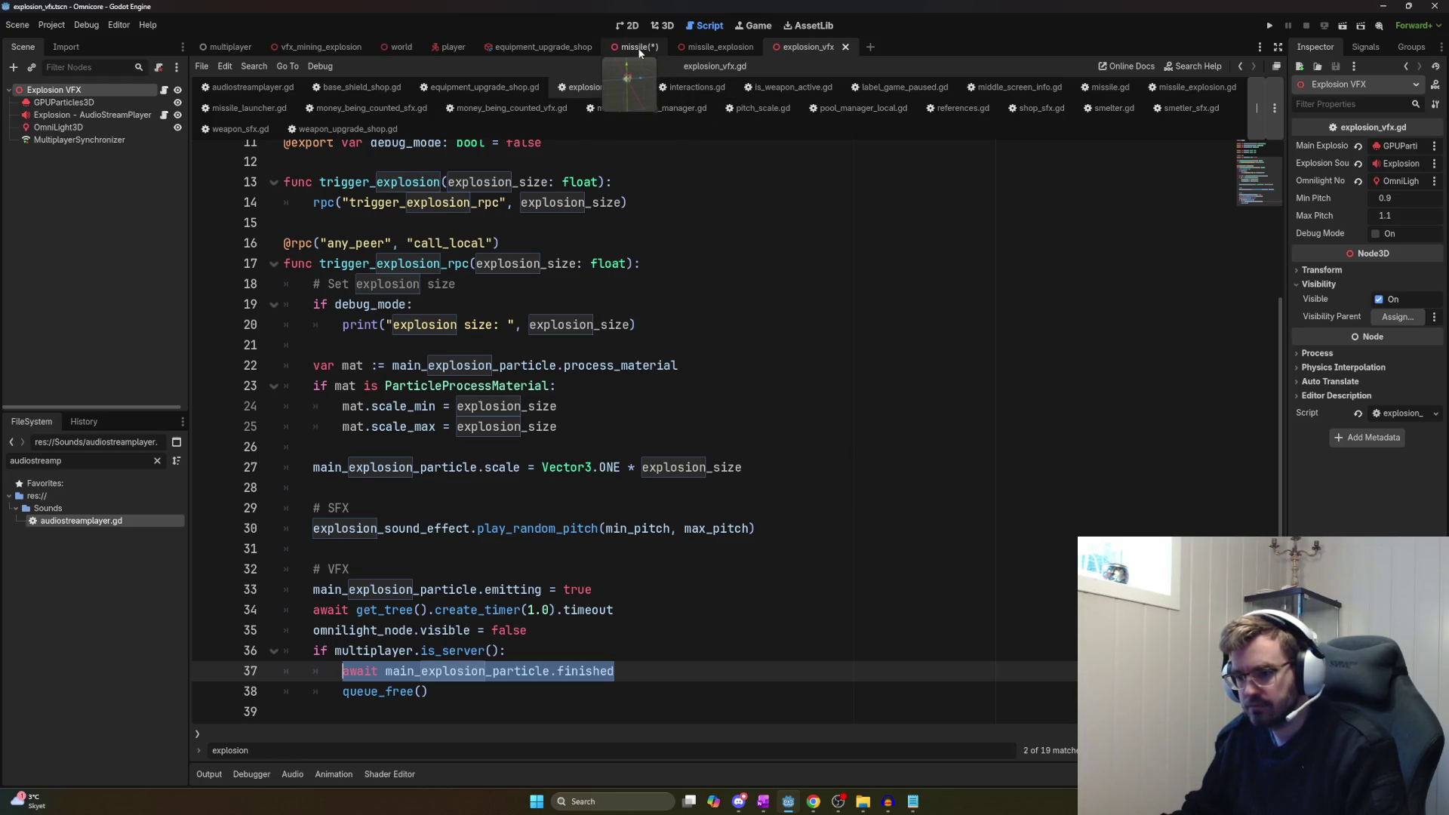
- Switch to the missile scene and review lines 35–38 and the # VFX and # SFX sections
left_click(639, 50)
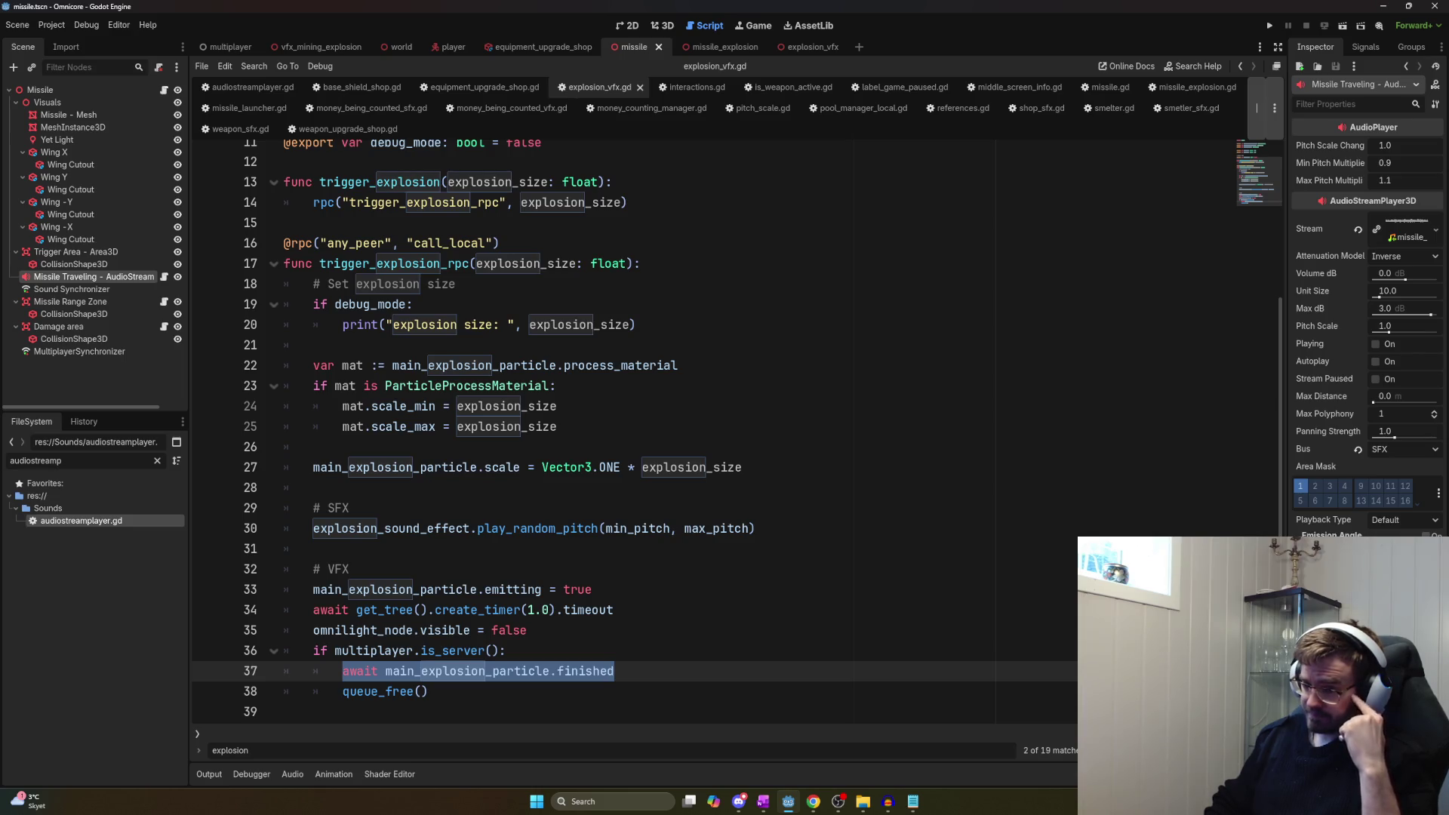
left_click(626, 674)
left_click_drag(551, 694, 313, 640)
left_click(519, 698)
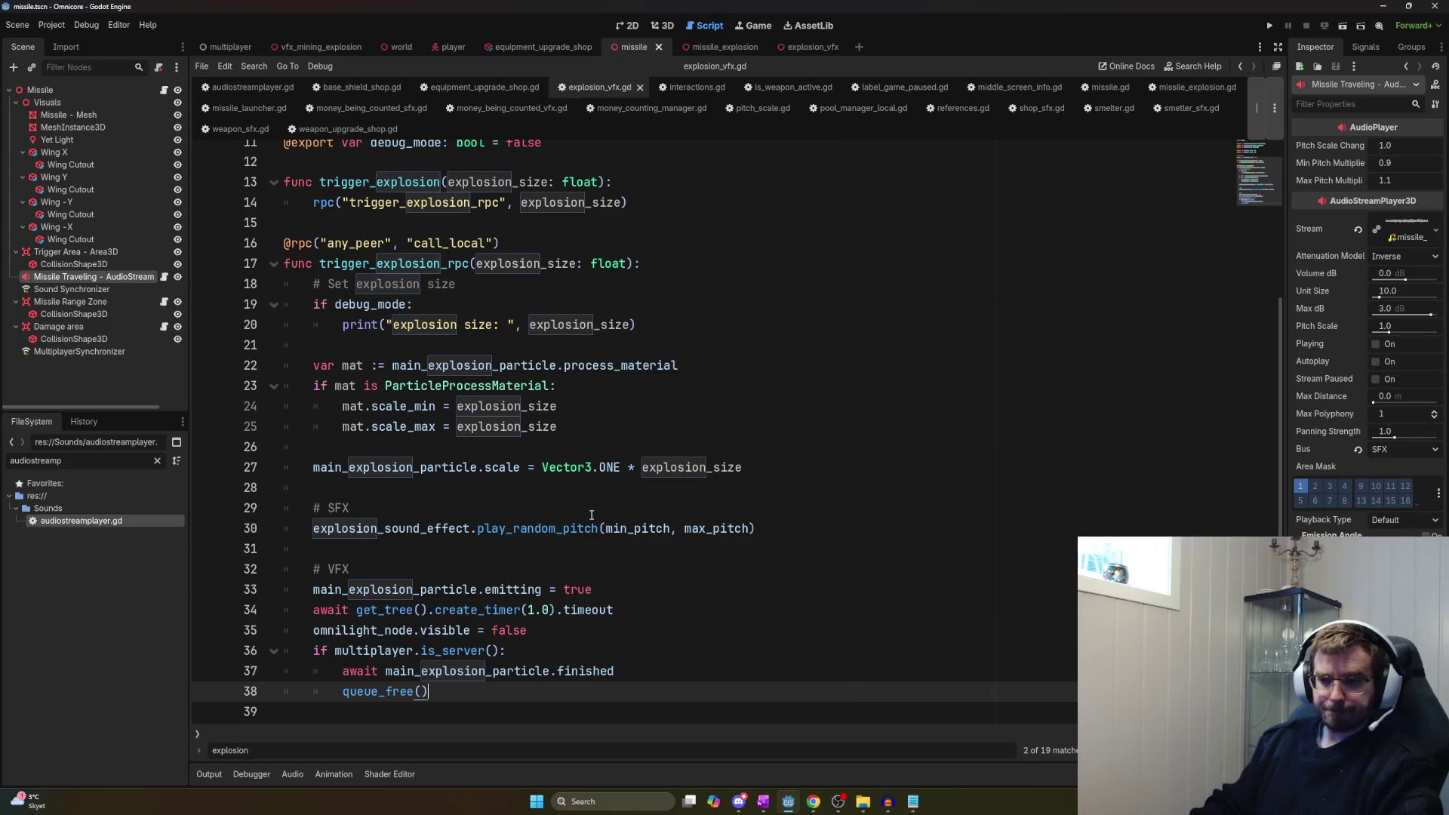
left_click(596, 569)
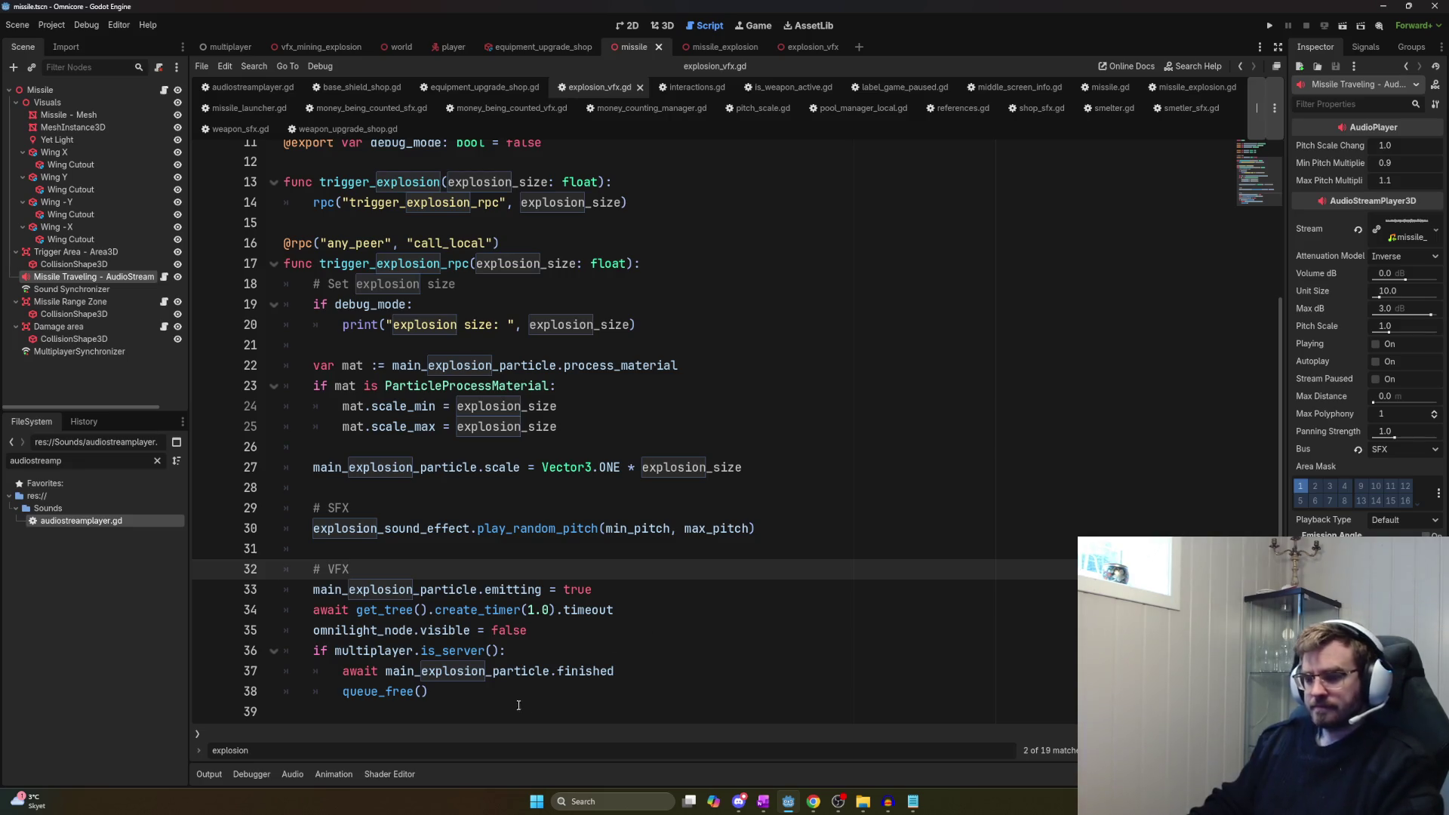
mouse_move(358, 327)
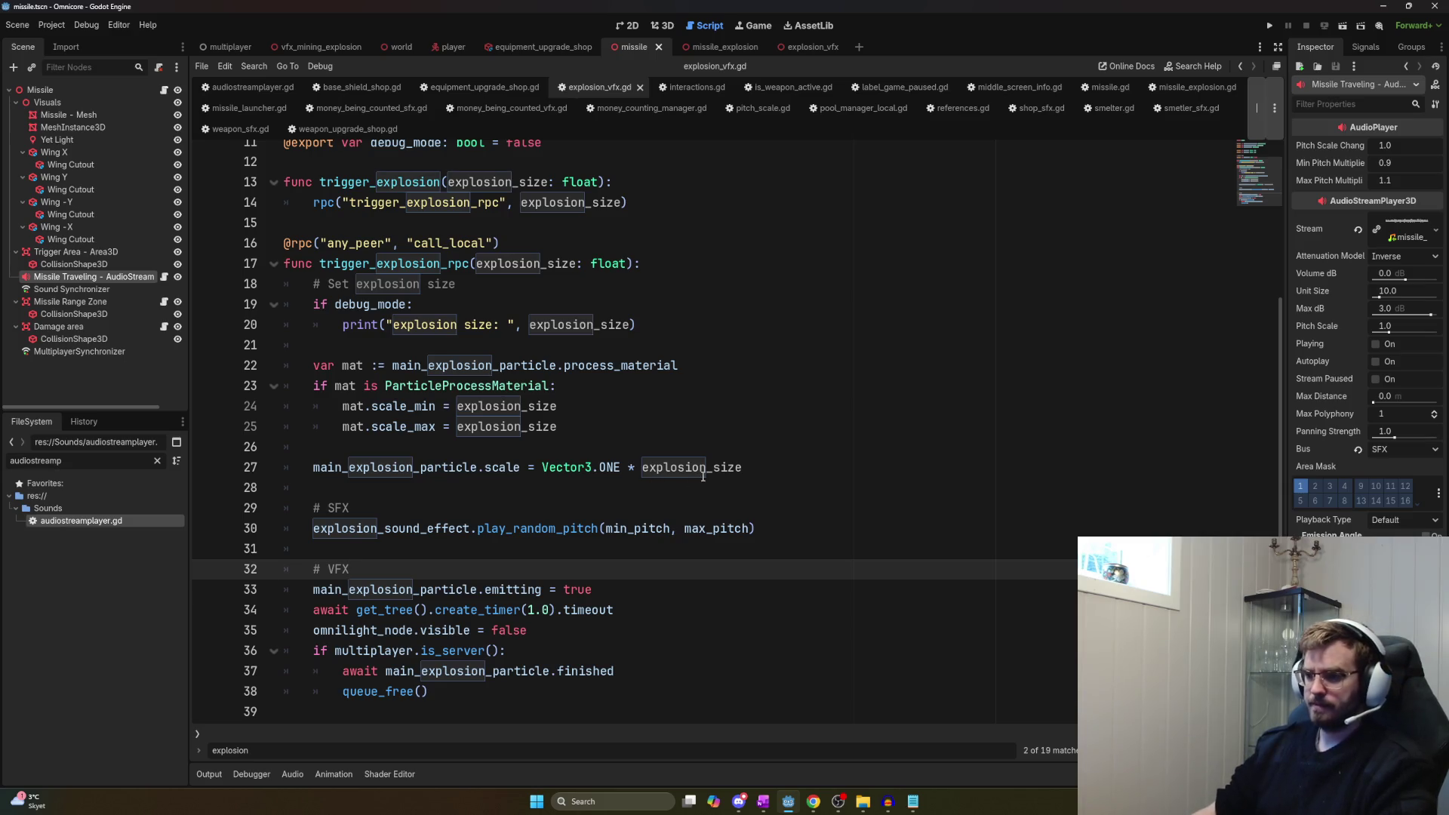
left_click(618, 505)
- Run the game and inspect the set_volume-on-Nil error at weapon_sfx.gd line 59, then view missile_explosion
key("F5")
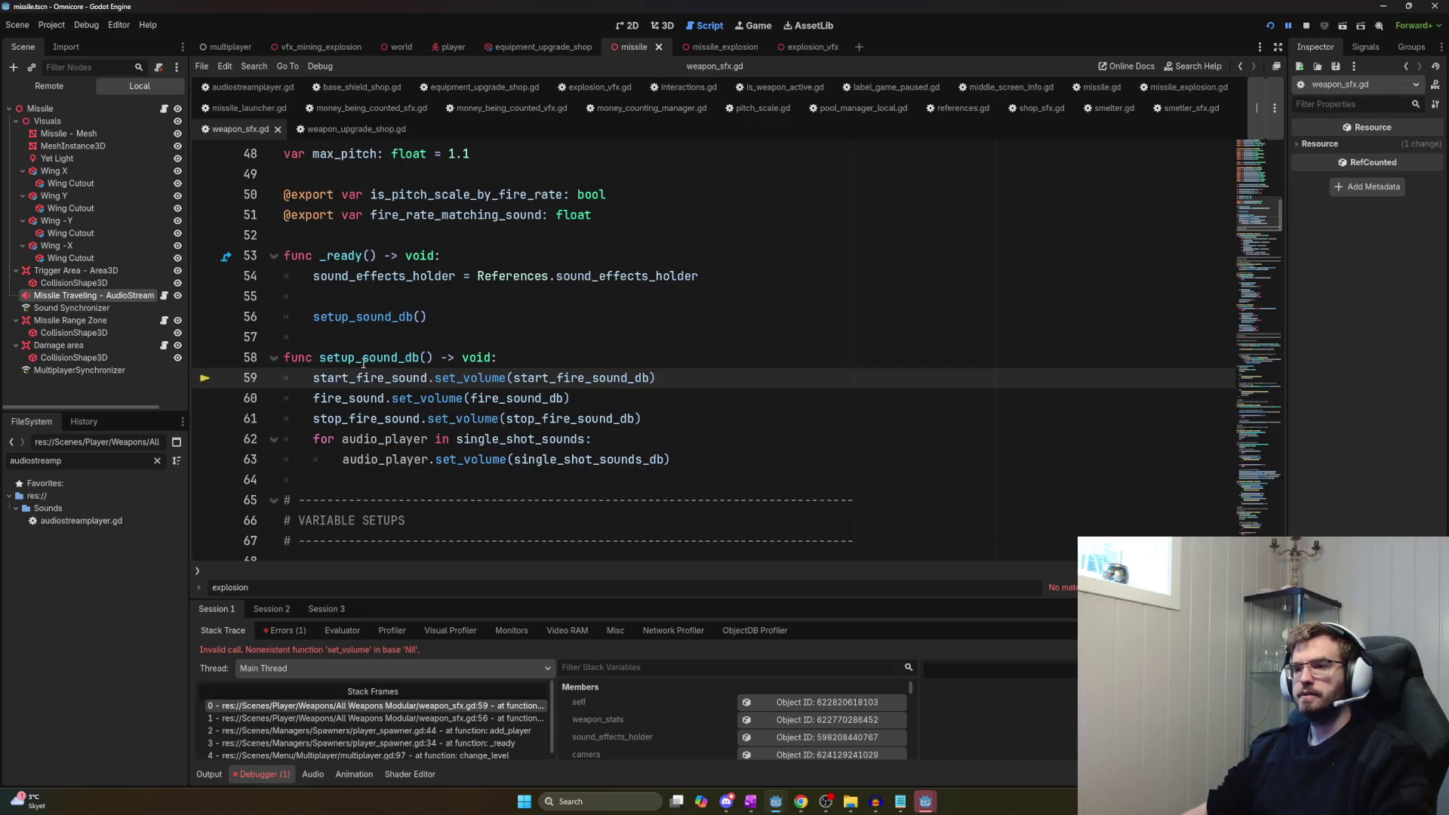
mouse_move(378, 369)
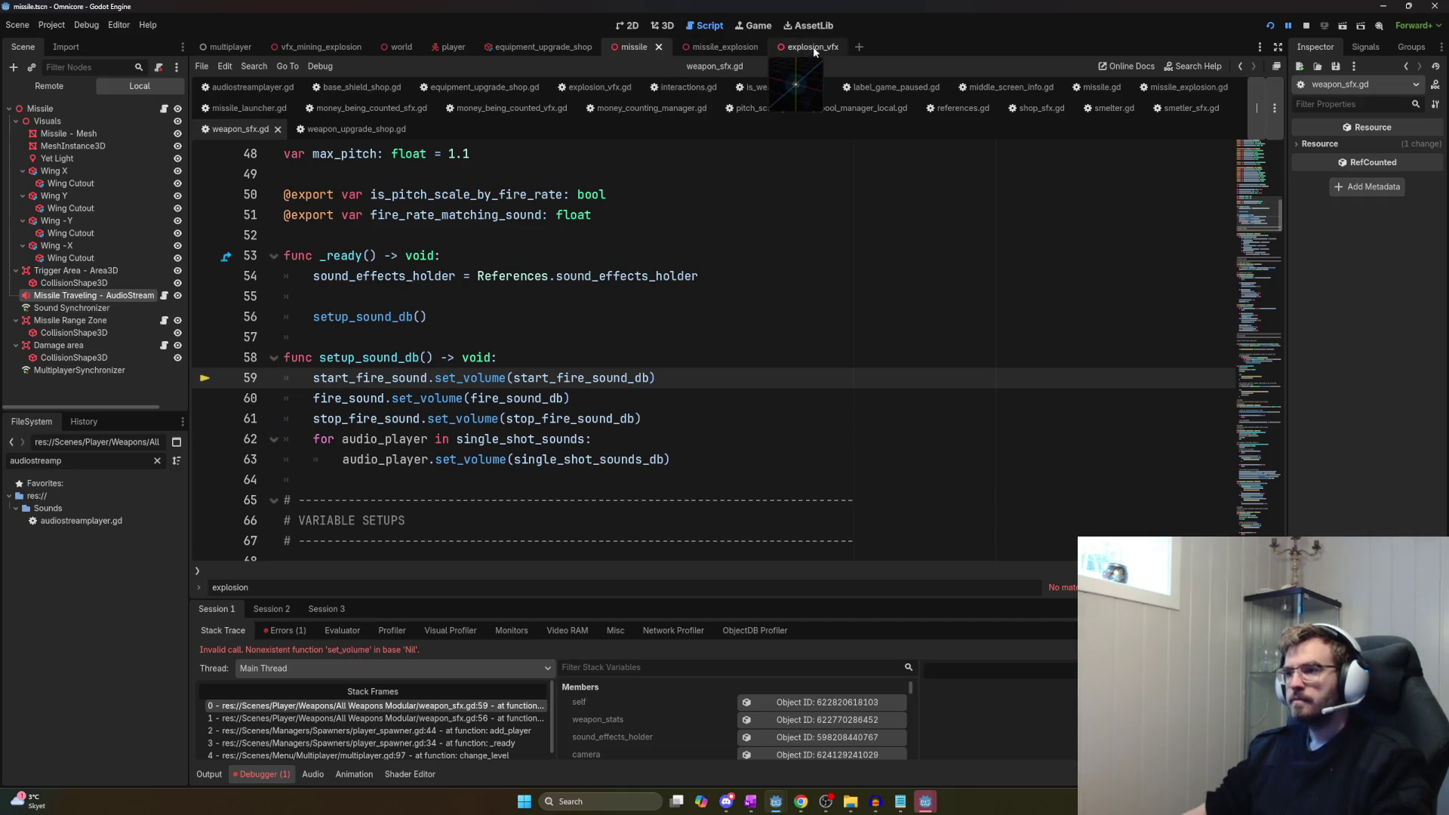
left_click(719, 48)
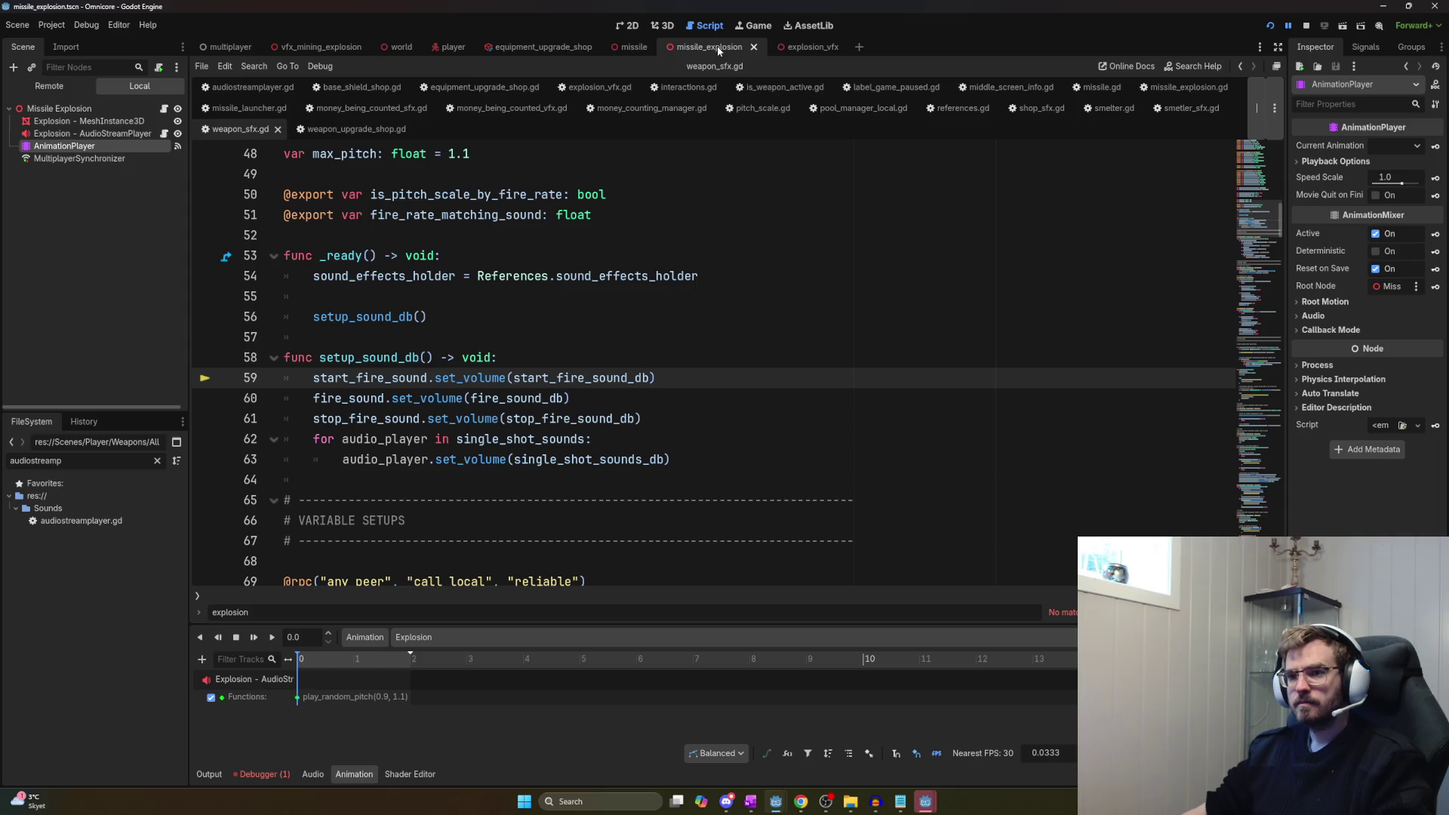
- Trace the debugger stack frame to line 59's start_fire_sound set_volume call, then view the player scene
left_click(785, 47)
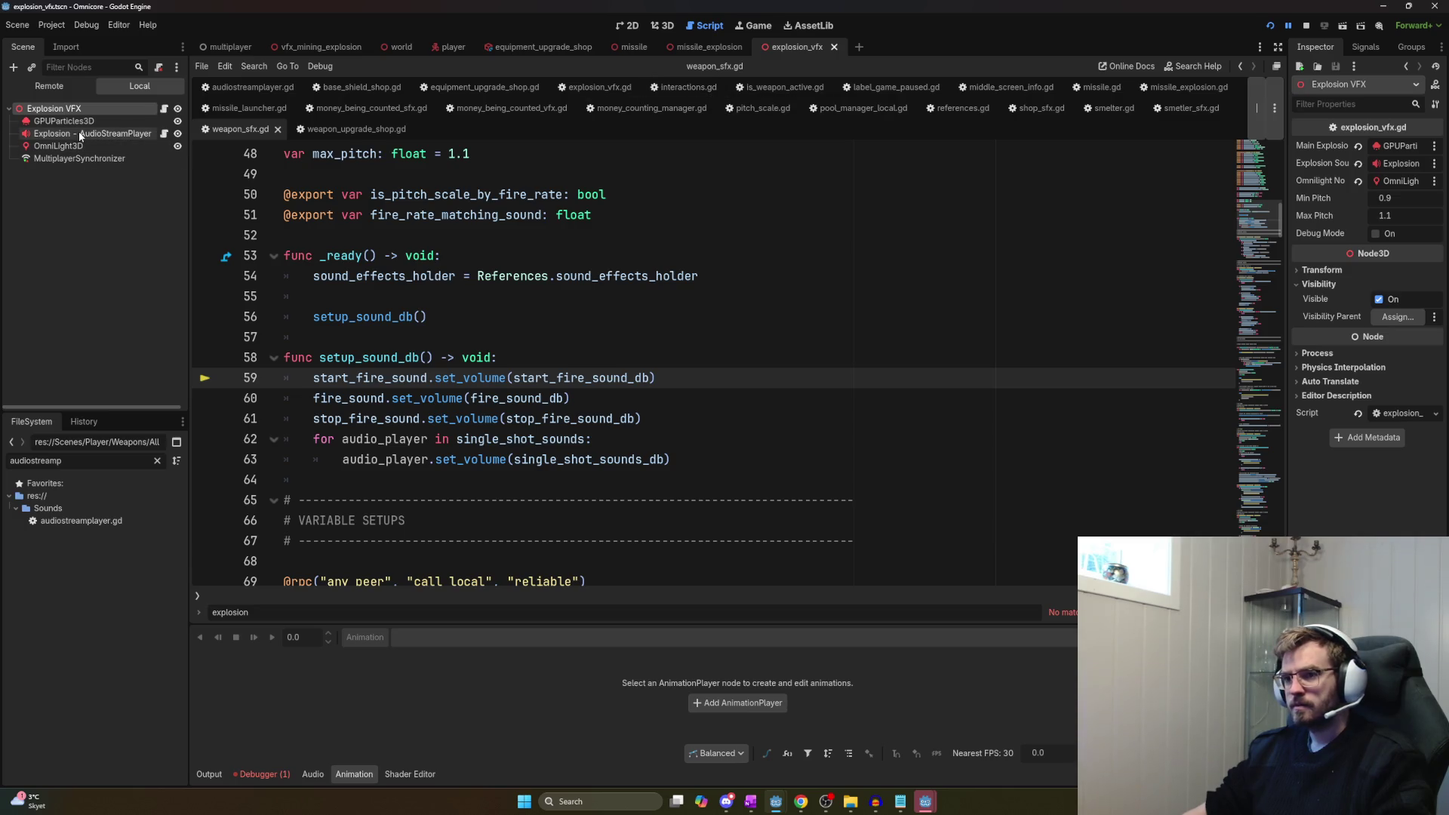
scroll(750, 351, "up", 9)
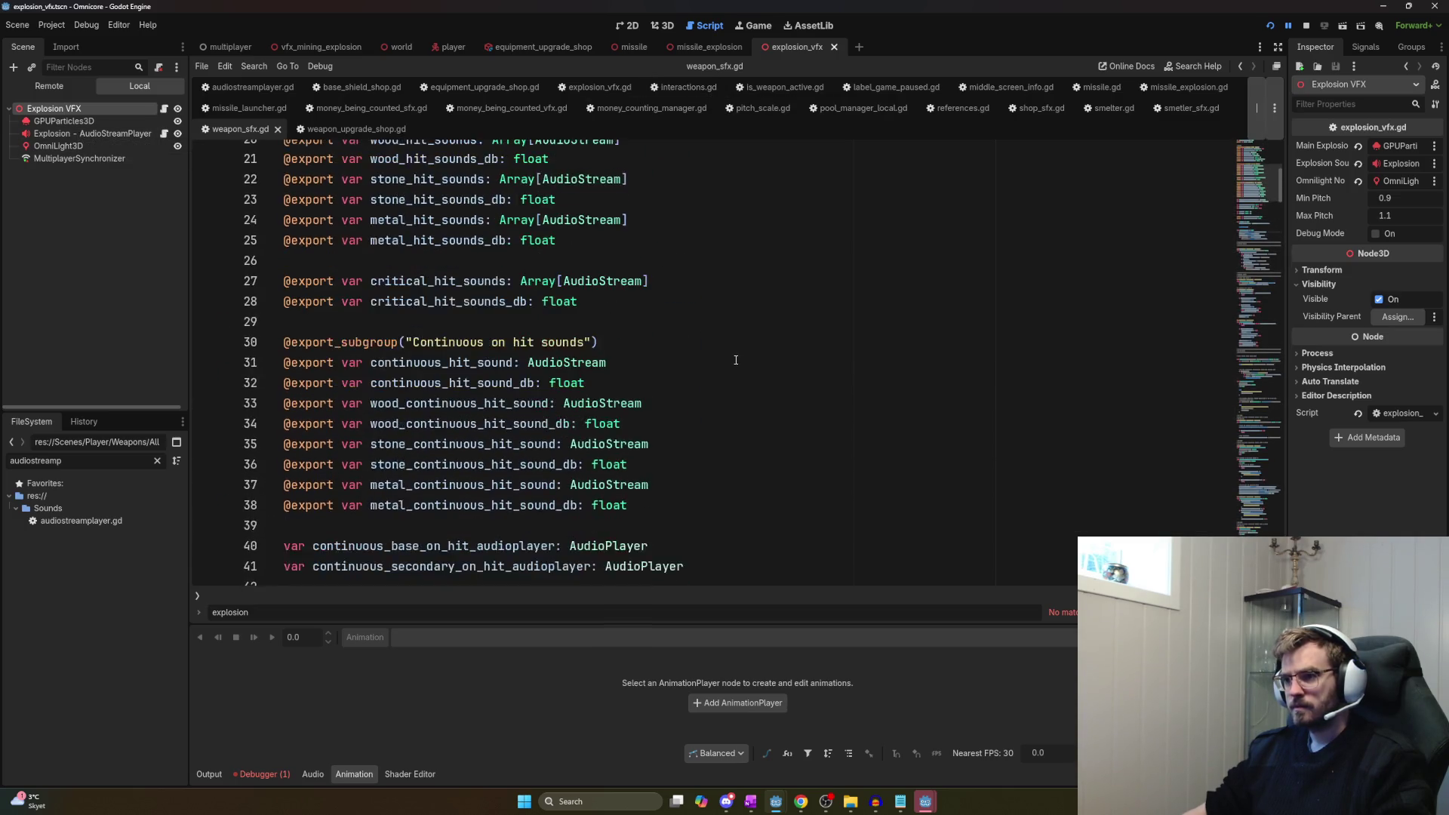
scroll(734, 361, "up", 3)
left_click(261, 774)
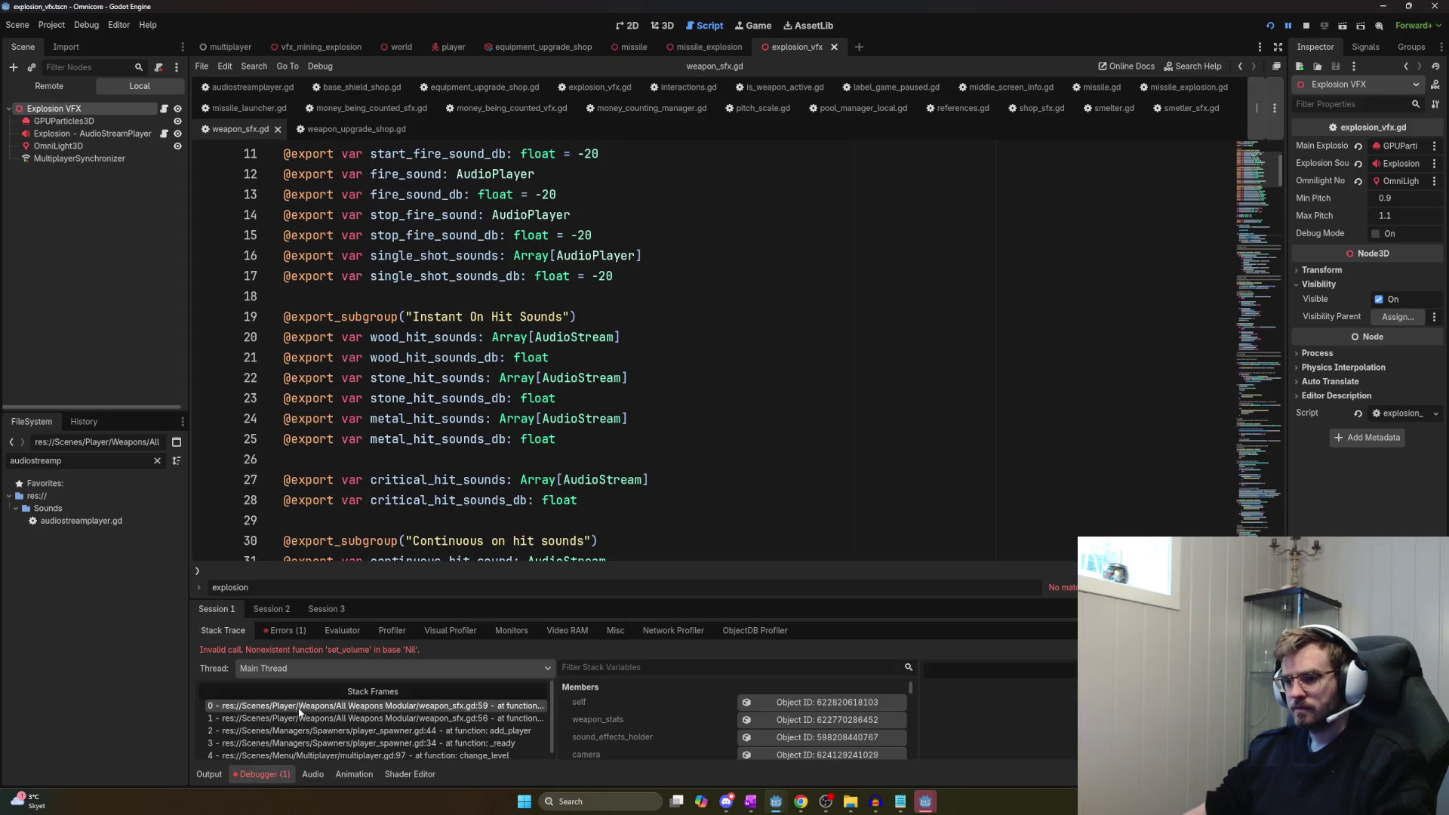
left_click(339, 706)
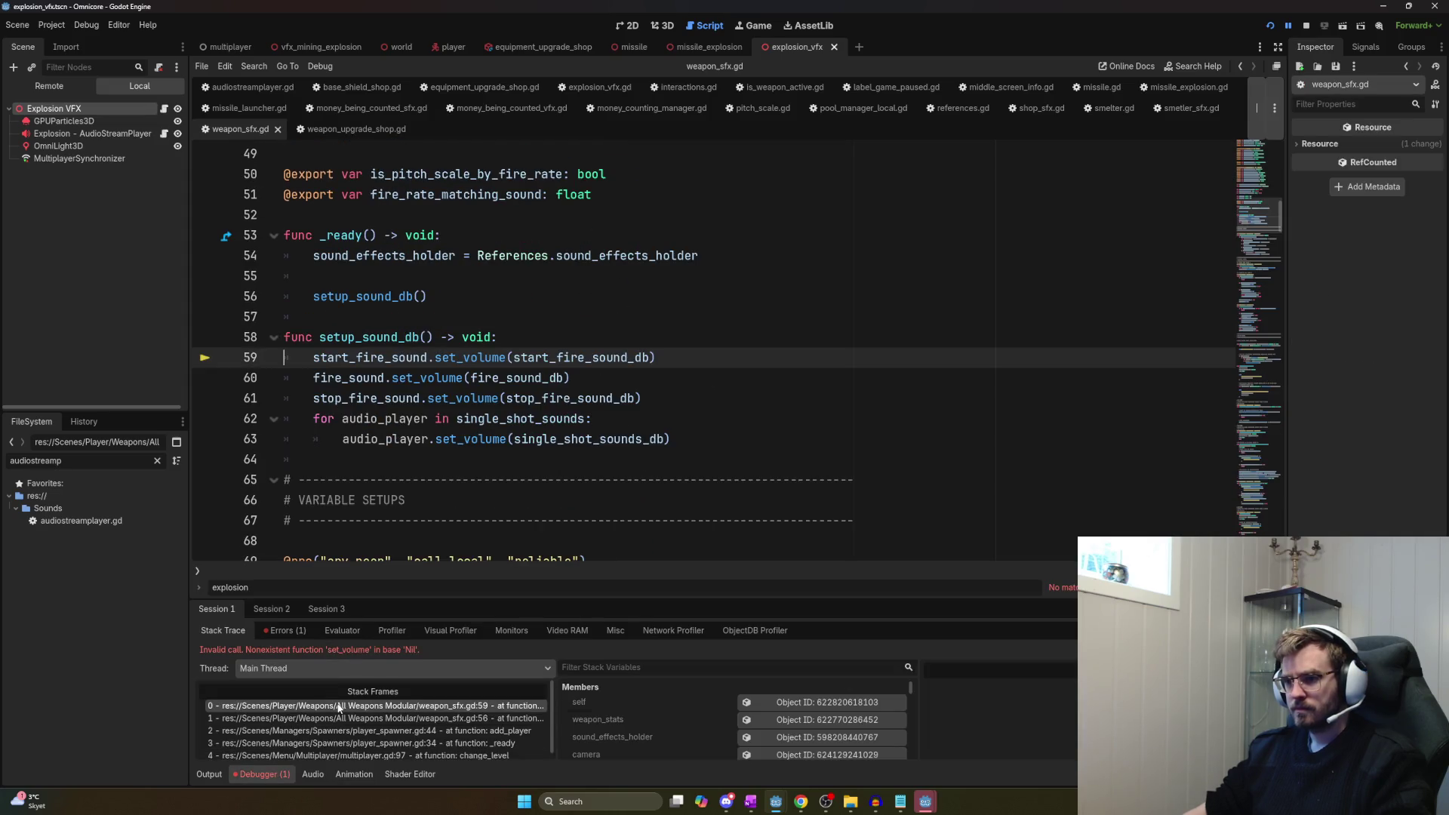
left_click_drag(312, 357, 663, 358)
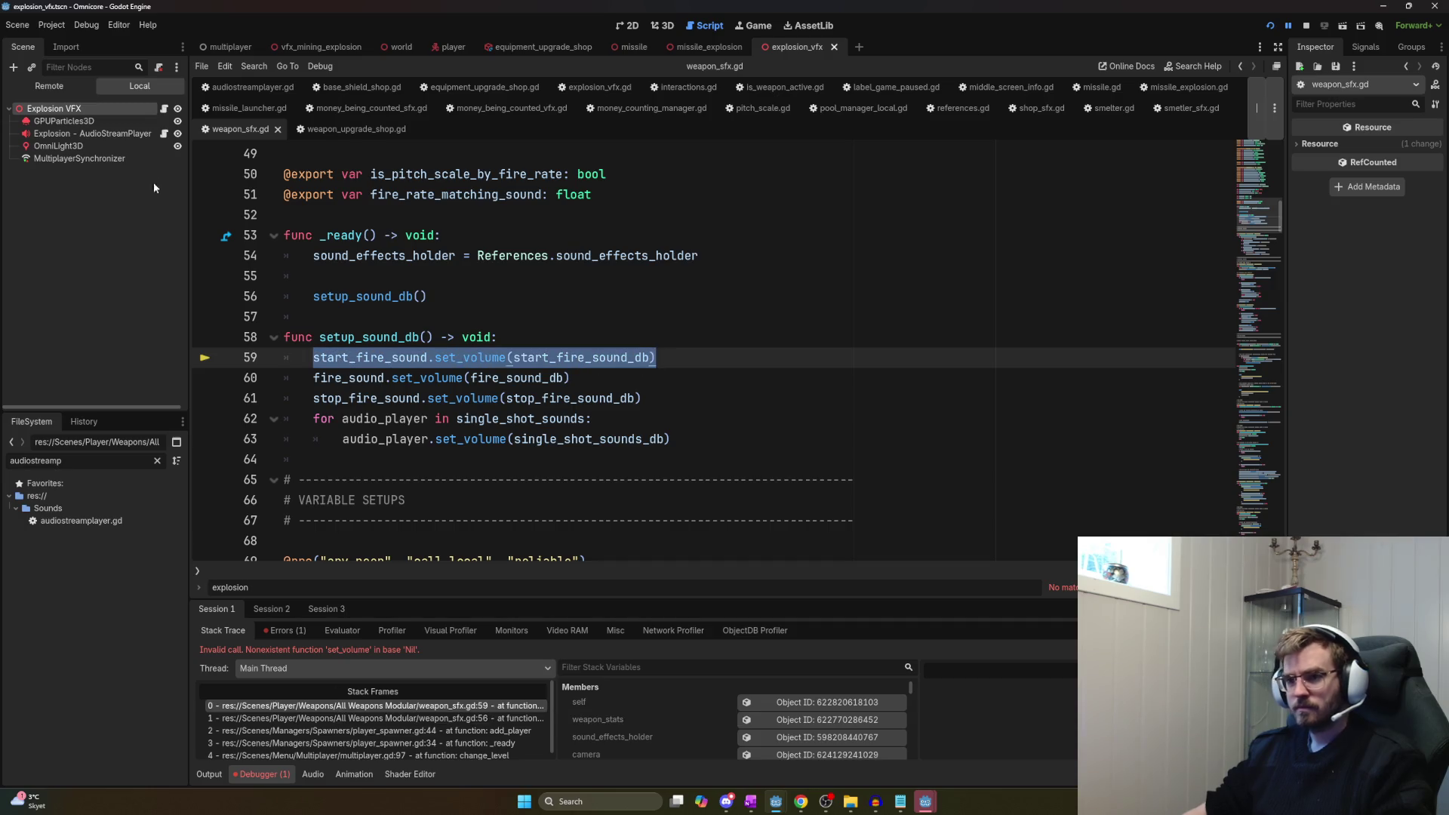
left_click(453, 46)
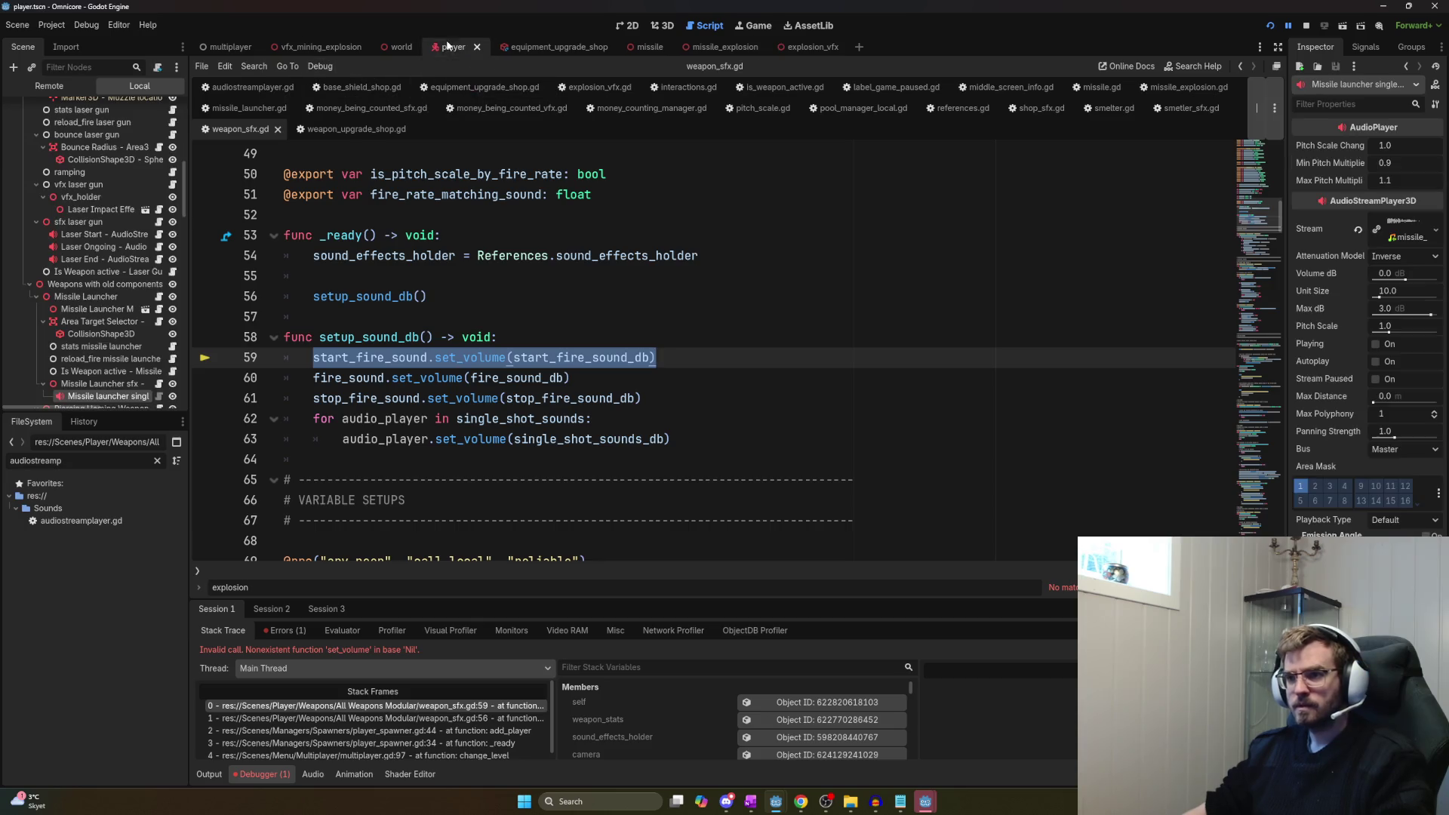
left_click(83, 285)
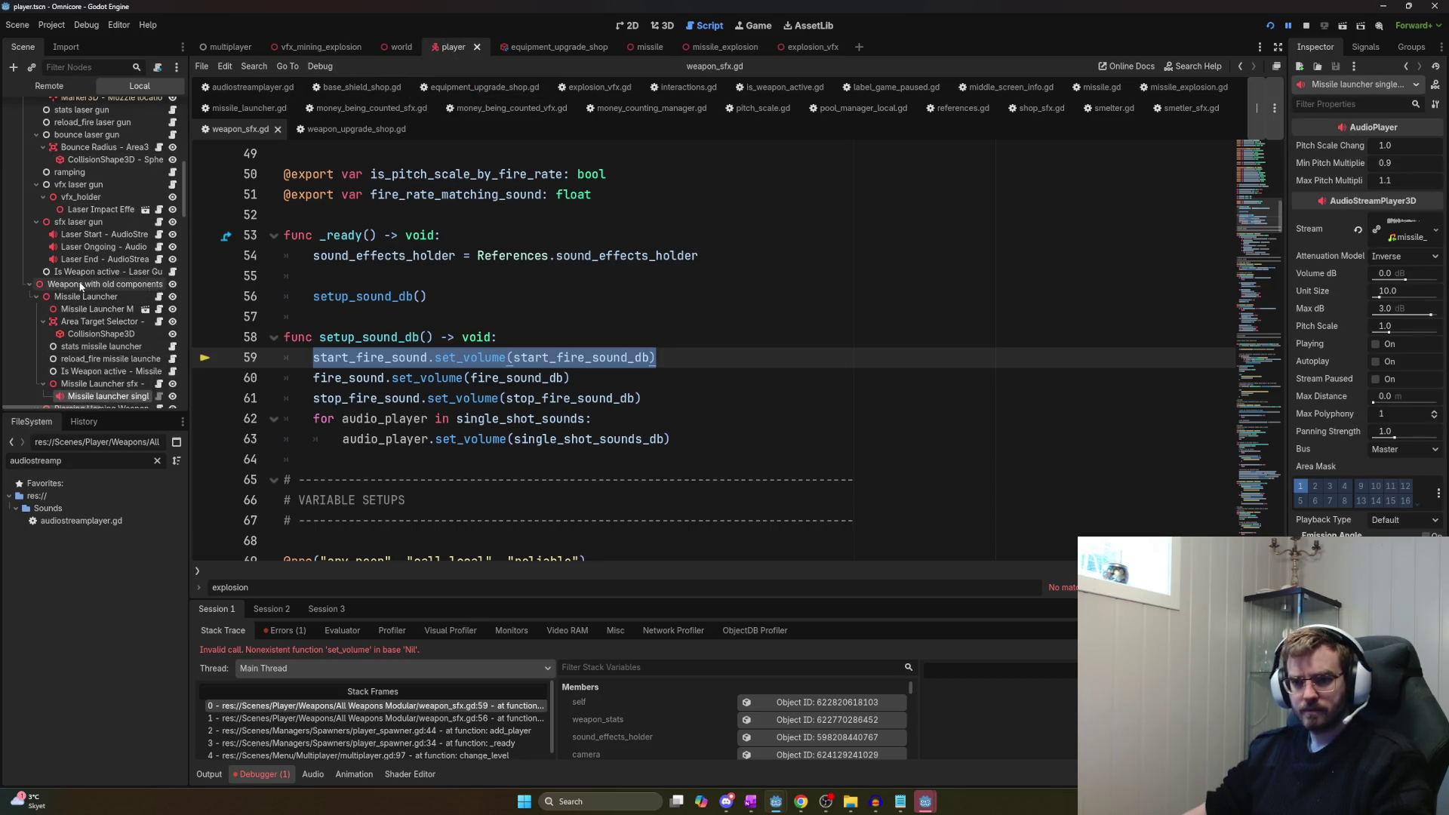
left_click(97, 297)
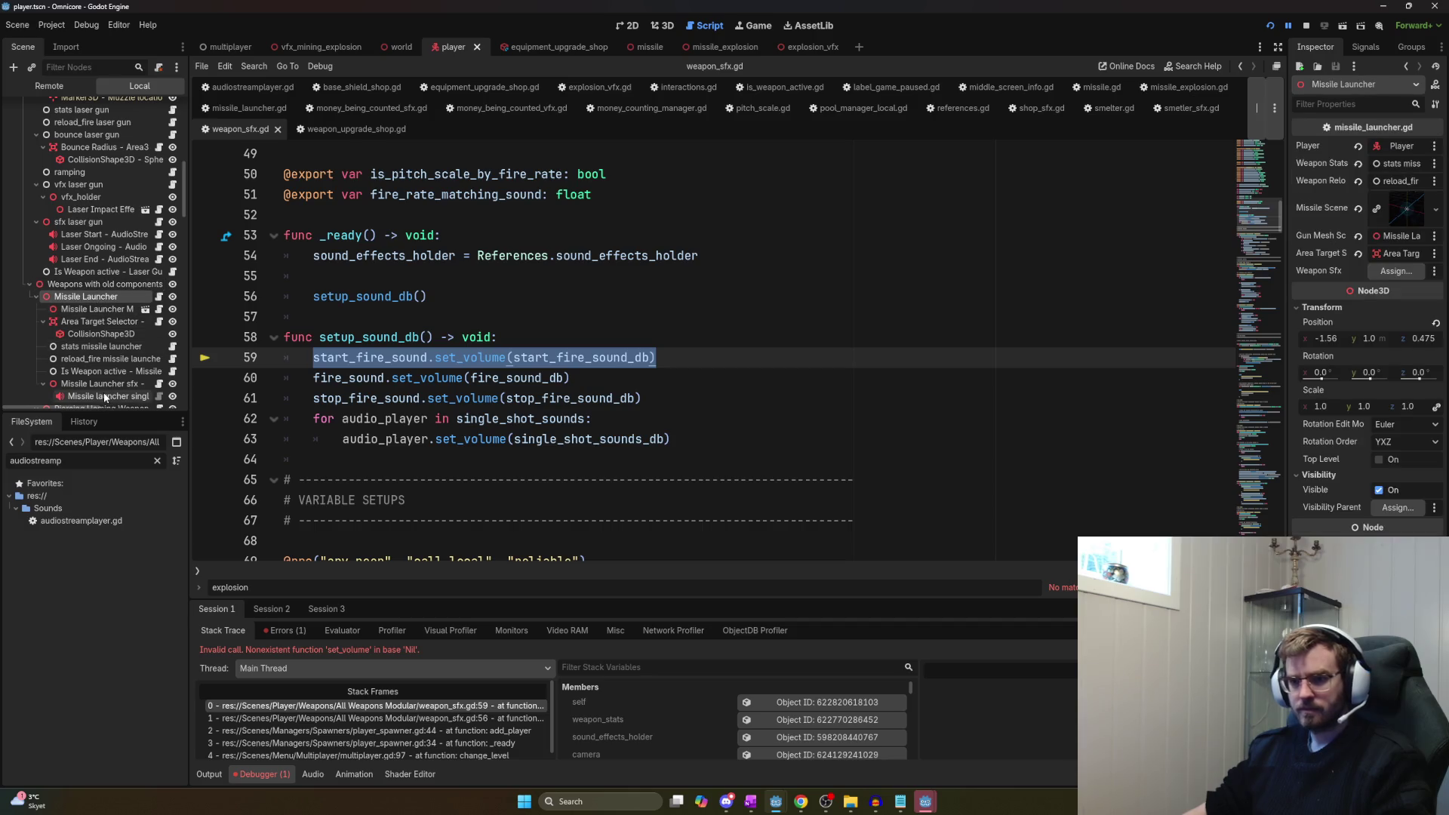
left_click_drag(104, 398, 1392, 270)
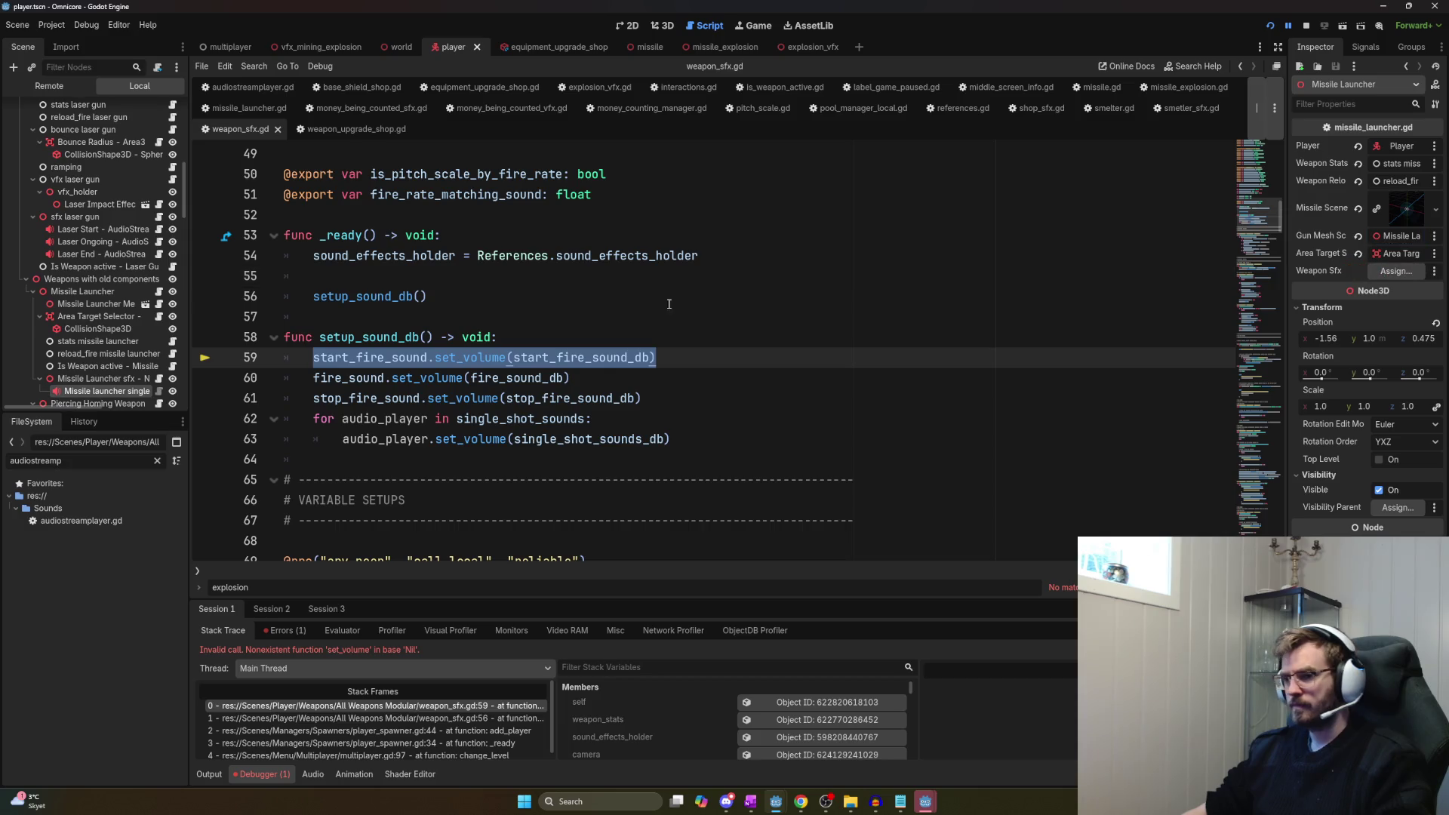
mouse_move(94, 378)
left_mouse_down()
mouse_move(1047, 284)
mouse_move(1407, 270)
left_mouse_up()
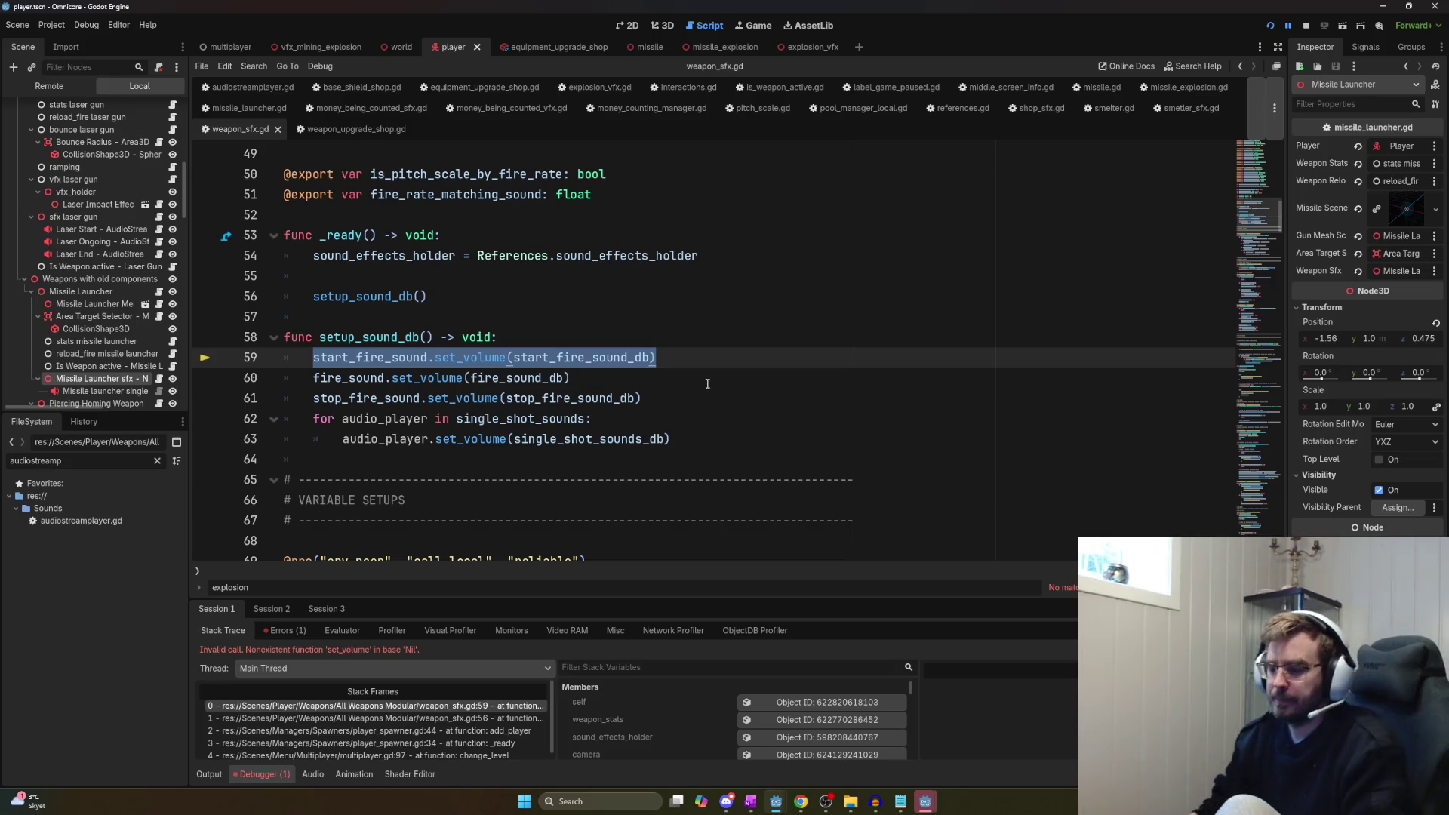
left_click(751, 445)
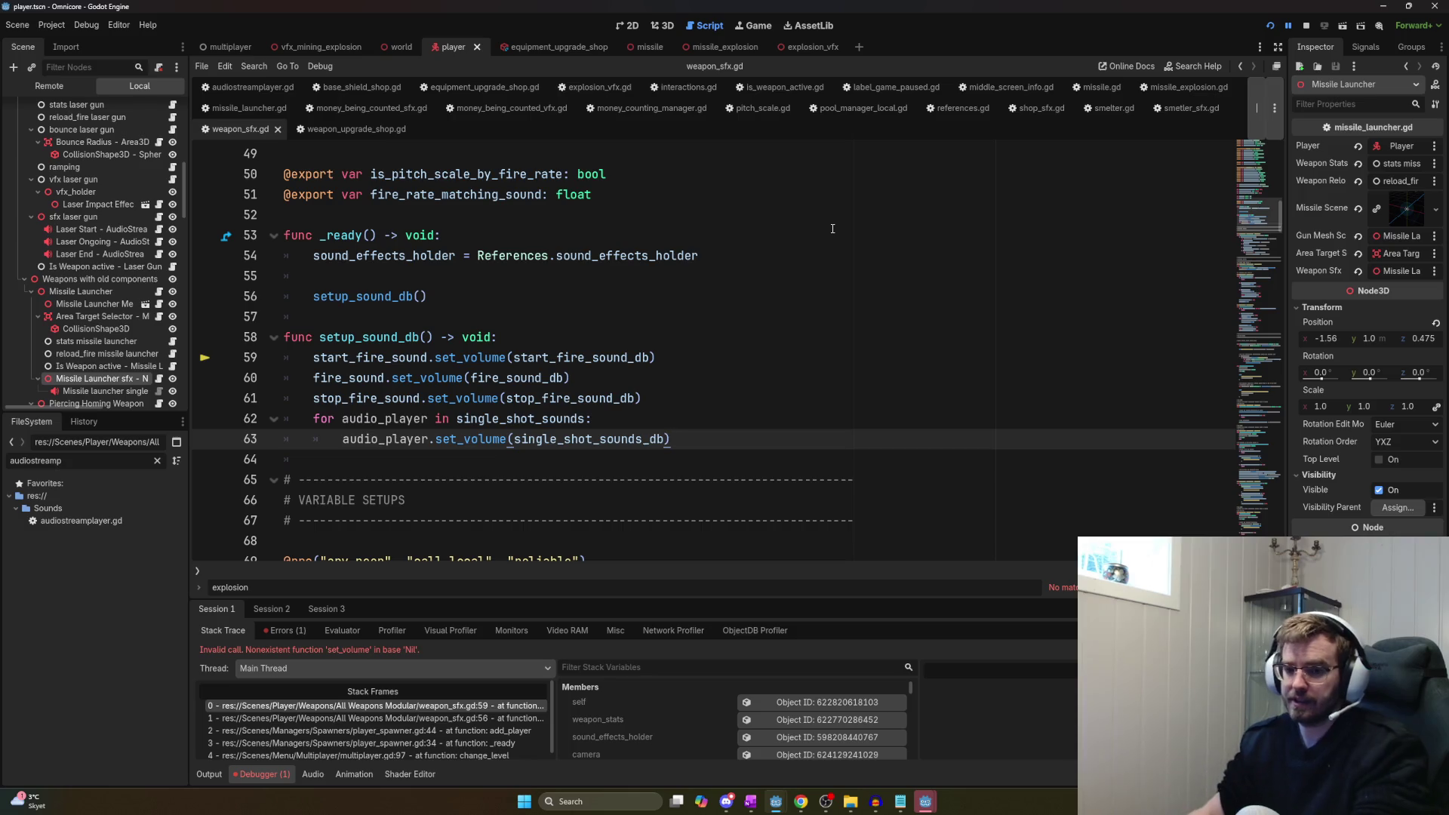
- Review setup_sound_db's three set_volume calls, then rerun the project, which breaks at line 59 again
scroll(621, 446, "down", 1)
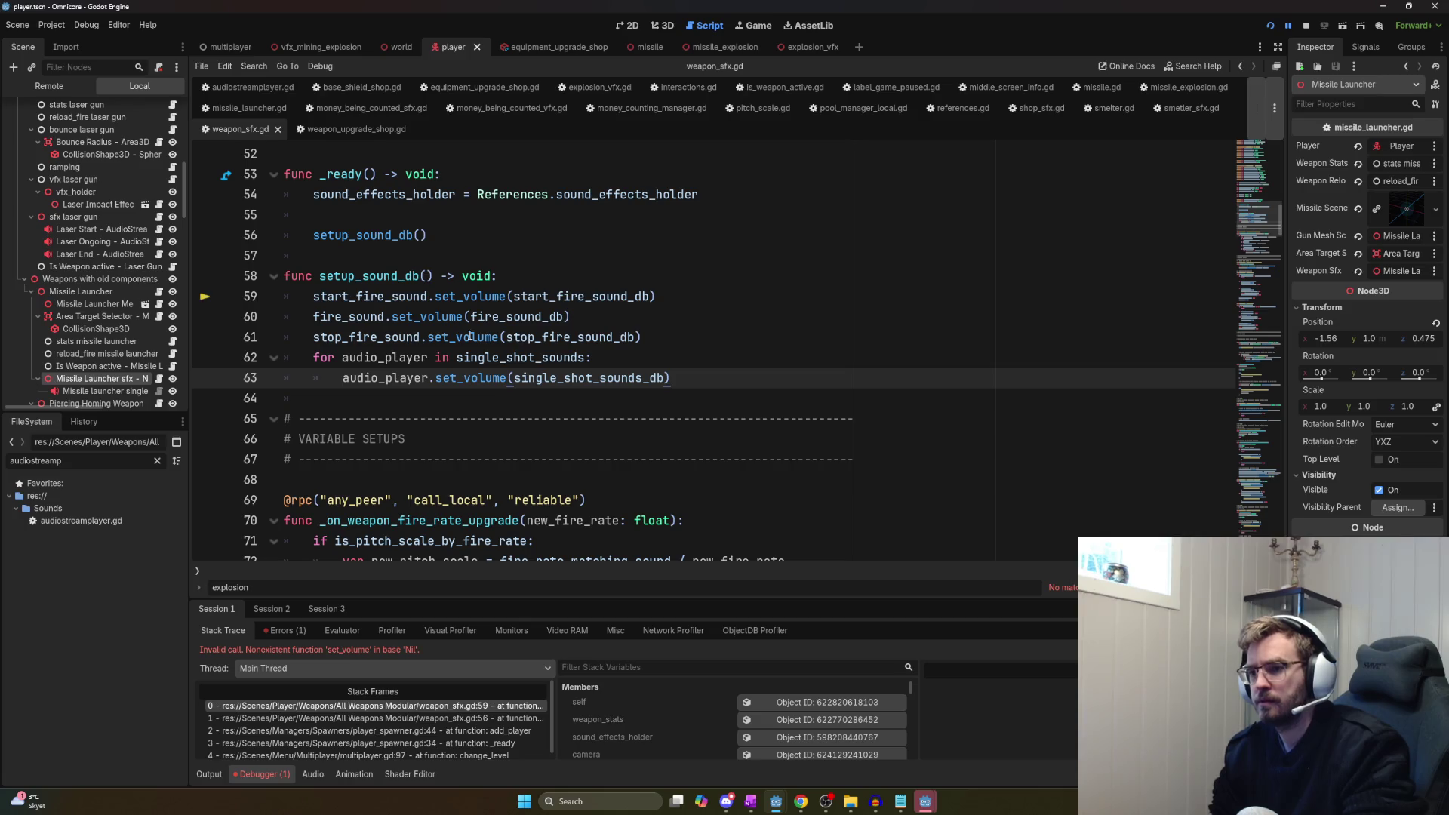
left_click_drag(313, 296, 684, 375)
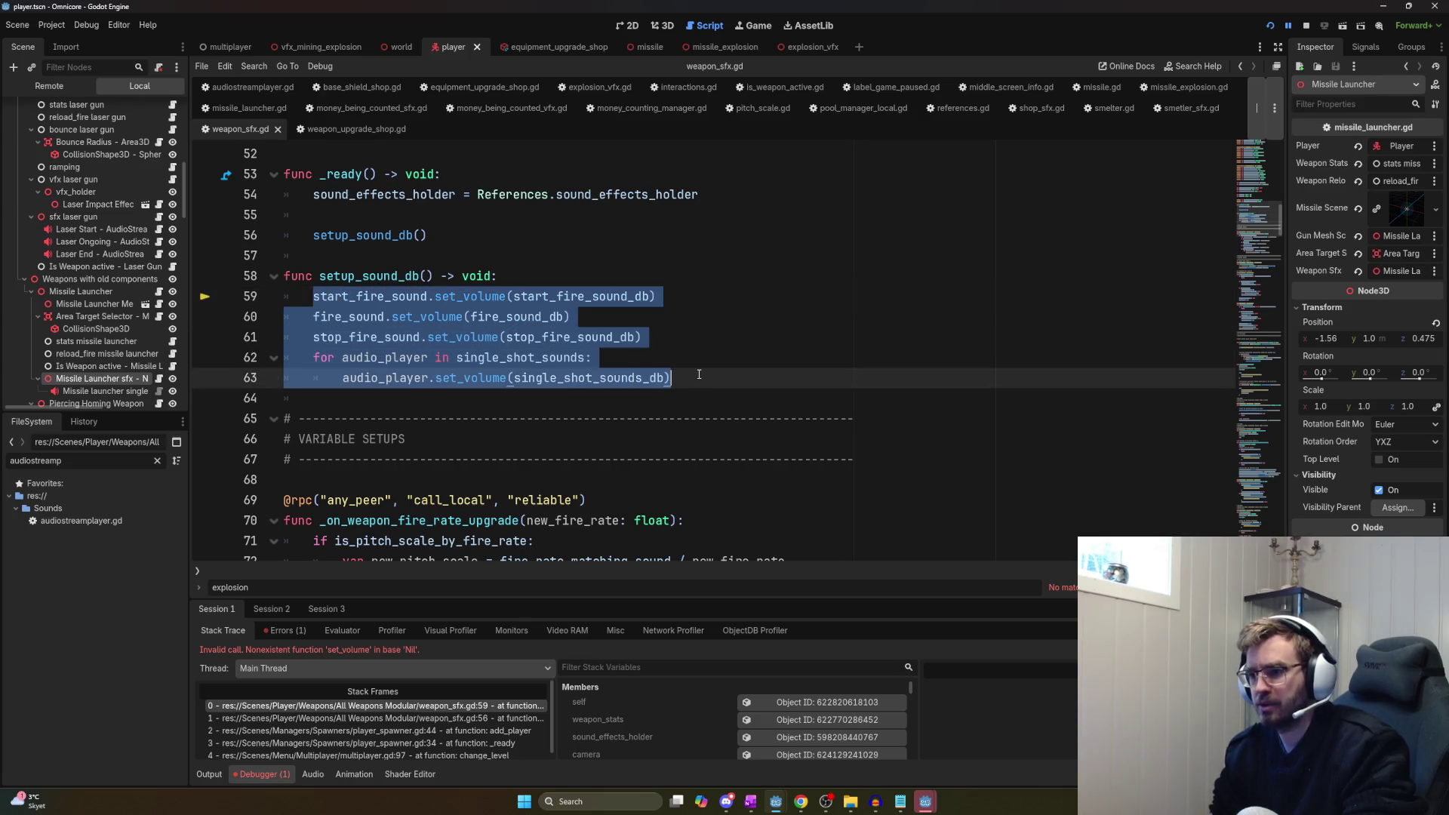
left_click(699, 374)
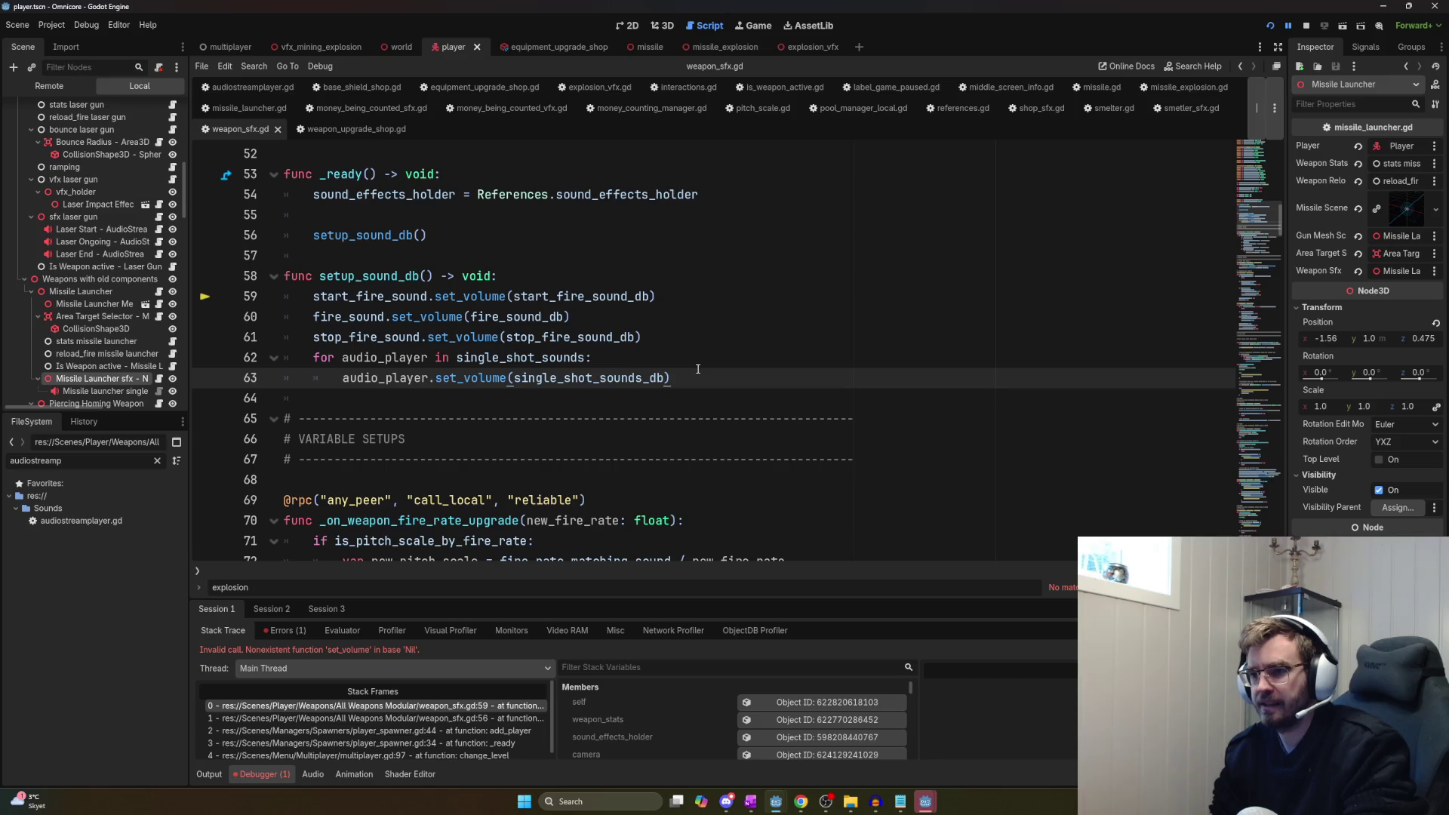
mouse_move(315, 313)
left_mouse_down()
mouse_move(596, 358)
mouse_move(641, 338)
left_mouse_up()
left_click(661, 340)
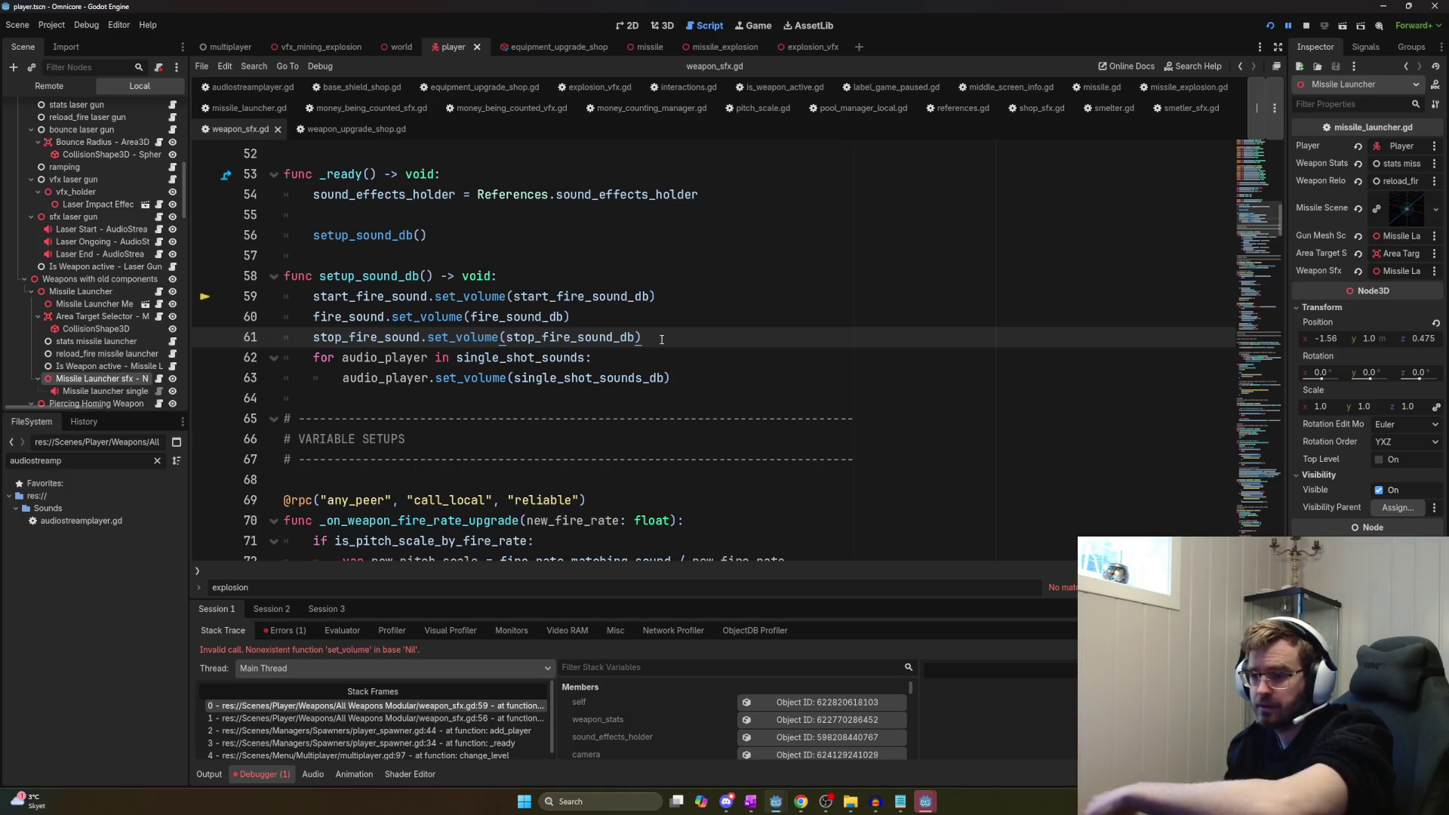
left_click(694, 326)
key("F5")
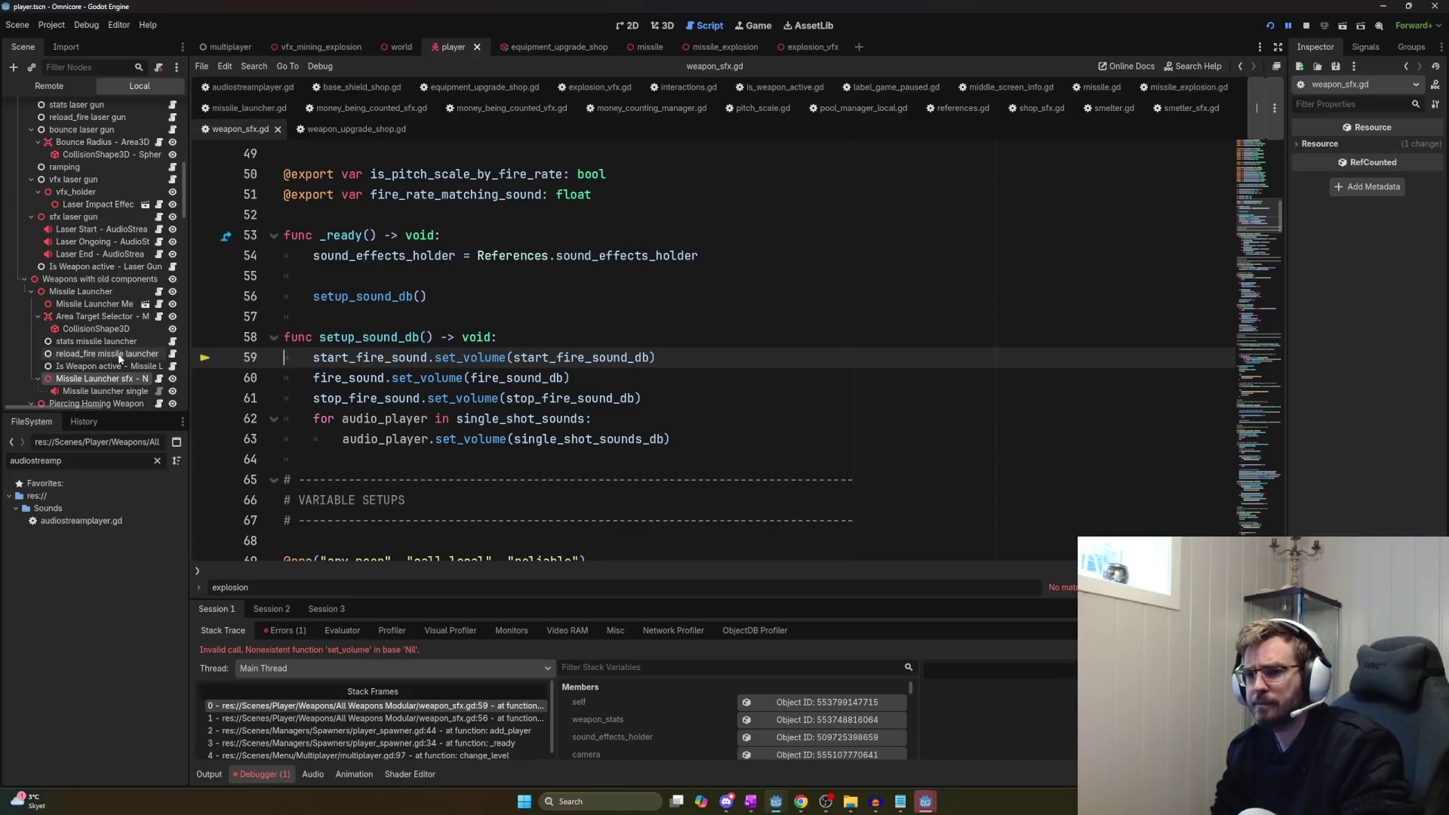
- Check the Missile Launcher sfx node's unassigned sound slots, then start an 'if start_fire_sound:' check in setup_sound_db
left_click(110, 379)
key("Escape")
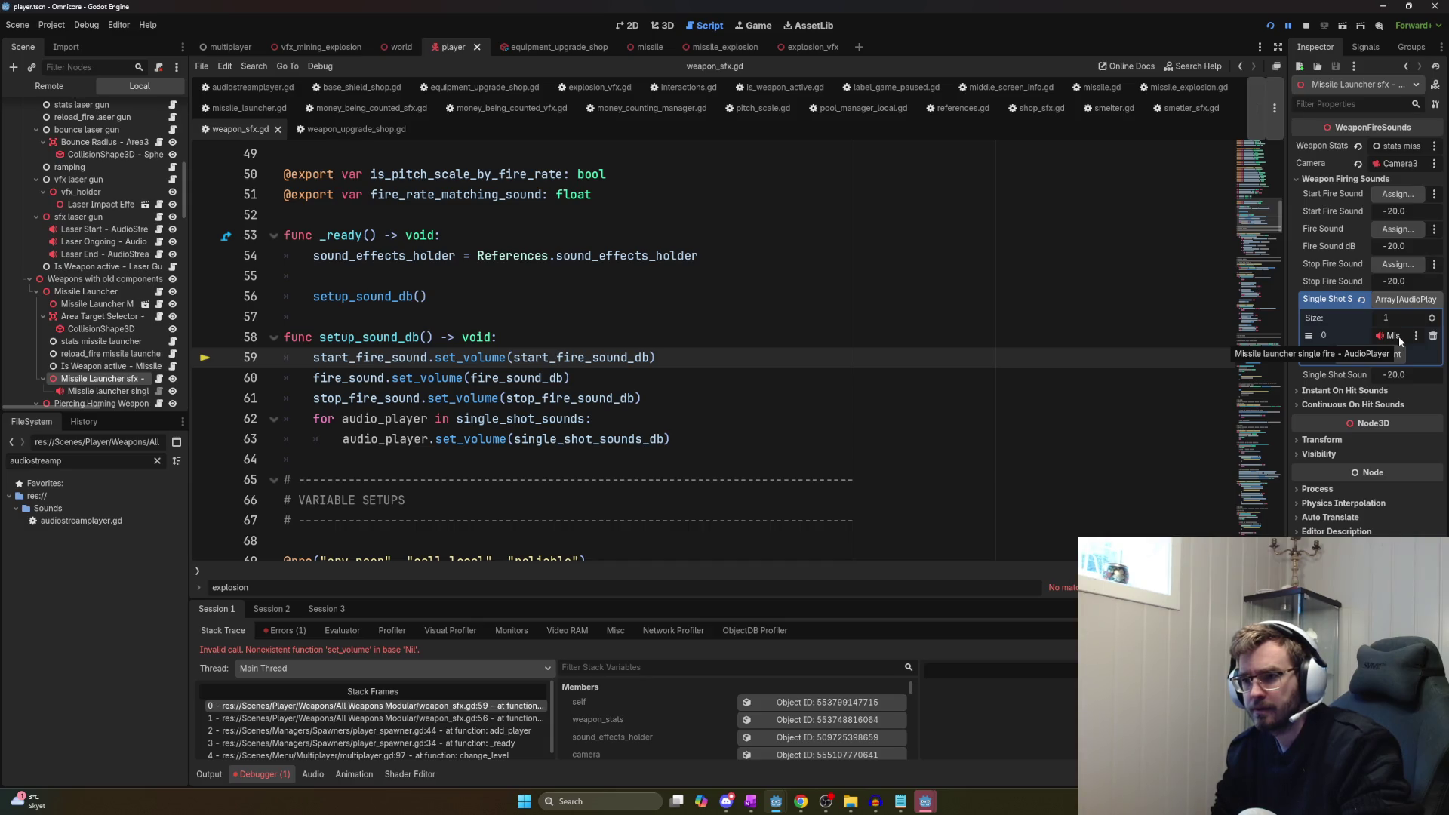
left_click(675, 346)
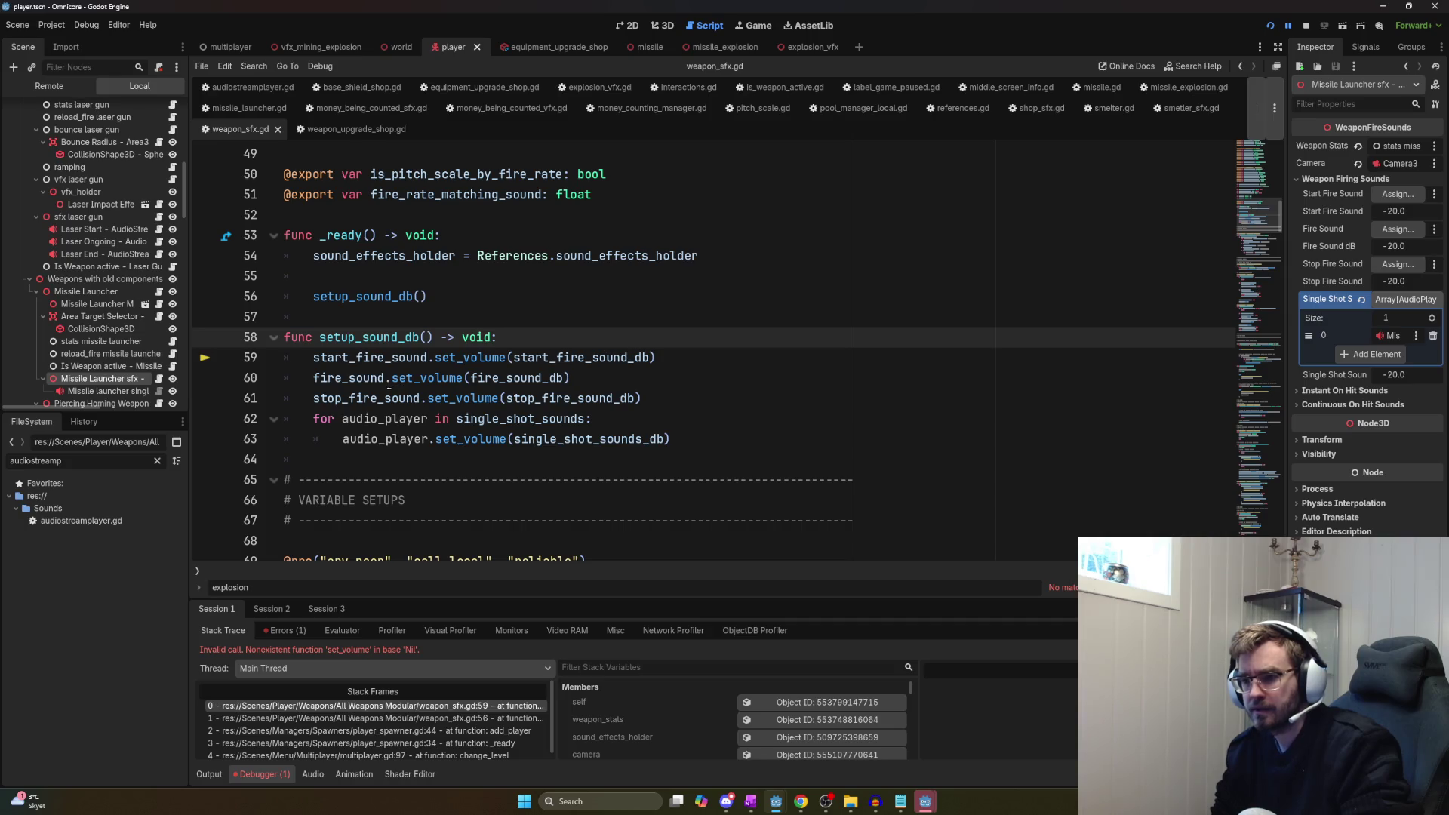
key("Return")
type("if start_fire_sound")
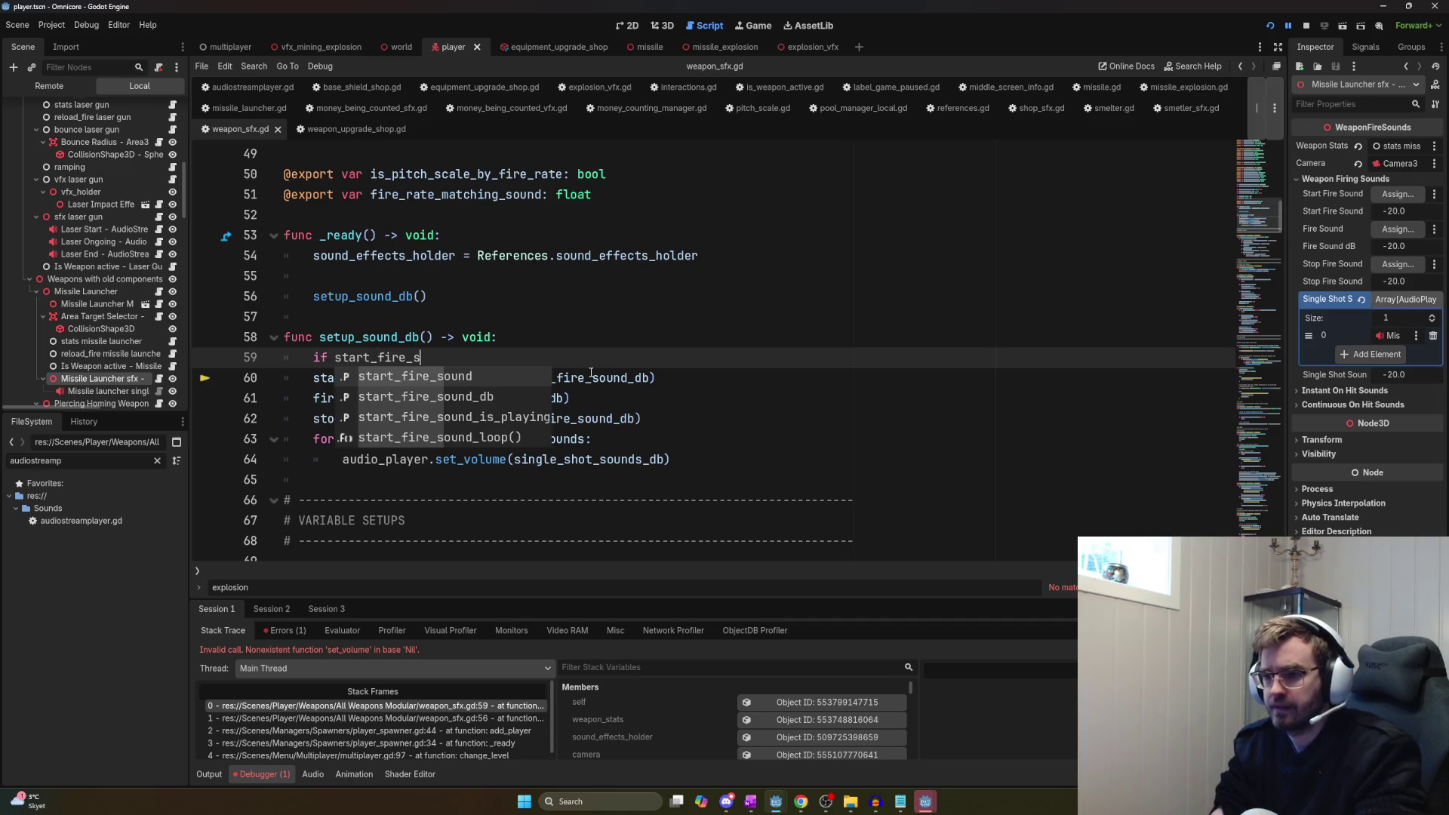
type(":")
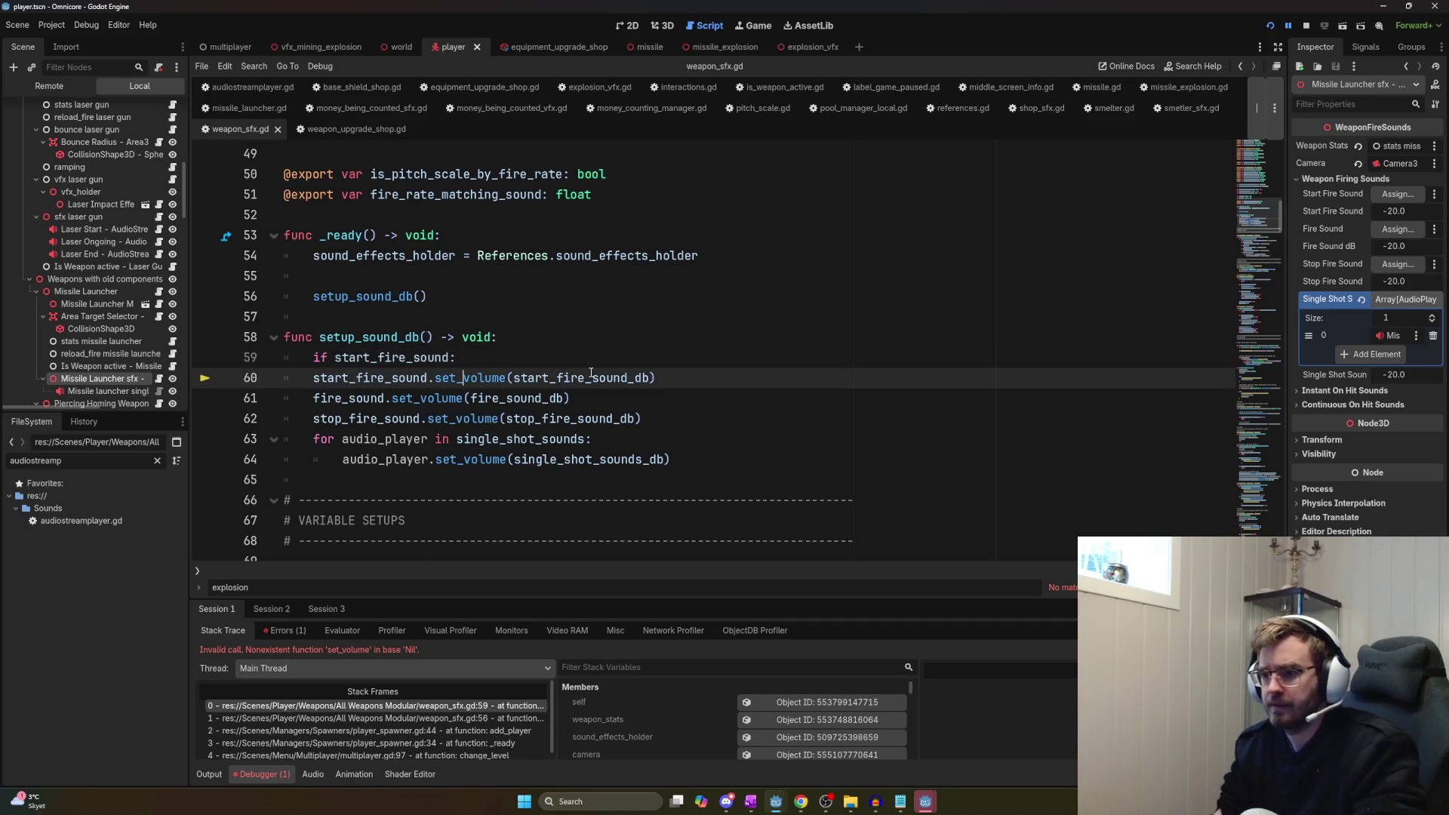
- Indent the start_fire_sound set_volume call under its if check
key("shift+Down")
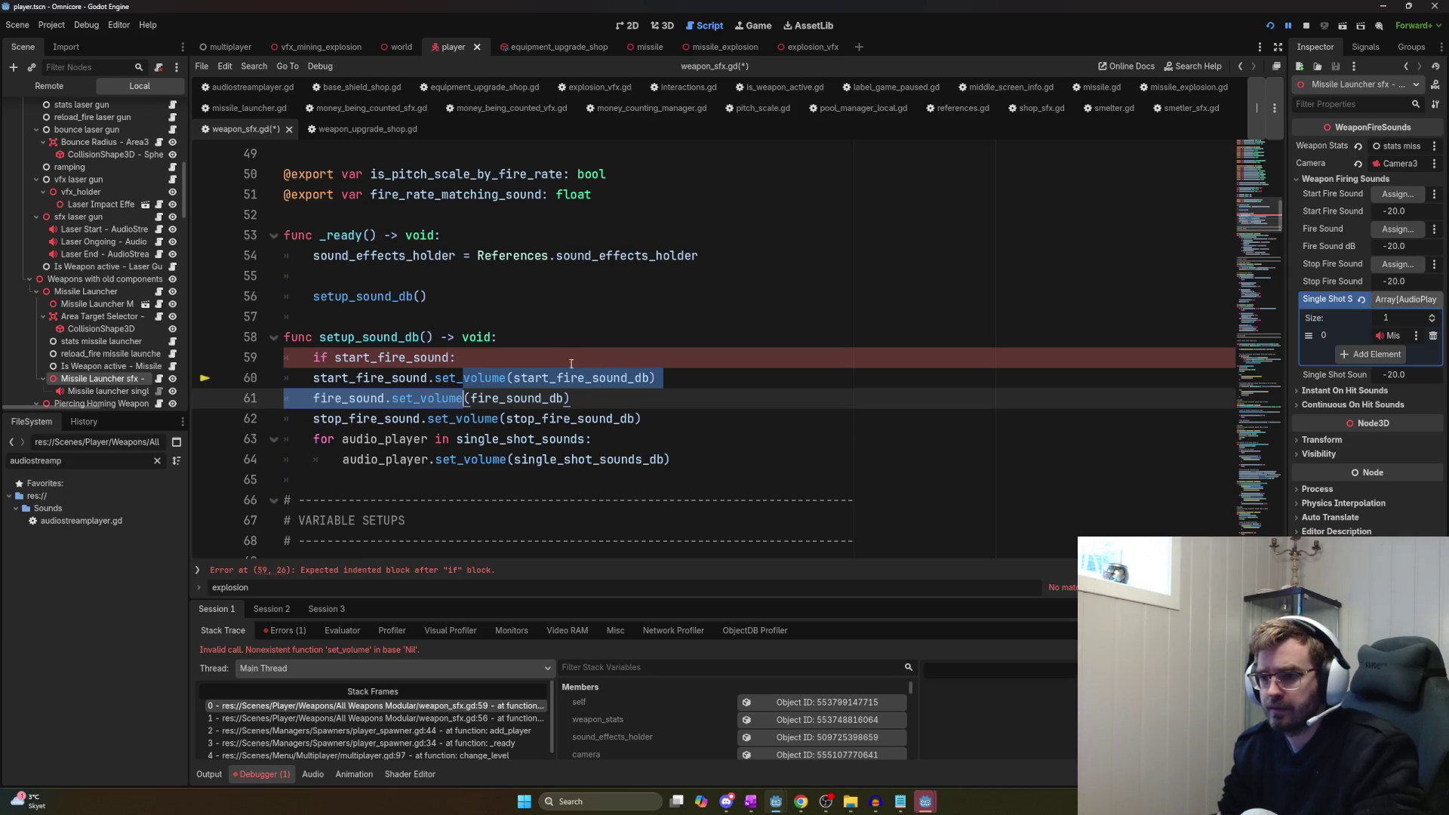
left_click(313, 378)
key("Tab")
key("Down")
key("Return")
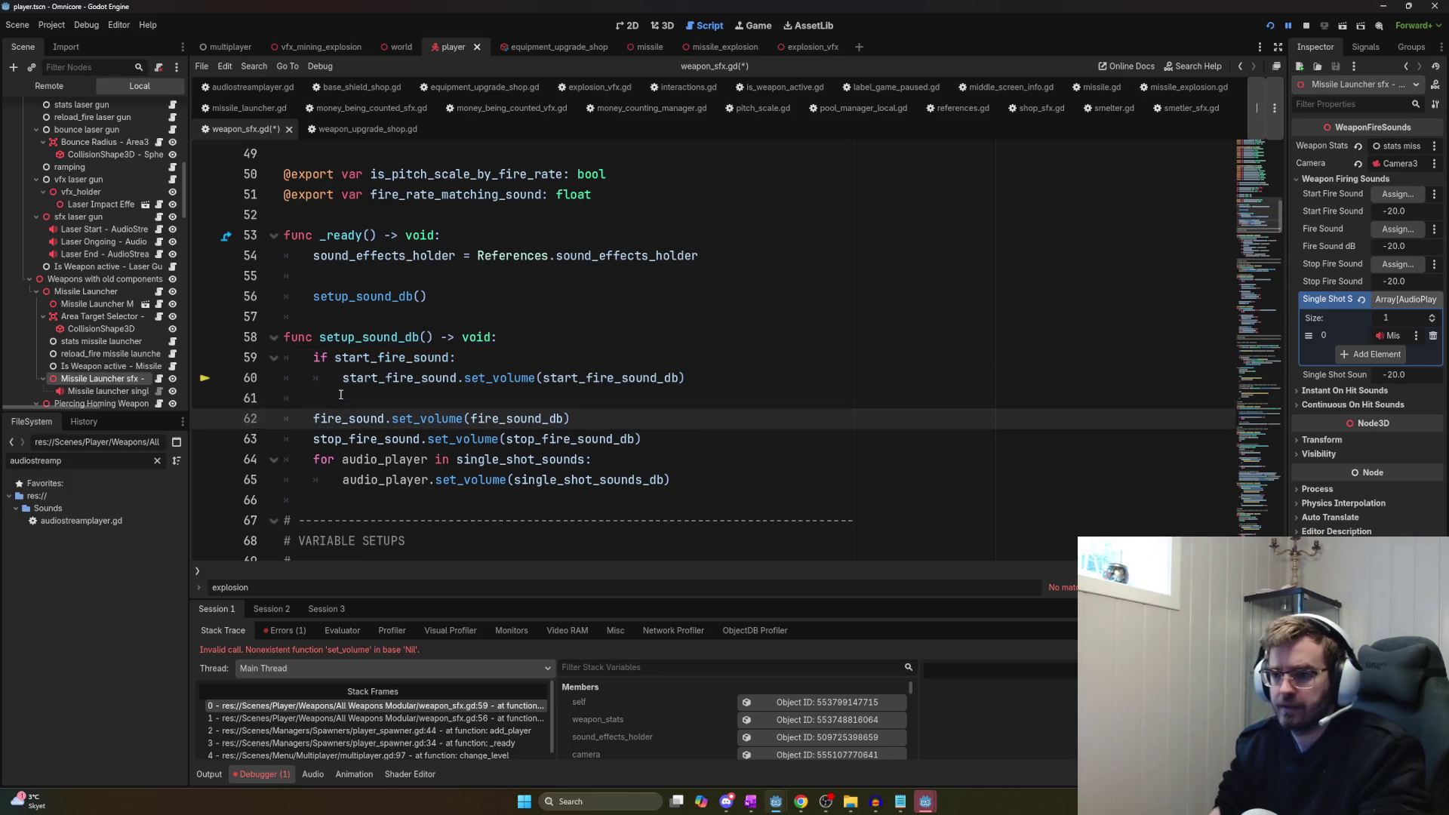
- Add an 'if fire_sound:' check with the fire_sound set_volume call indented beneath it
type("if fire_s")
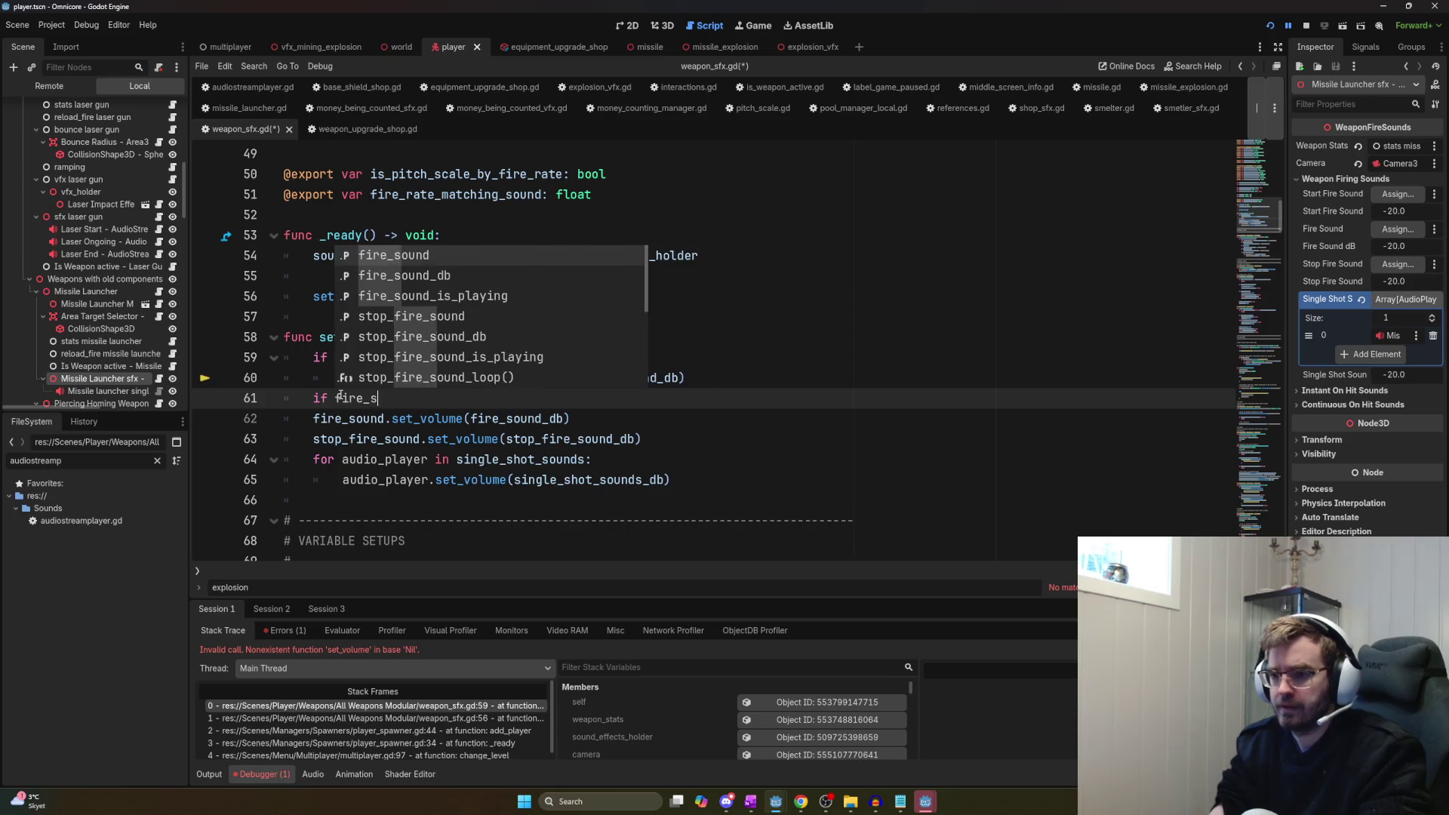
key("Return")
type(":")
key("shift+Down")
key("Tab")
key("Up")
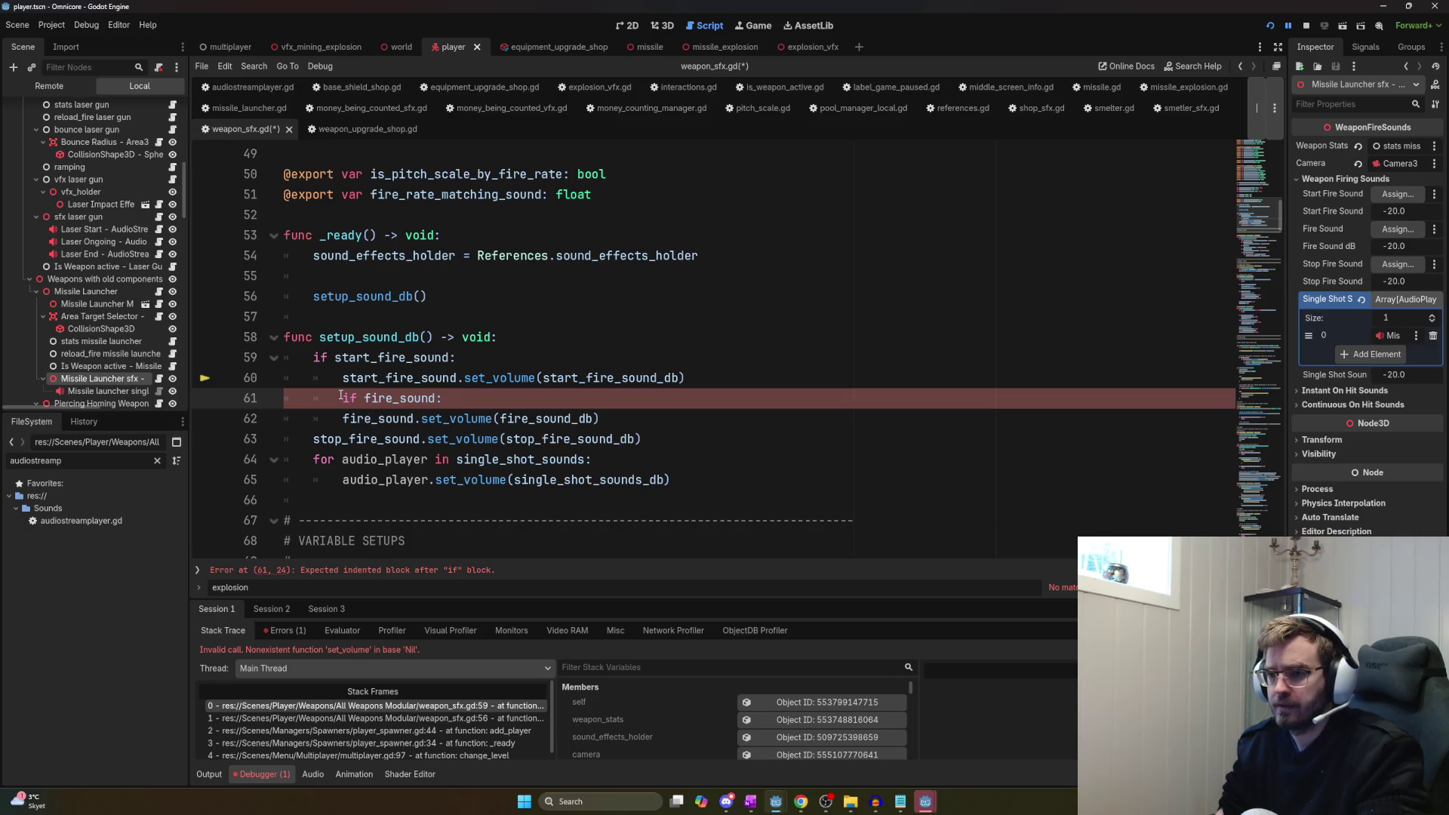
key("shift+Tab")
key("Down")
key("Down")
key("Up")
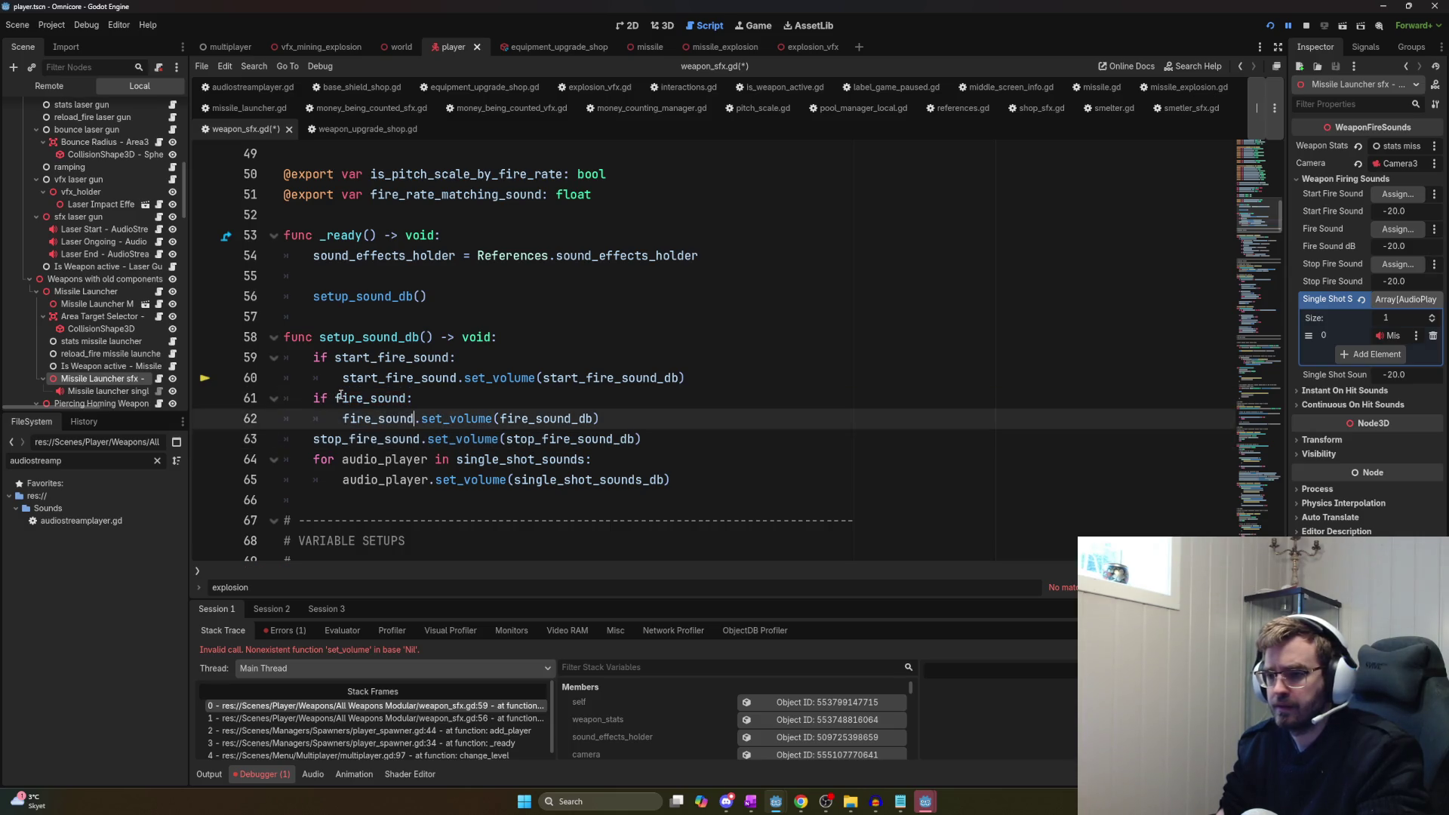
- Add an 'if stop_fire_sound:' guard around its set_volume call and remove the leftover blank line
key("End")
key("Return")
key("BackSpace")
type("if stop_")
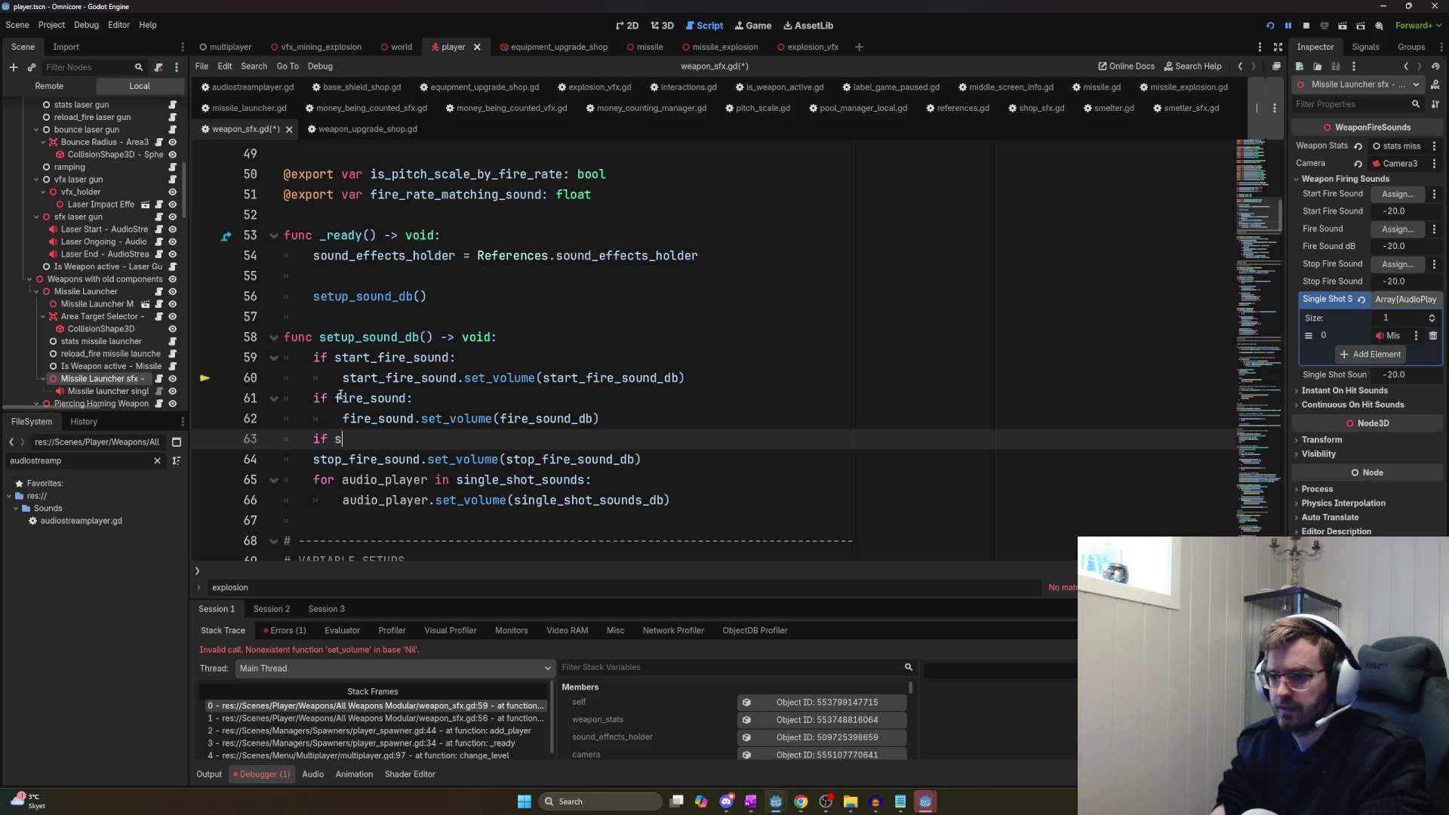
type("fire_sound:")
key("Return")
key("Down")
key("Home")
key("shift+End")
key("Tab")
key("Up")
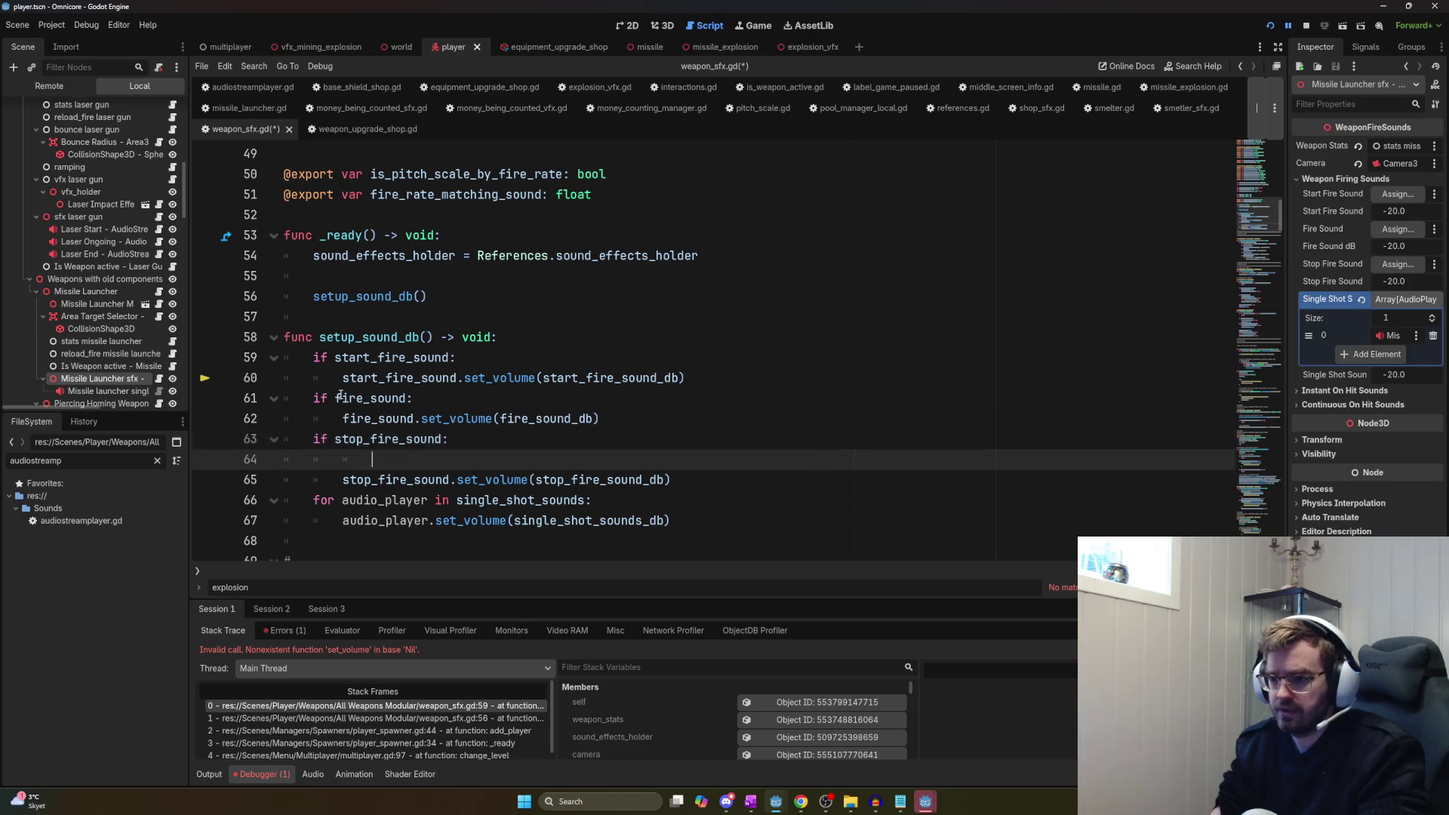
key("BackSpace")
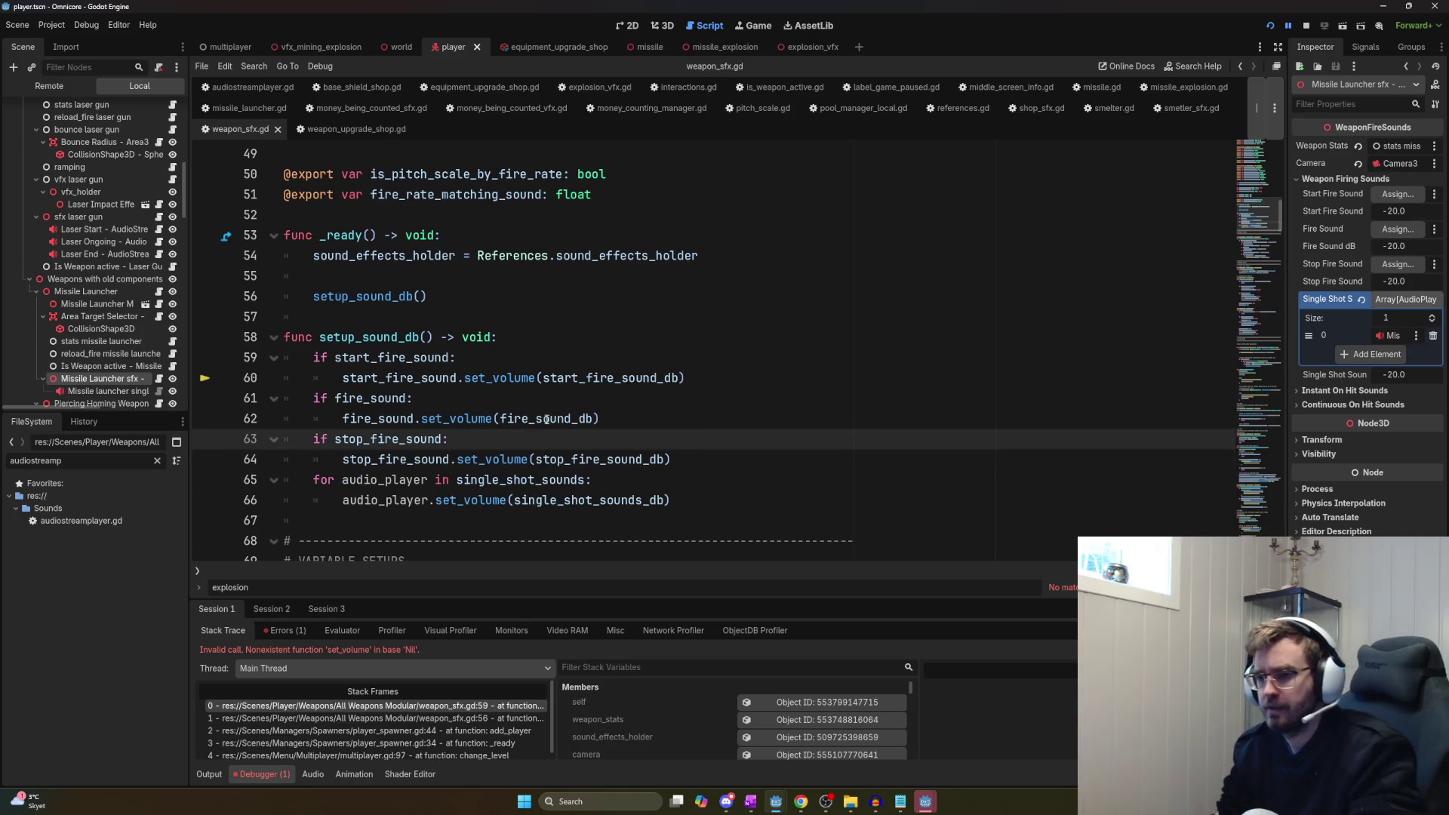
- Run the project and host a game to test the fix
key("F5")
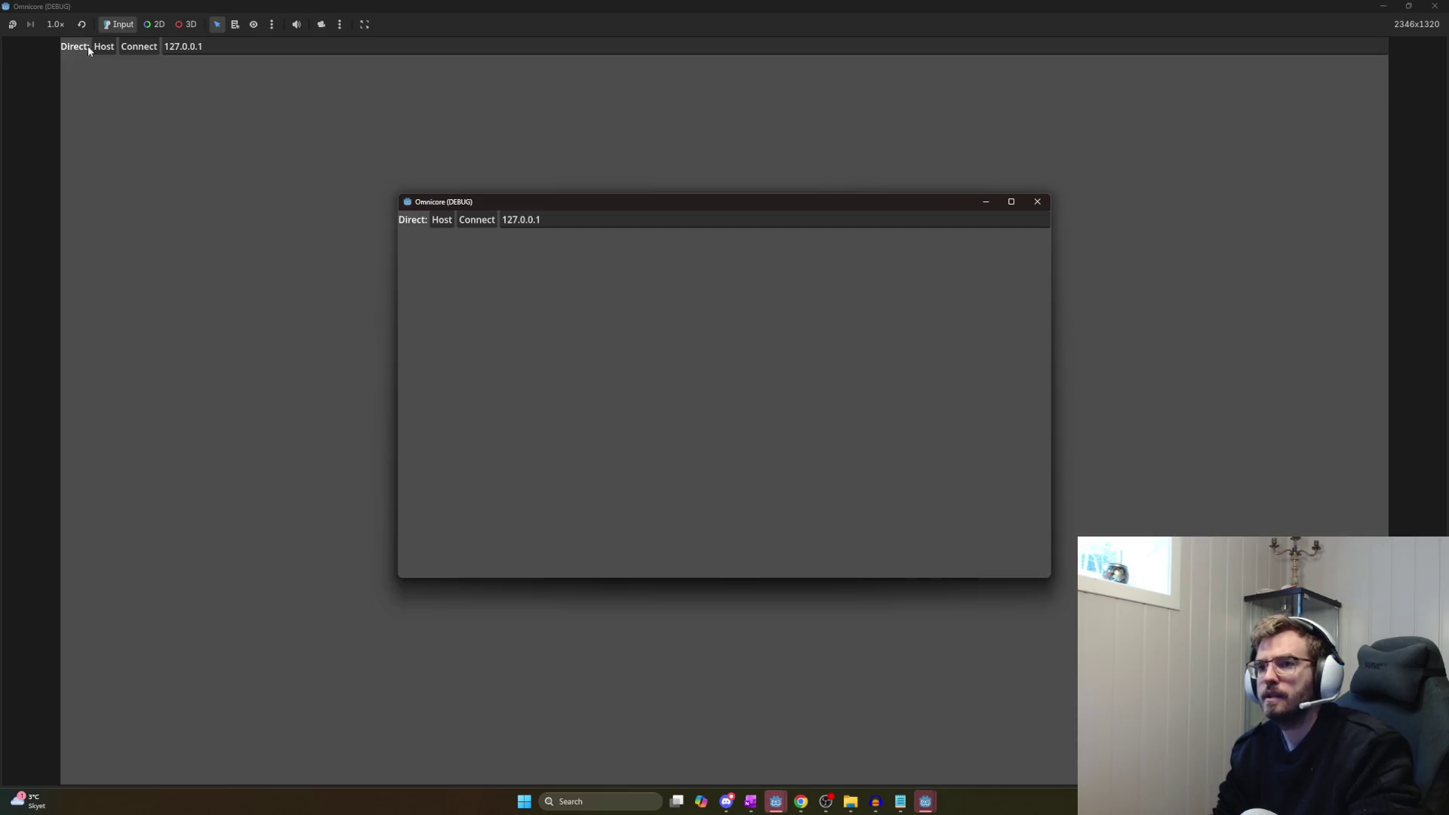
left_click(98, 47)
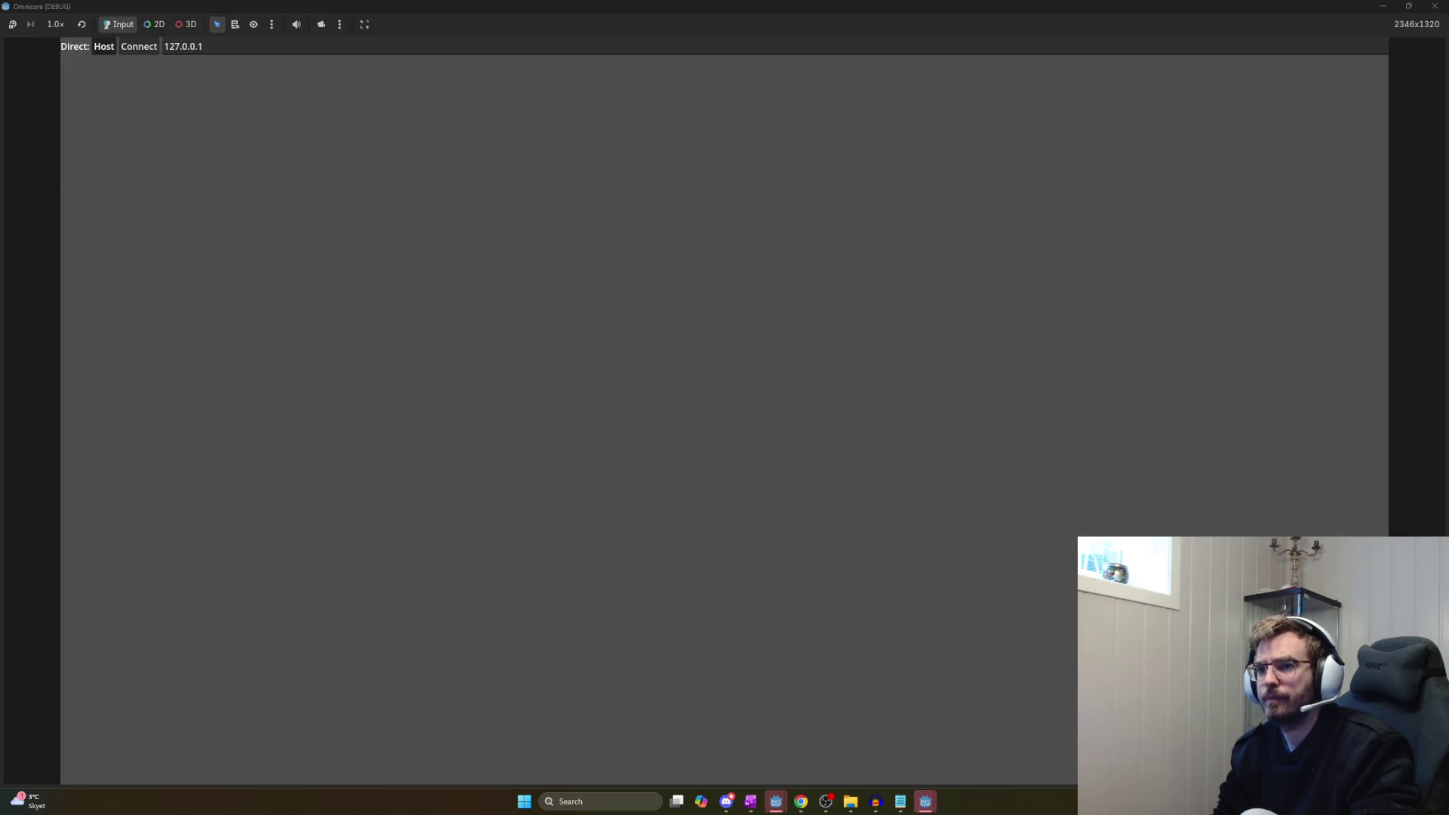
left_click(104, 47)
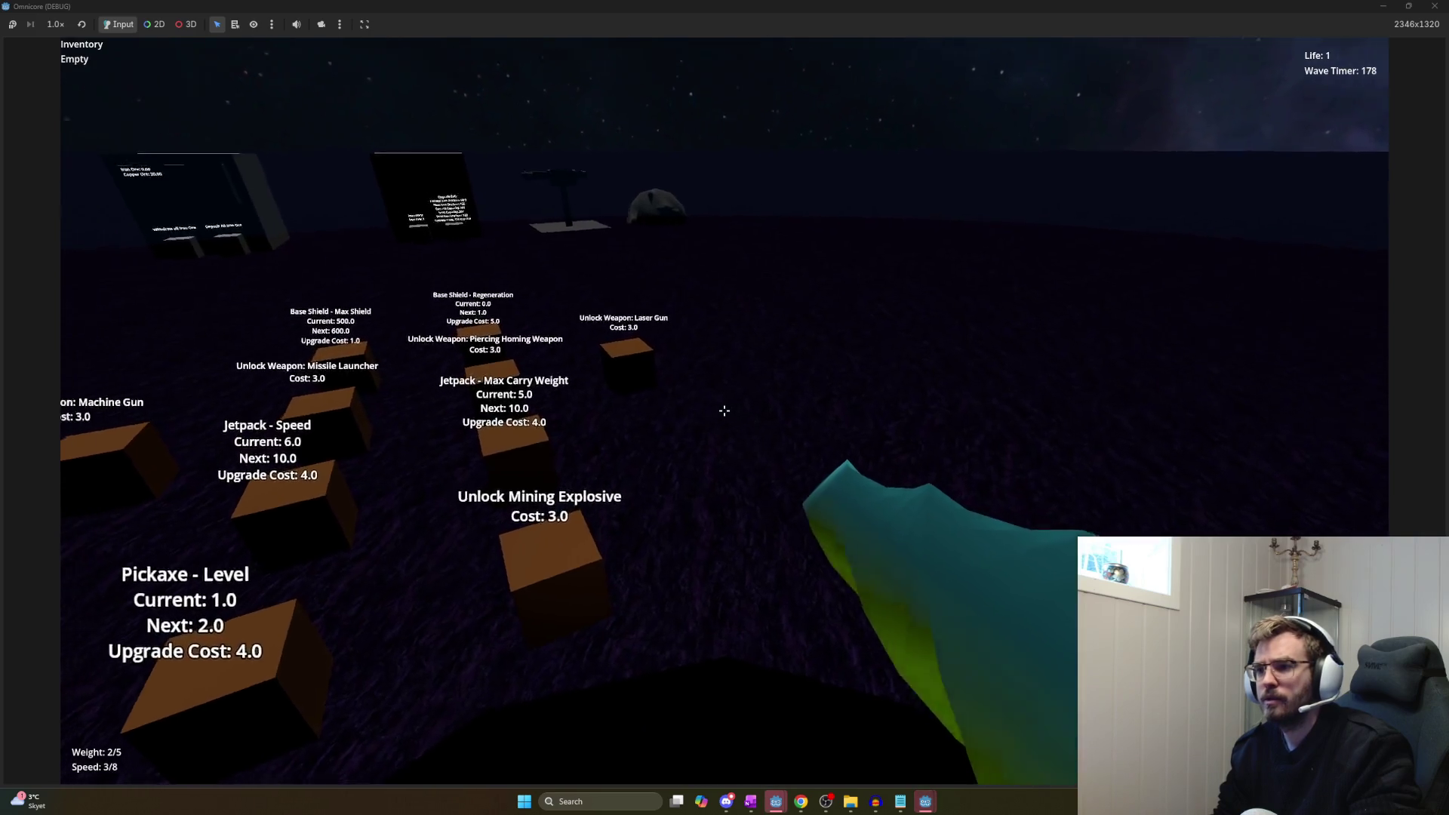
- Walk past the Laser Gun and Base Shield upgrade boxes and fly up through the bowl
key("w")
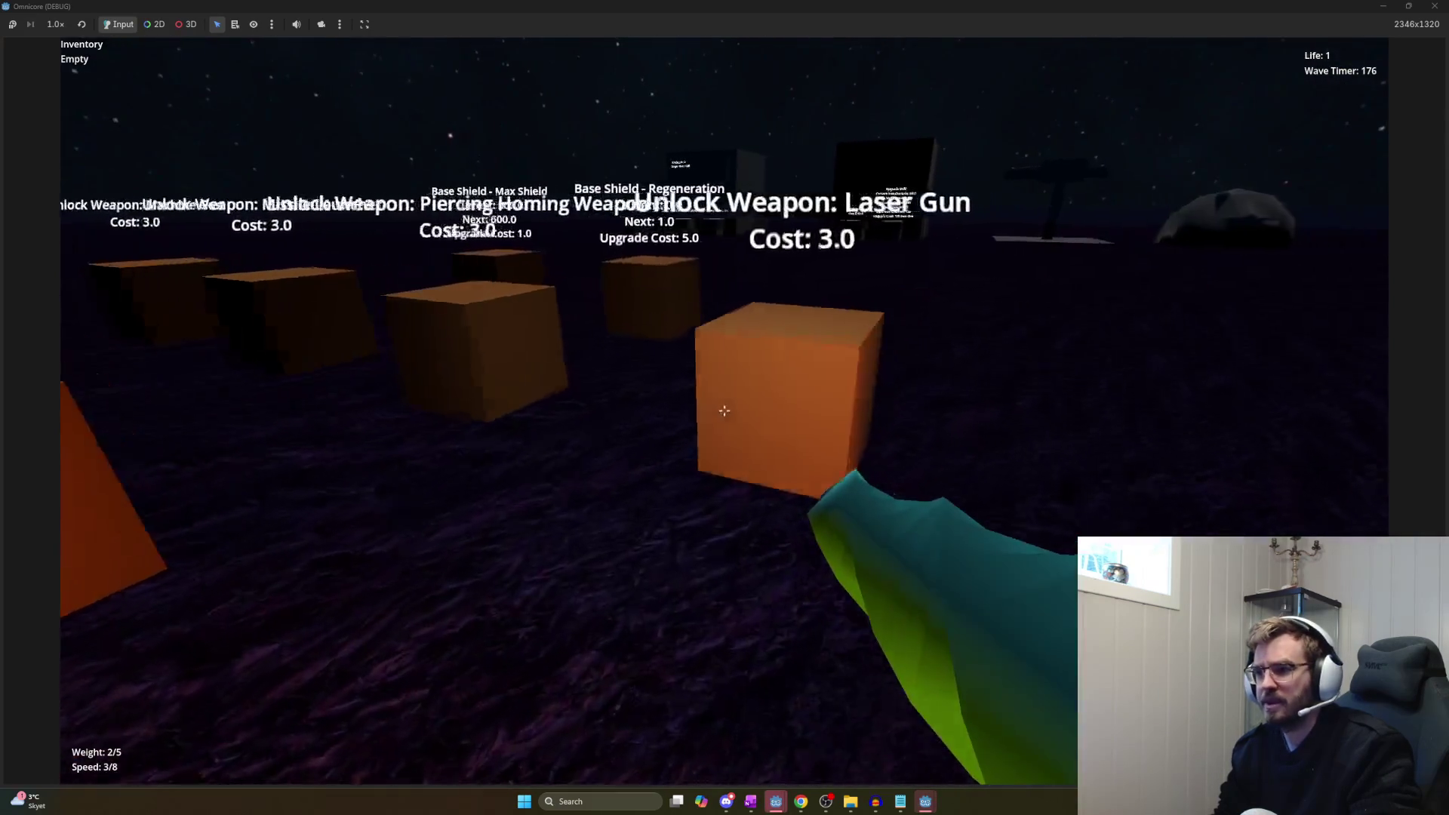
key("w")
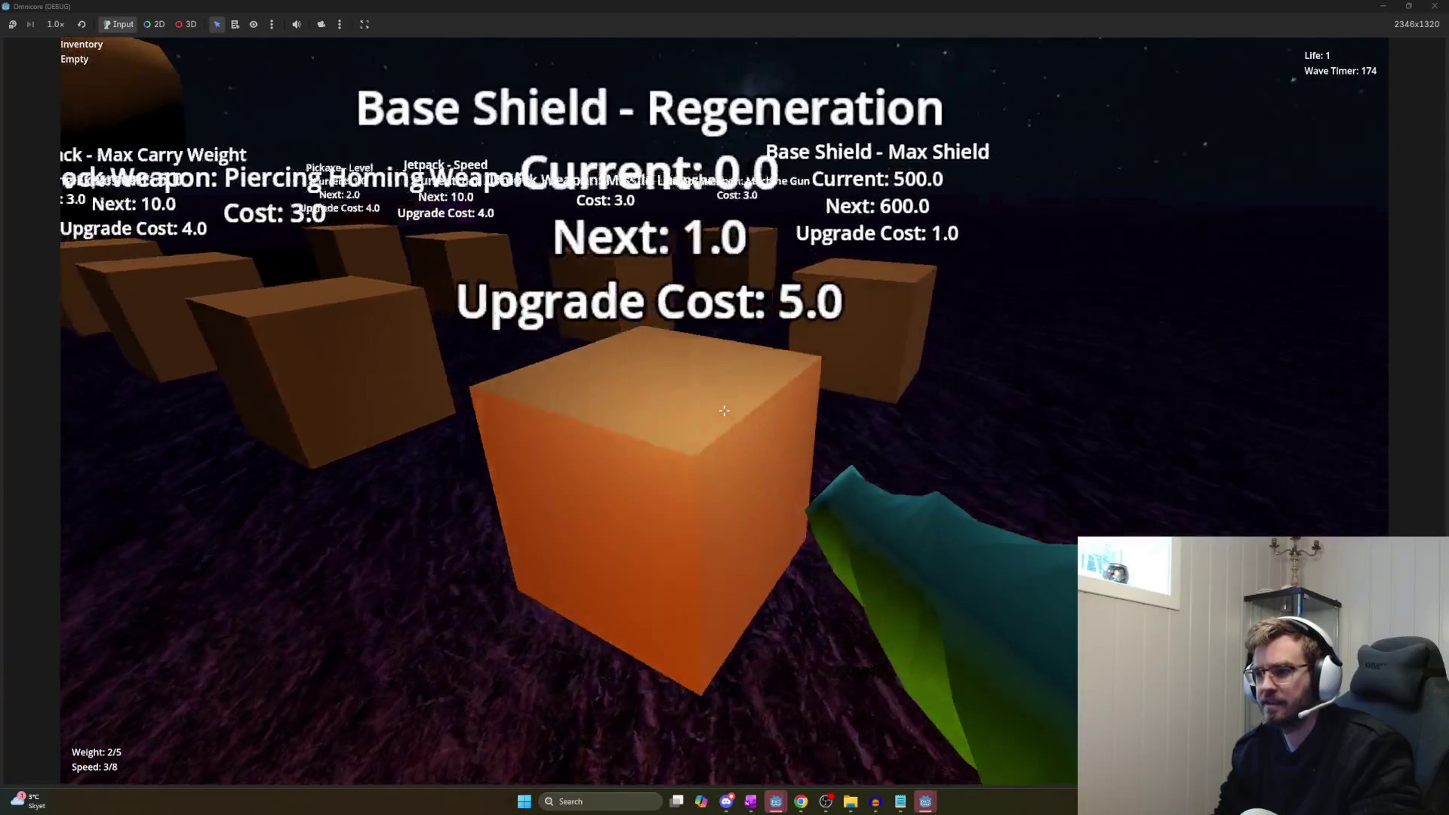
key("w")
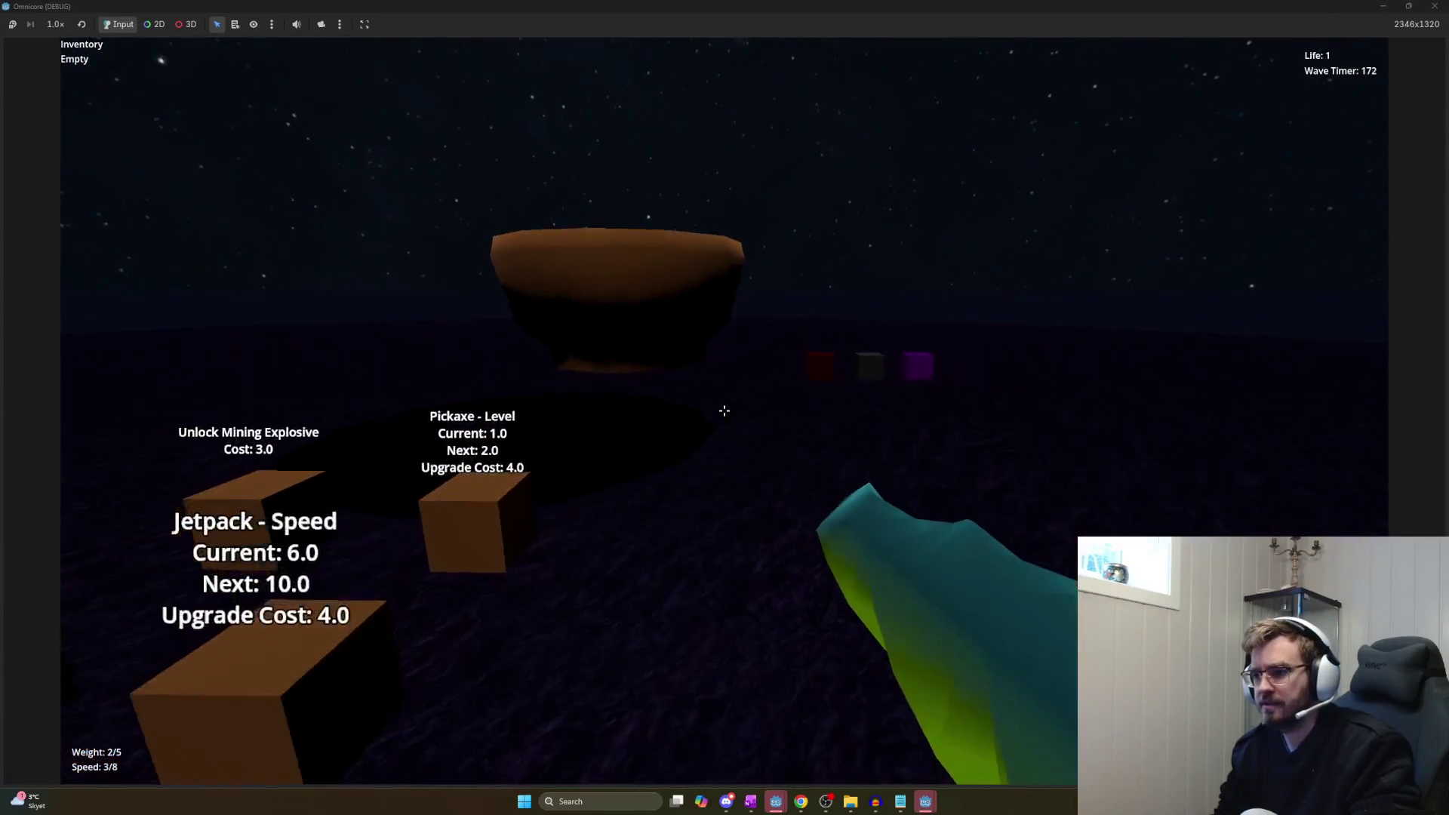
key("w")
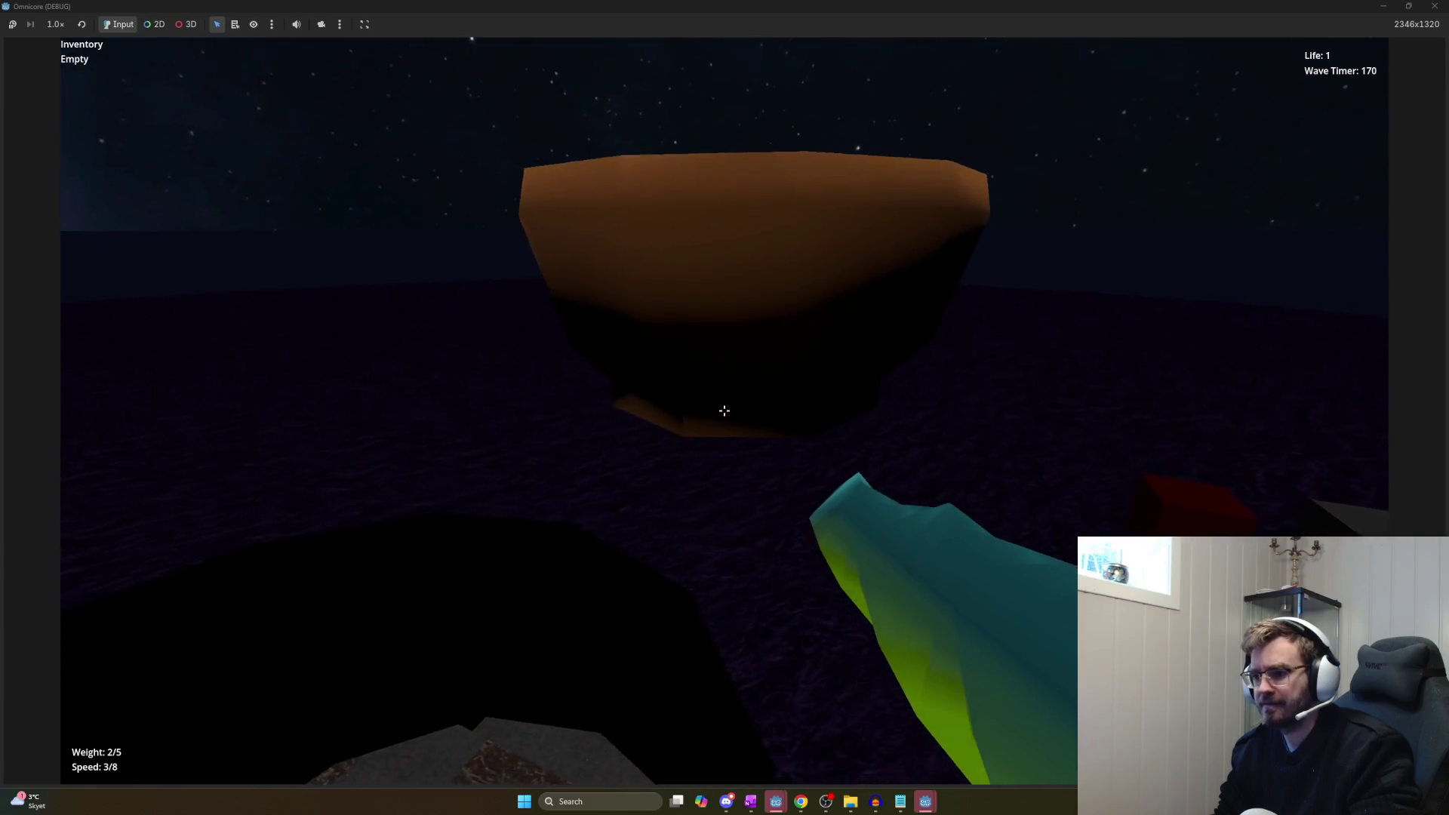
key("w")
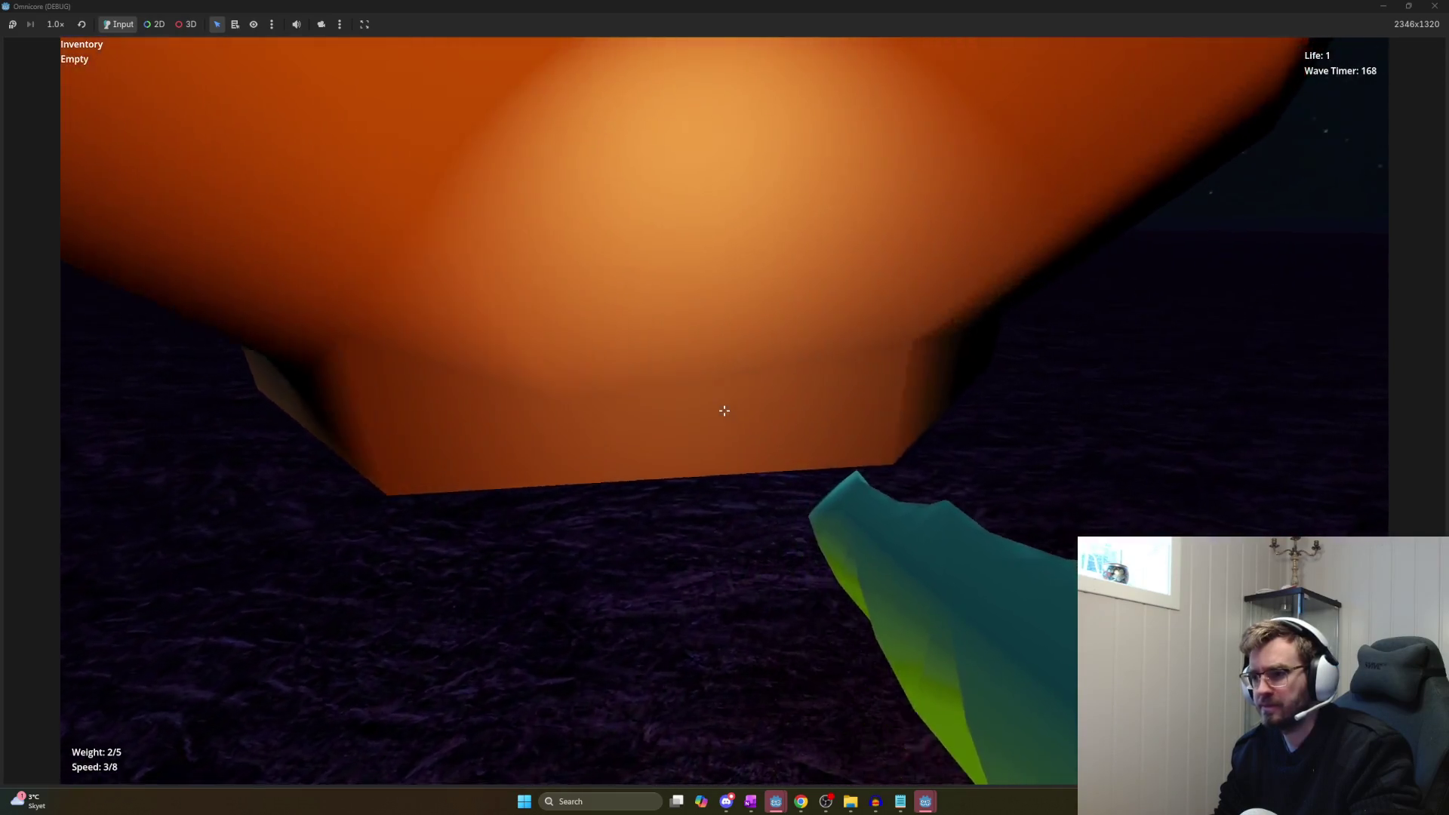
key("space")
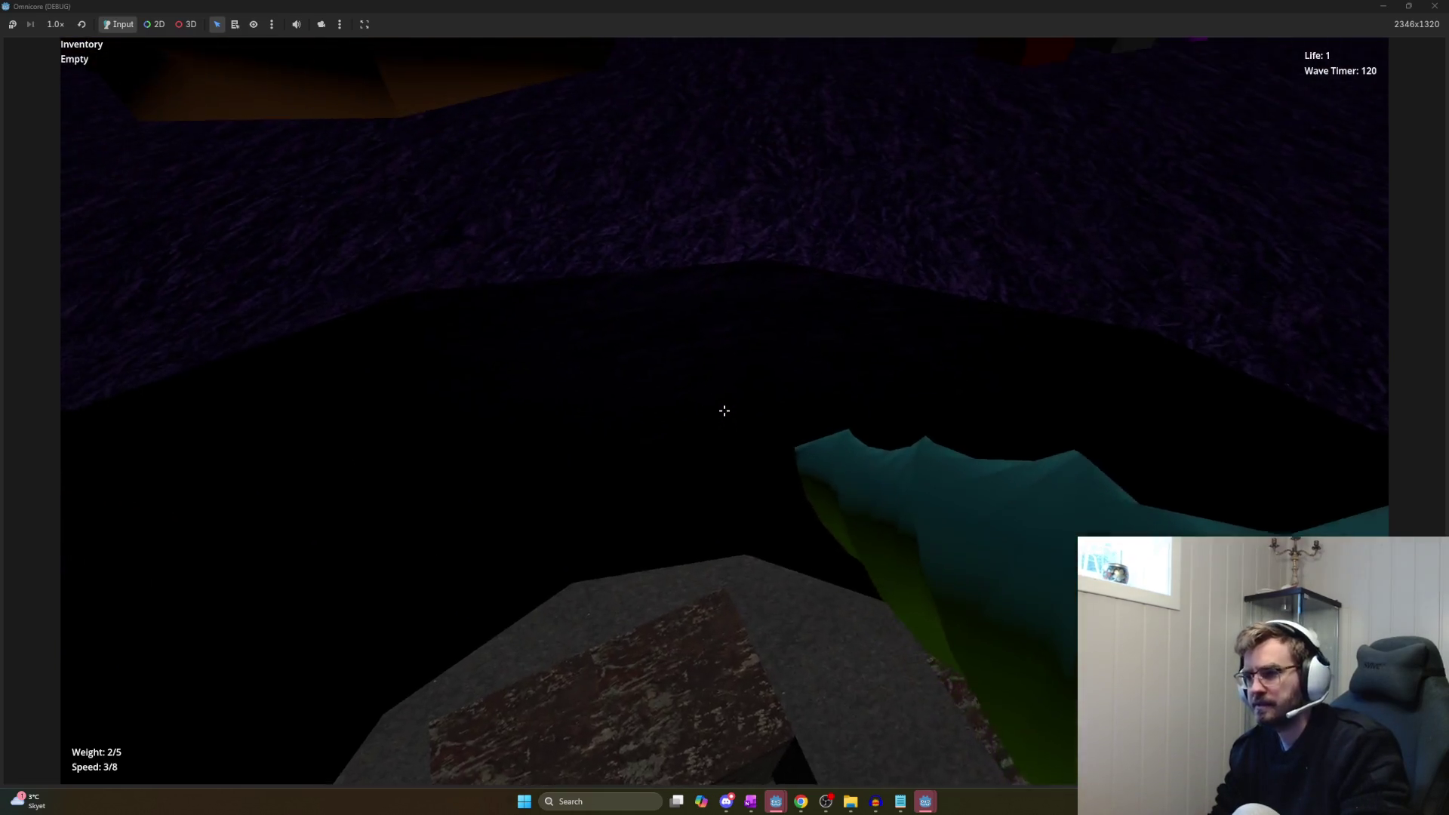
- Switch from the game to the Chrome new tab window
key("alt+Tab")
left_click(324, 278)
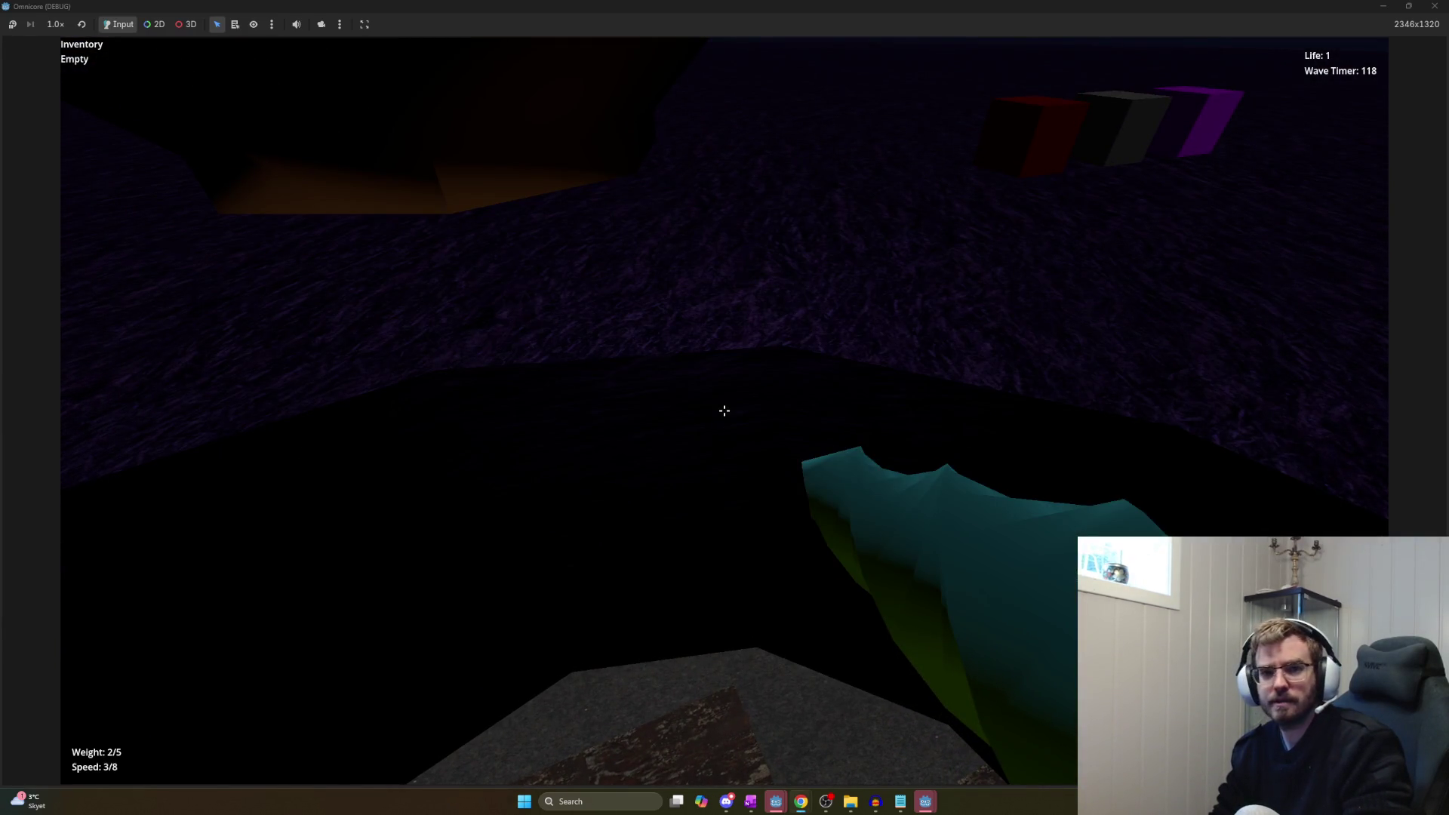
key("alt+Tab")
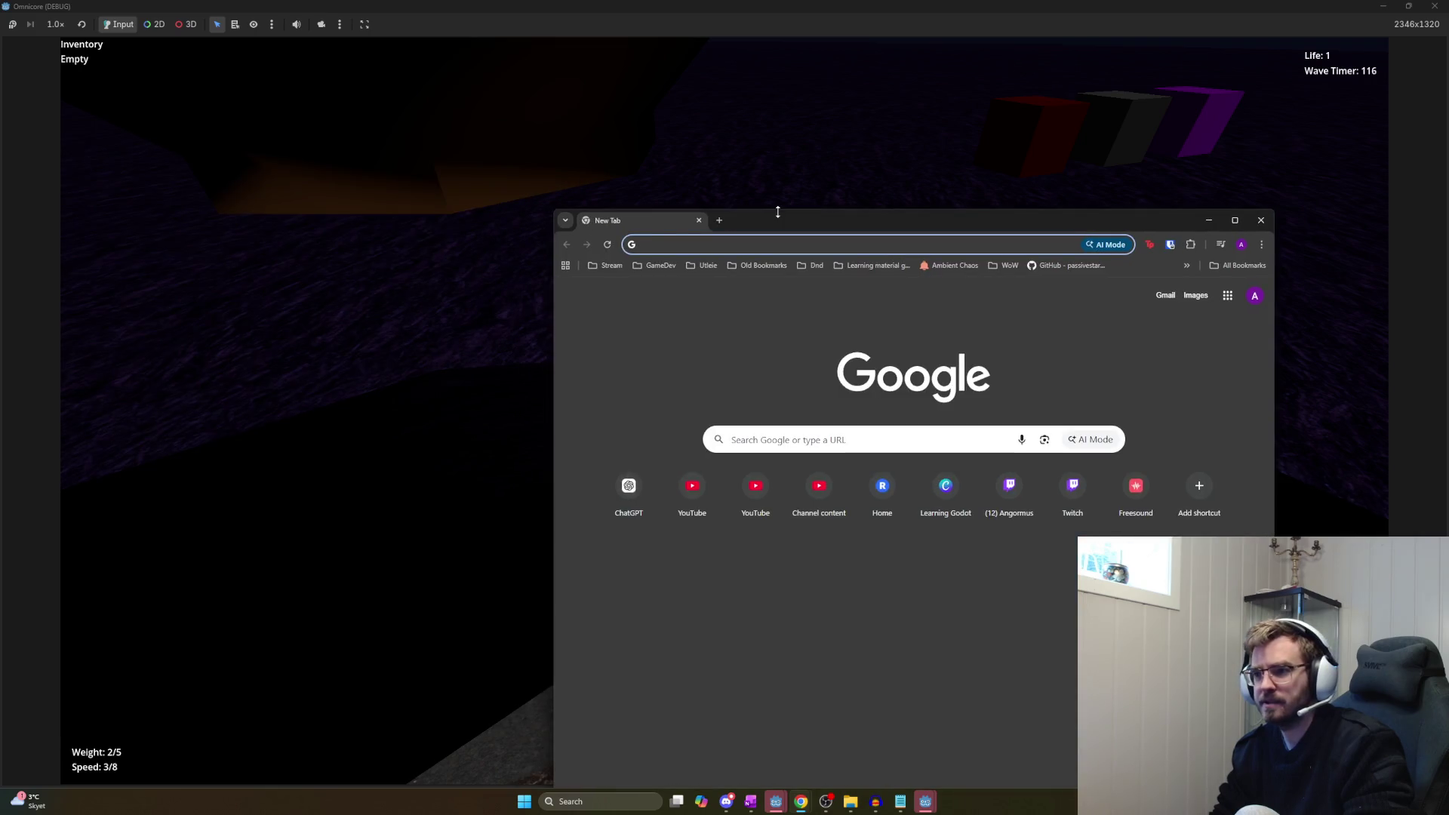
- Maximize Chrome and open the 'Rock 08 Texture • Poly Haven' bookmark from GameDev > Textures
double_click(777, 215)
left_click(102, 57)
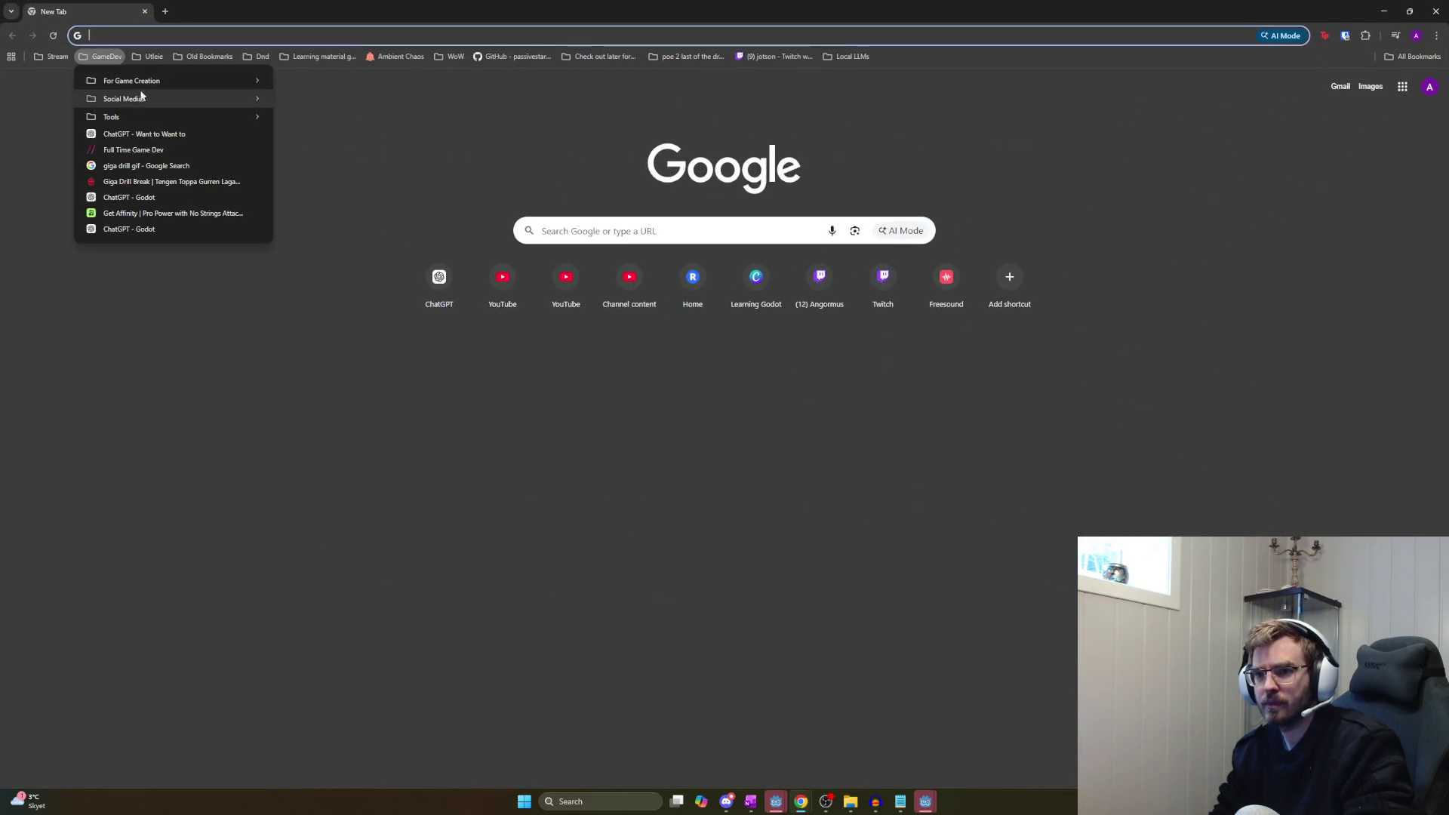
mouse_move(237, 104)
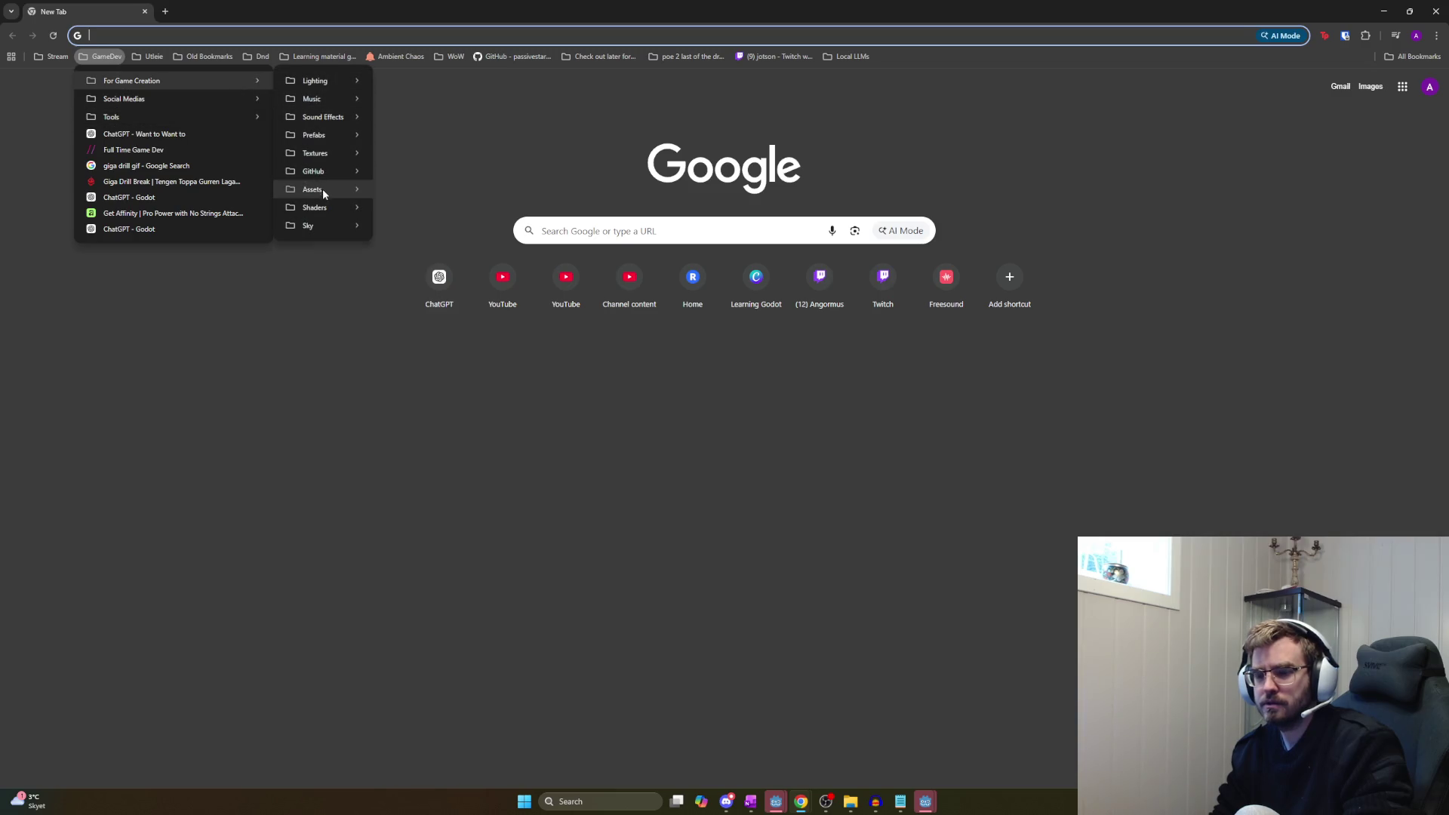
mouse_move(323, 193)
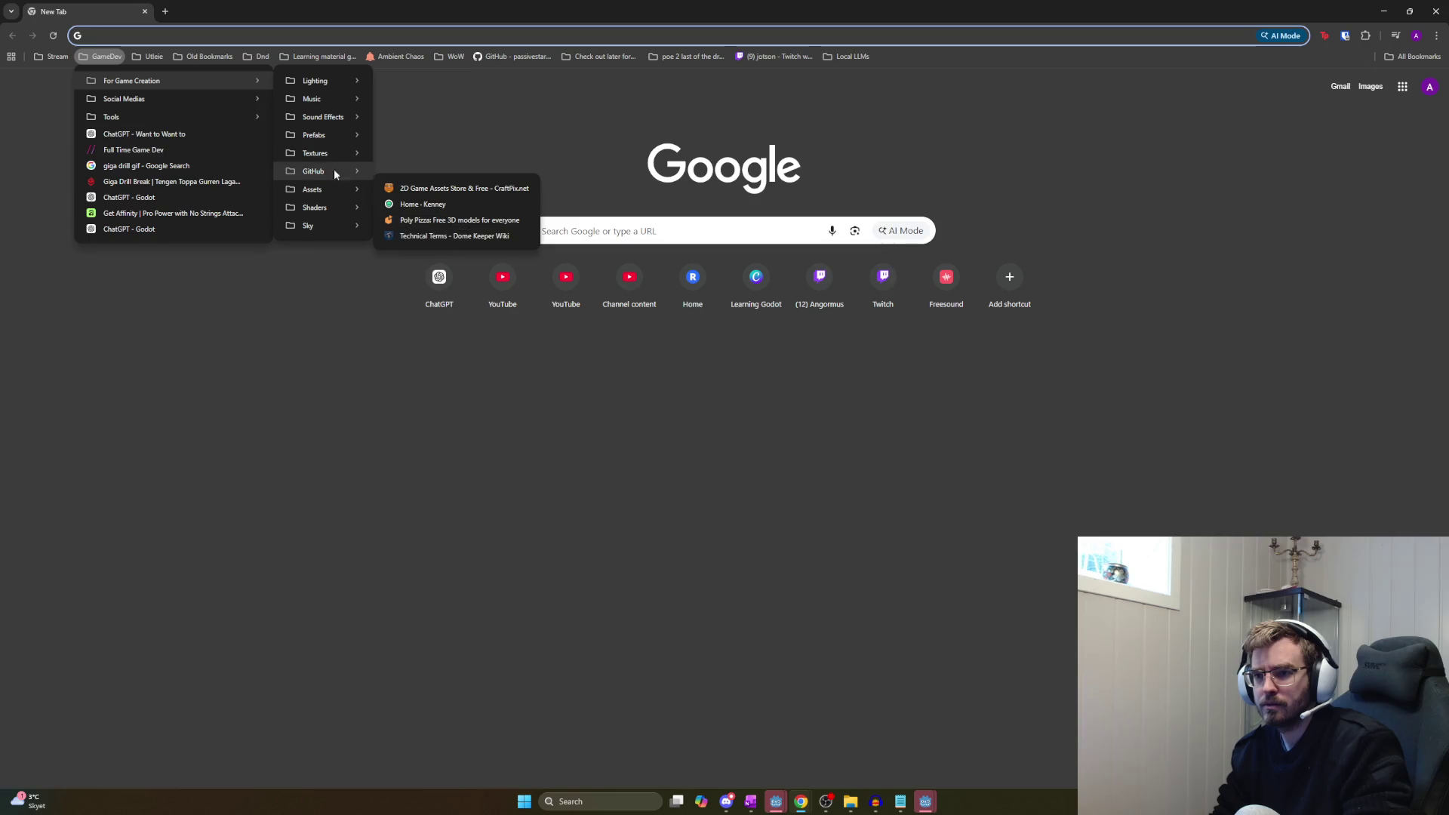
mouse_move(326, 156)
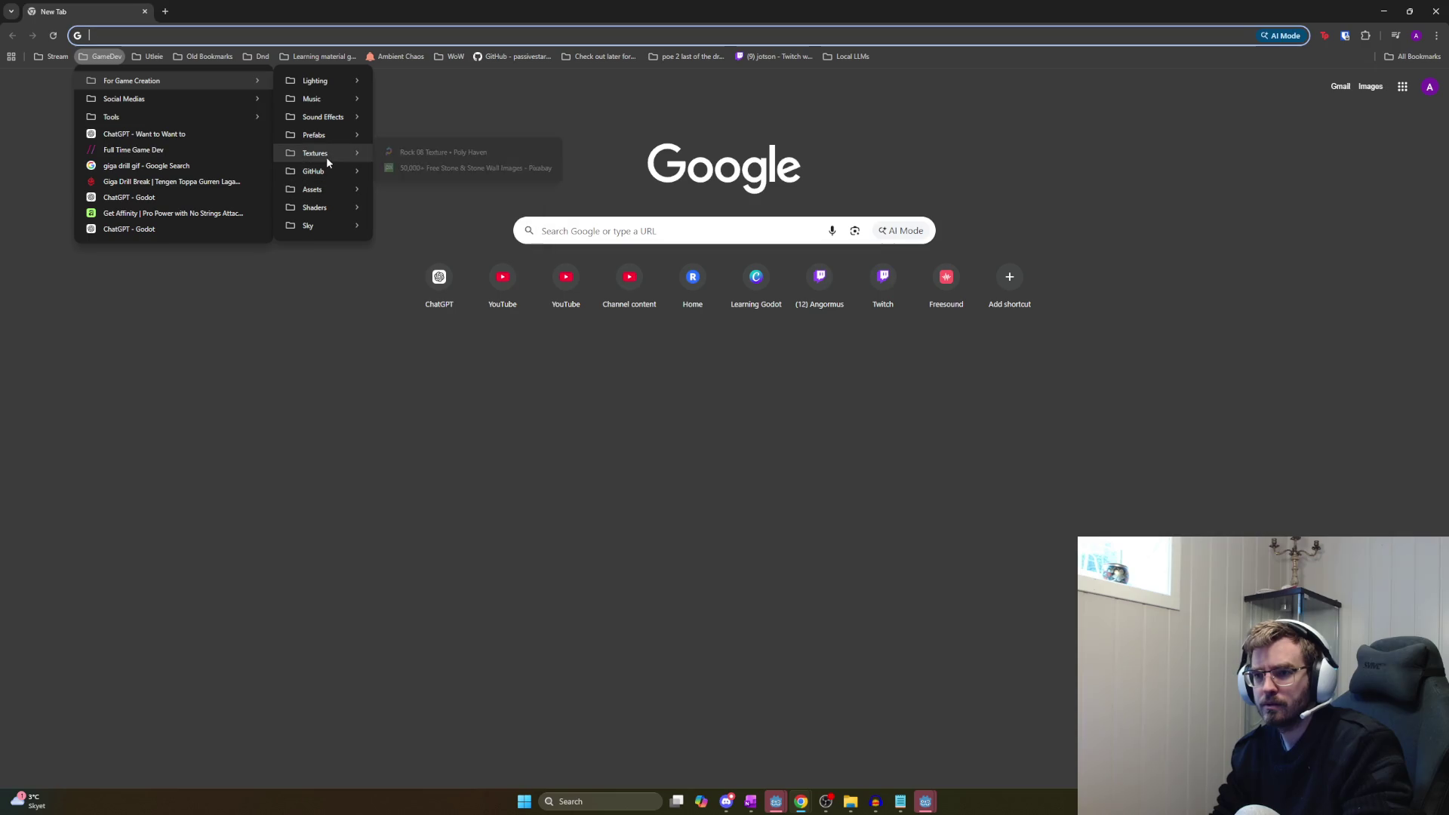
left_click(478, 153)
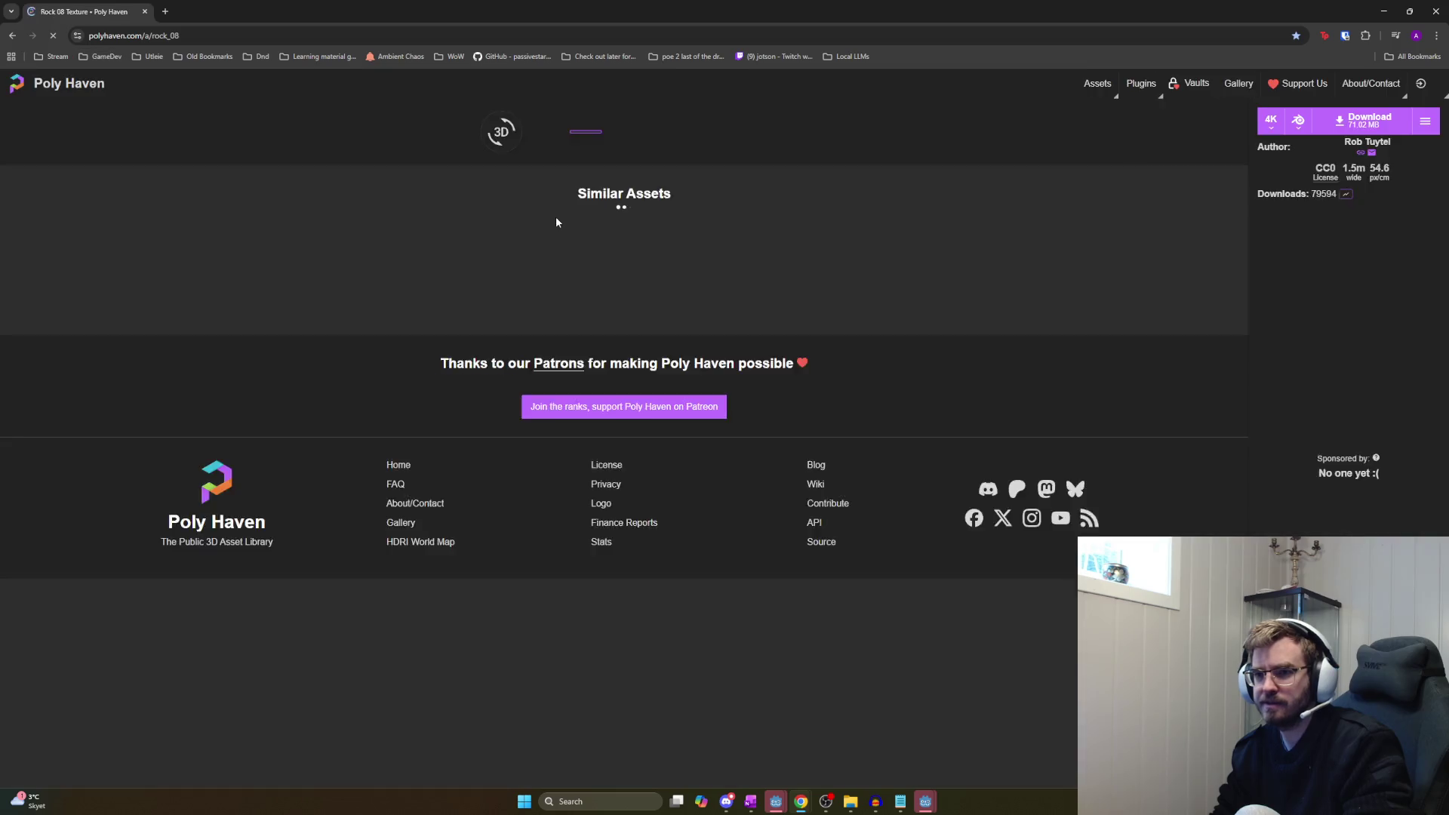
- Glance over the Rock 08 page, then return to the Poly Haven homepage via its logo
scroll(596, 386, "down", 4)
scroll(134, 118, "up", 4)
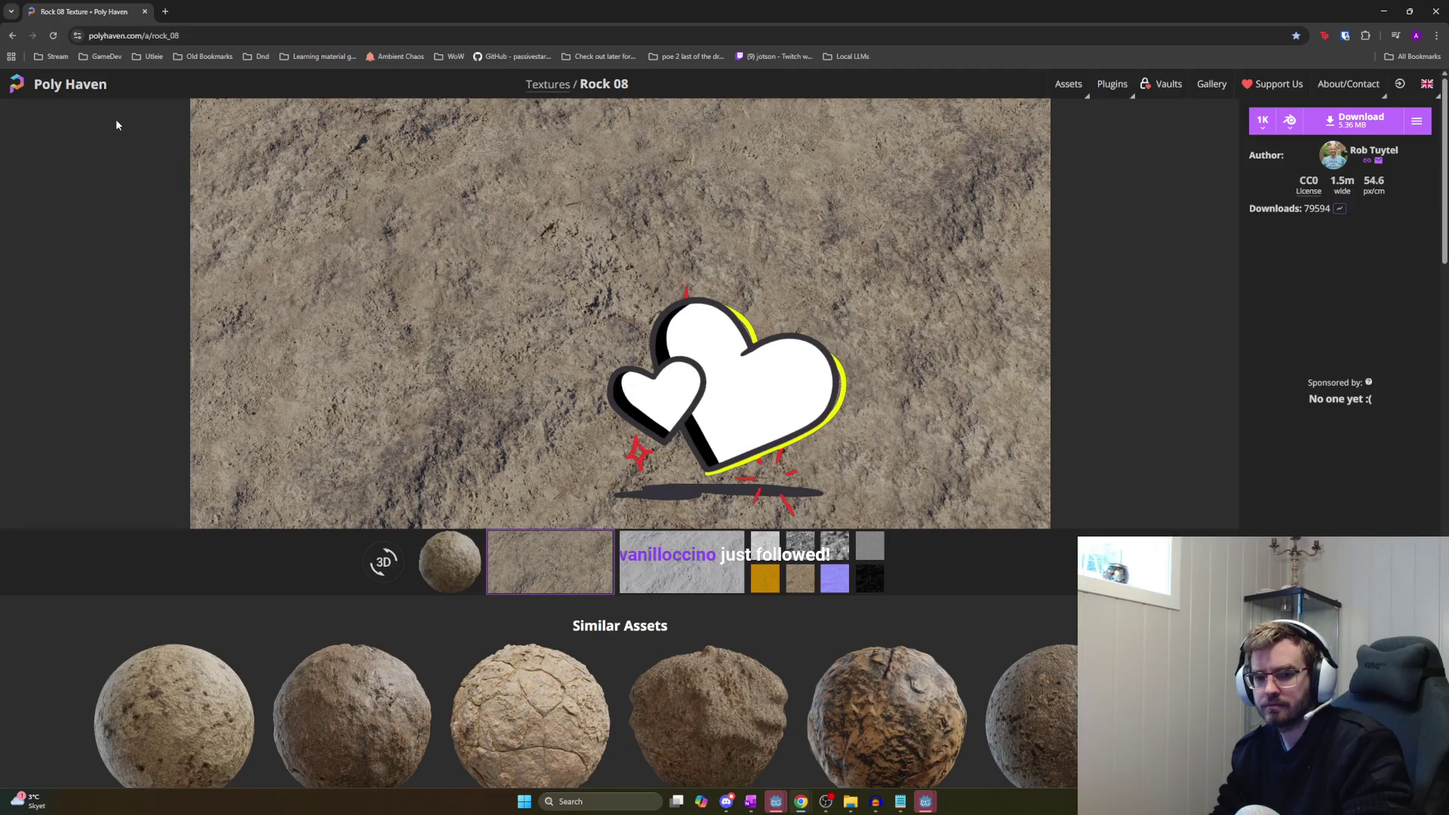
left_click(80, 88)
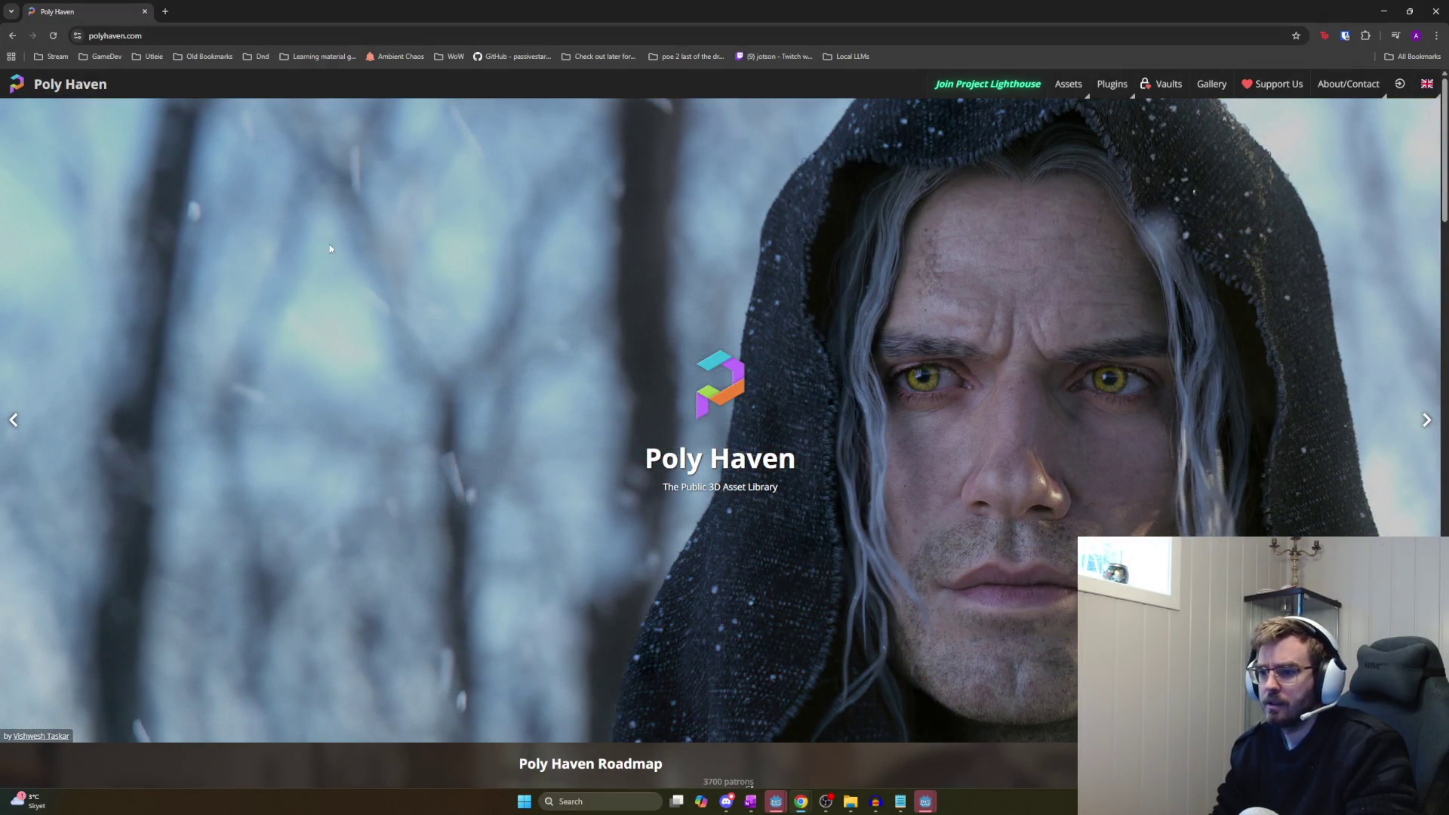
scroll(330, 248, "down", 8)
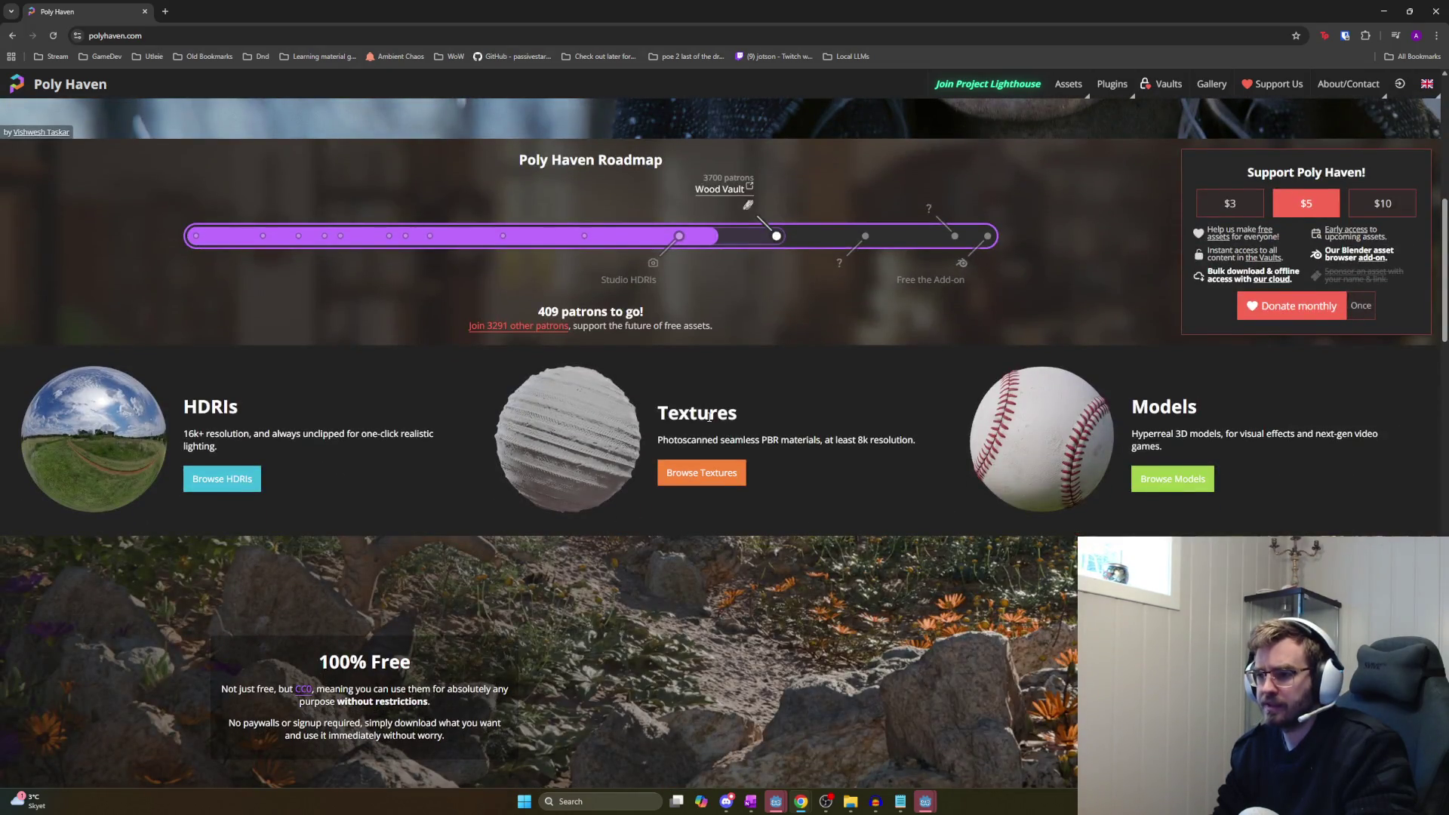
left_click(1041, 438)
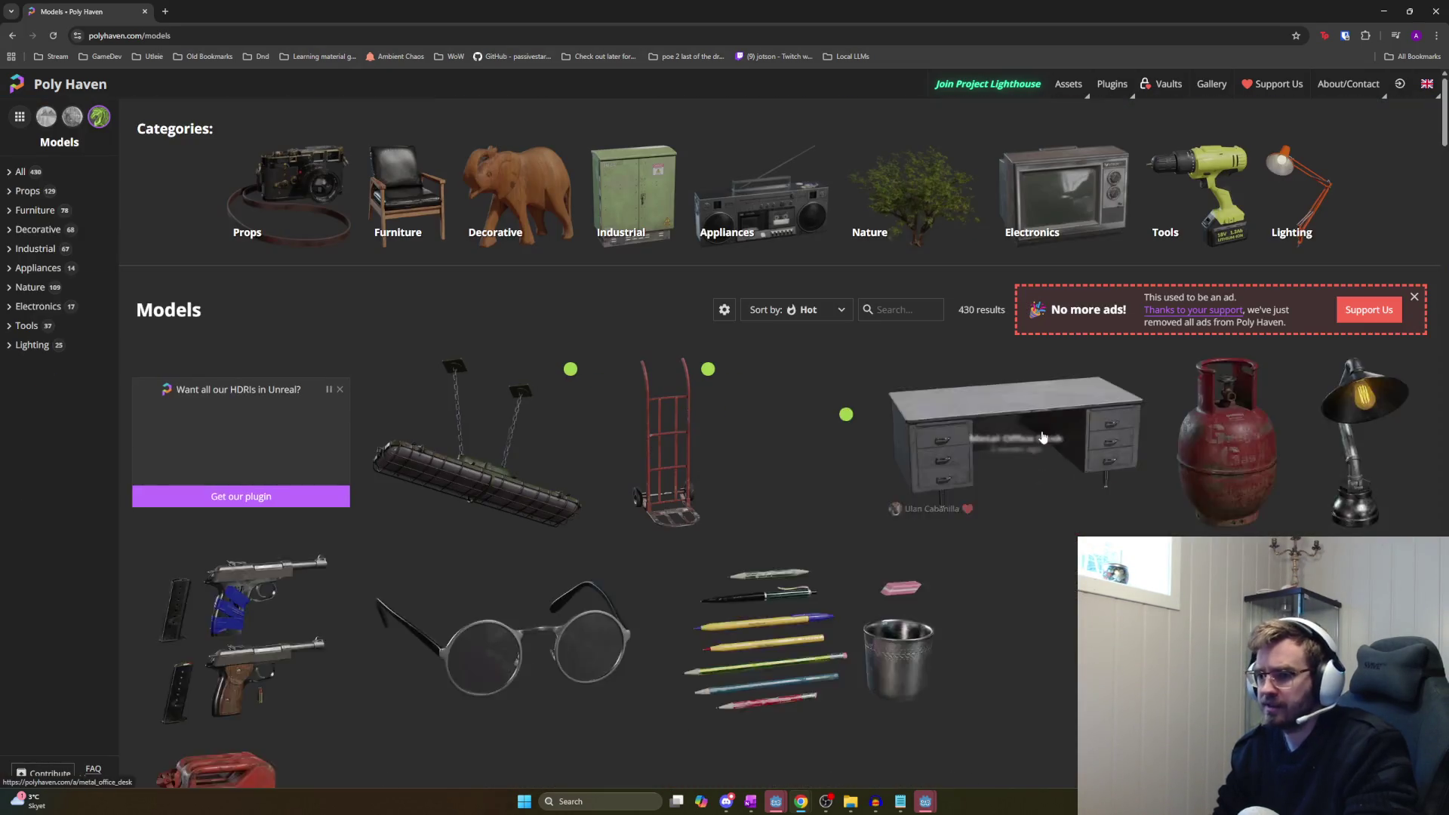
scroll(903, 451, "down", 10)
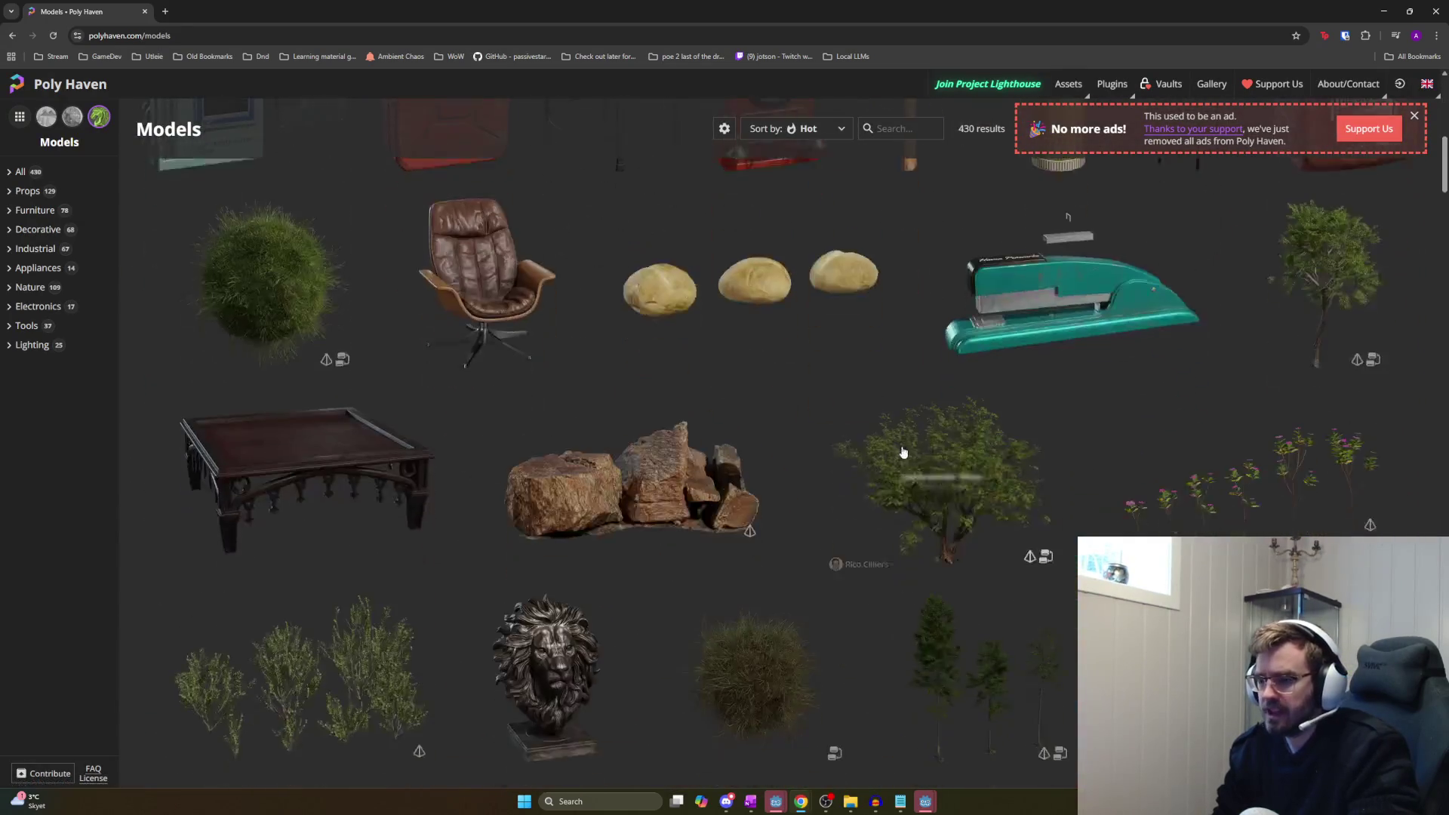
scroll(1042, 487, "down", 13)
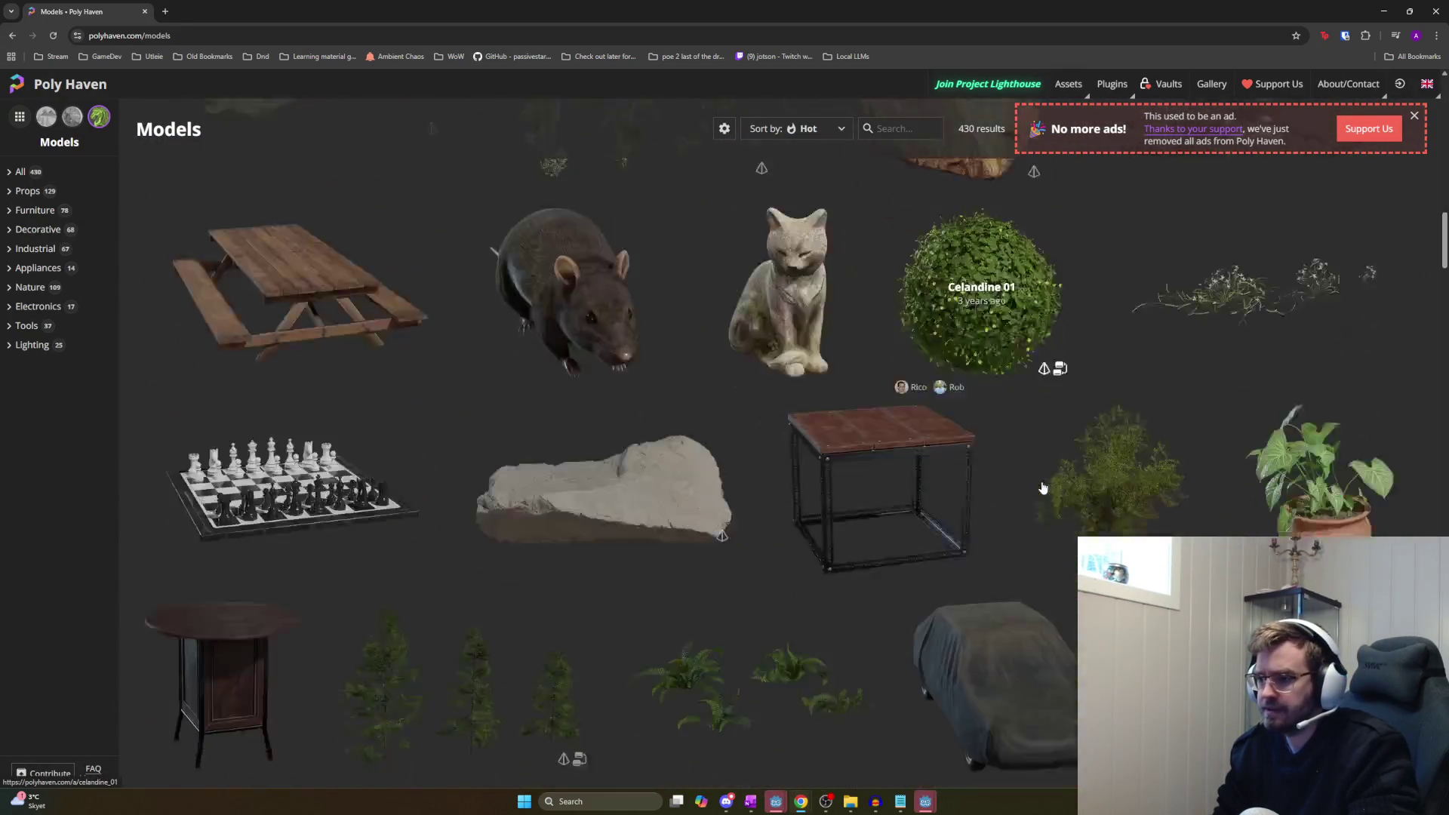
scroll(762, 449, "down", 10)
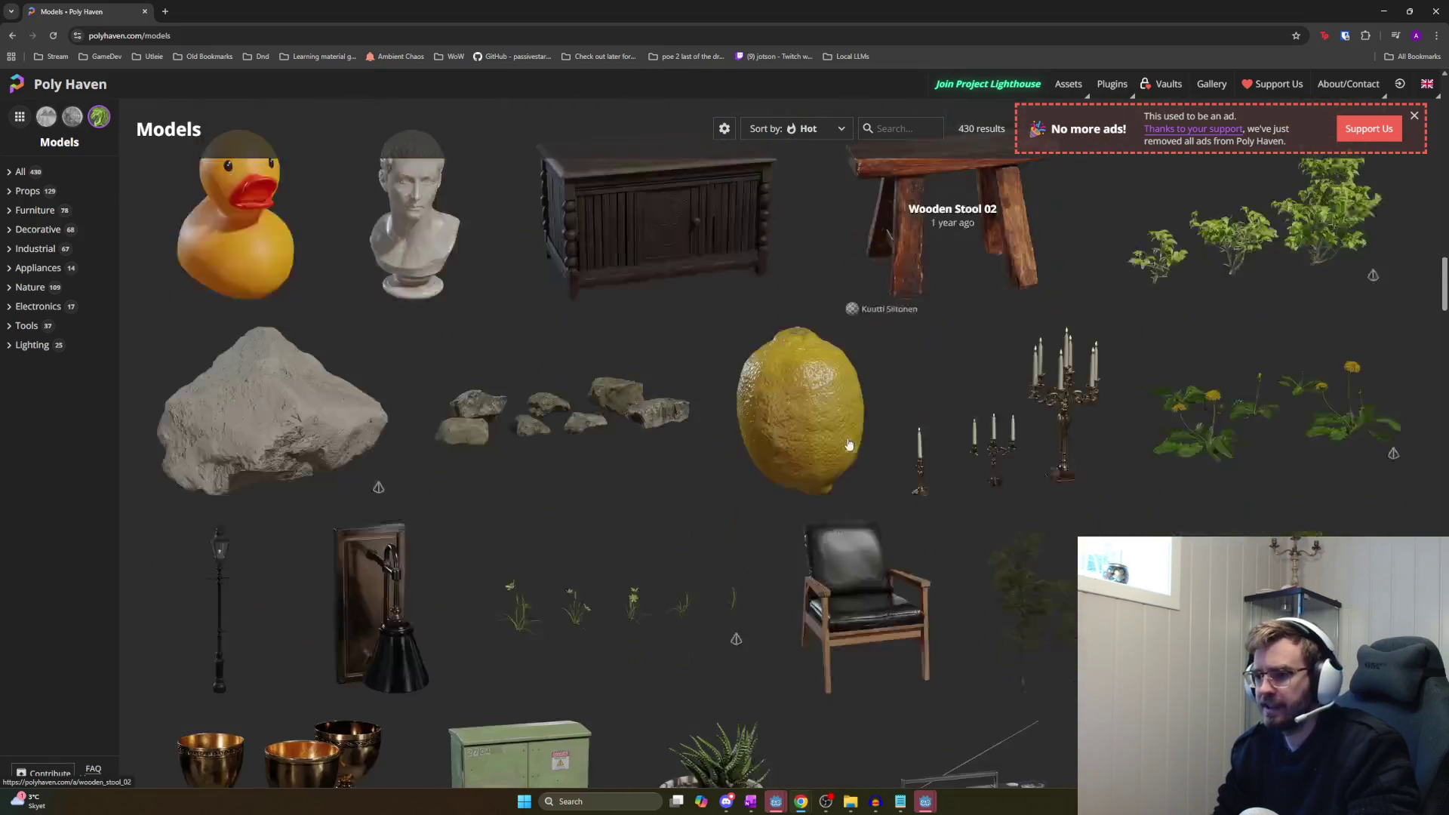
scroll(847, 446, "down", 6)
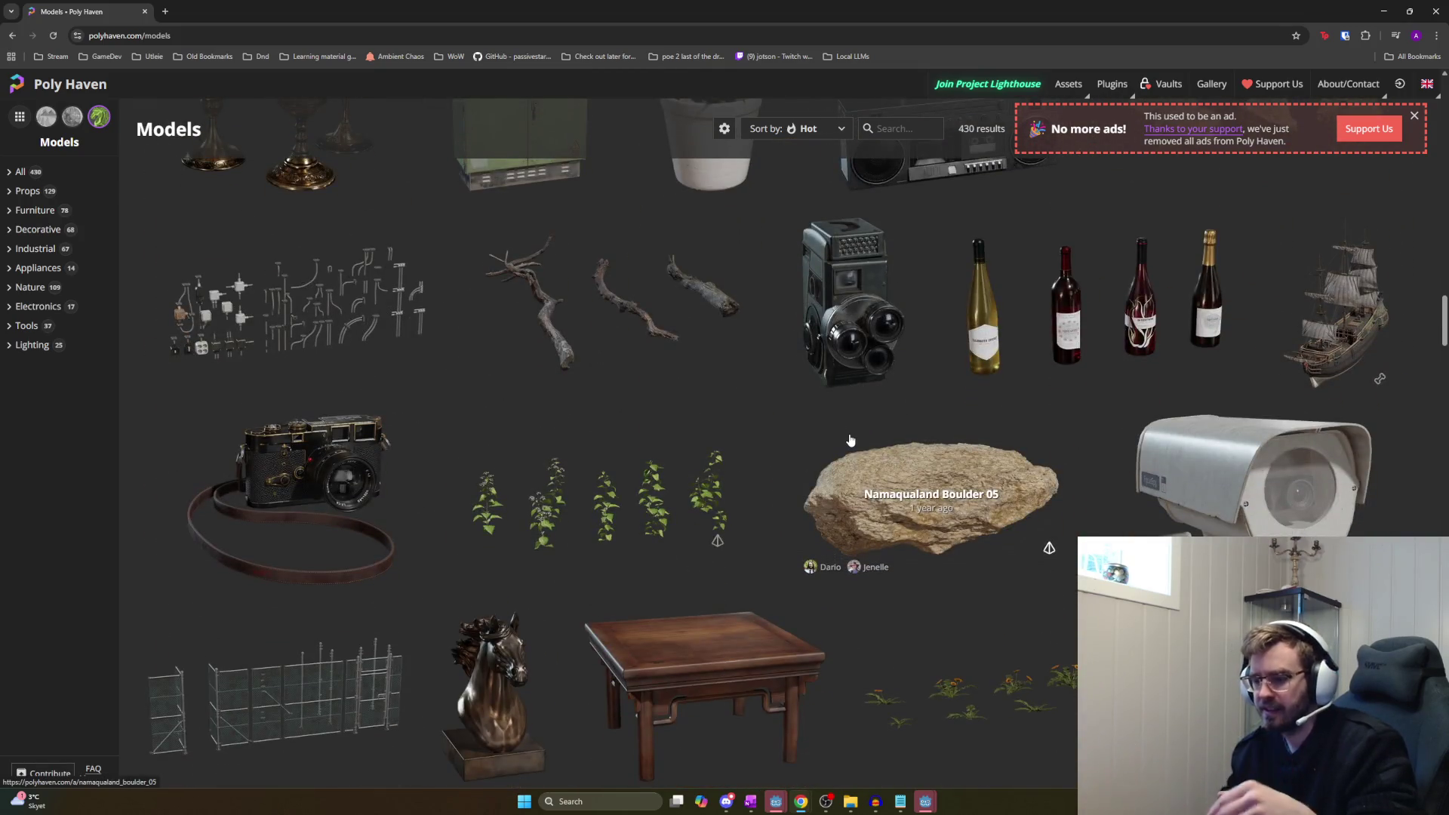
scroll(849, 444, "down", 3)
scroll(849, 445, "down", 14)
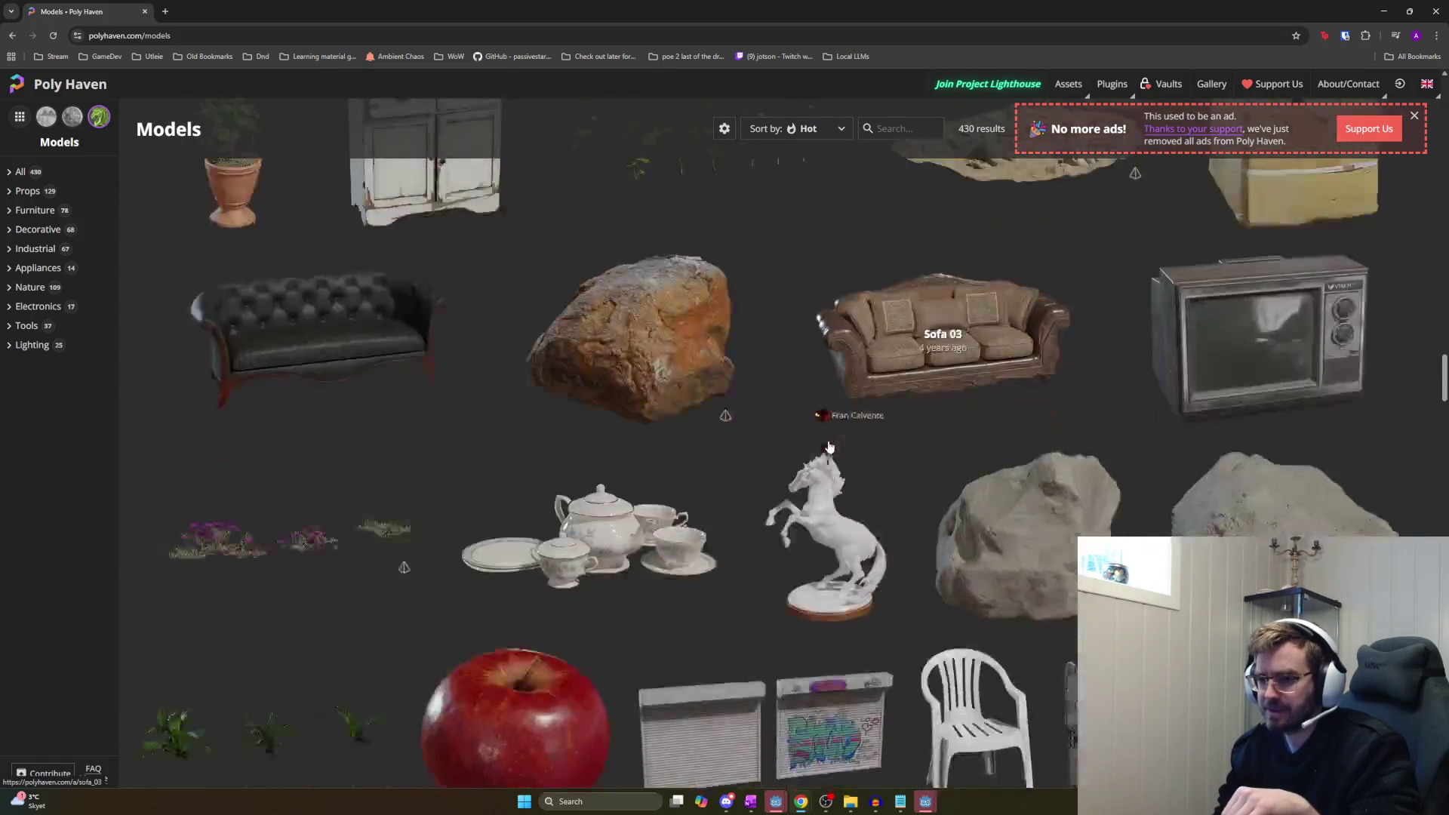
scroll(823, 450, "down", 14)
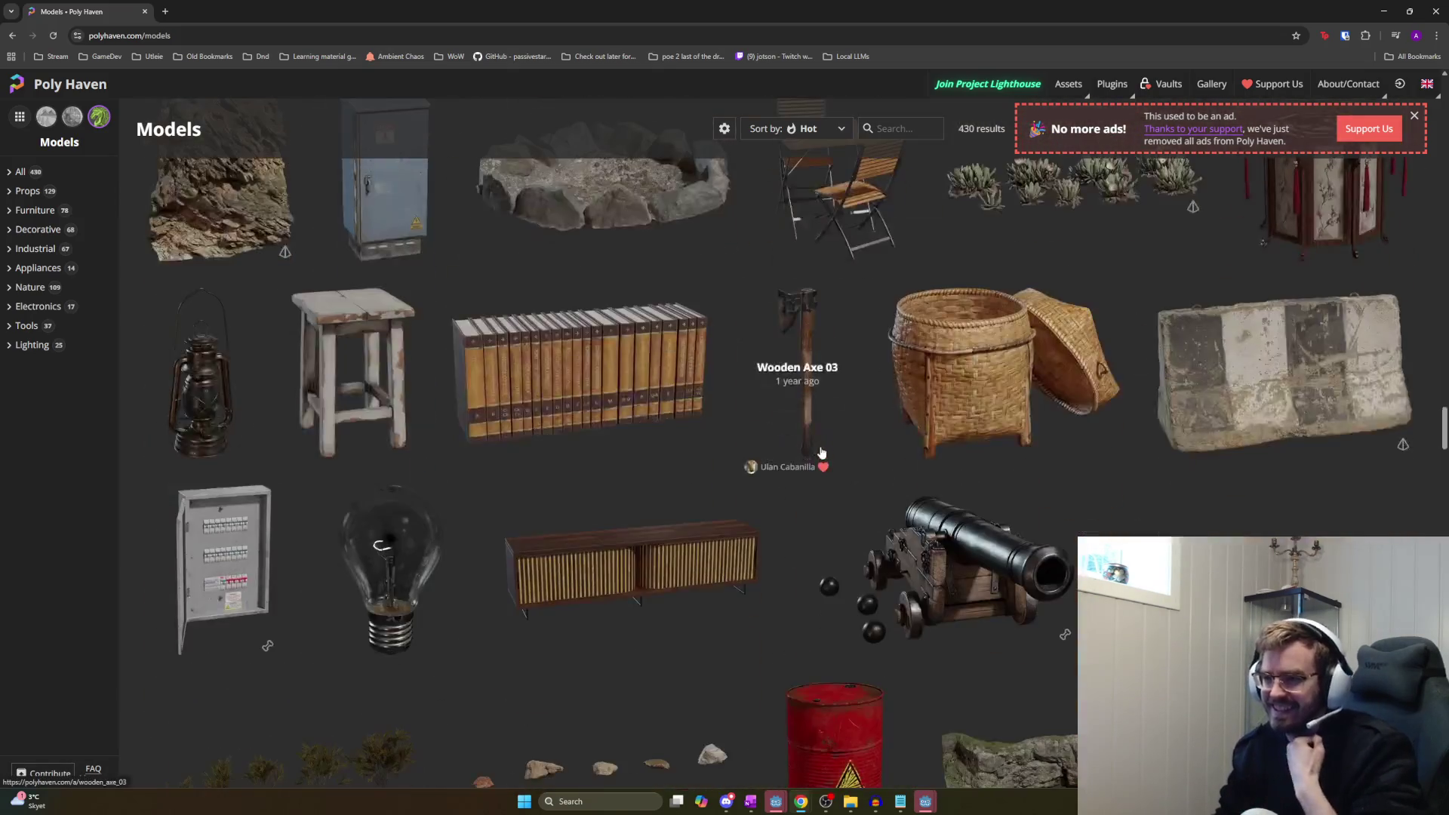
scroll(705, 521, "down", 4)
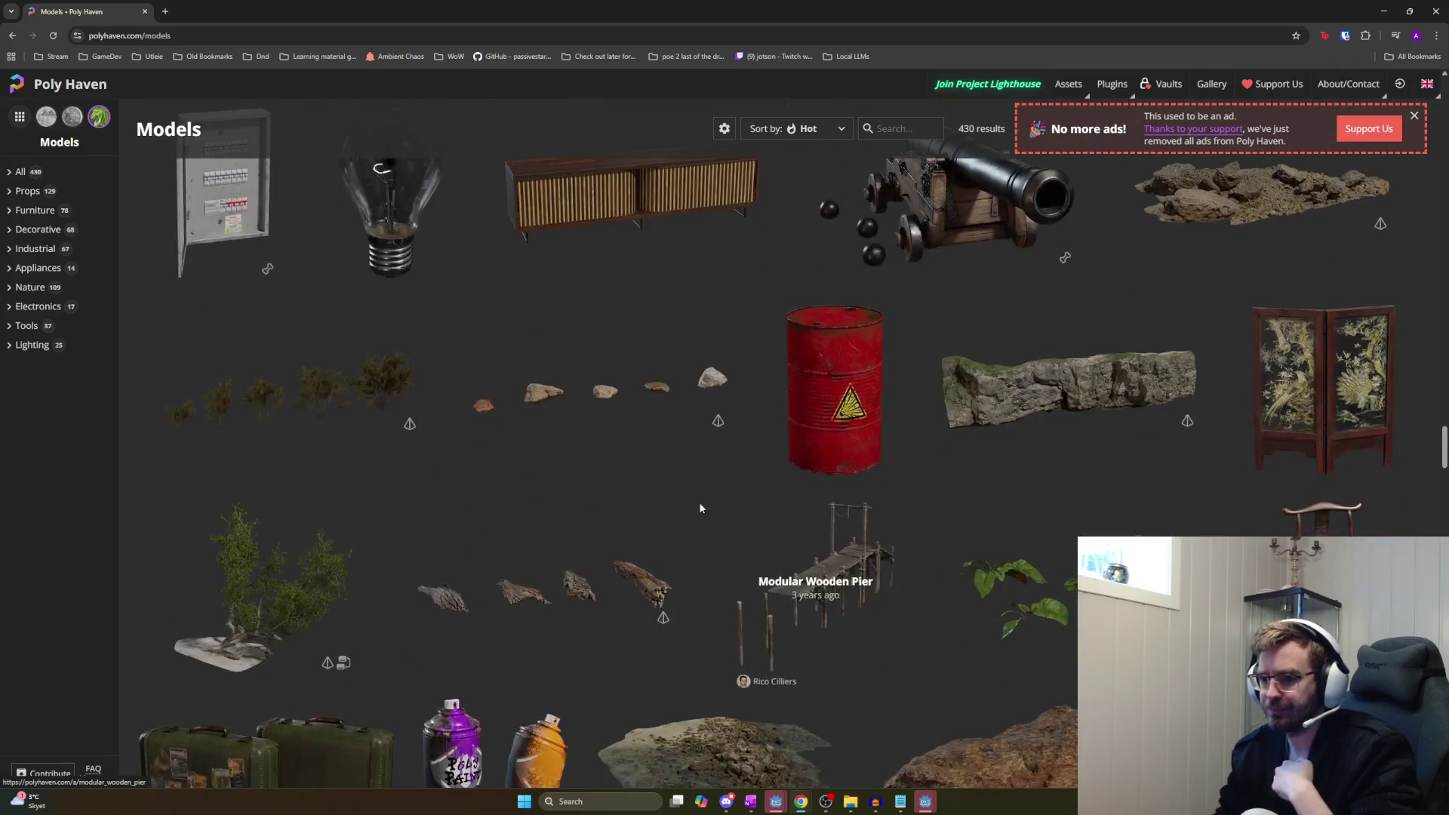
key("alt+Left")
scroll(757, 547, "down", 5)
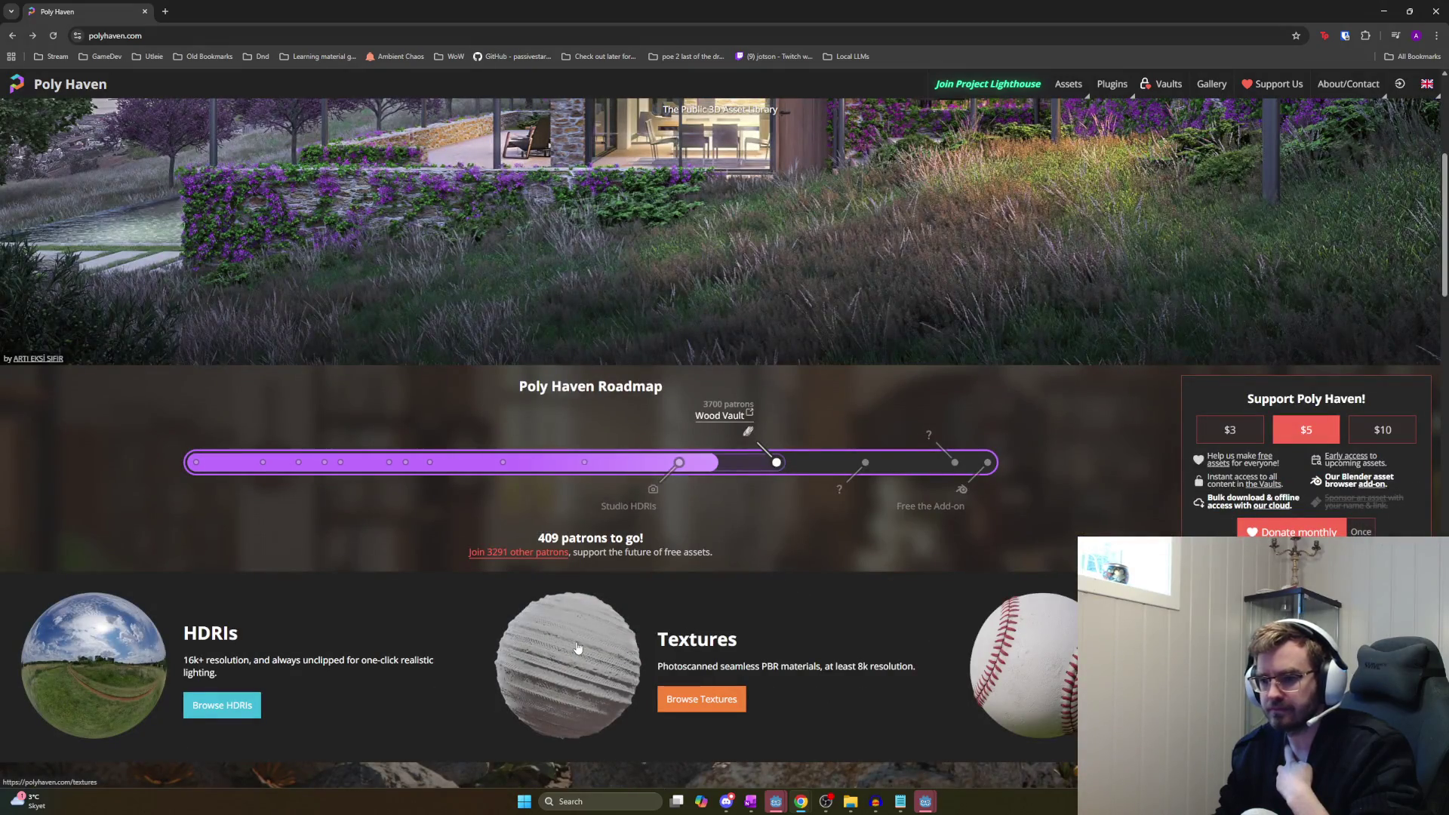
left_click(576, 646)
- Scroll the Textures grid, then switch back to the running Omnicore (DEBUG) game window
scroll(521, 578, "down", 7)
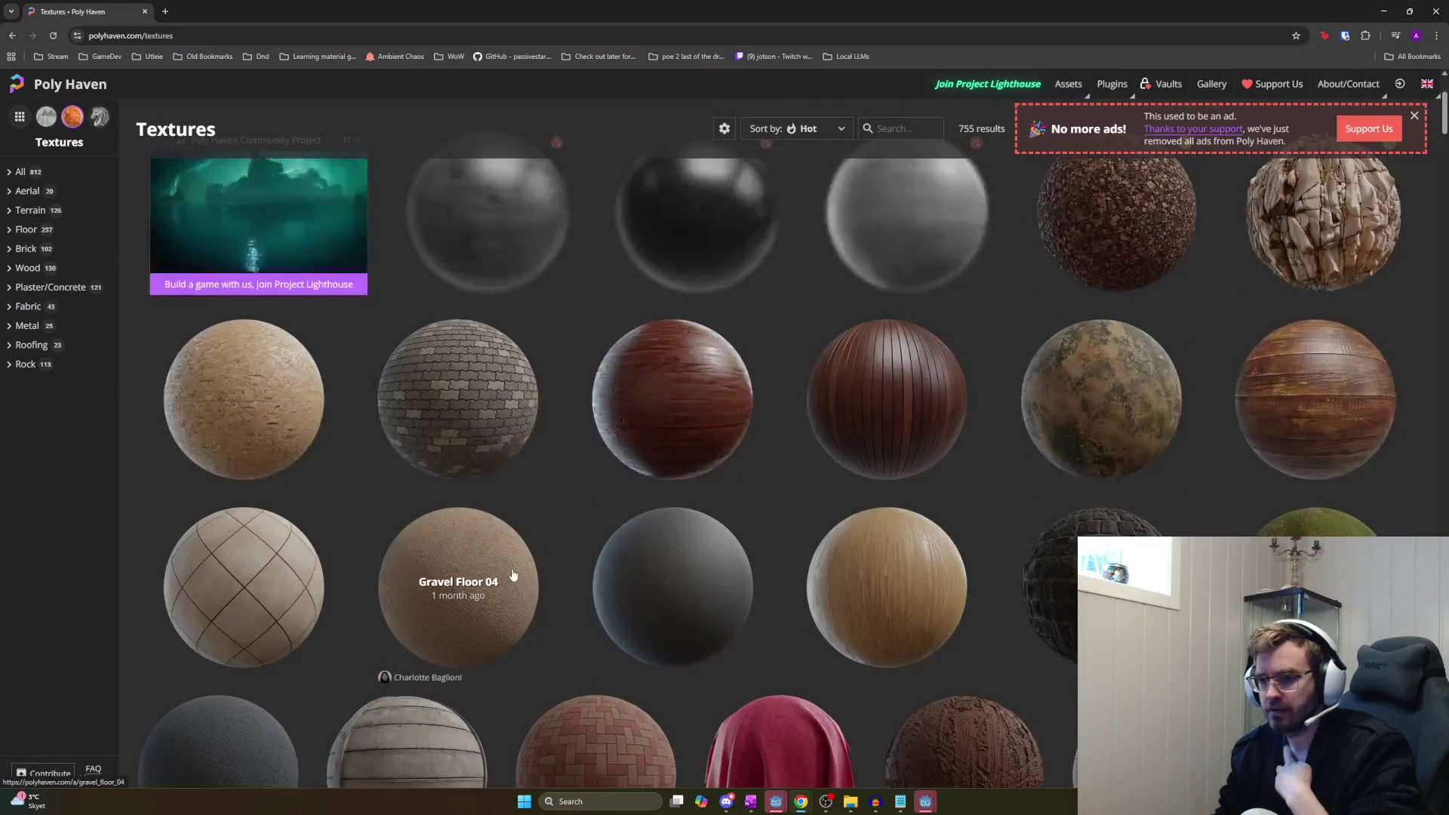
scroll(521, 579, "down", 3)
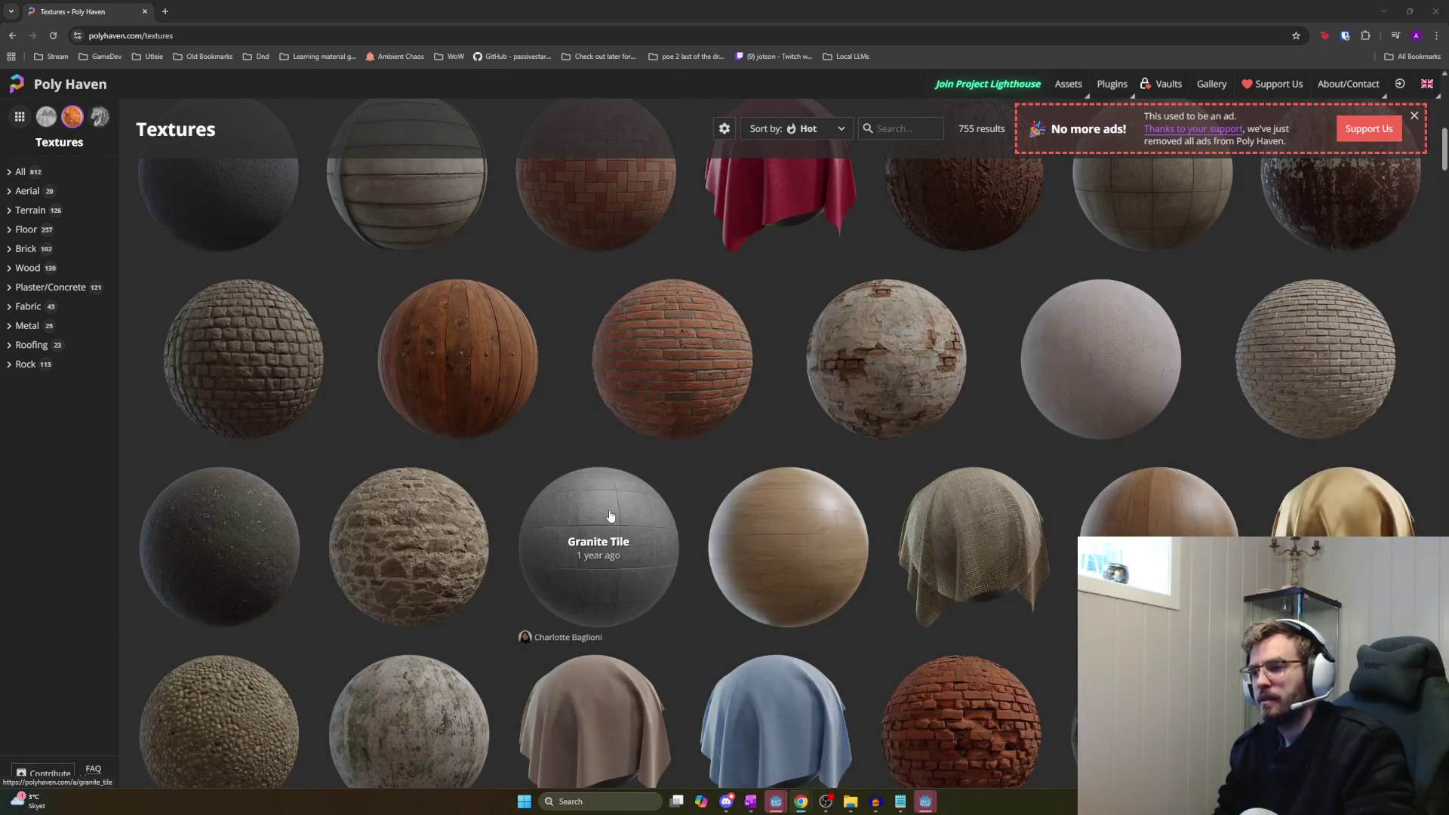
key("super+Tab")
key("Return")
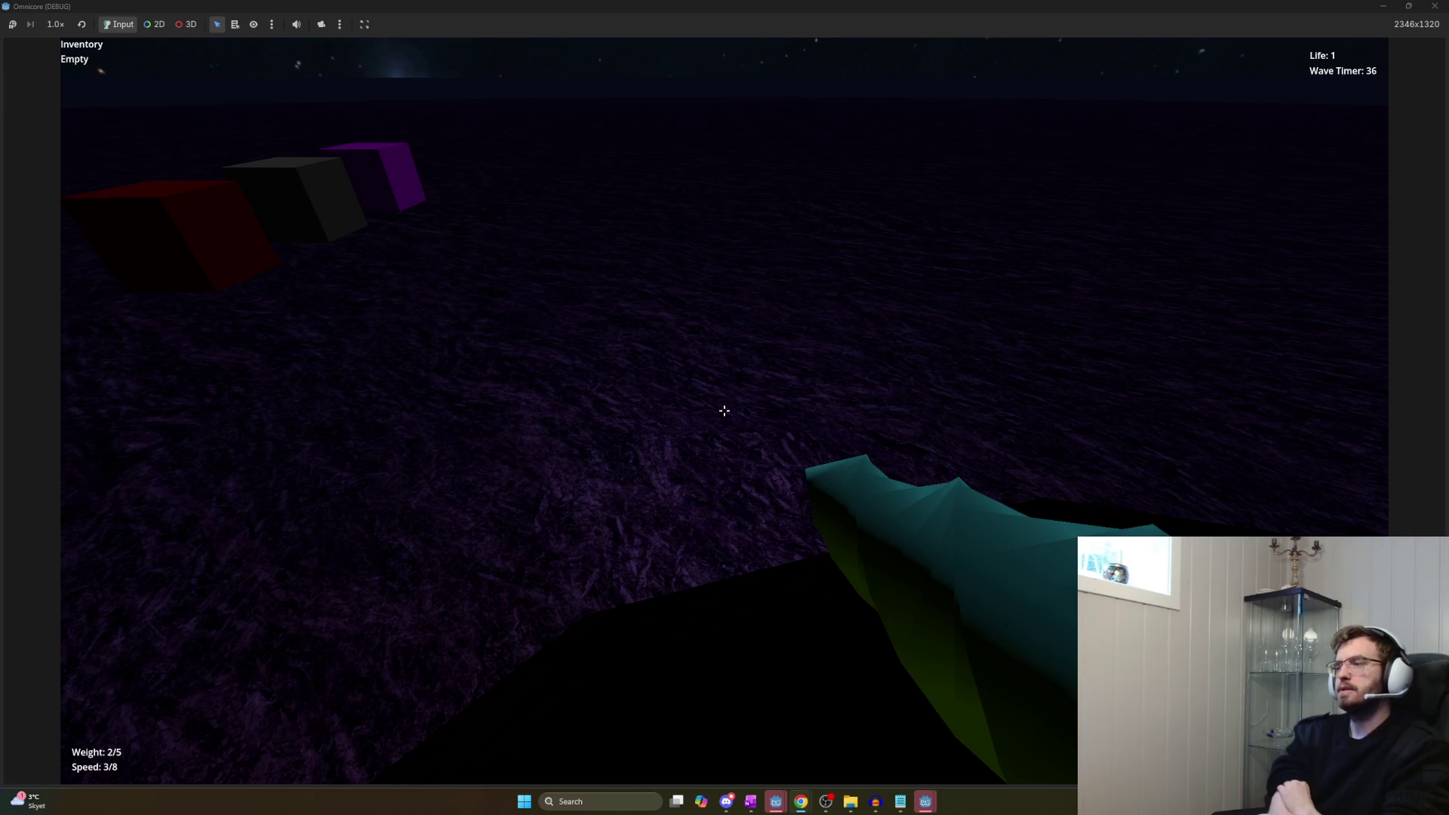
- Close the running Omnicore debug game with Escape
key("Escape")
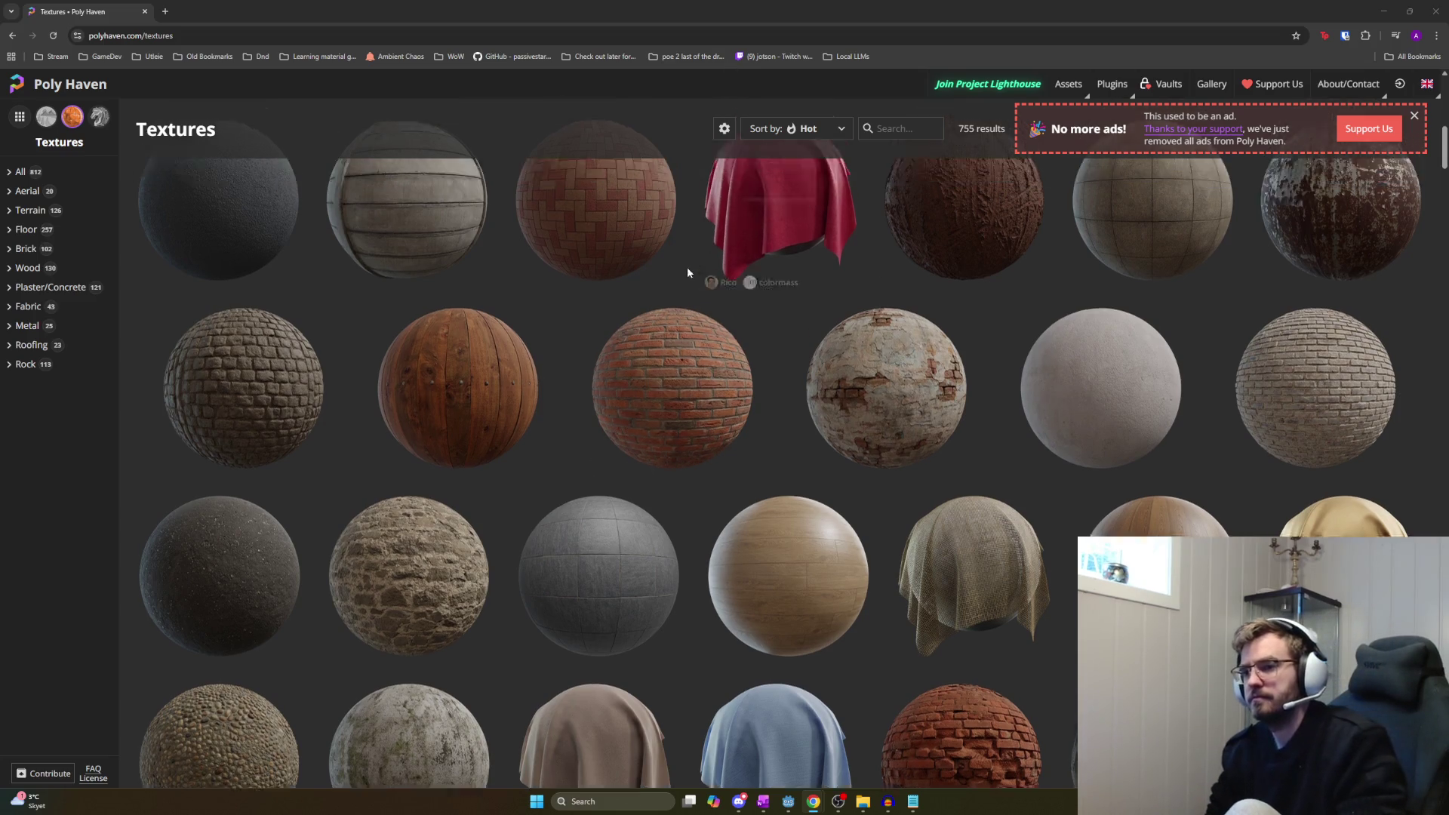
- Return the Poly Haven textures page to the top, minimize Chrome, and put the cursor on line 59 of weapon_sfx.gd
scroll(694, 385, "up", 2)
scroll(684, 380, "up", 6)
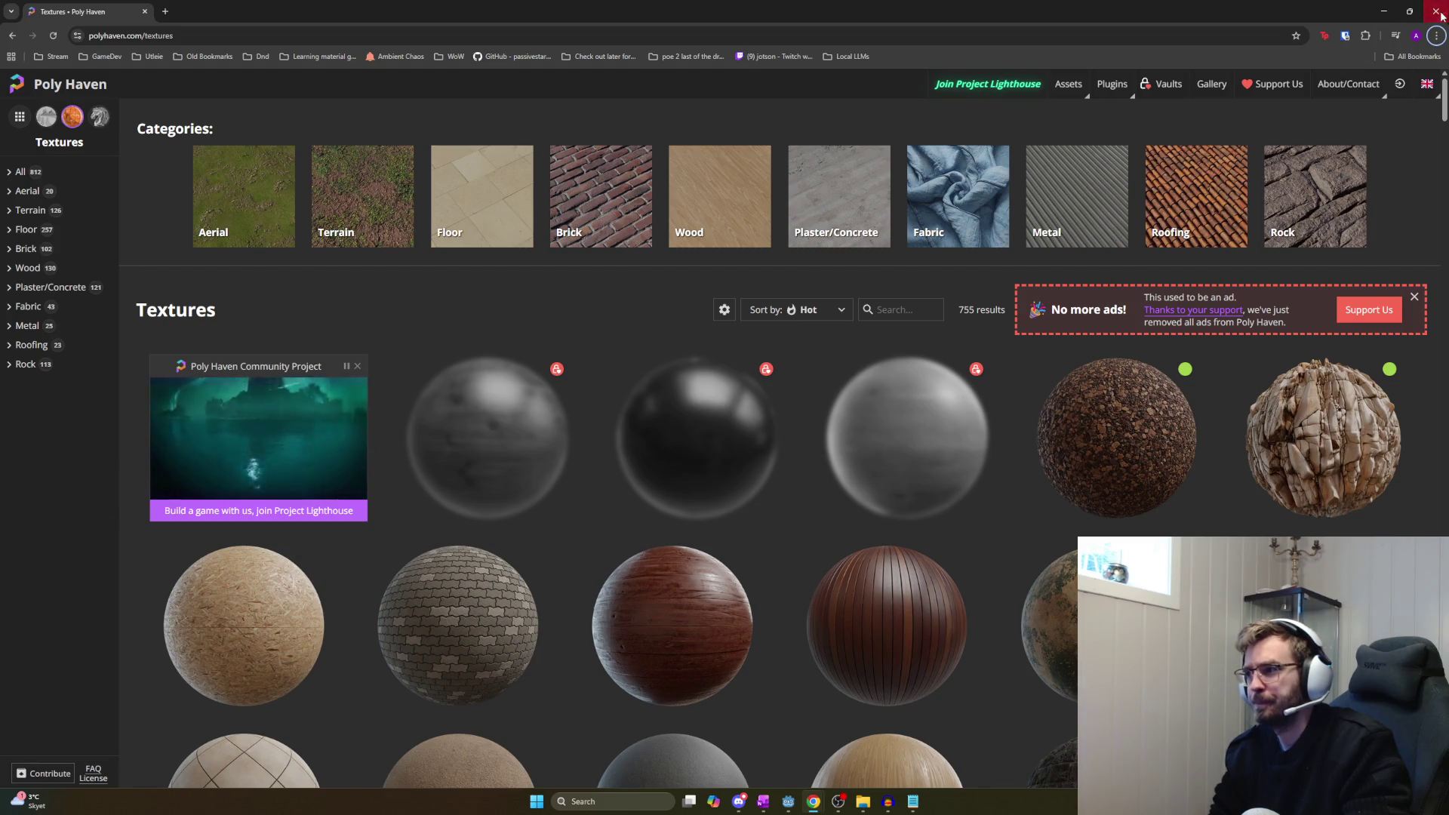
left_click(1385, 11)
left_click(835, 358)
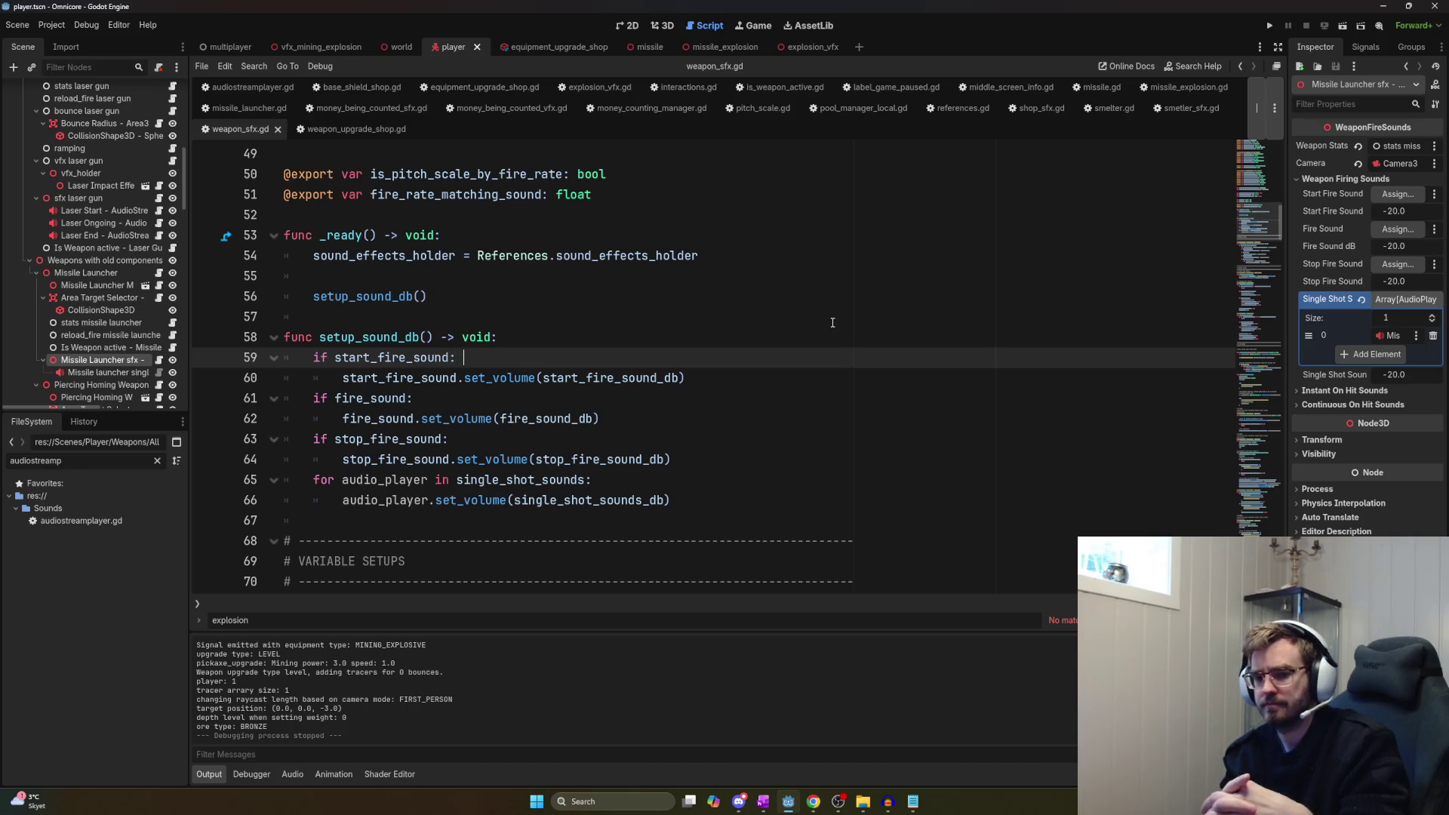
- Put the cursor at the end of line 66, then inspect weapon_sfx.gd's properties via the Missile Launcher sfx script icon
scroll(671, 359, "down", 4)
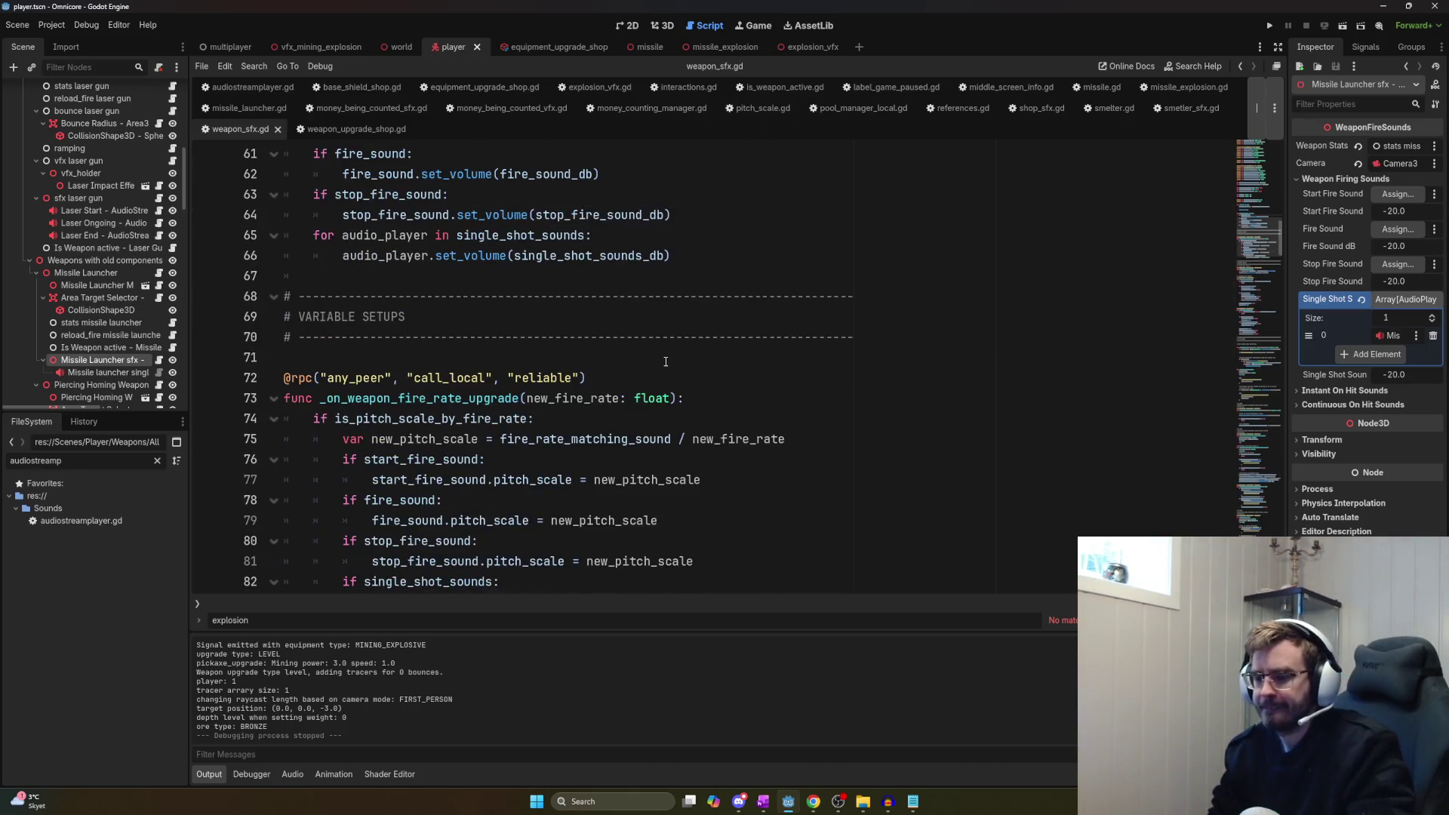
scroll(666, 364, "up", 2)
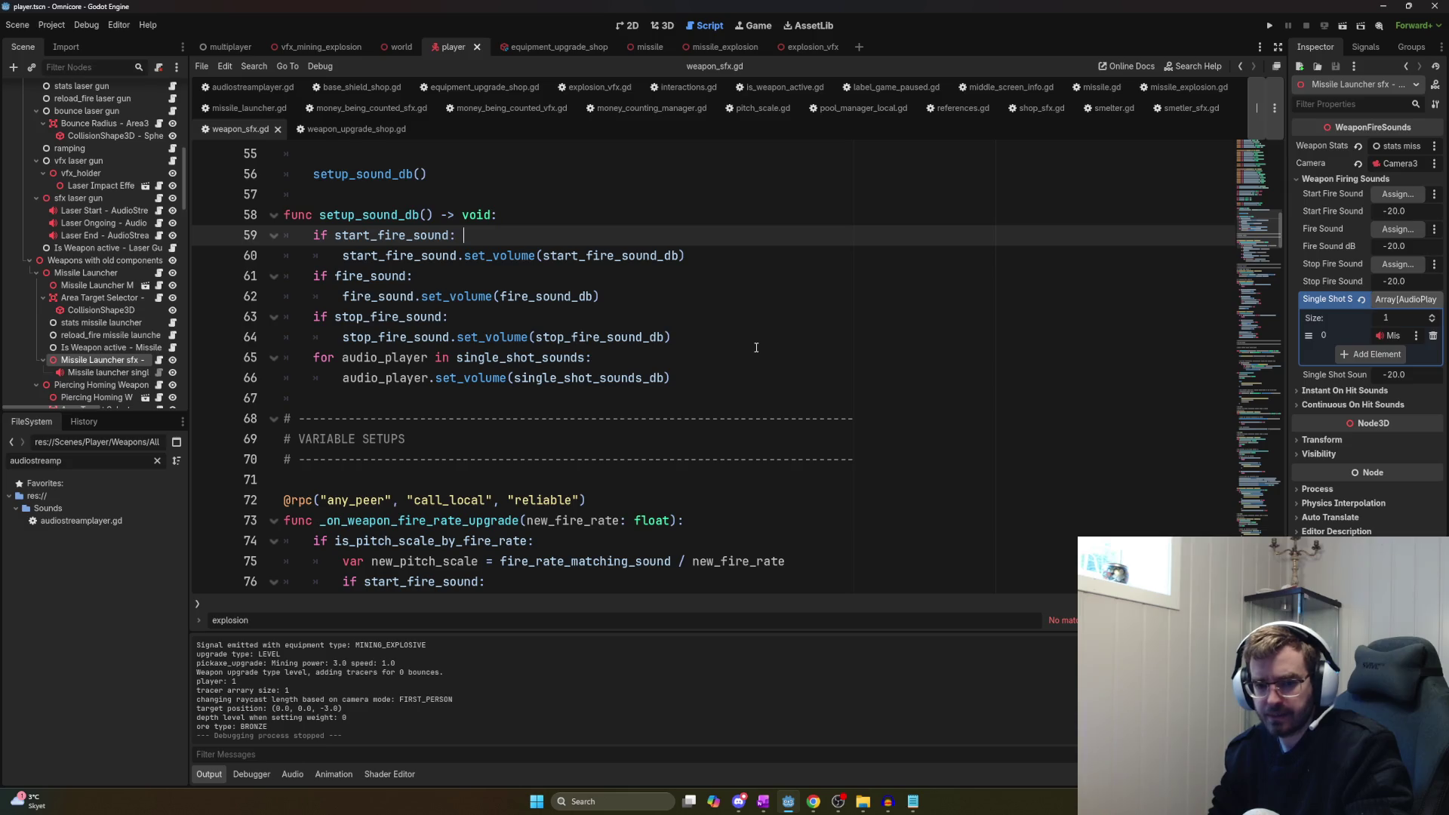
left_click(752, 372)
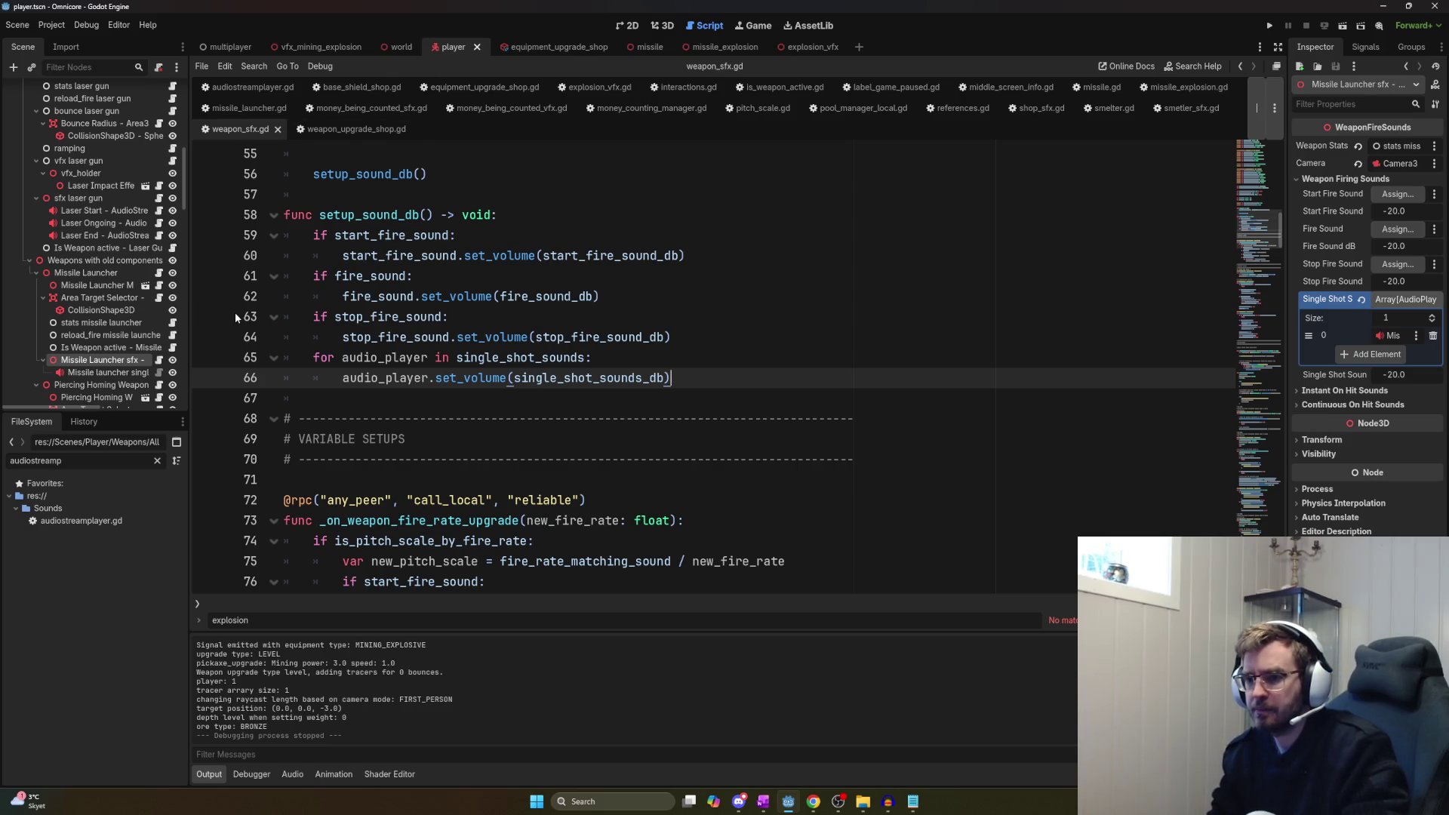
left_click(158, 363)
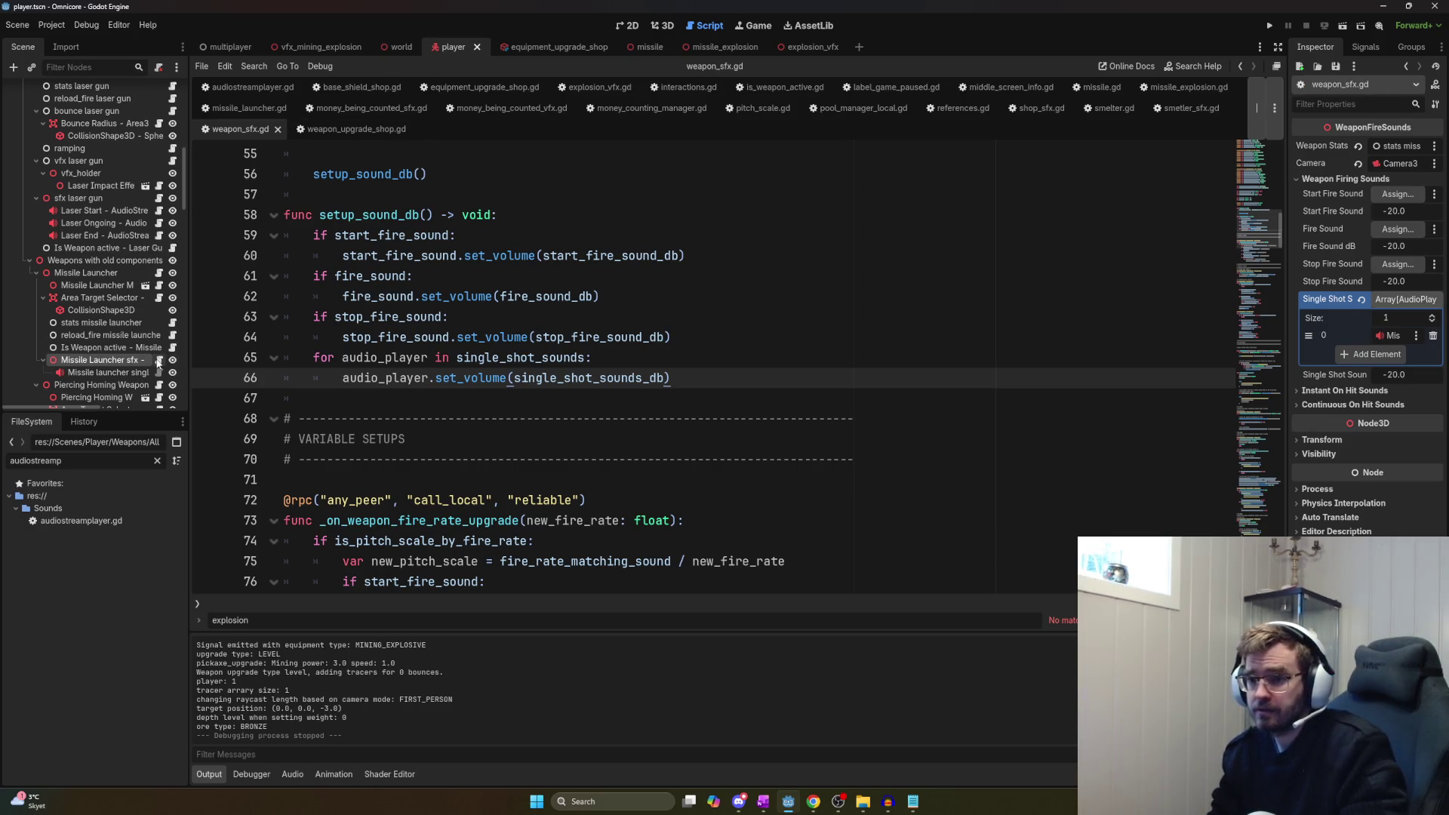
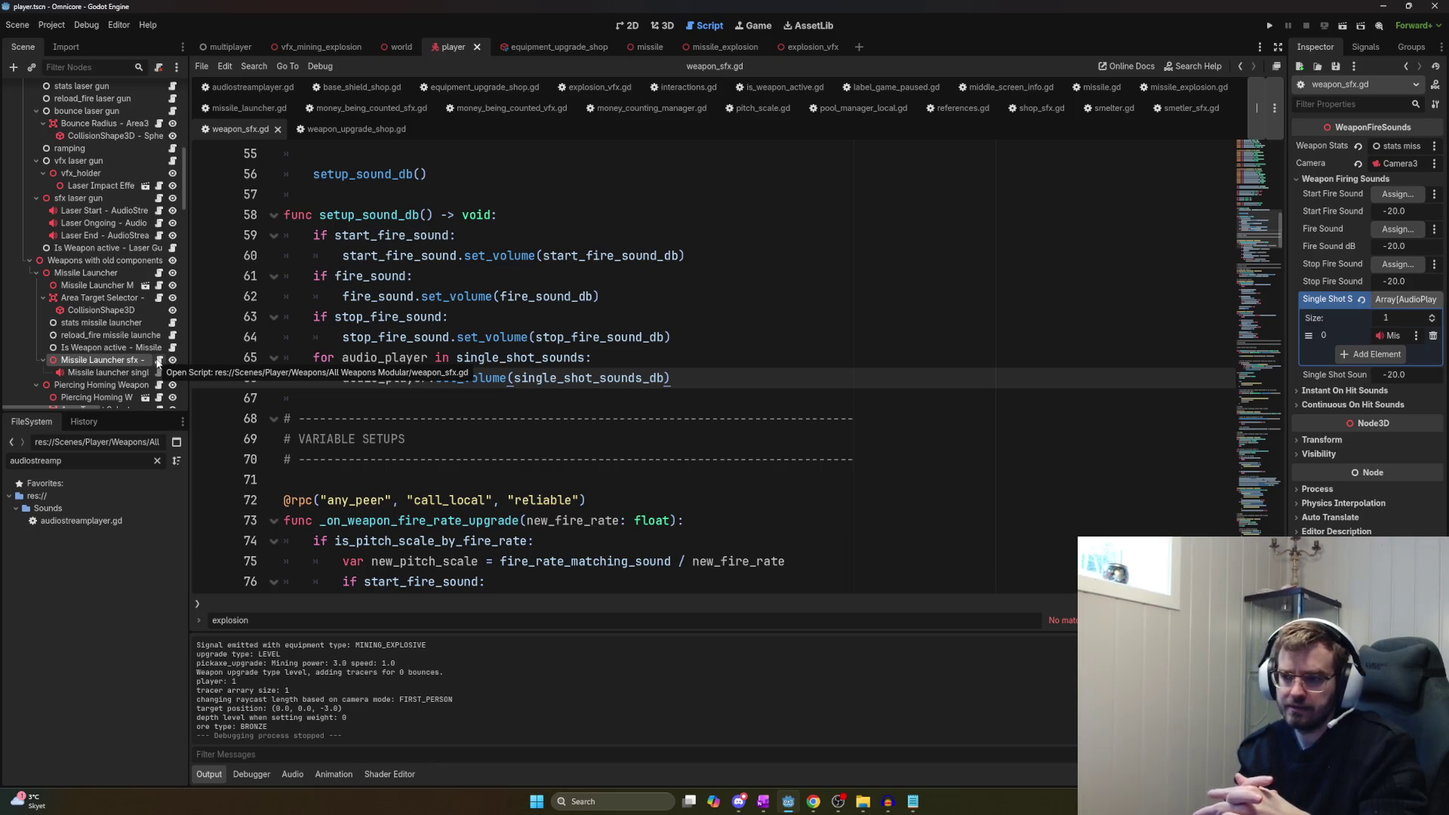
- Select lines 63–66 of the script, then move the caret to the end of line 66
mouse_move(670, 377)
left_mouse_down()
mouse_move(517, 336)
mouse_move(315, 316)
left_mouse_up()
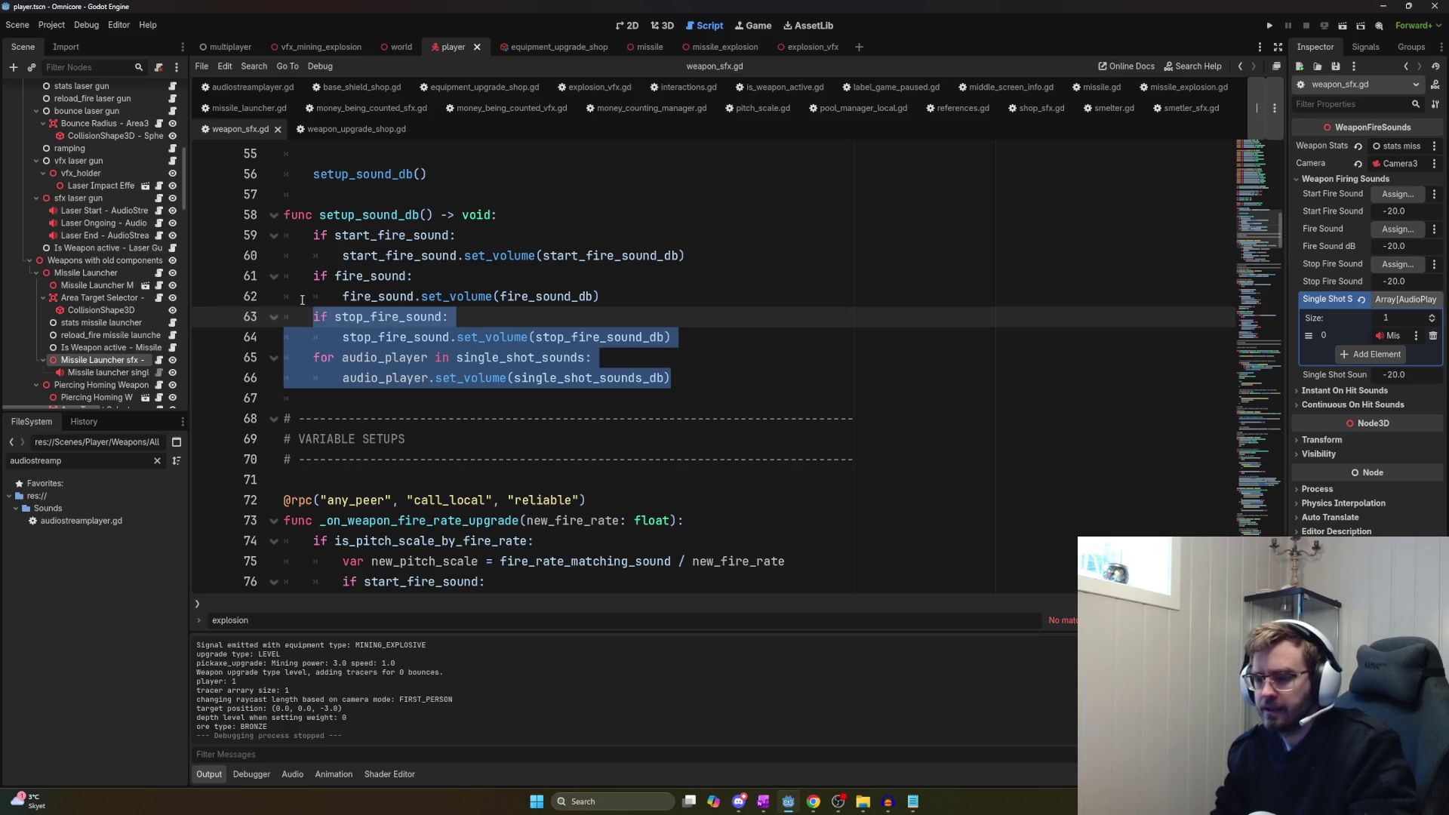
left_click(310, 275)
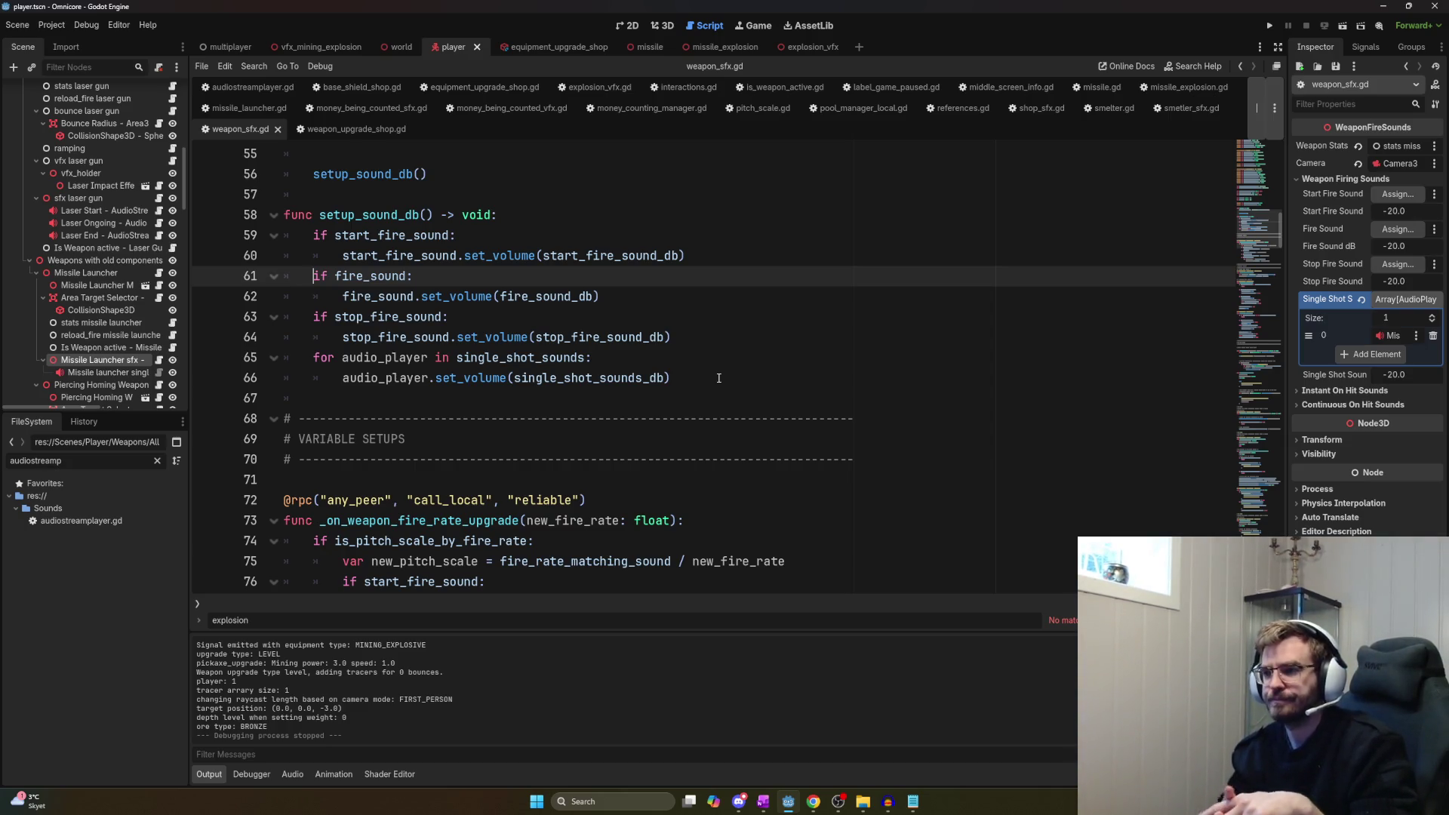
scroll(633, 358, "down", 2)
scroll(638, 363, "up", 1)
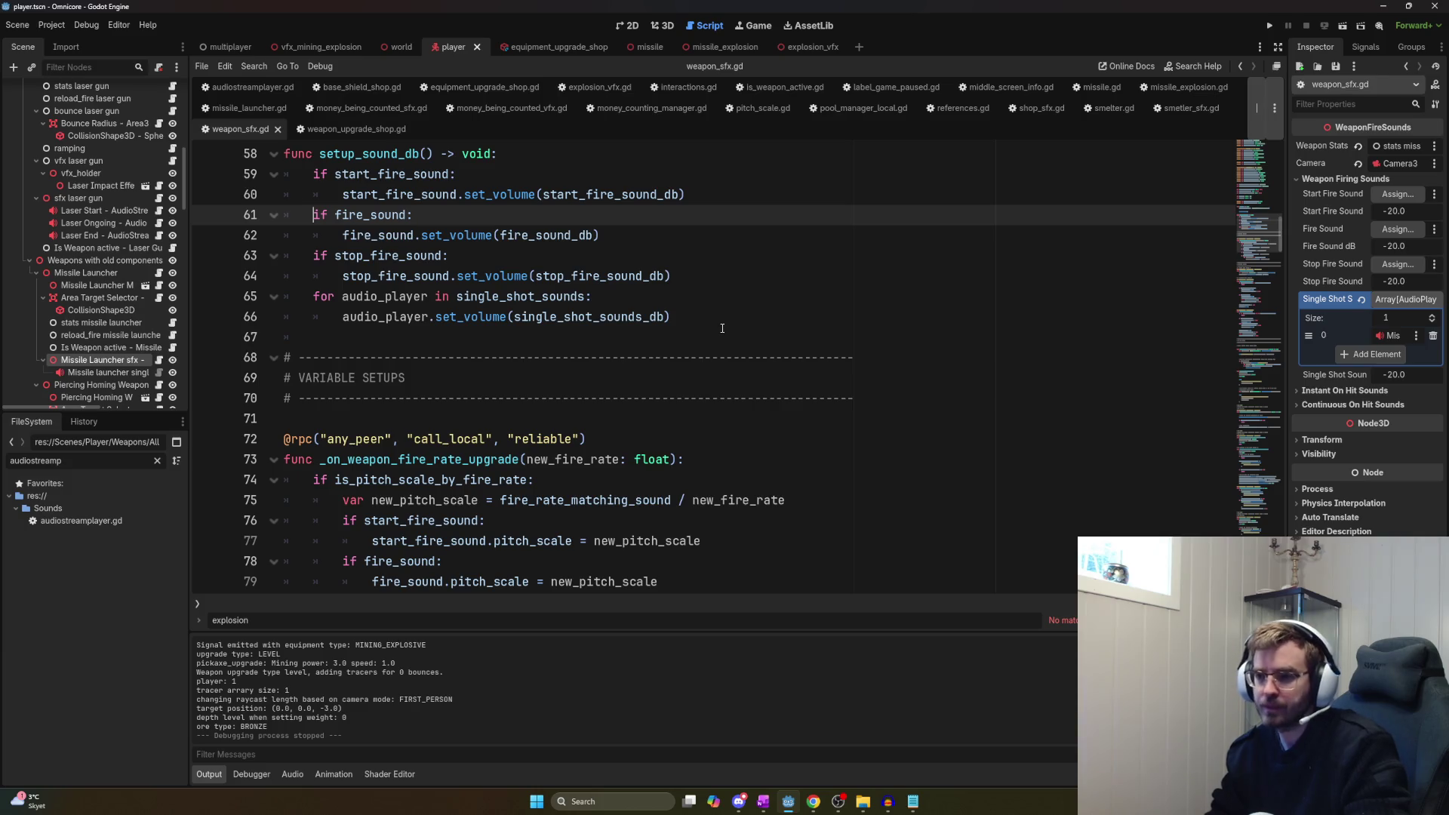
left_click(727, 312)
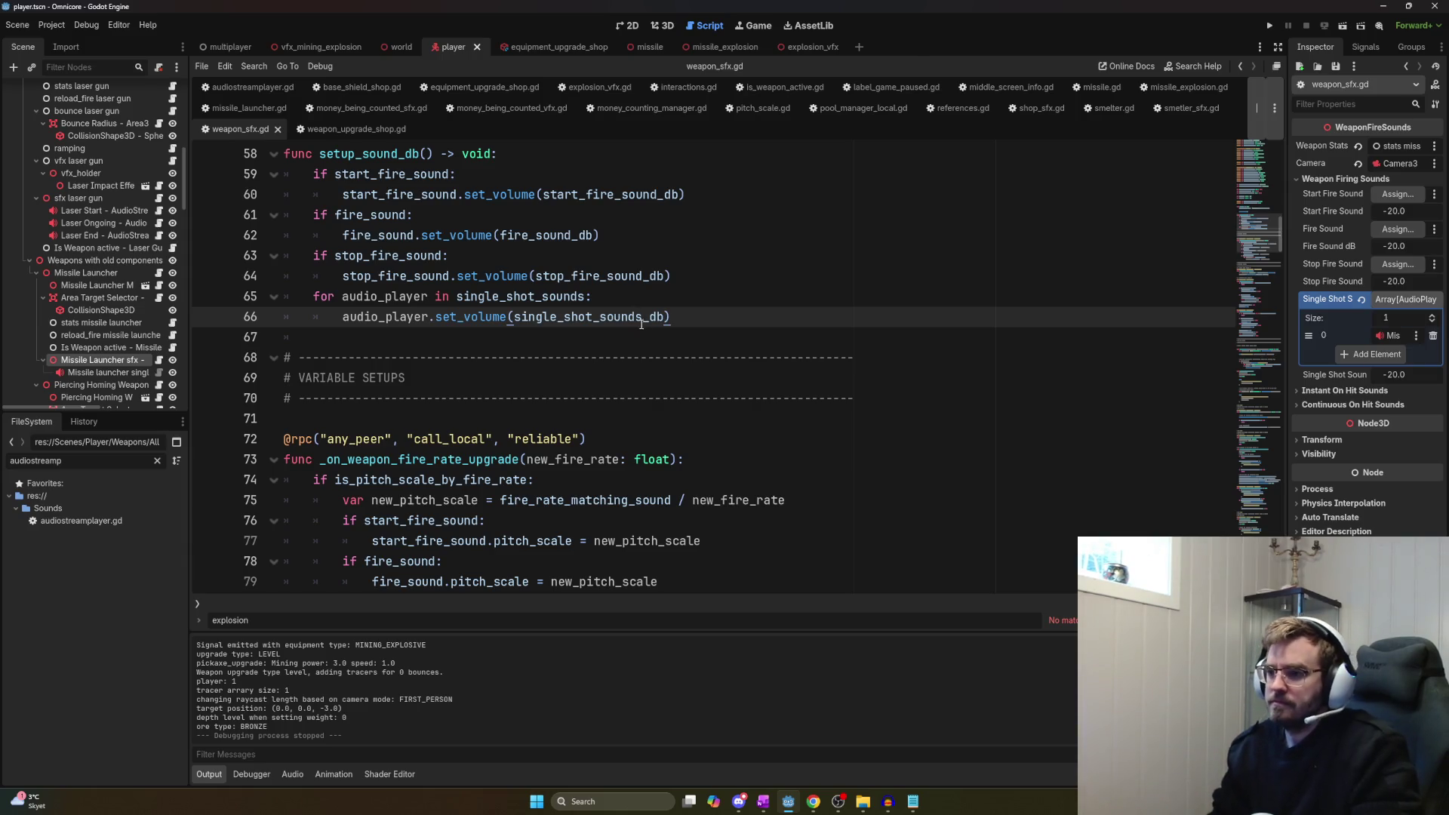
scroll(665, 335, "up", 2)
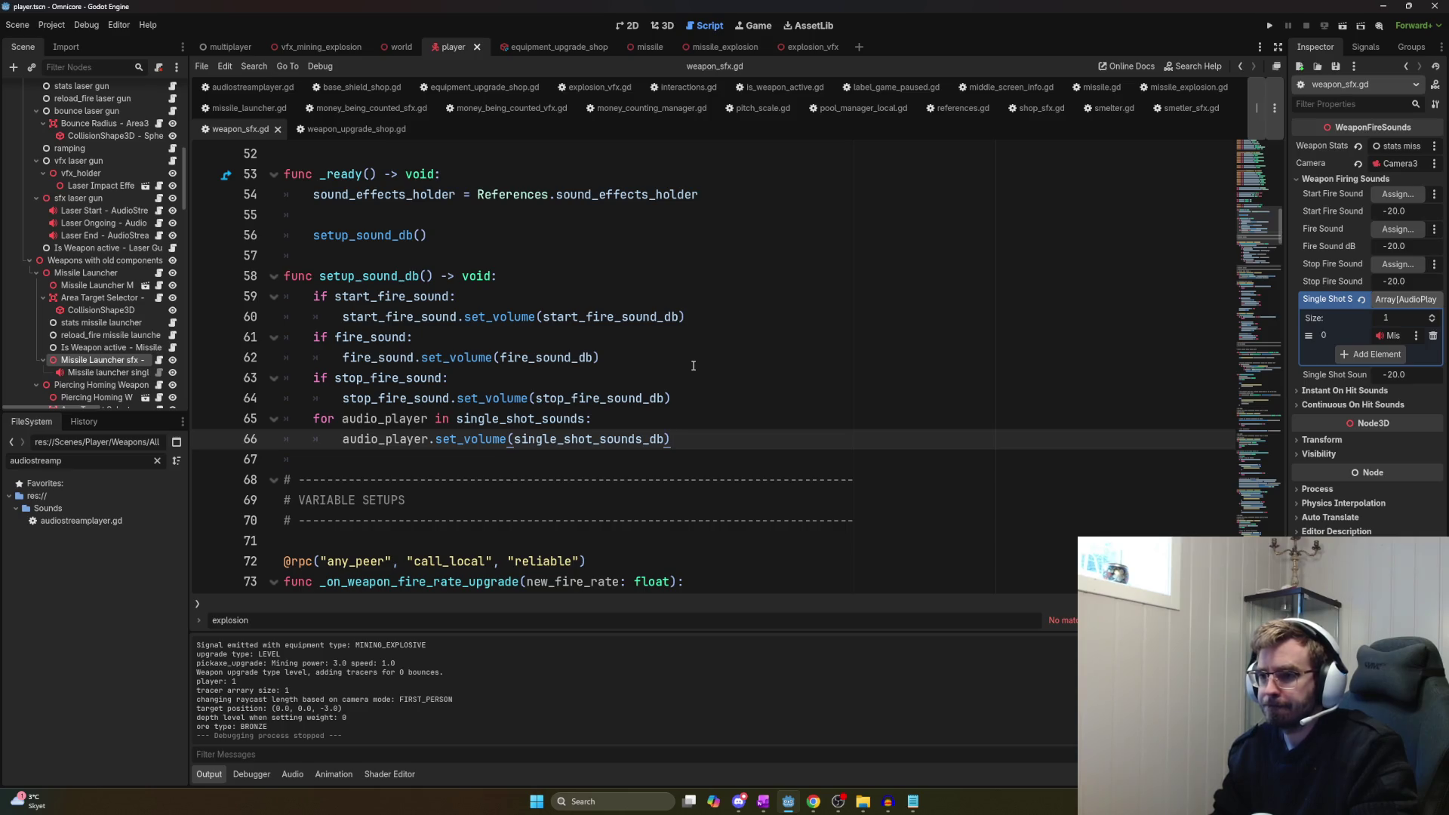
scroll(694, 366, "down", 1)
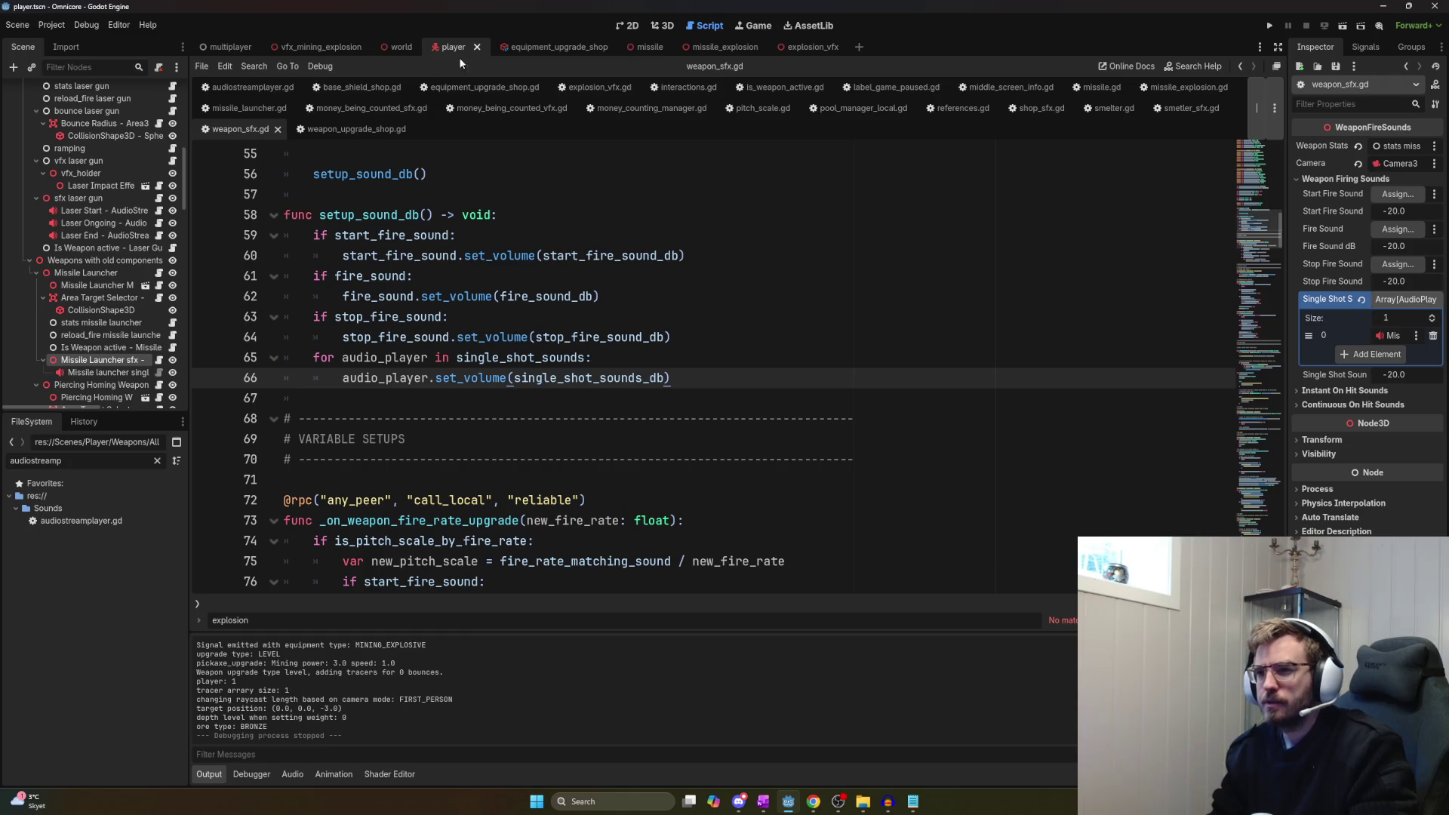
- In the missile scene, expand and preview the Missile Traveling stream, then show the Import panel
left_click(645, 47)
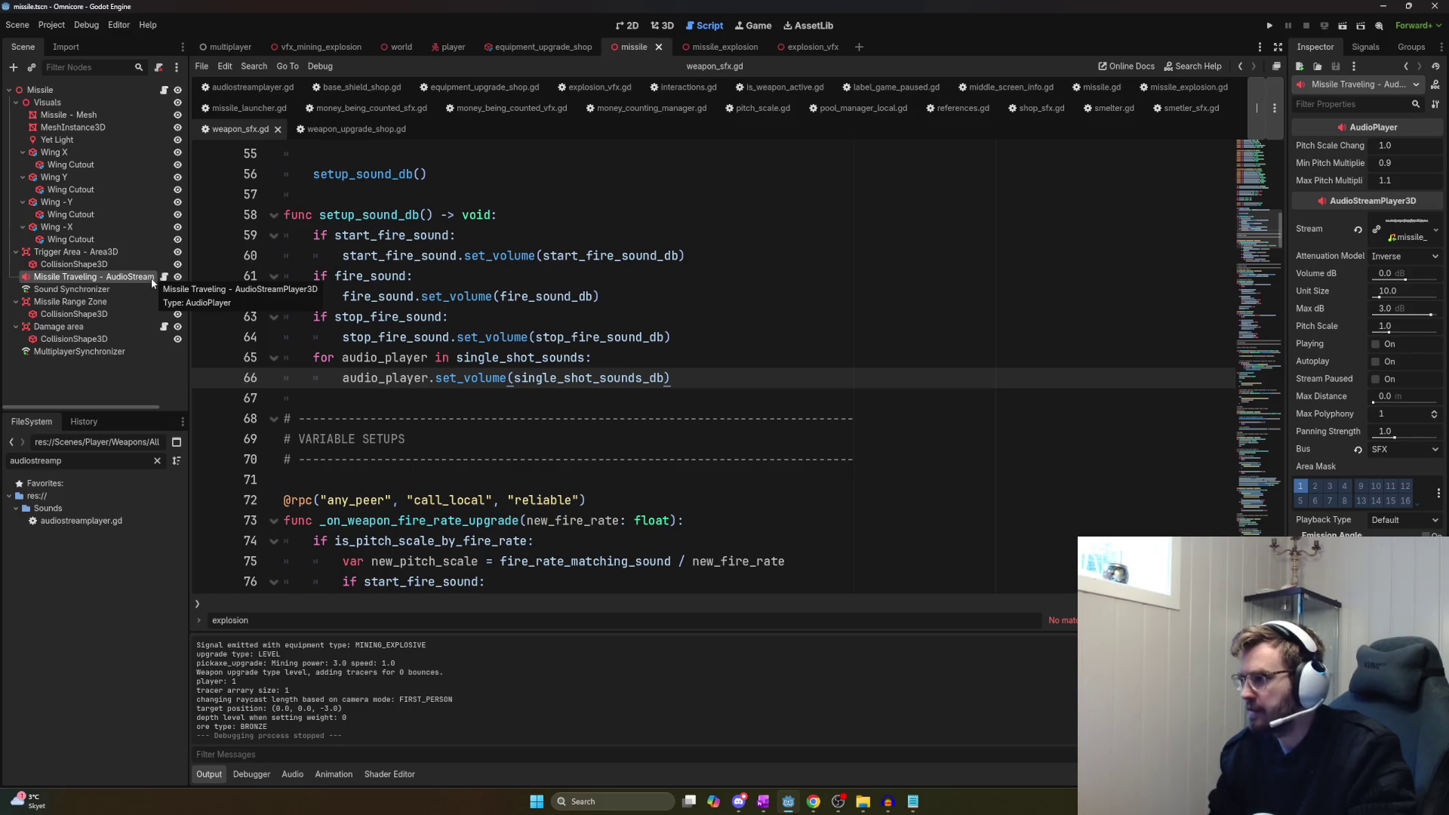
left_click(1400, 228)
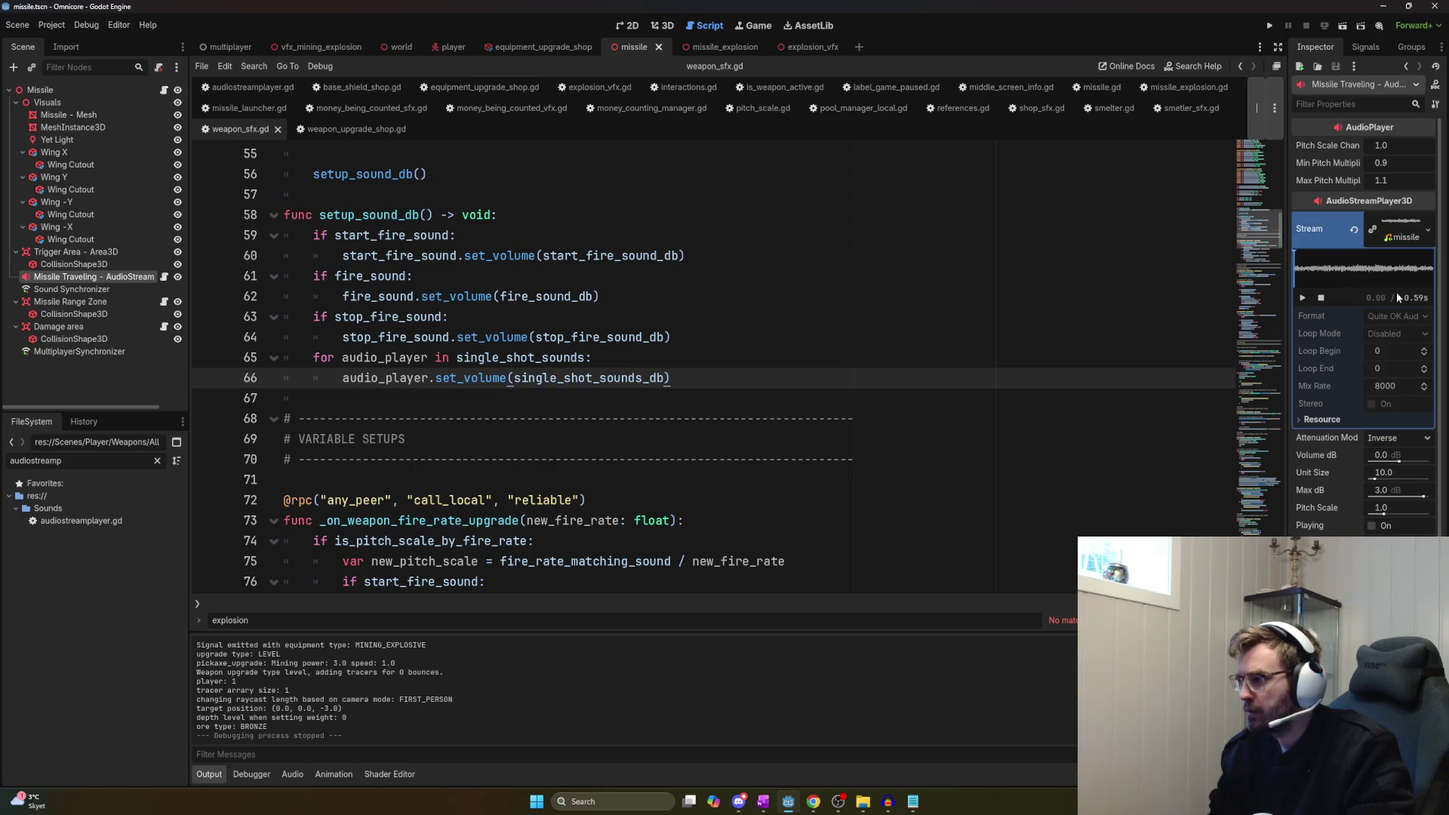
left_click(1303, 301)
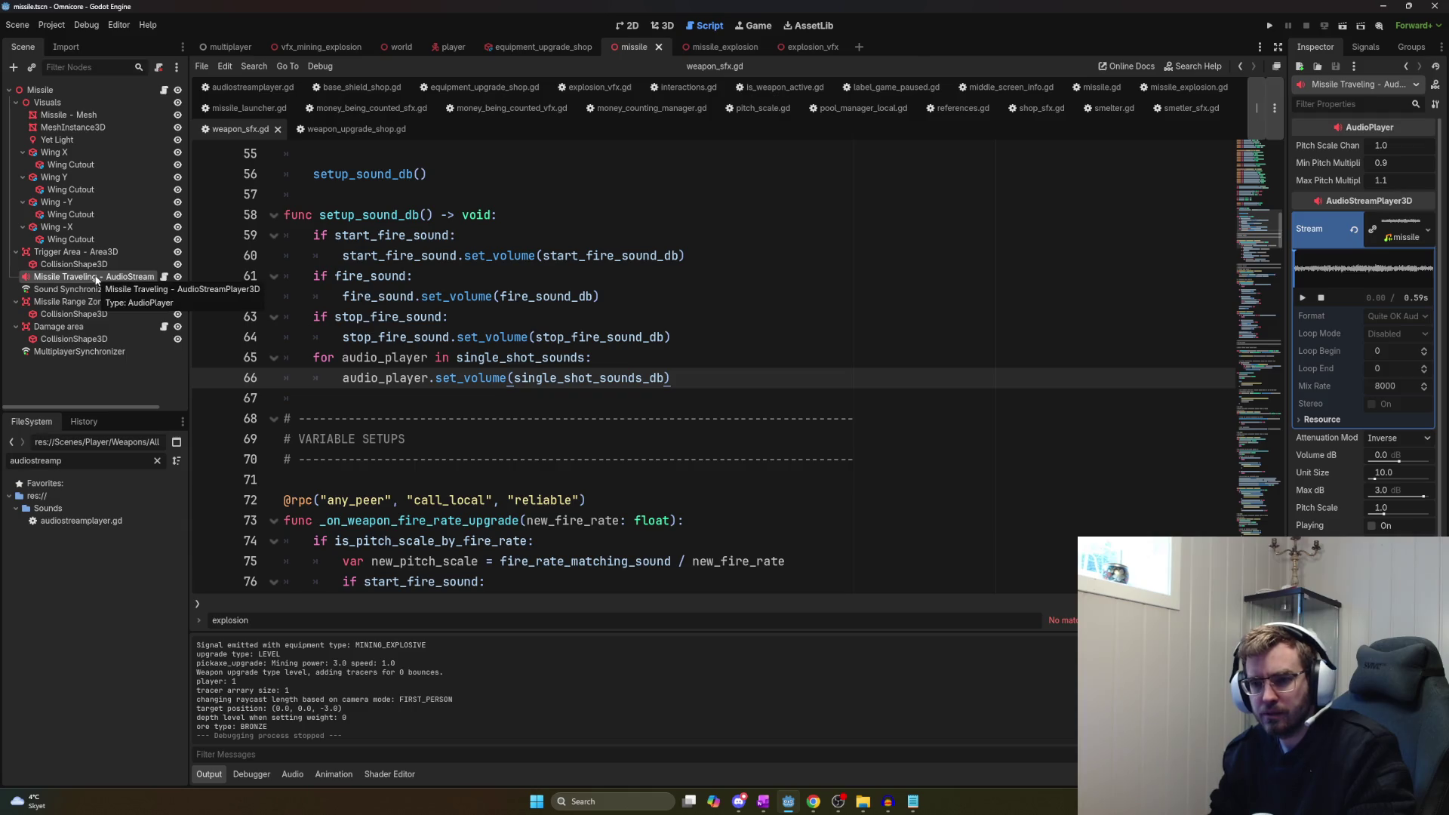
left_click(65, 47)
double_click(96, 466)
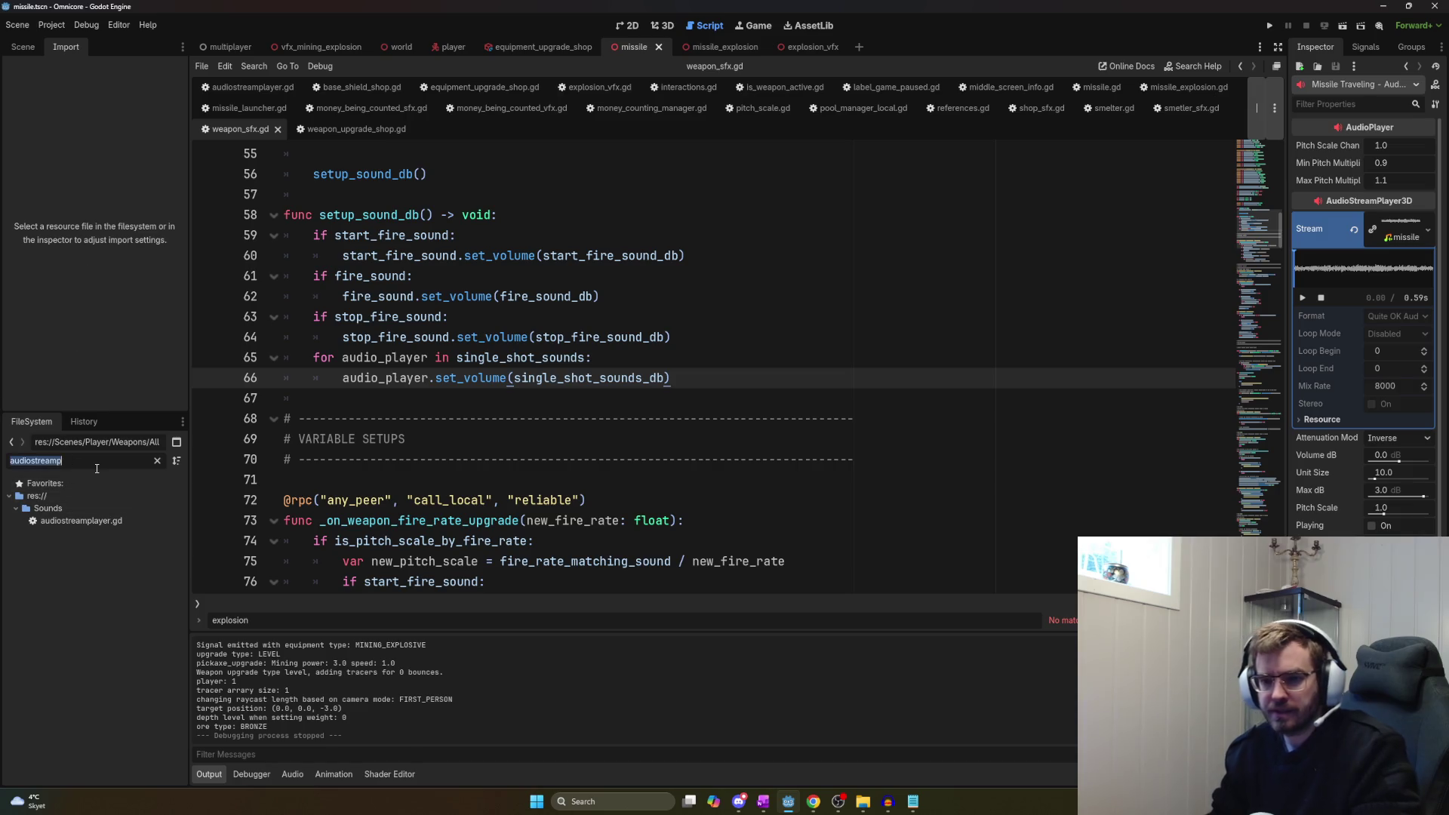
- Filter FileSystem for 'missile' and reimport missile_traveling.wav with Ping-Pong looping, previewing it
type("missile")
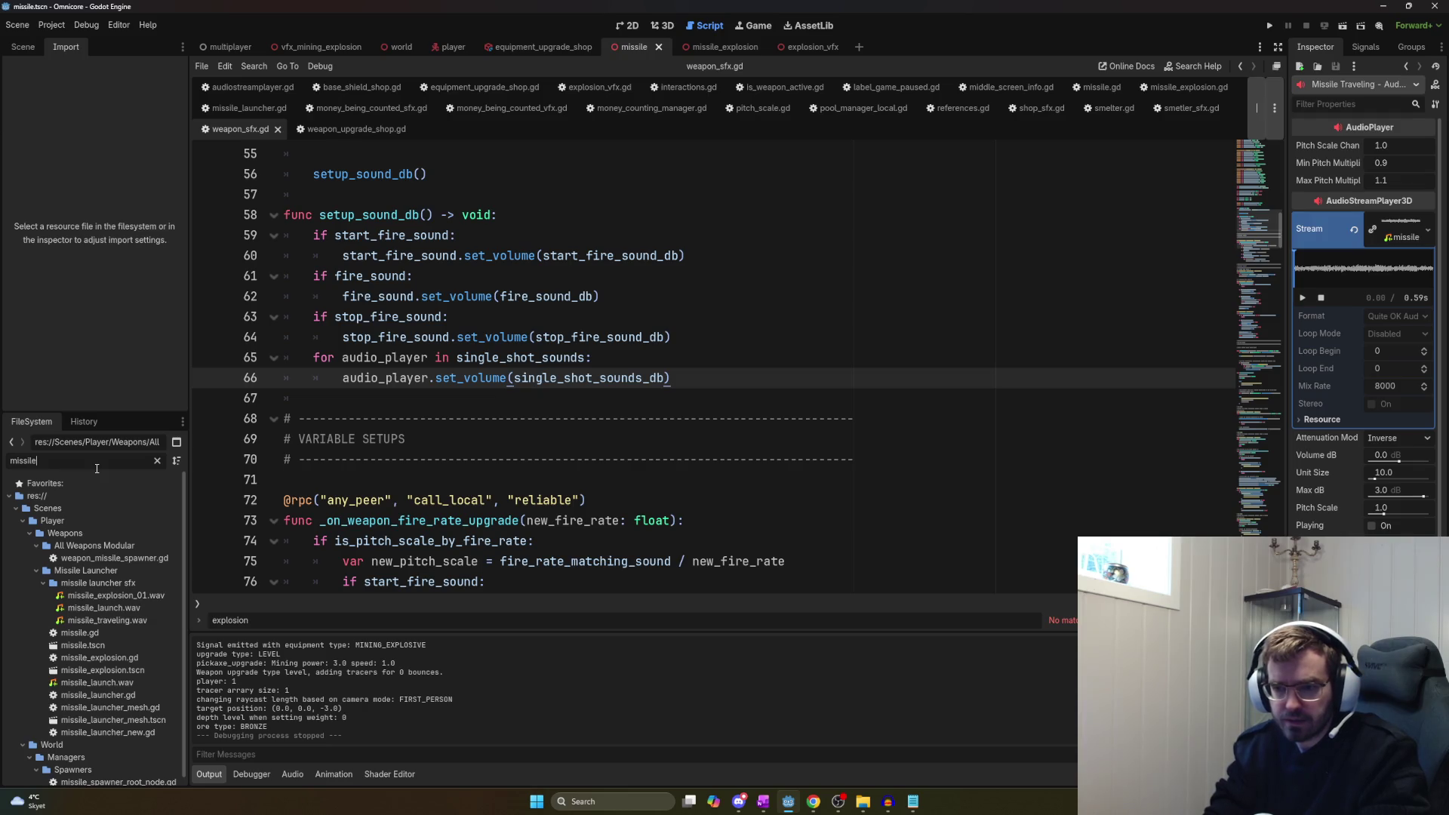
left_click(111, 617)
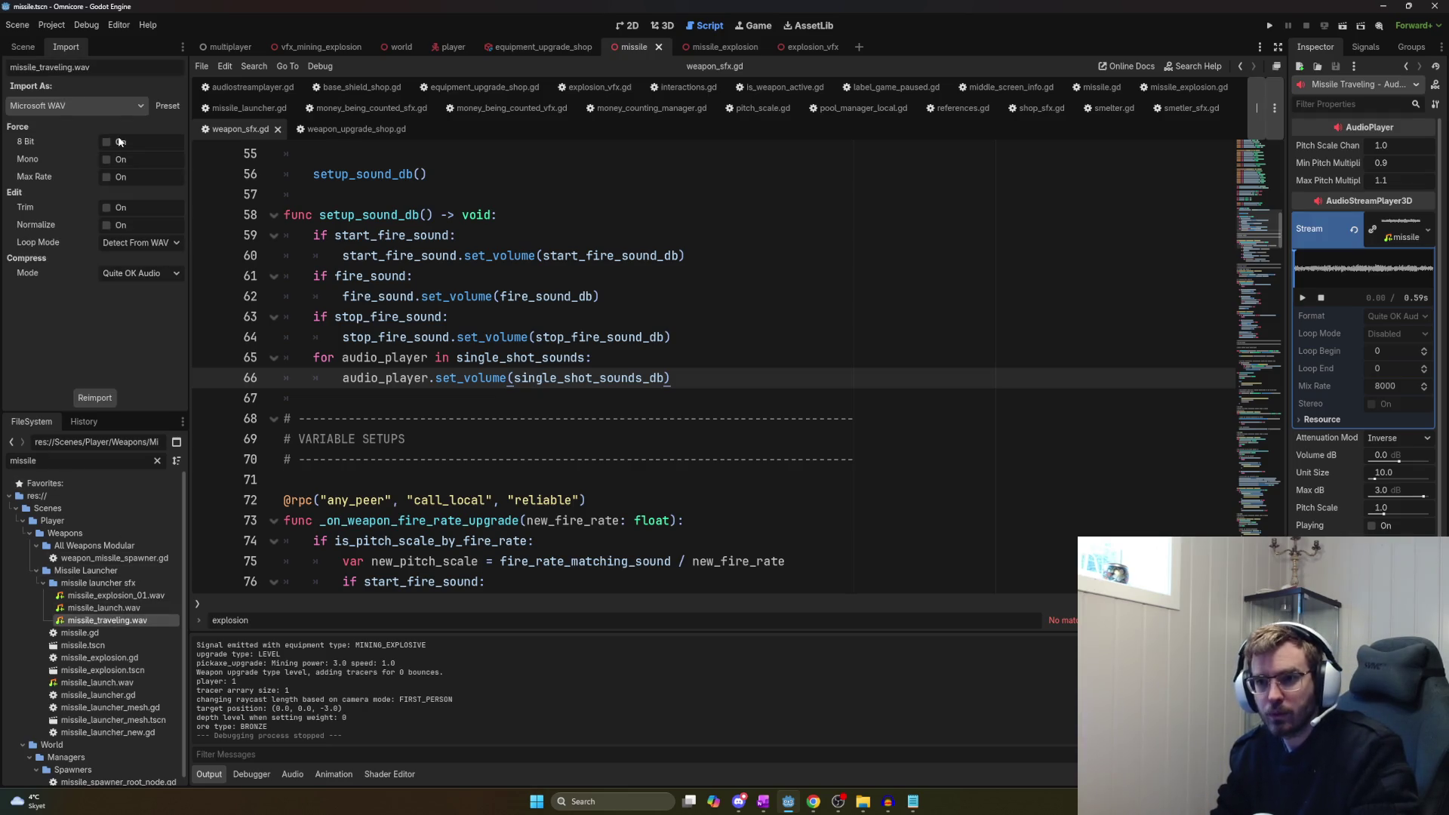
left_click(136, 242)
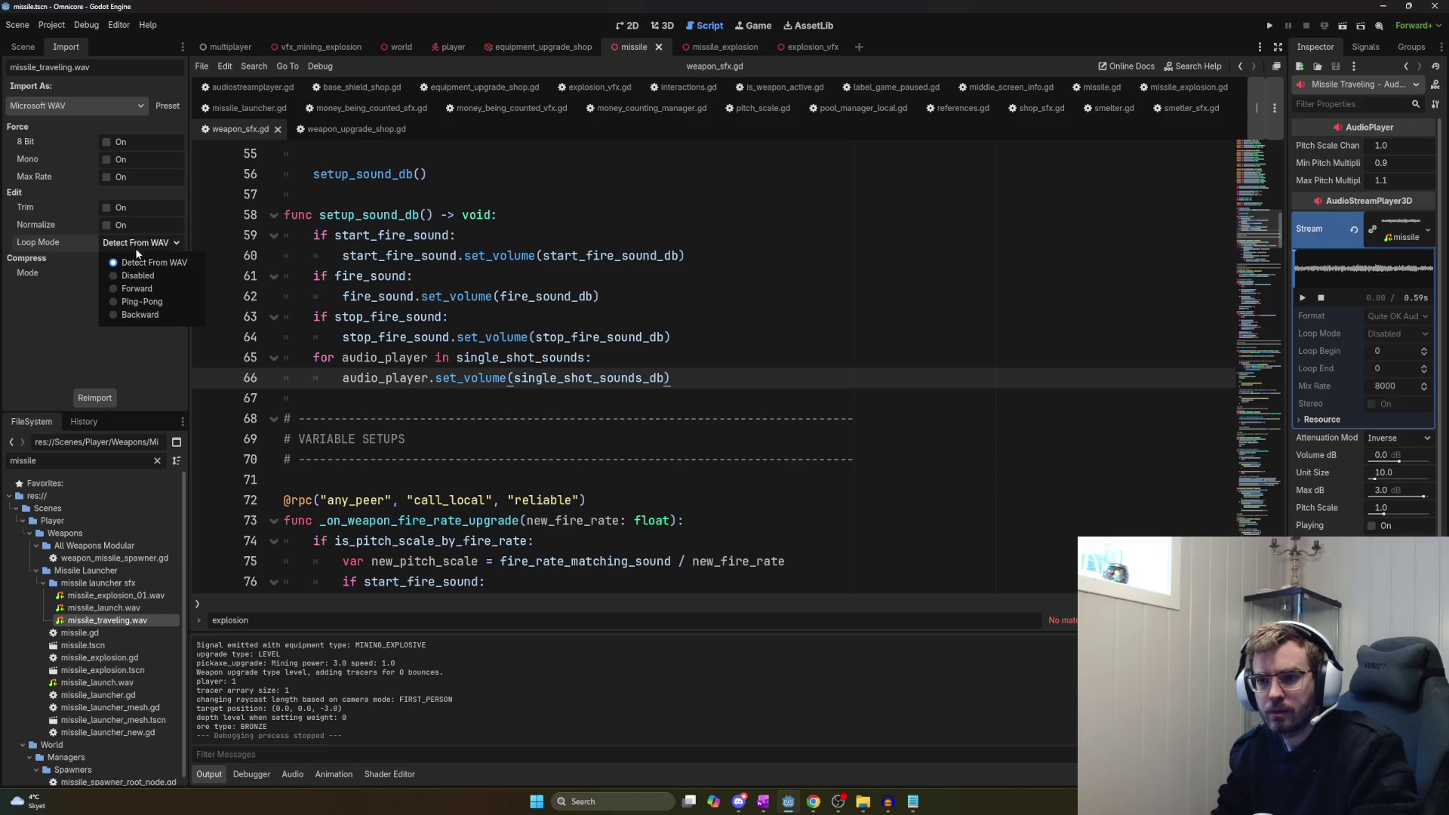
left_click(140, 304)
left_click(120, 395)
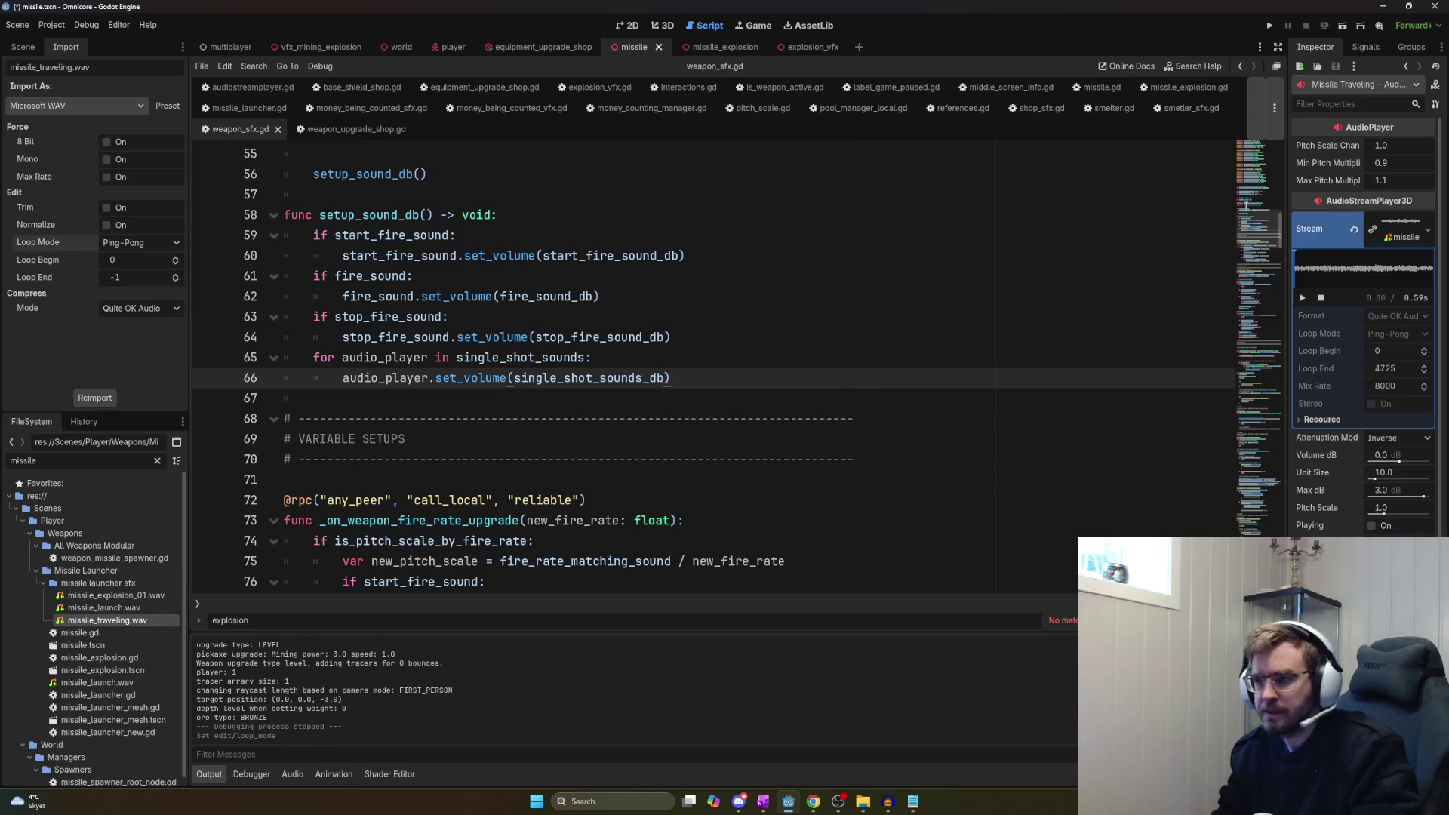
left_click(1303, 297)
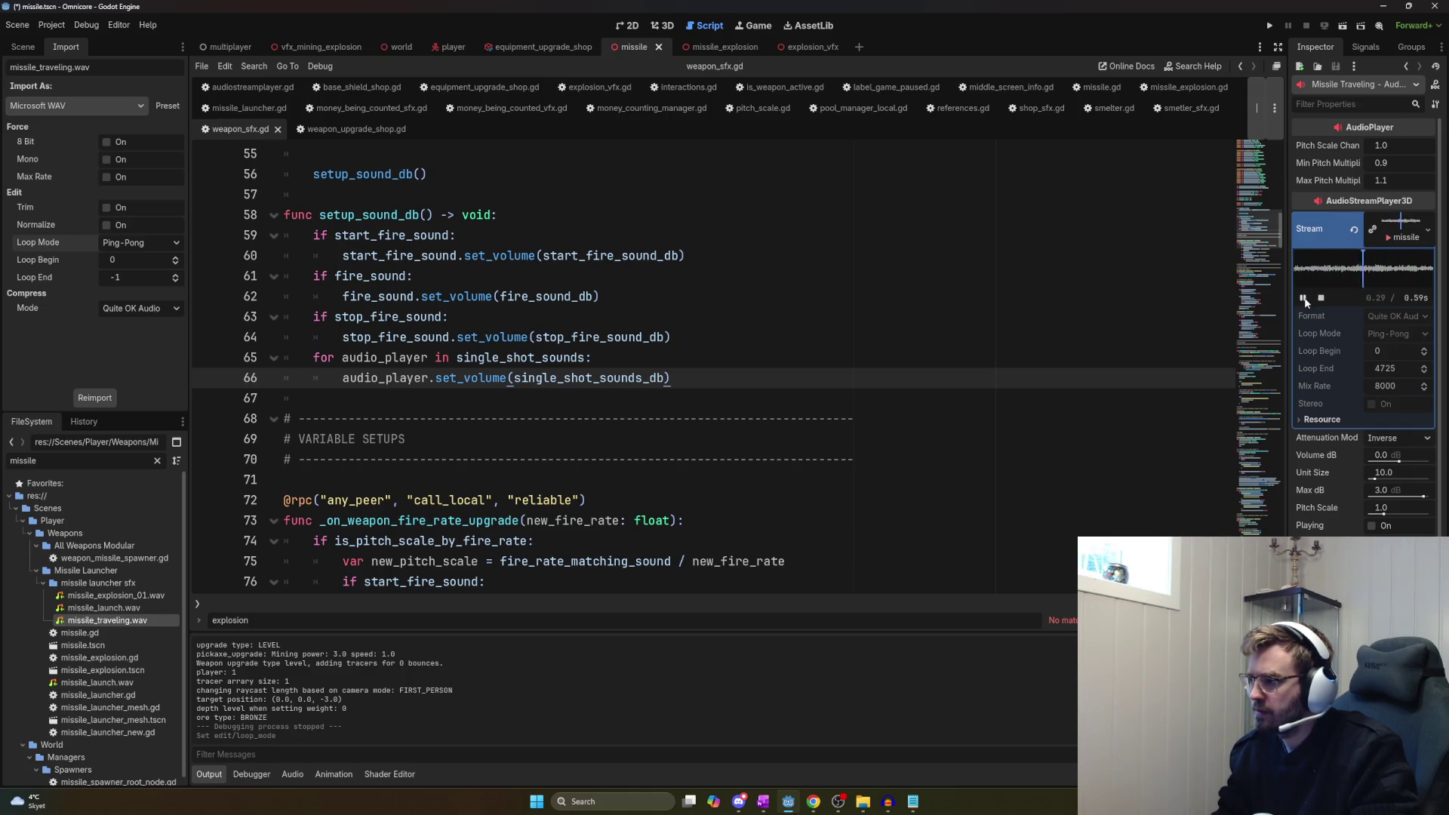
left_click(1303, 299)
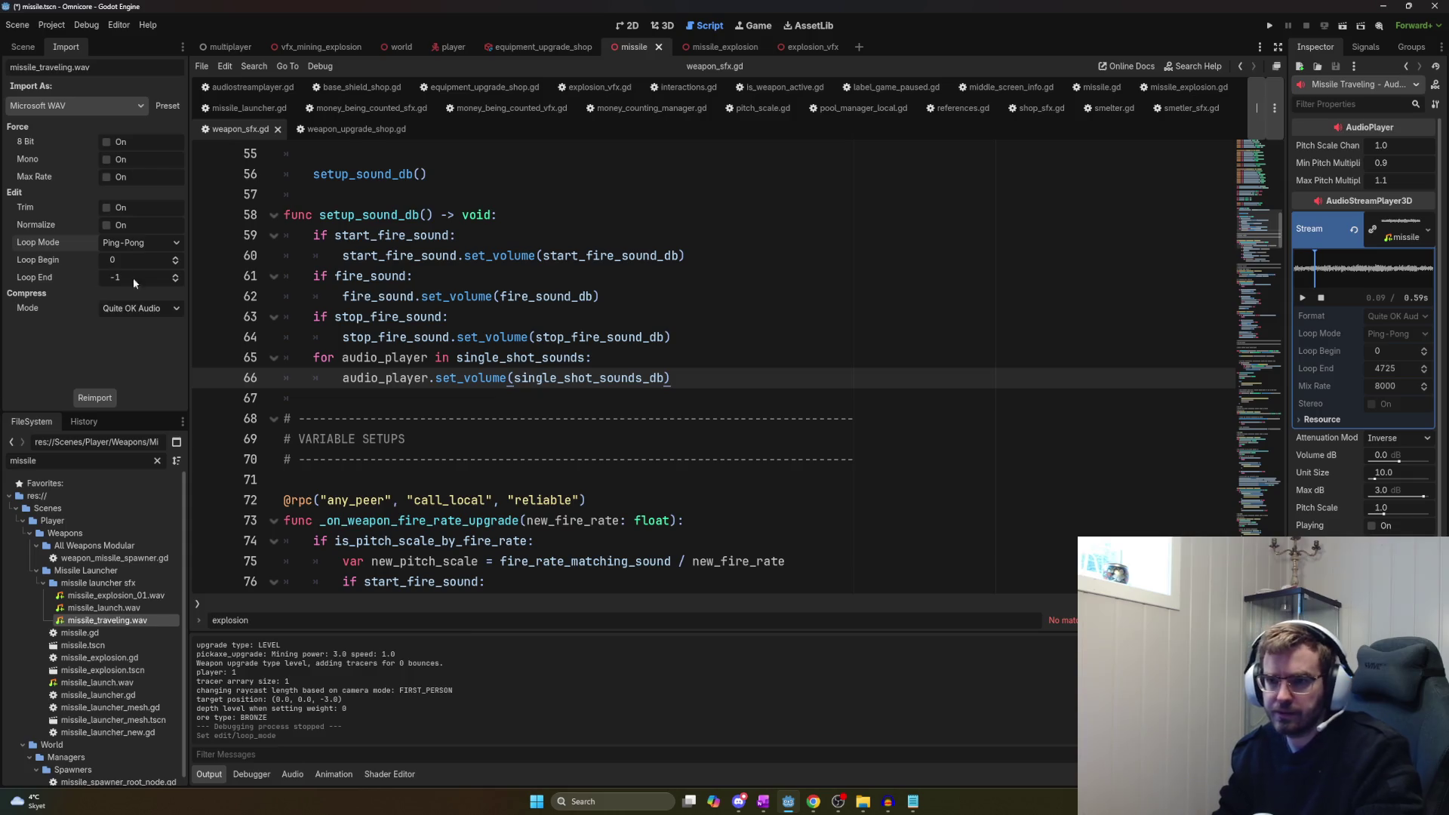
- Reimport missile_traveling.wav with Forward looping instead and preview the result
left_click(141, 243)
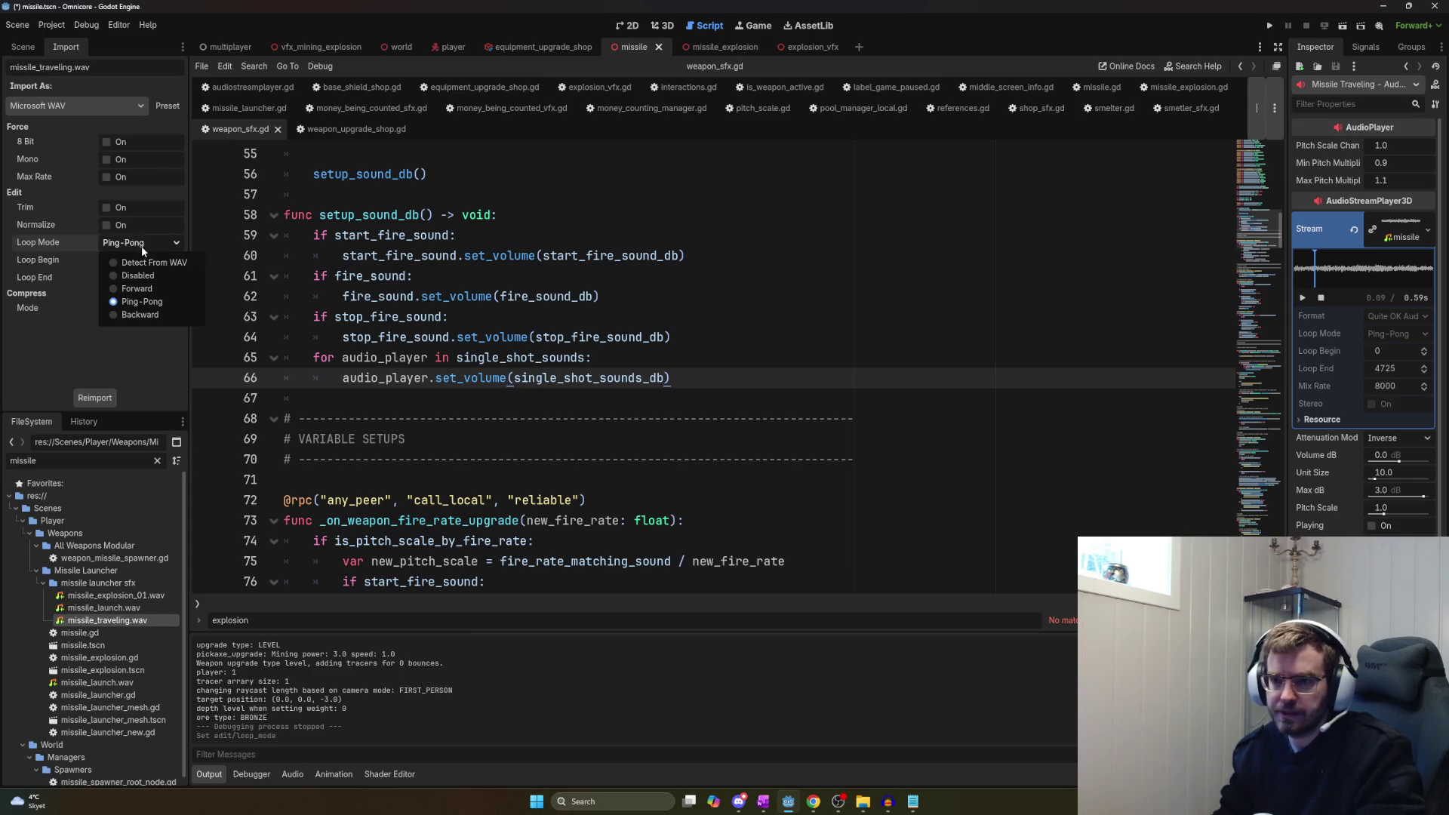
left_click(151, 289)
left_click(94, 397)
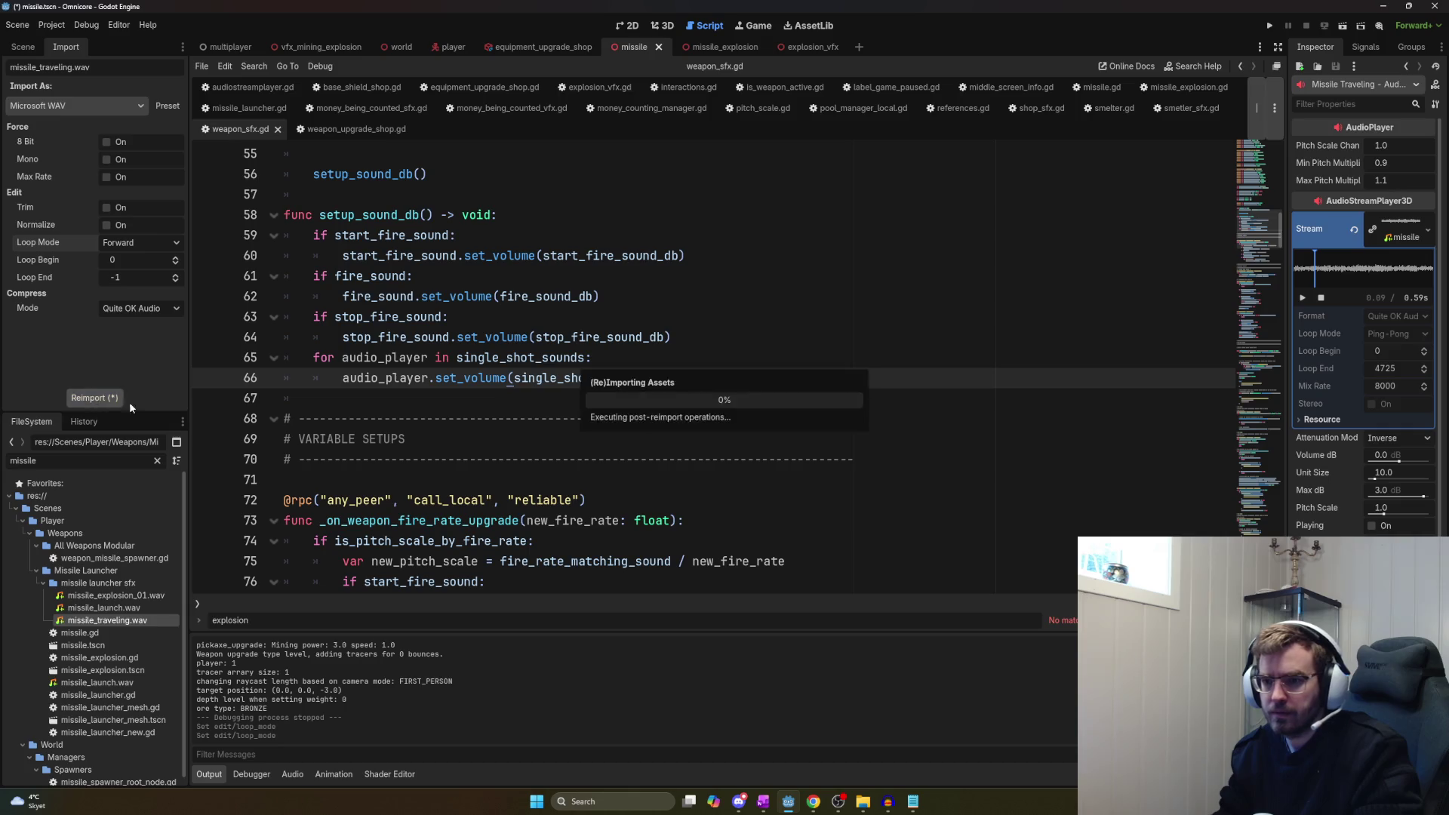
left_click(1305, 300)
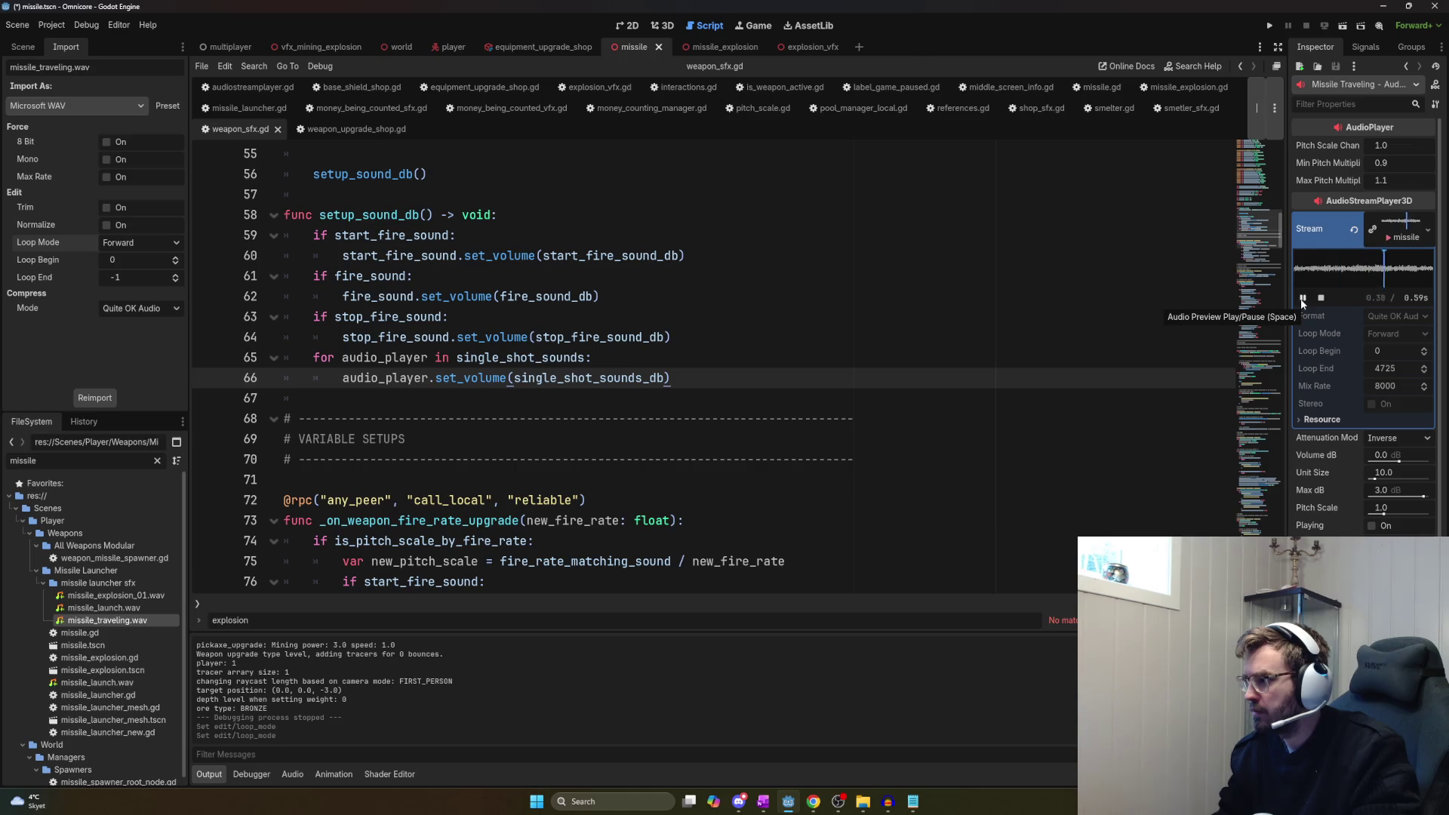
left_click(1301, 298)
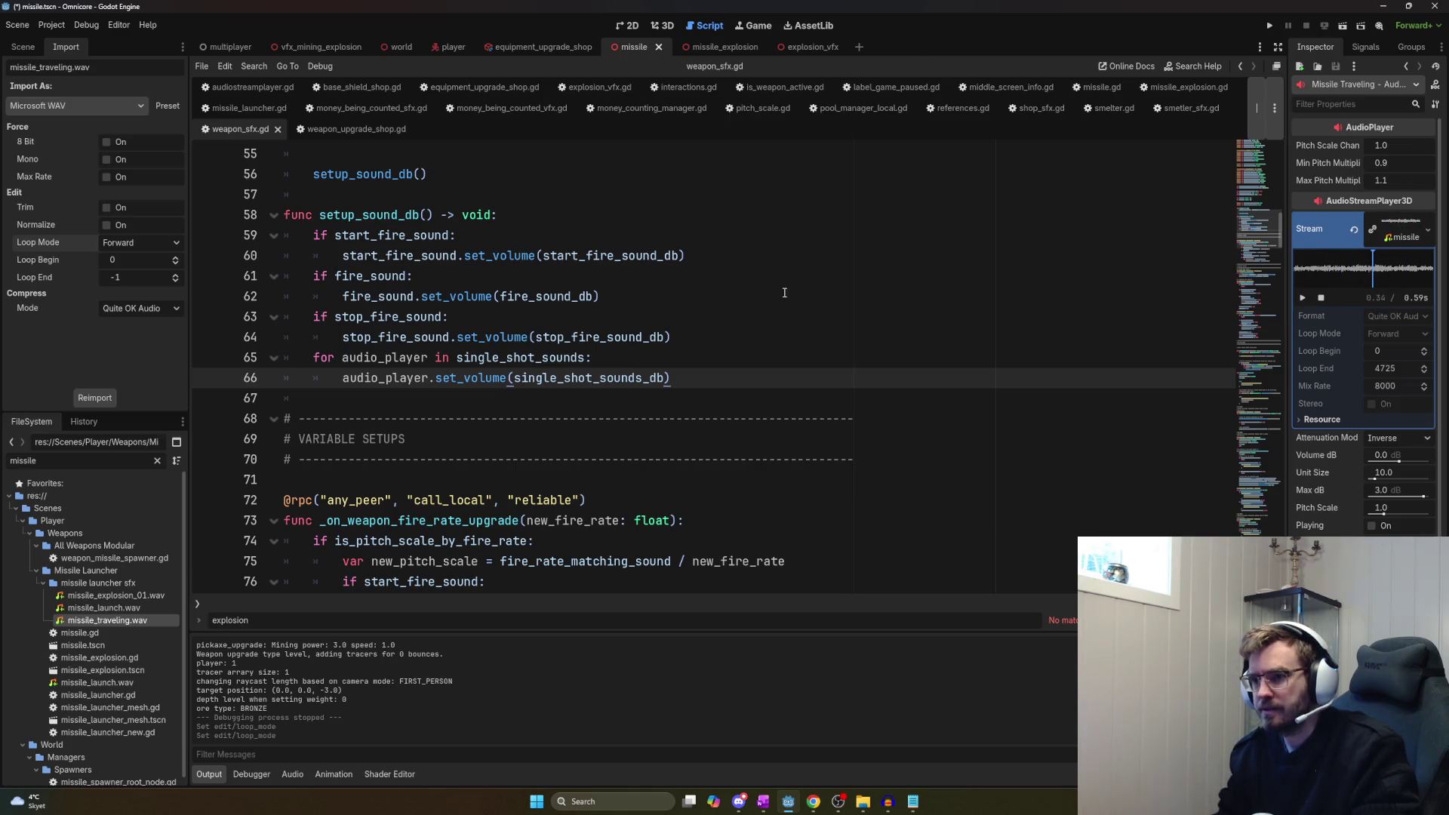
key("alt+Tab")
key("alt+Tab")
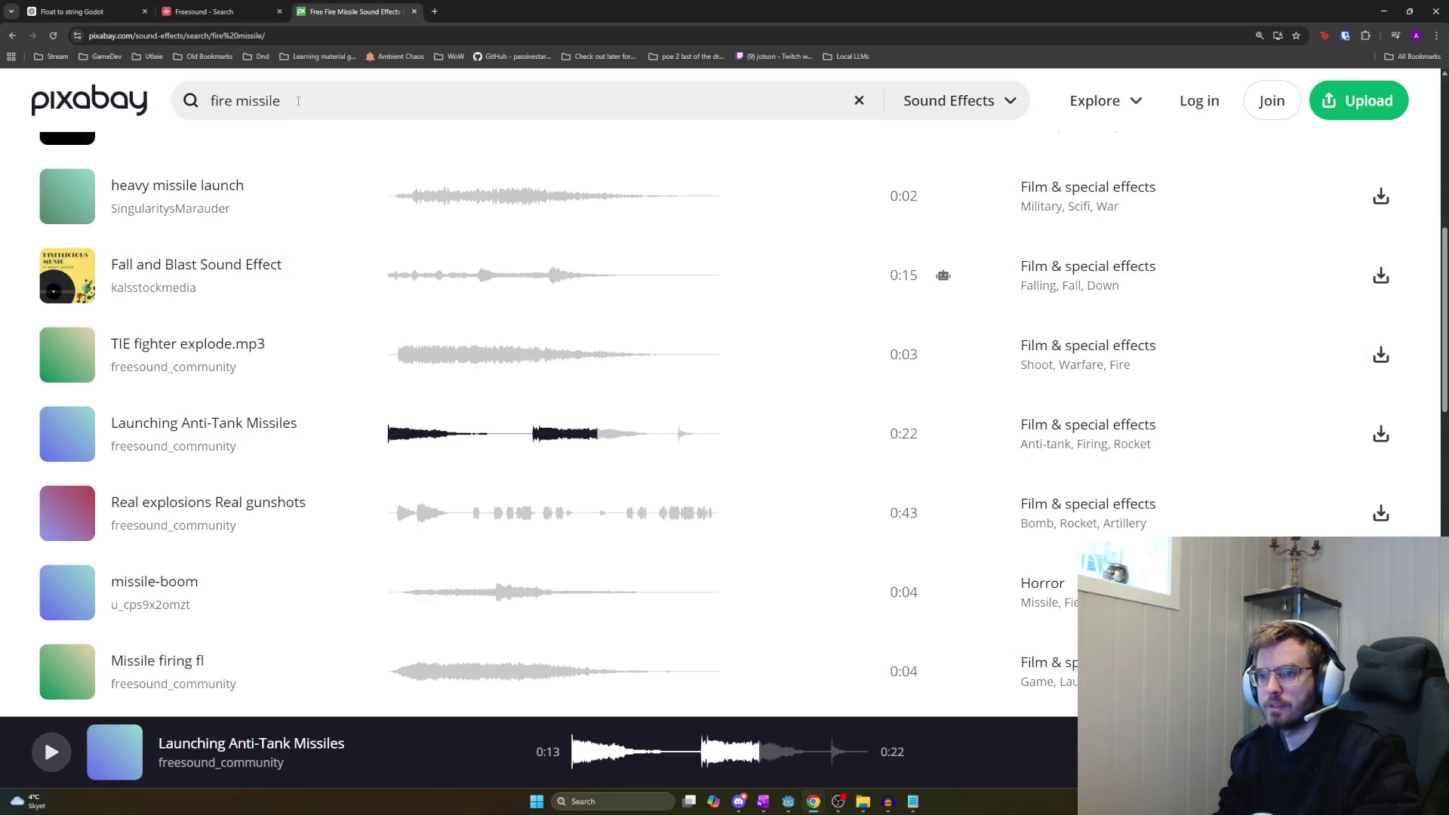
- Search Pixabay sound effects for 'missile traveling' and browse the results
left_click(298, 100)
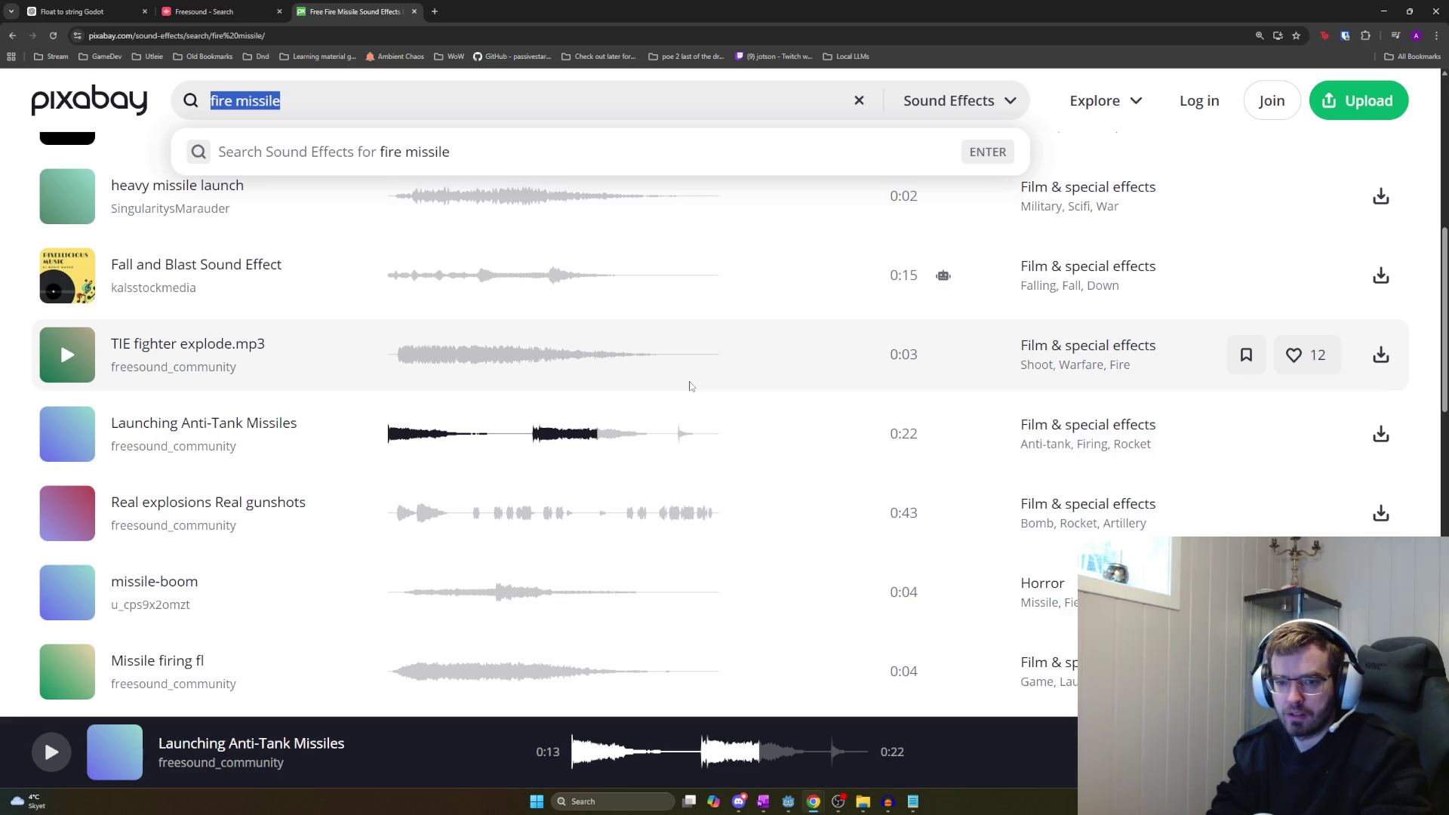
type("missile traveling")
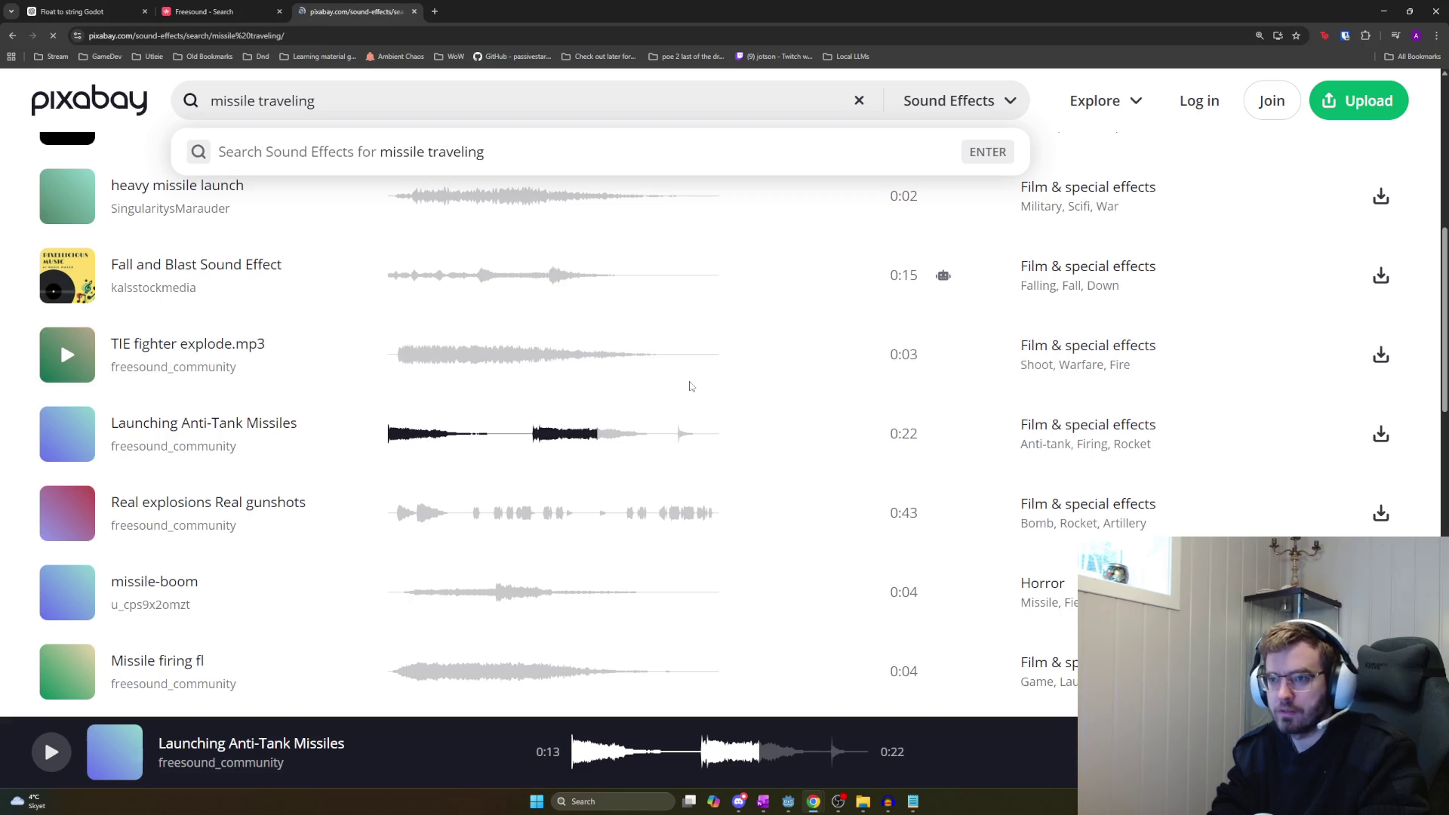
scroll(430, 523, "down", 3)
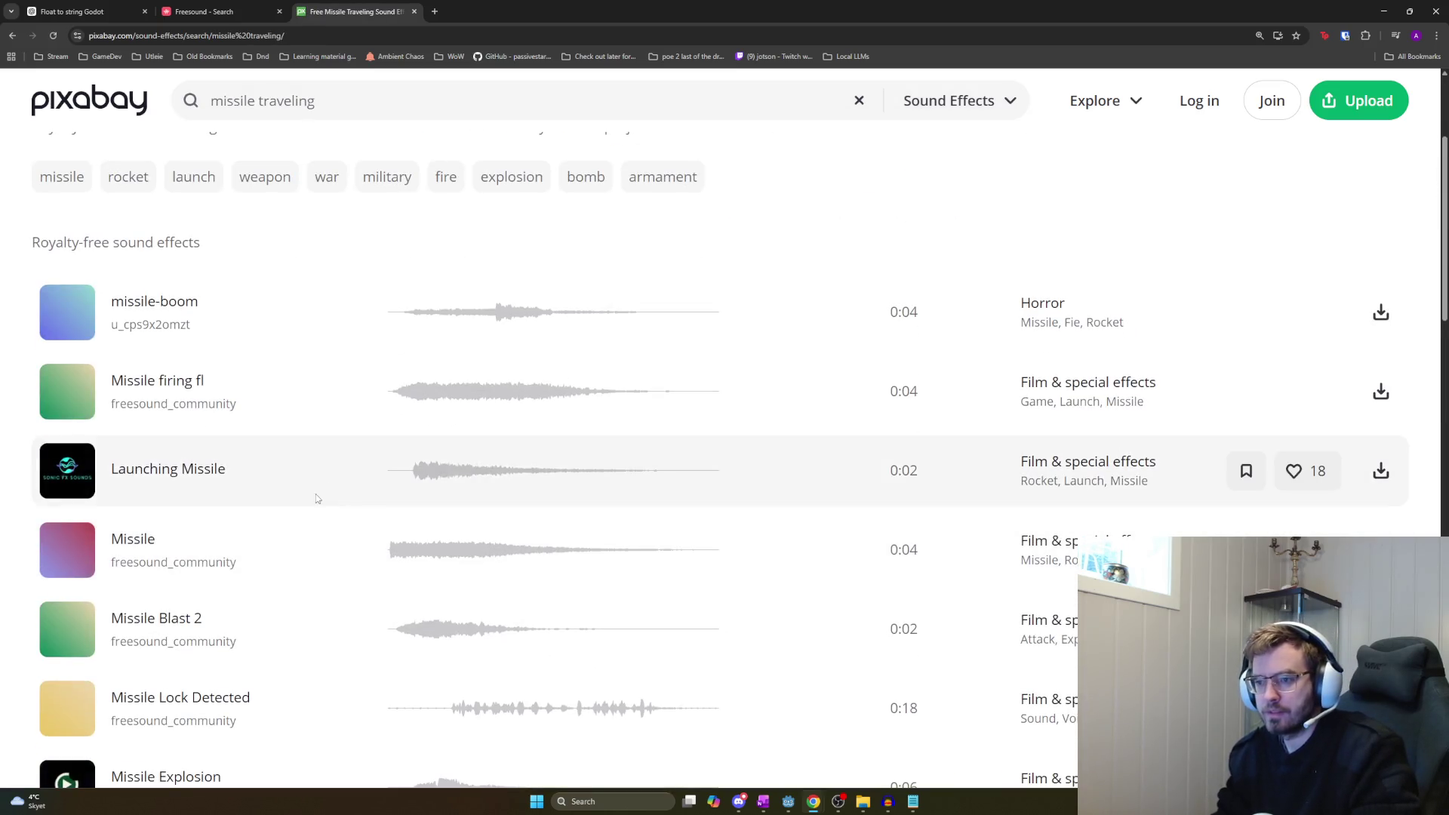
scroll(170, 538, "down", 2)
scroll(170, 538, "down", 8)
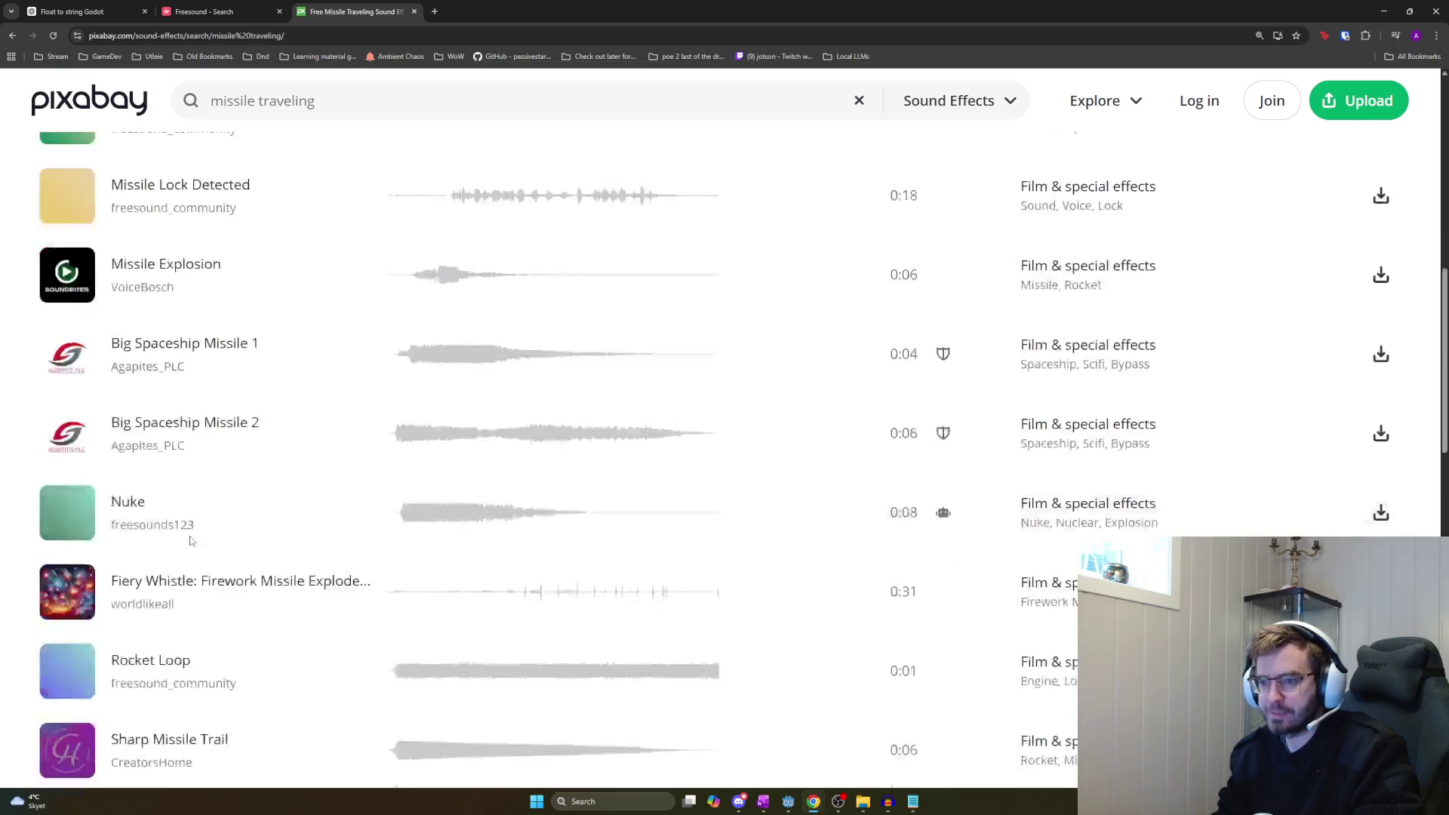
scroll(194, 511, "up", 4)
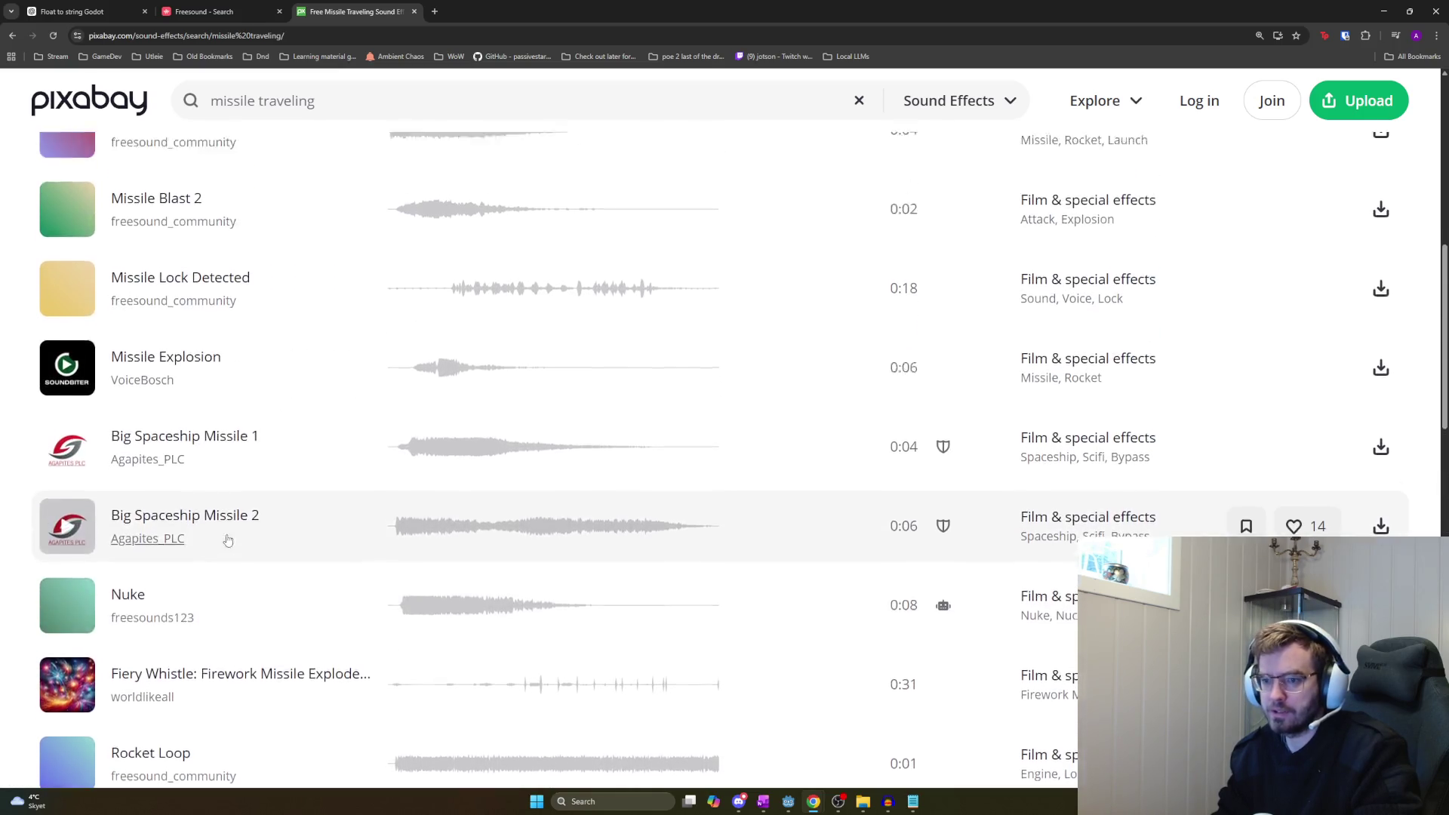
scroll(249, 557, "down", 3)
scroll(300, 554, "down", 4)
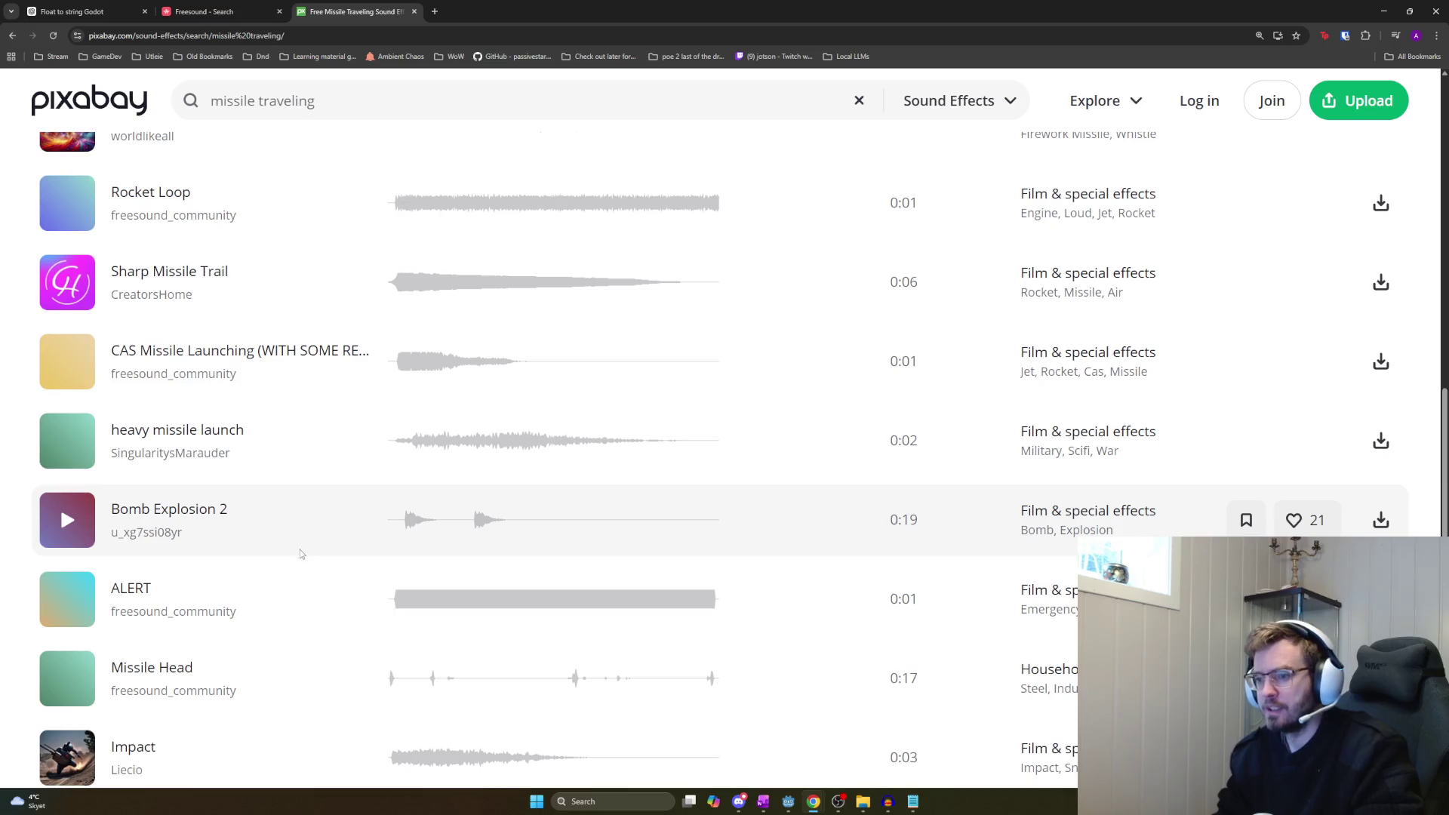
scroll(298, 549, "down", 4)
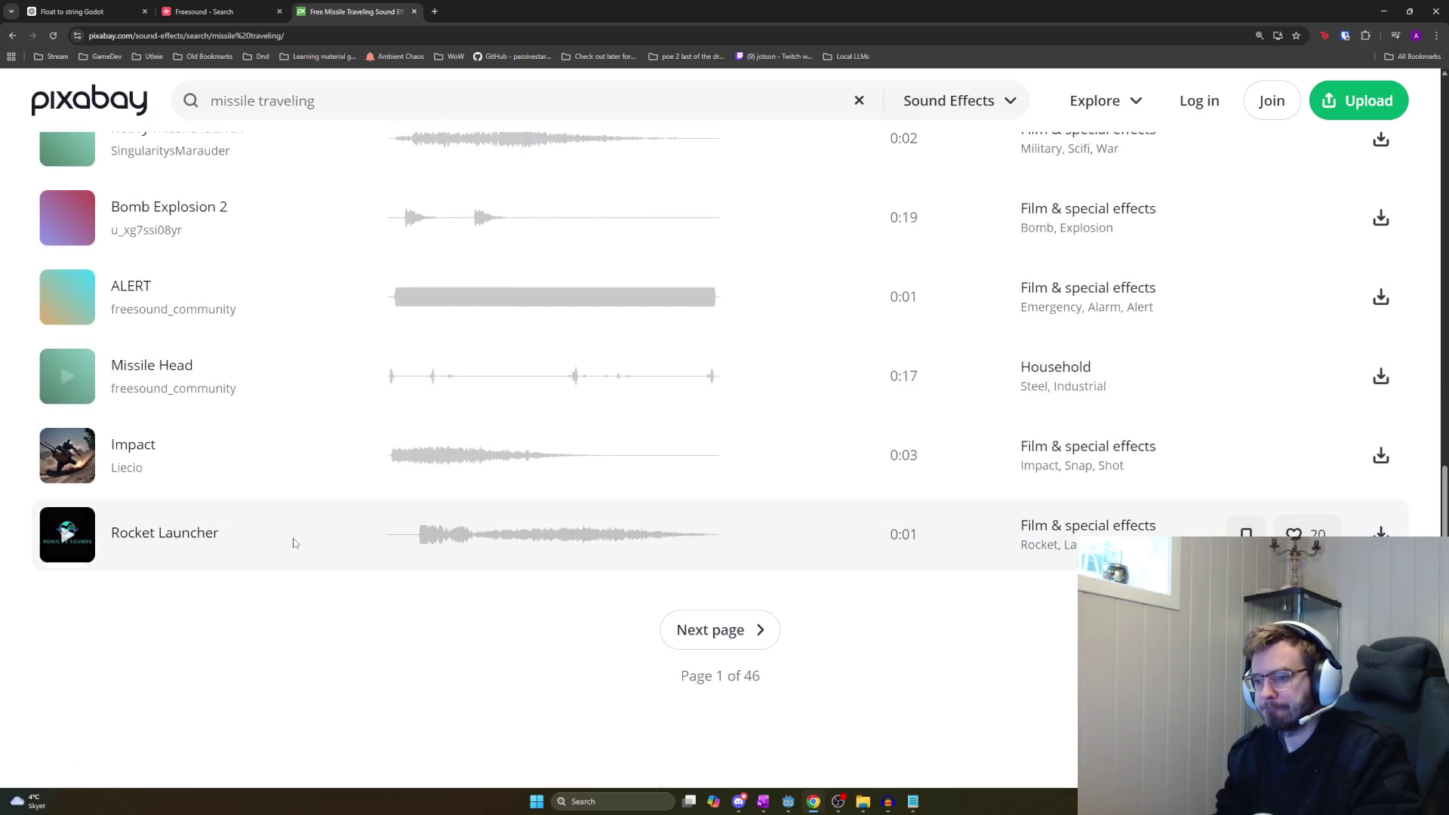
scroll(294, 544, "up", 3)
scroll(278, 553, "up", 3)
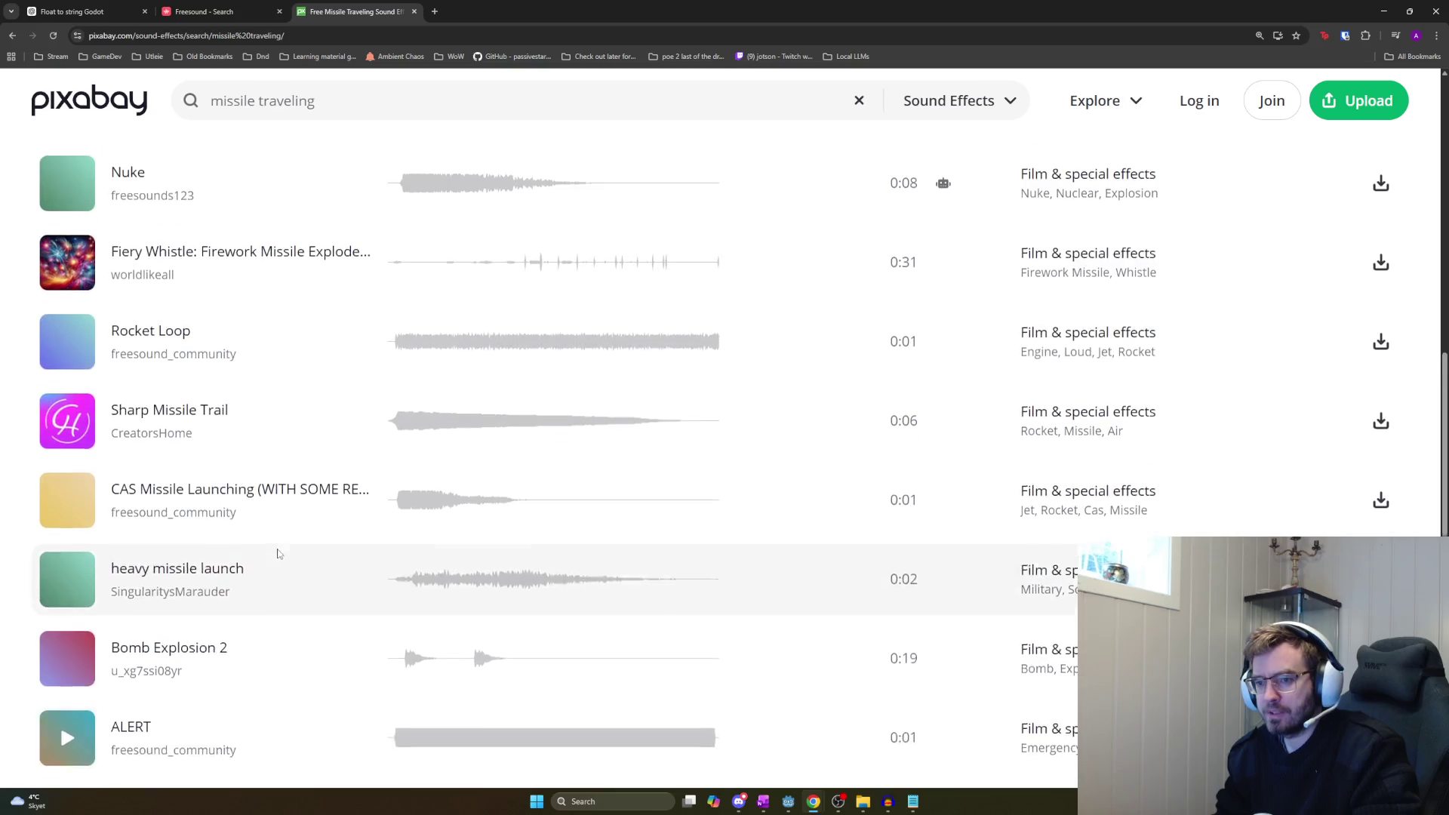
scroll(422, 596, "up", 4)
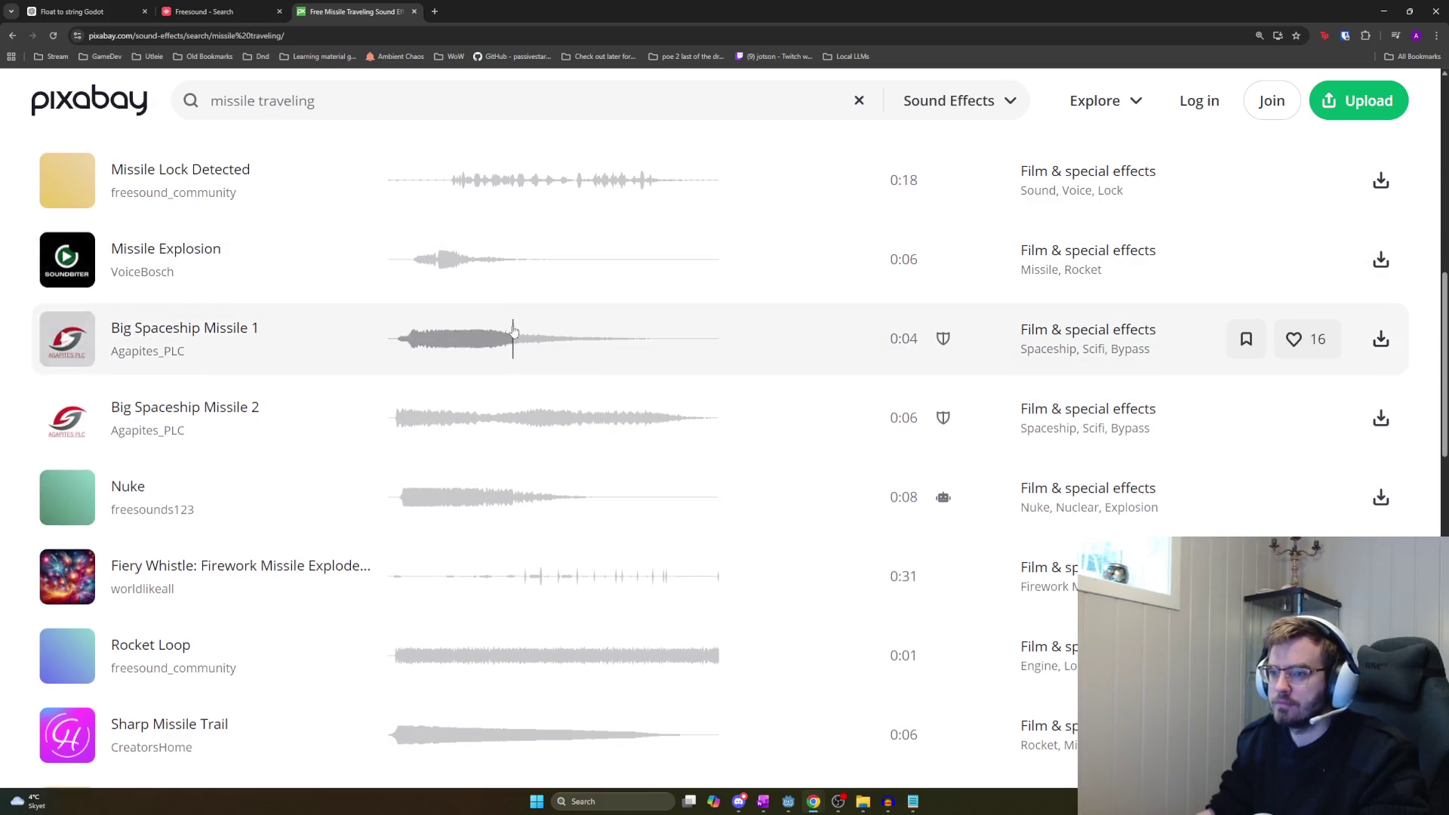
scroll(498, 324, "up", 7)
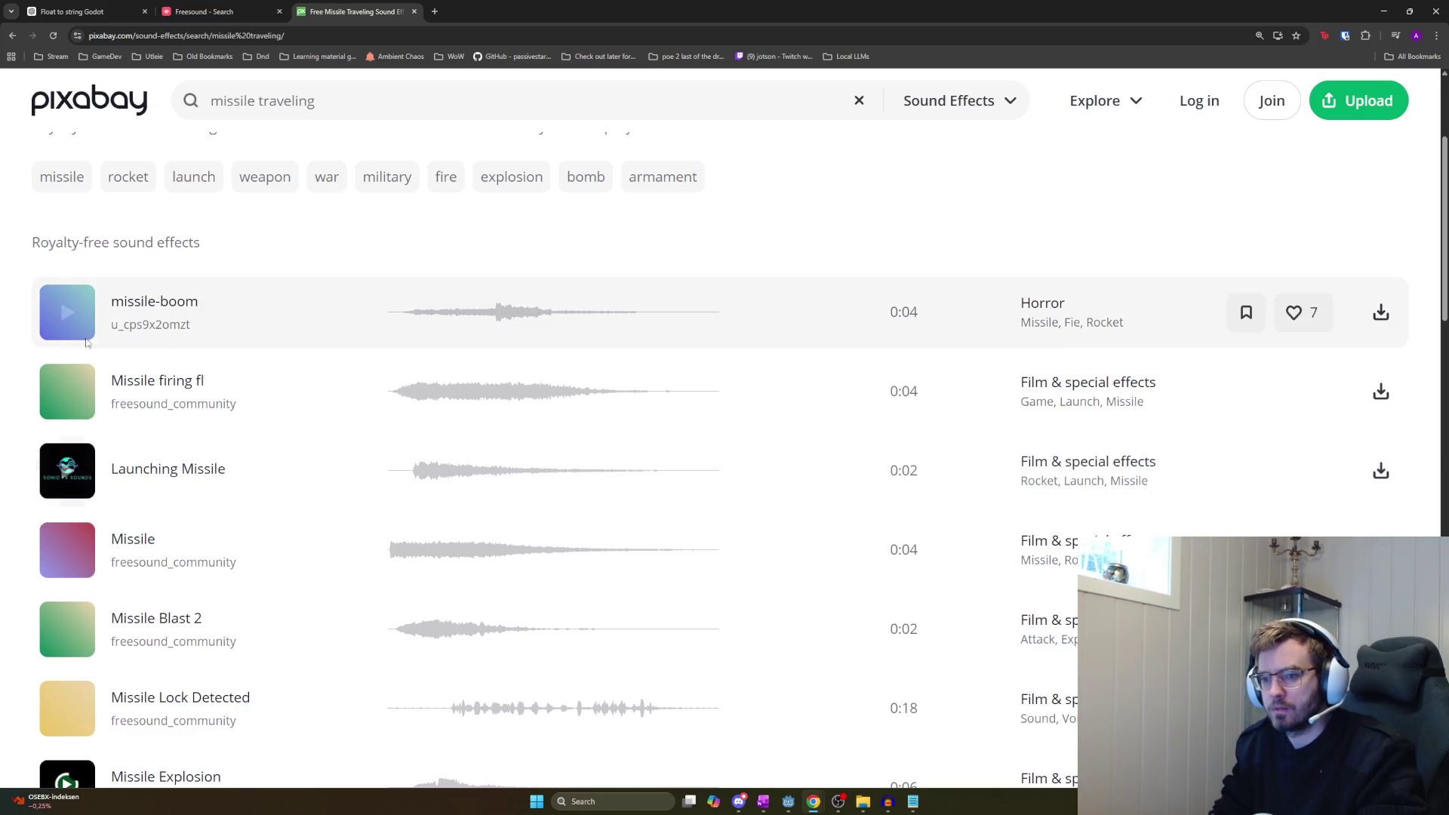
- Preview the Missile firing fl, Missile and Rocket Loop sound effects
left_click(71, 392)
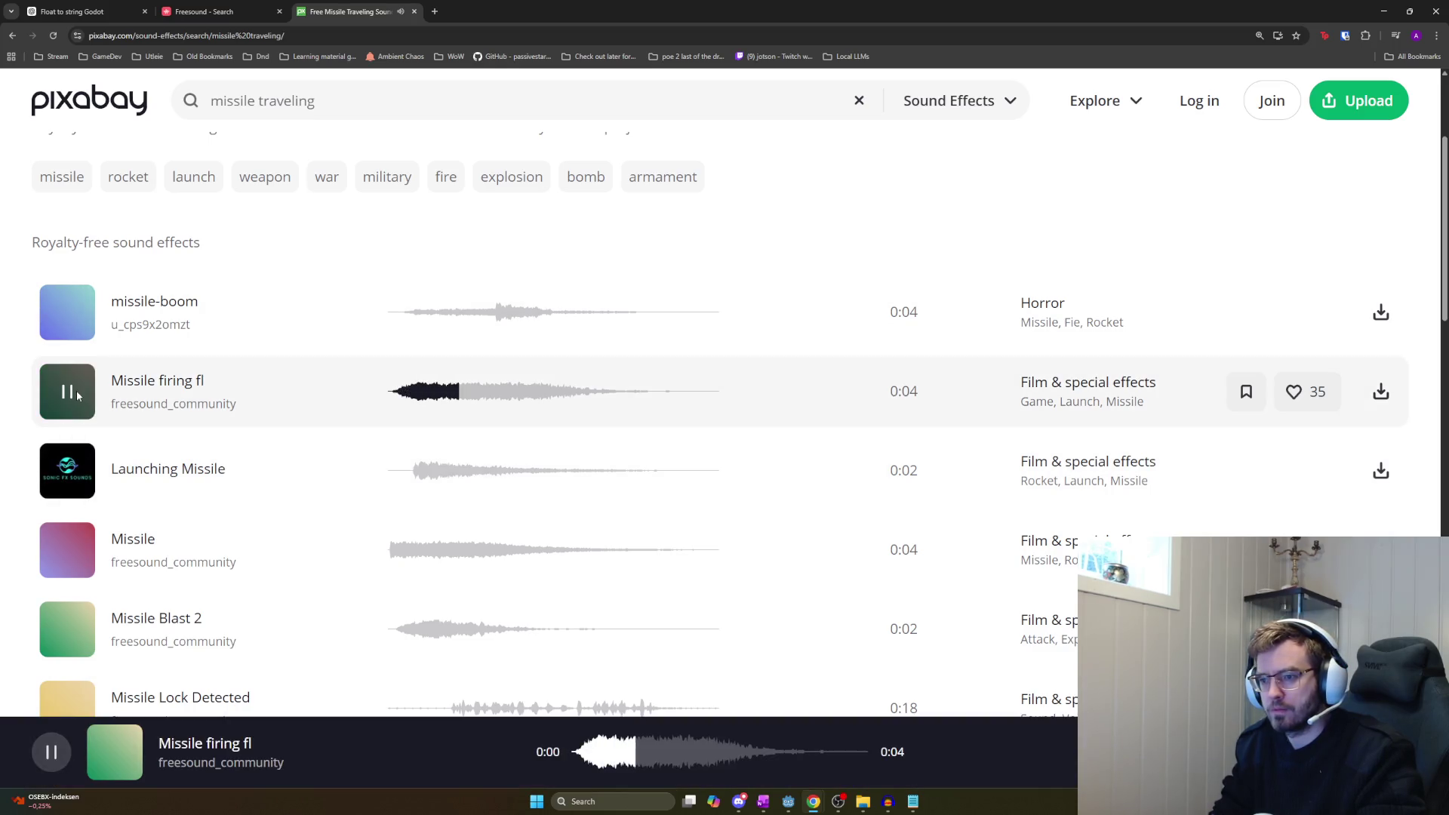
left_click(78, 396)
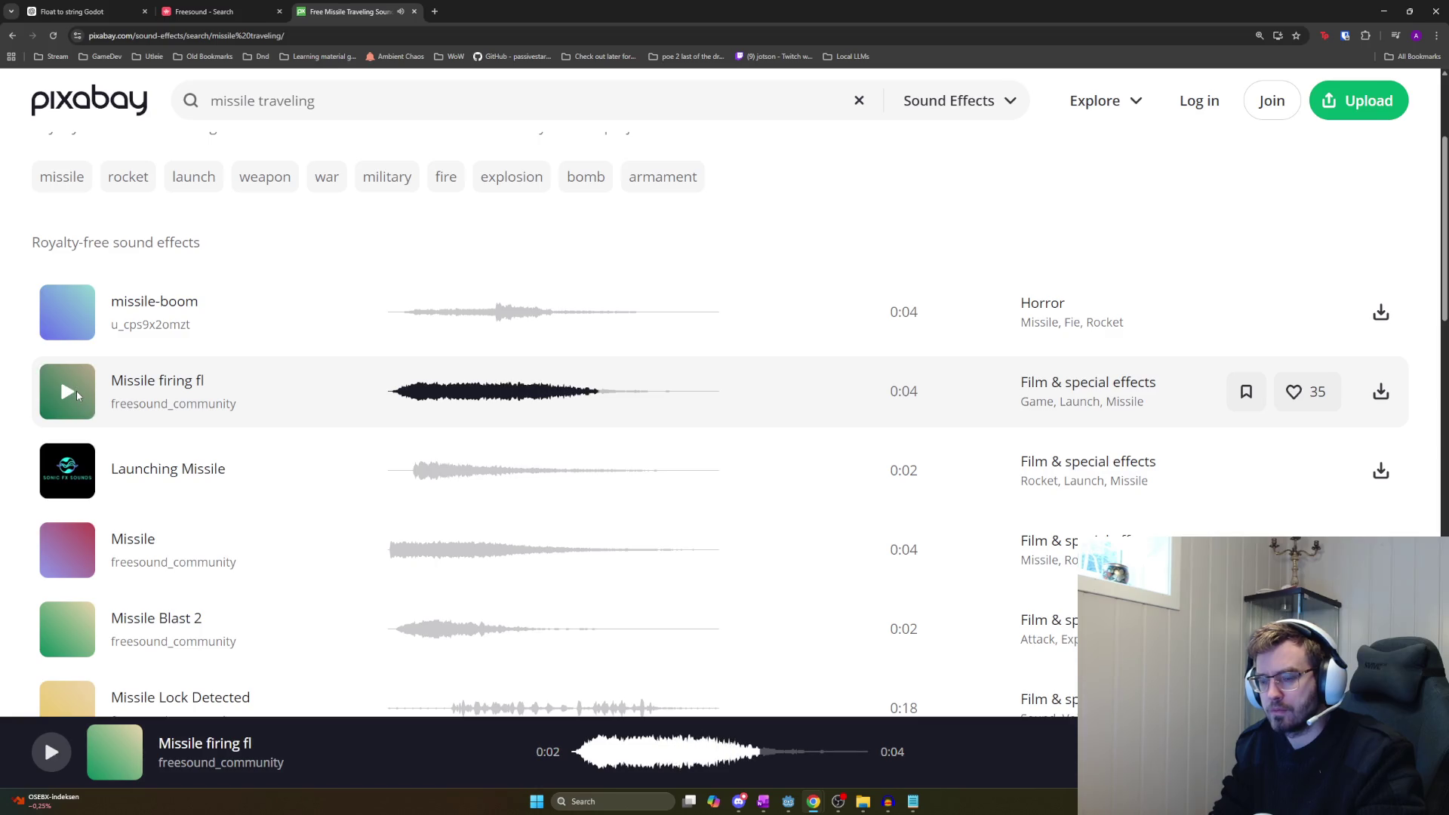
left_click(69, 558)
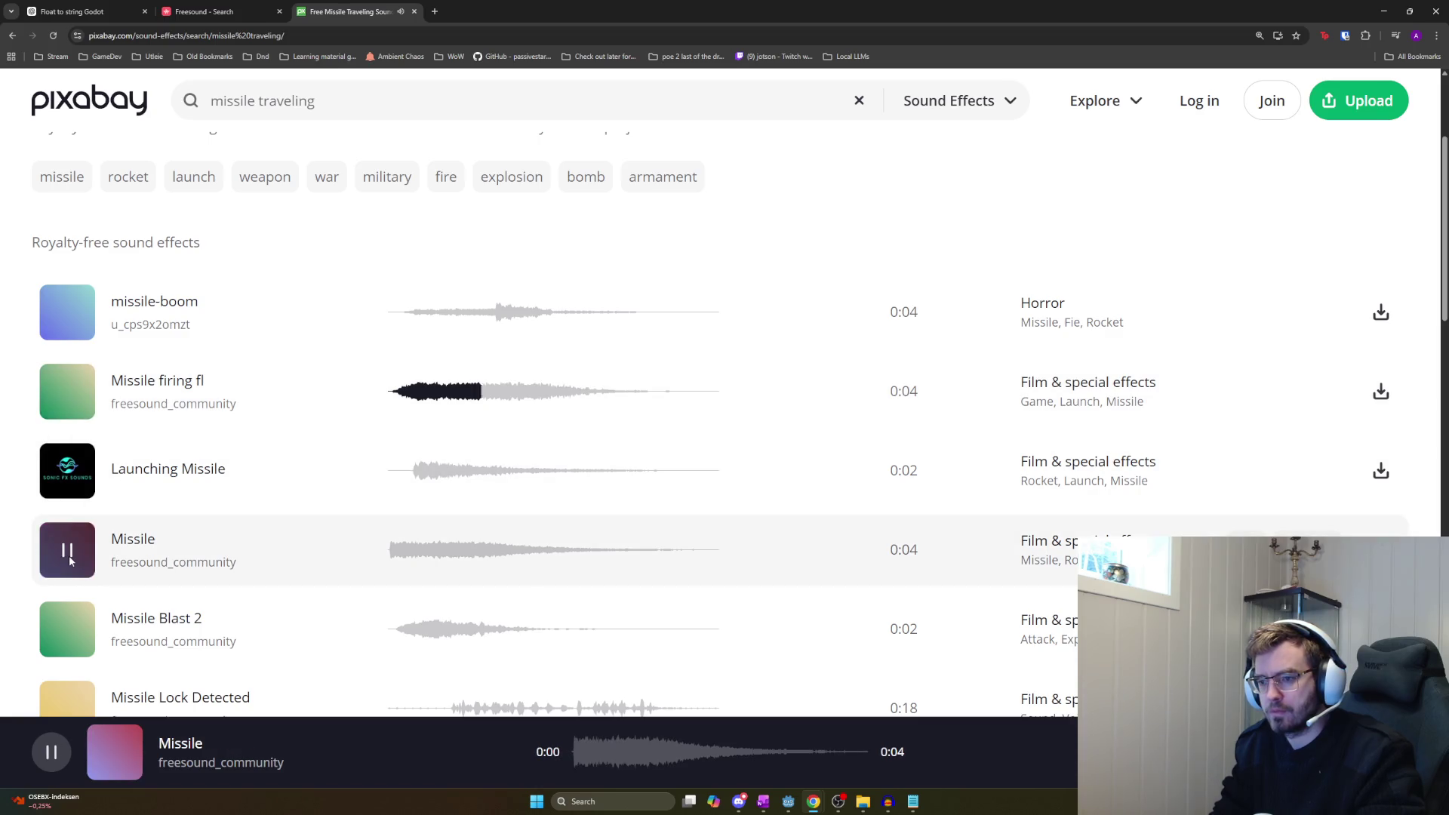
left_click(69, 559)
scroll(148, 367, "down", 4)
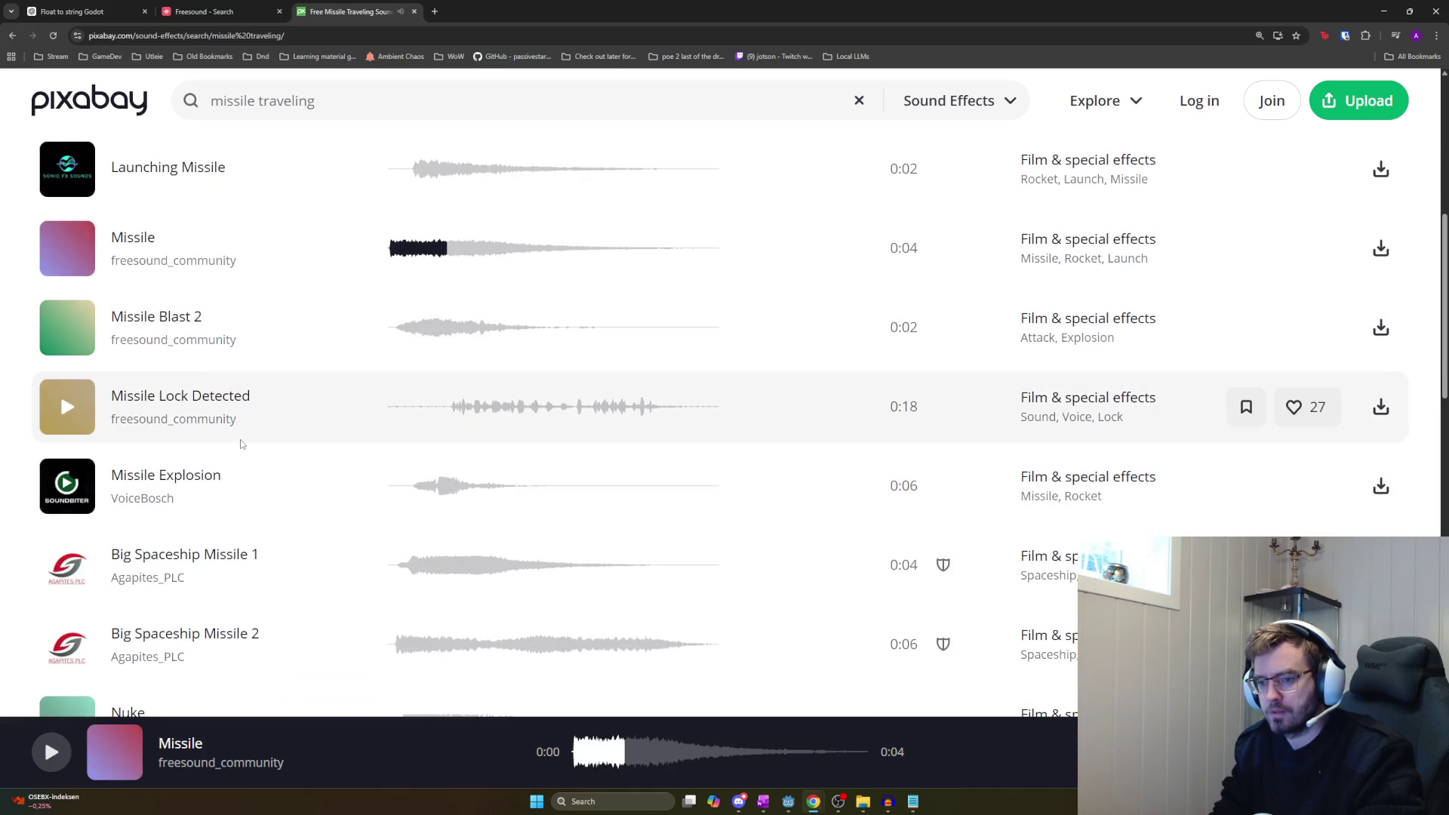
scroll(241, 447, "down", 3)
scroll(242, 443, "down", 3)
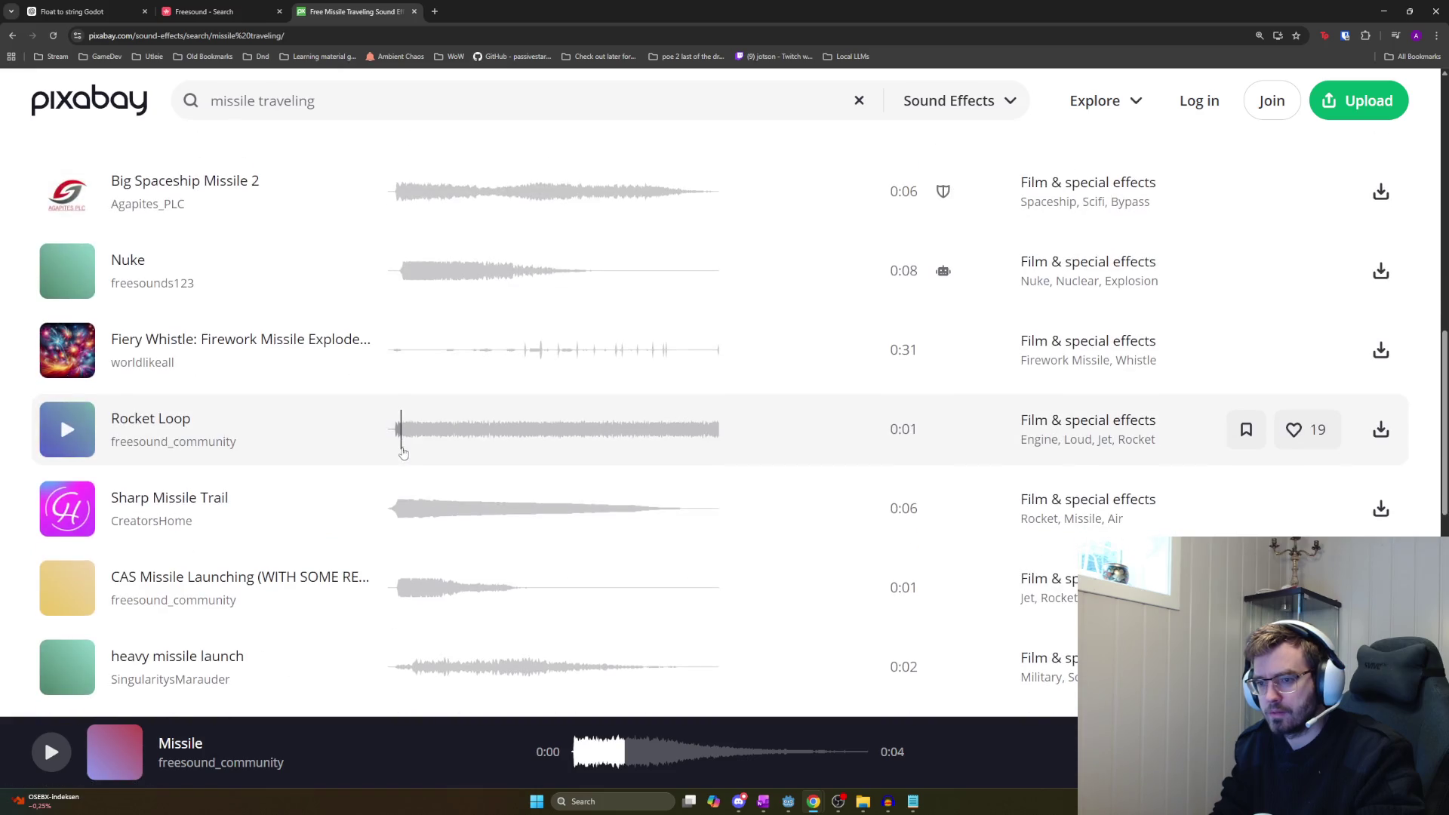
left_click(76, 436)
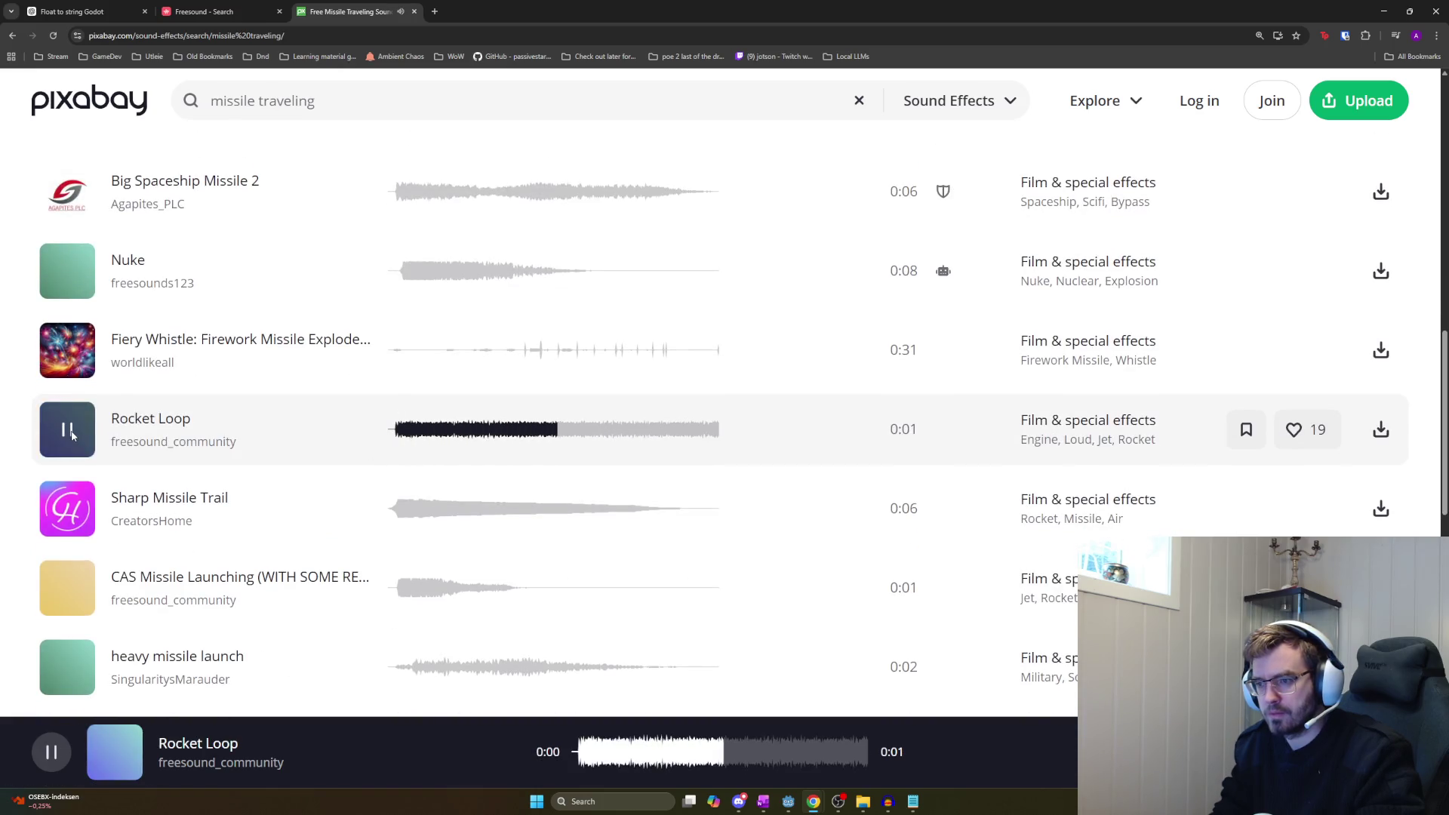
left_click(71, 432)
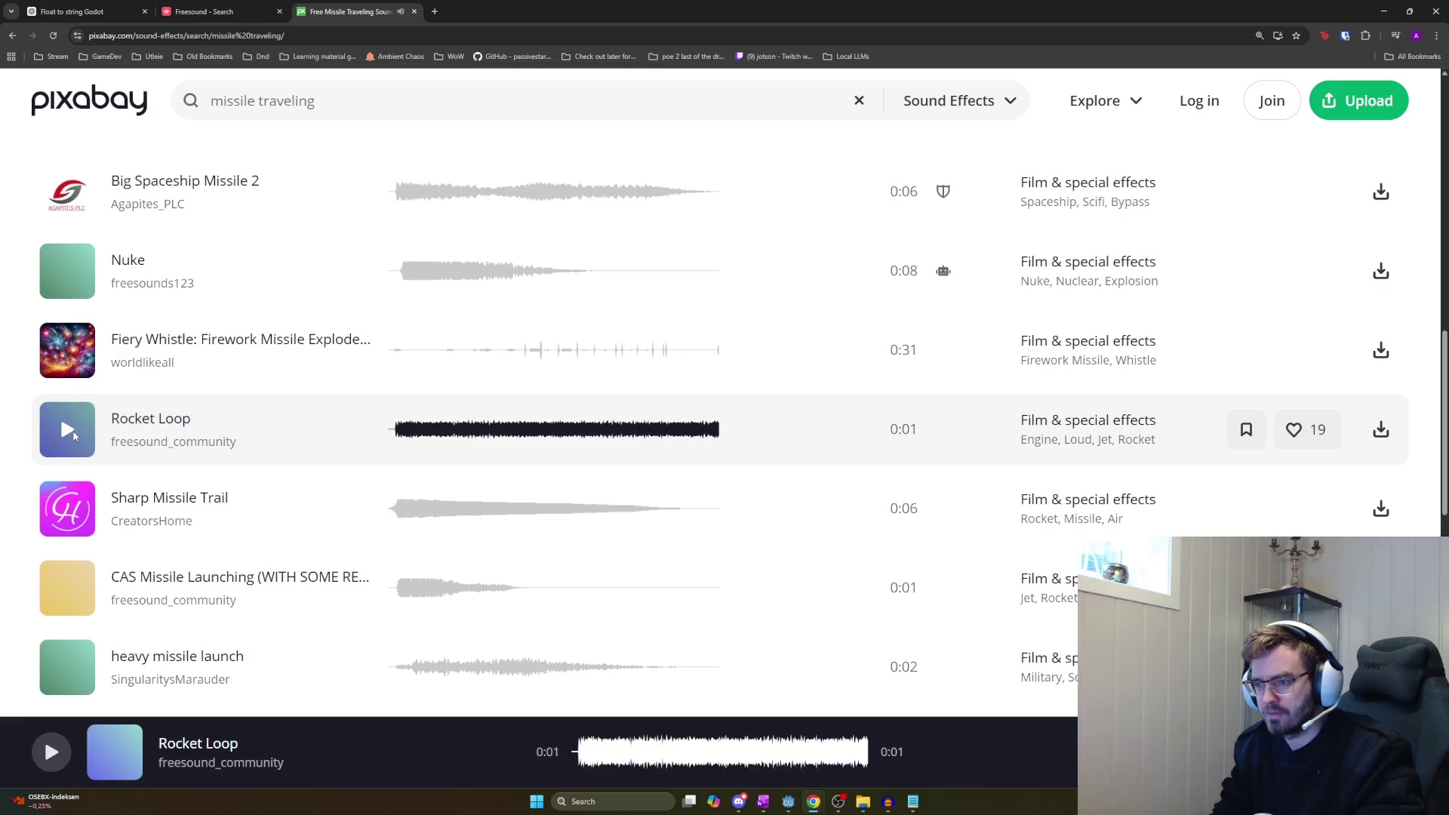
- Download Rocket Loop and open the mp3 in a maximized Audacity window
left_click(1381, 429)
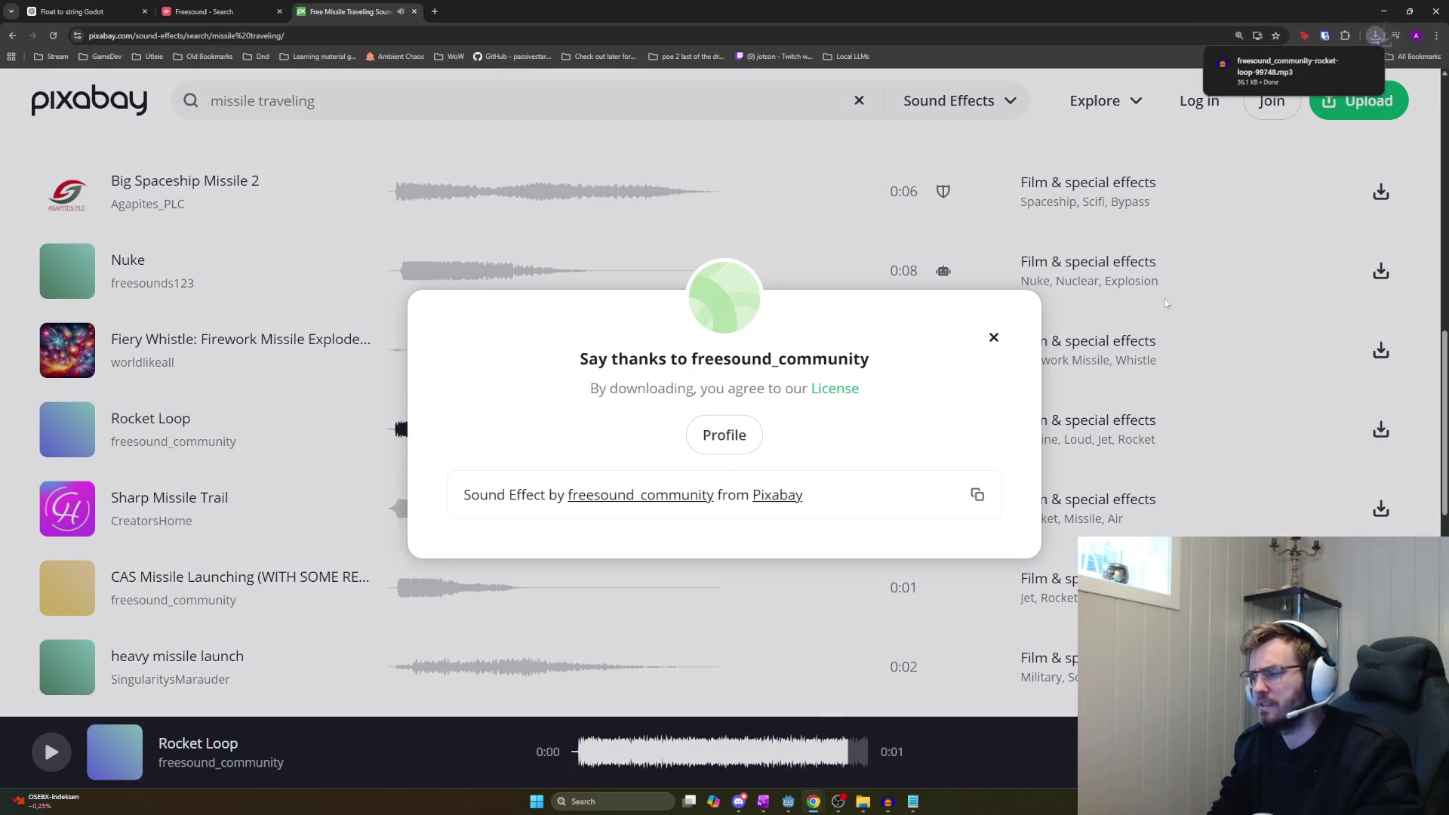
left_click(1284, 72)
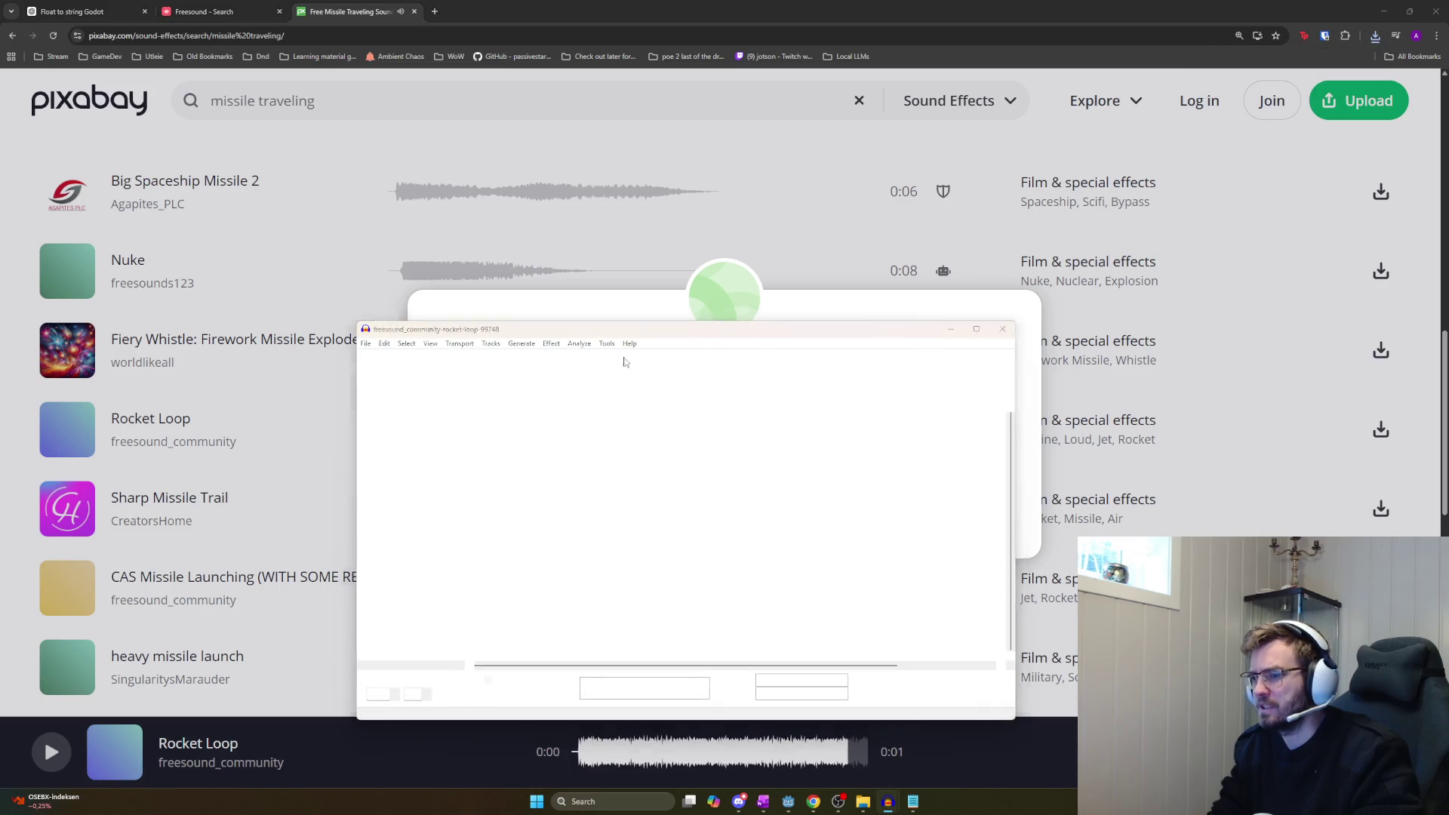
double_click(612, 331)
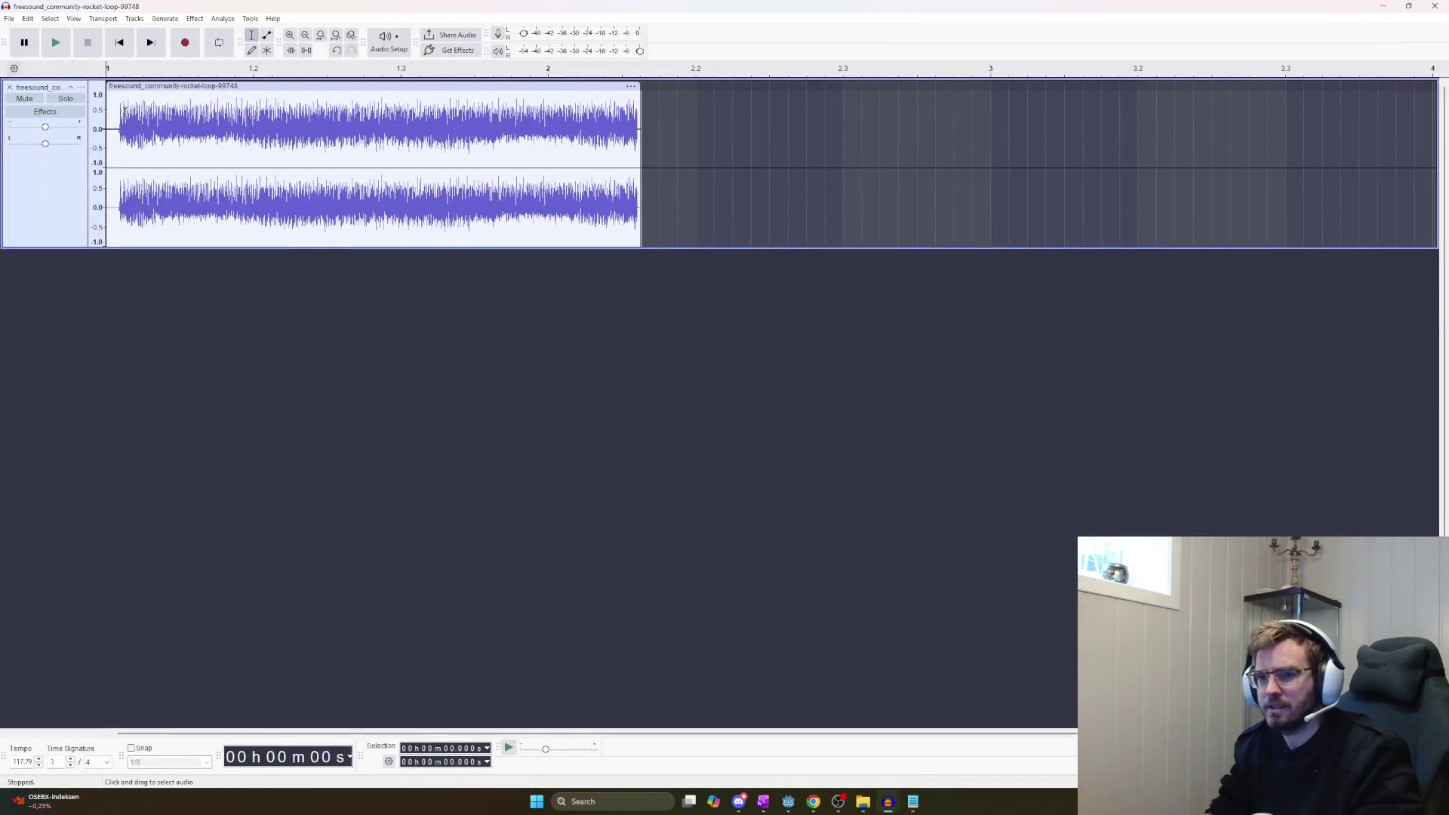
- Delete the leading silence from the rocket loop clip, undoing a trial trim of its end
left_click_drag(119, 124, 104, 125)
key("Delete")
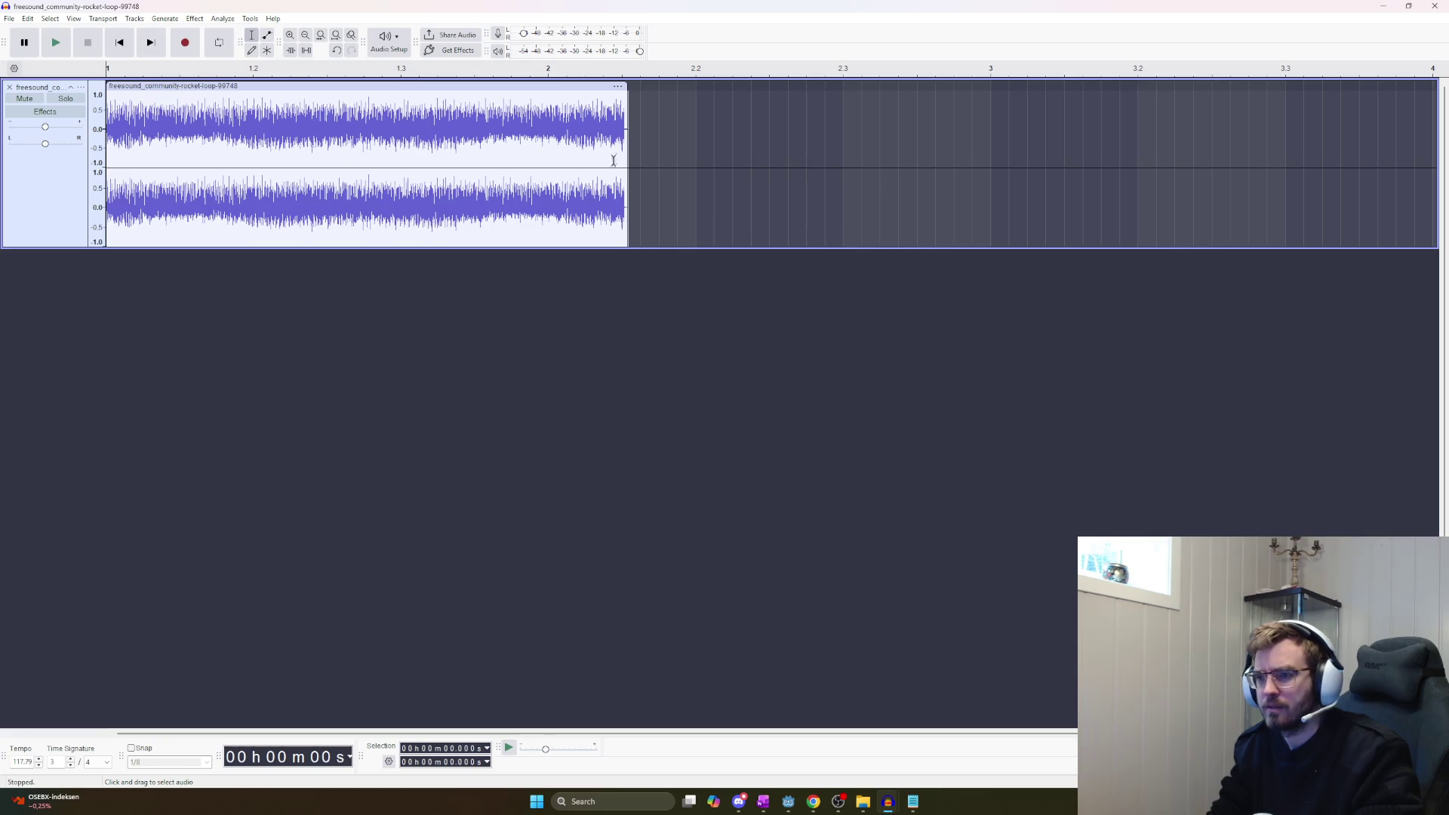
mouse_move(624, 136)
left_mouse_down()
mouse_move(637, 139)
mouse_move(622, 140)
left_mouse_up()
key("ctrl+z")
left_click(621, 138)
- Select the whole clip and go to Effect > Volume and Compression > Amplify
key("ctrl+a")
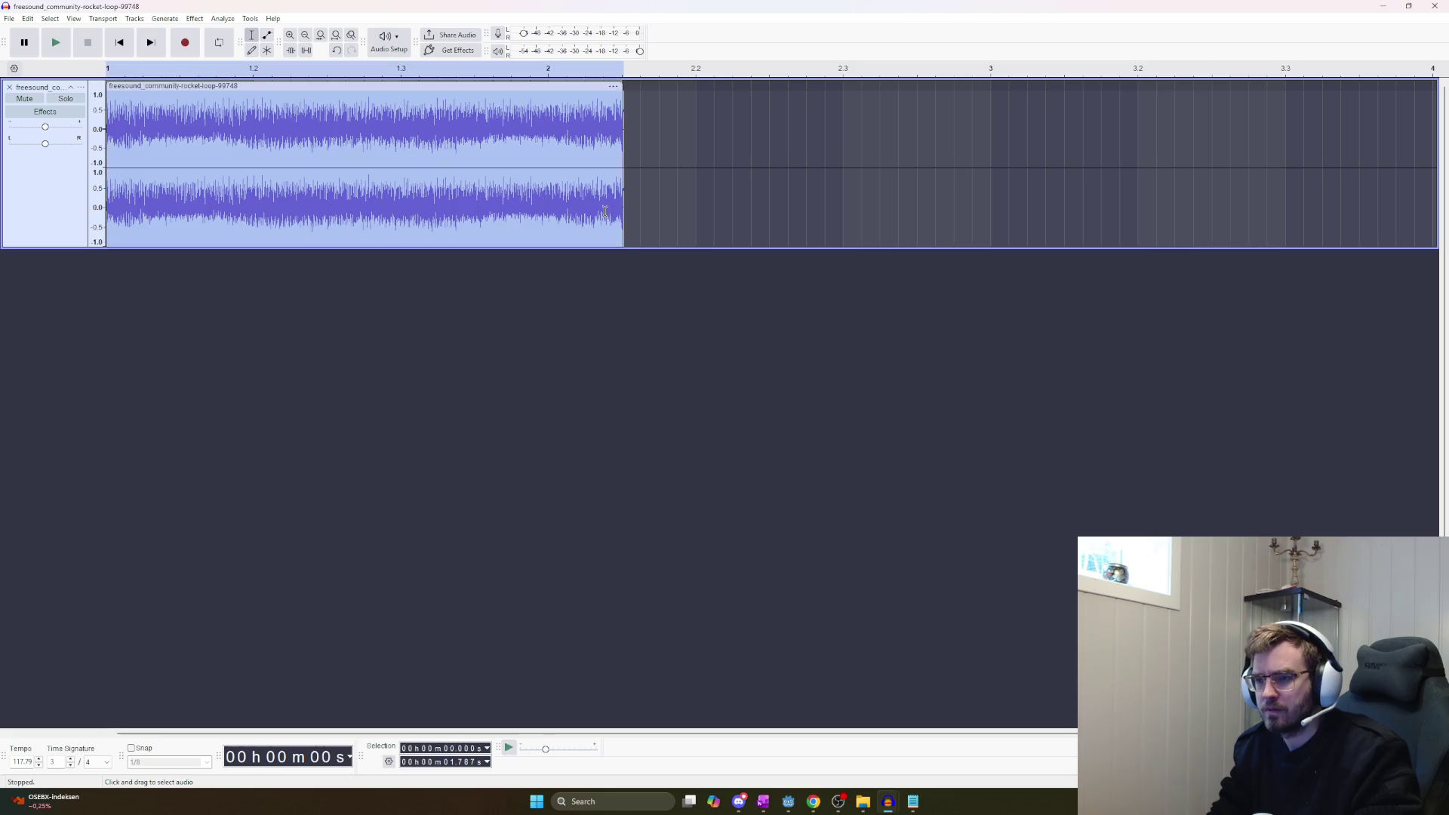
key("alt+c")
key("Down")
key("Down")
key("Down")
key("Right")
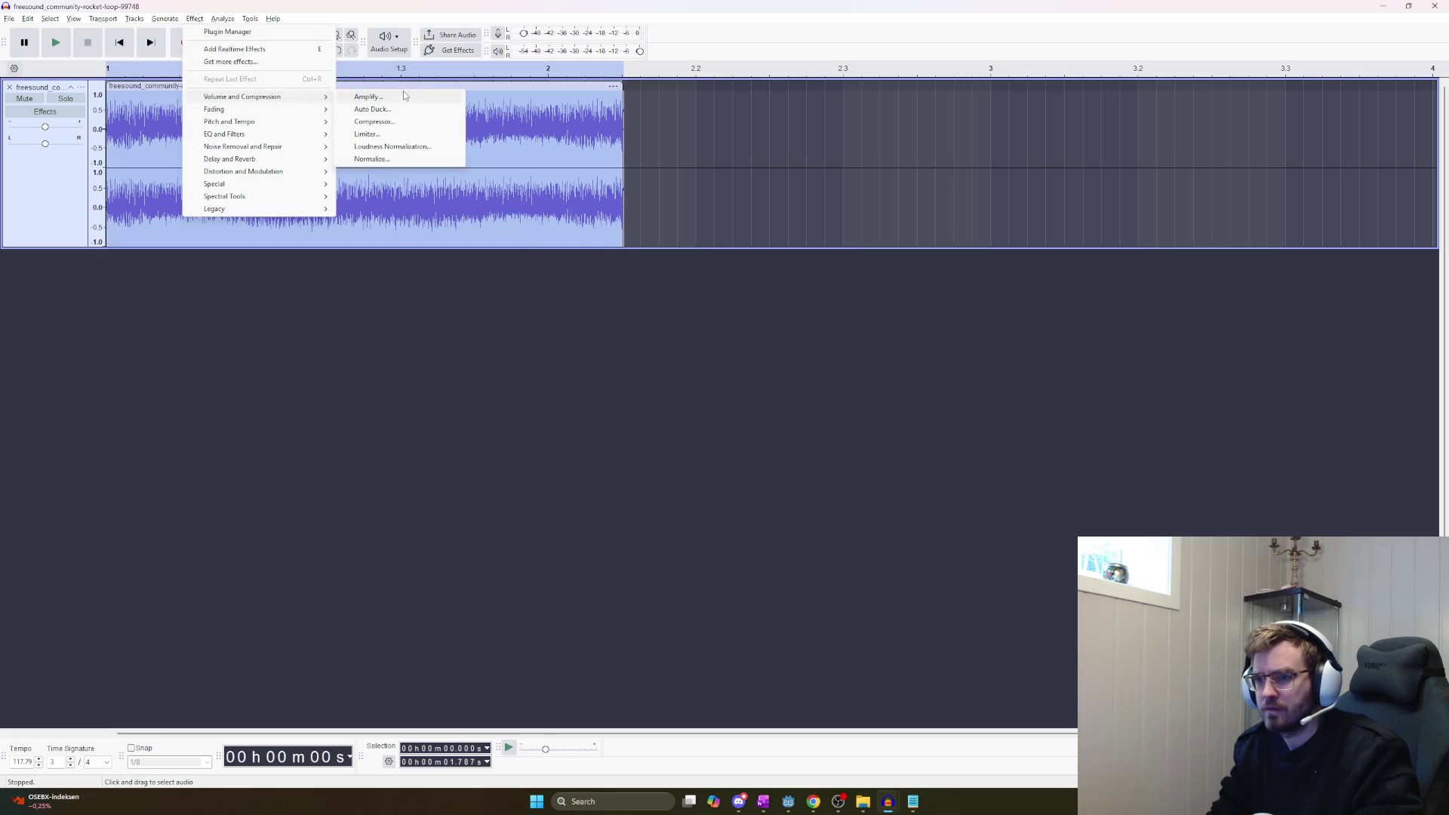
- Amplify the clip by -8 dB, apply Amplify once more, and play it back after each
key("Return")
type("-")
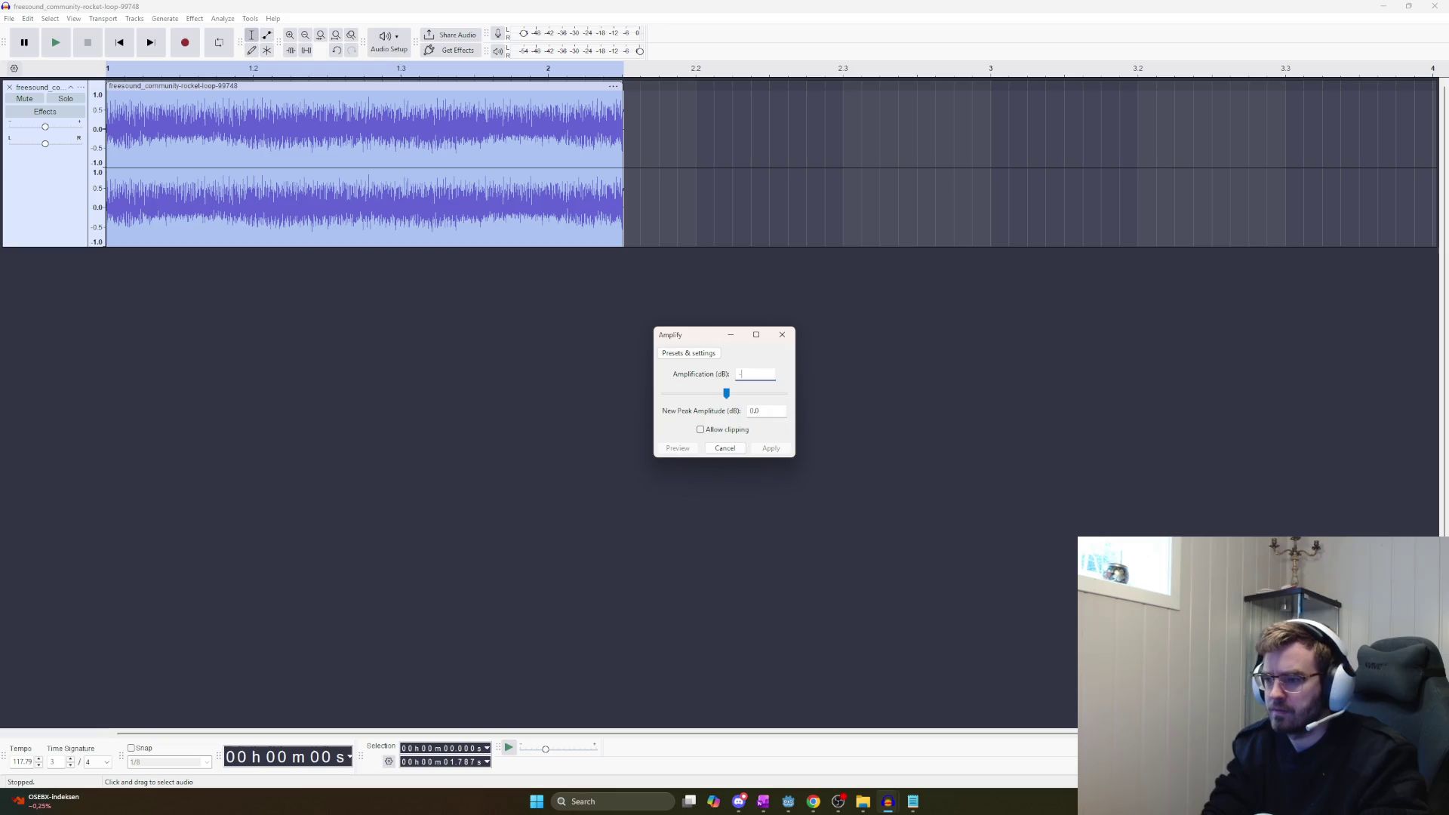
type("8")
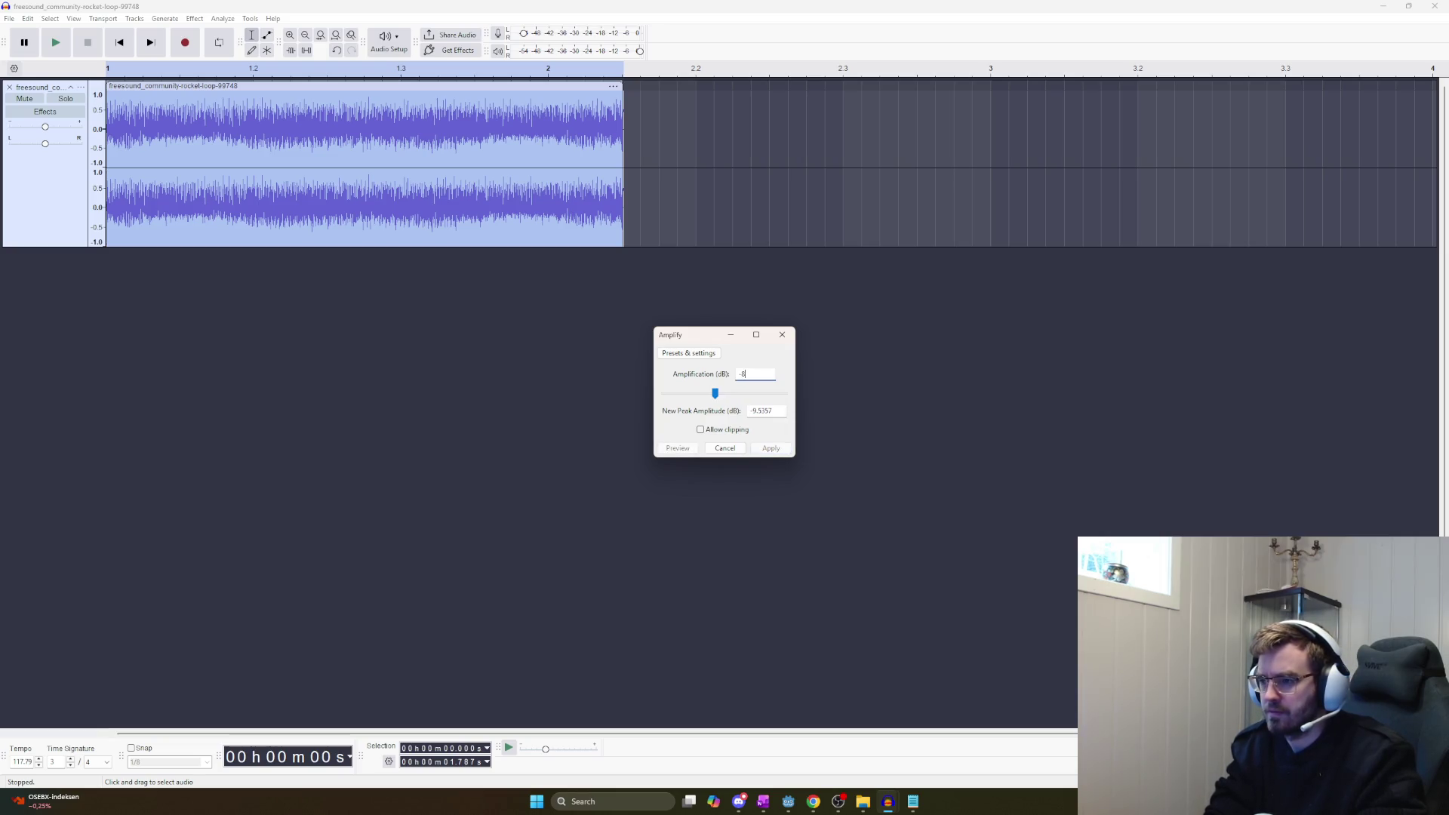
key("Return")
key("space")
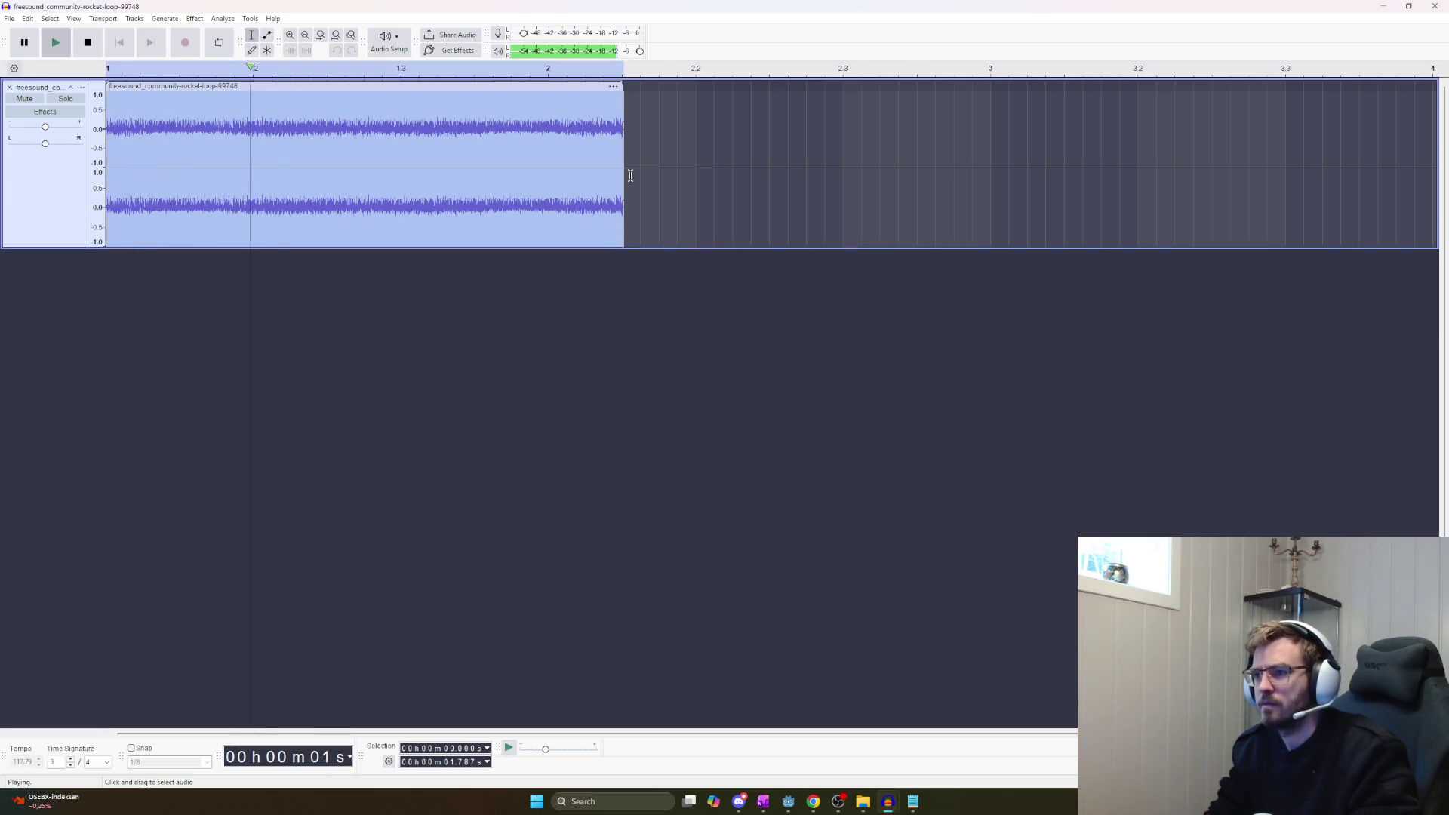
key("alt+c")
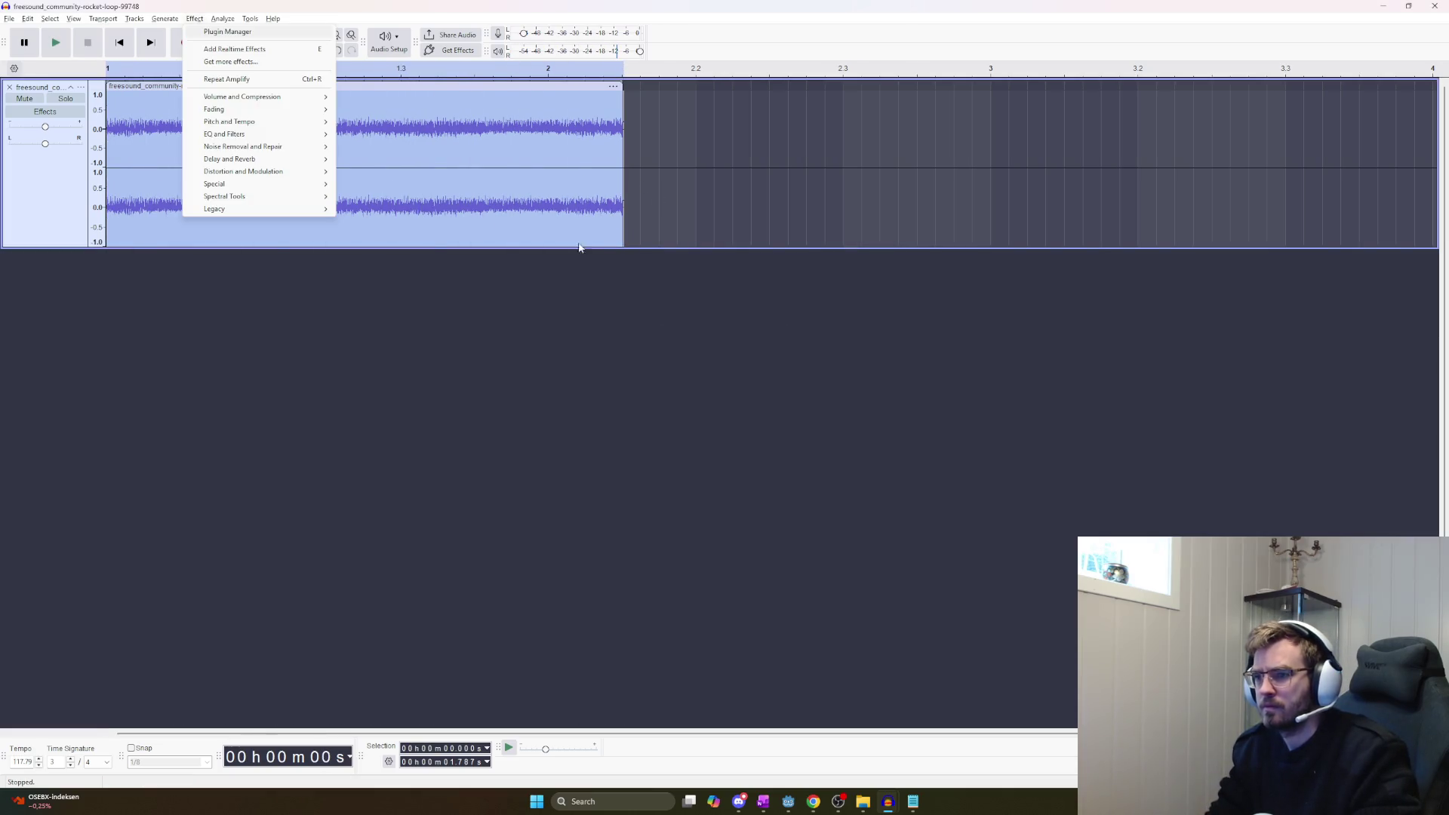
mouse_move(296, 103)
left_click(430, 98)
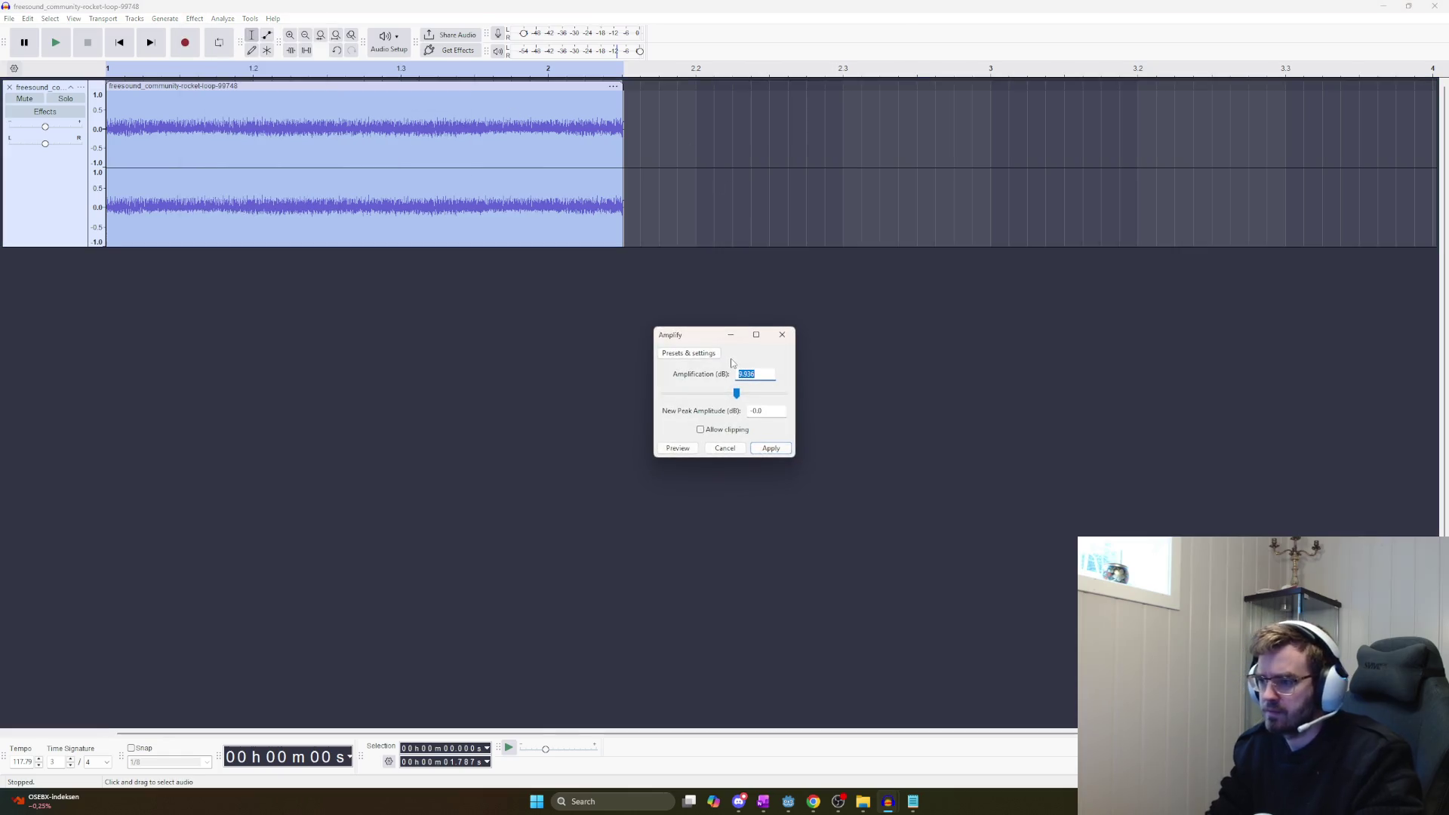
key("Return")
key("space")
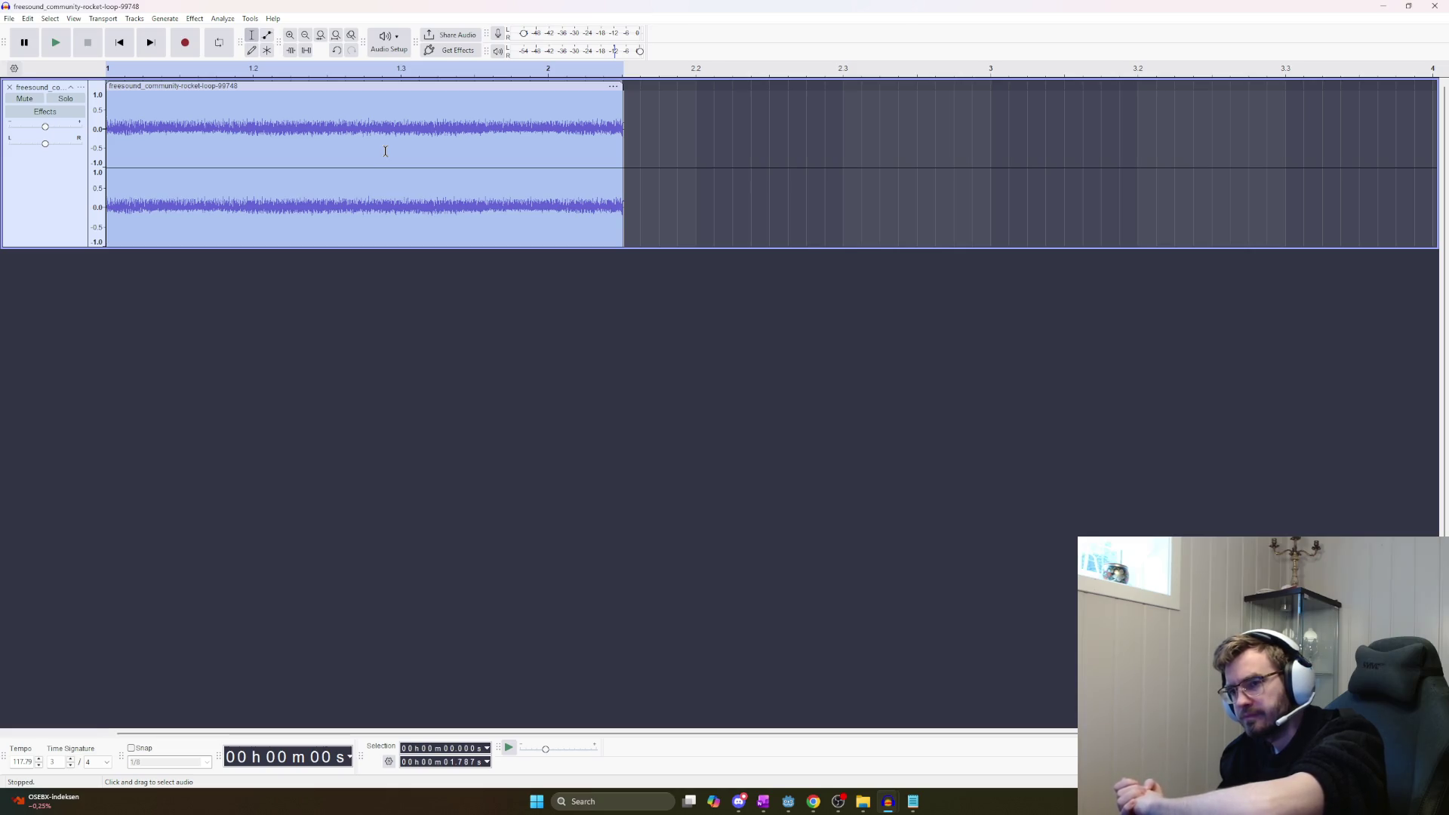
- Export the clip as missile_traveling 02.wav into the Missile Traveling folder
left_click(9, 18)
left_click(43, 129)
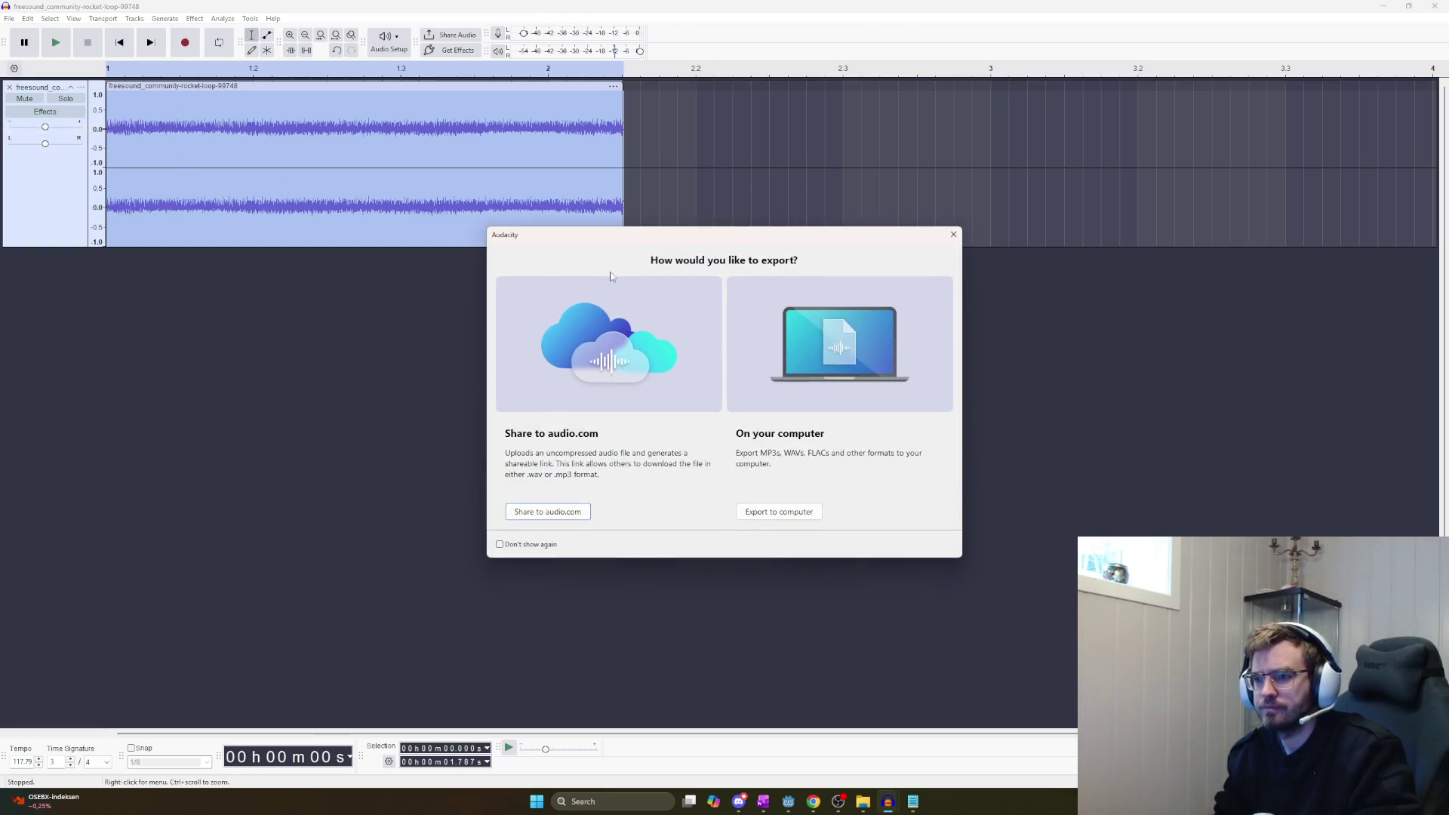
left_click(779, 512)
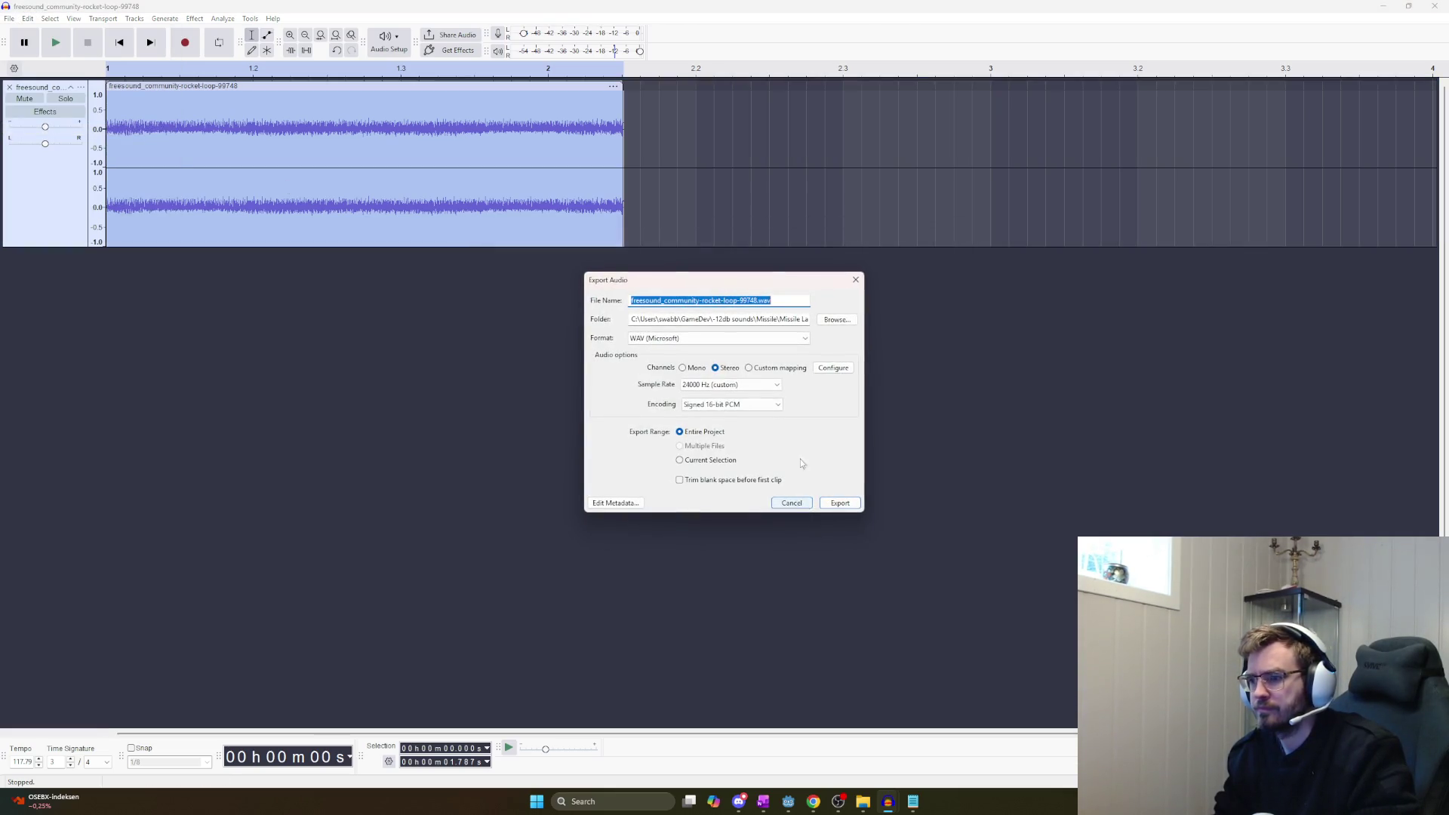
left_click(835, 320)
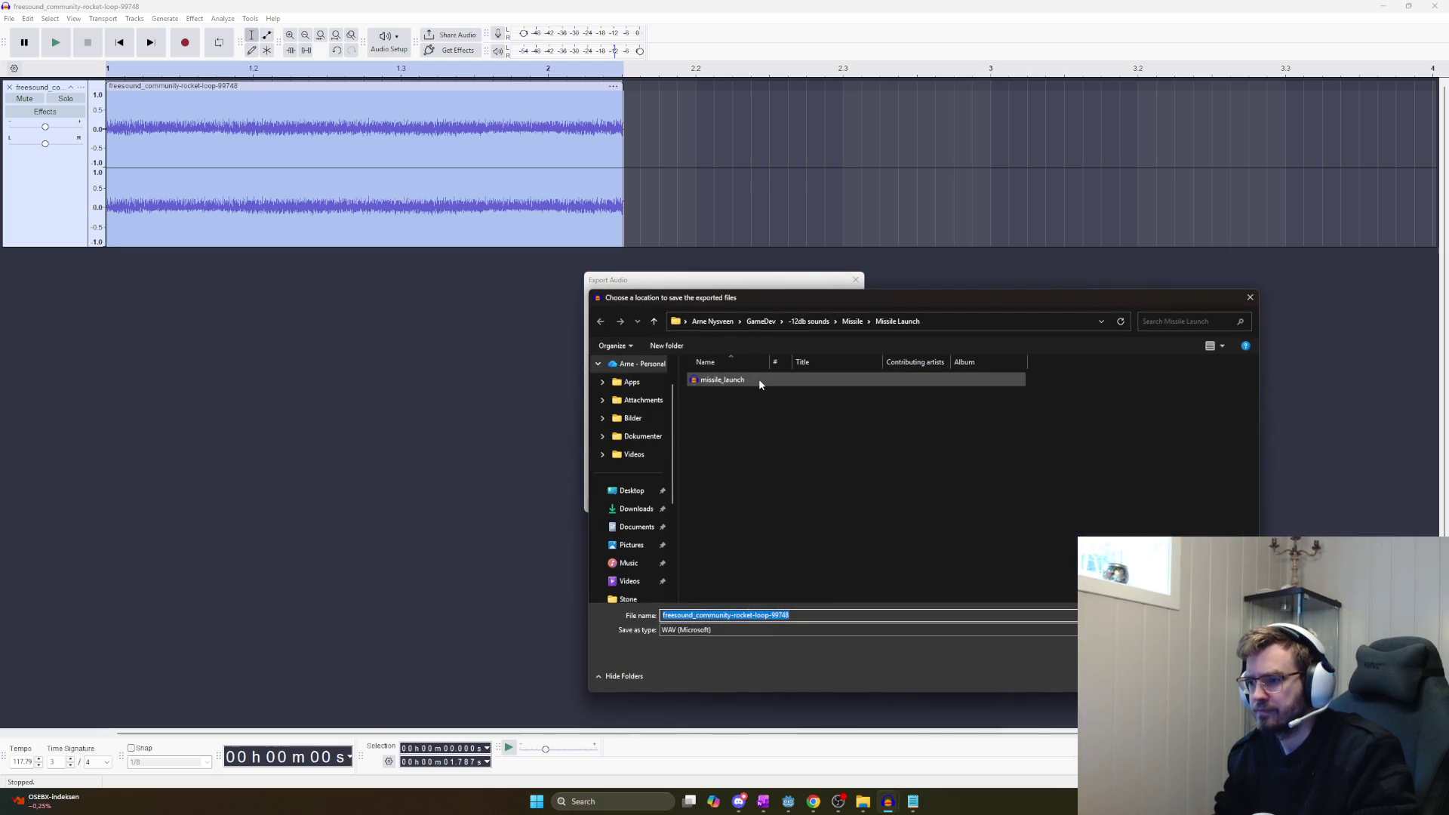
left_click(849, 321)
double_click(754, 412)
left_click(725, 380)
left_click(732, 628)
left_click(755, 630)
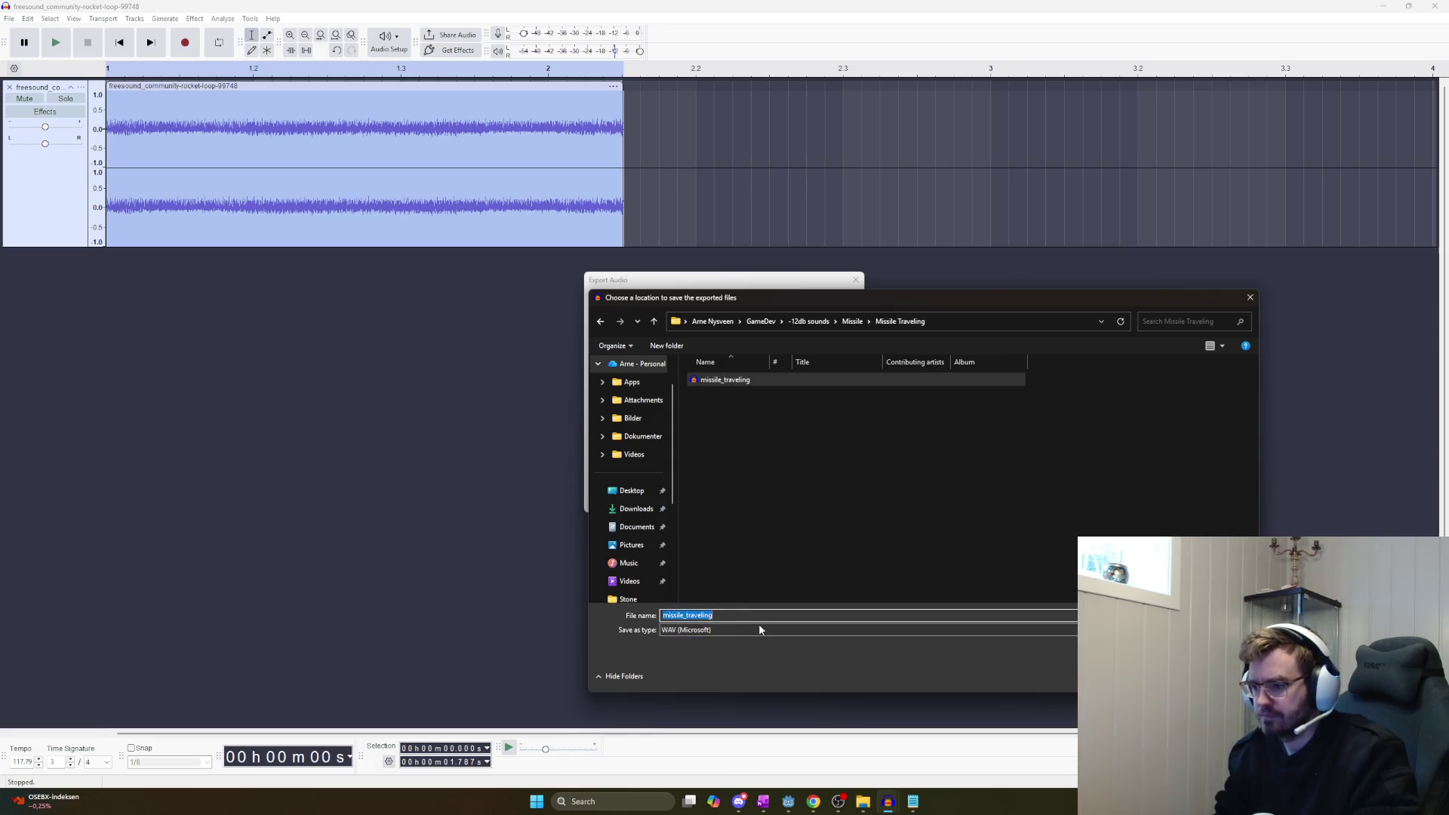
left_click(757, 617)
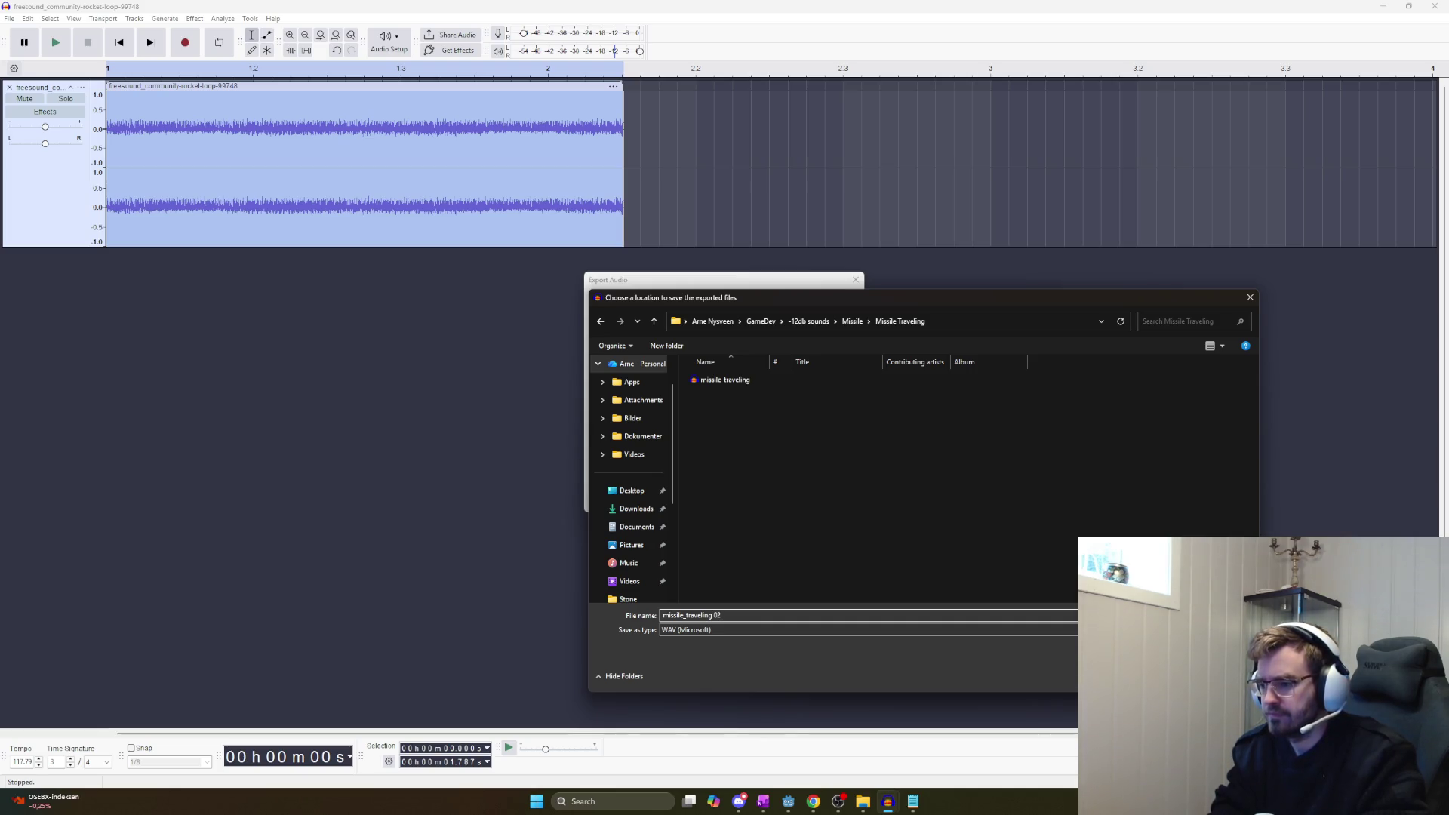
key("Return")
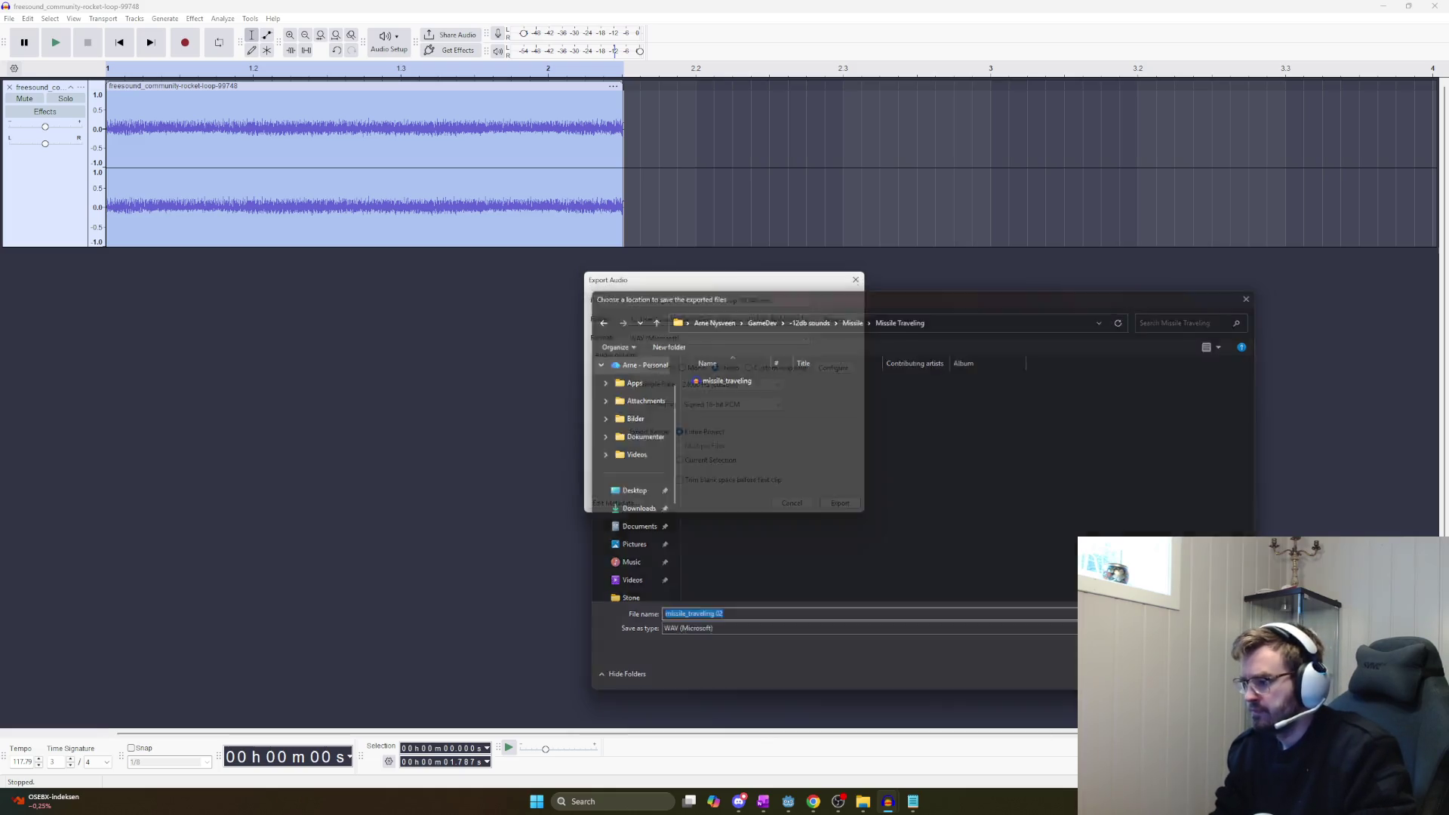
left_click(822, 504)
key("alt+Tab")
key("alt+Tab")
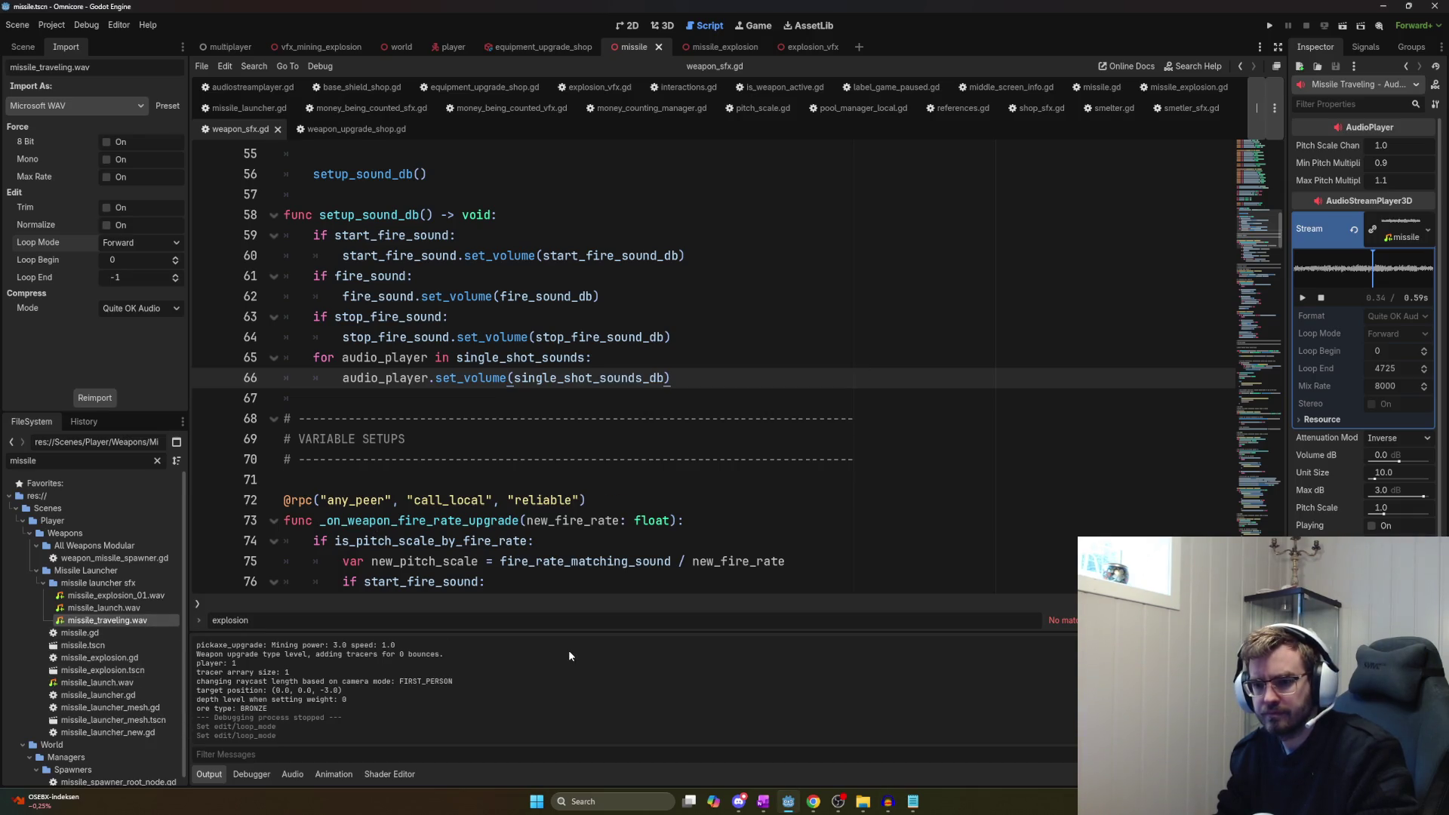
- Import missile_traveling 02.wav with Ping-Pong looping and assign it as the missile's sound stream
key("alt+Tab")
key("alt+Tab")
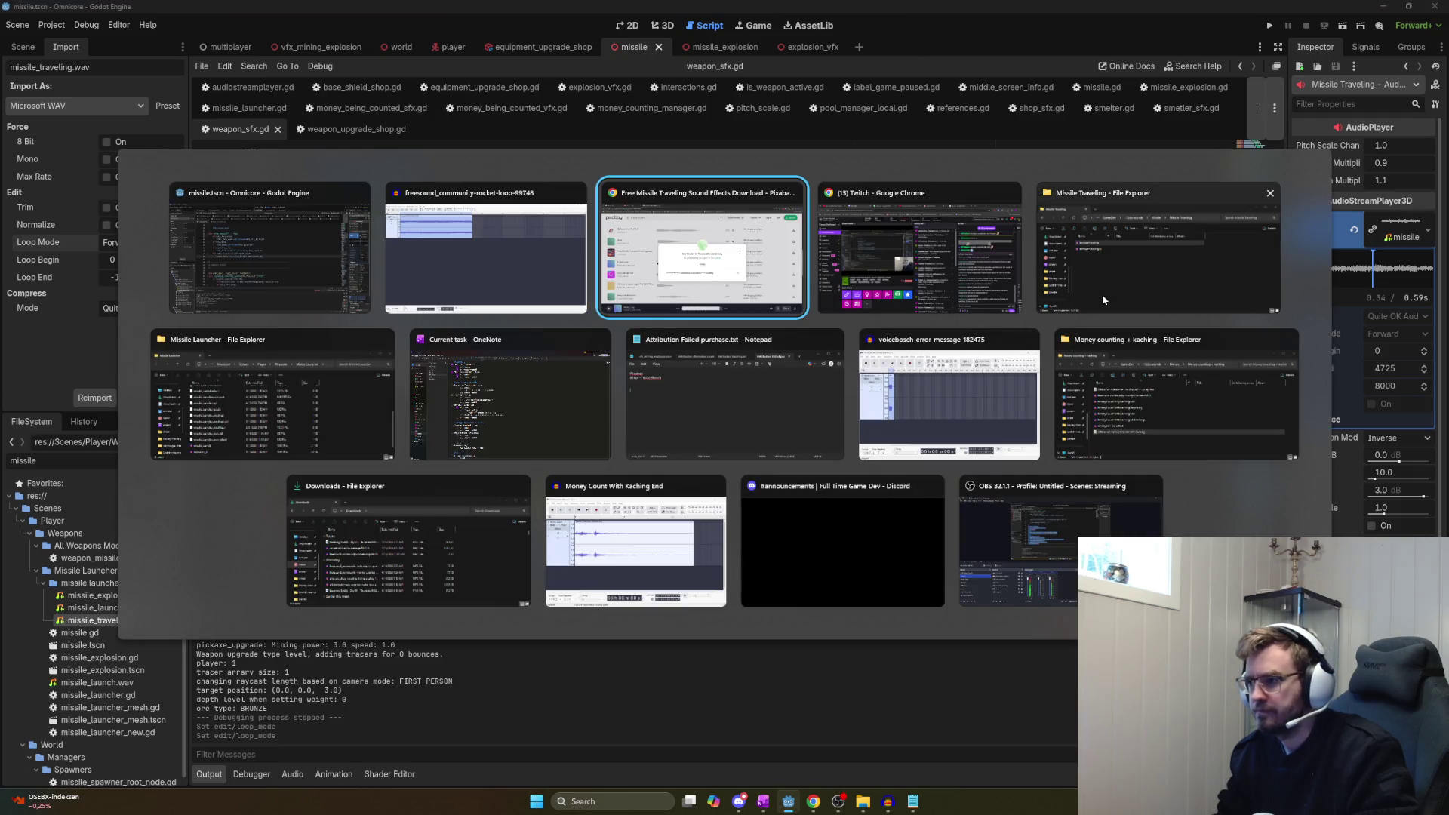
left_click(1101, 300)
mouse_move(145, 117)
left_mouse_down()
mouse_move(194, 450)
mouse_move(79, 578)
left_mouse_up()
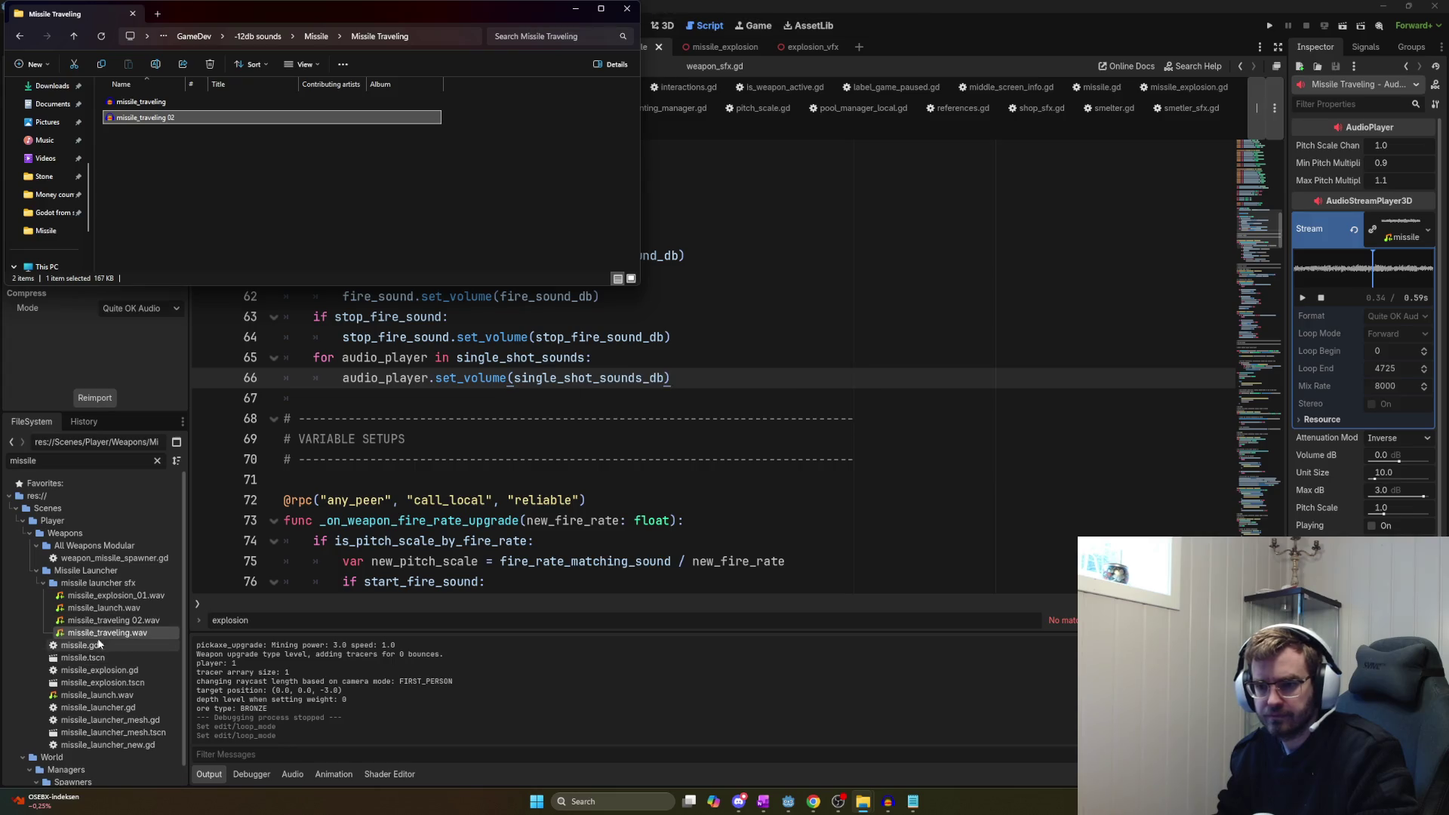
left_click(104, 623)
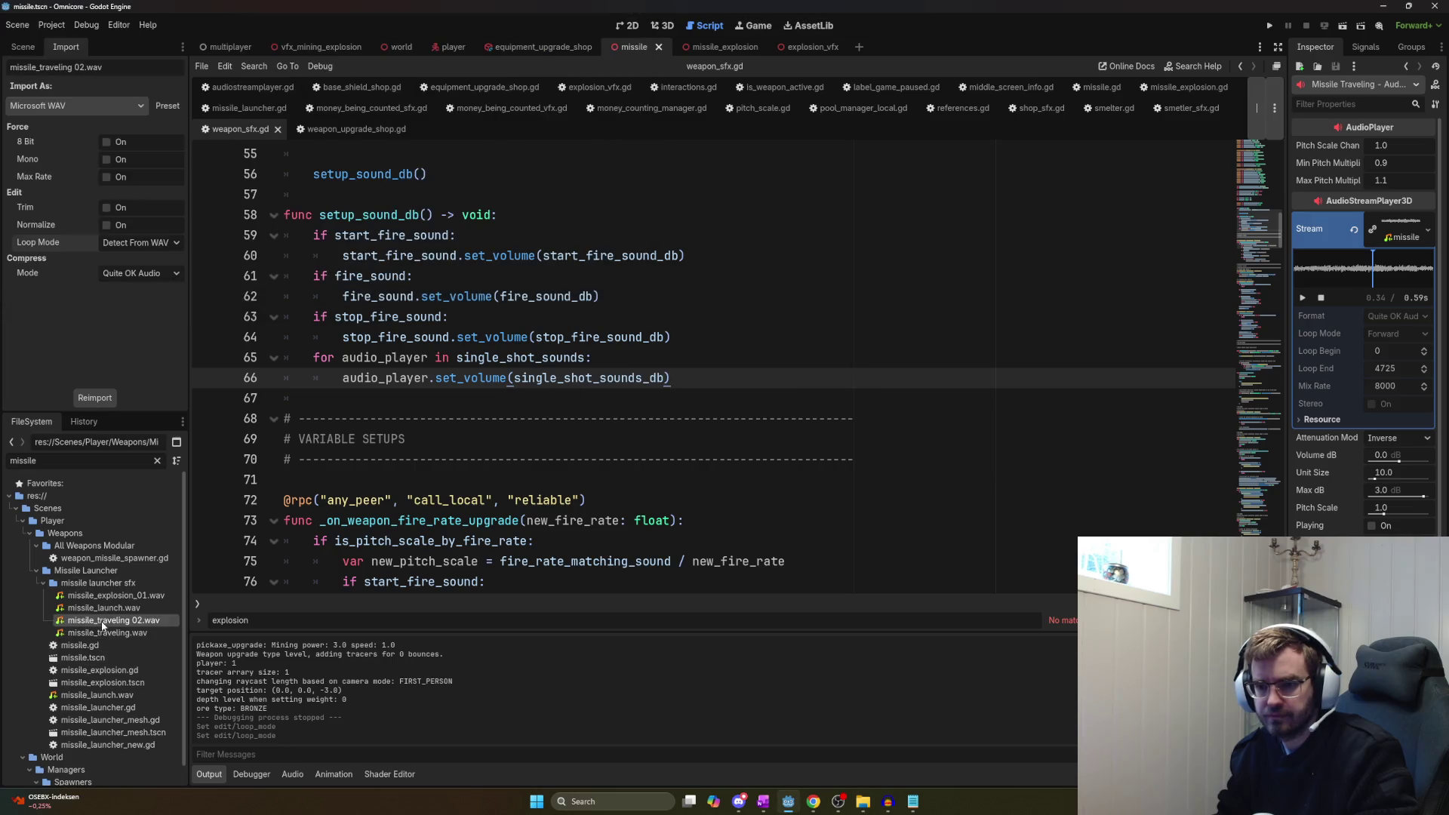
left_click(129, 242)
left_click(136, 278)
left_click(113, 397)
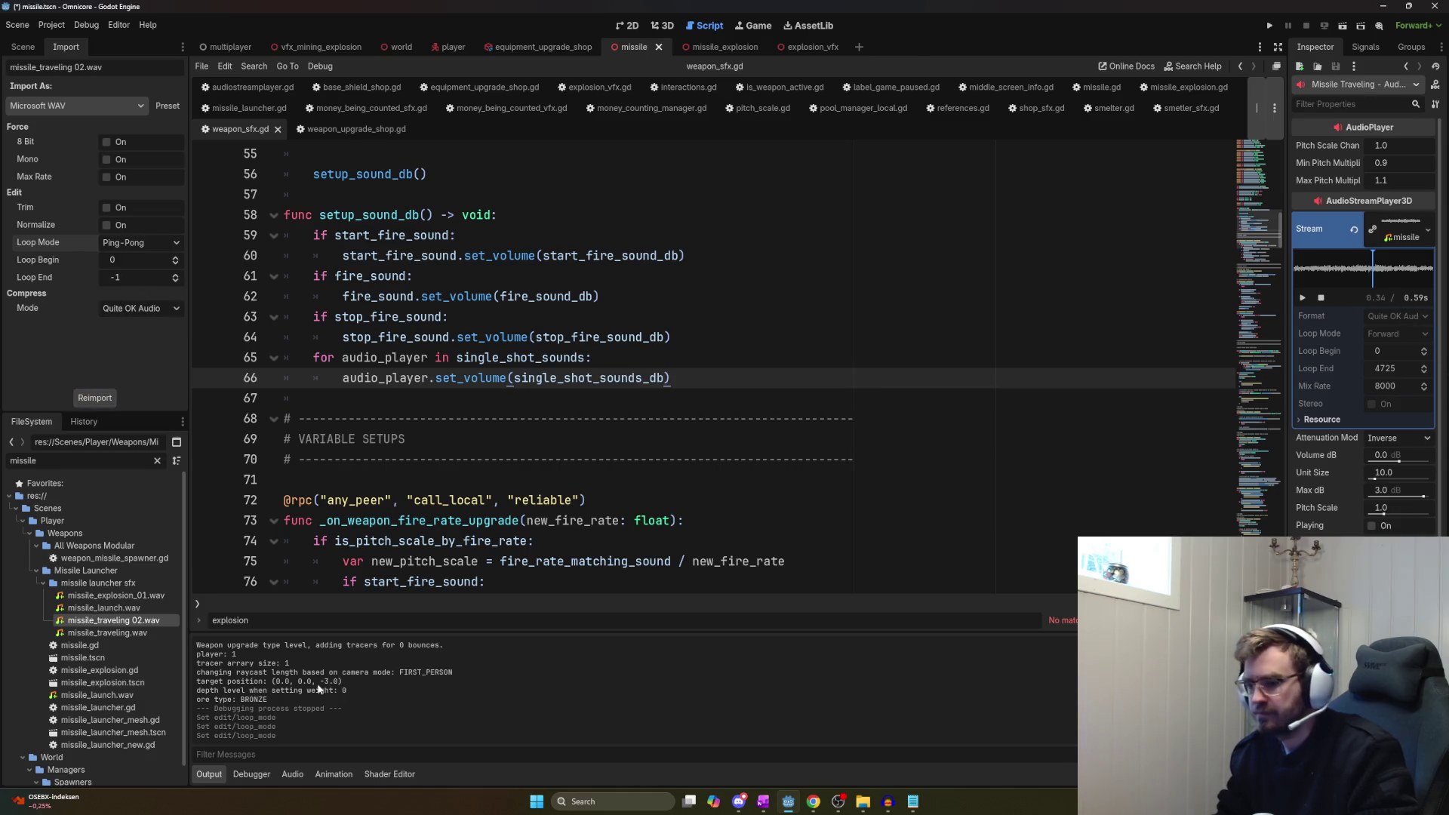
mouse_move(113, 620)
left_mouse_down()
mouse_move(1137, 383)
mouse_move(1402, 231)
left_mouse_up()
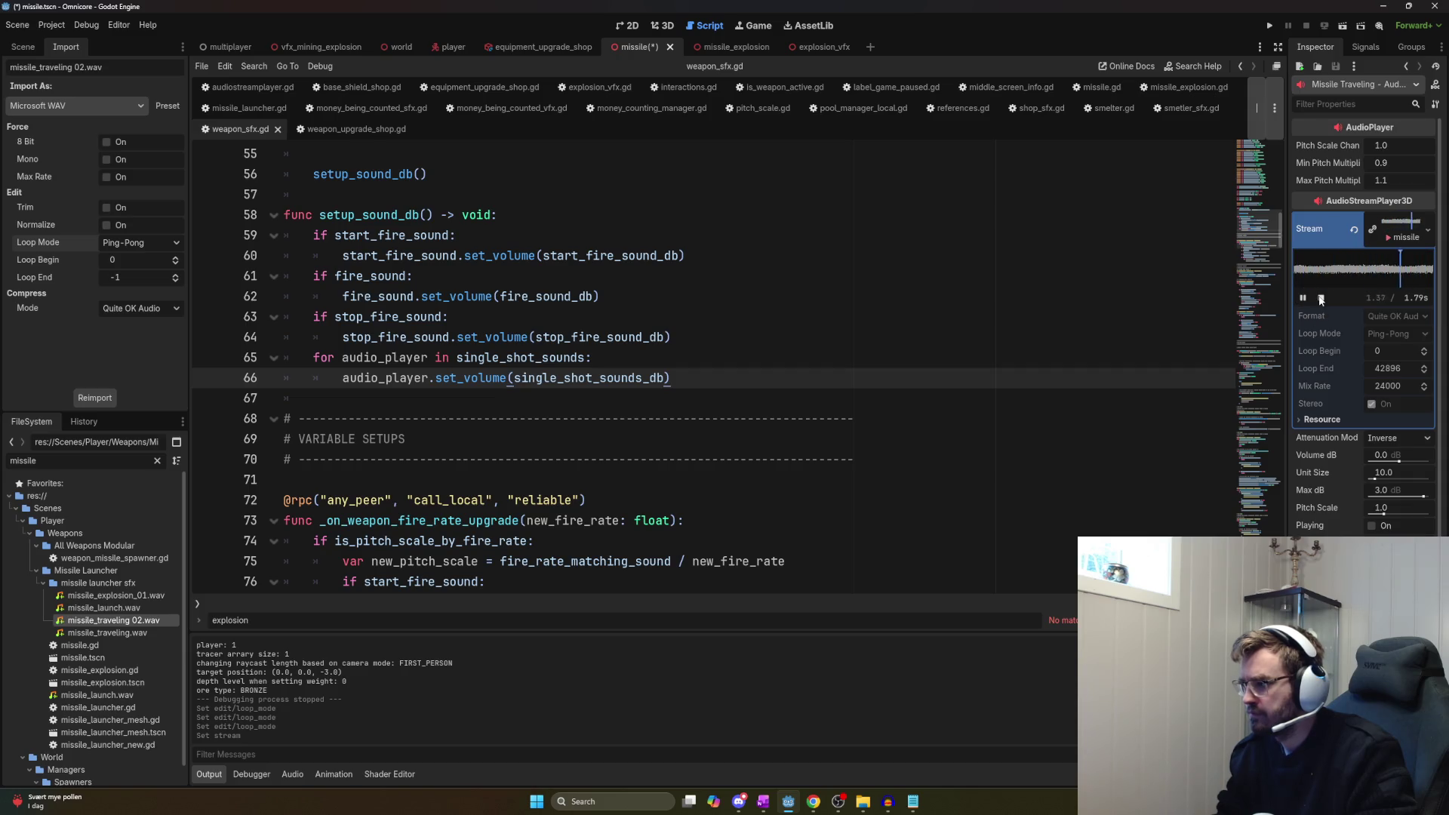
- Reimport missile_traveling 02.wav with Forward looping, then switch back to Ping-Pong
left_click(141, 243)
left_click(129, 287)
left_click(95, 398)
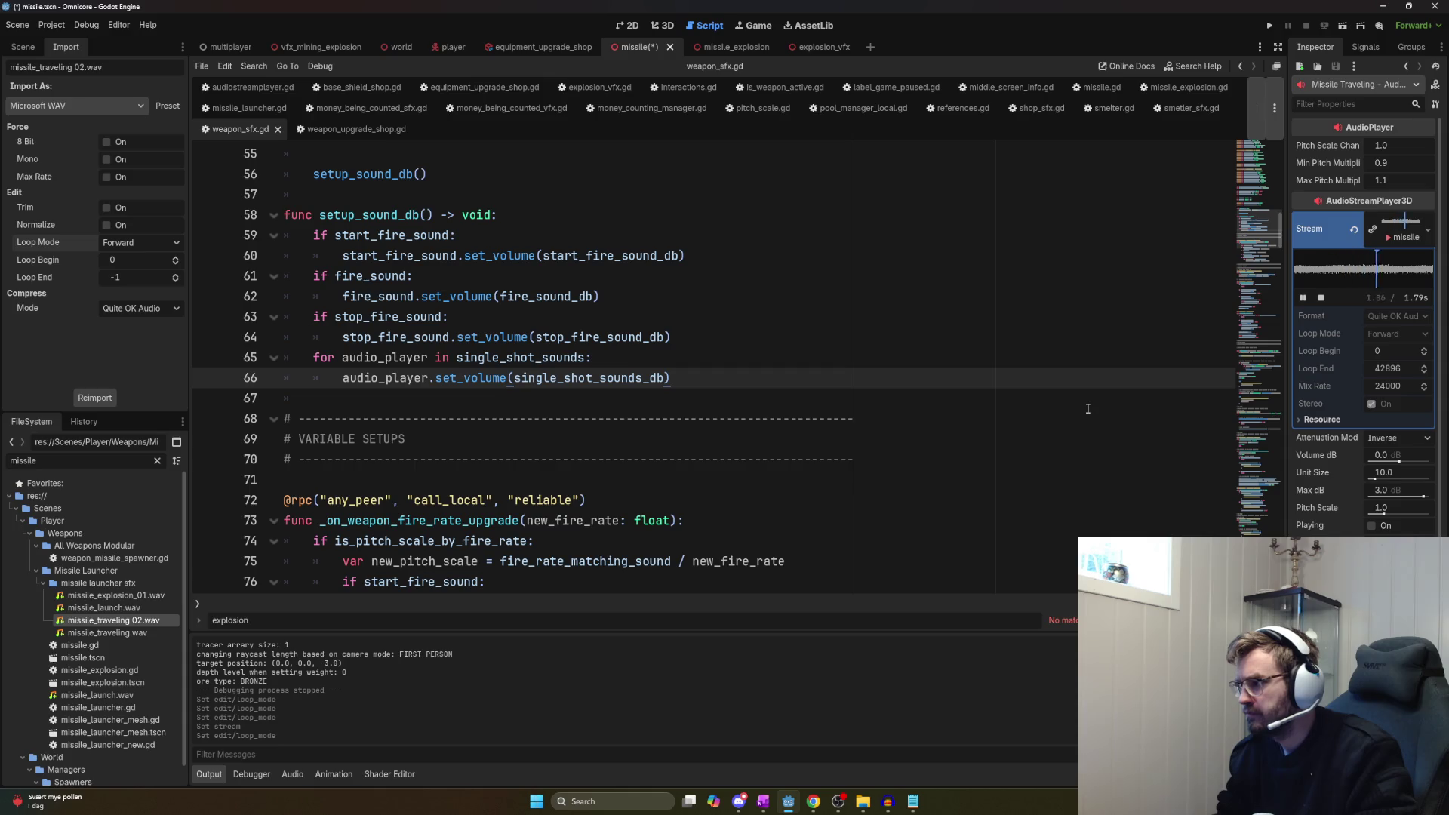
left_click(140, 243)
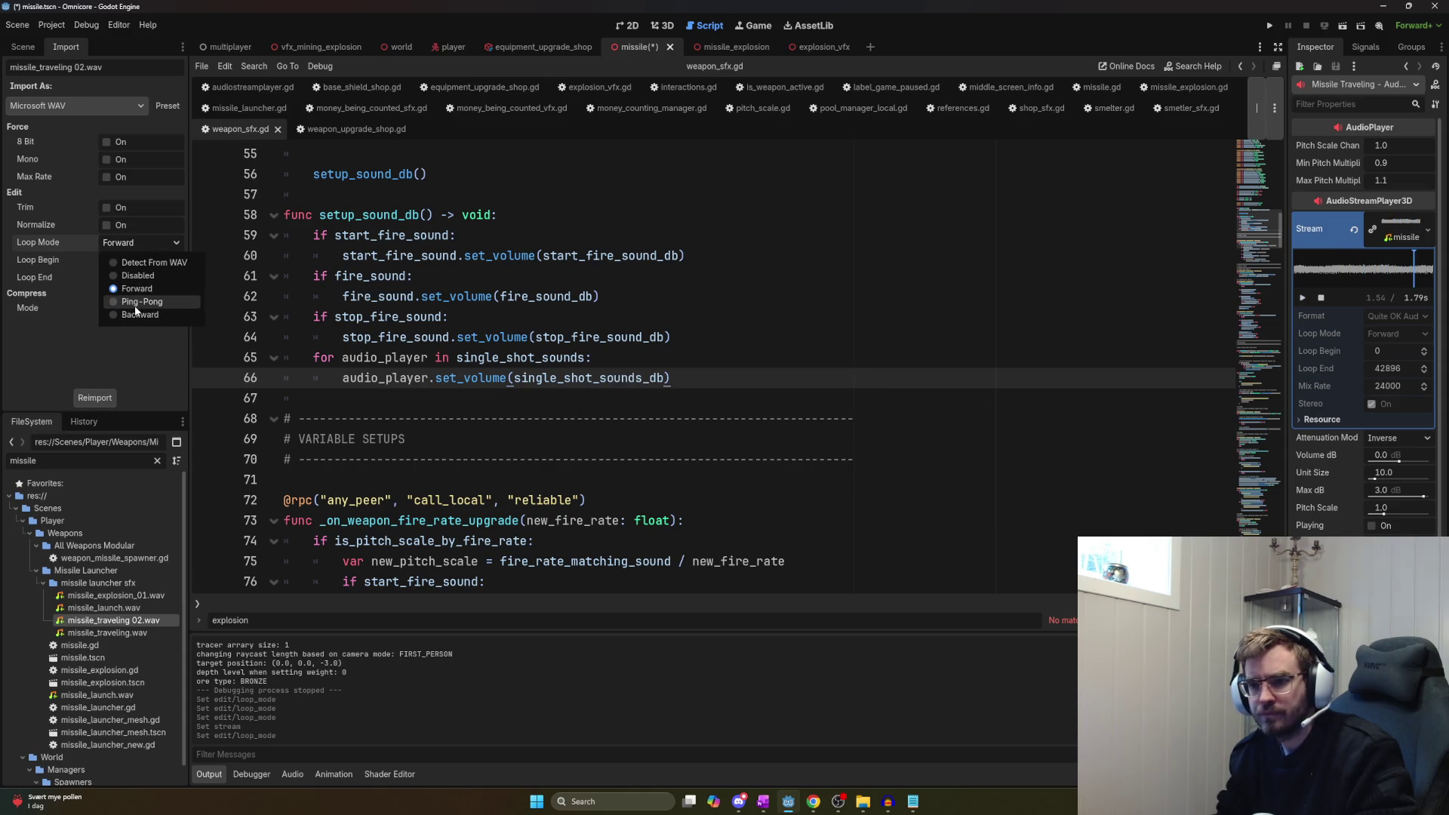
left_click(140, 302)
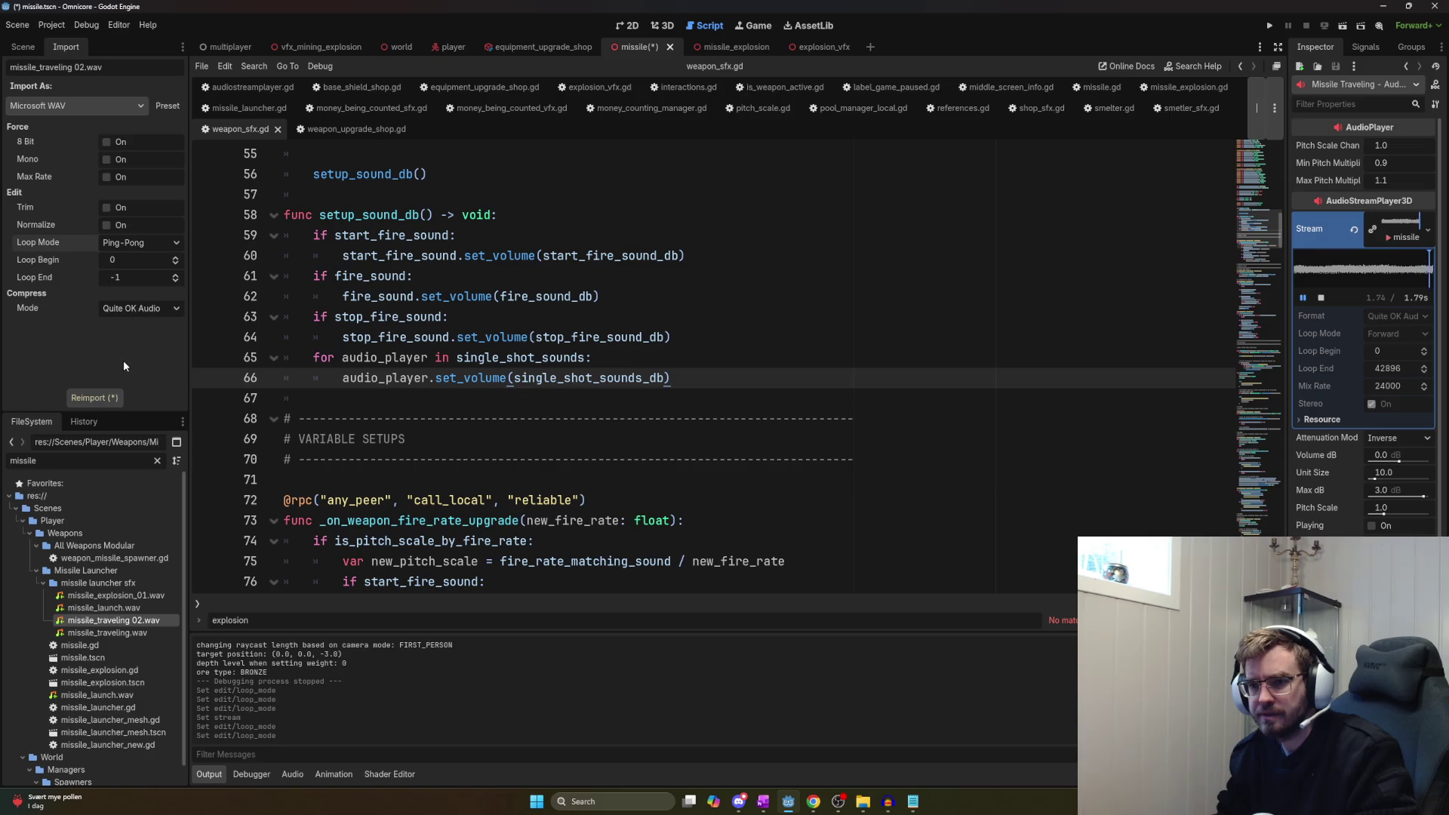
left_click(90, 397)
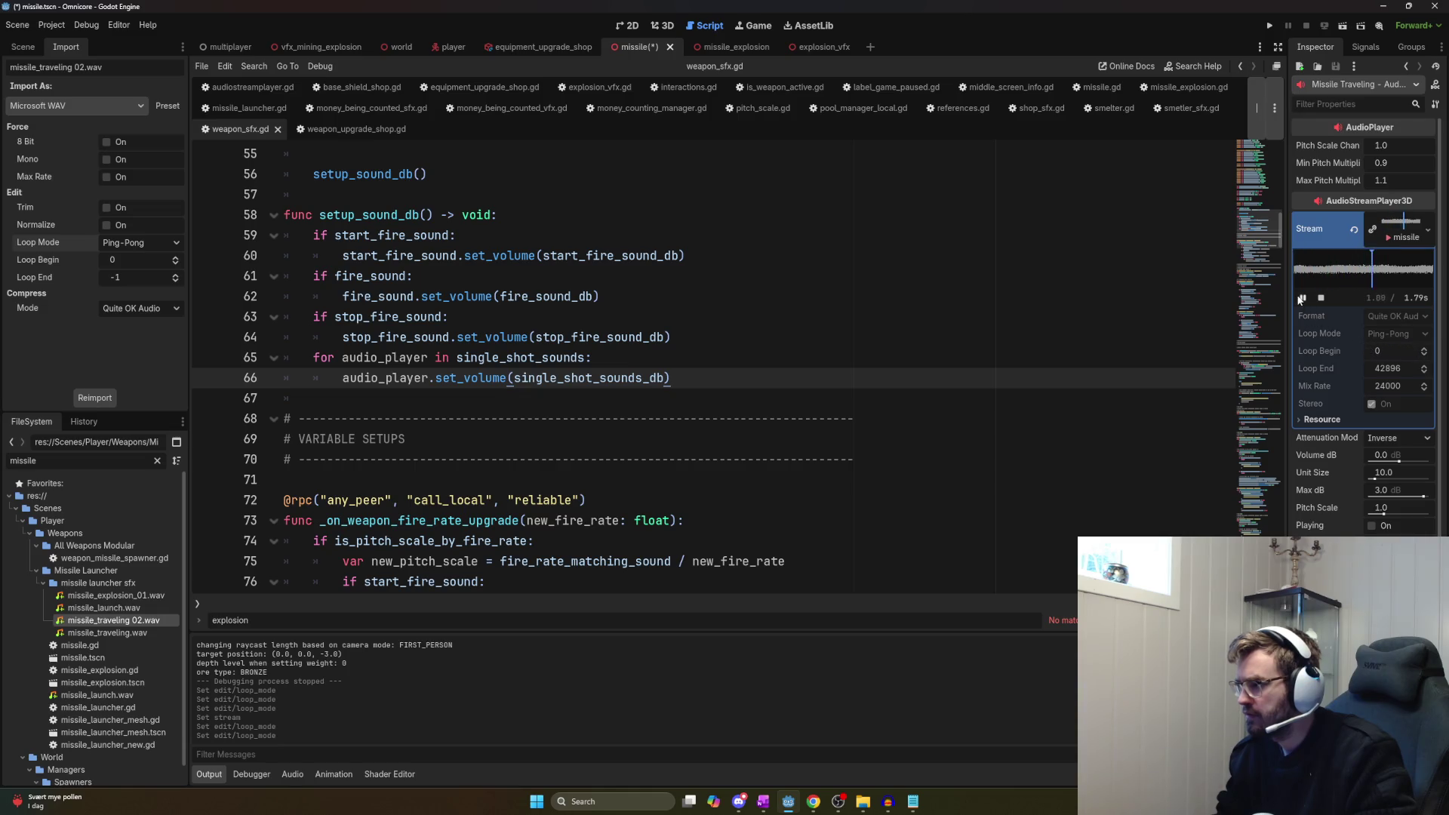
key("alt+Tab")
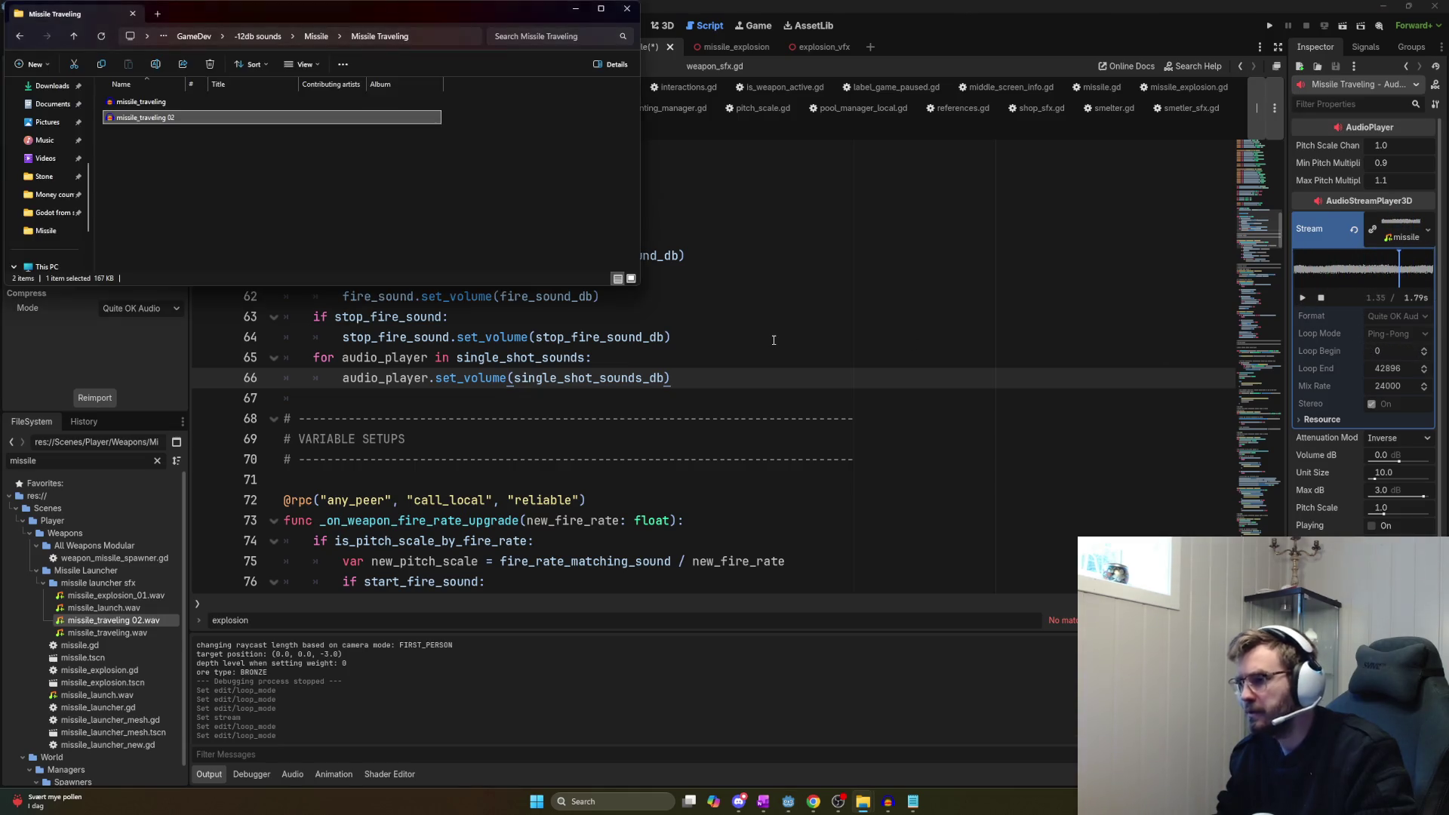
- Return to the Pixabay page and dismiss the download thank-you dialog
key("alt+Tab")
key("Tab")
key("alt+Tab")
key("Tab")
key("Tab")
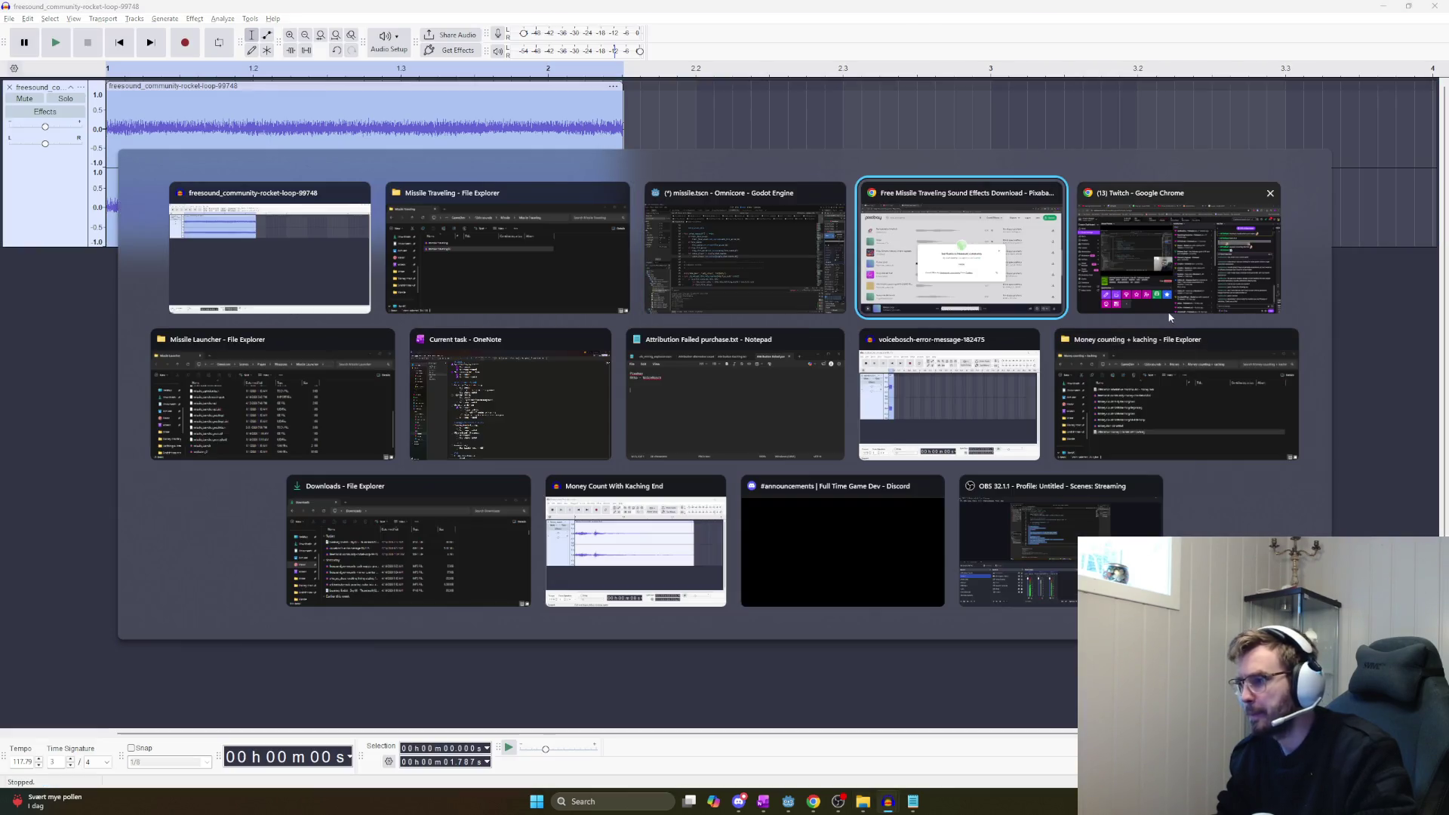
key("Escape")
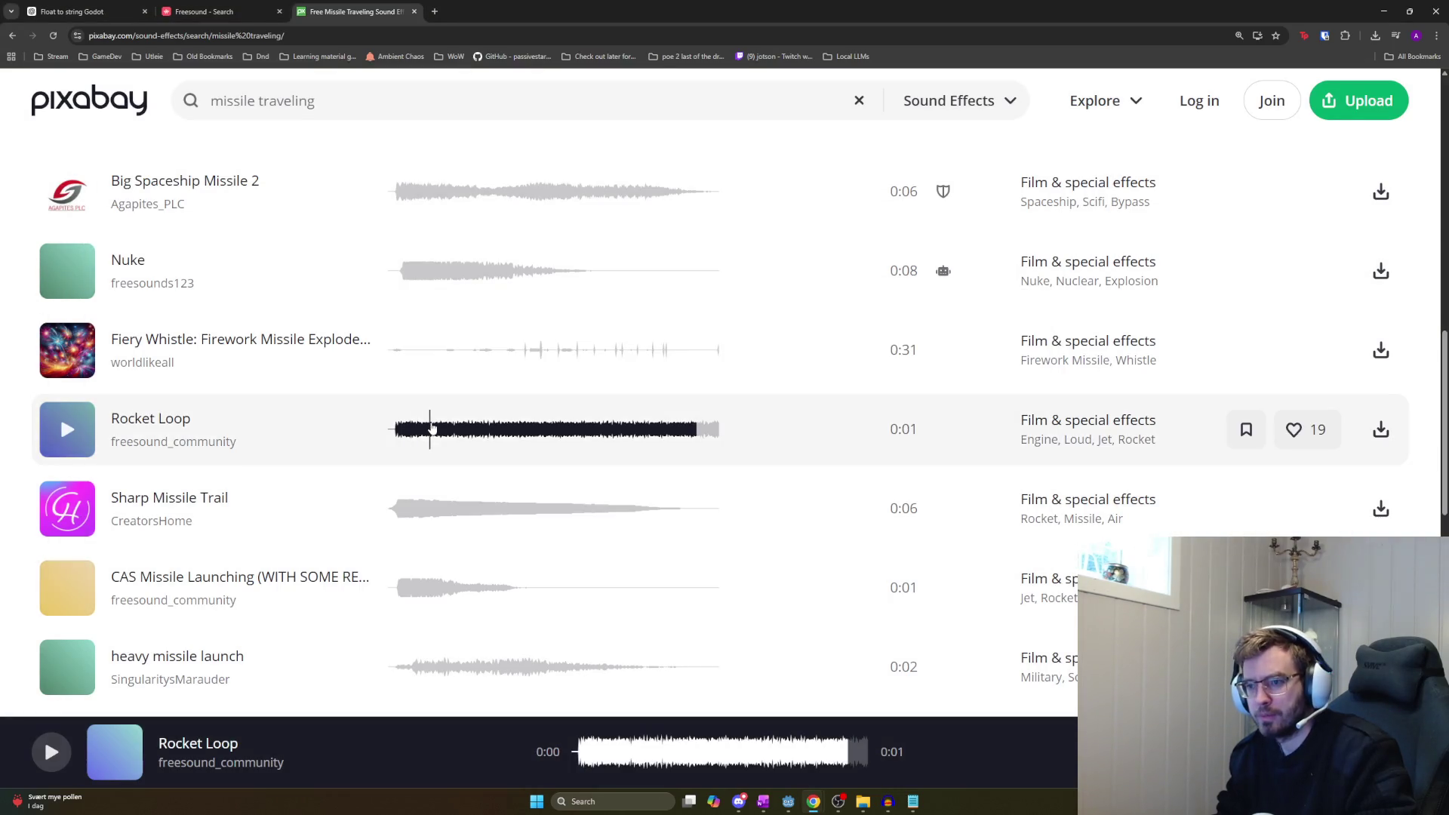
- Preview Sharp Missile Trail, heavy missile launch and Rocket Launcher, then go to results page 2
scroll(462, 432, "down", 3)
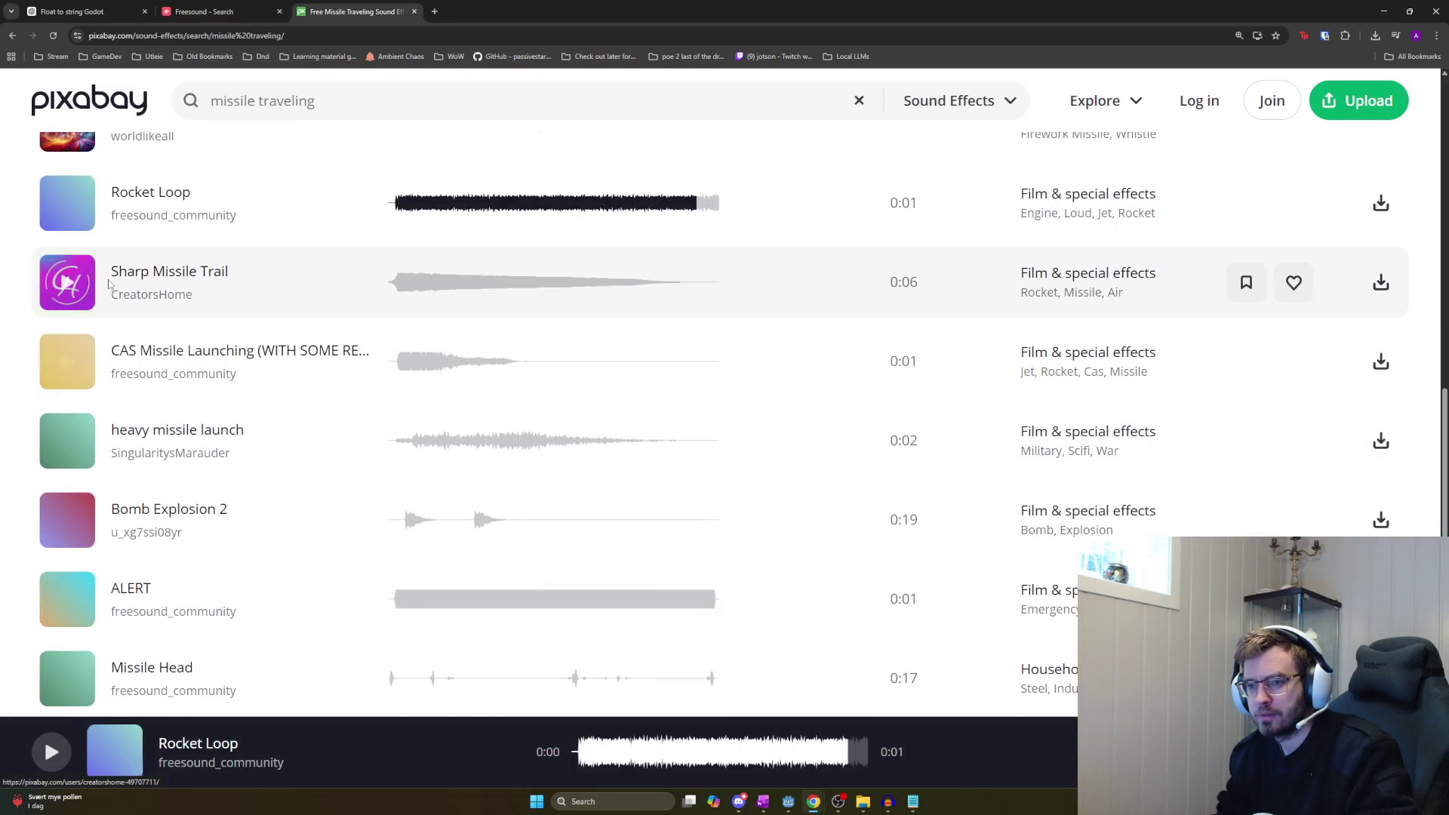
left_click(79, 282)
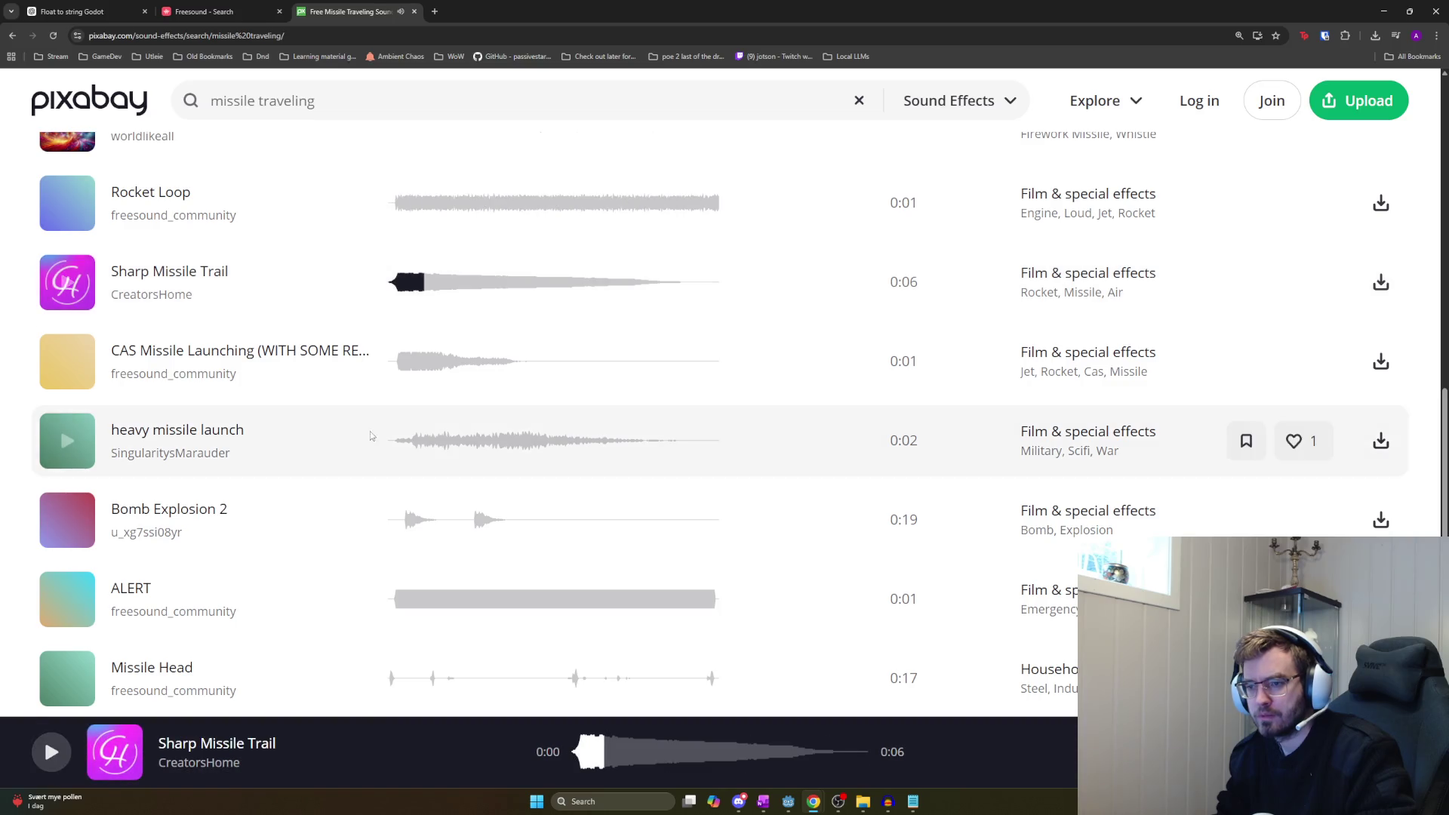
scroll(326, 436, "down", 2)
left_click(92, 291)
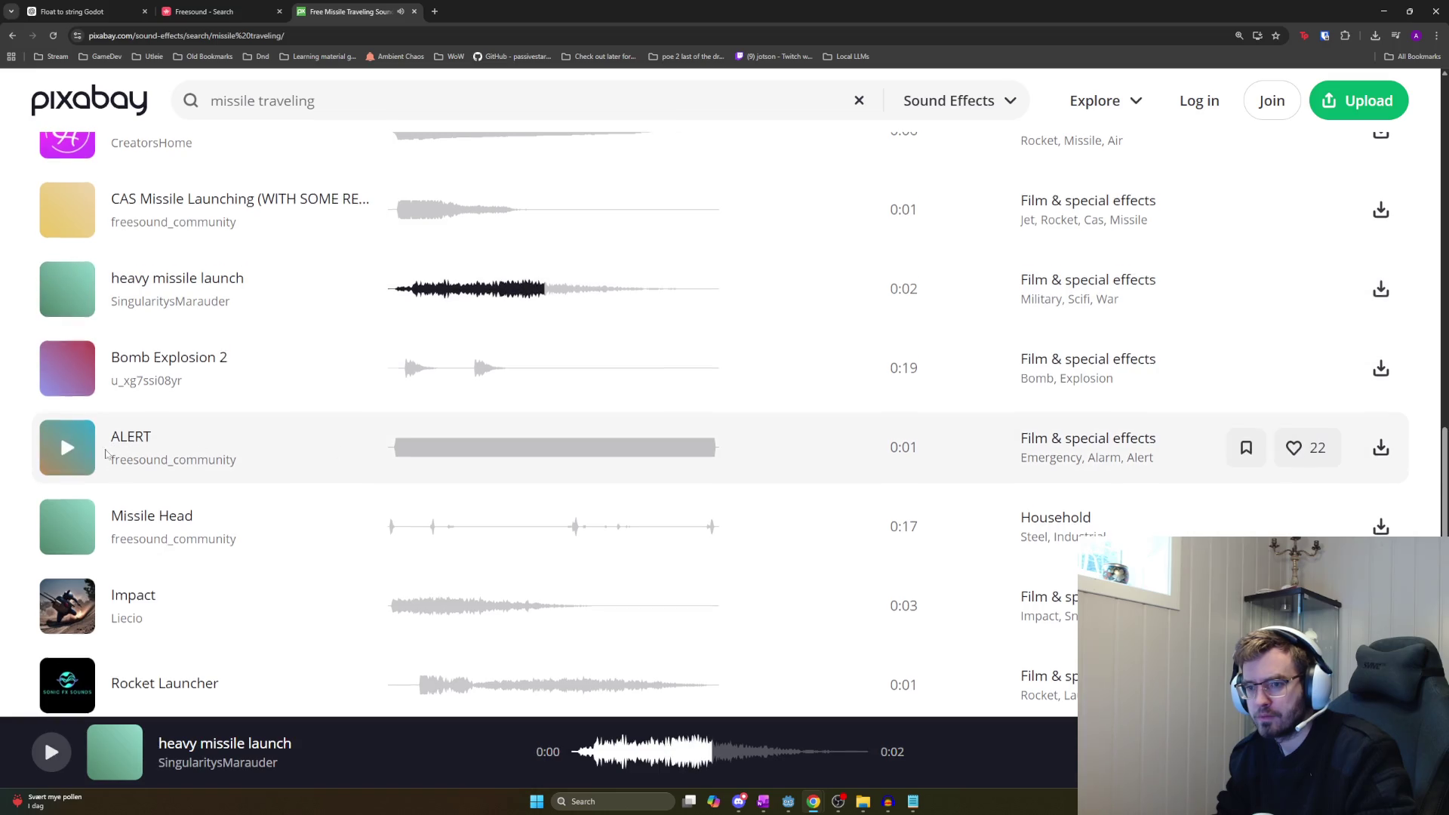
scroll(146, 462, "down", 3)
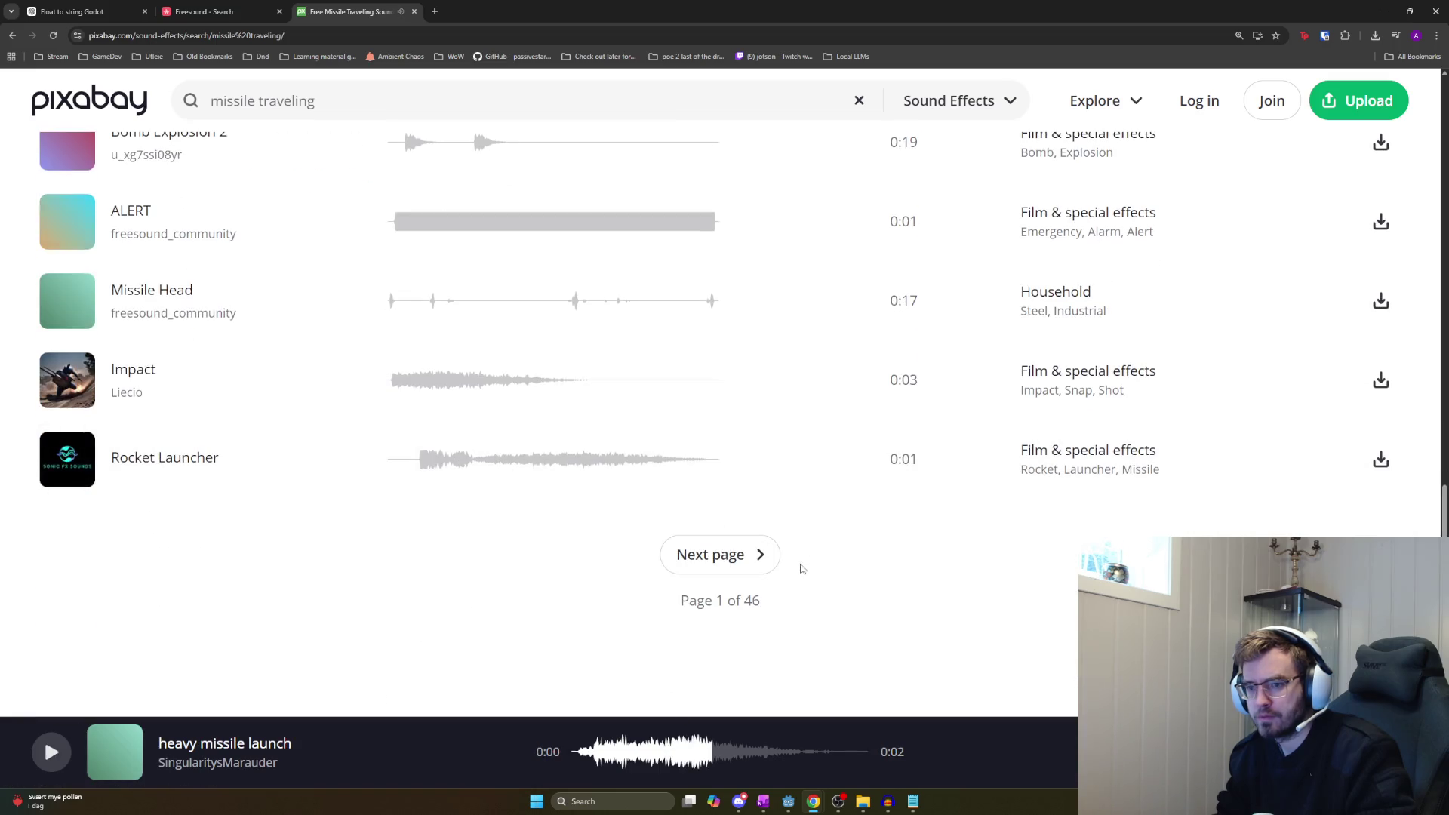
left_click(69, 459)
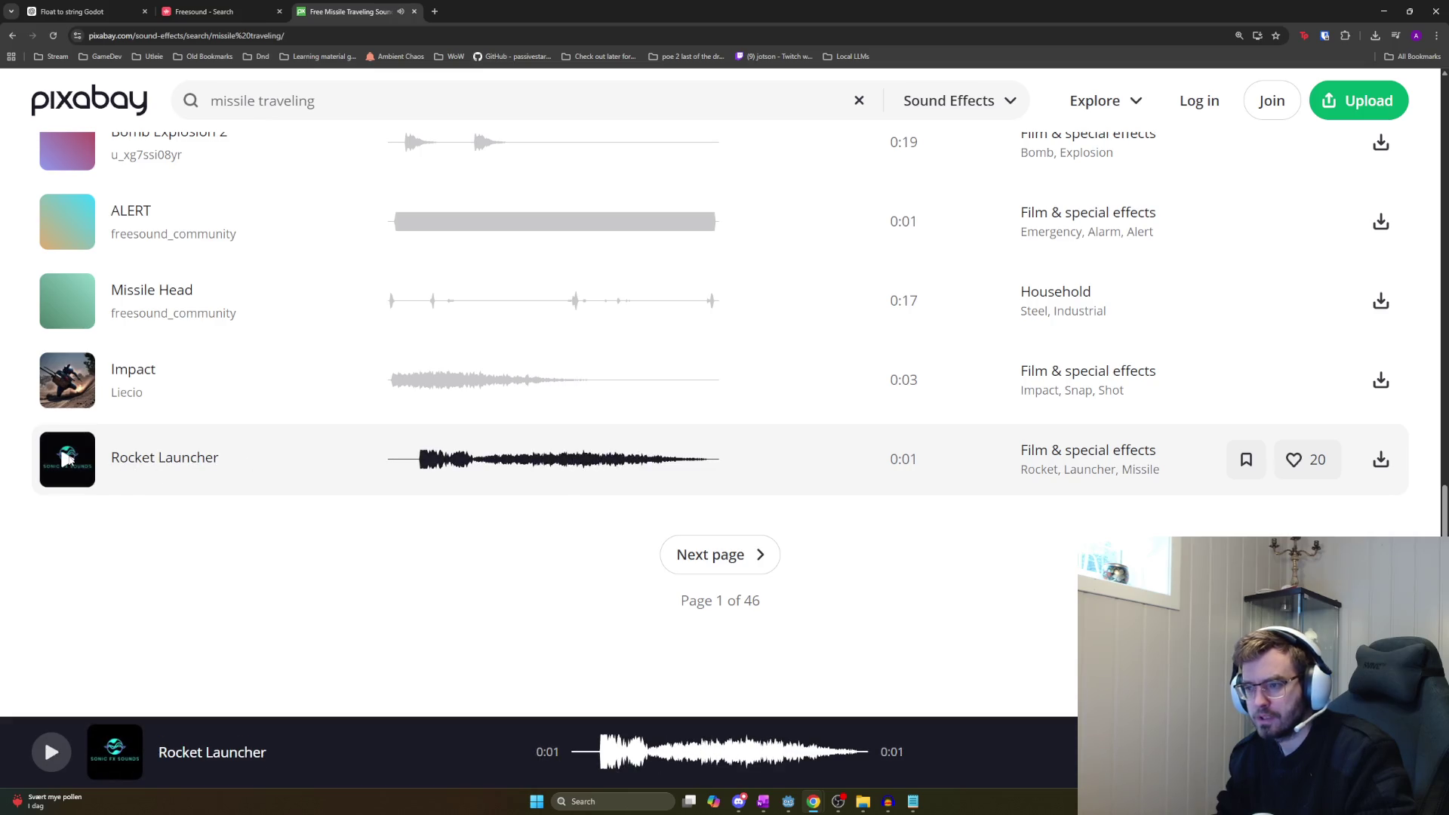
left_click(67, 459)
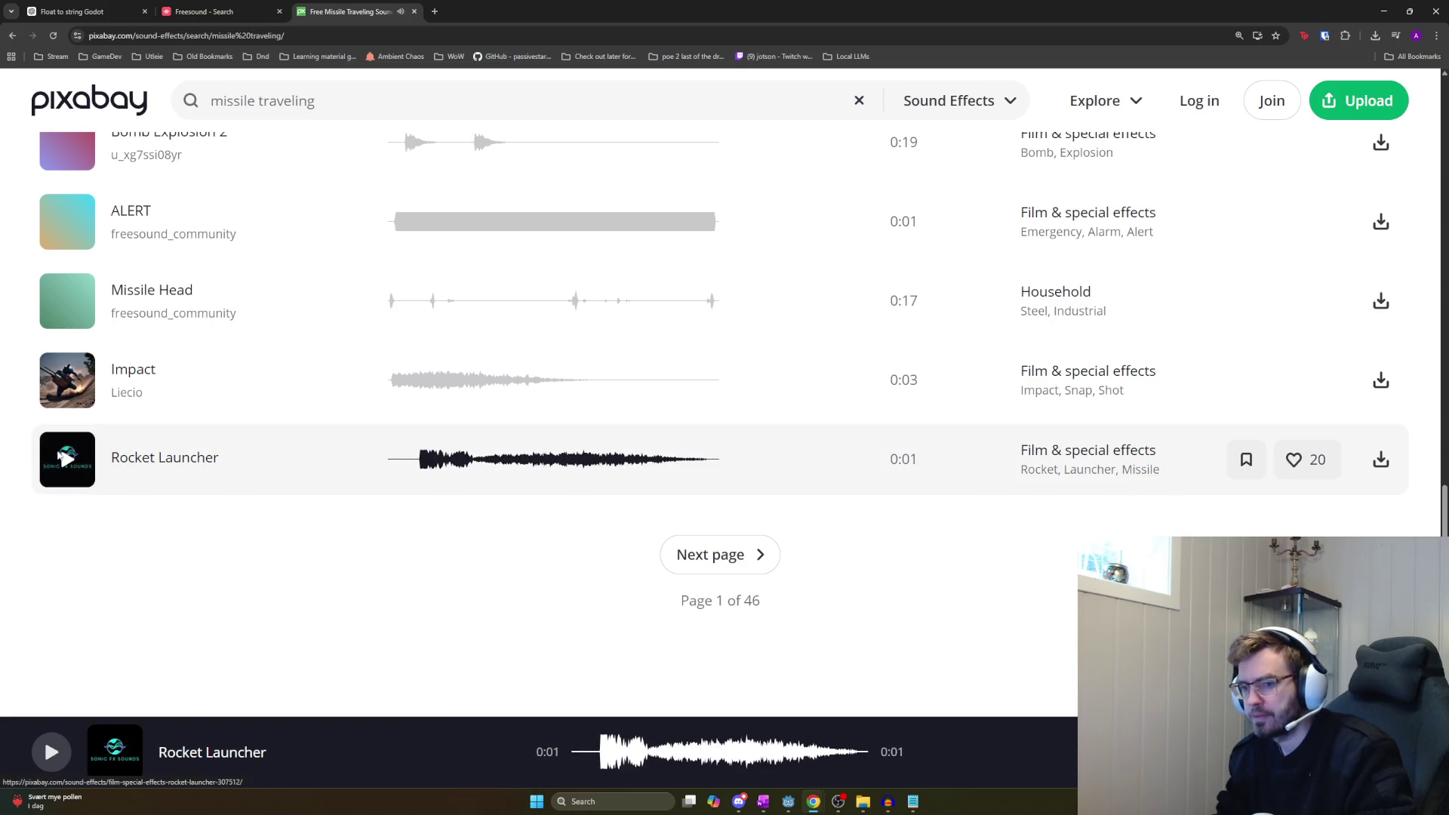
left_click(66, 465)
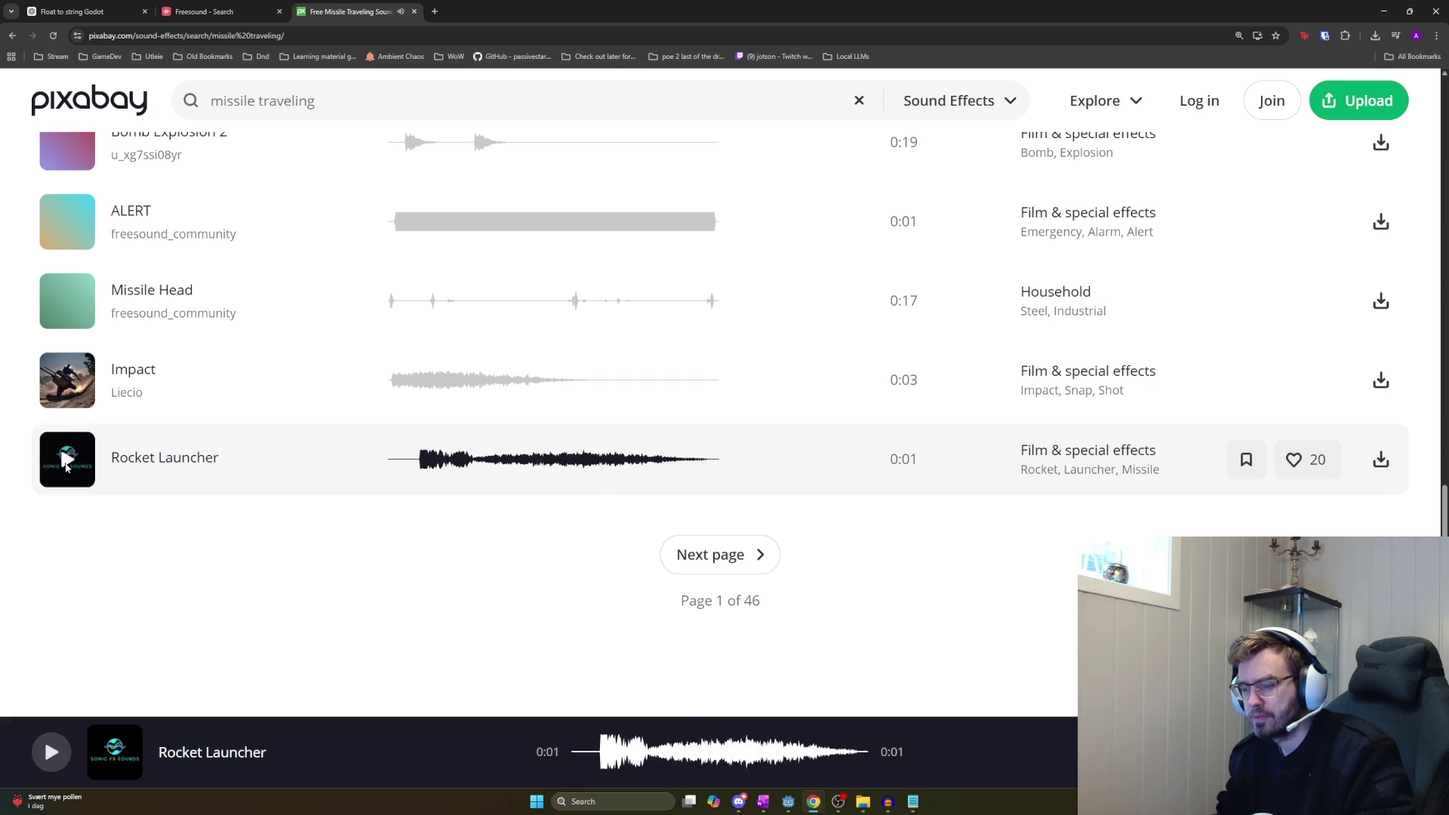
left_click(67, 466)
left_click(67, 466)
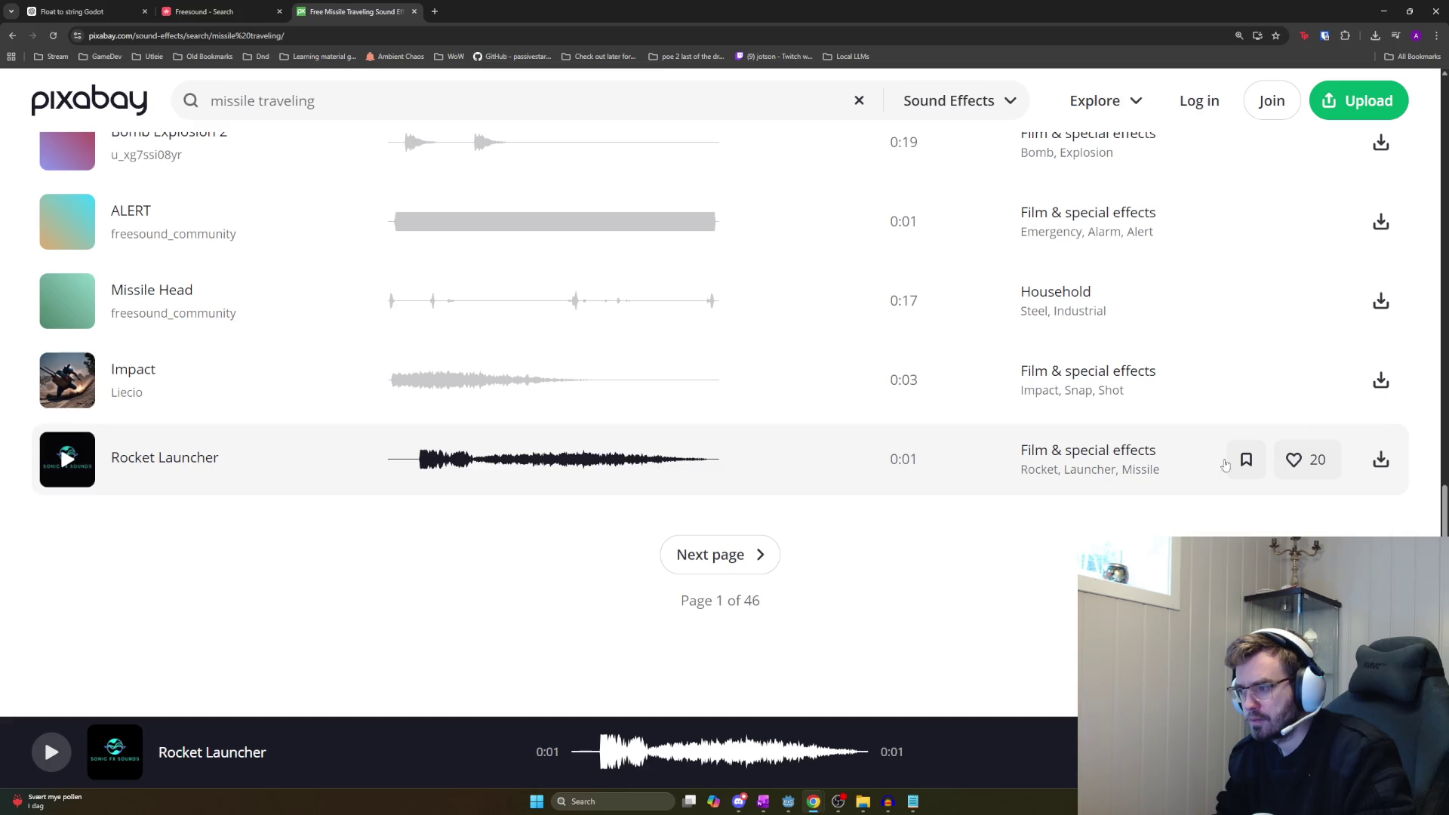
left_click(713, 555)
- Preview the rocketflyby sound on page 2, scrubbing back through its waveform
scroll(603, 490, "down", 3)
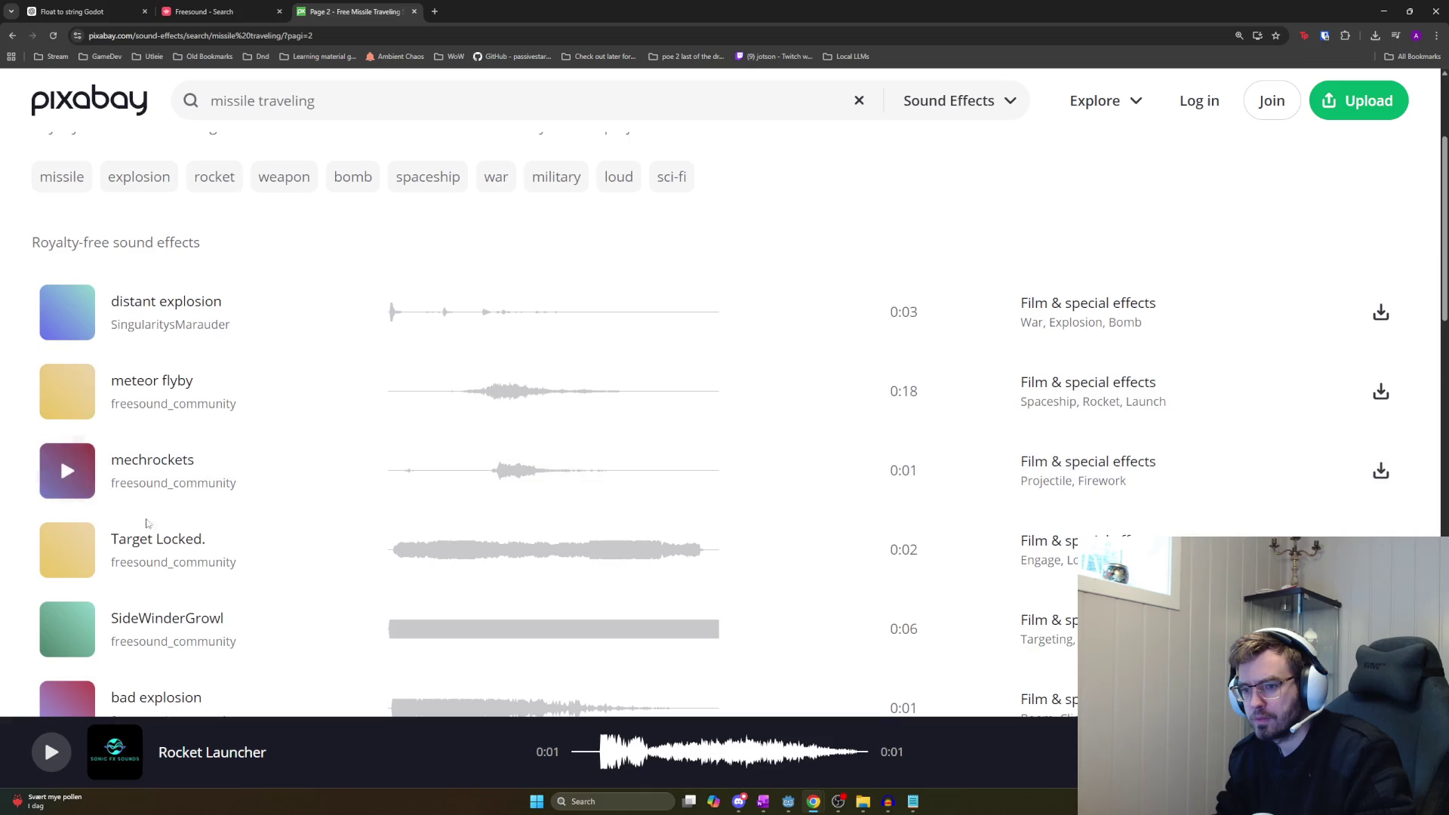
scroll(98, 505, "down", 2)
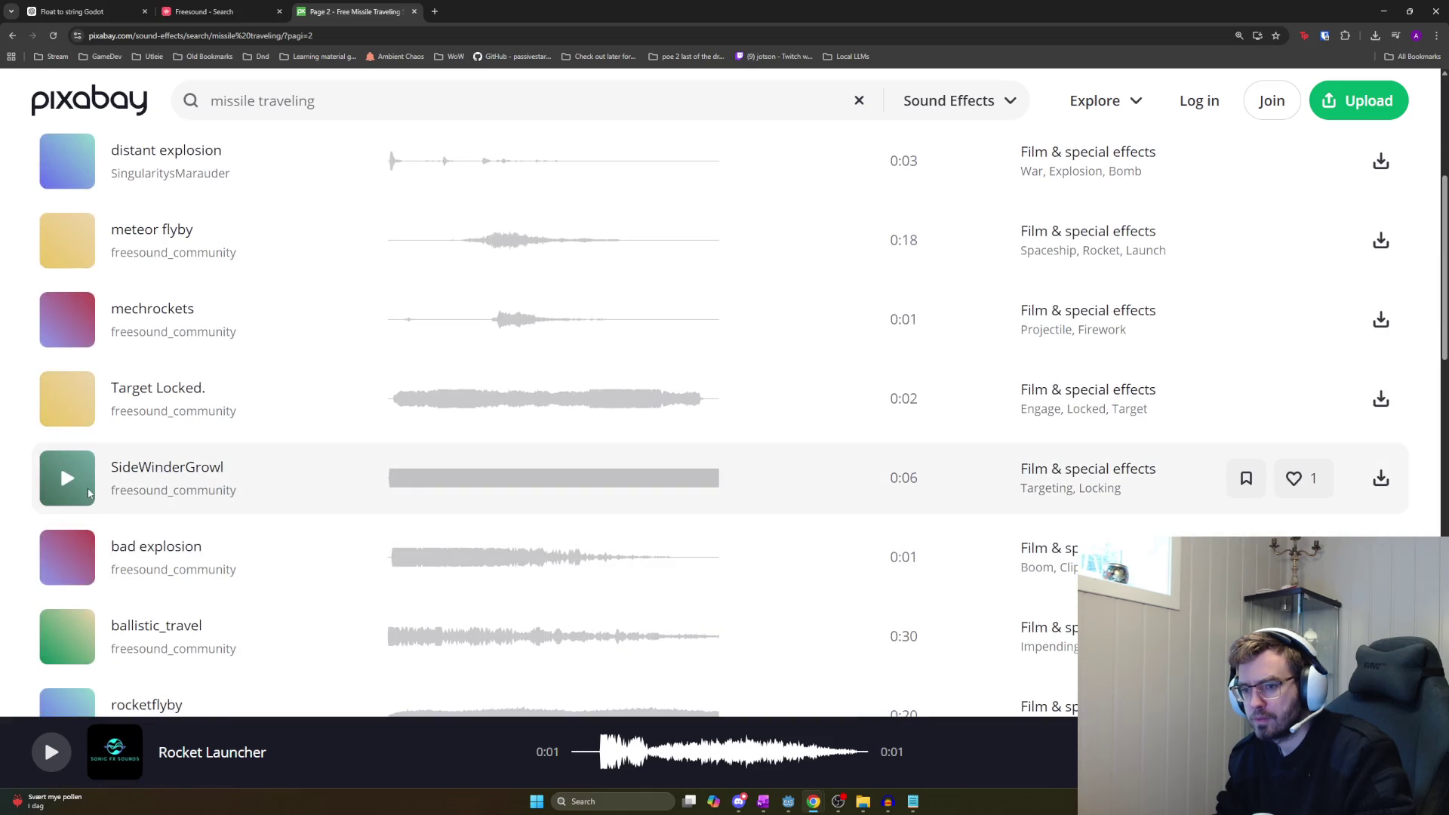
scroll(88, 492, "down", 2)
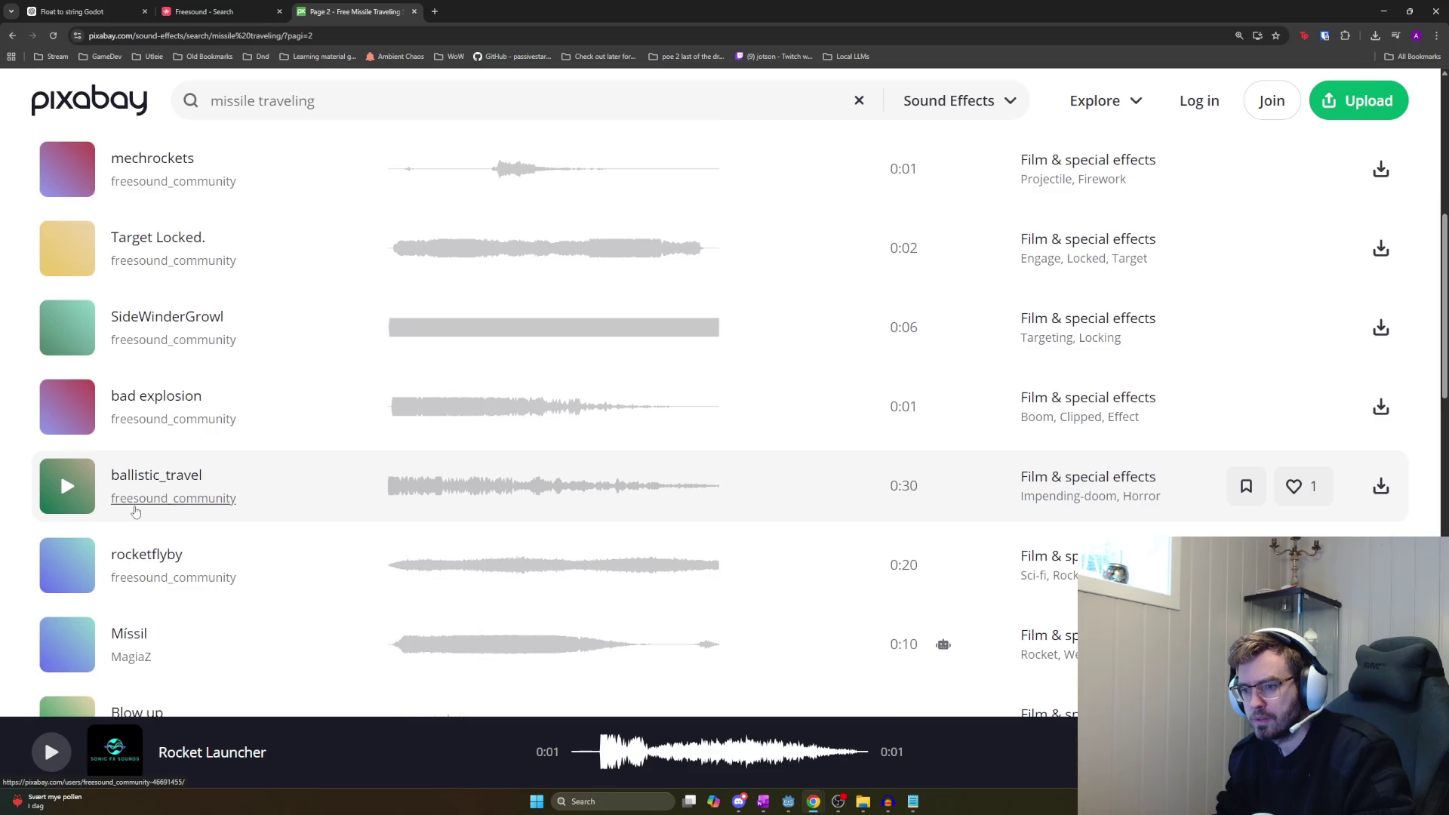
scroll(113, 506, "down", 2)
left_click(67, 414)
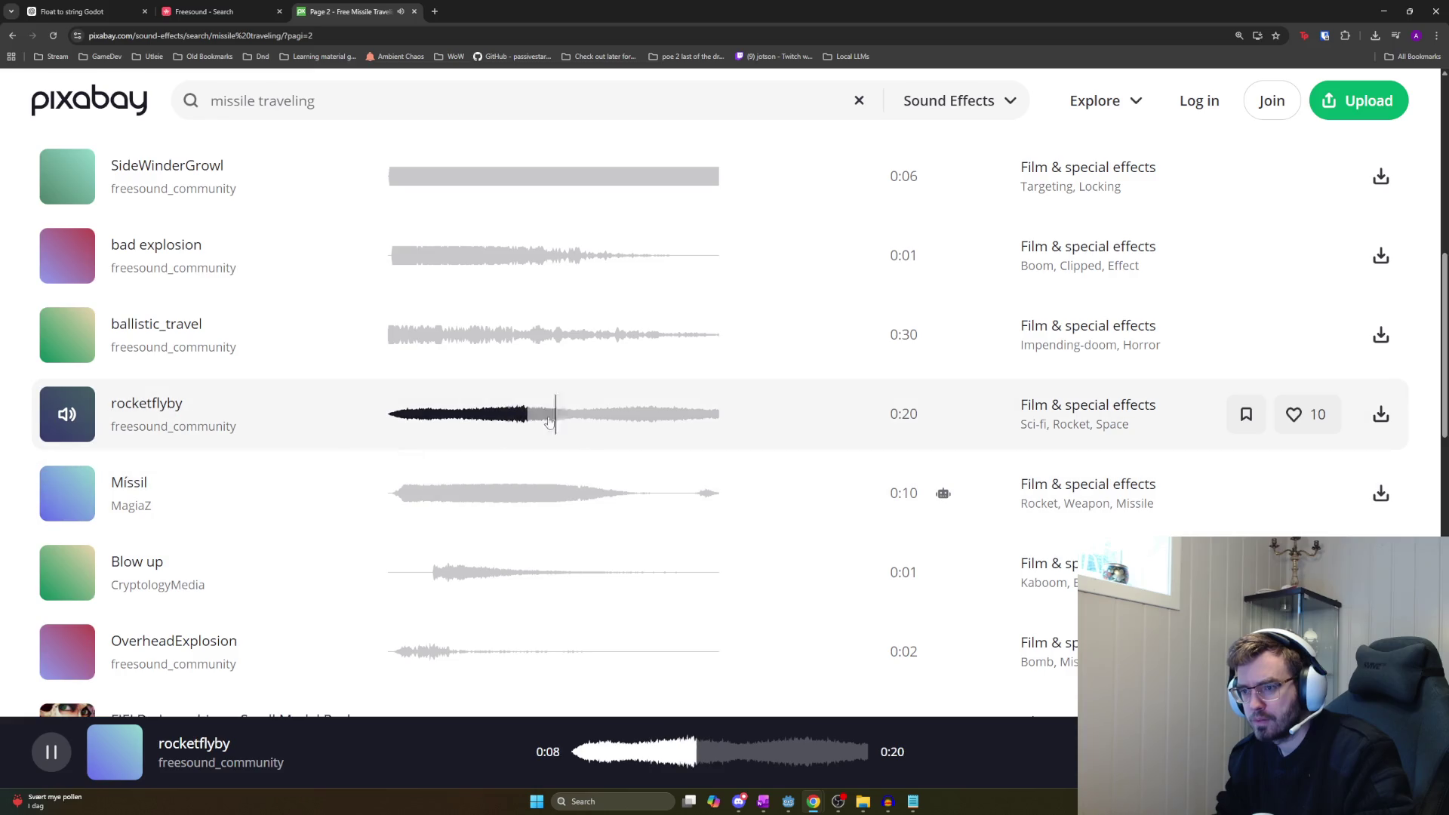
left_click(483, 416)
left_click(478, 423)
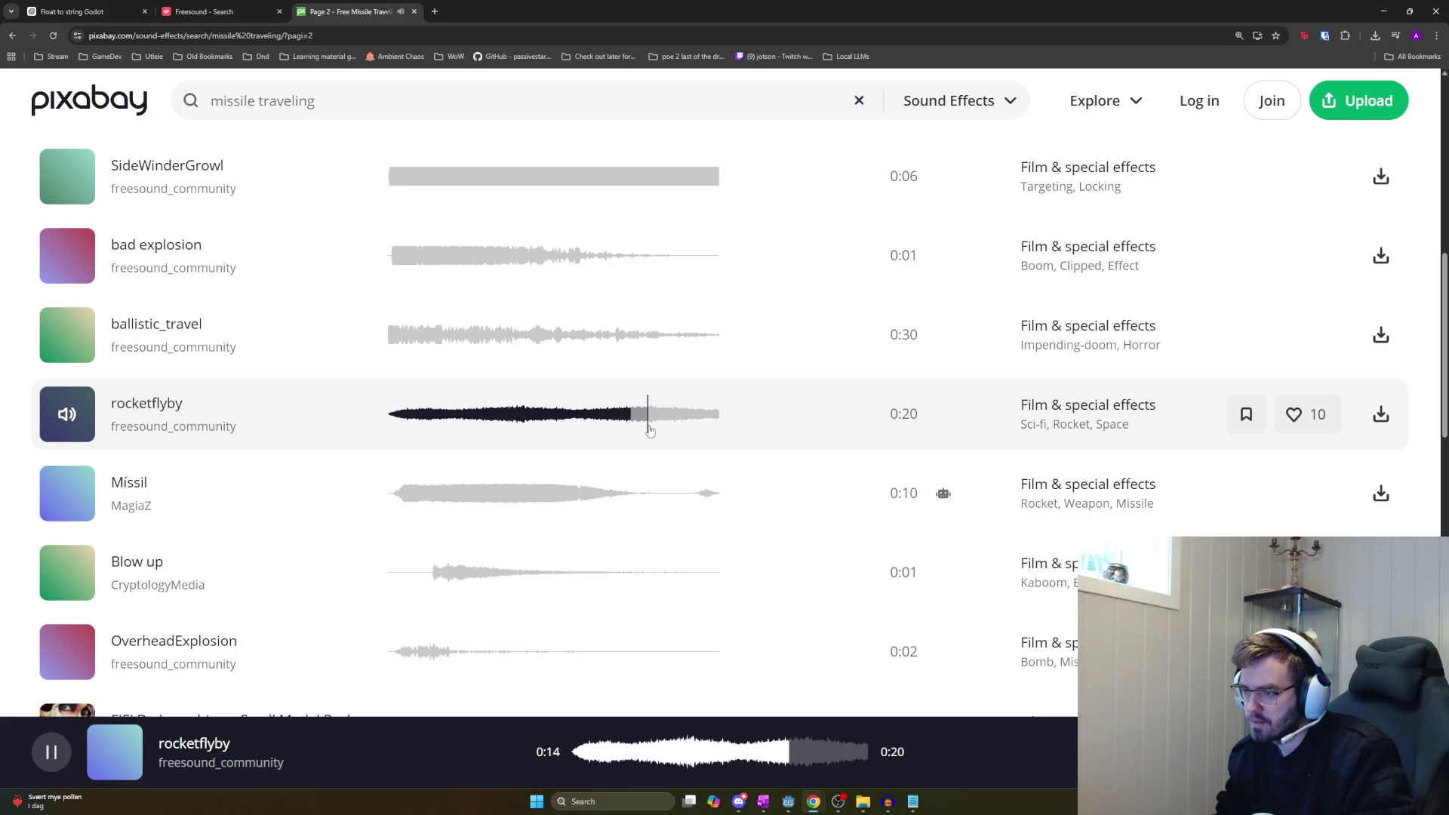
scroll(657, 428, "down", 5)
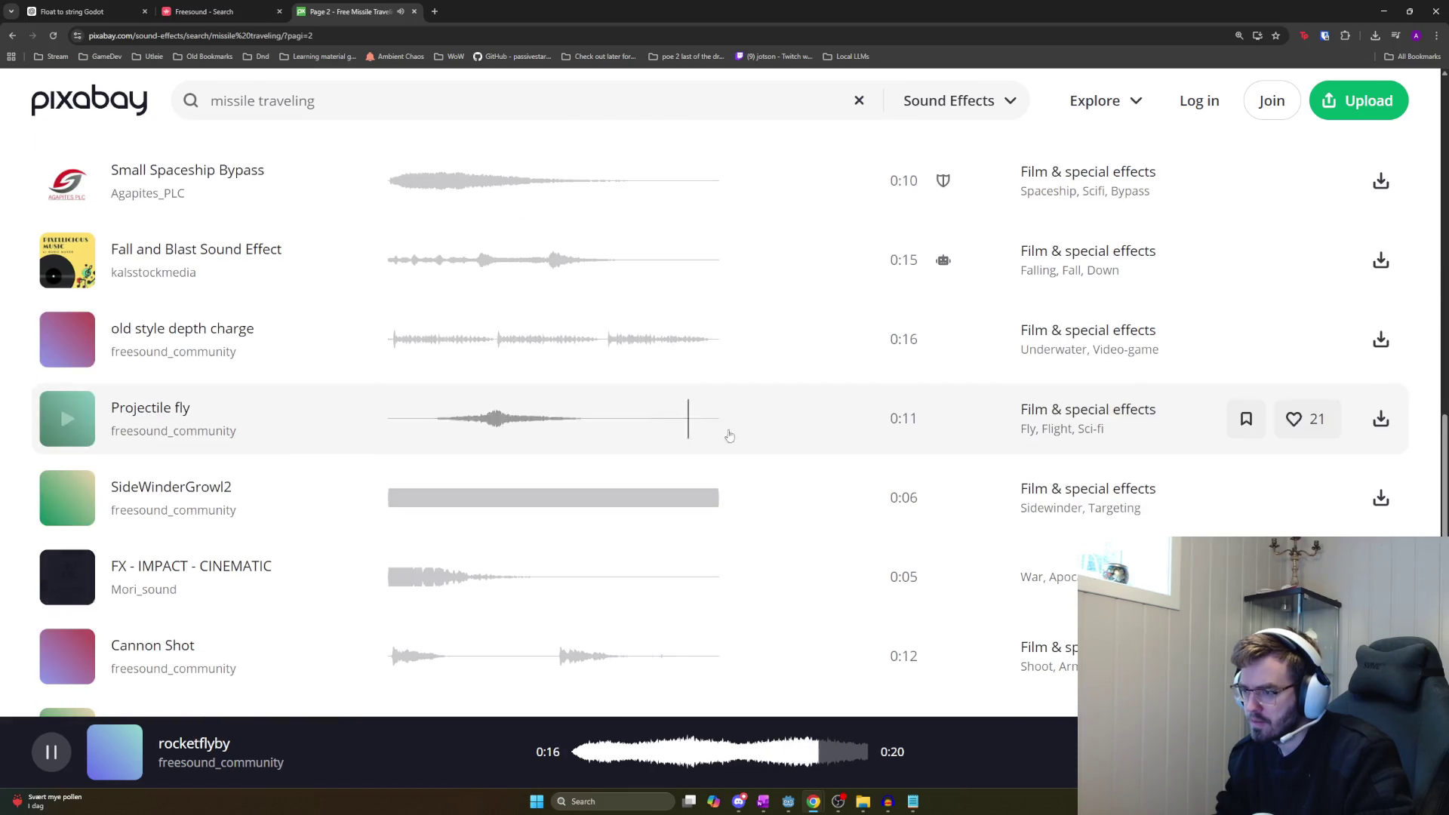
scroll(874, 390, "up", 6)
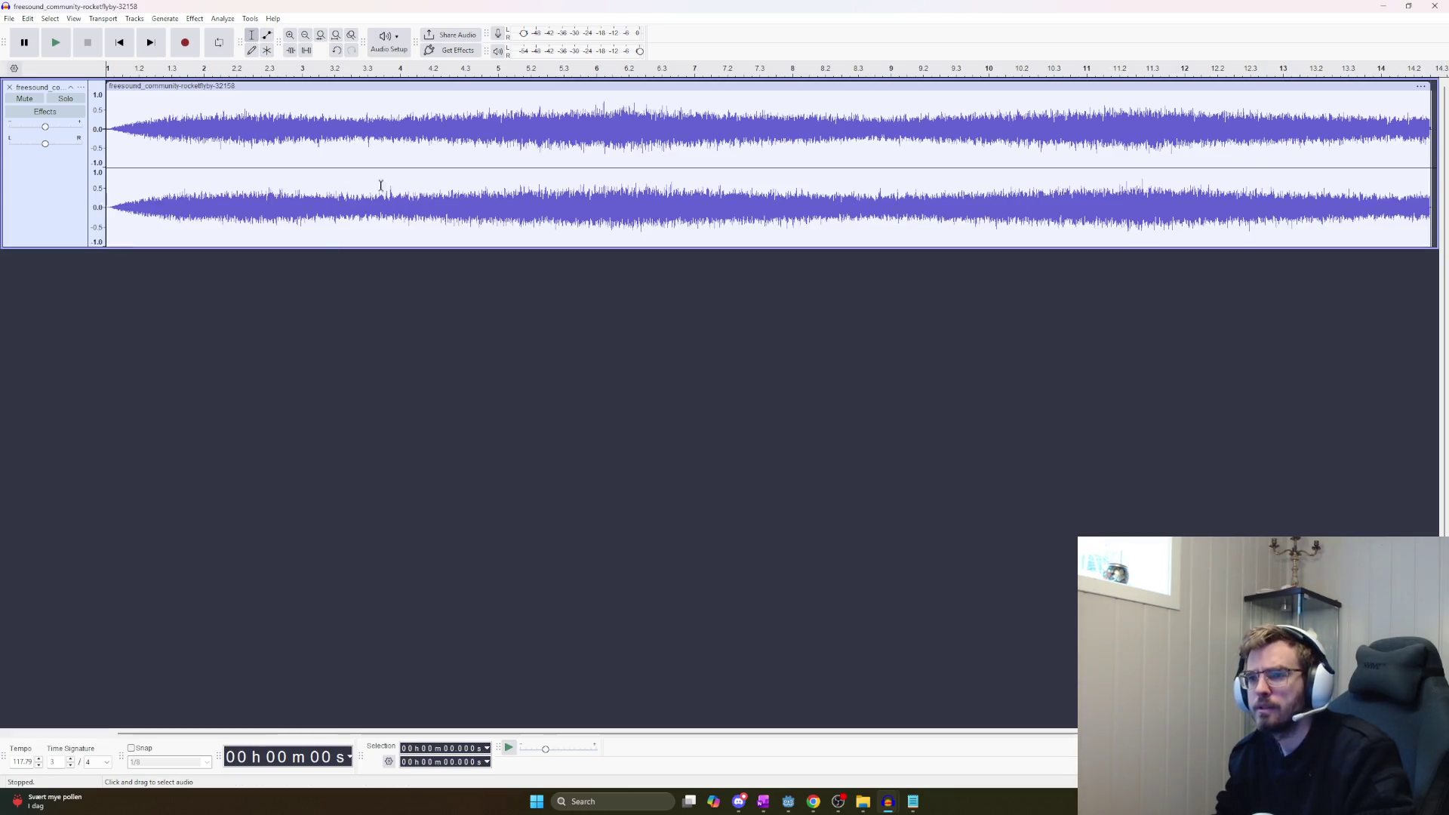
- Play the rocketflyby clip and delete everything before the cut point, leaving about 9.1 s
key("space")
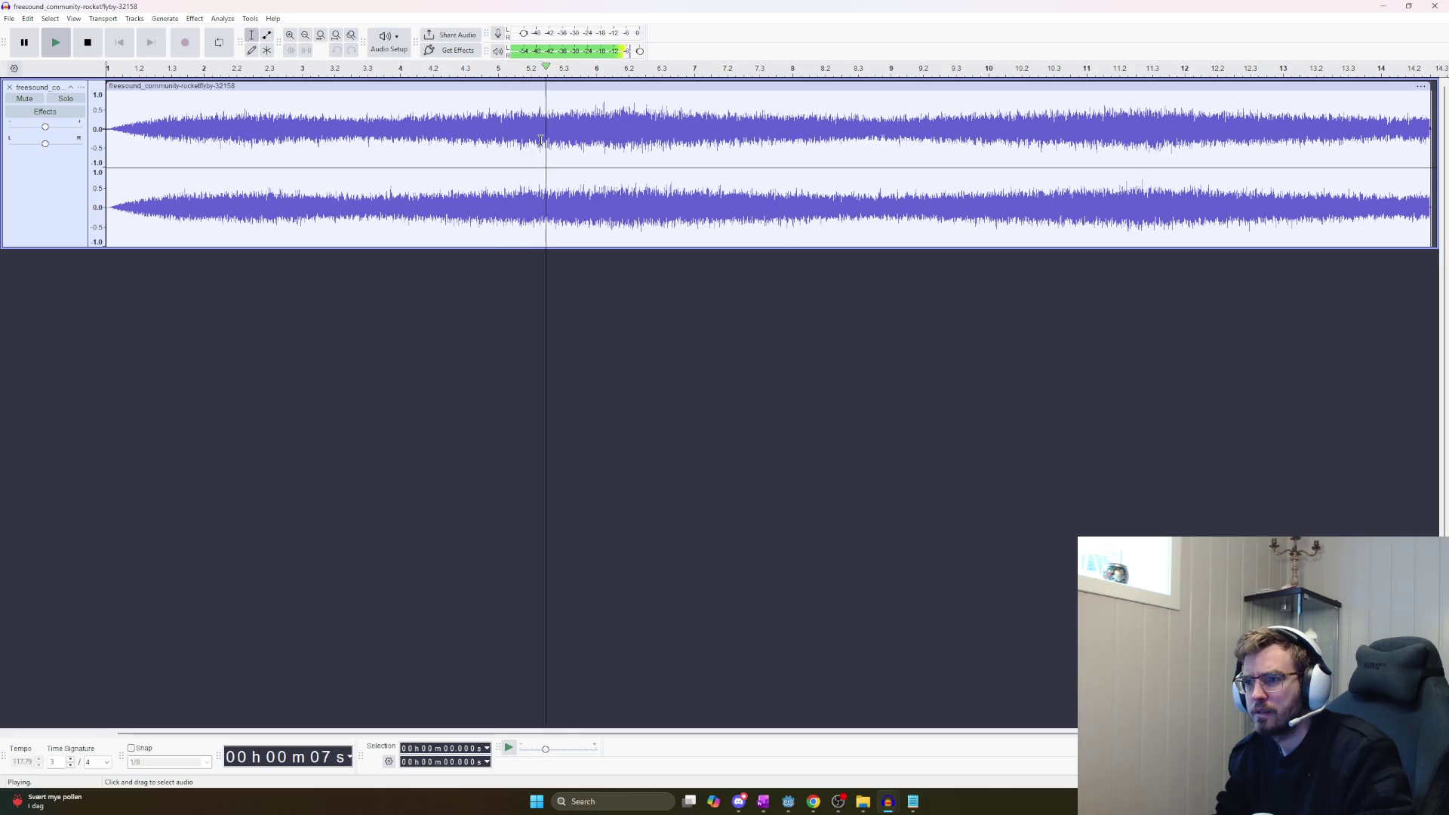
key("space")
left_click(623, 143)
key("shift+Home")
key("Delete")
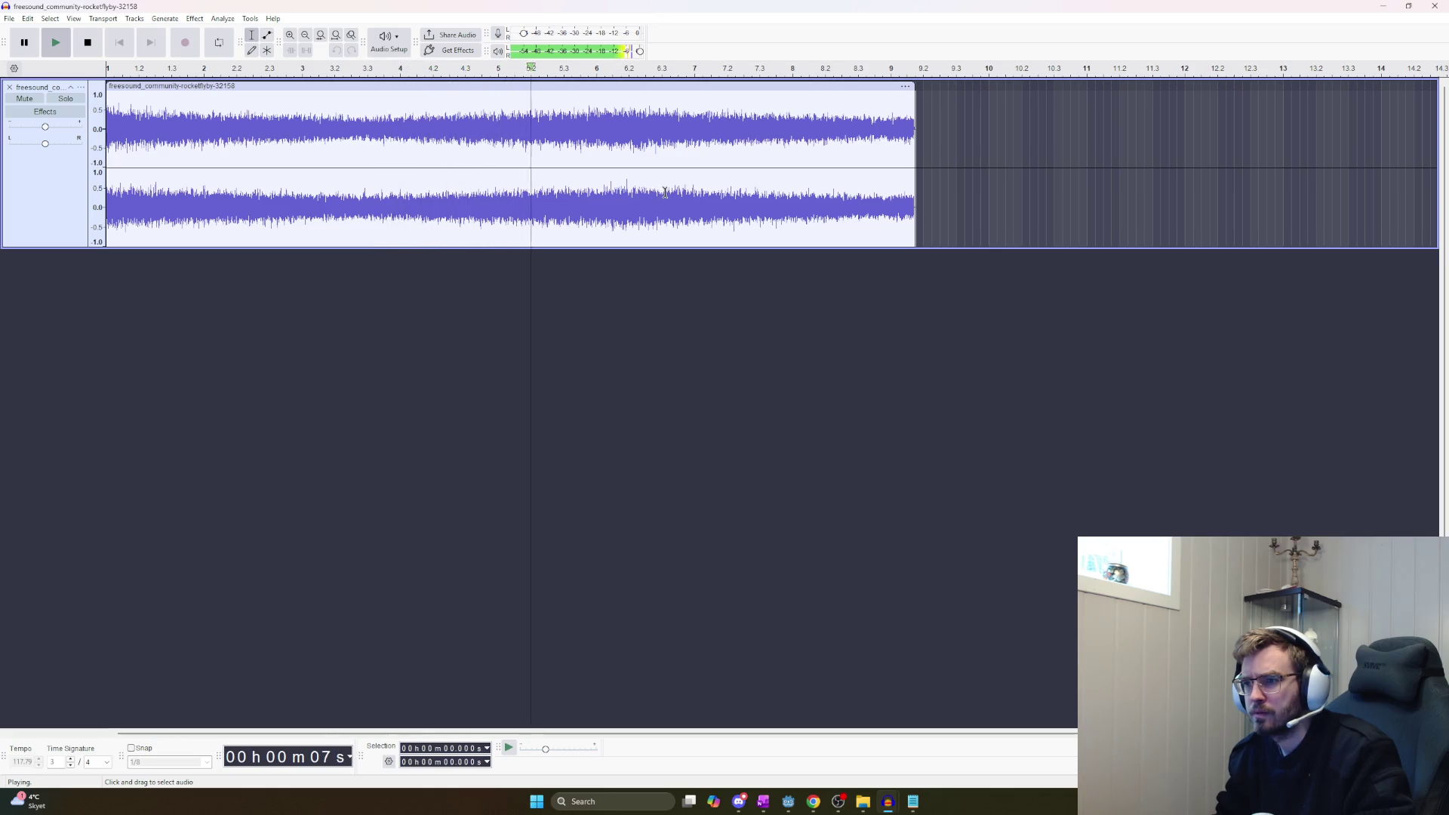
key("space")
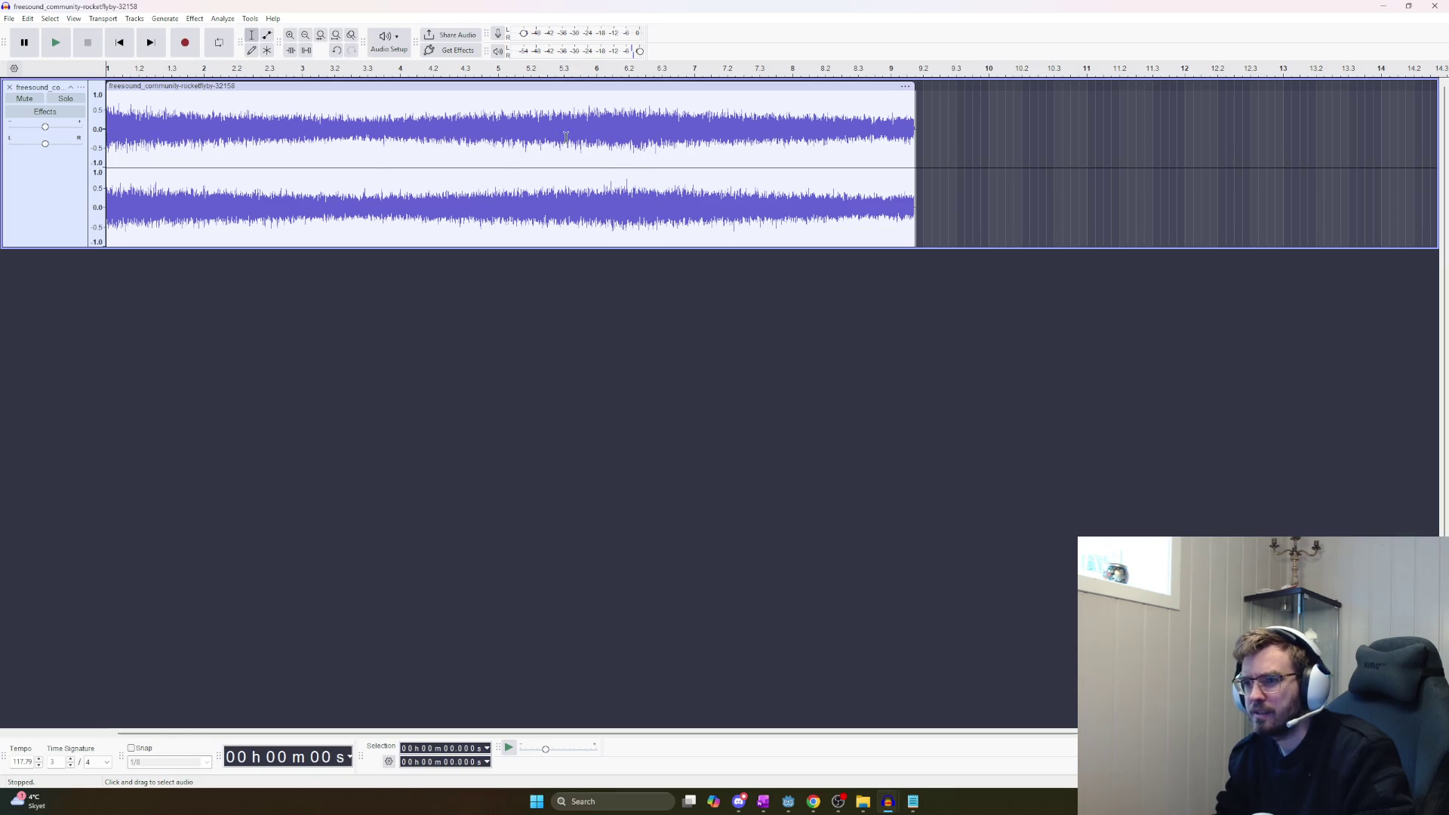
- Loop-play most of the trimmed rocketflyby clip to audition it
left_click_drag(632, 134, 138, 136)
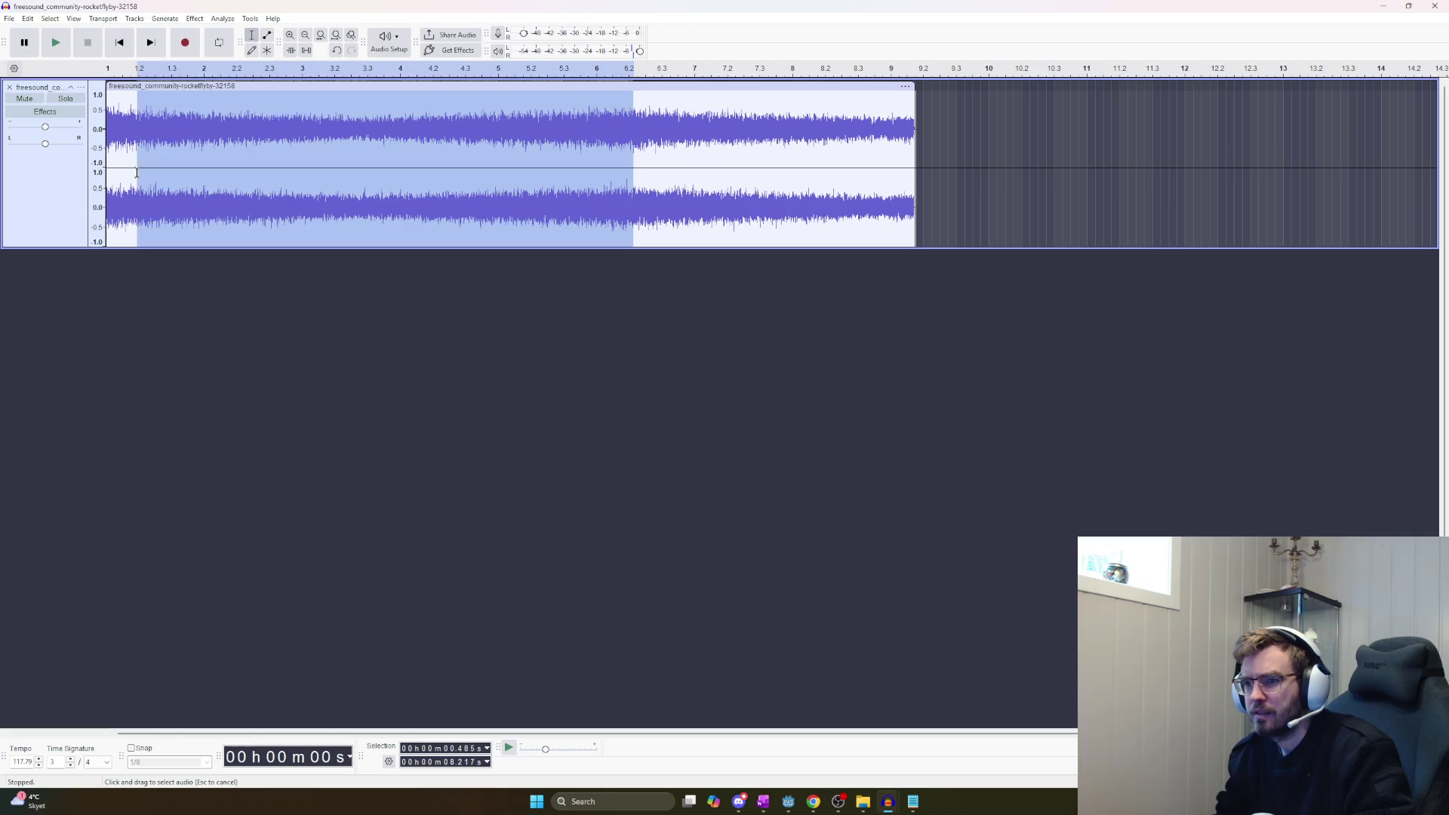
left_click(643, 69)
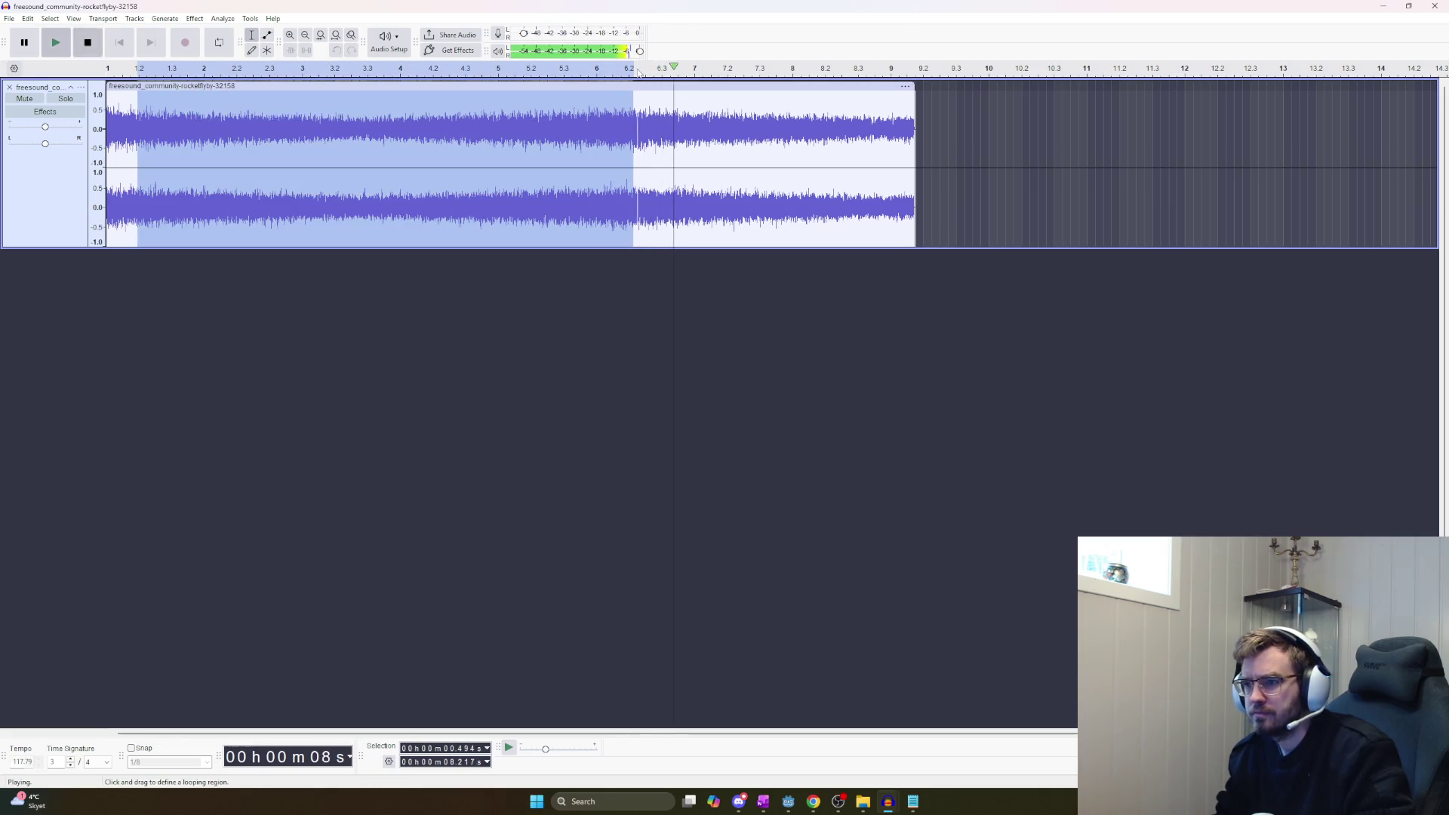
key("l")
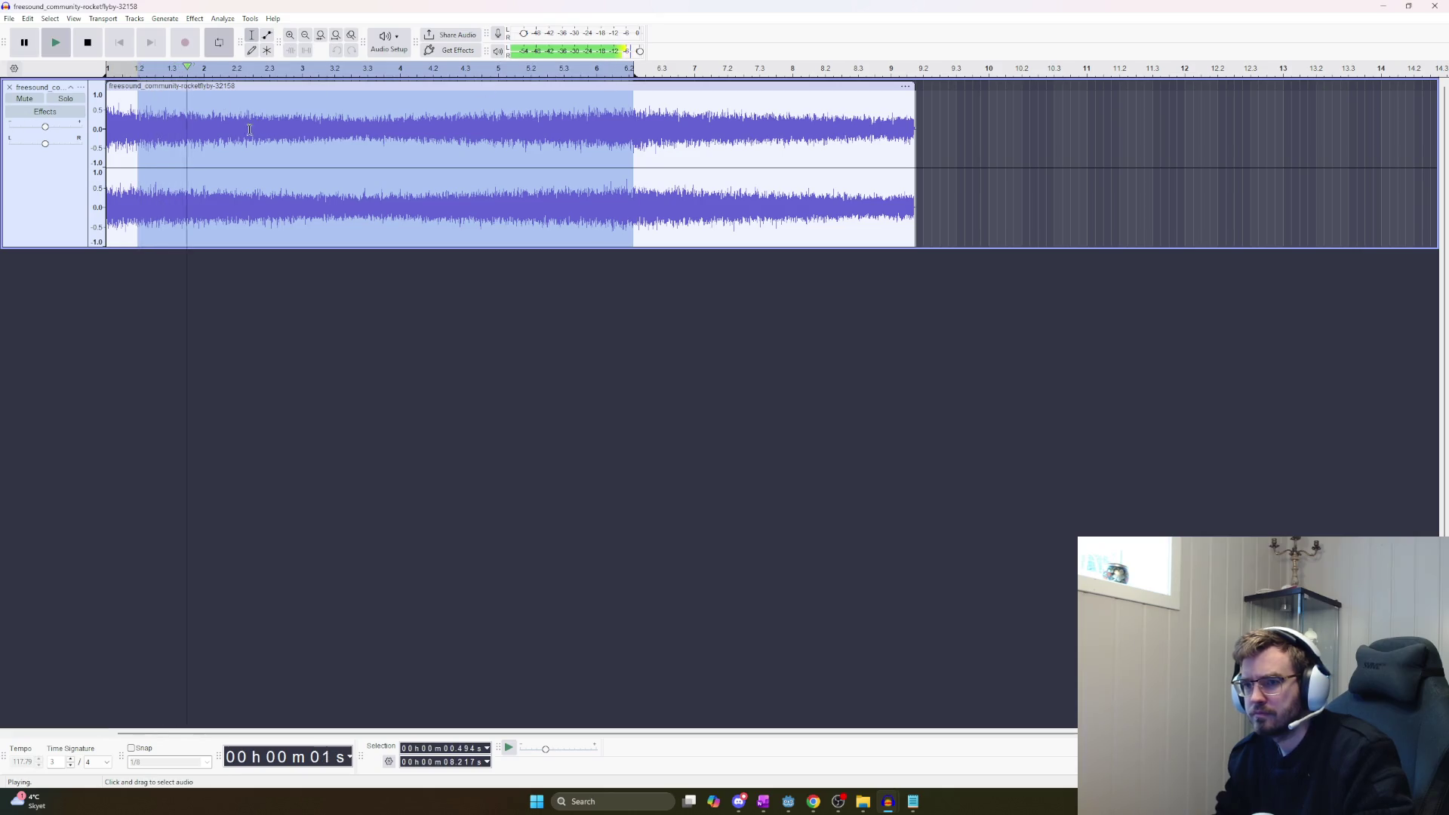
key("space")
- Select the clip's first 8.217 seconds and play the selection
left_click(394, 269)
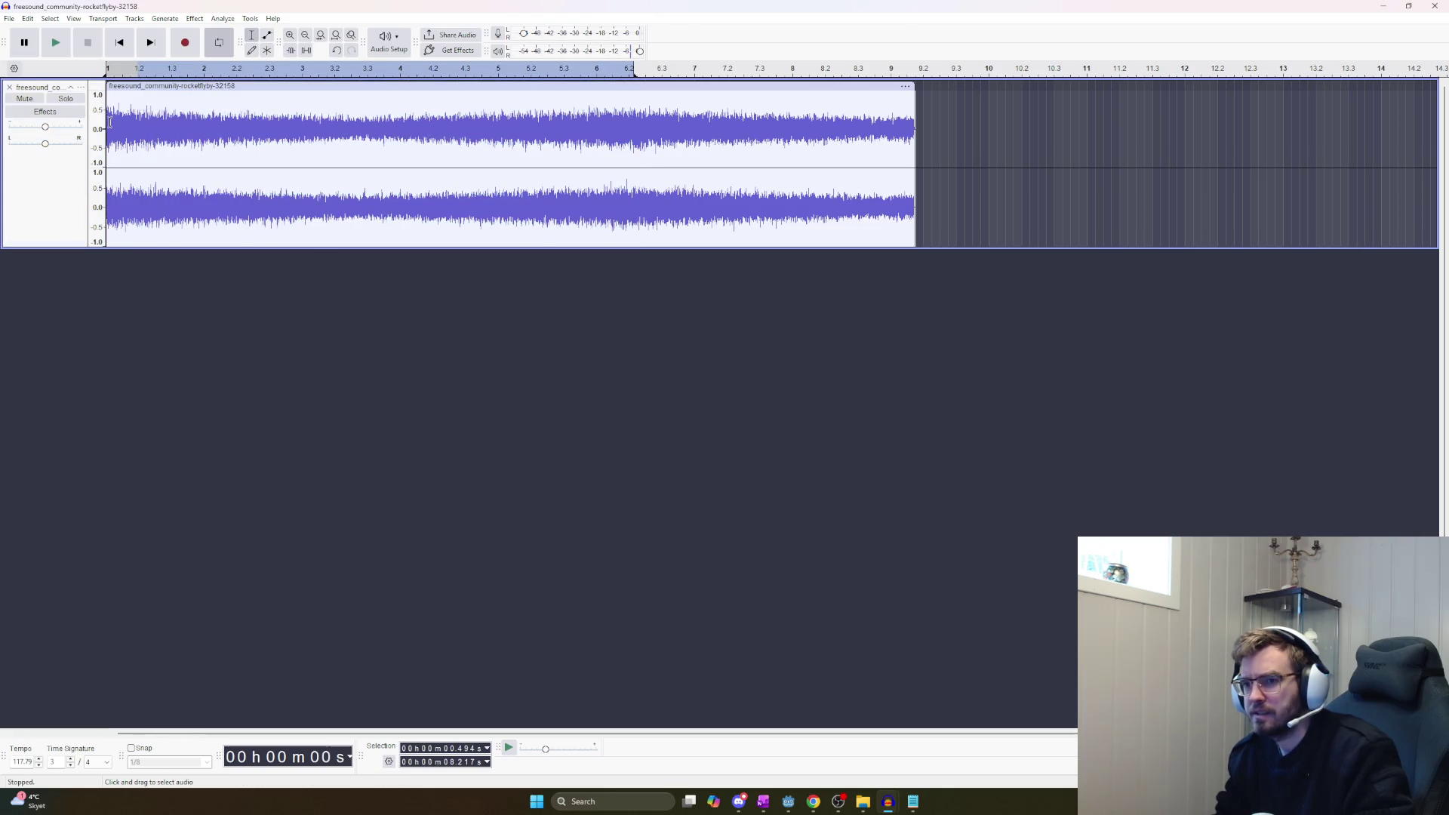
key("space")
key("space")
mouse_move(633, 138)
left_mouse_down()
mouse_move(417, 158)
mouse_move(107, 151)
left_mouse_up()
key("space")
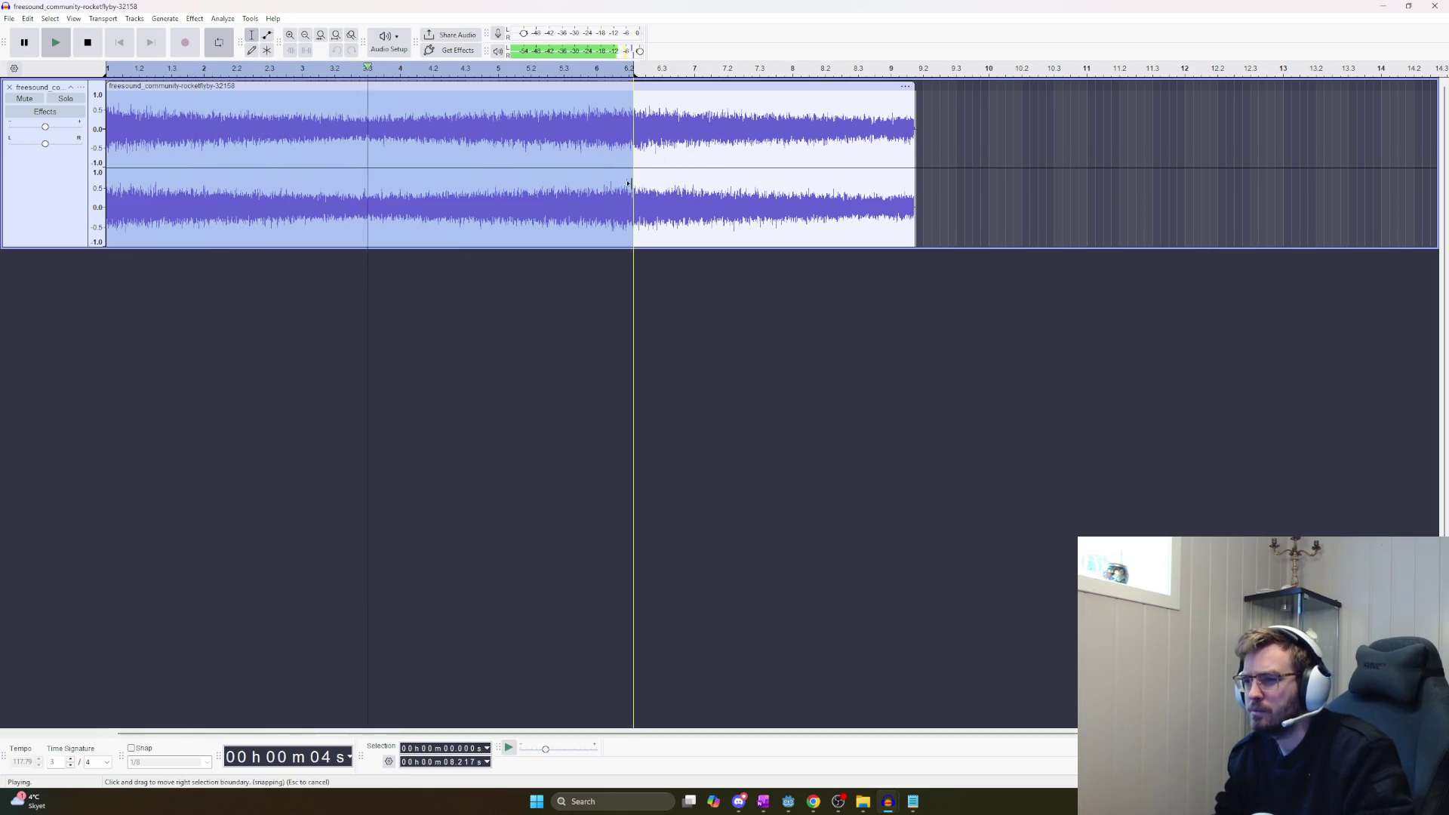
- Select the flyby from 4.6 s to 8.36 s and shorten the loop region to 6.2 s
right_click(632, 105)
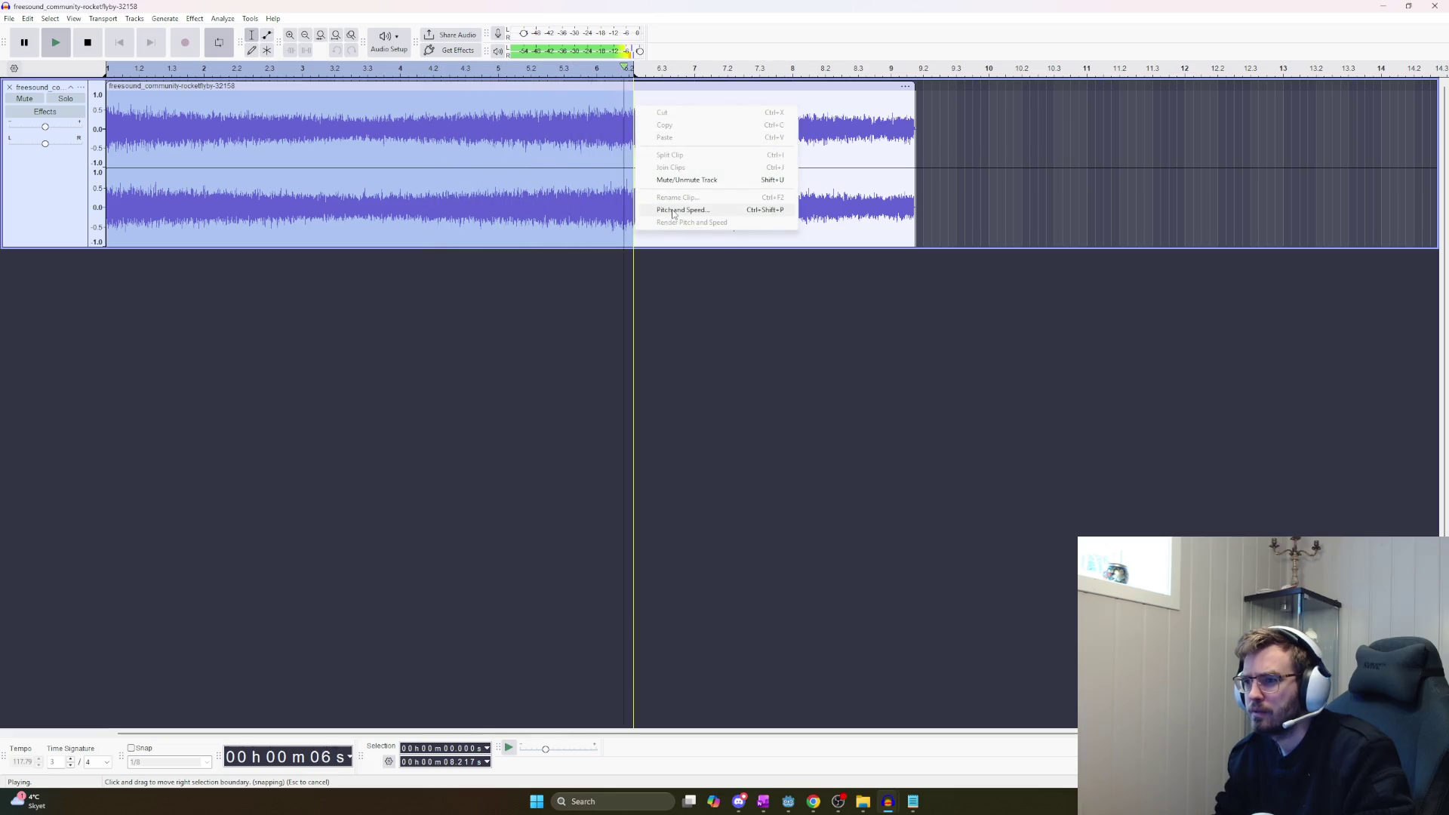
left_click(559, 271)
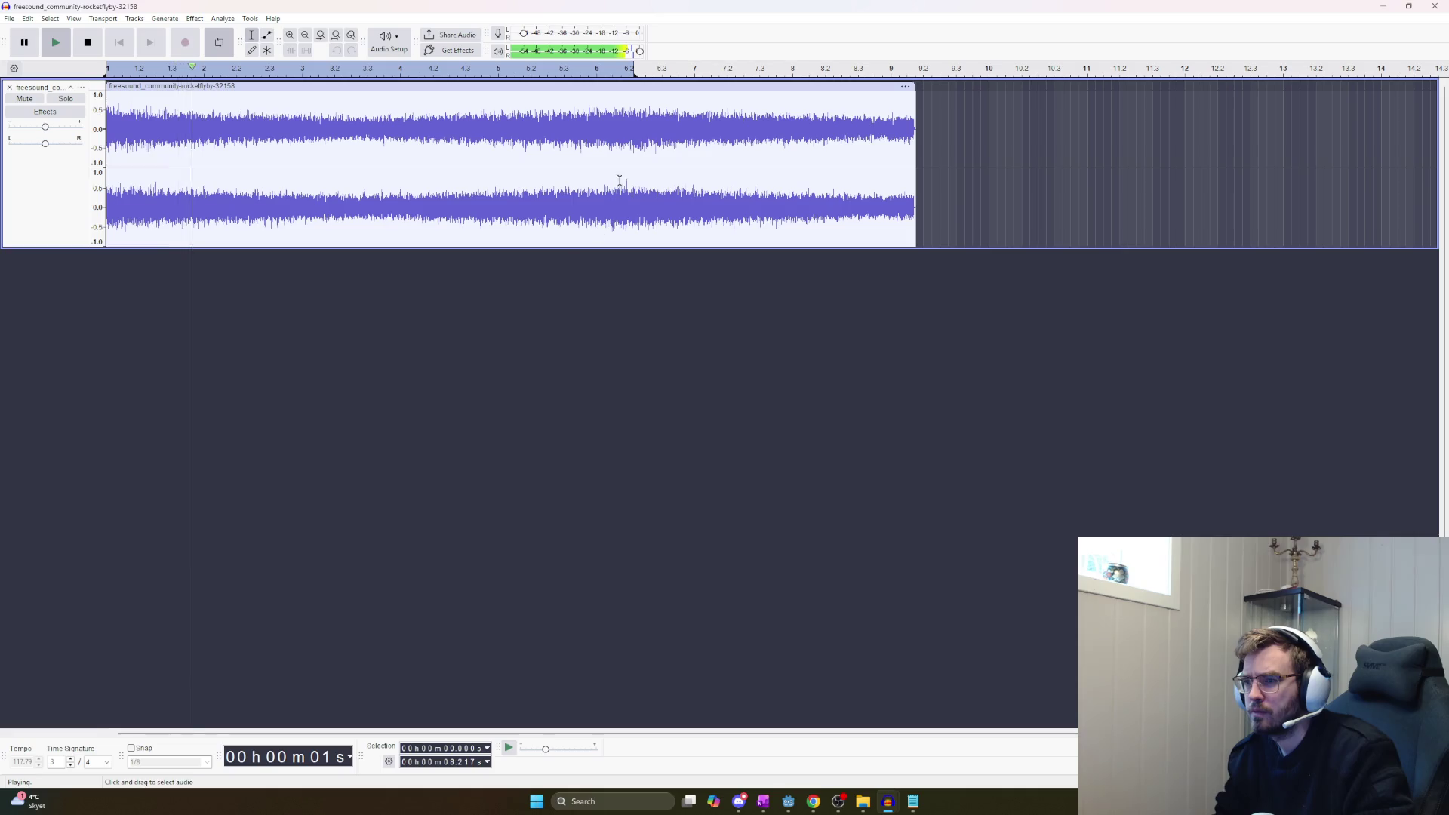
left_click(636, 136)
left_click_drag(637, 136, 402, 166)
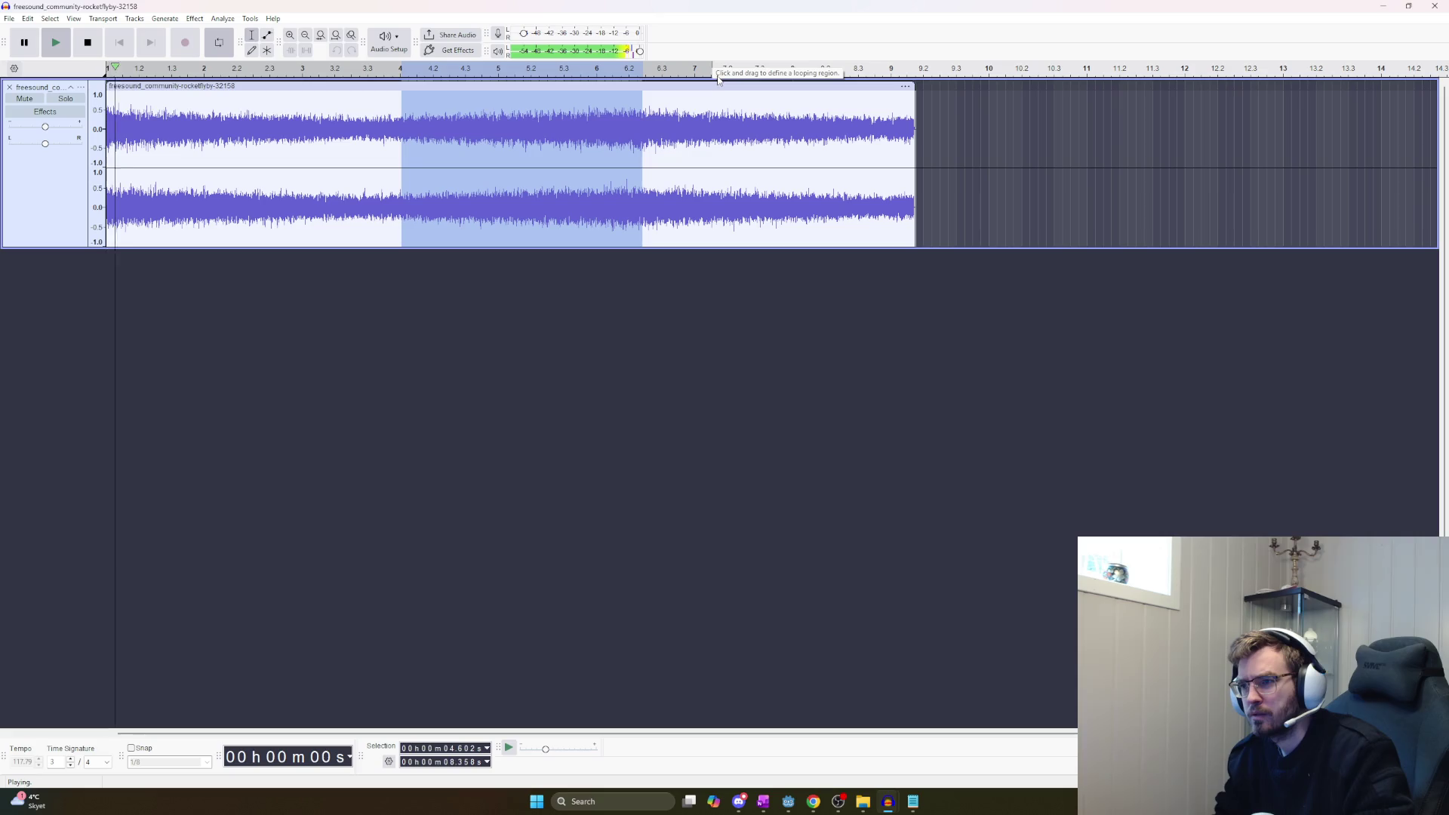
left_click_drag(710, 68, 640, 69)
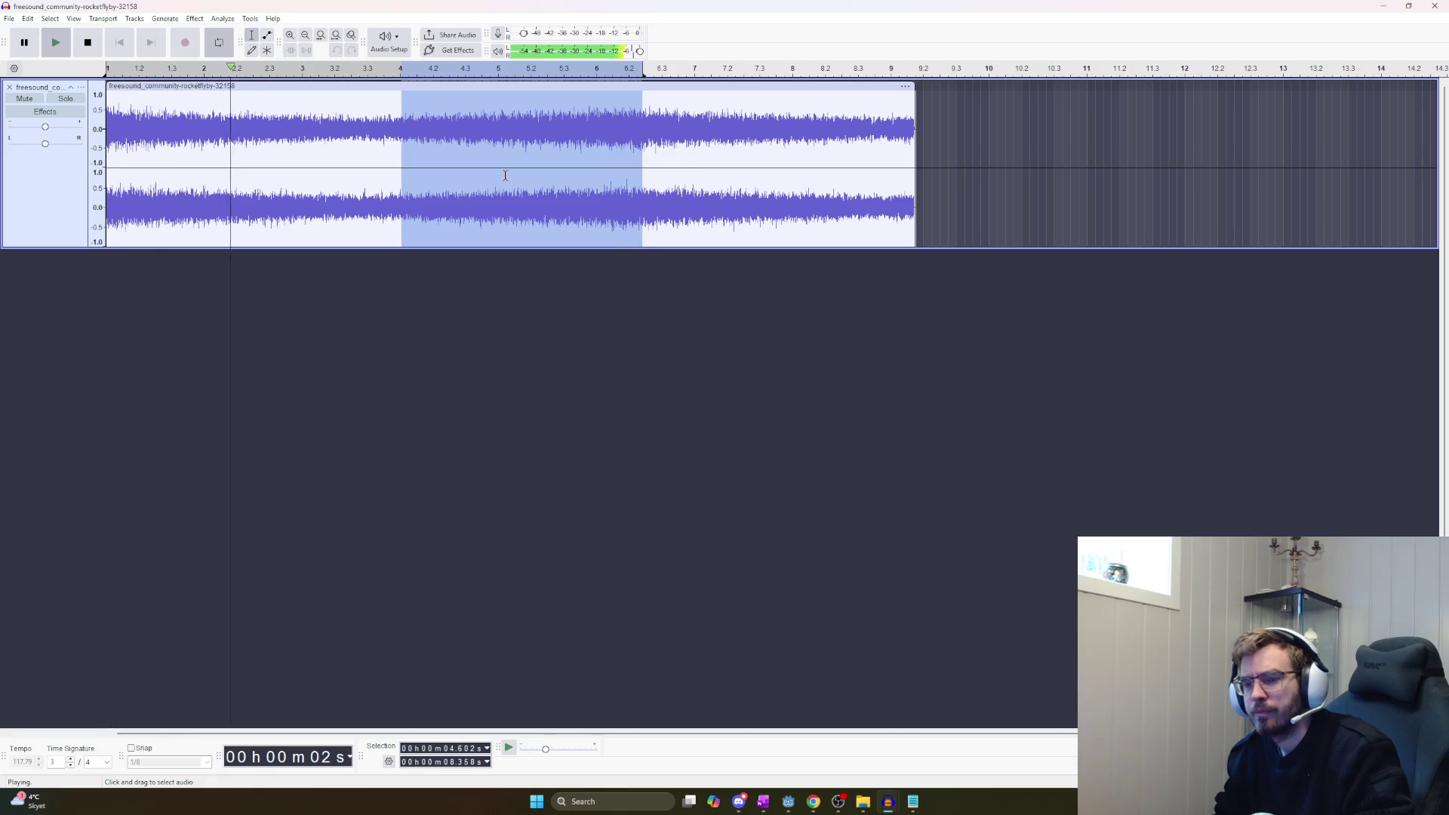
- Stop playback and undo the trim so the full-length flyby returns
left_click(554, 317)
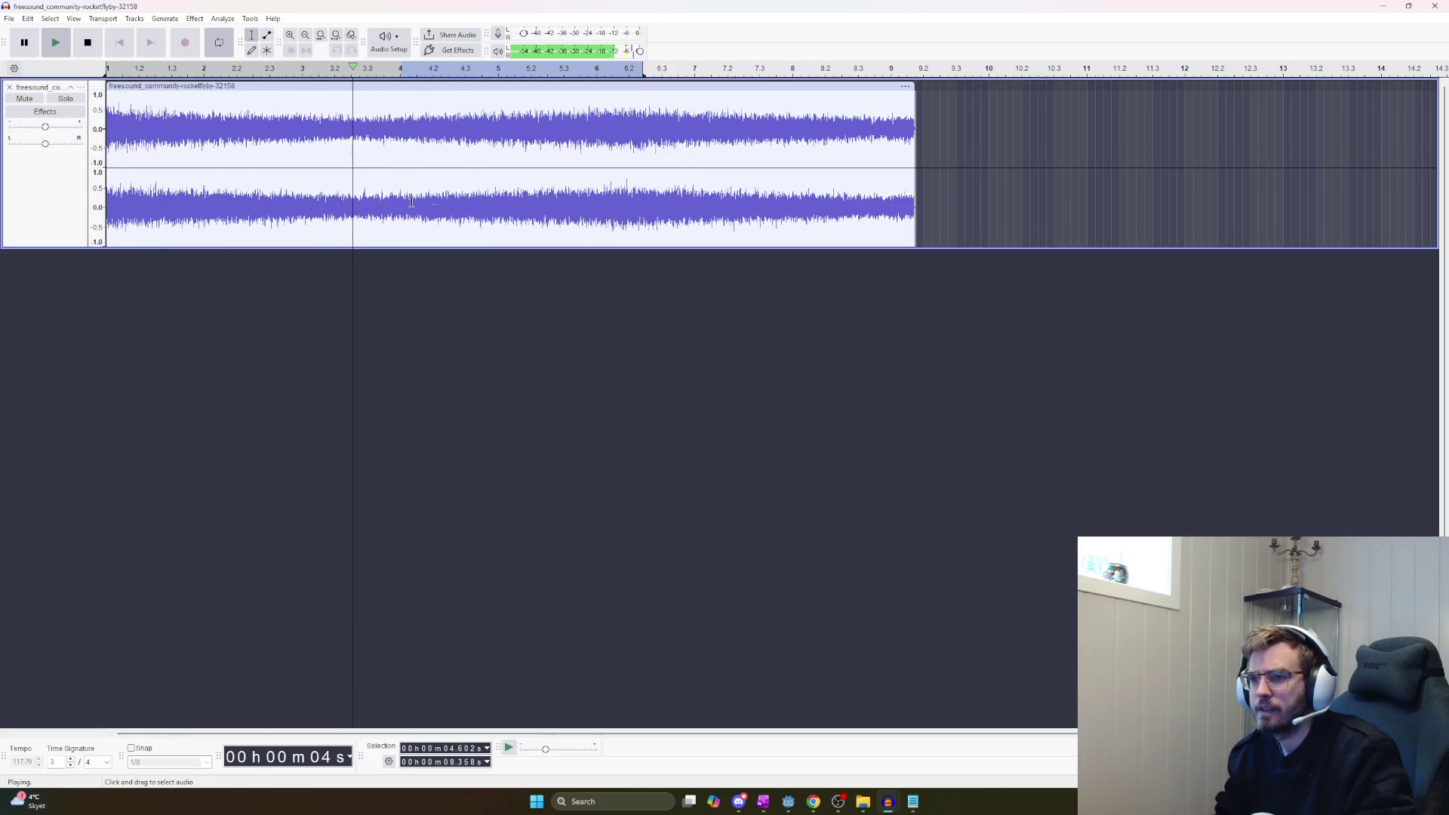
key("space")
key("ctrl+z")
left_click(568, 278)
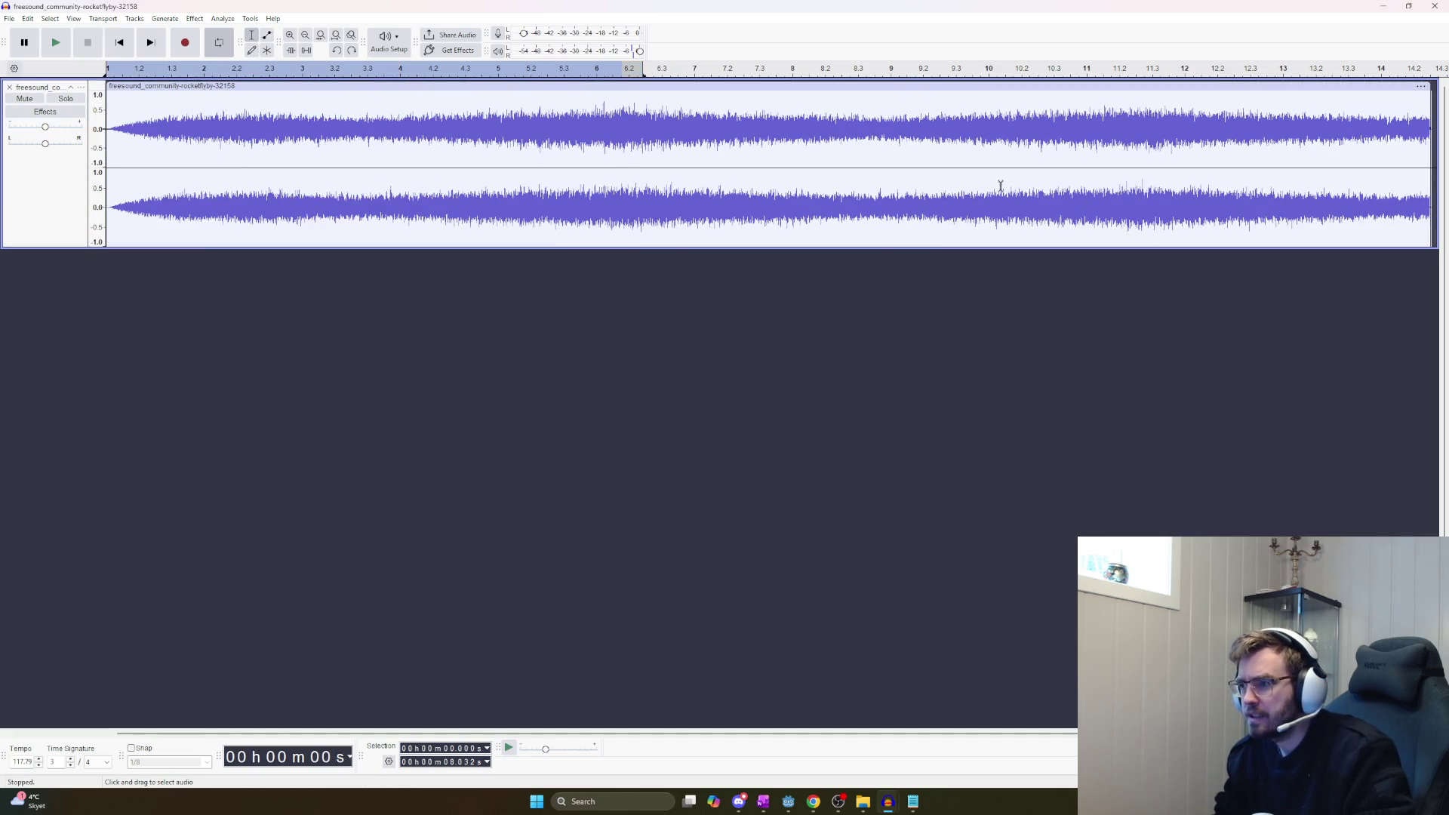
- Select the flyby from about 8.07 s to its end at 16.39 s
left_click(629, 143)
left_click(636, 134)
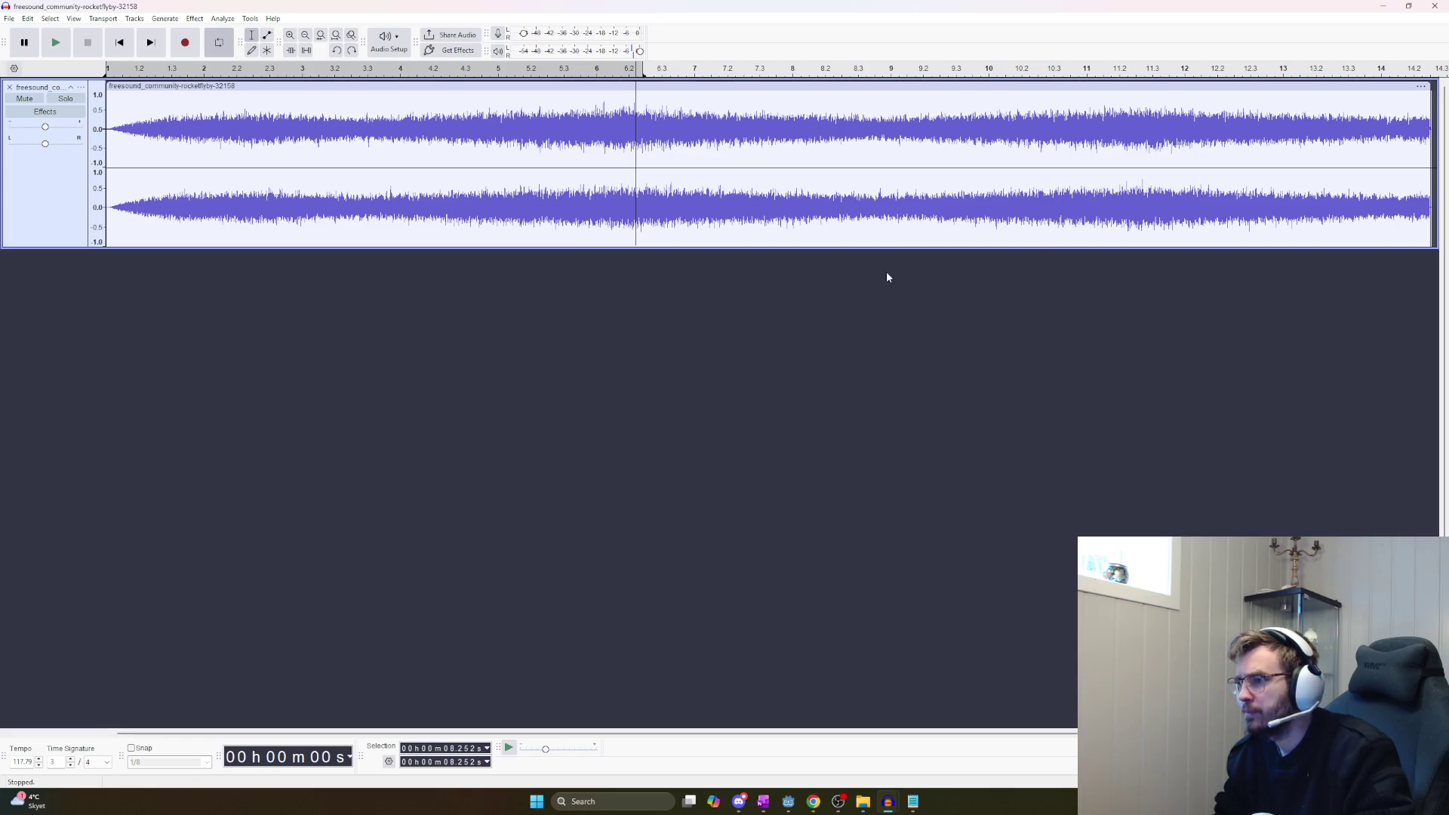
left_click(615, 137)
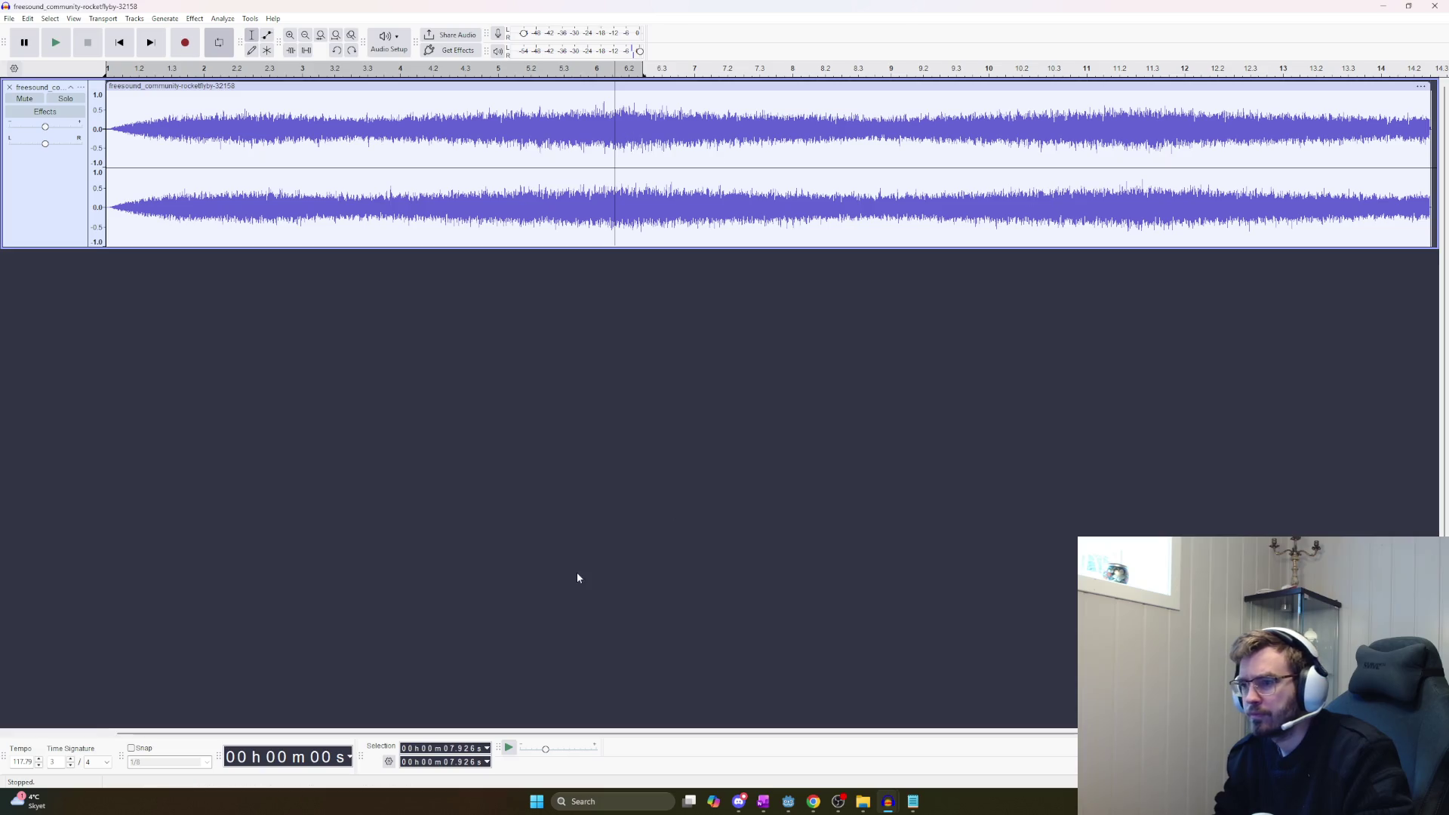
mouse_move(585, 736)
left_mouse_down()
mouse_move(768, 737)
mouse_move(551, 742)
left_mouse_up()
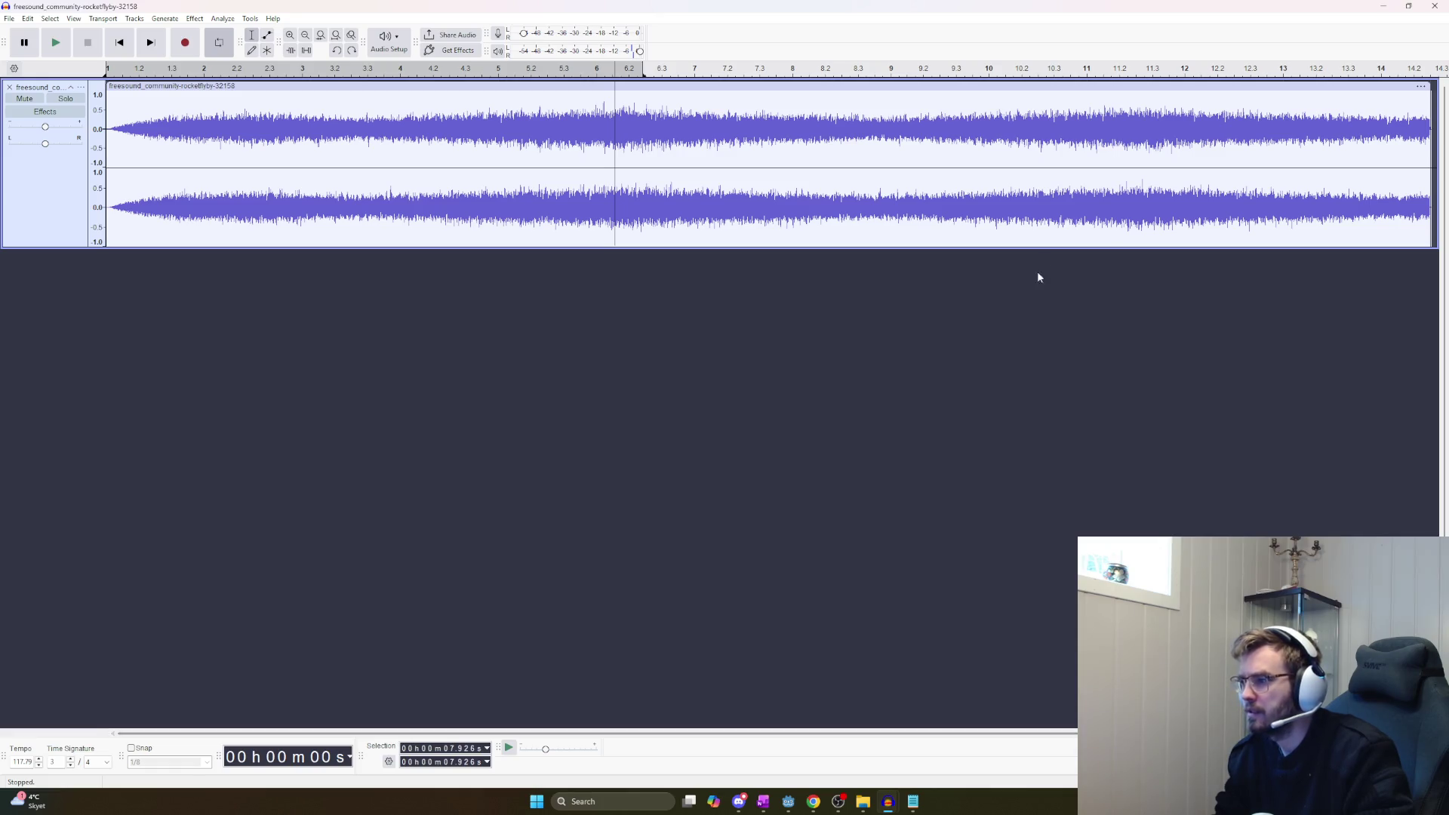
mouse_move(1158, 138)
left_mouse_down()
mouse_move(637, 177)
mouse_move(621, 195)
left_mouse_up()
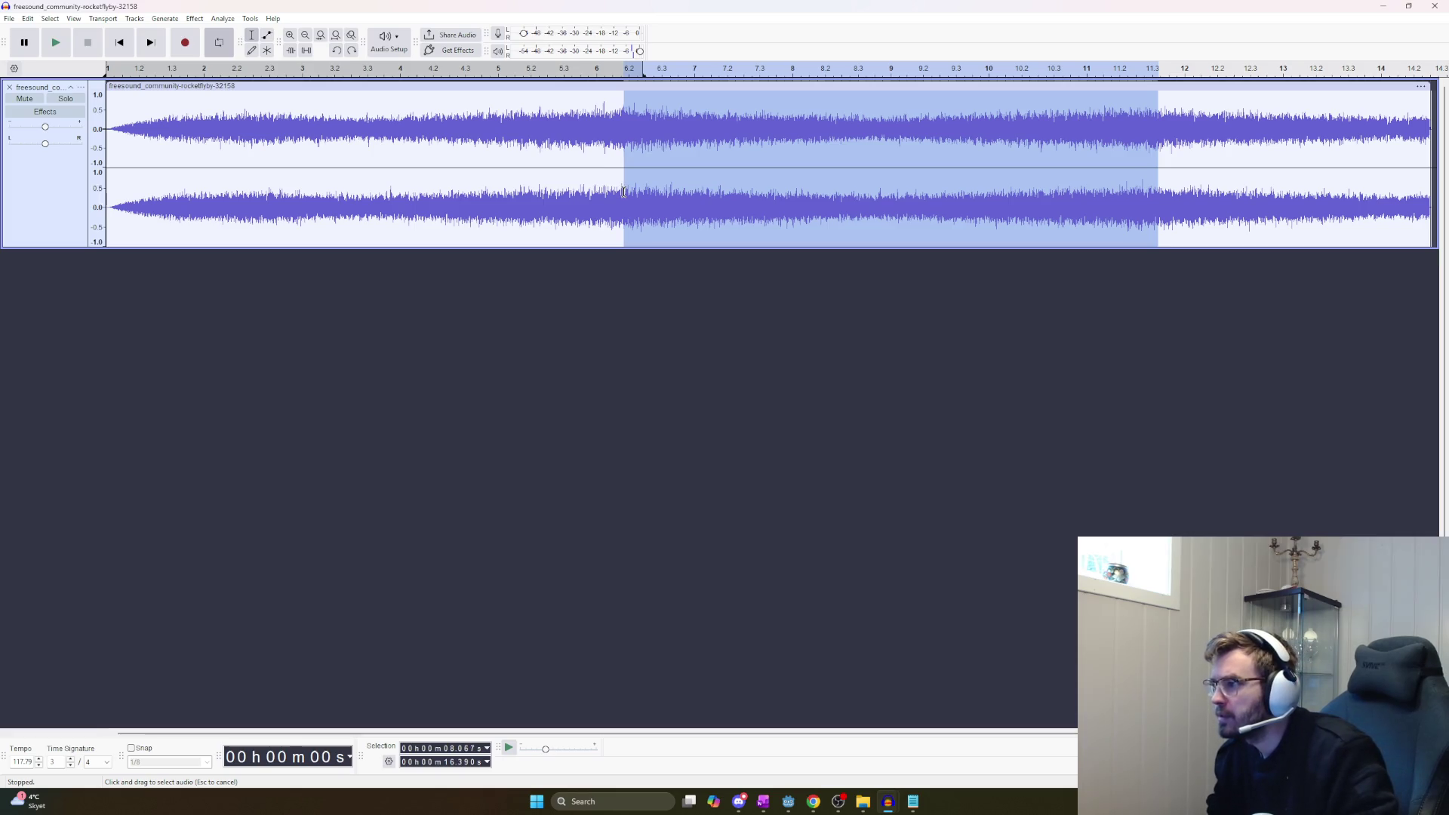
scroll(1160, 191, "up", 3)
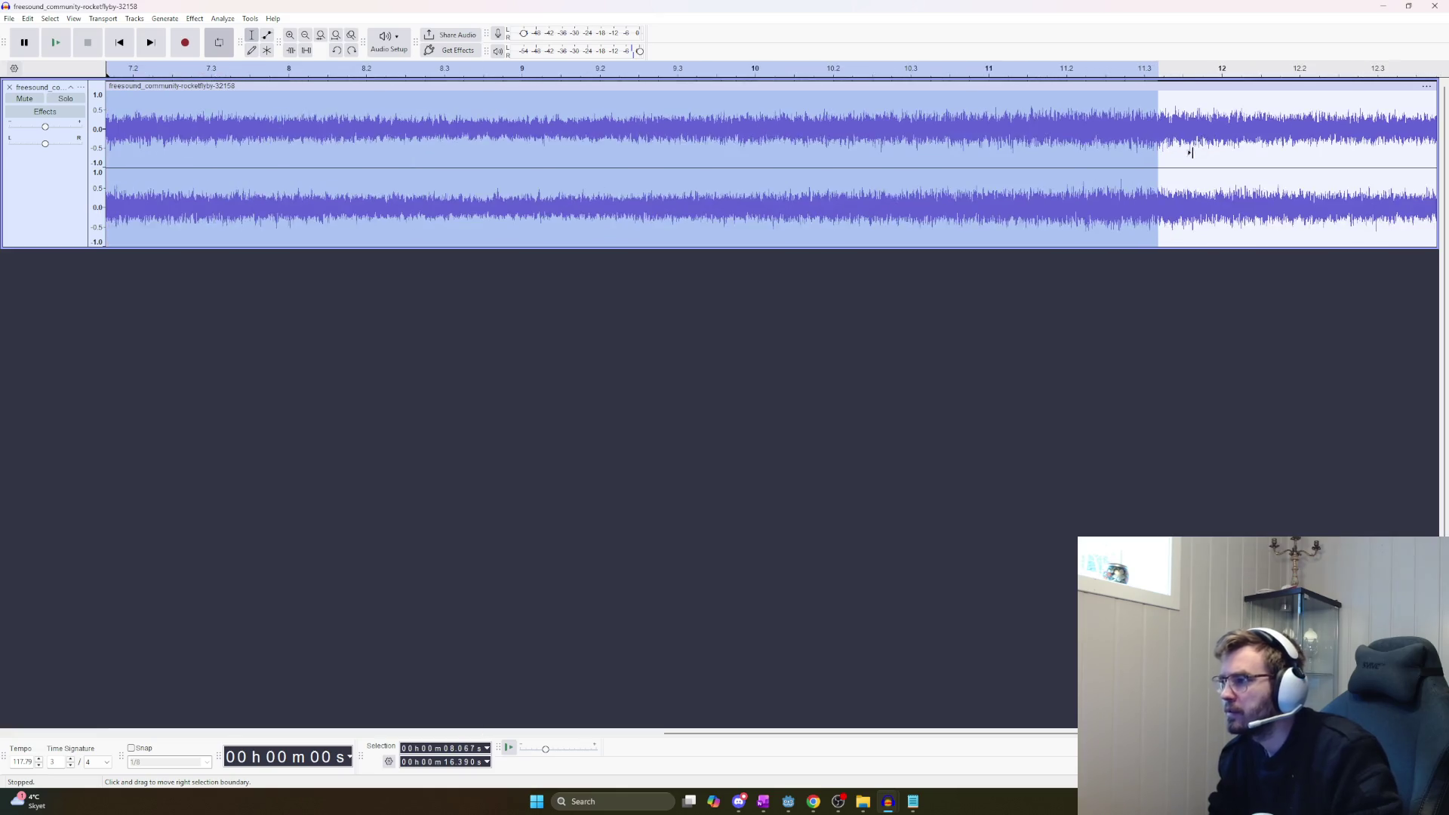
scroll(1183, 162, "up", 3)
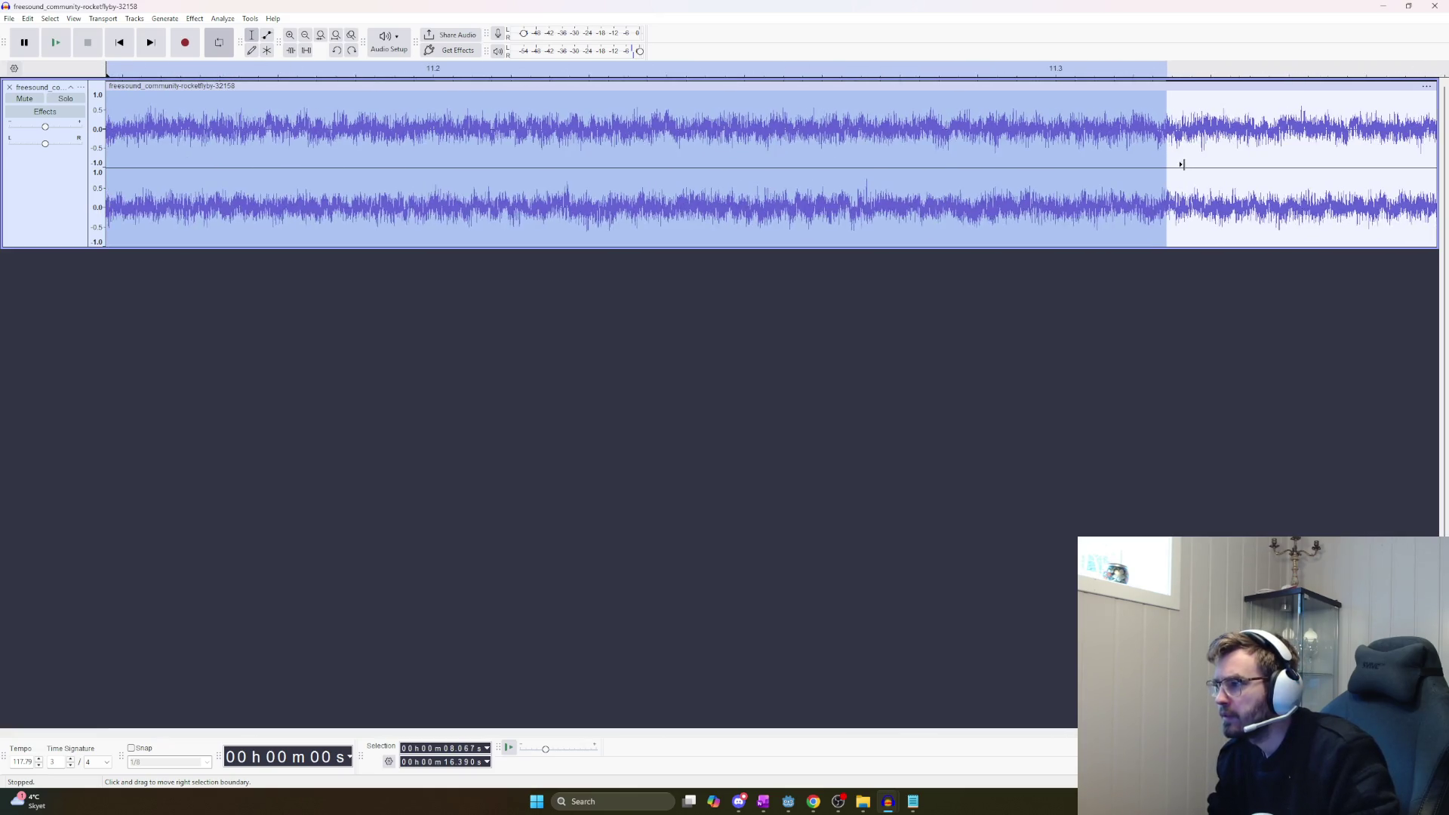
mouse_move(1139, 144)
left_mouse_down()
mouse_move(1070, 148)
mouse_move(1140, 152)
left_mouse_up()
left_click(1135, 150)
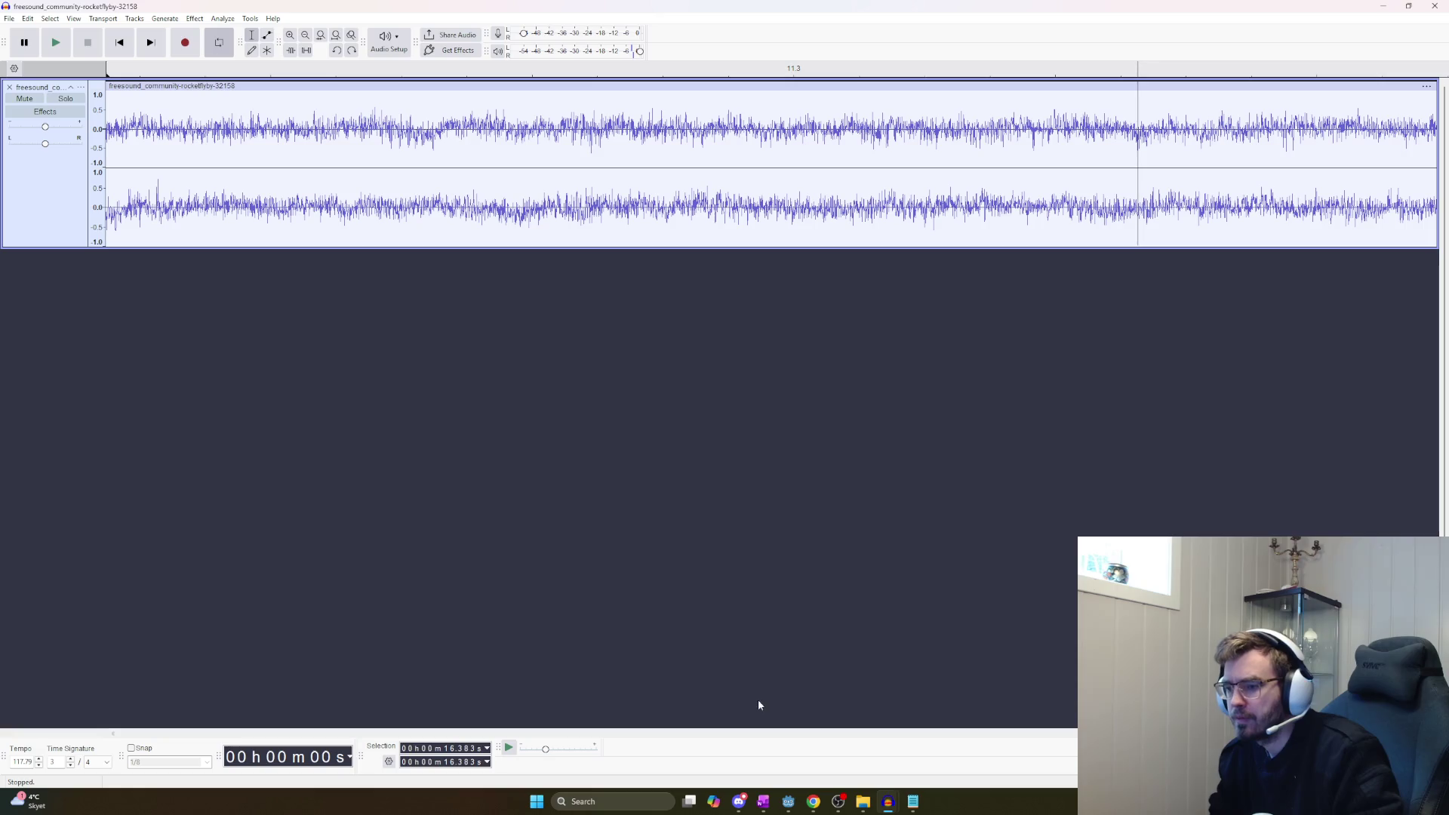
key("space")
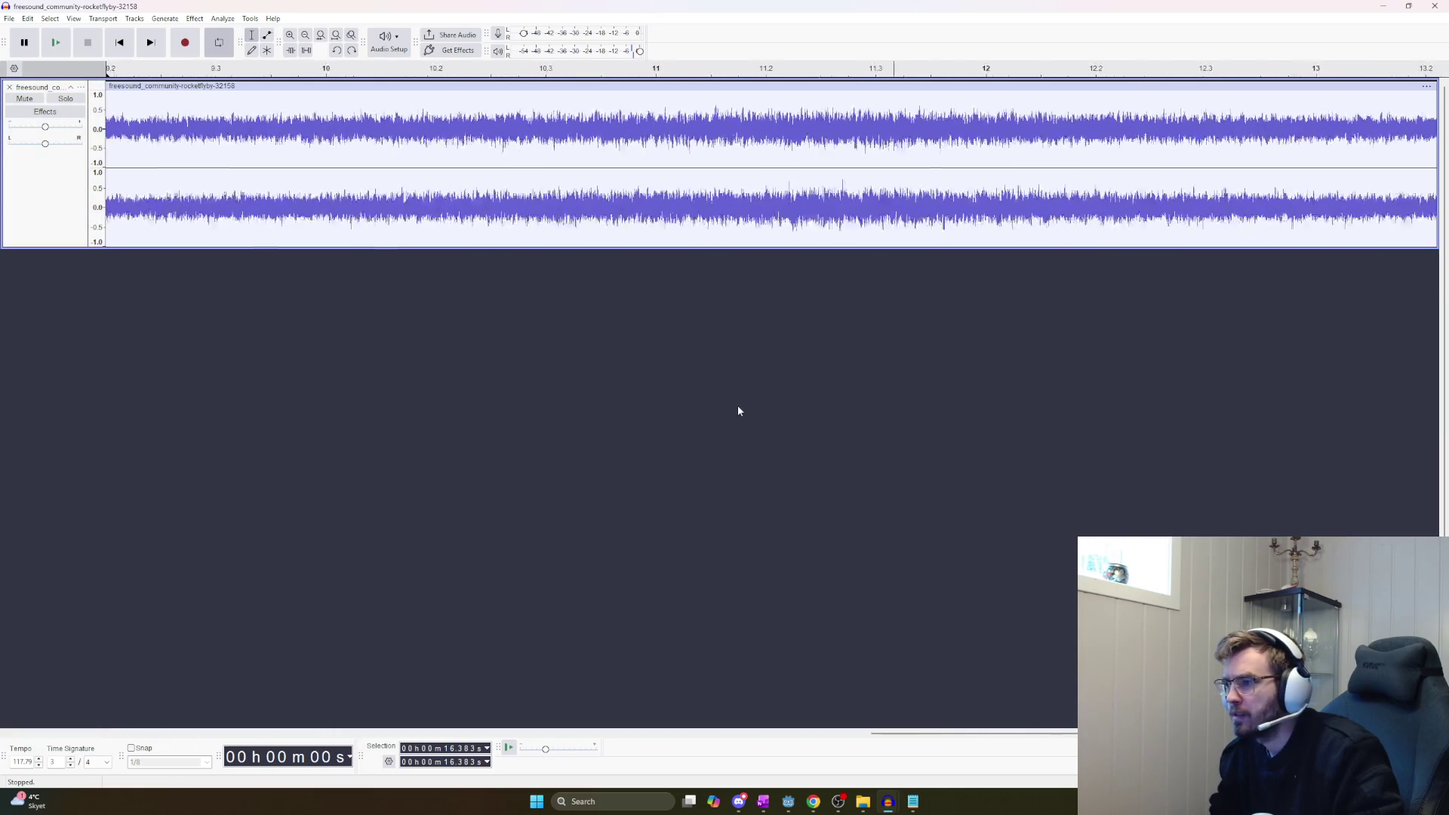
scroll(785, 404, "down", 2)
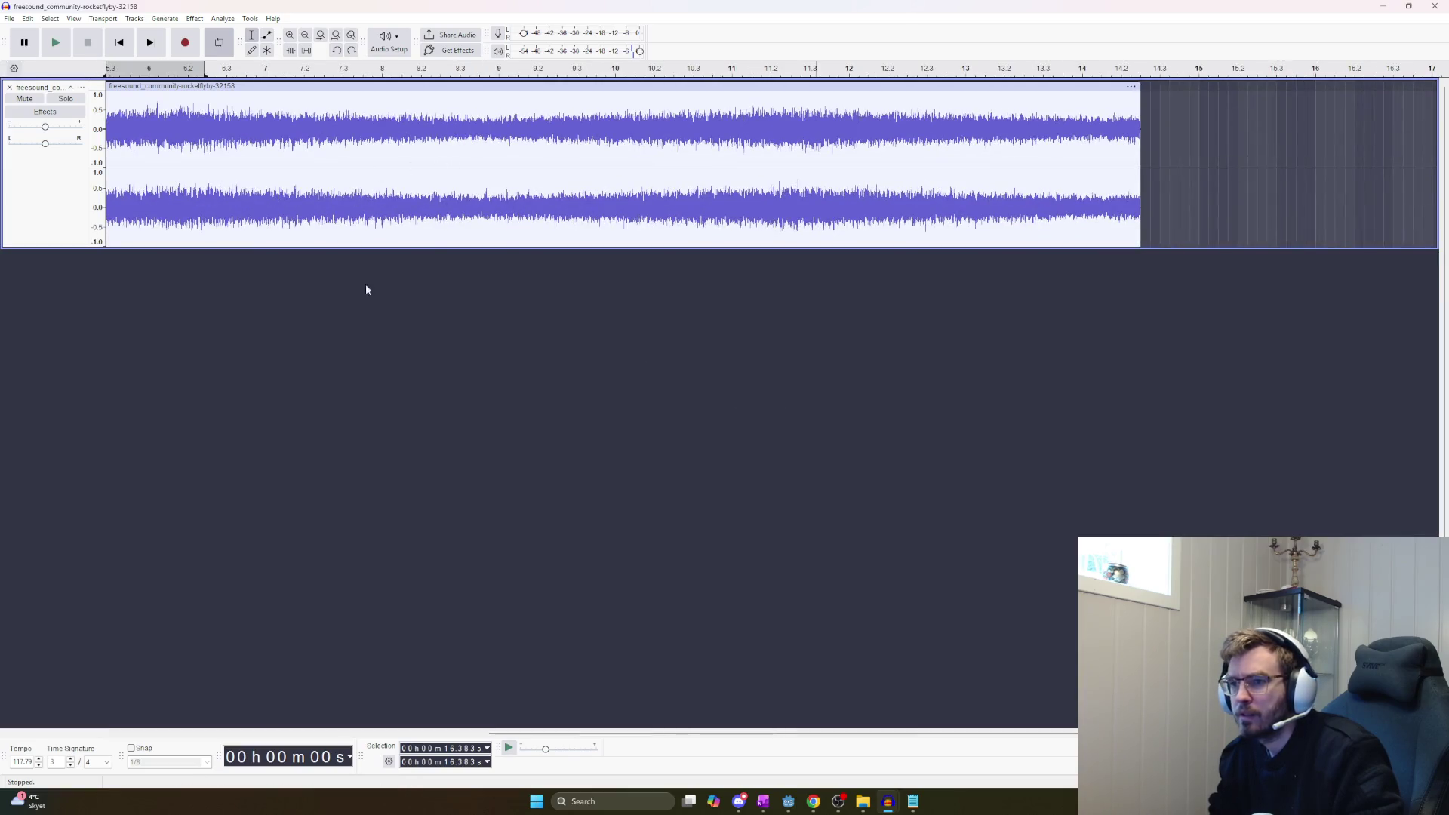
scroll(508, 328, "down", 1)
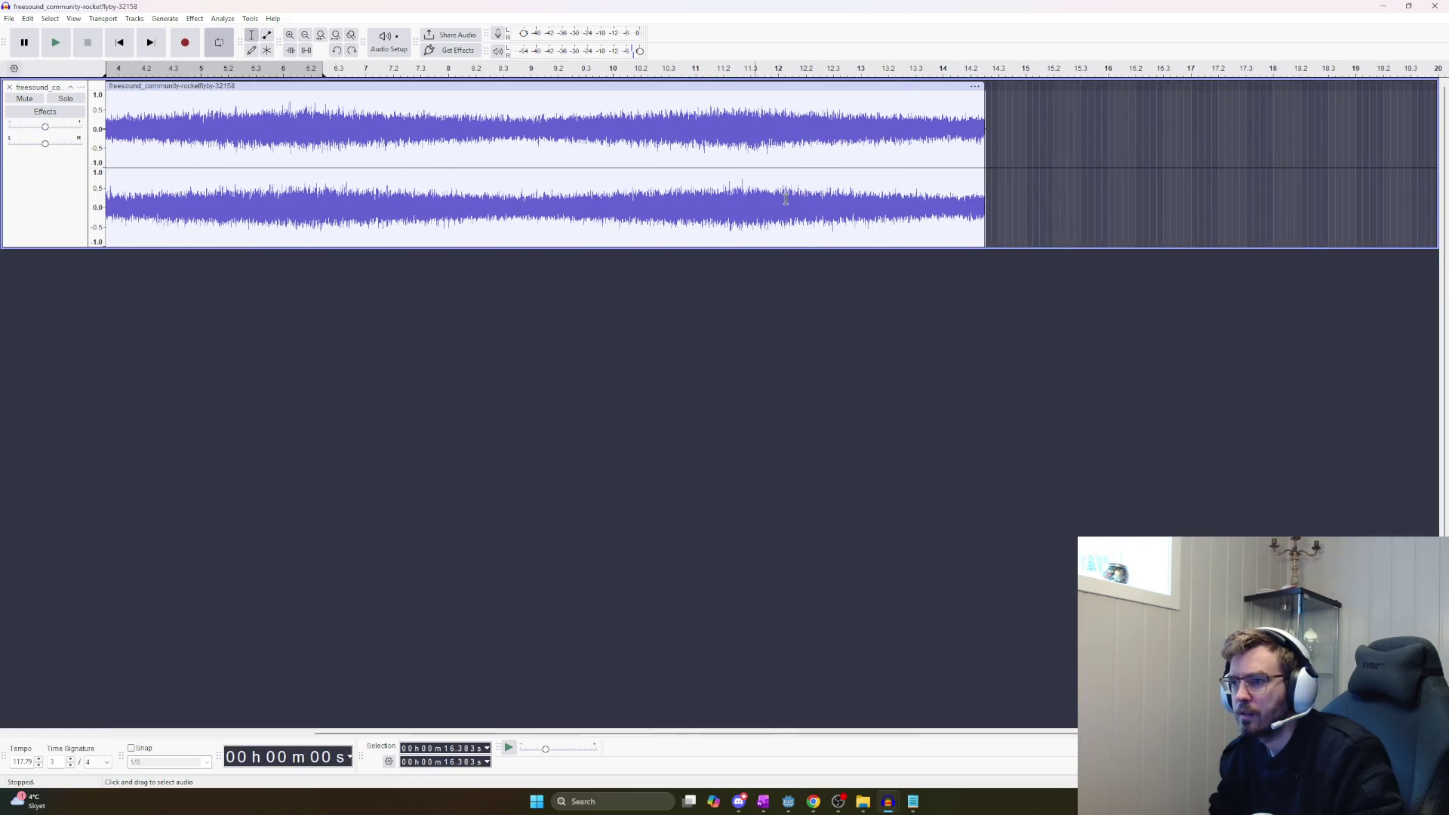
scroll(595, 279, "up", 3)
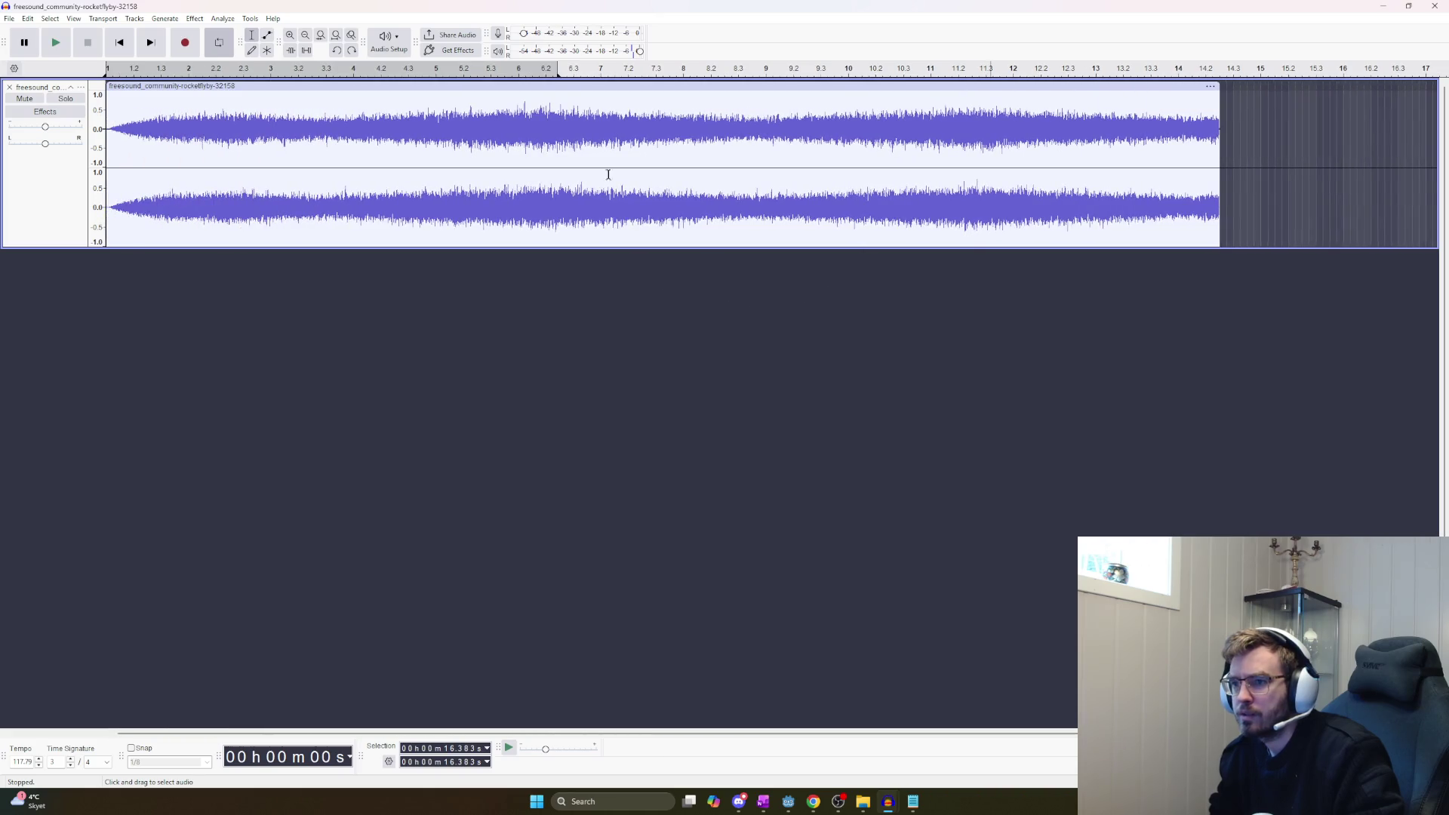
scroll(550, 135, "up", 5)
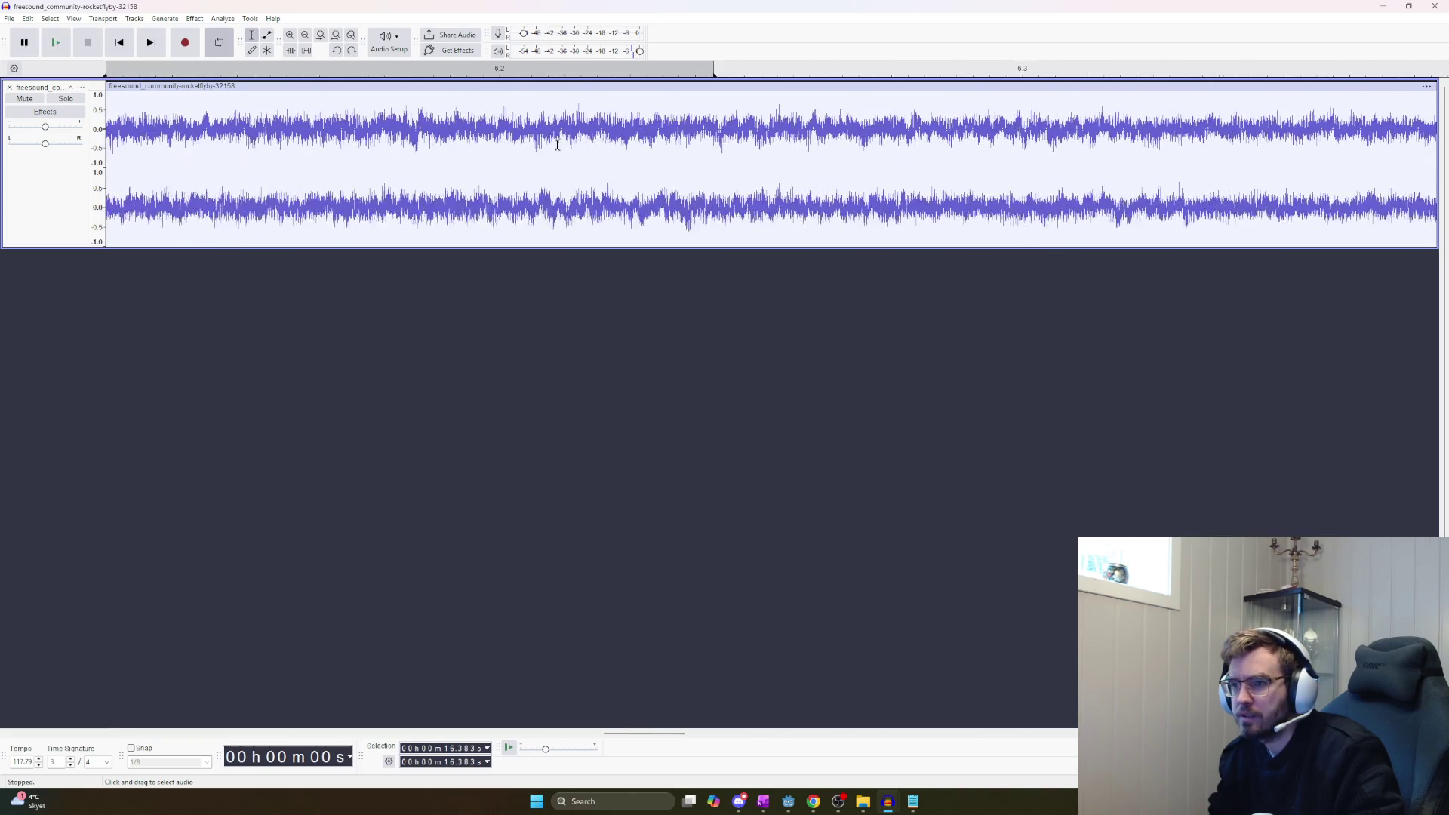
scroll(499, 149, "up", 4)
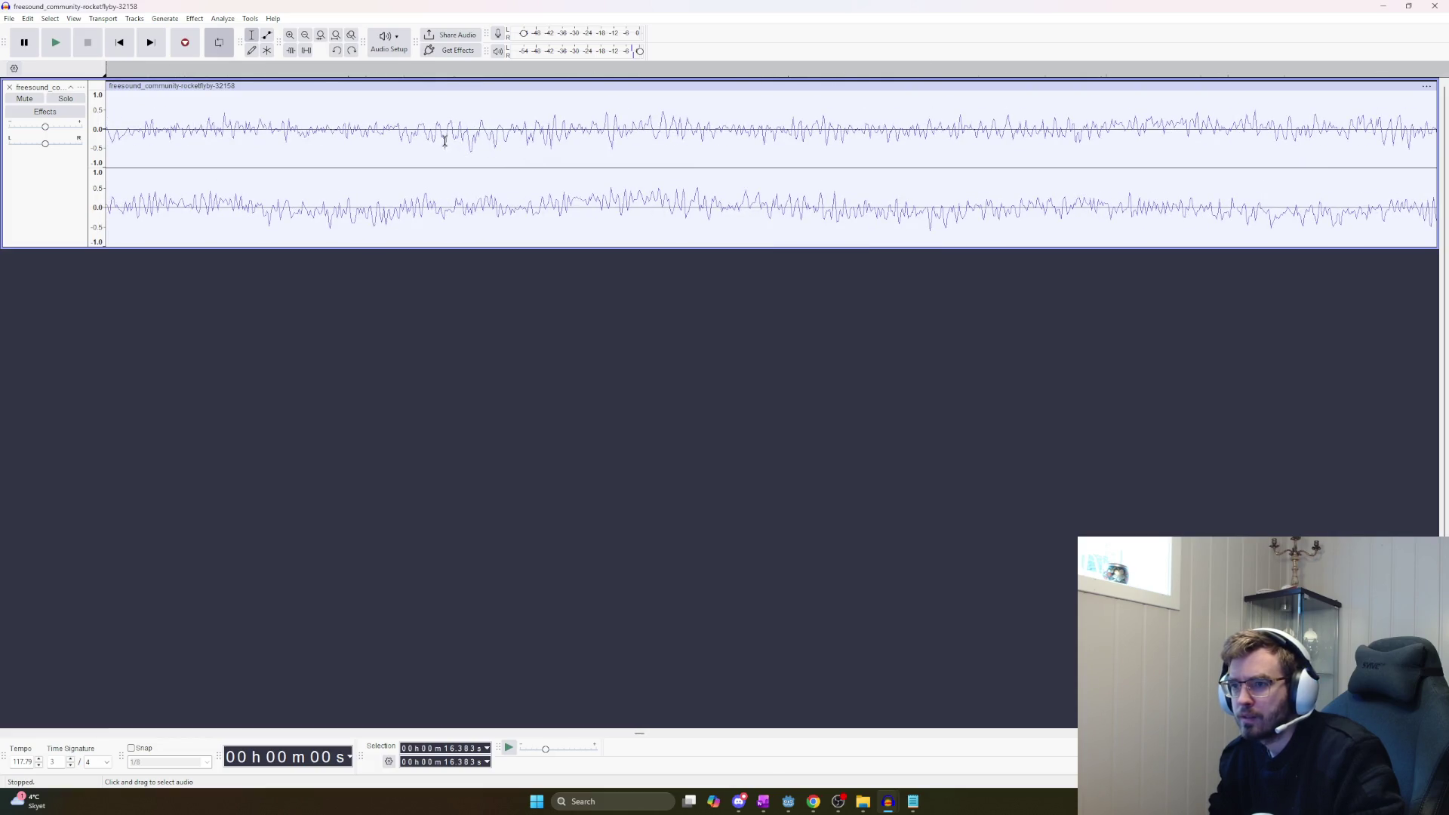
left_click(445, 141, "shift")
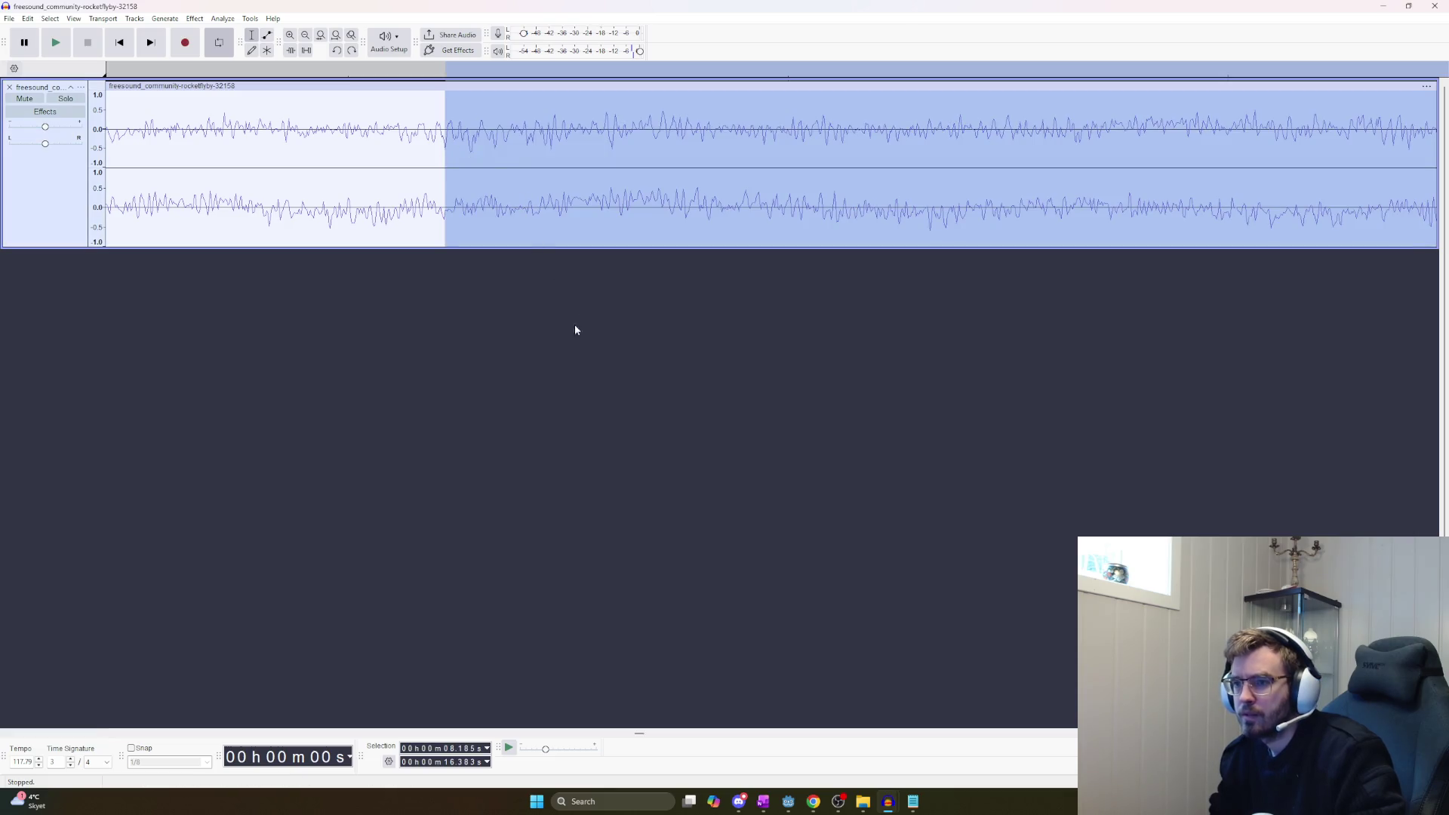
- Copy the flyby tail from 8.185 s and paste it into a new second track
key("ctrl+c")
left_click(580, 357)
key("ctrl+v")
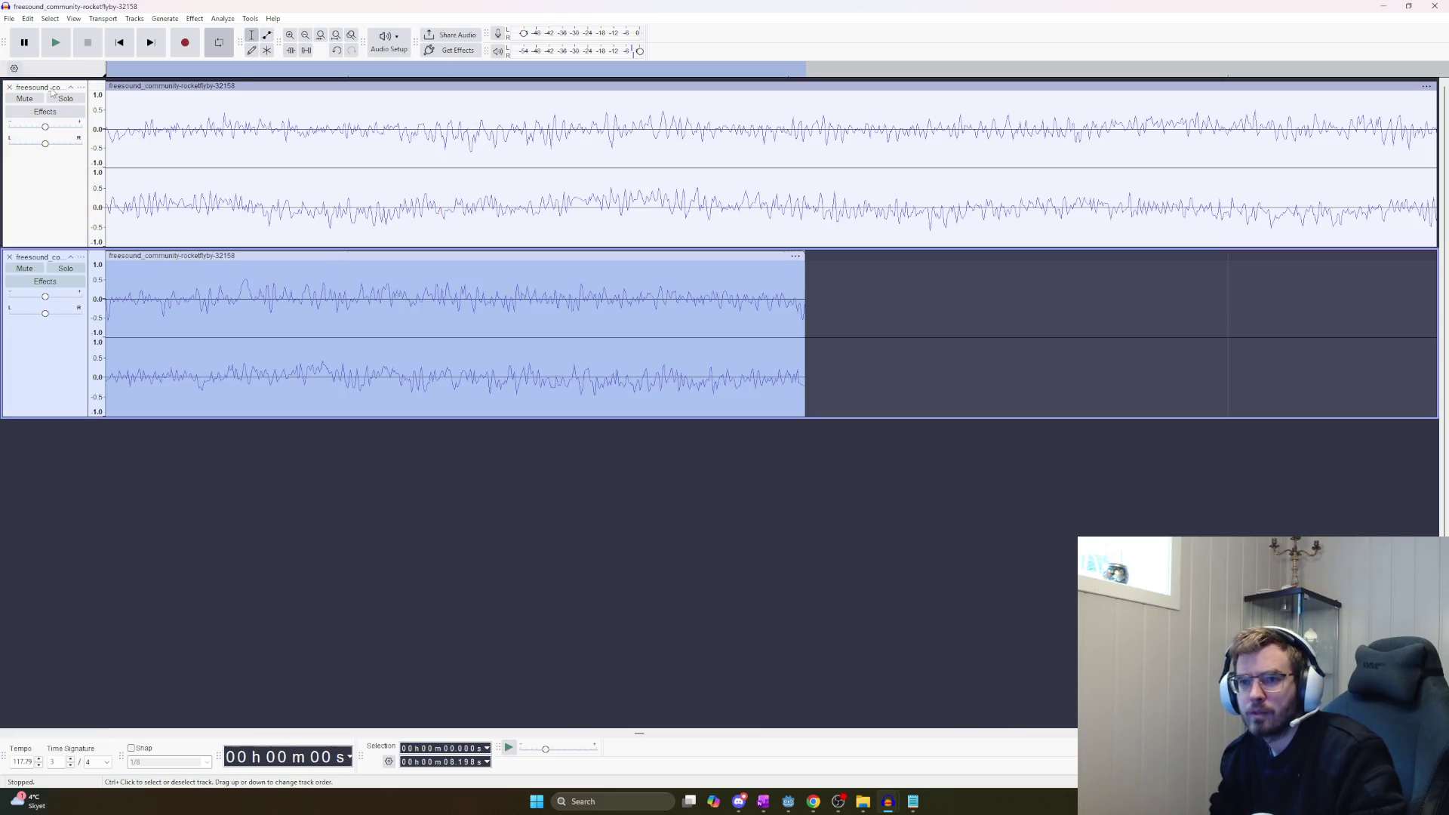
scroll(336, 382, "down", 3)
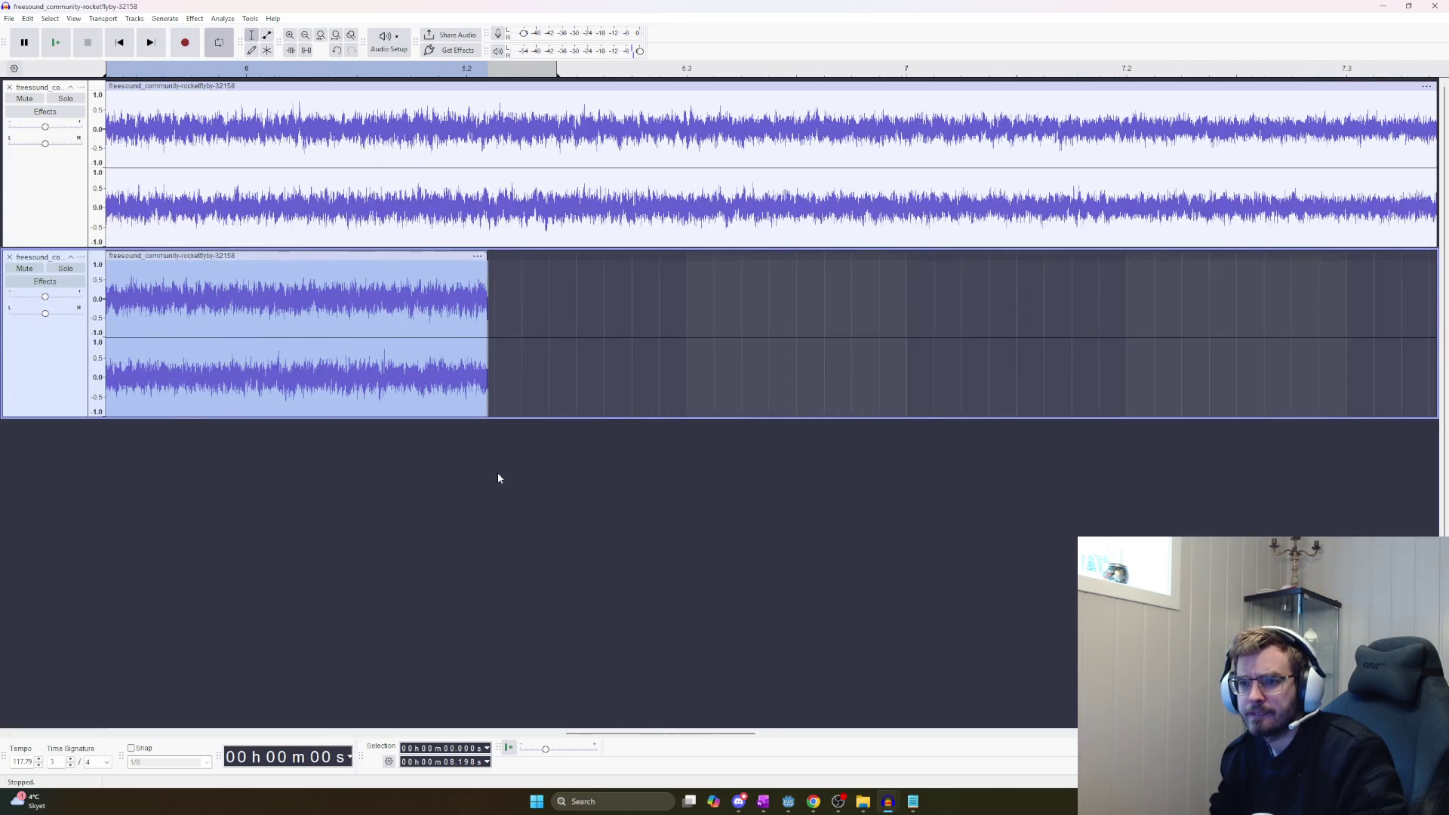
scroll(465, 514, "left", 5)
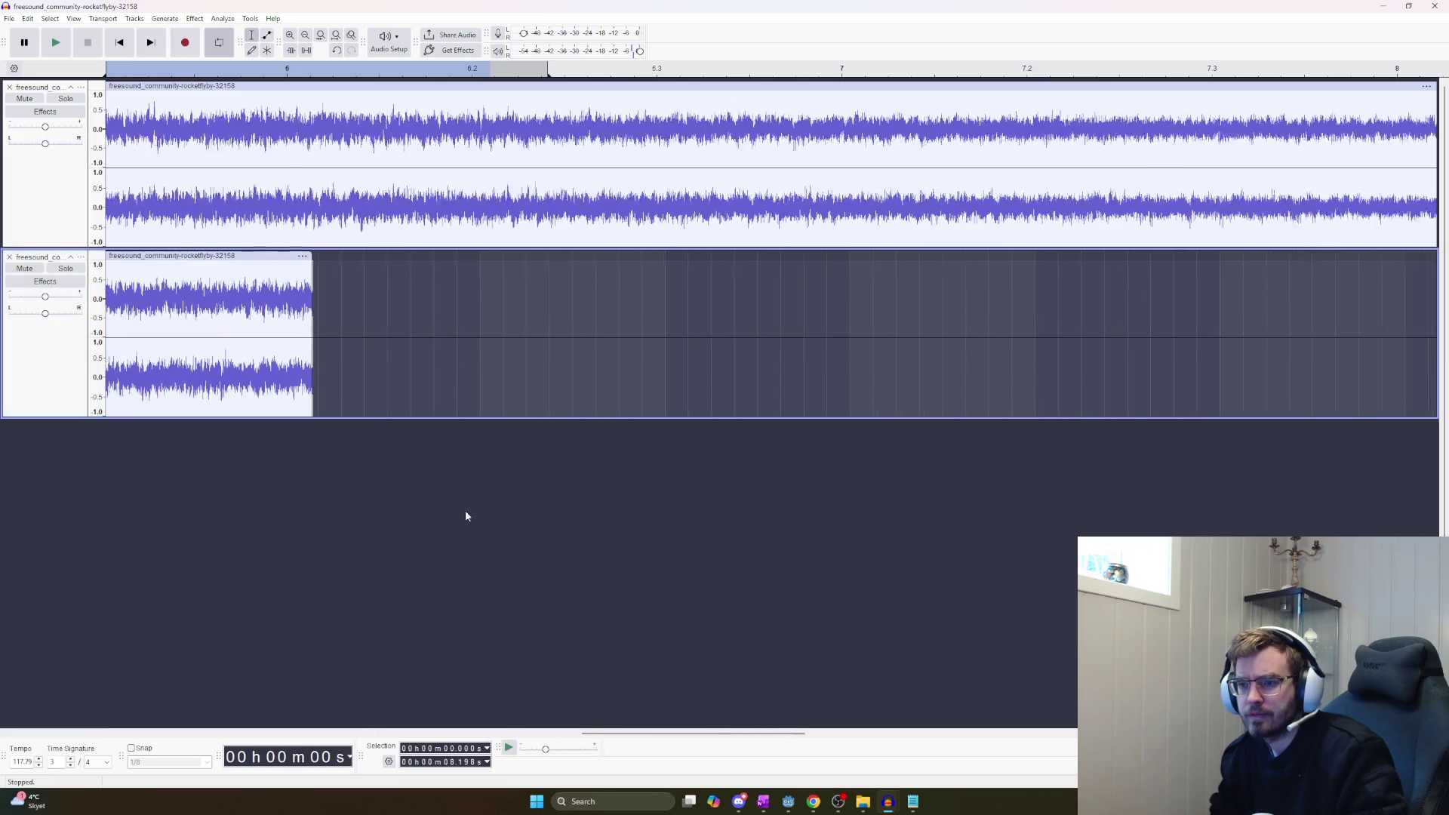
scroll(529, 498, "down", 5)
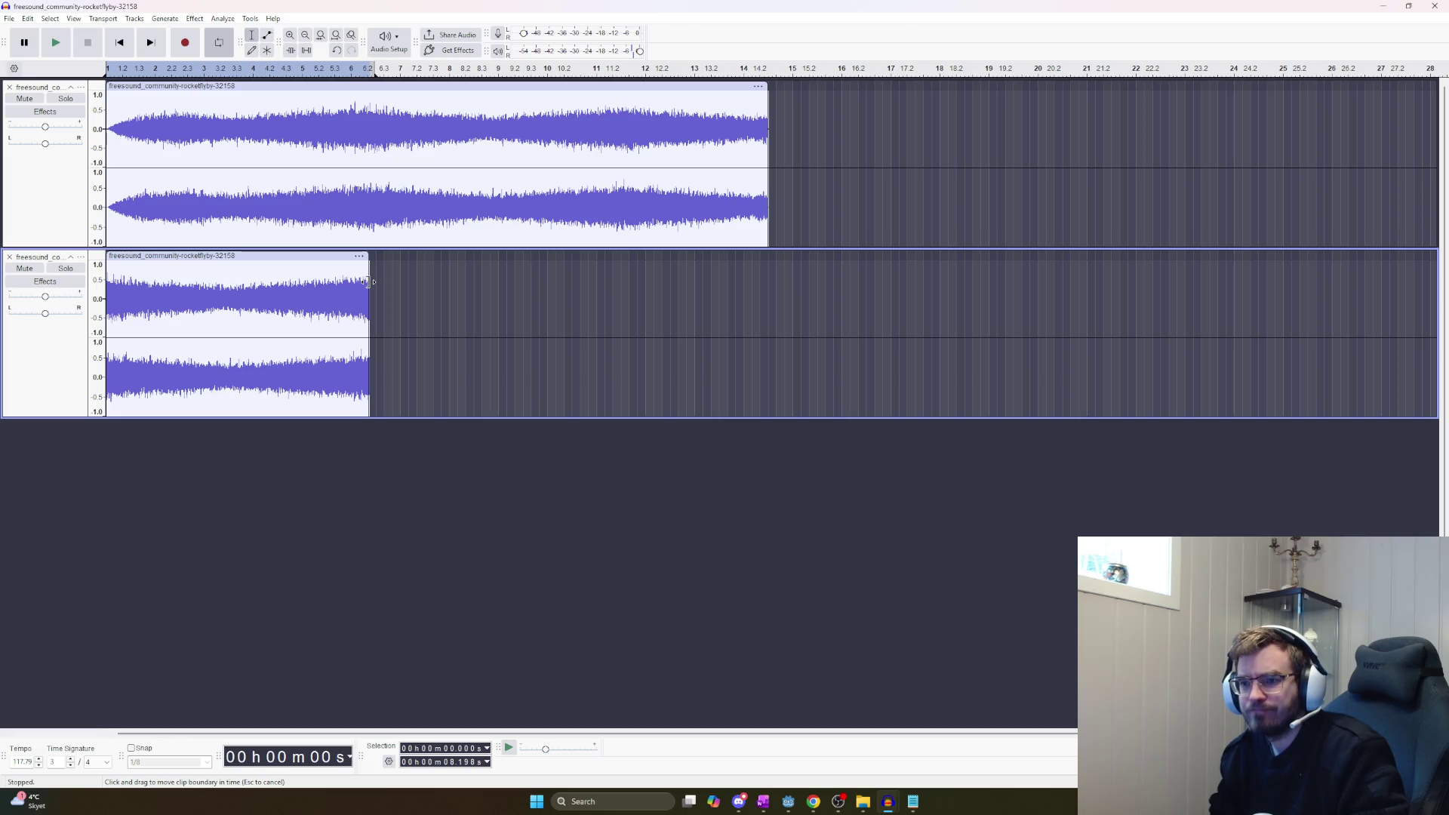
- Mute the original full-length track and audition the second track's clip
left_click(372, 305)
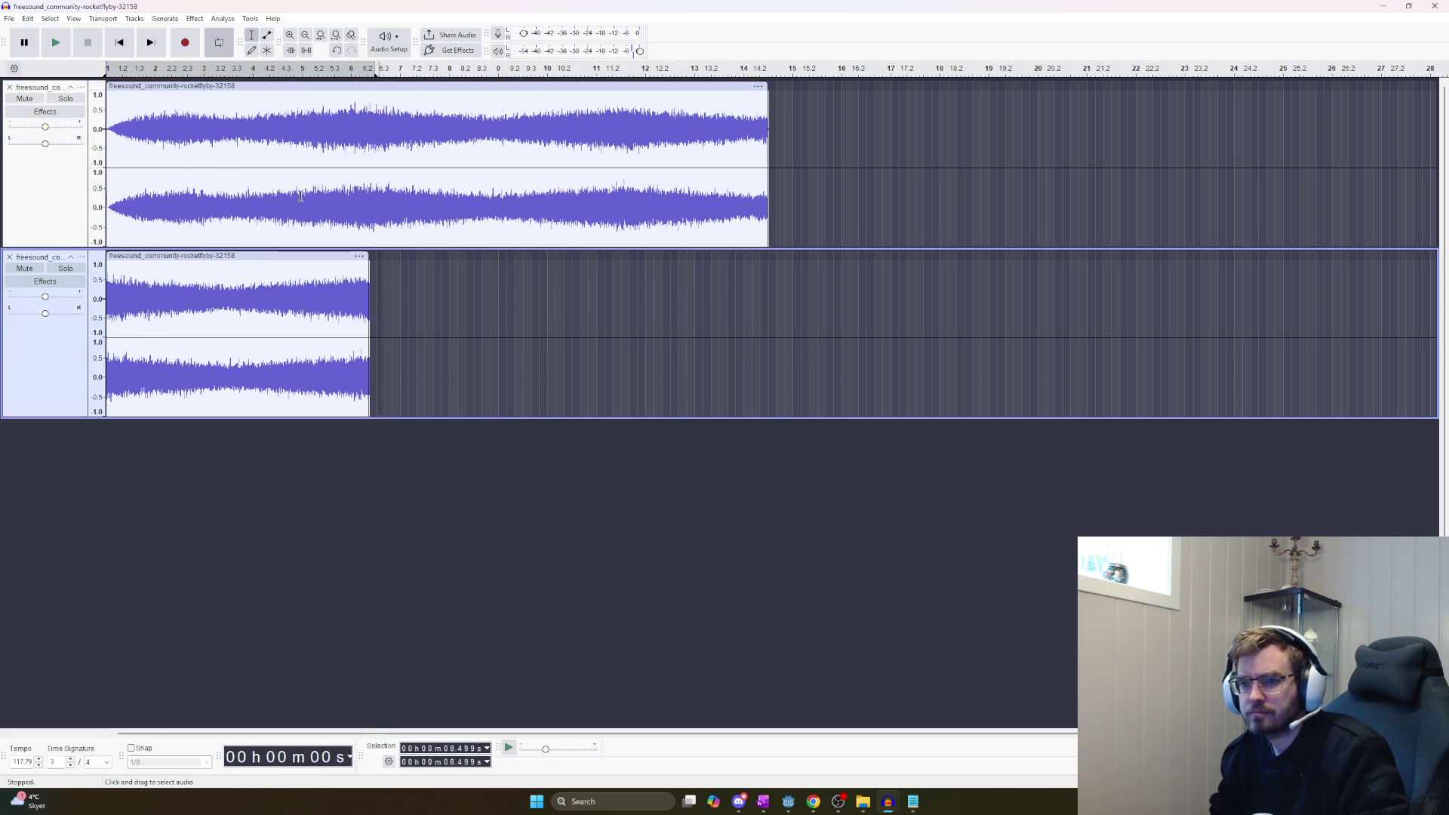
left_click(30, 99)
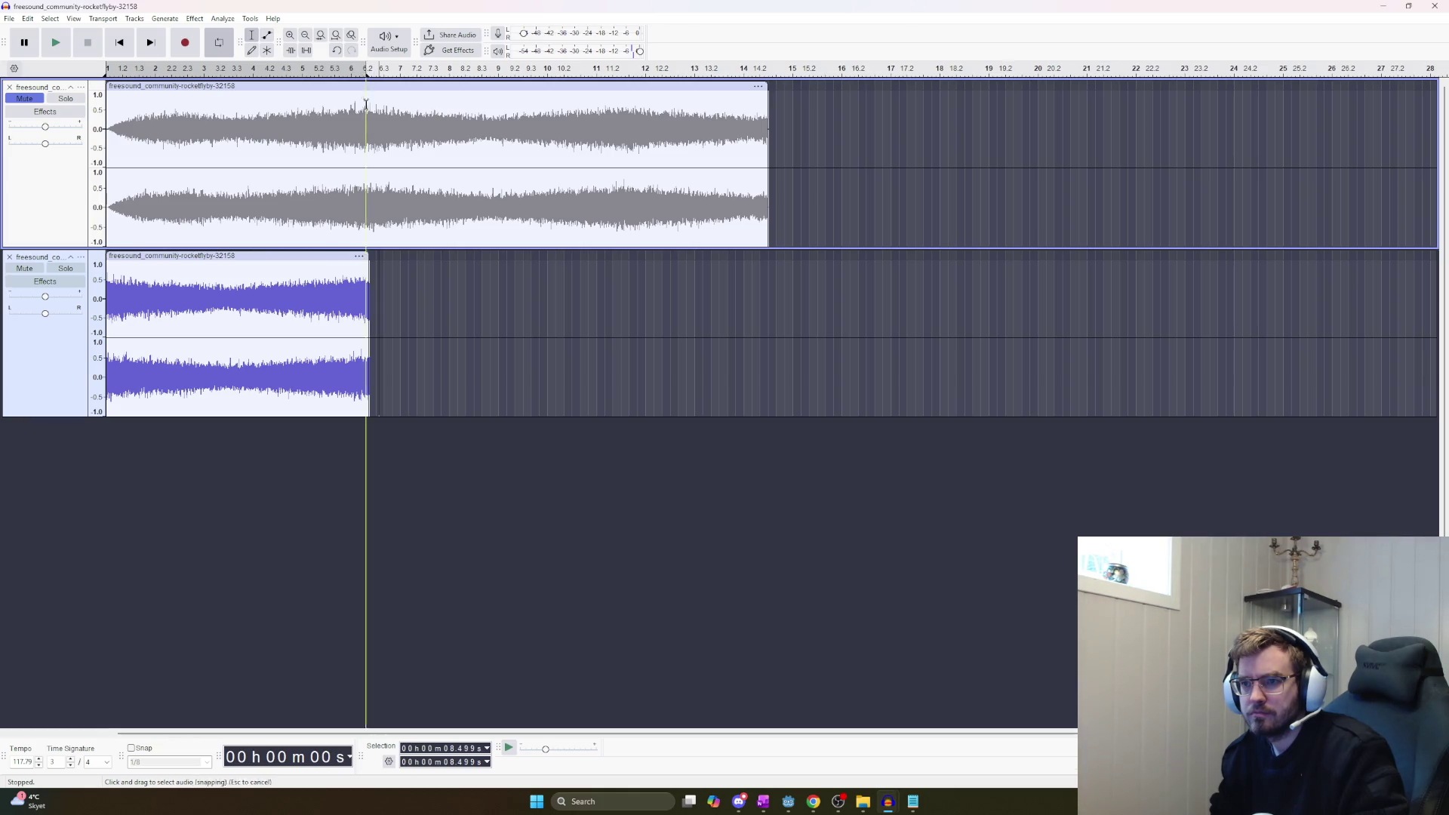
left_click_drag(384, 272, 368, 272)
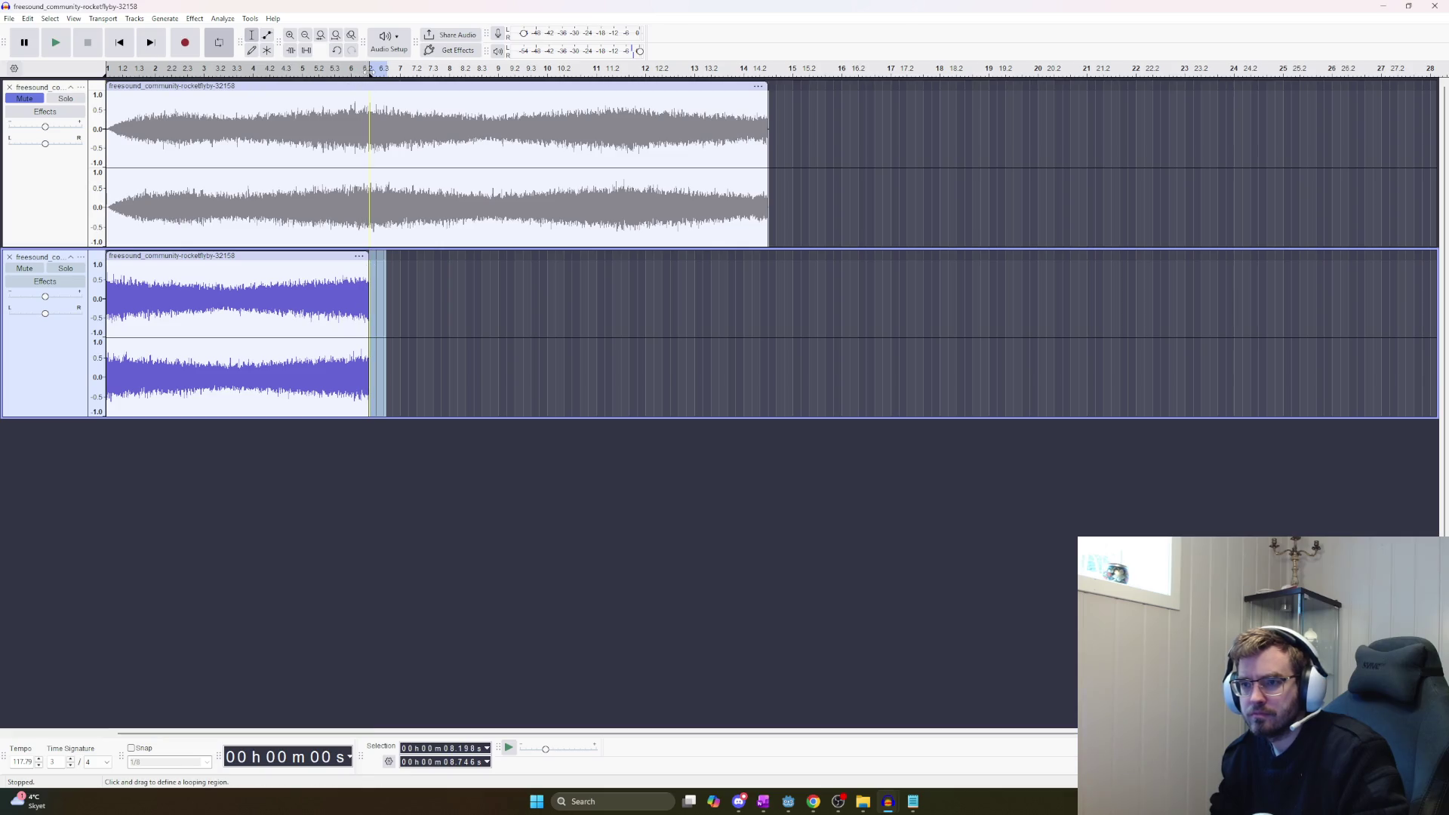
key("space")
left_click_drag(523, 346, 107, 355)
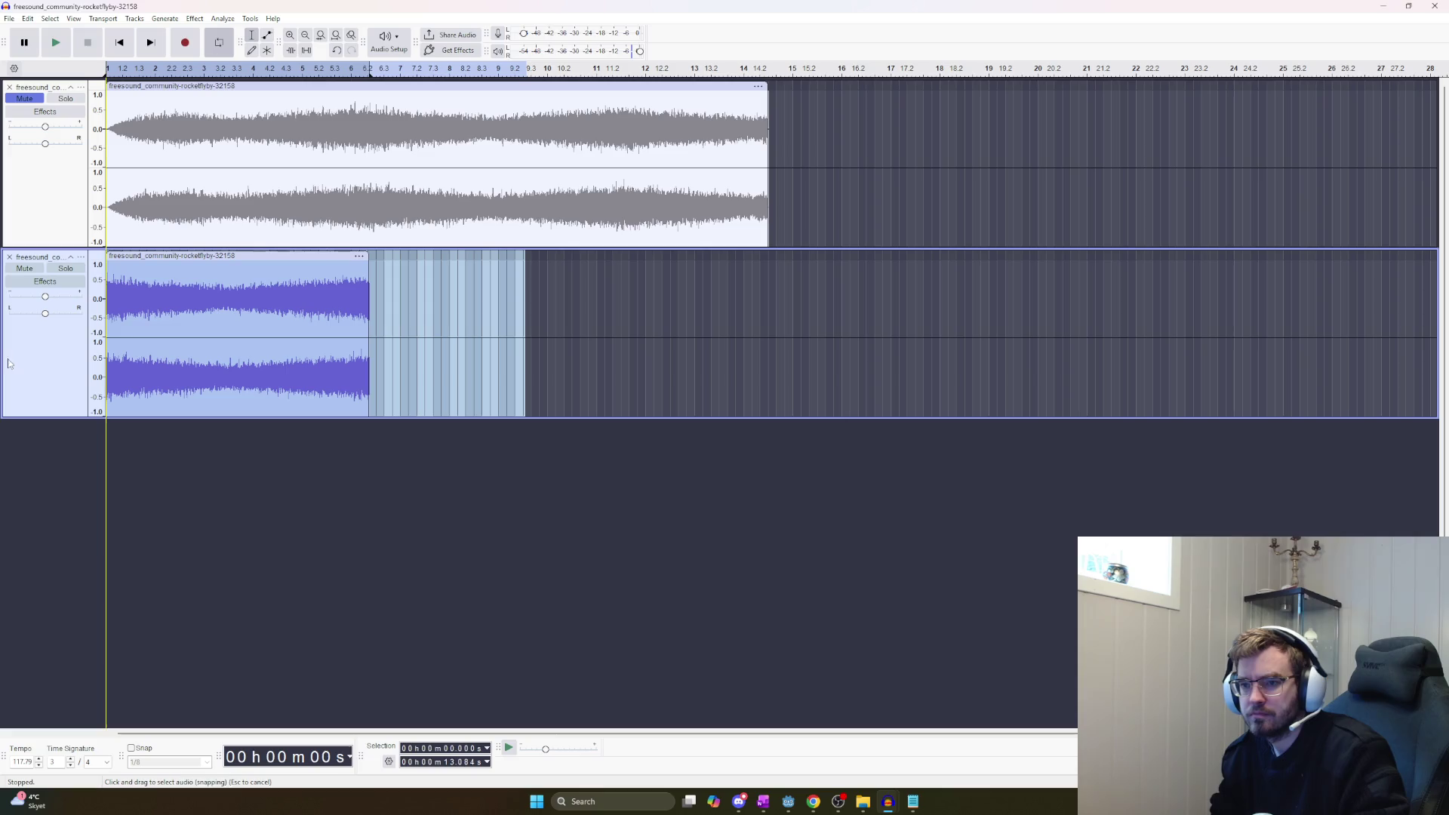